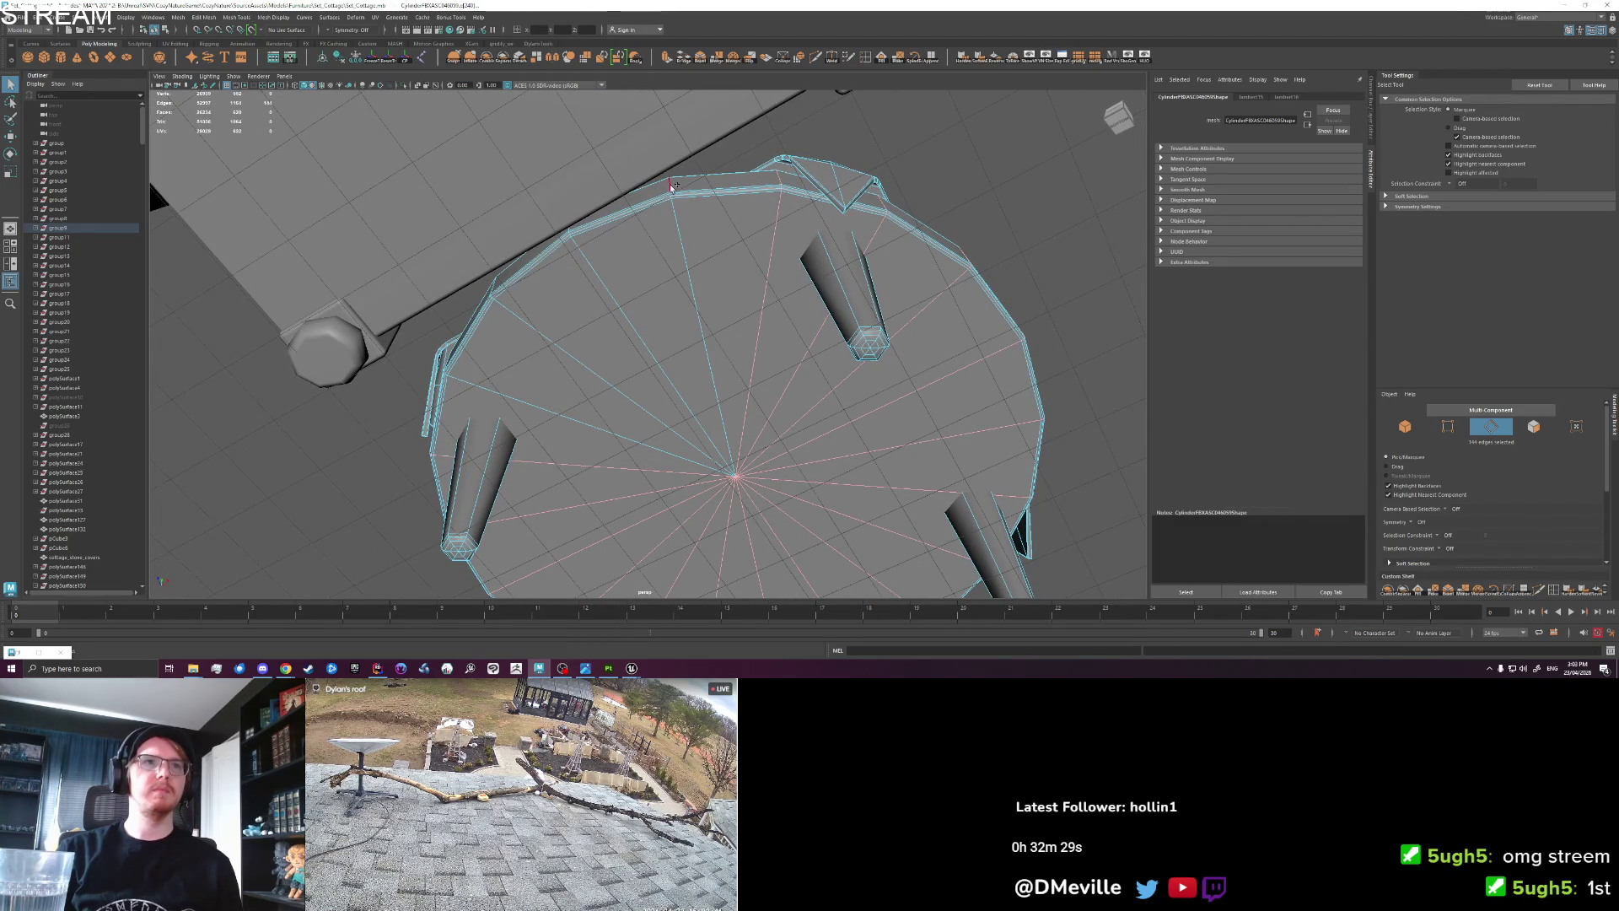
Bevel the round tabletop's radial edges with Ctrl+B at a fraction of 0.4.
drag(646, 270, 686, 272)
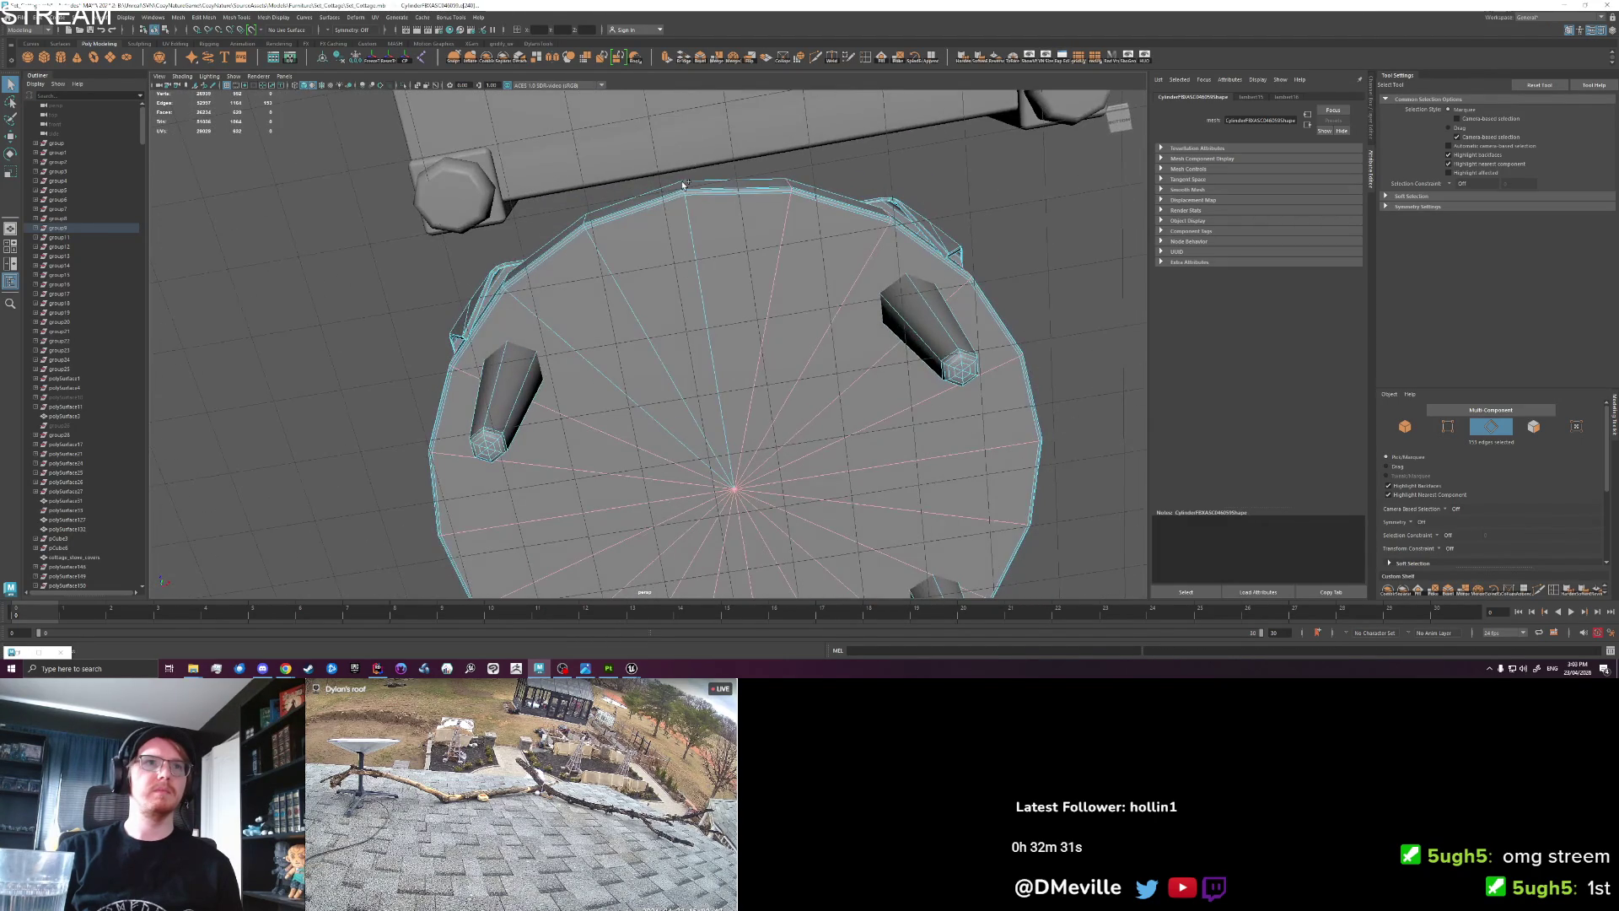
drag(680, 190, 603, 316)
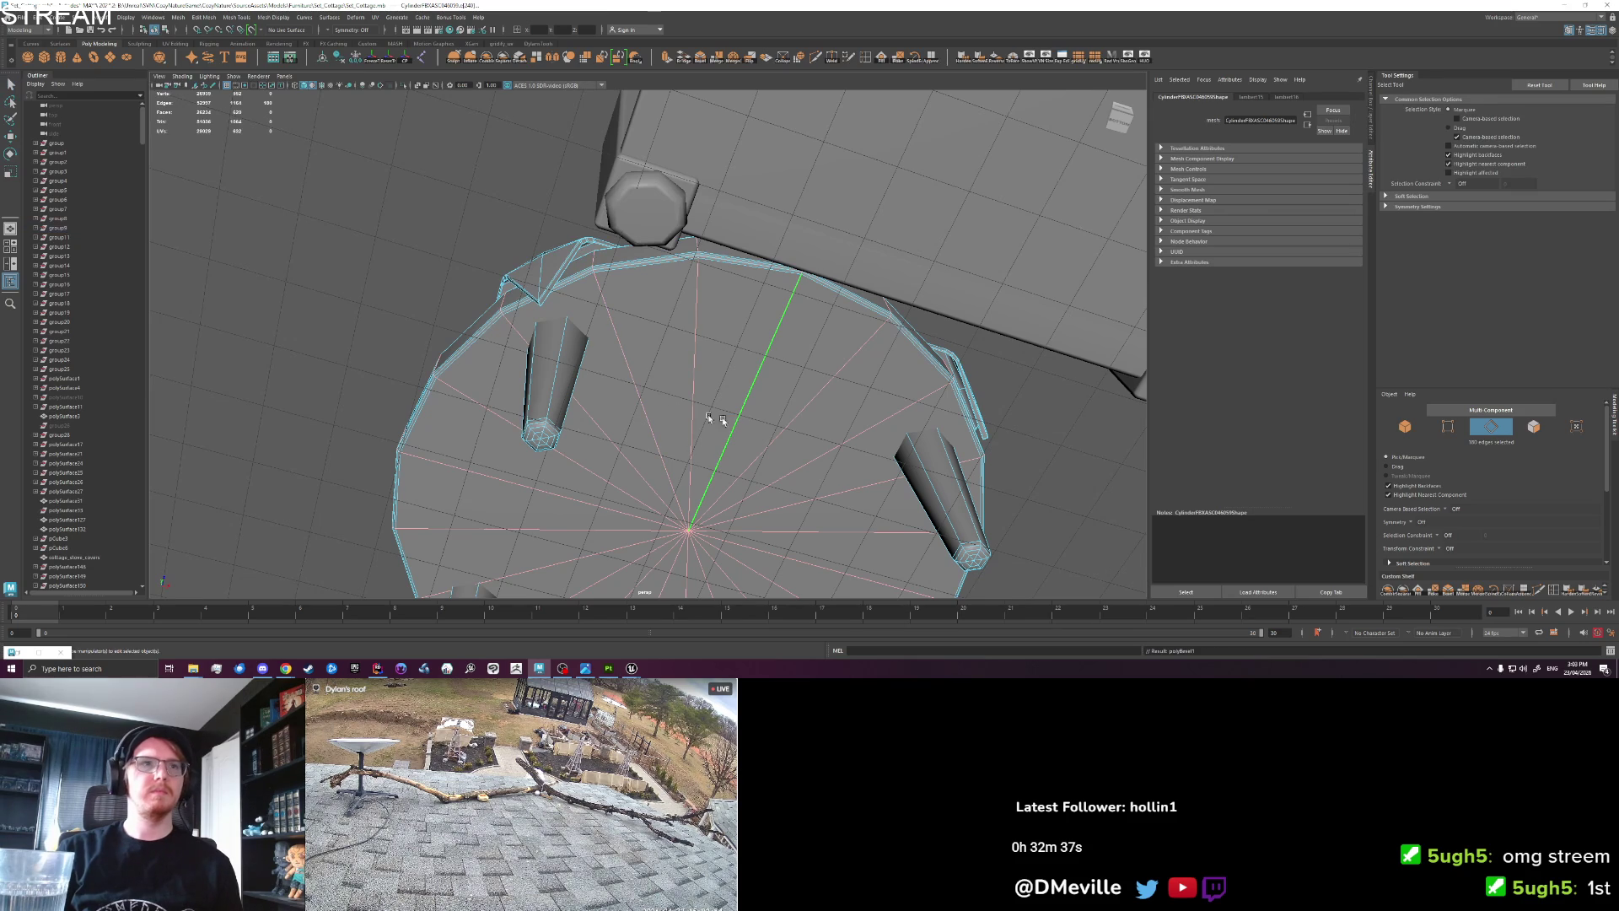
key(ctrl+b)
mouse_move(696, 404)
mouse_down()
mouse_move(679, 405)
mouse_move(752, 353)
mouse_move(729, 421)
mouse_move(767, 421)
mouse_move(700, 426)
mouse_up()
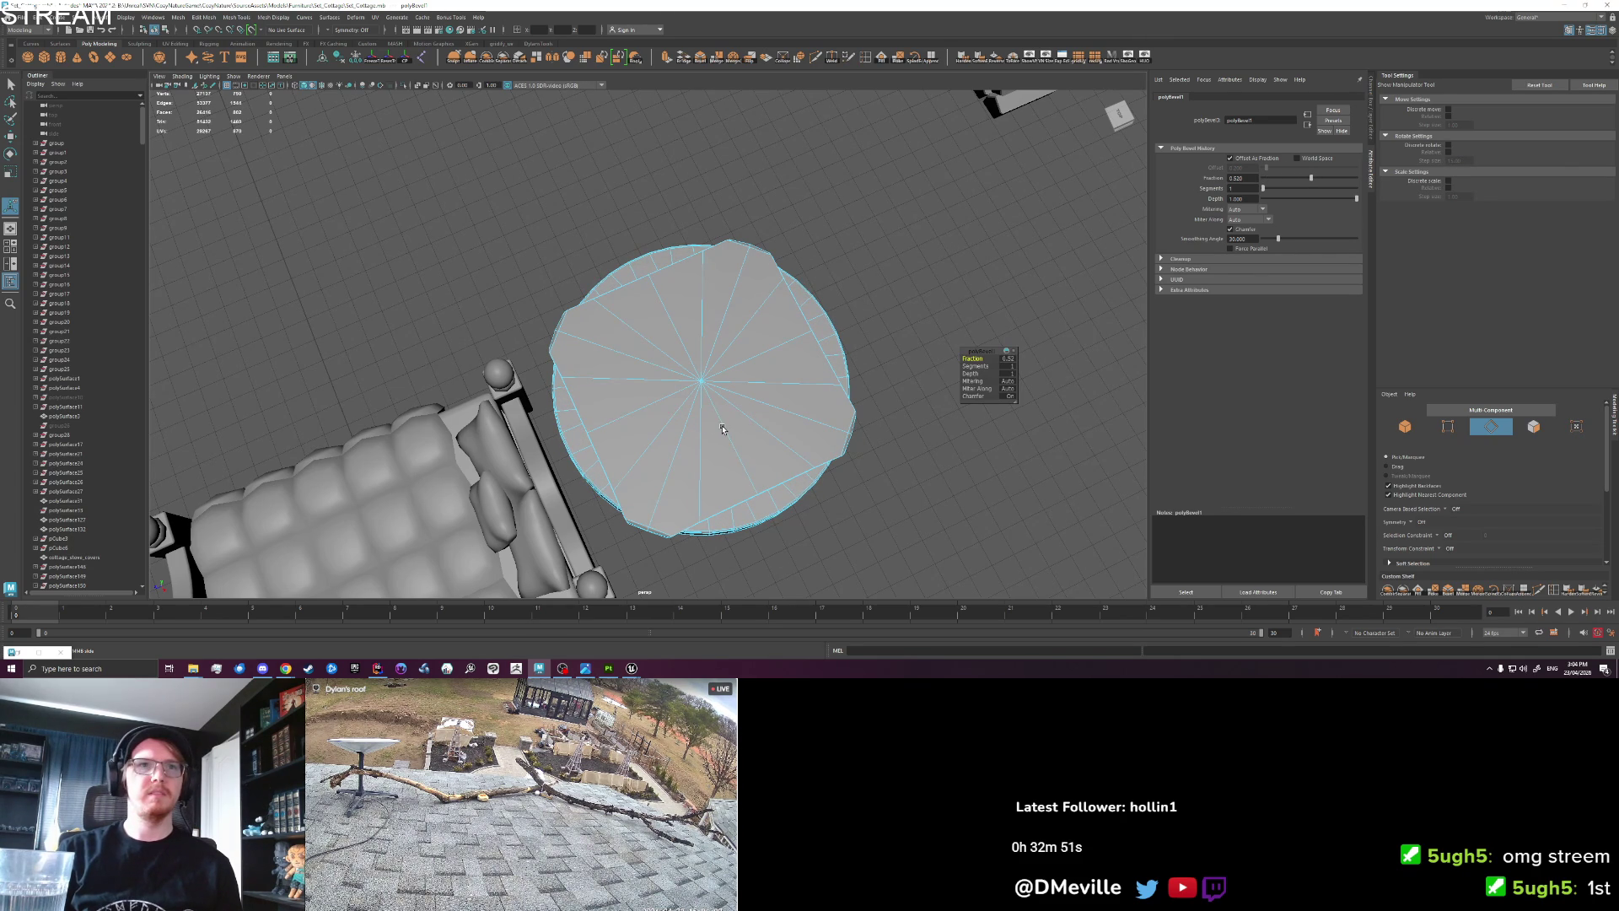
Finish the bevel, then select and frame the tabletop disc from an angled view.
right_click(705, 388)
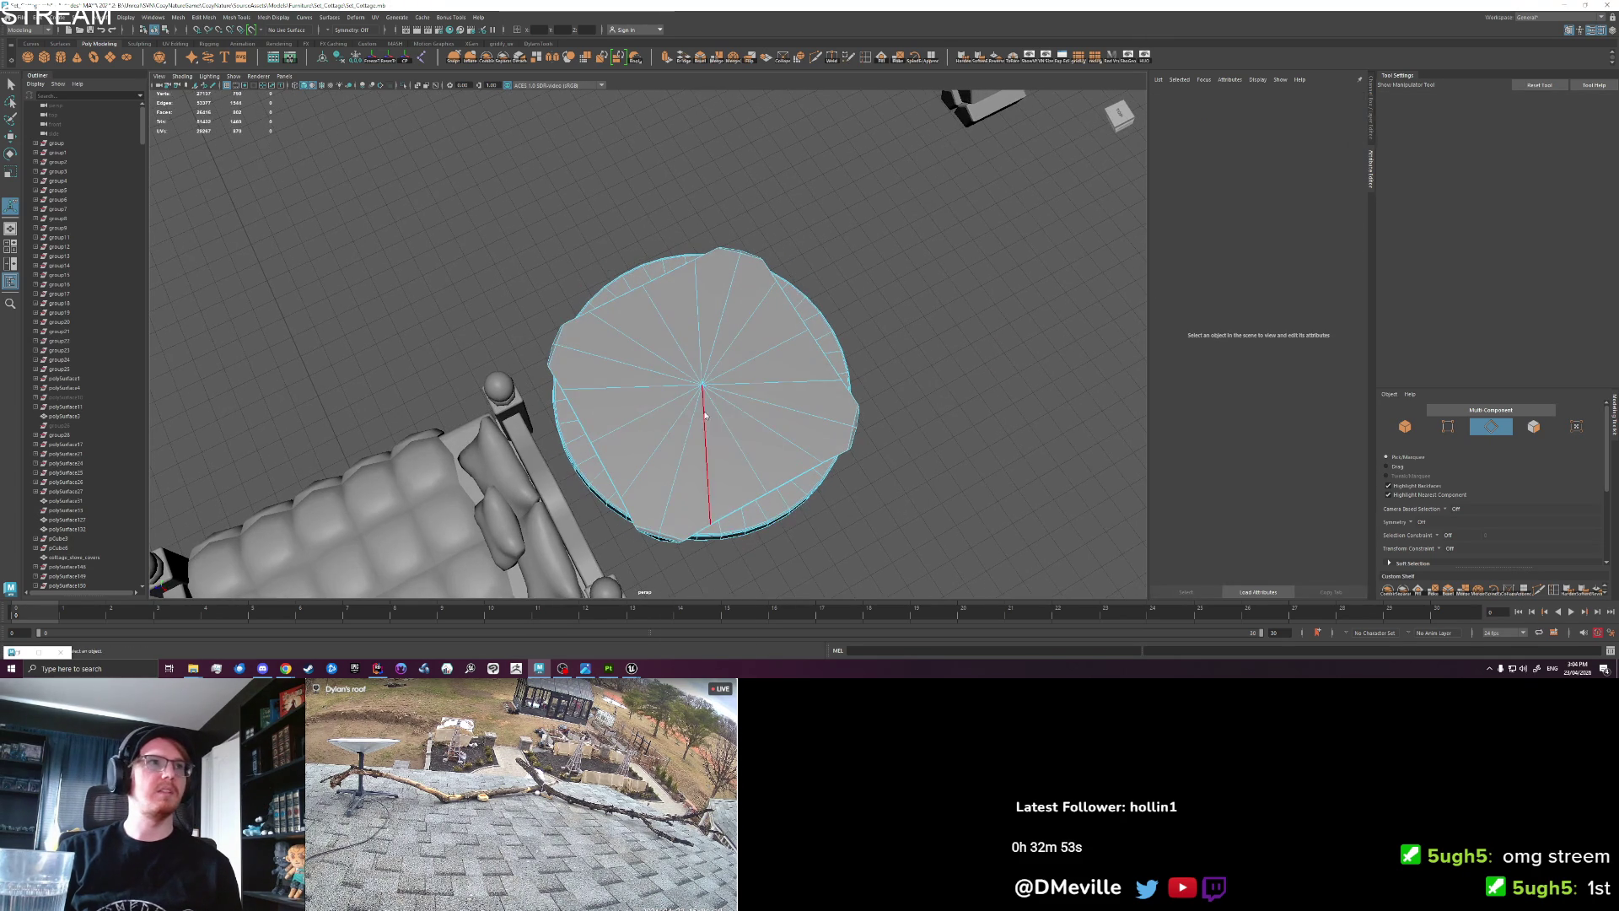
click(820, 487)
key(f)
mouse_move(820, 487)
alt+mouse_down()
mouse_move(669, 371)
mouse_move(584, 403)
mouse_move(672, 395)
mouse_move(699, 364)
alt+mouse_up()
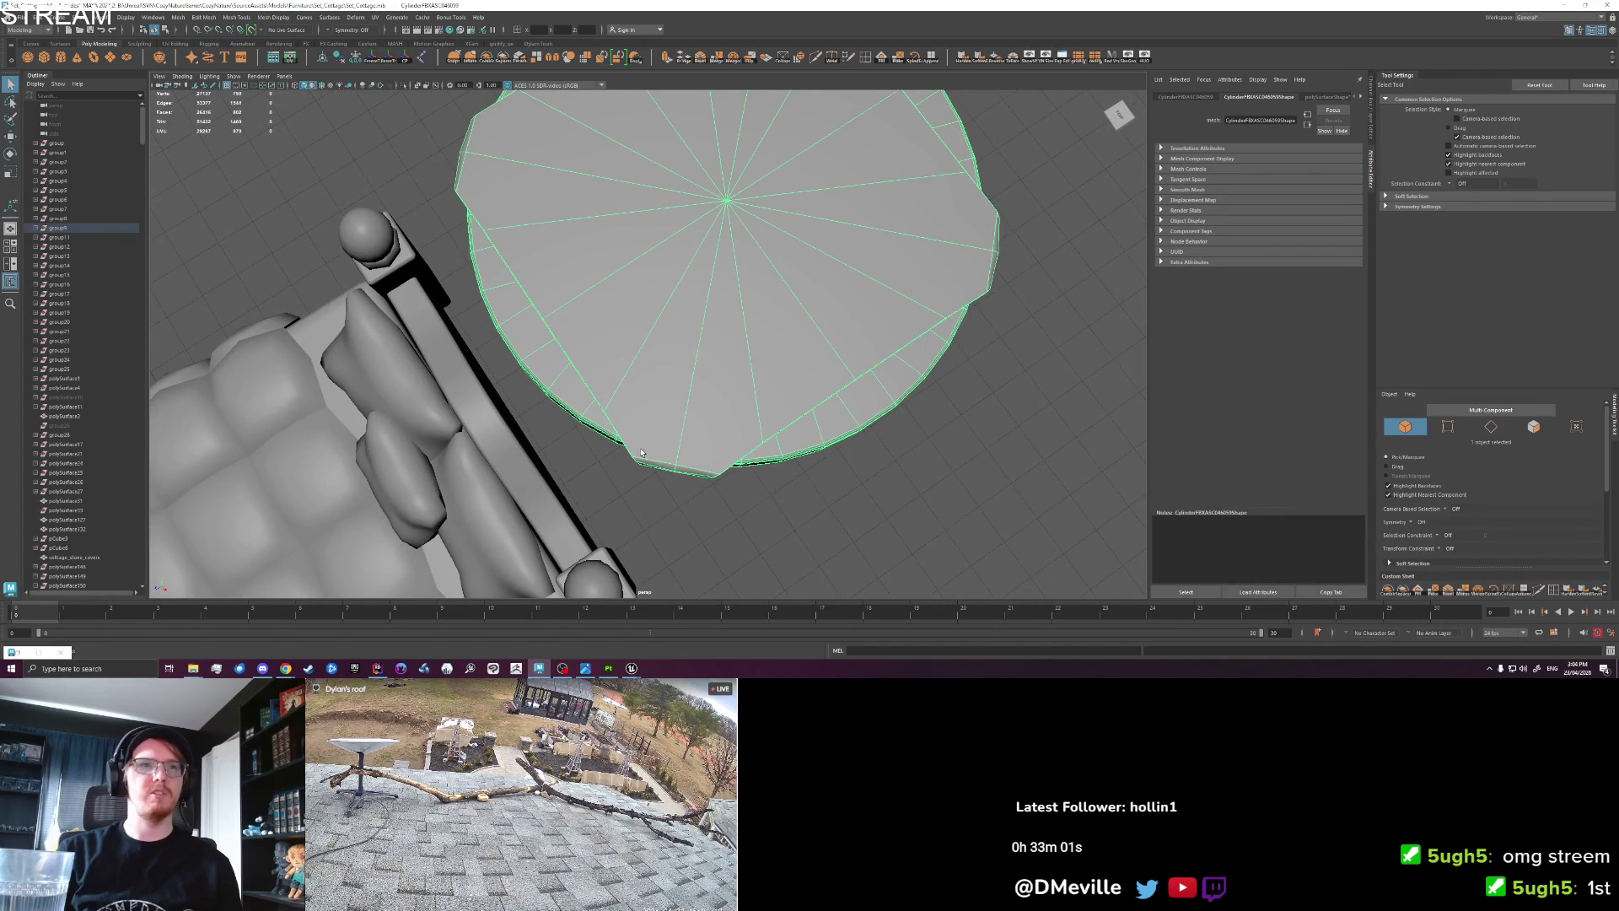
alt+drag(690, 490, 723, 307)
Select all tablecloth faces, raise them along Y, and return to Object Mode.
key(F11)
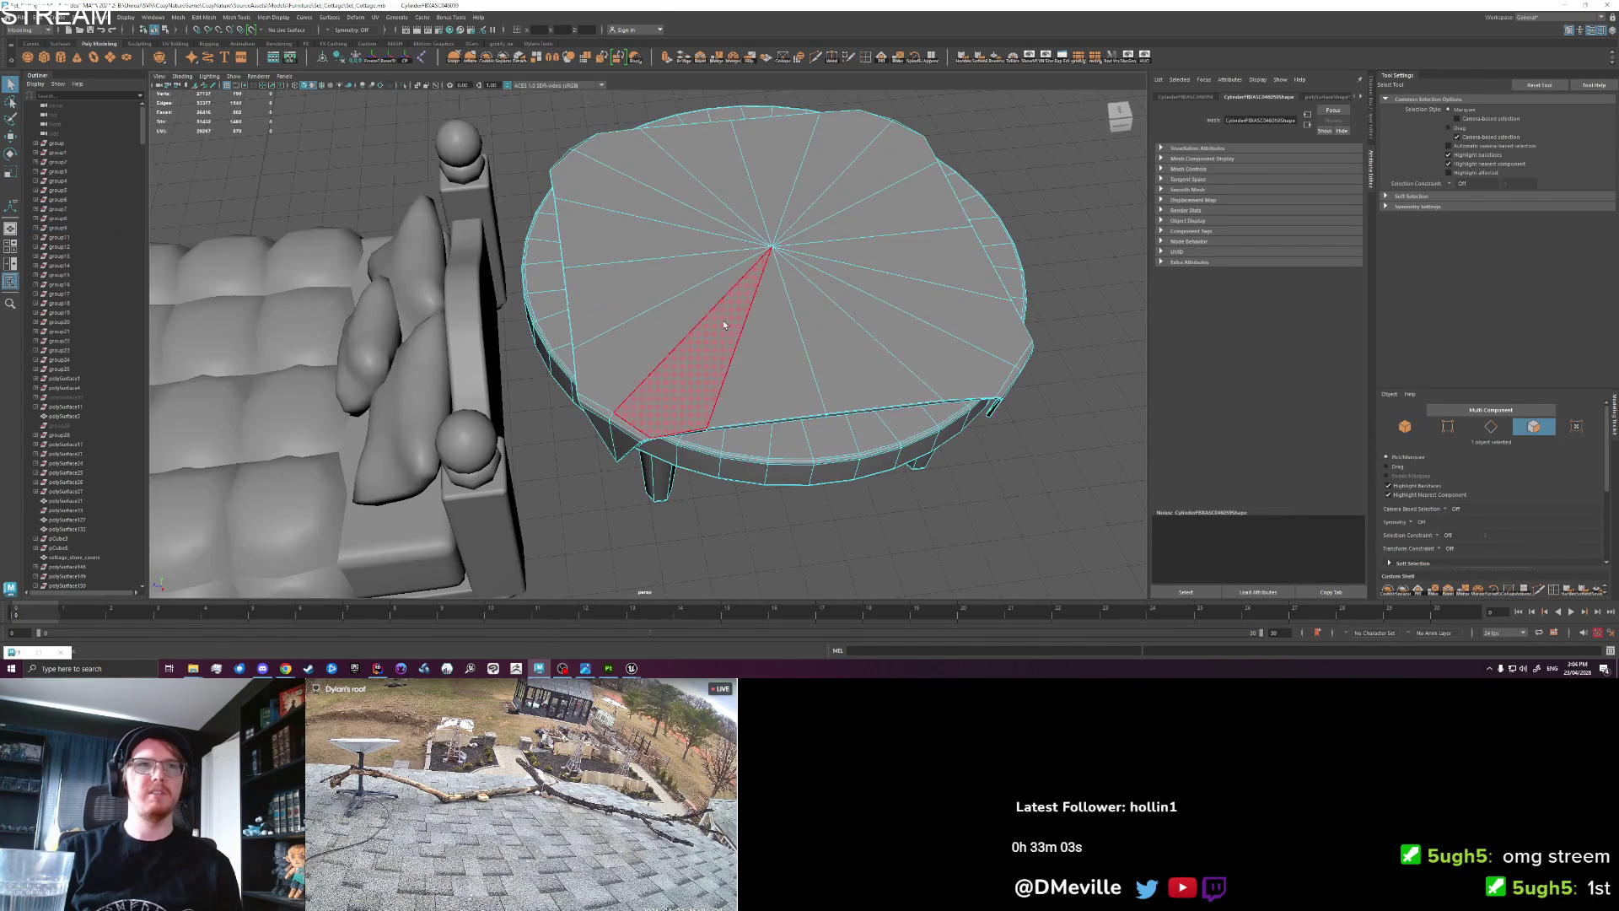
key(ctrl+F11)
key(w)
drag(772, 221, 771, 223)
mouse_move(831, 396)
alt+mouse_down()
mouse_move(751, 456)
mouse_move(759, 441)
alt+mouse_up()
right_click(771, 388)
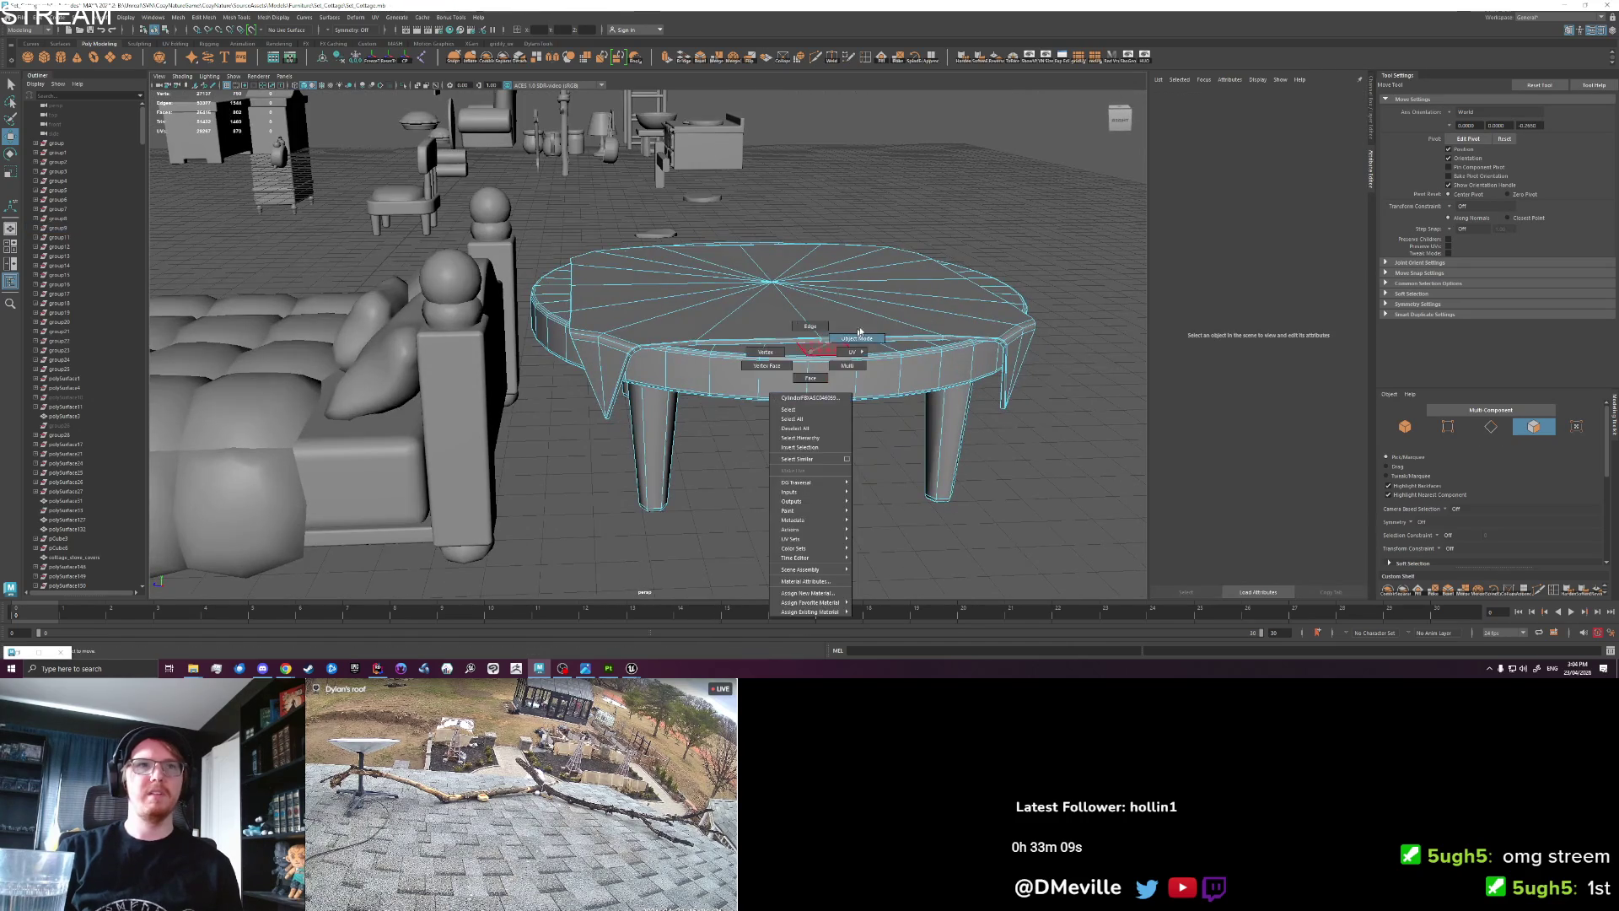
Move the chair aside and place the table at world origin 0,0,0.
mouse_move(722, 361)
alt+mouse_down()
mouse_move(499, 352)
mouse_move(539, 371)
mouse_move(523, 380)
mouse_move(303, 323)
alt+mouse_up()
click(505, 361)
click(993, 257)
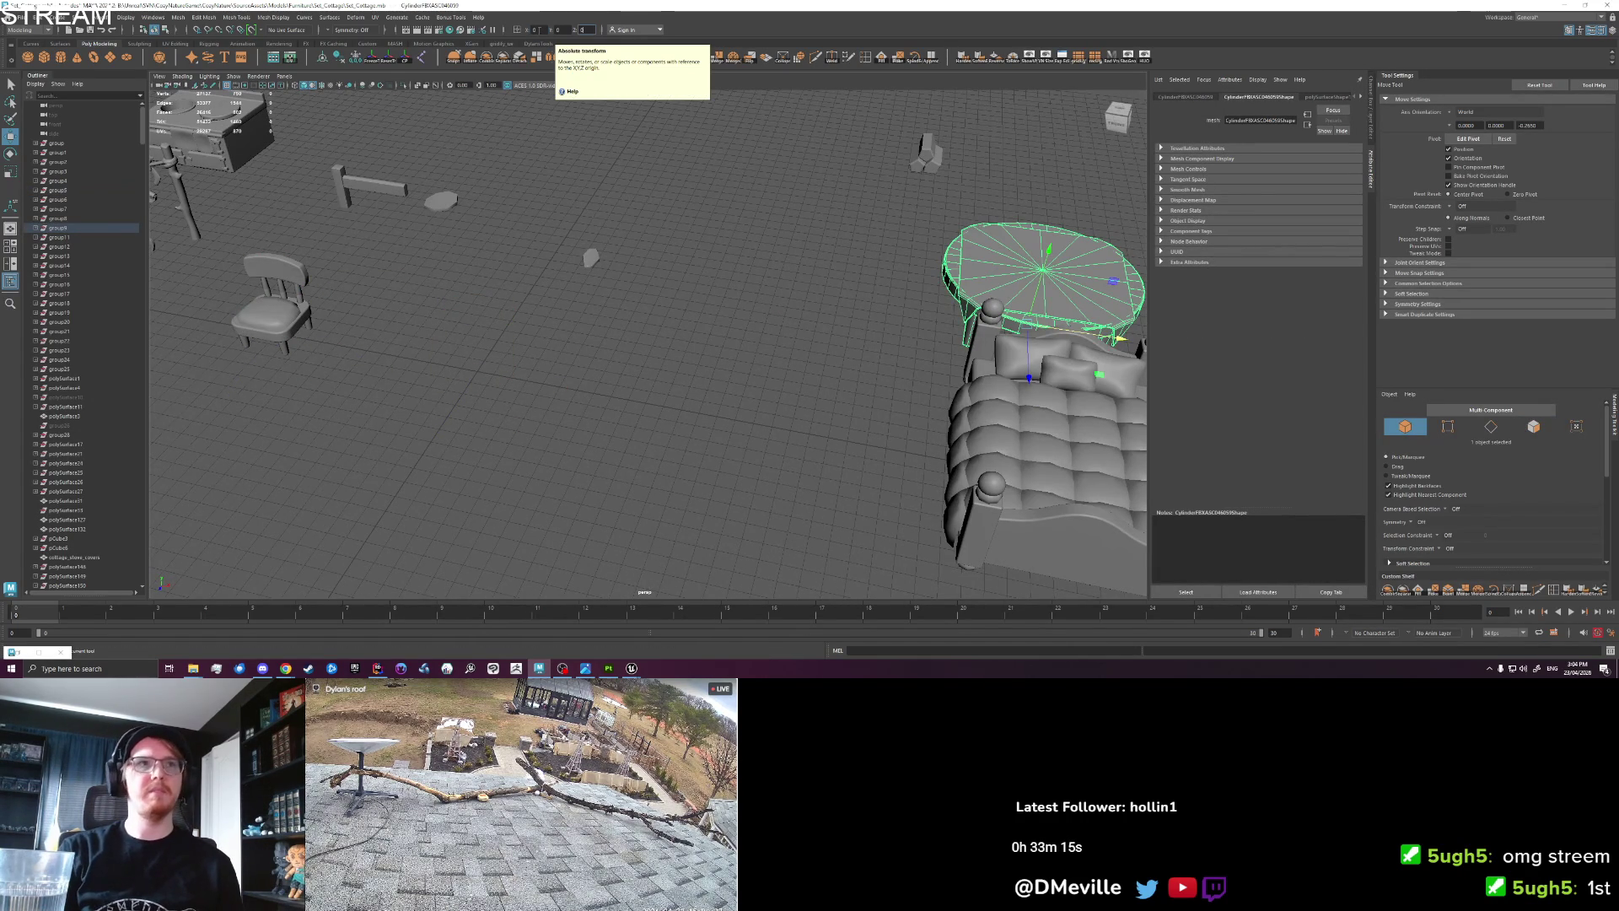
key(Return)
key(f)
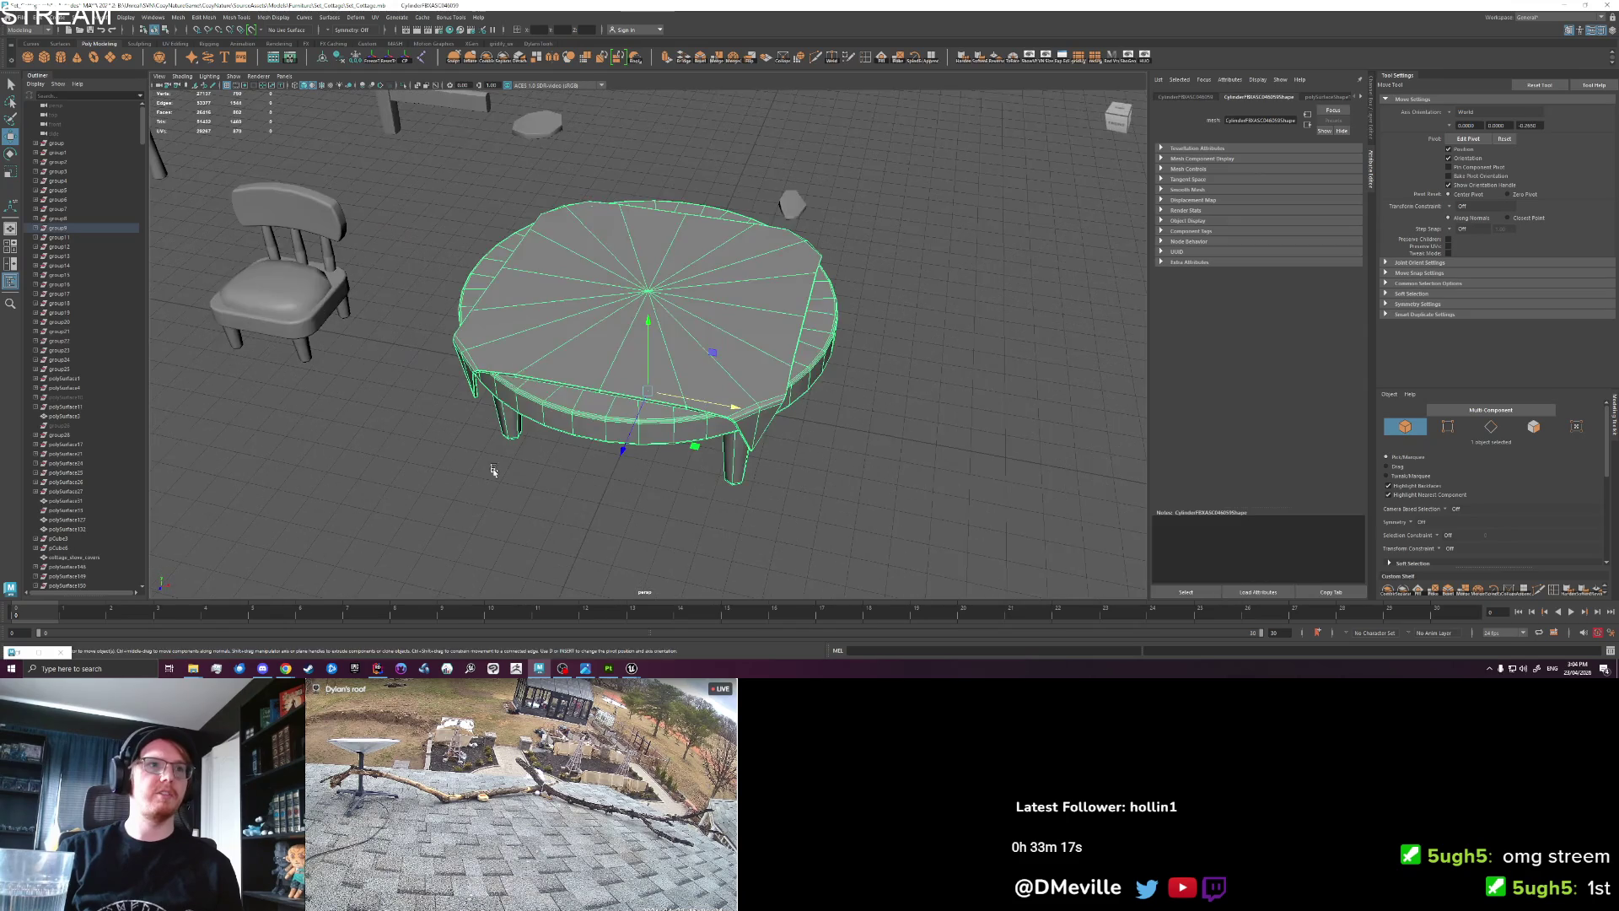
mouse_move(525, 446)
mouse_down()
mouse_move(560, 441)
mouse_move(536, 379)
mouse_move(607, 251)
mouse_up()
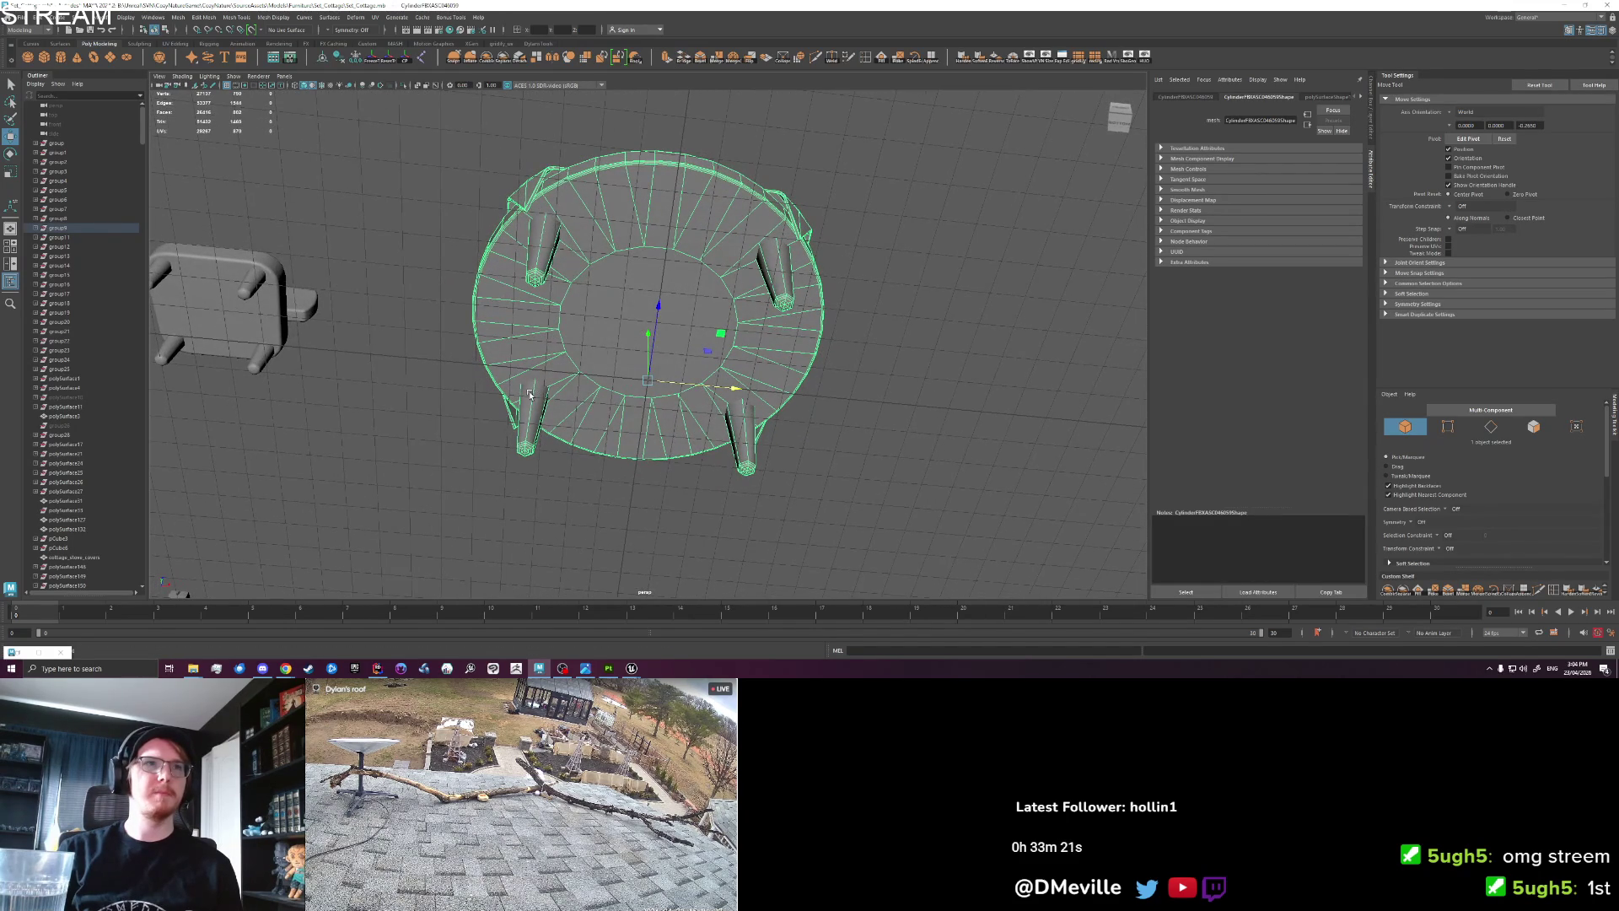
Convert the underside cap face to vertices and Merge to Center into one vertex.
right_click(609, 238)
click(580, 234)
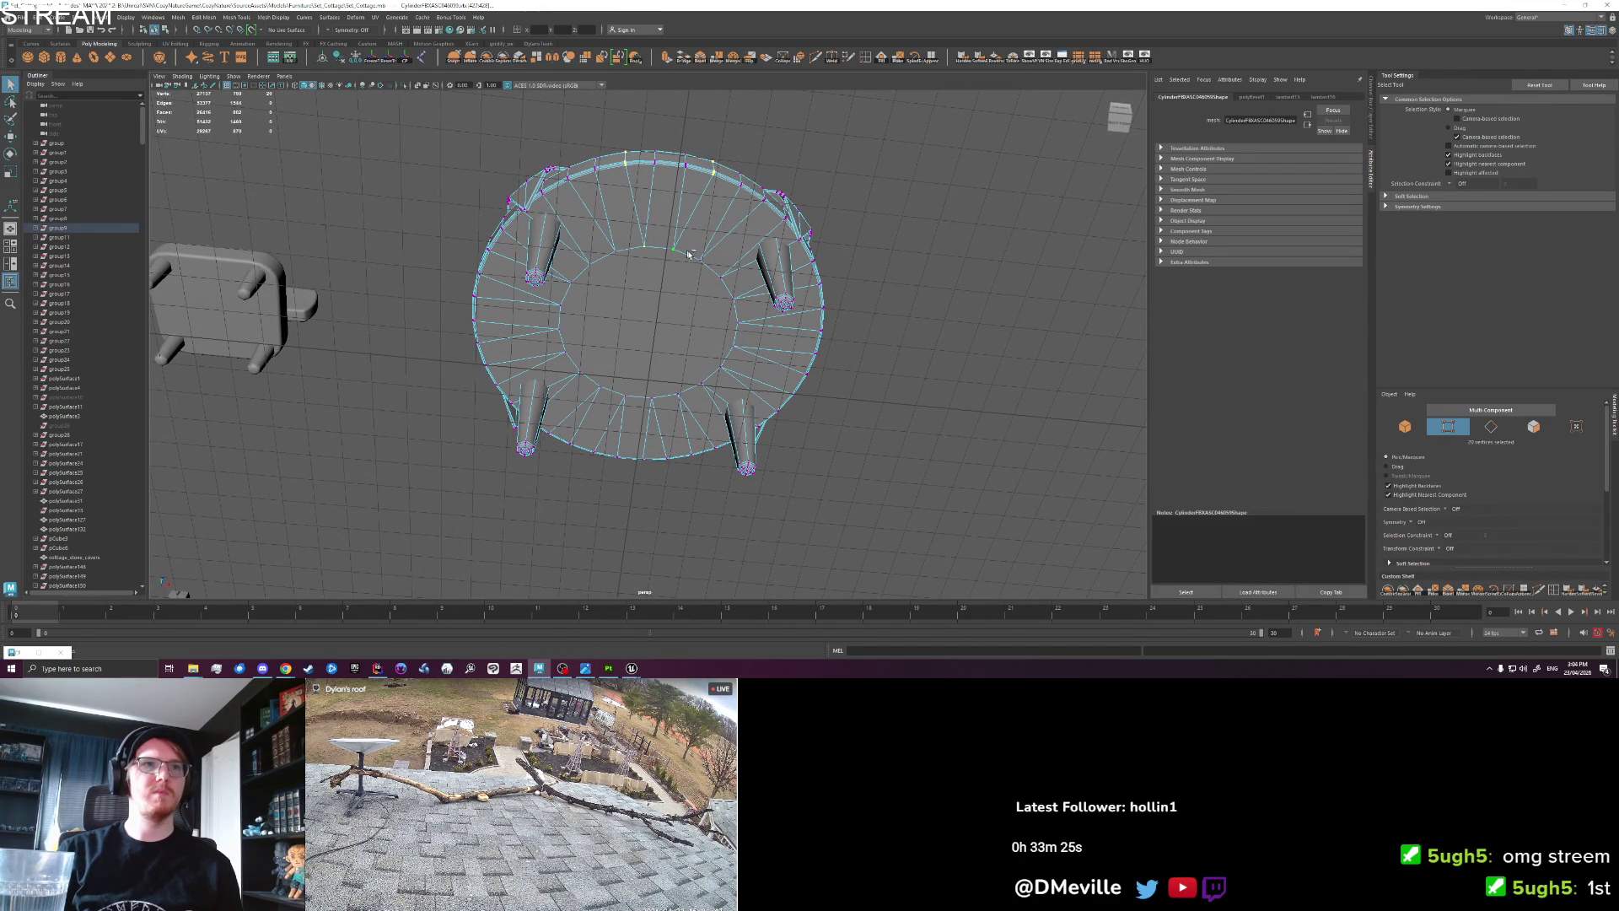
right_click(666, 316)
click(666, 345)
click(658, 319)
shift+right_click(656, 320)
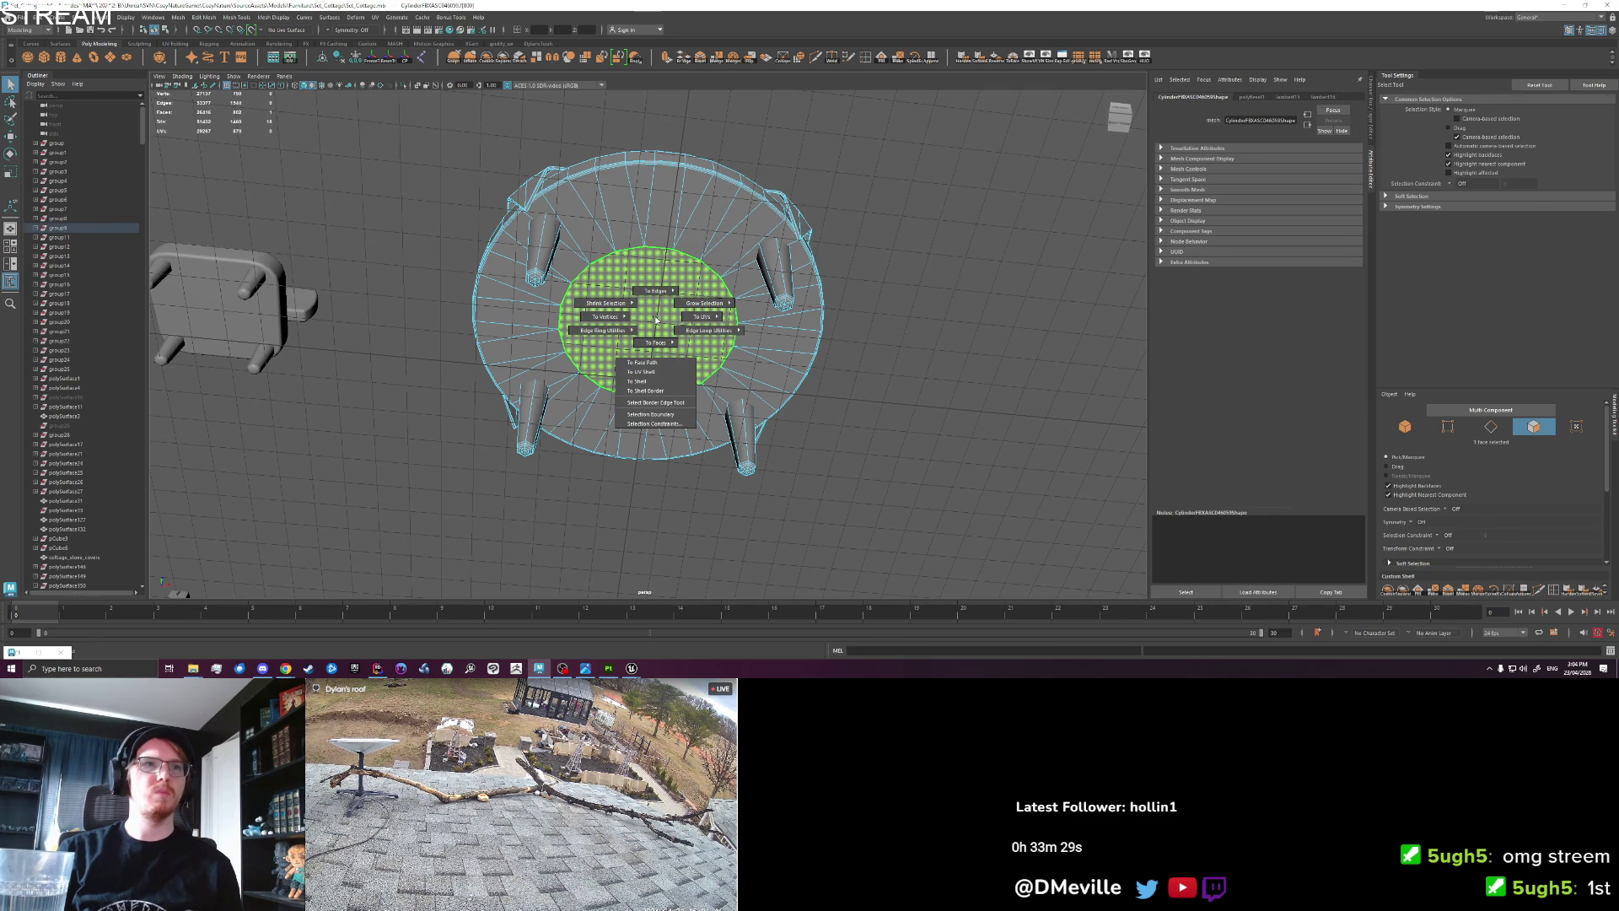
click(592, 315)
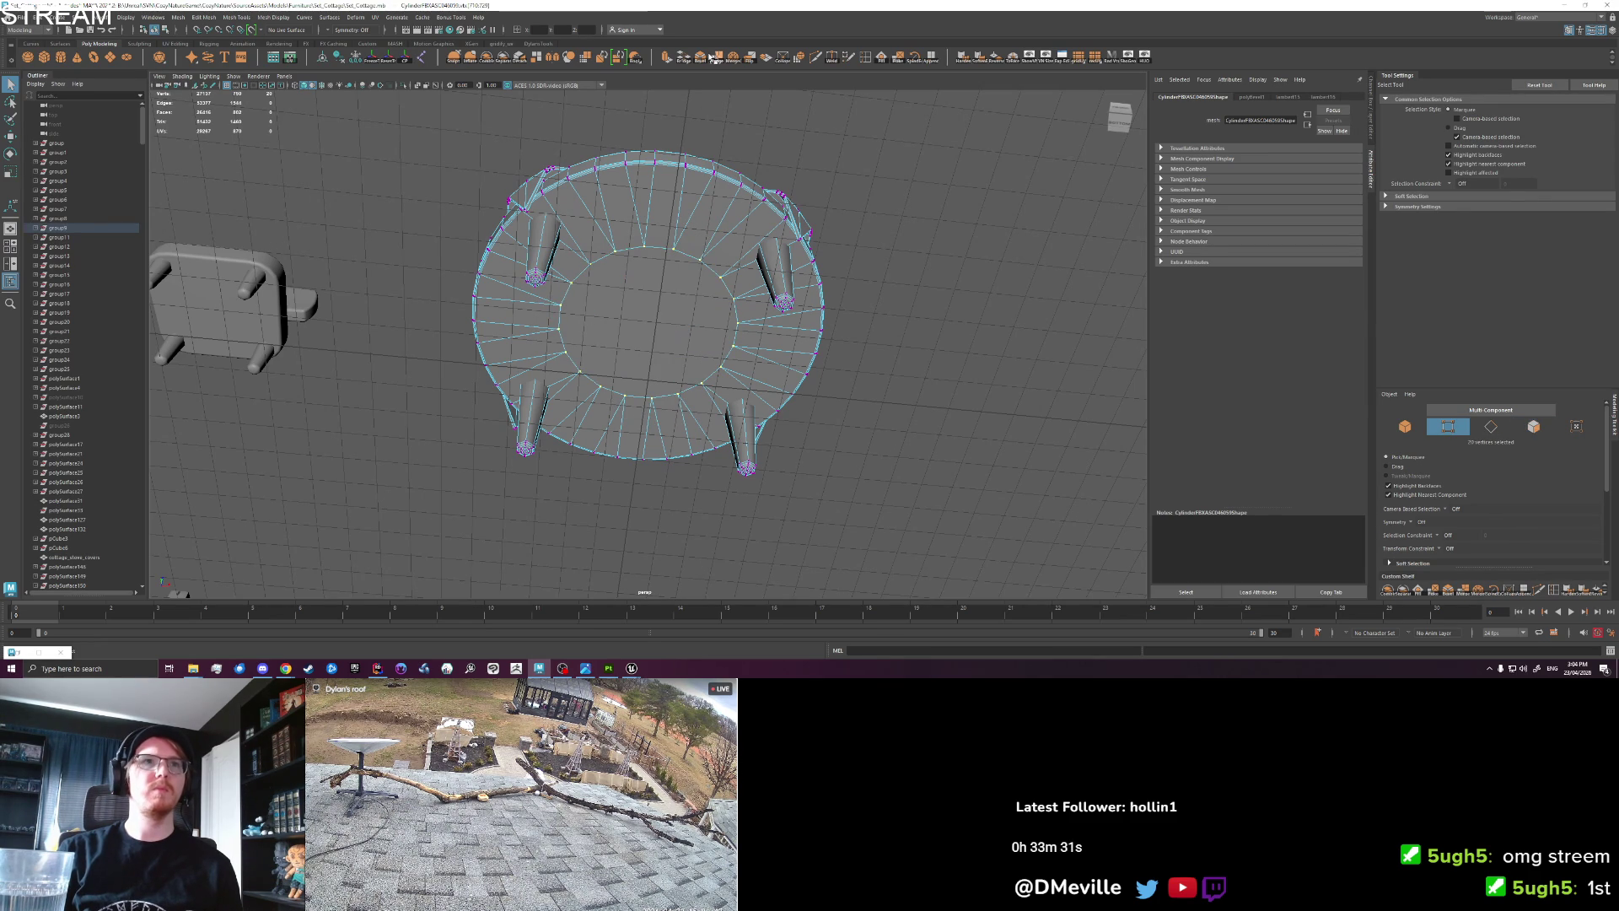
click(747, 59)
drag(648, 325, 628, 333)
right_click(628, 335)
click(626, 338)
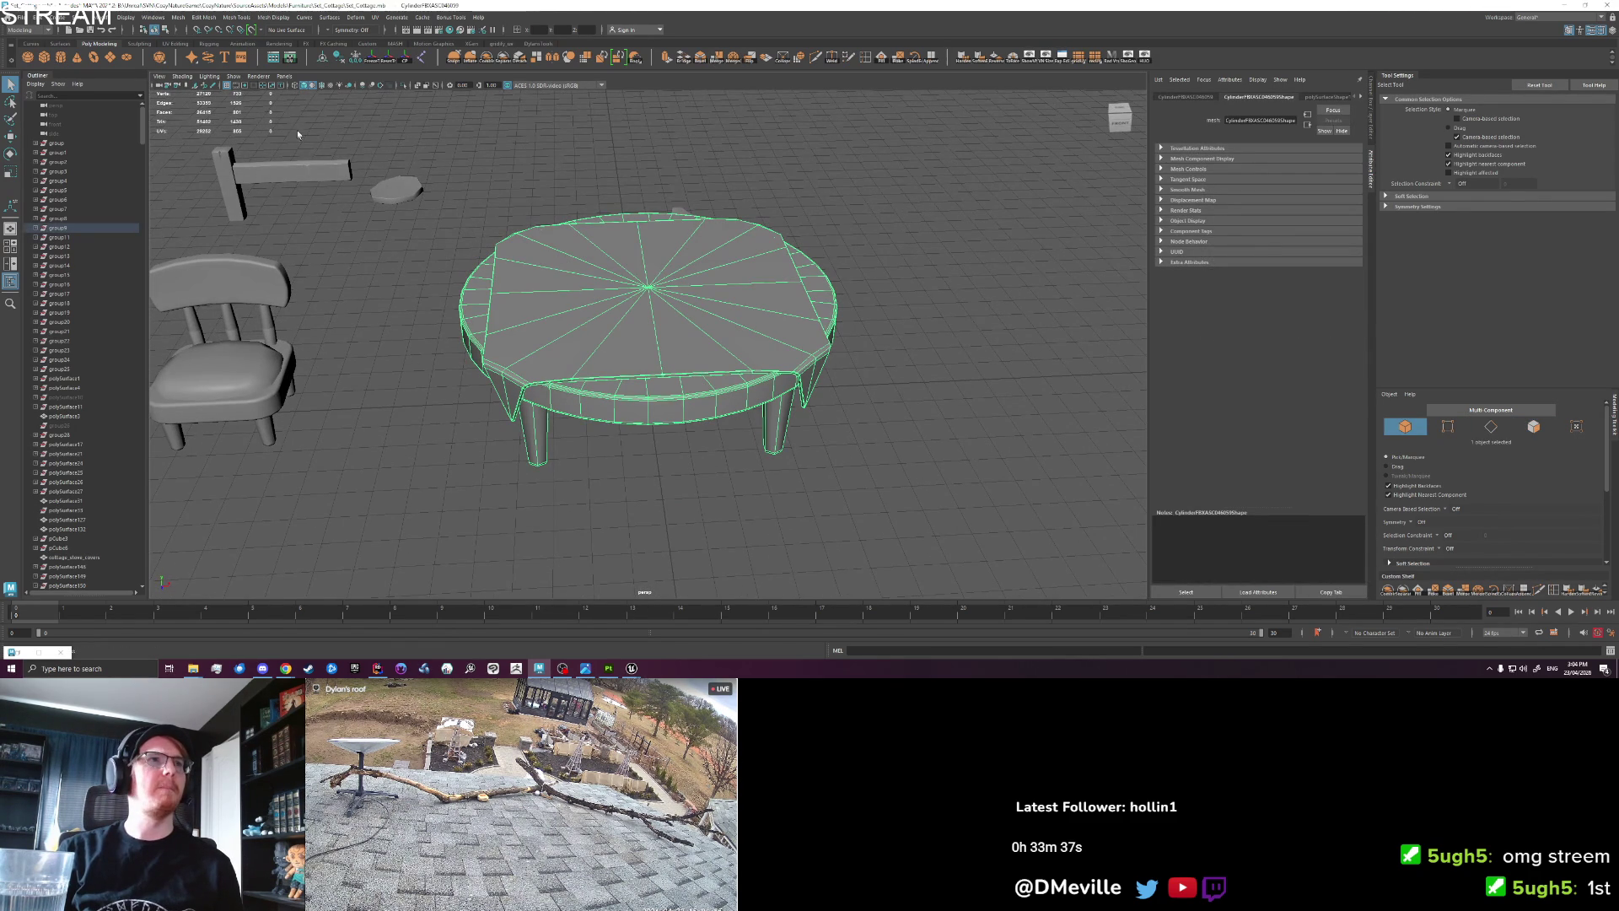
Assign a new Lambert material to all of the table's faces.
right_click(589, 318)
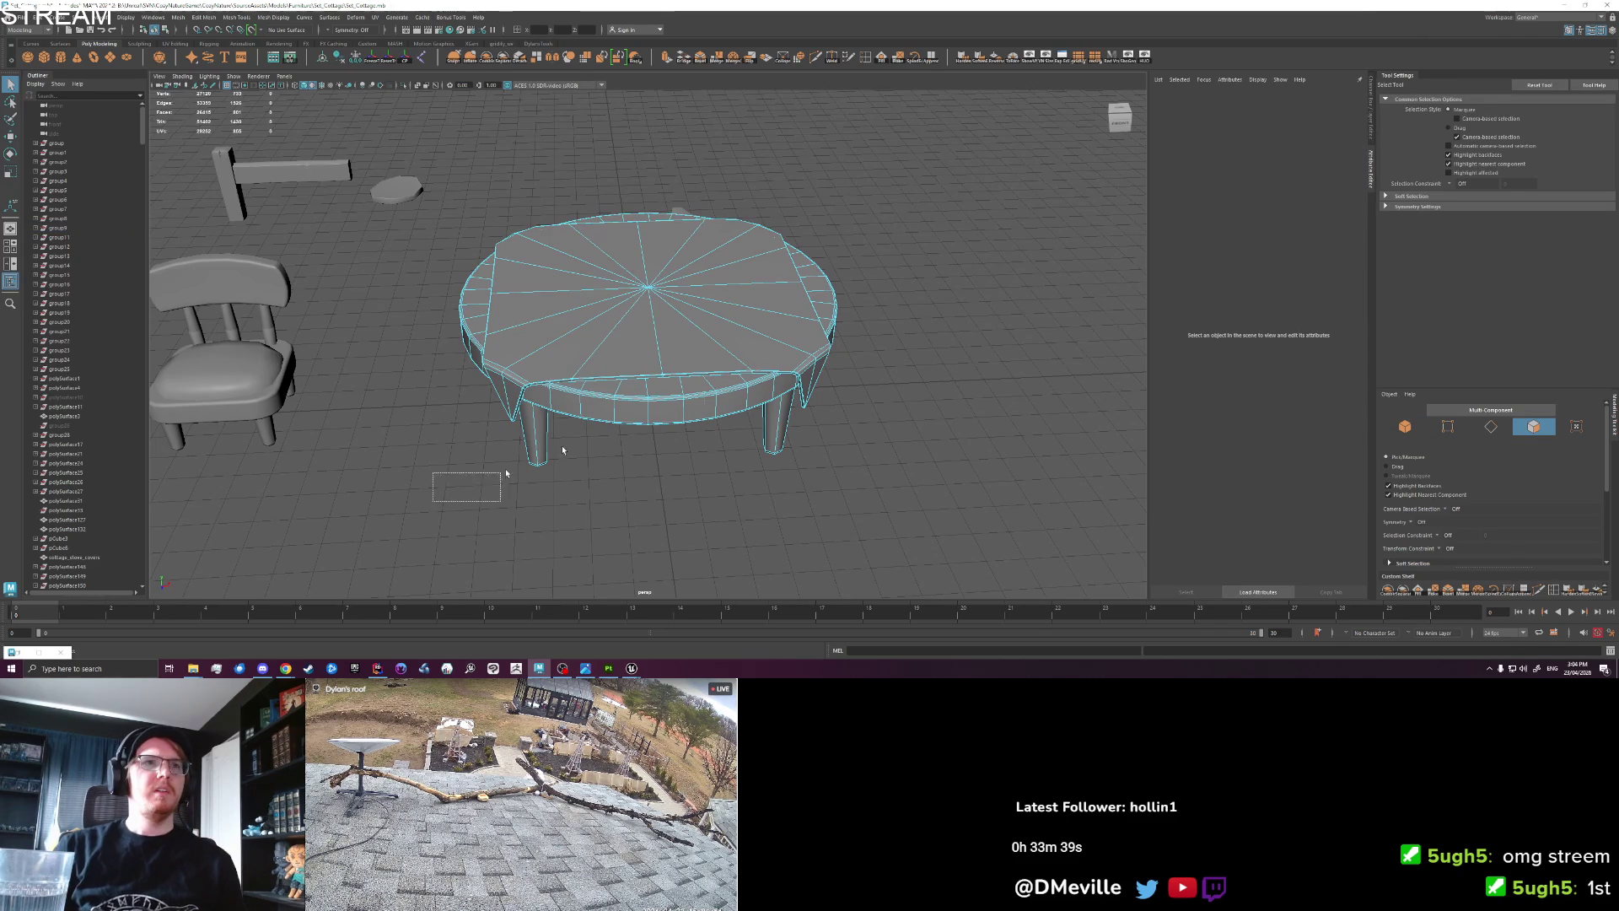
drag(441, 498, 812, 183)
right_click(589, 310)
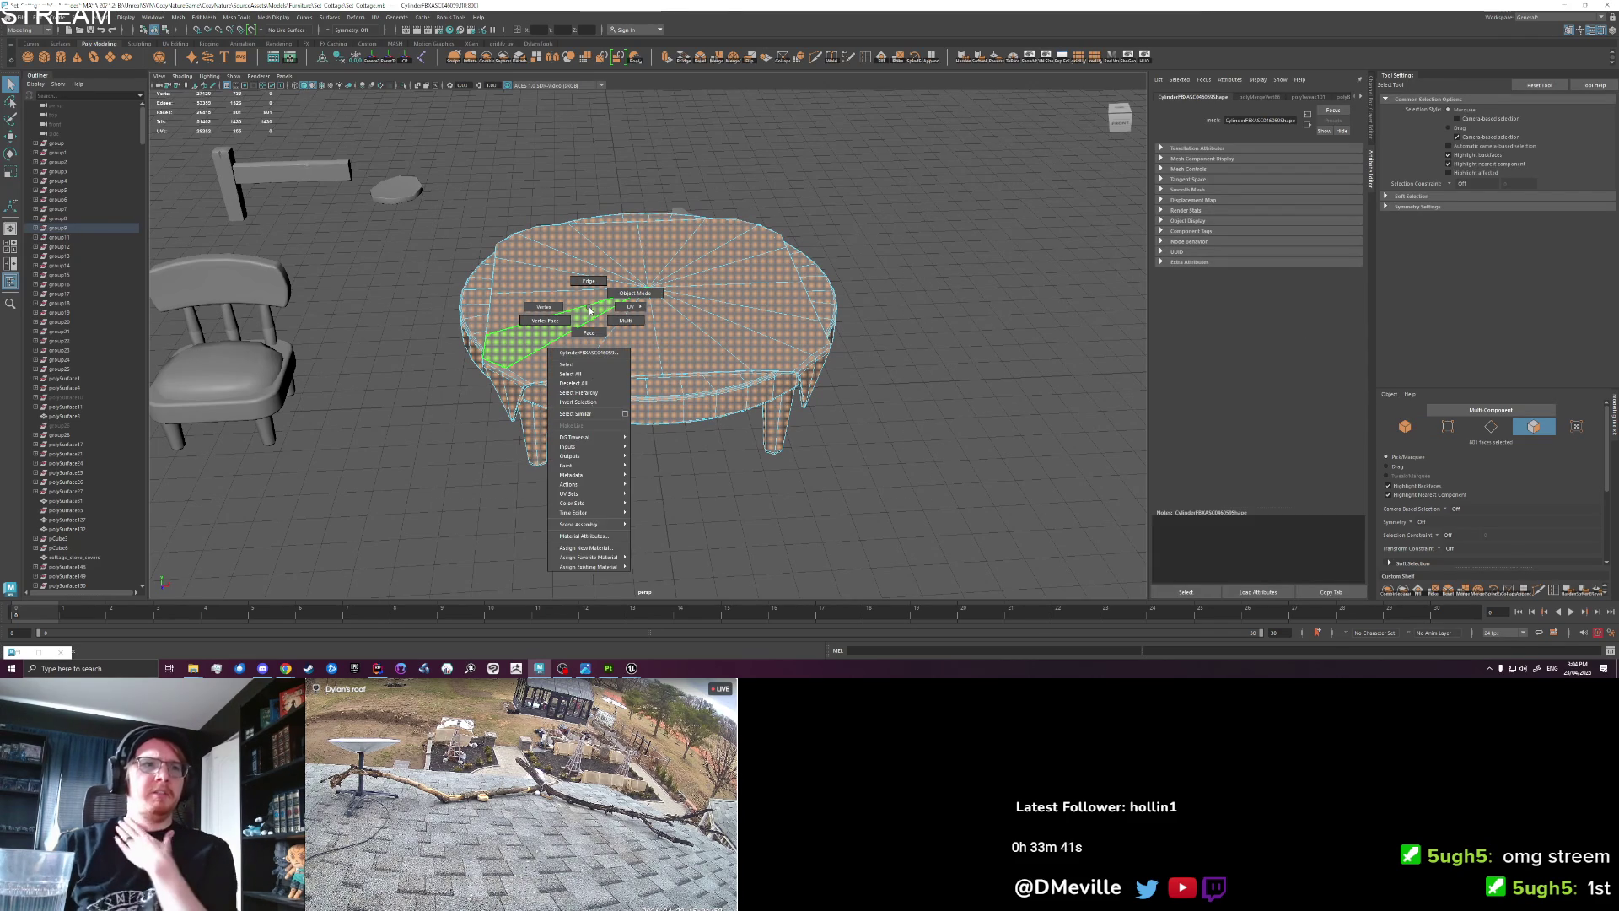
click(589, 549)
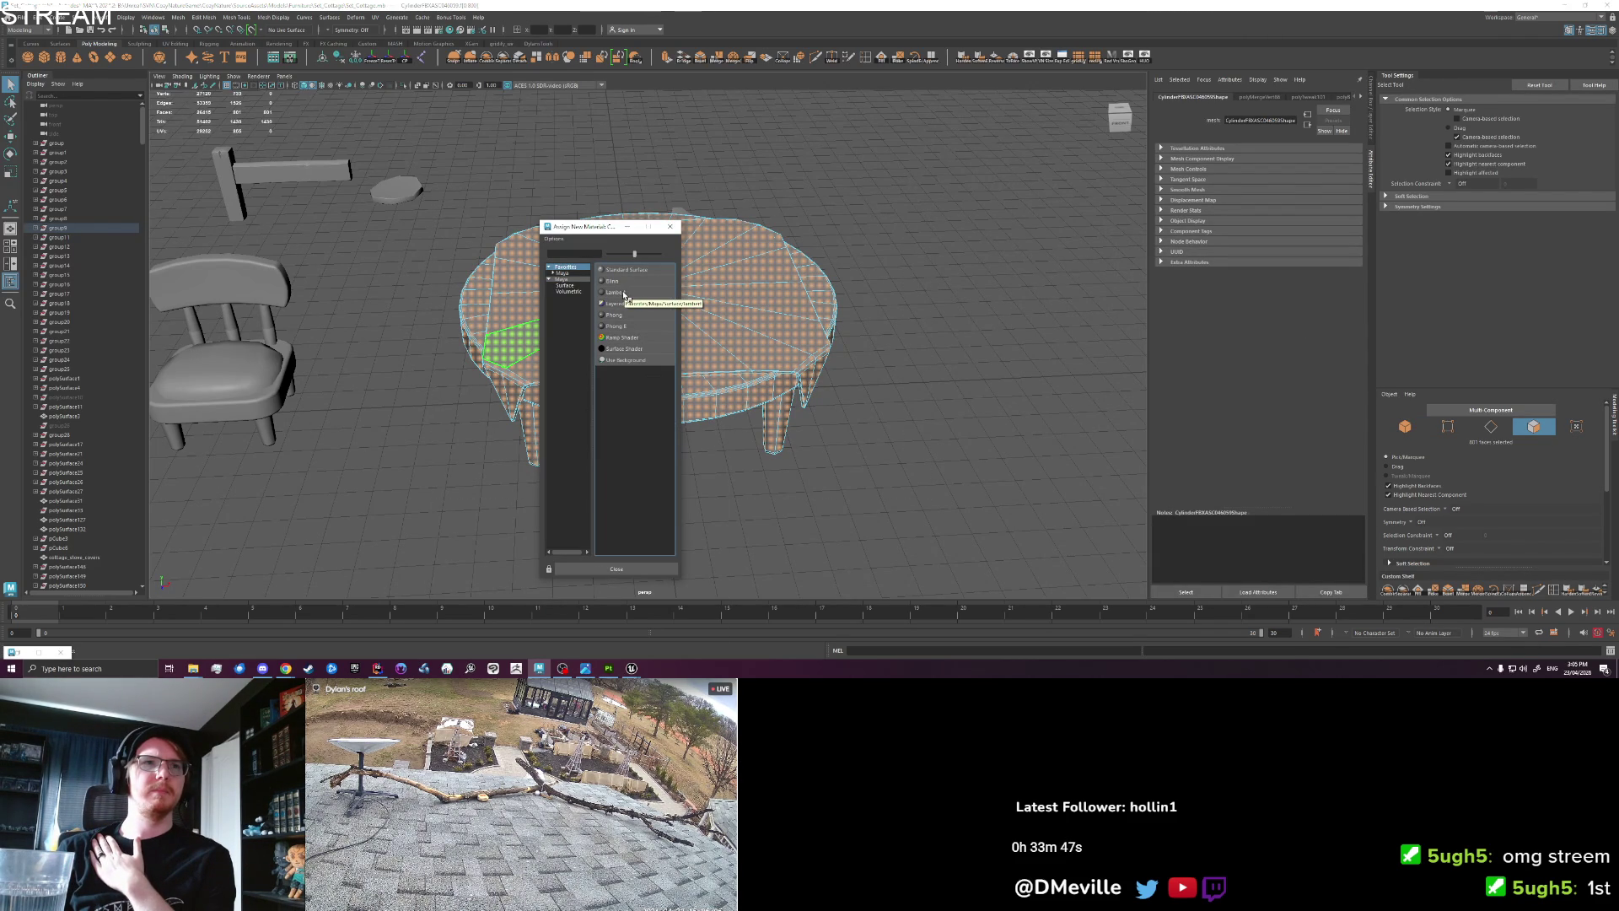
click(624, 294)
right_click(620, 304)
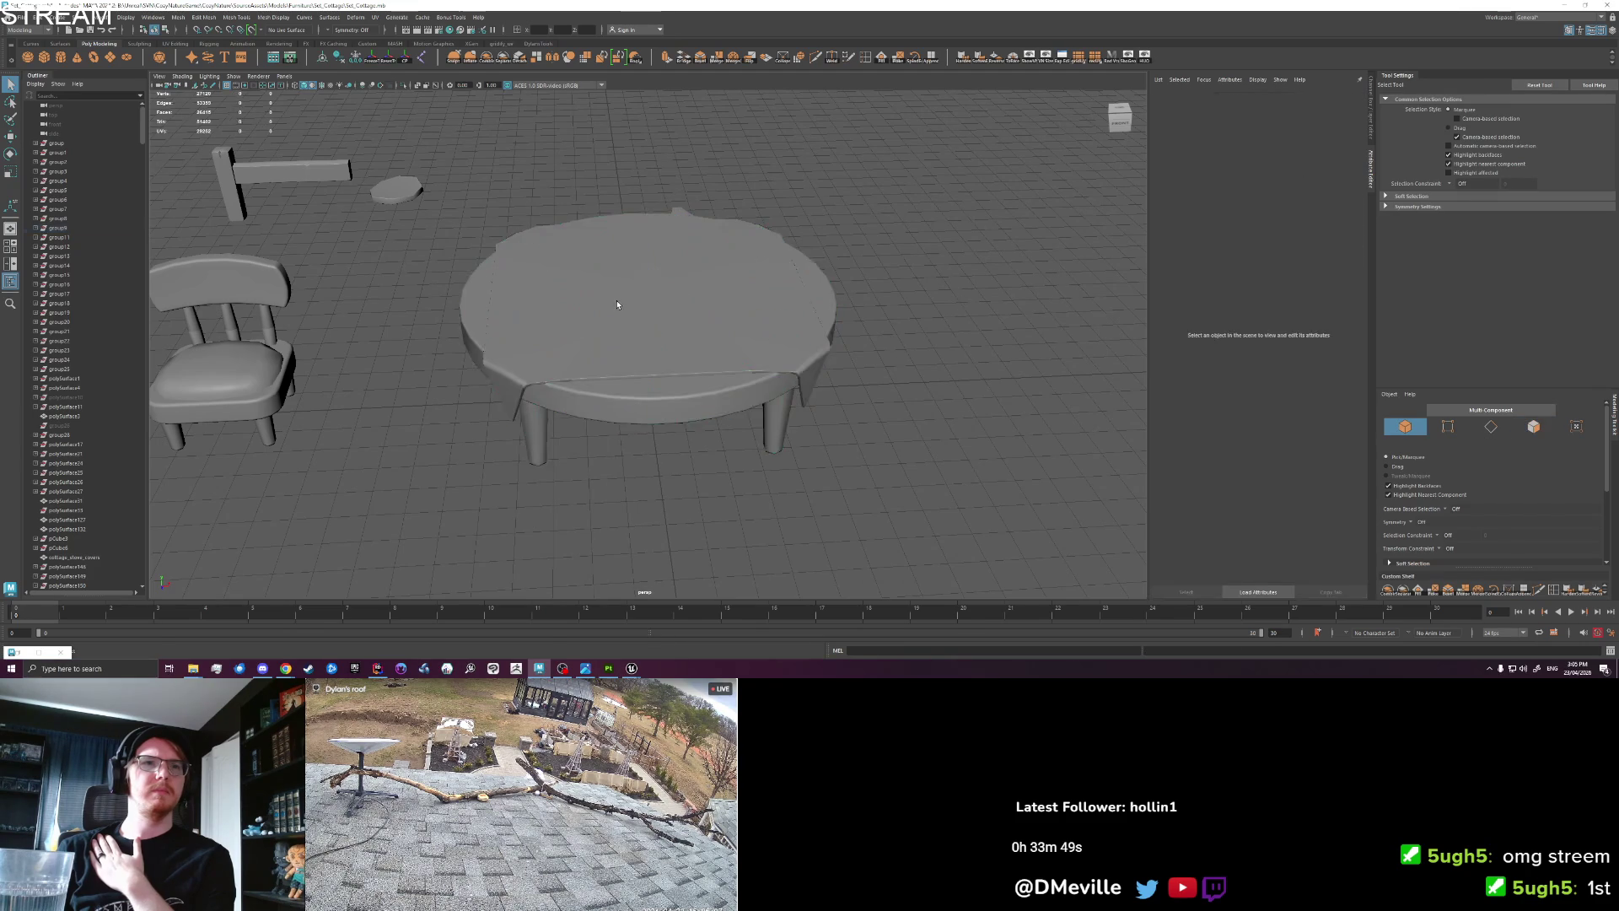
click(620, 304)
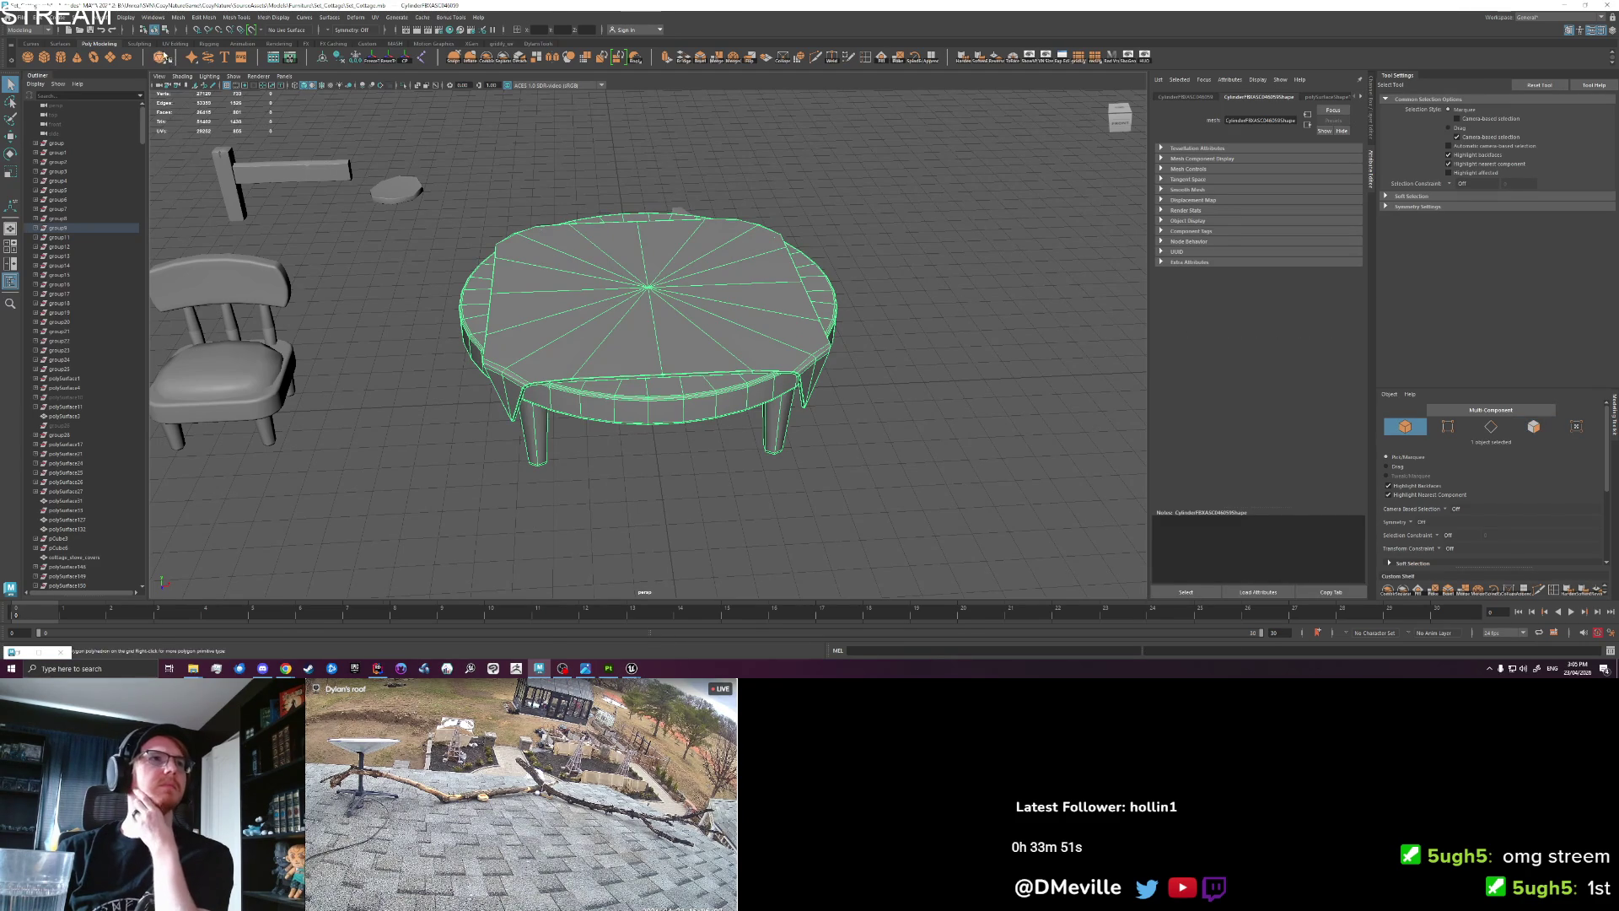
Export the selected table, overwriting cottage_table.fbx.
click(20, 17)
click(76, 142)
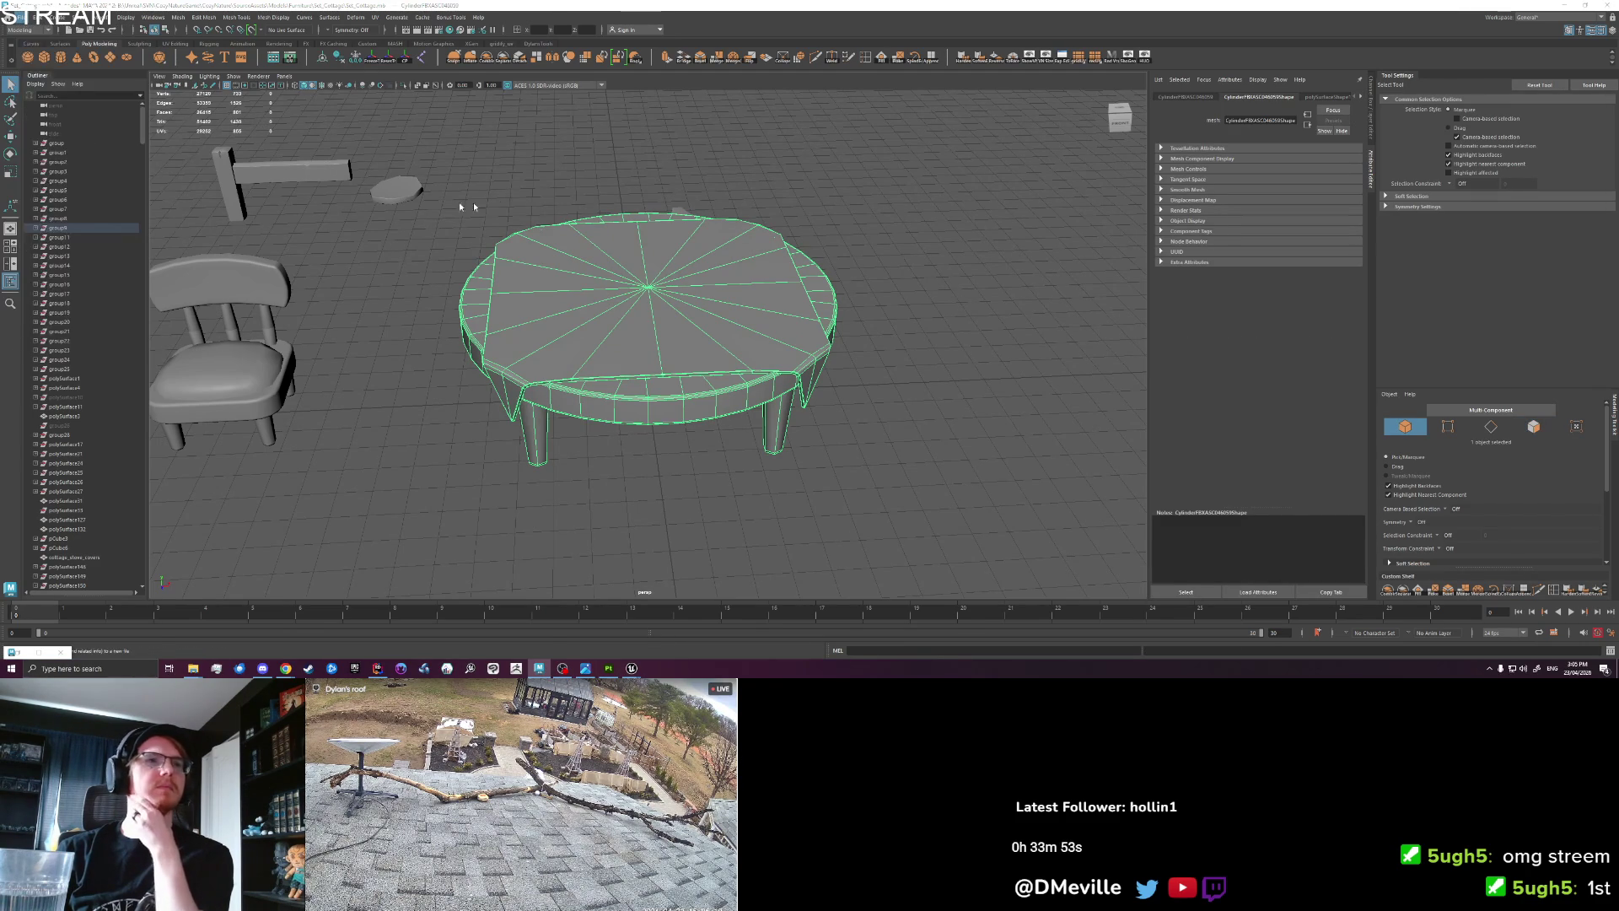
click(977, 412)
click(1570, 490)
click(1217, 318)
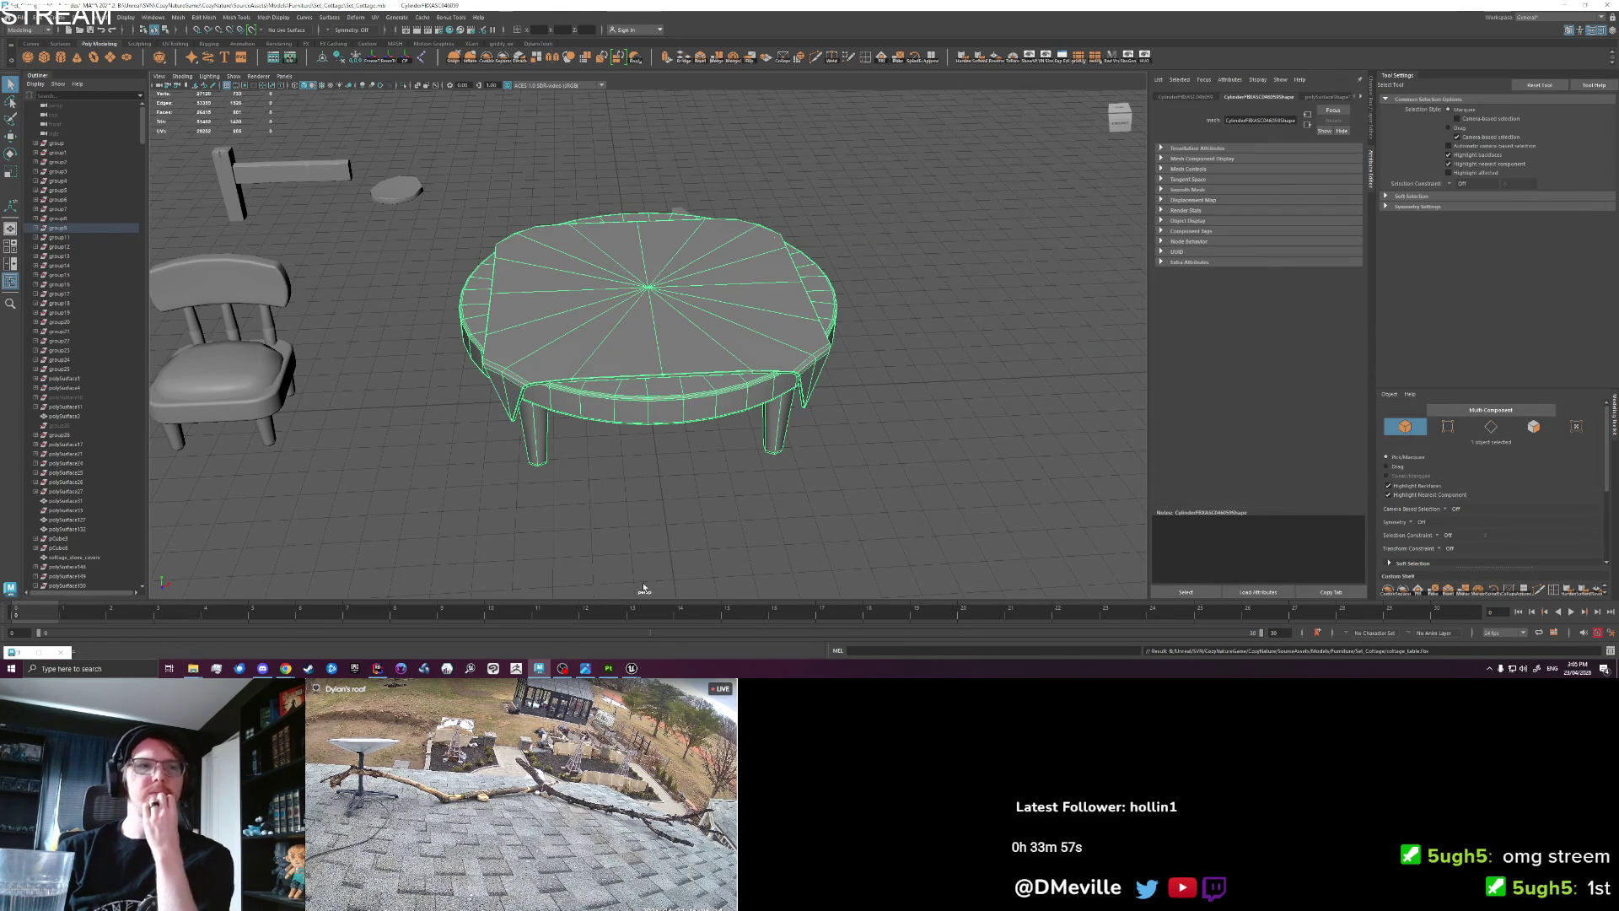
click(631, 669)
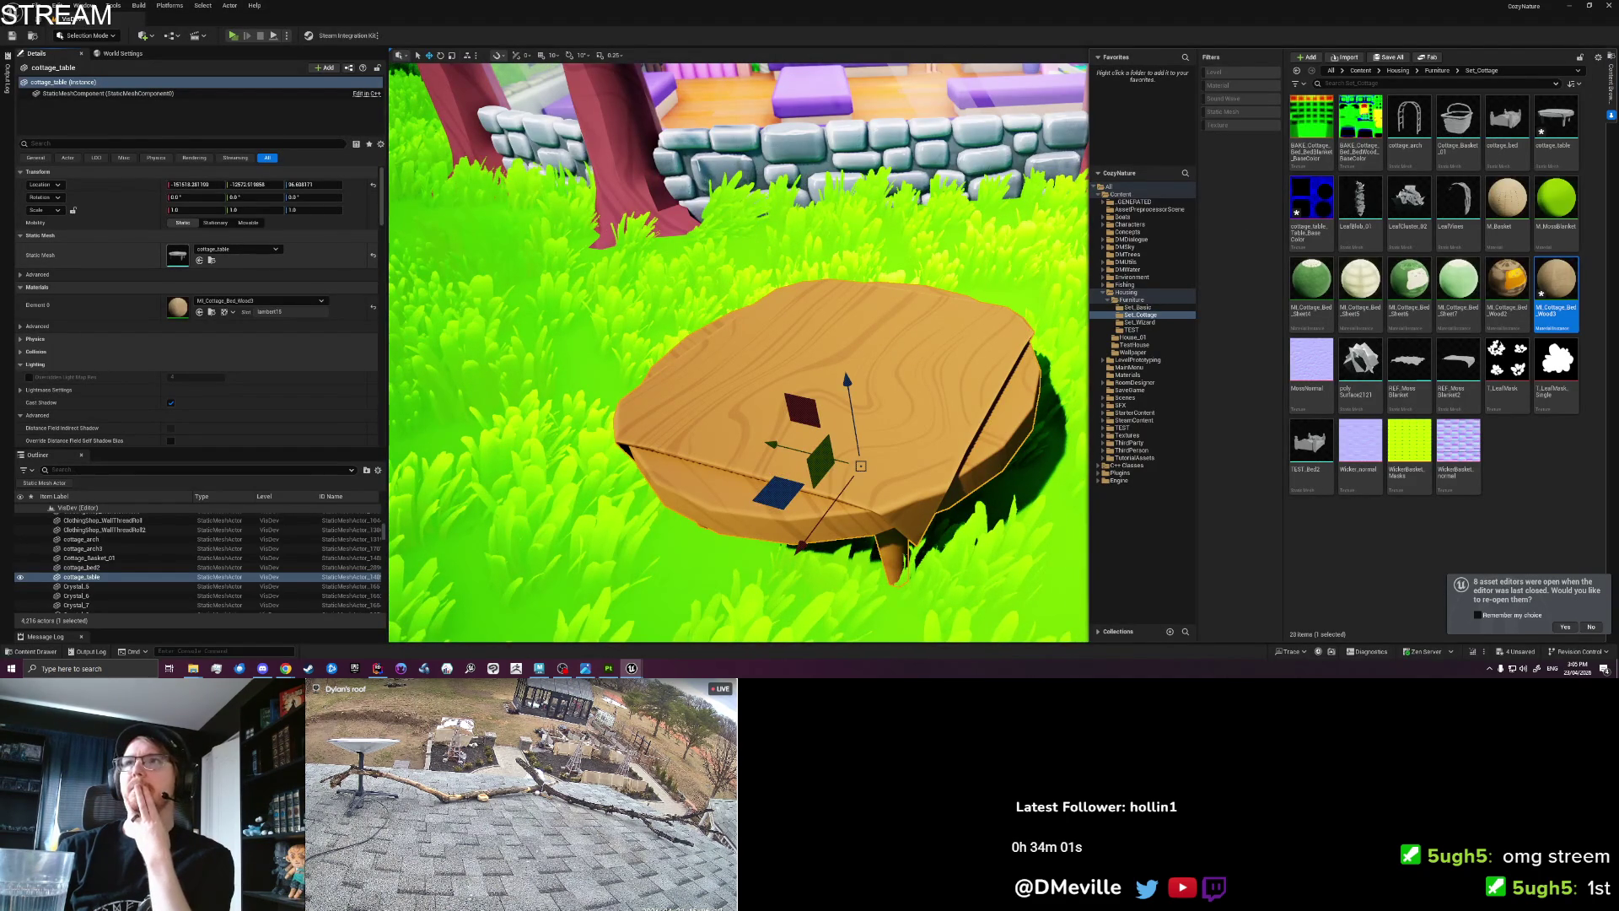
Inspect cottage_table in the Static Mesh Editor from a low side view.
double_click(1556, 118)
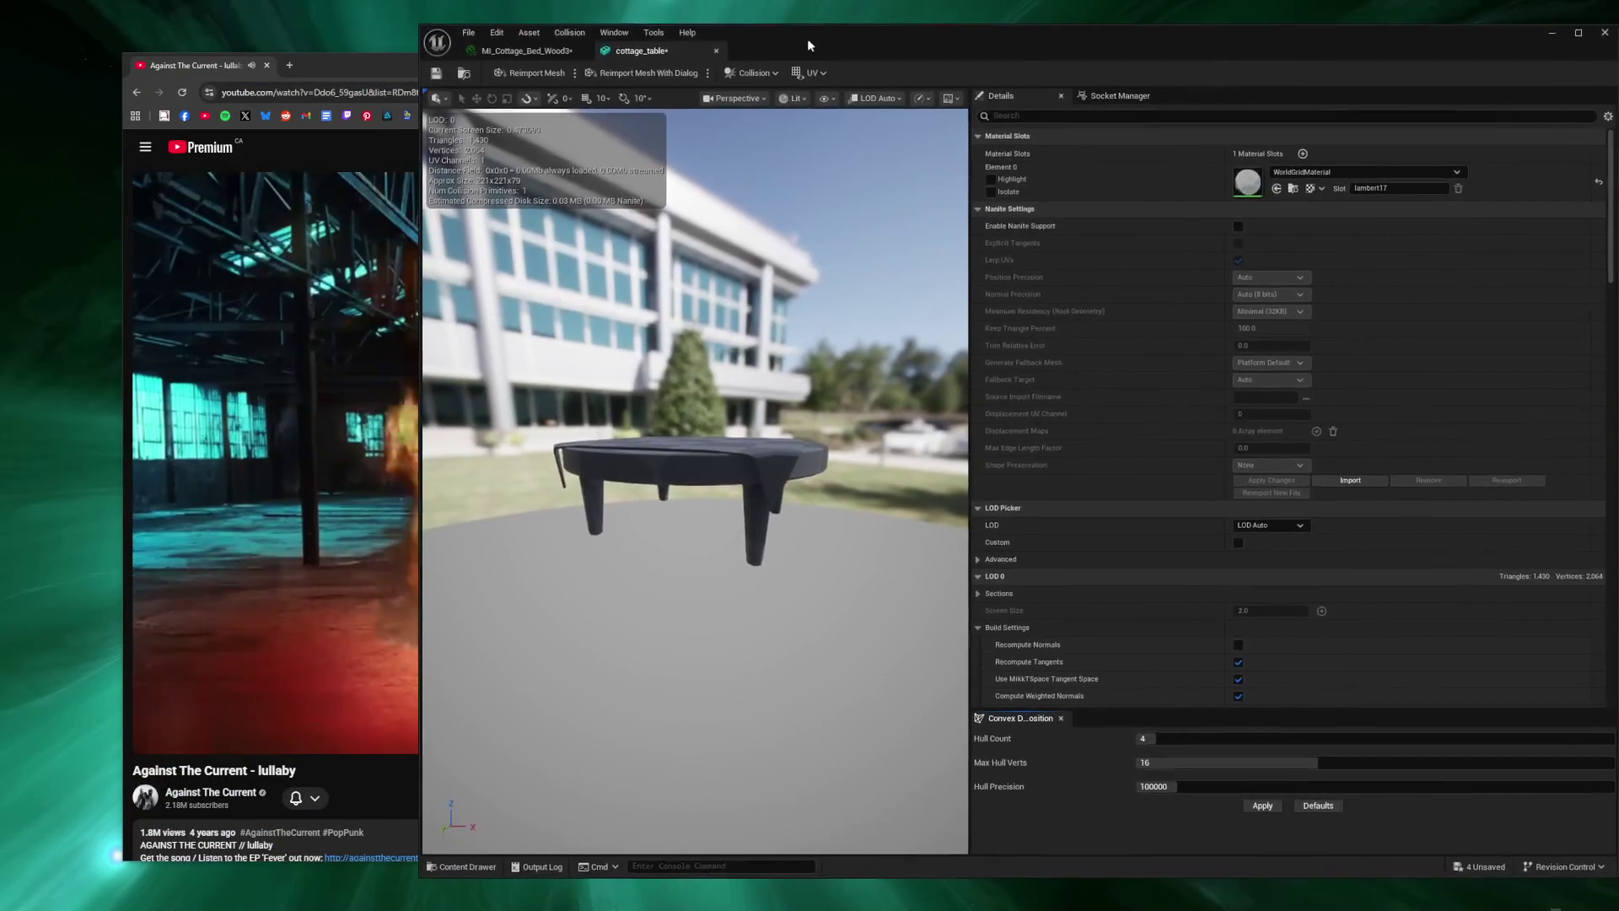
drag(807, 40, 771, 37)
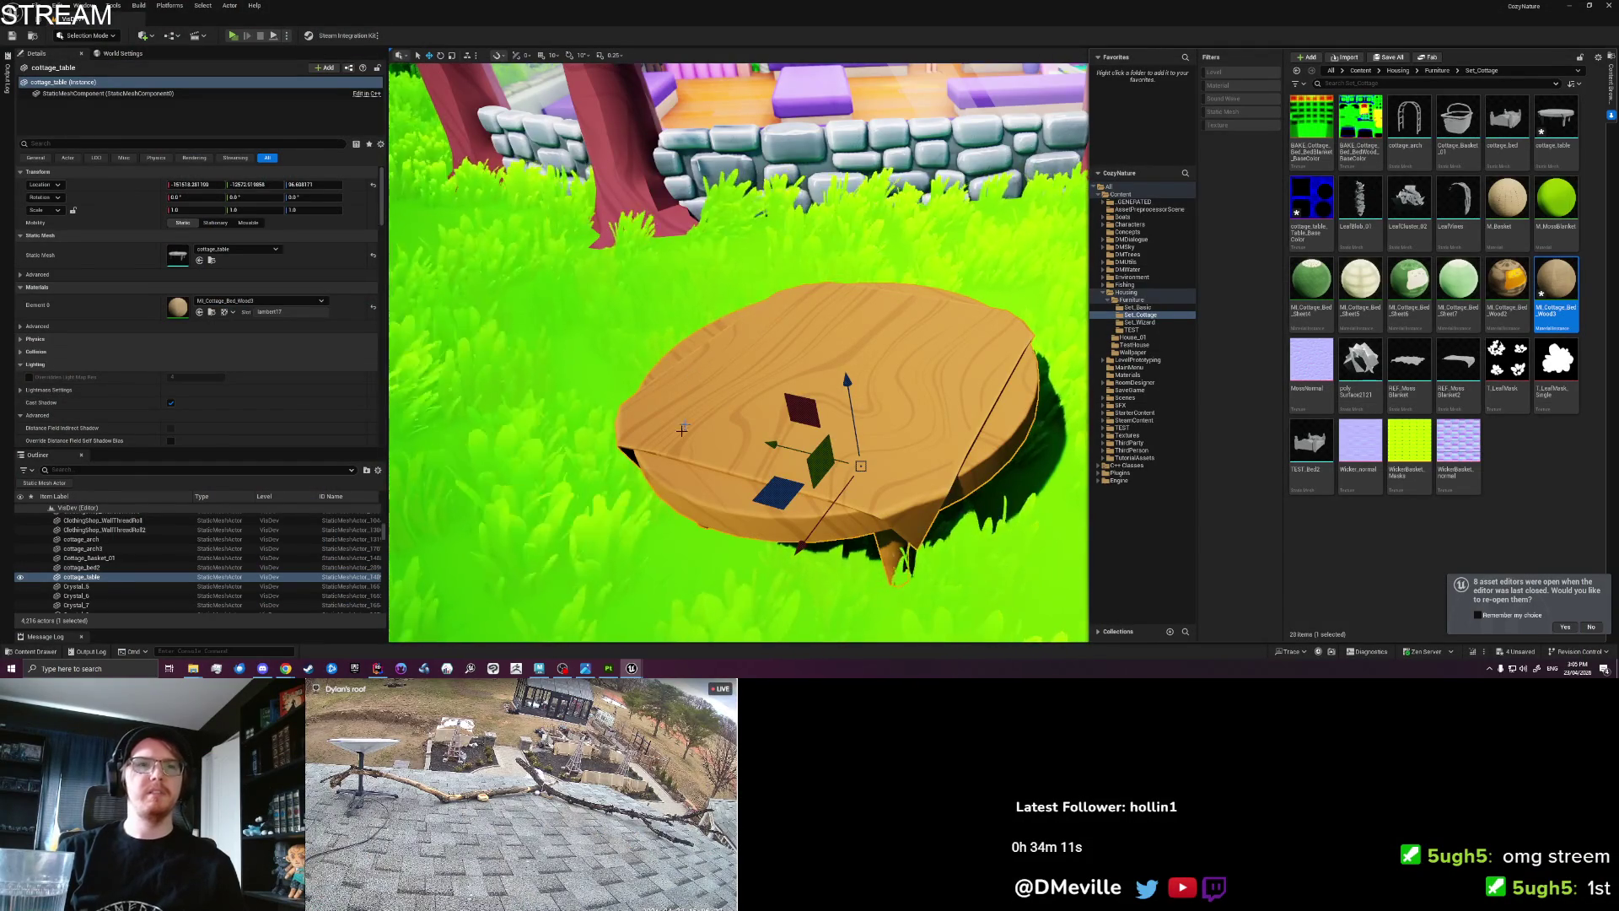
mouse_move(682, 430)
mouse_down()
mouse_move(658, 405)
mouse_move(666, 455)
mouse_move(641, 379)
mouse_move(641, 473)
mouse_move(718, 505)
mouse_up()
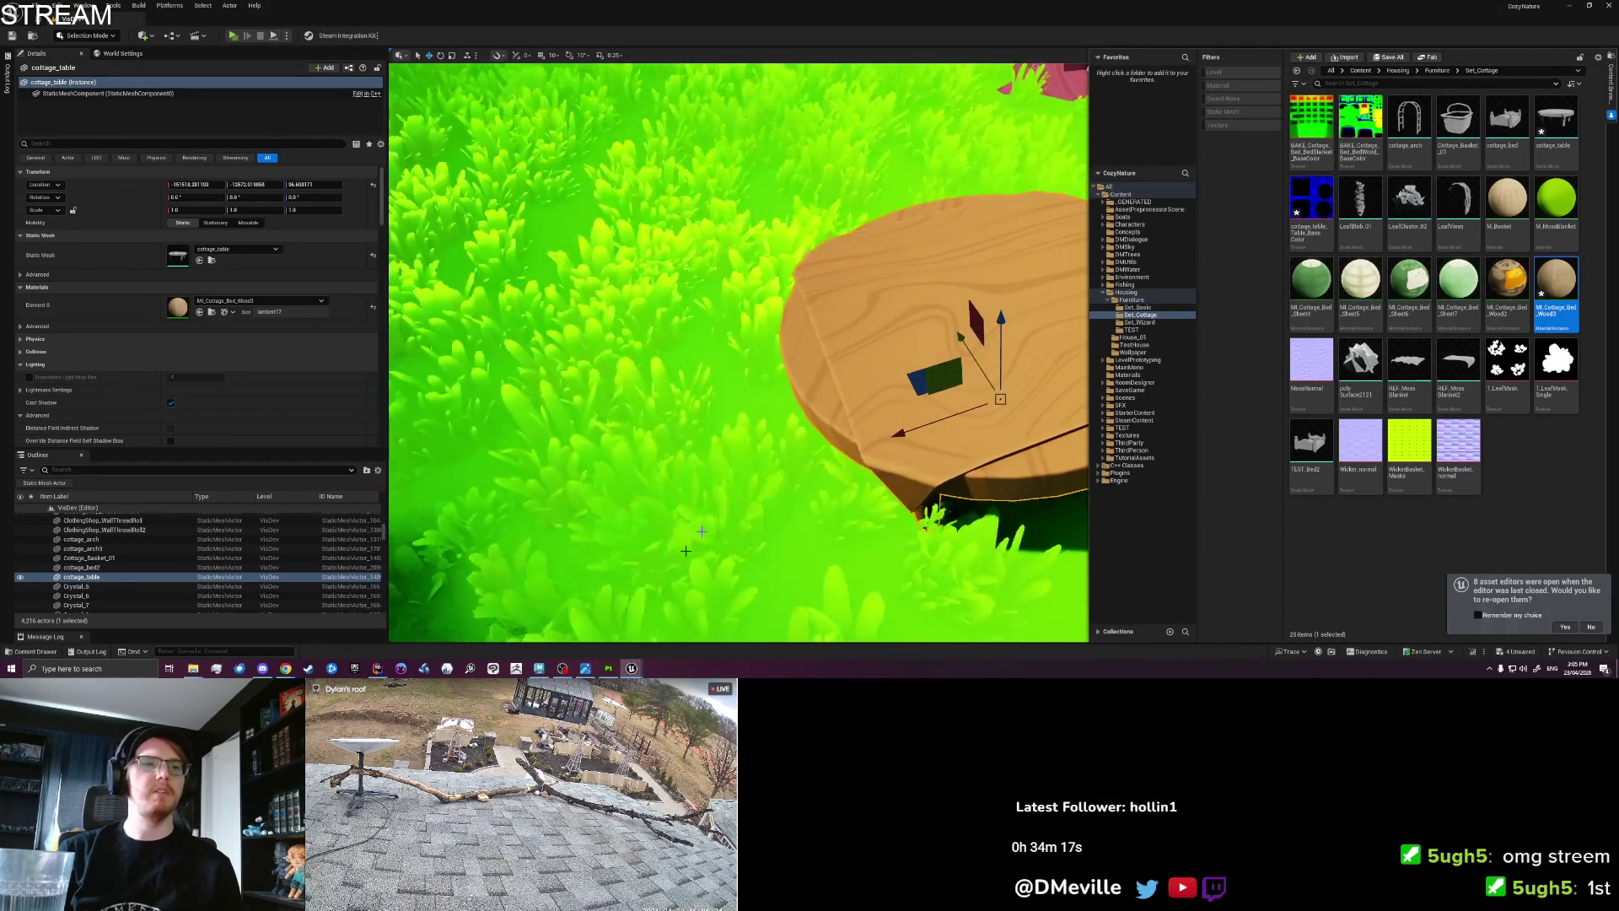
key(alt+Tab)
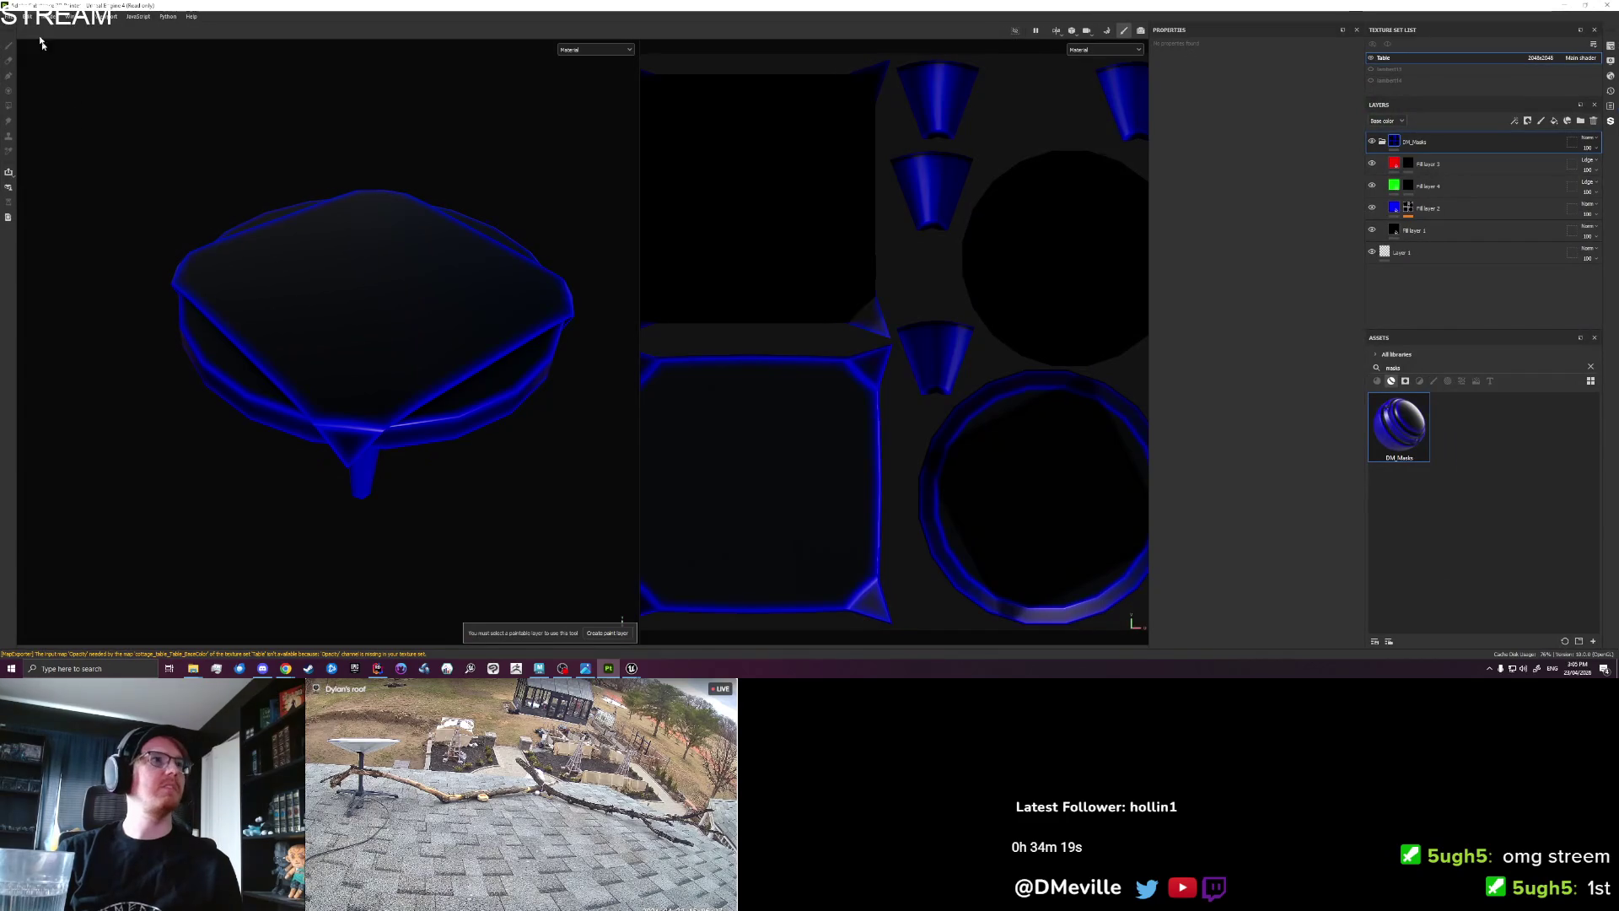
Reimport the updated table mesh and bake the selected mesh-map textures.
click(29, 16)
click(43, 57)
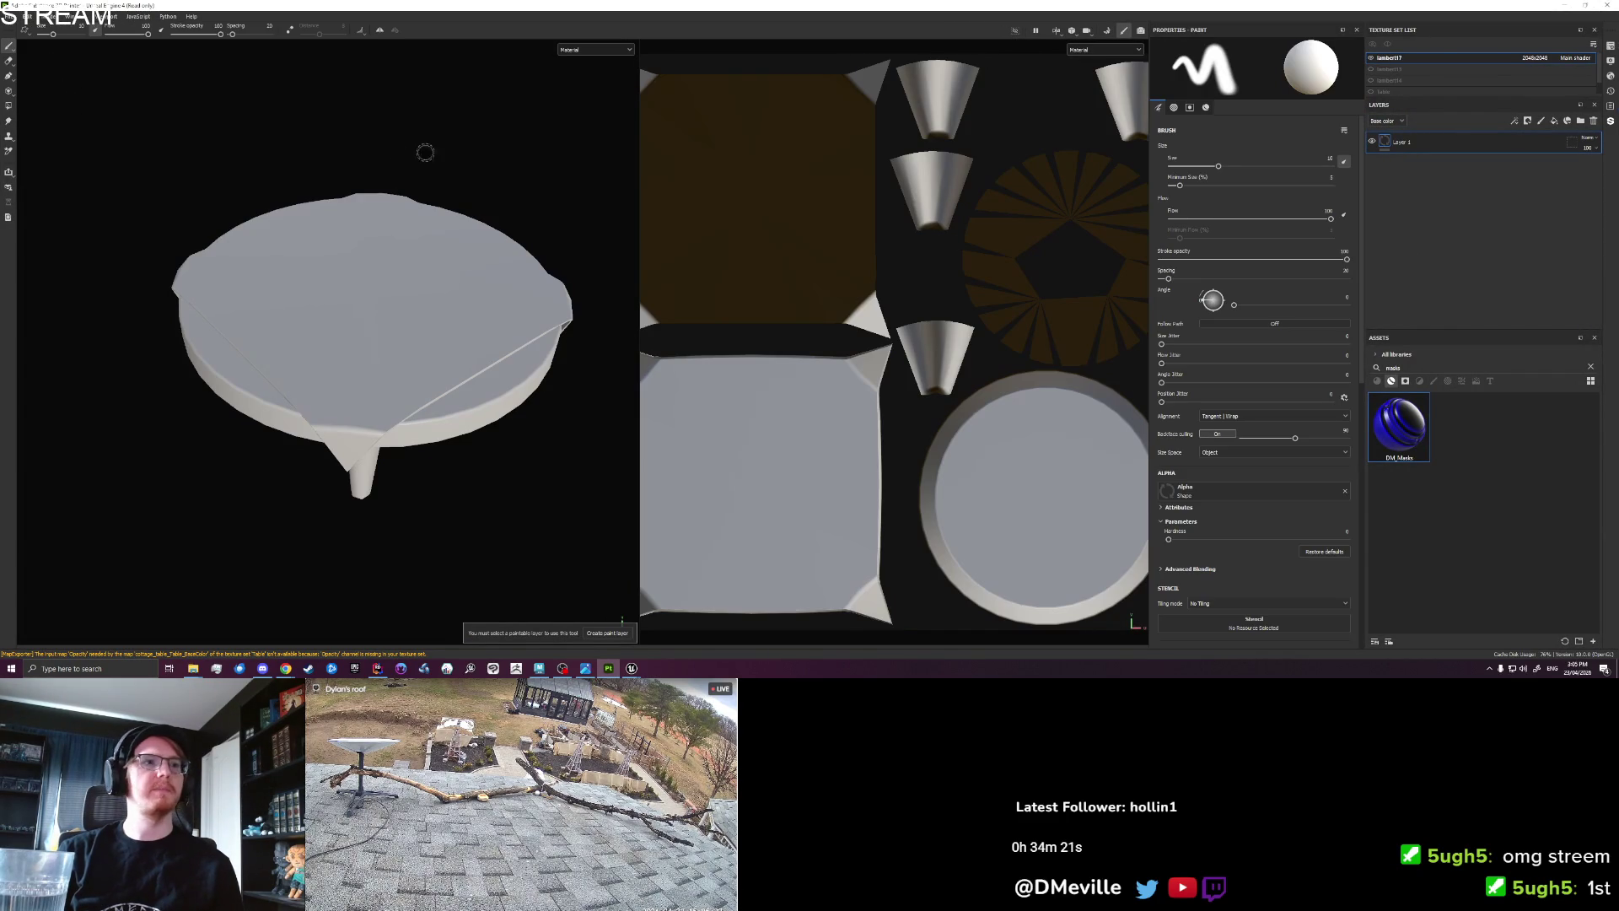
click(1113, 32)
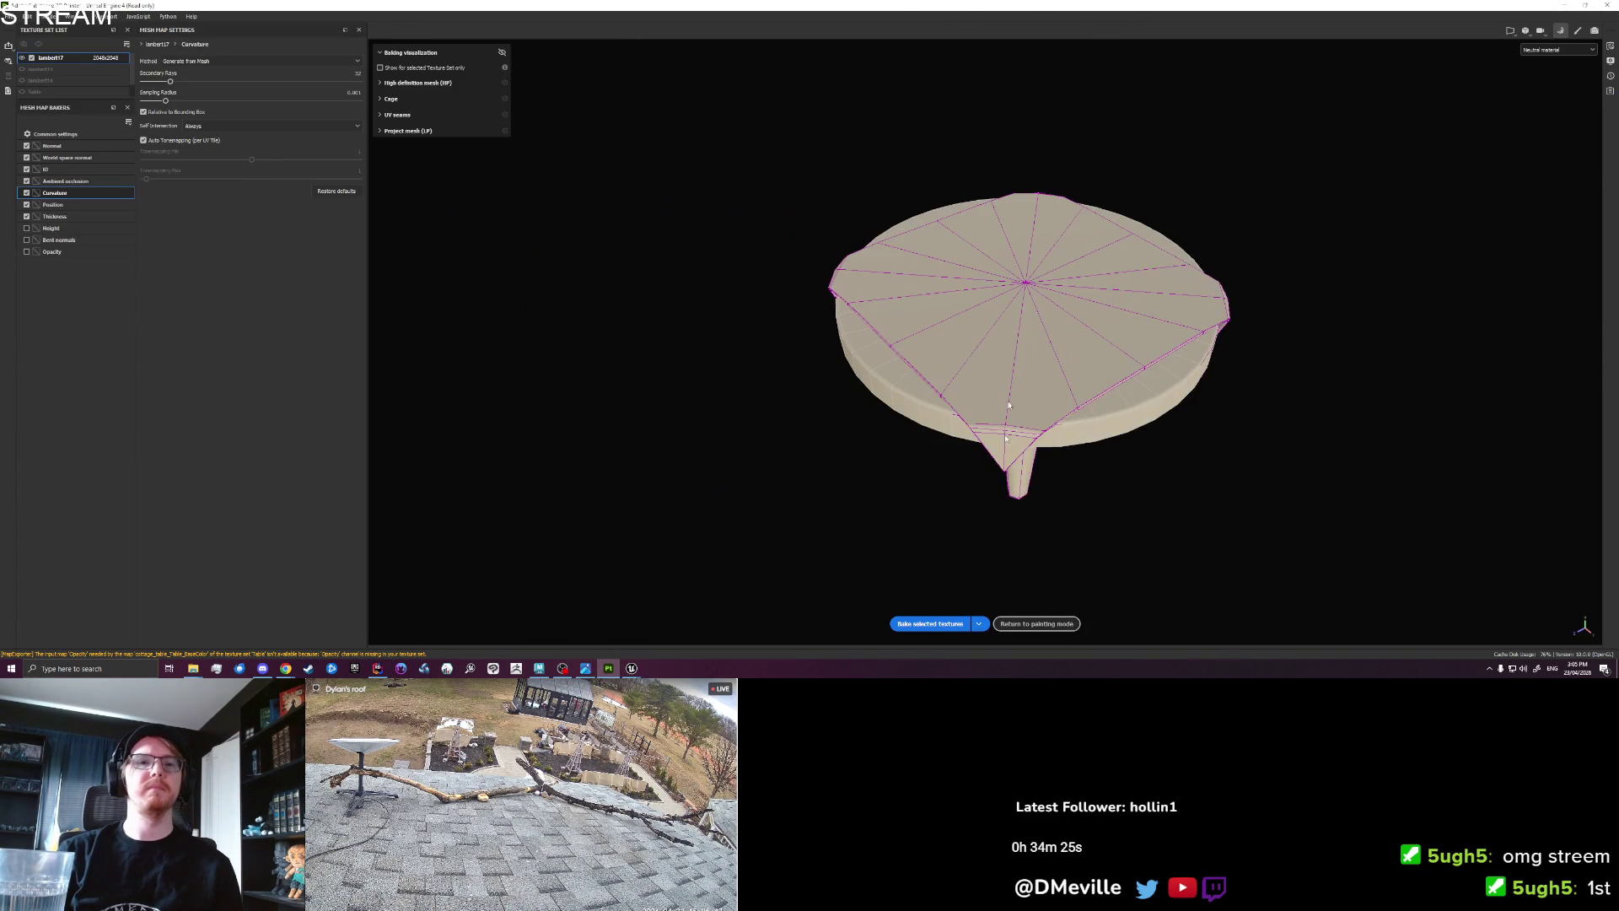
click(942, 623)
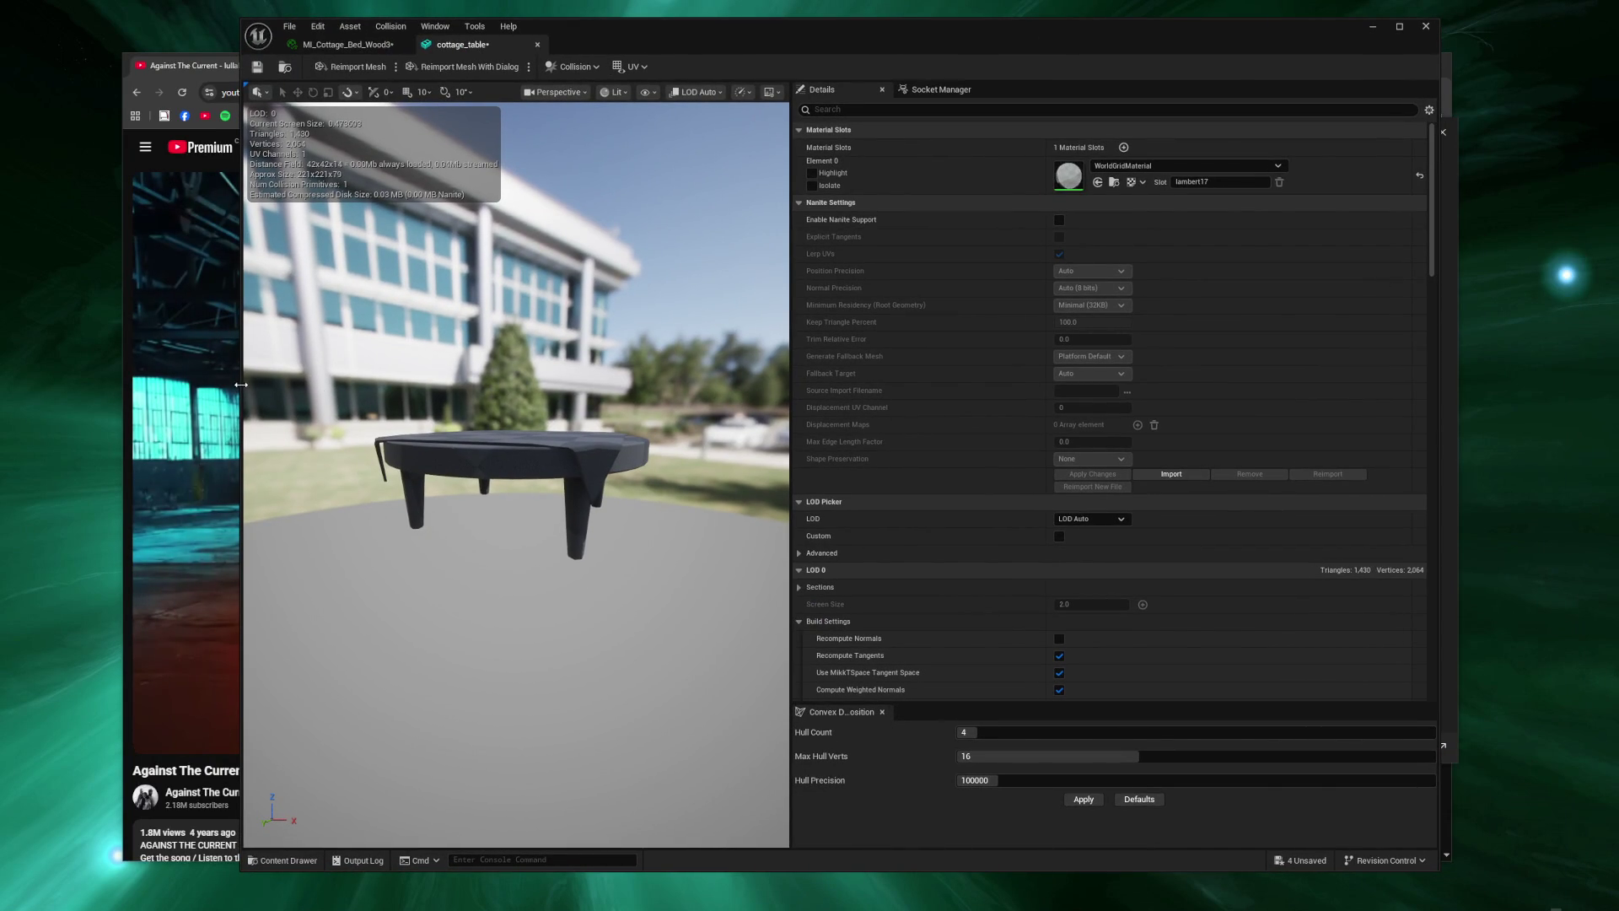
Resize windows to enlarge the cottage_table preview, then show the MI_Cottage_Bed_Wood3 tab.
drag(241, 429, 635, 429)
drag(467, 69, 353, 54)
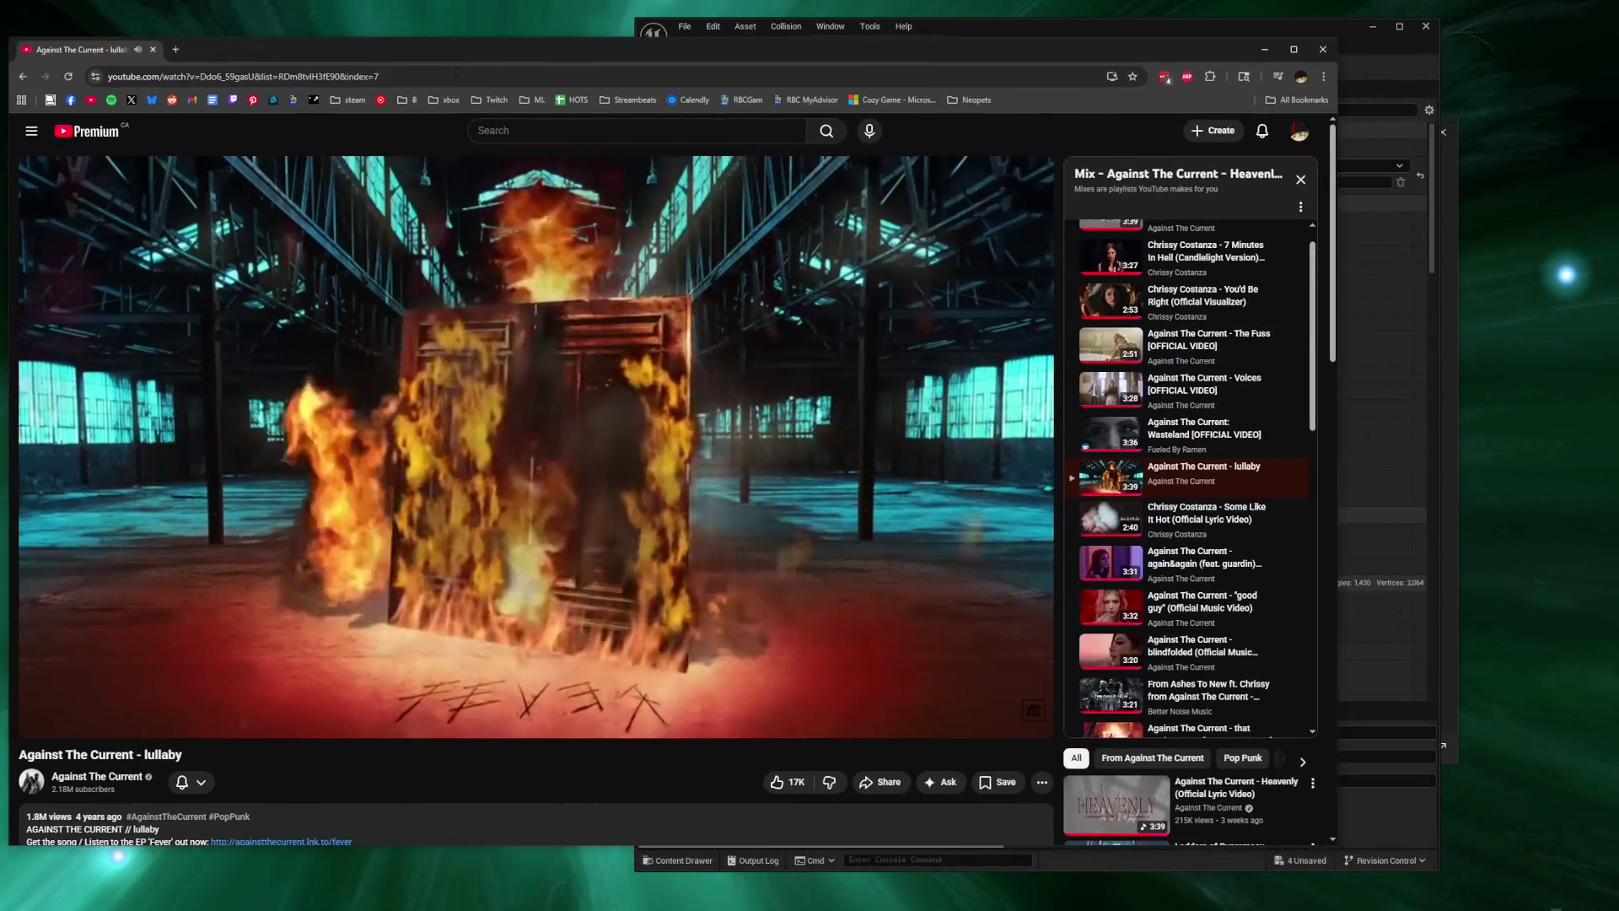
drag(1331, 368, 857, 375)
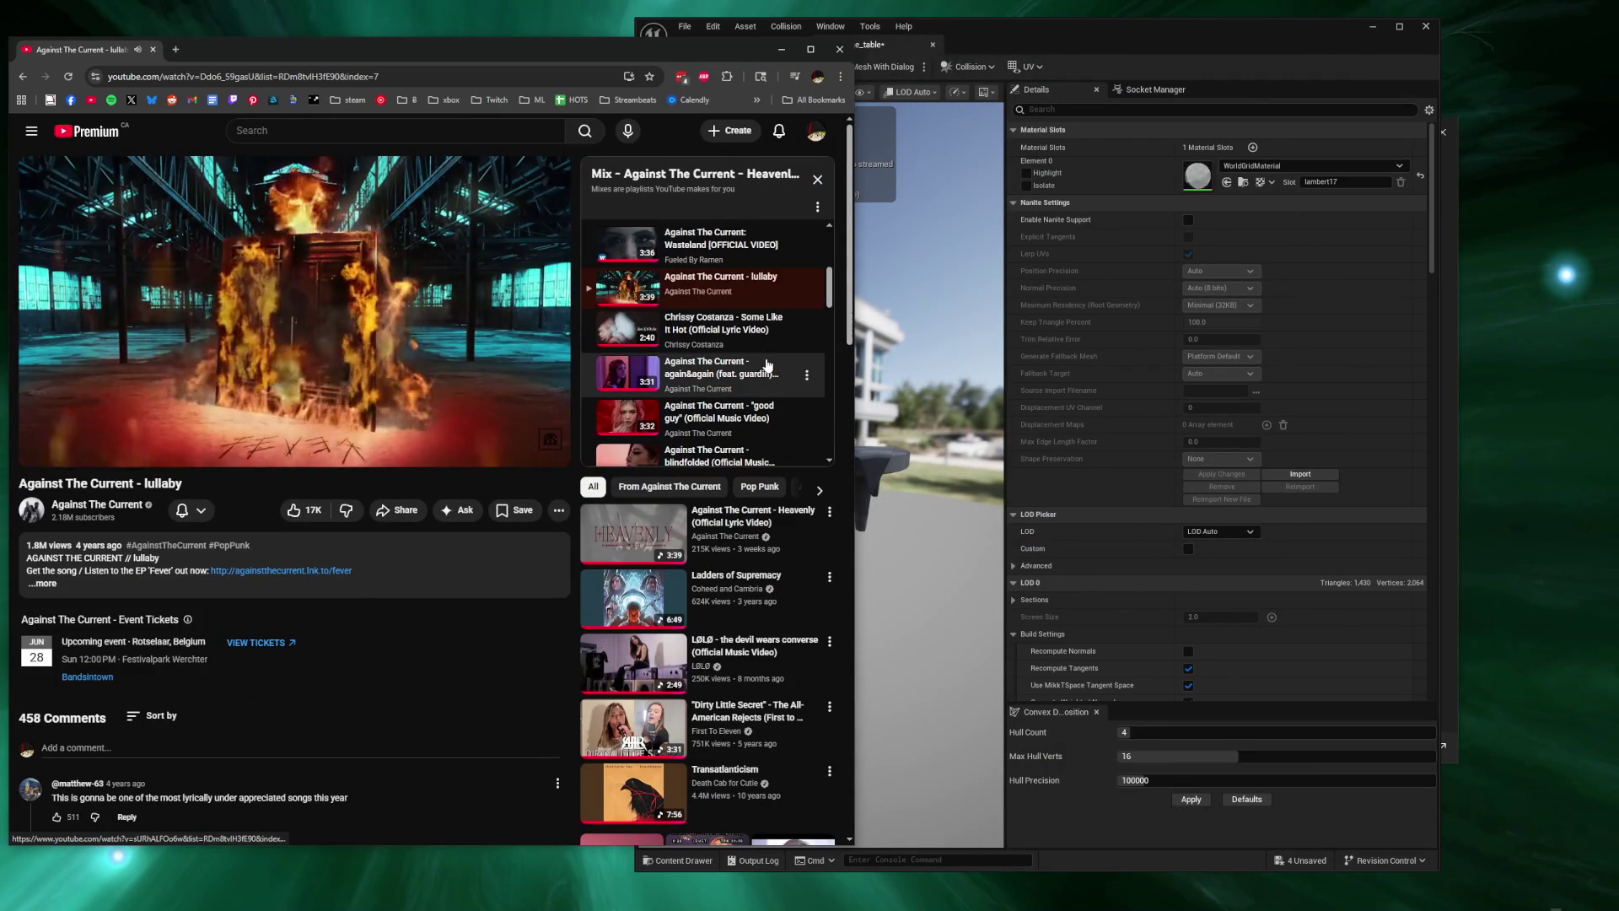
drag(1107, 39, 1185, 41)
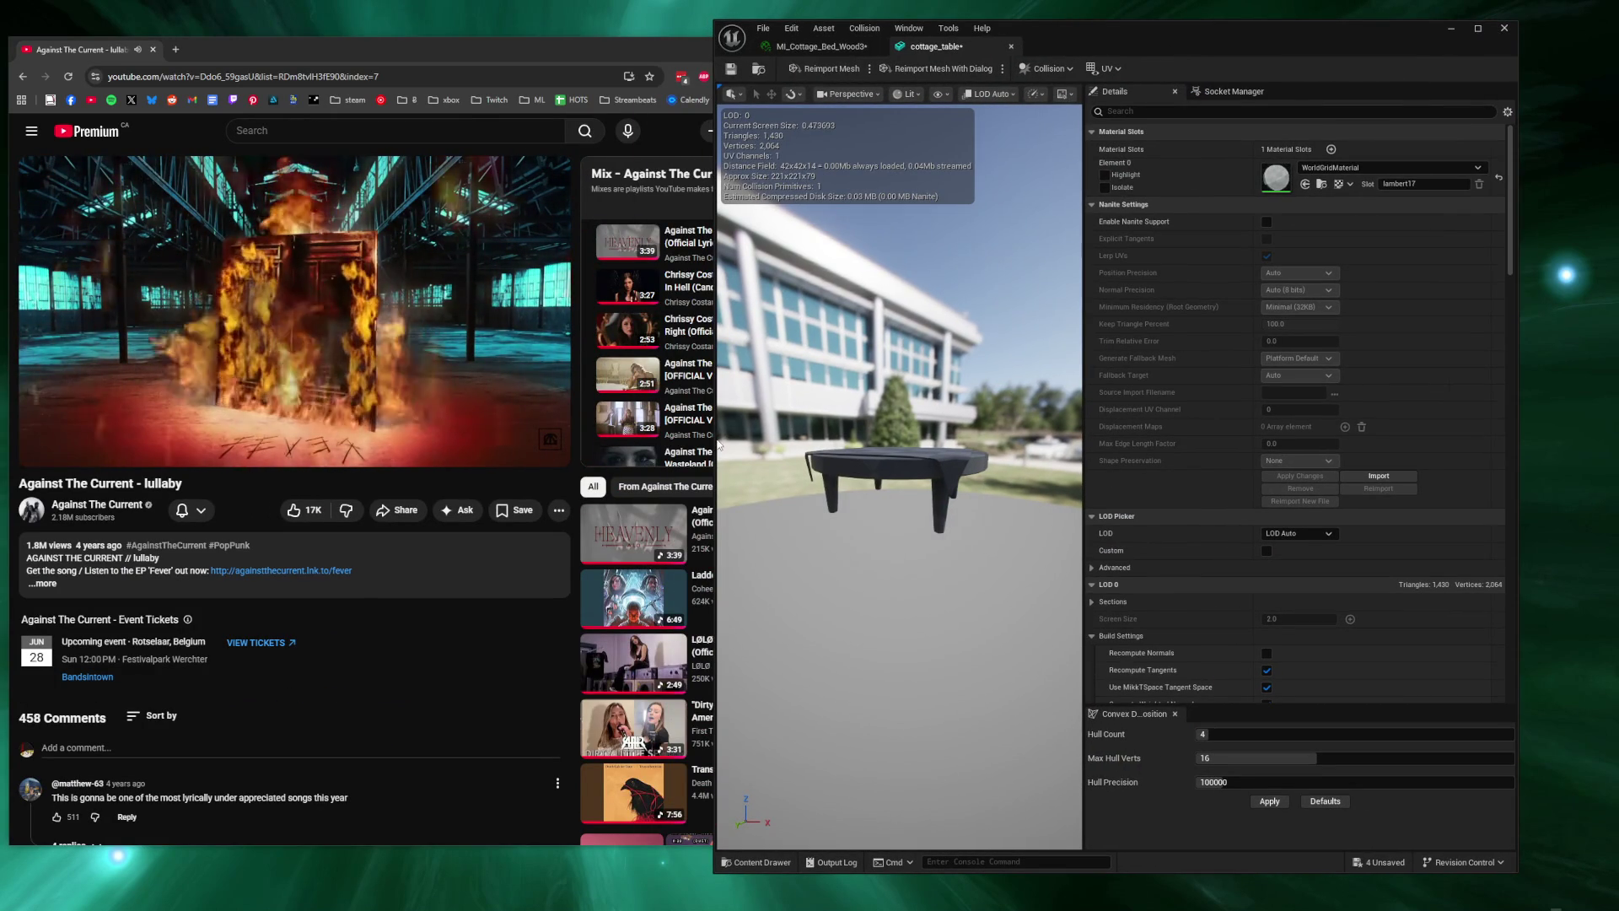
drag(713, 438, 559, 438)
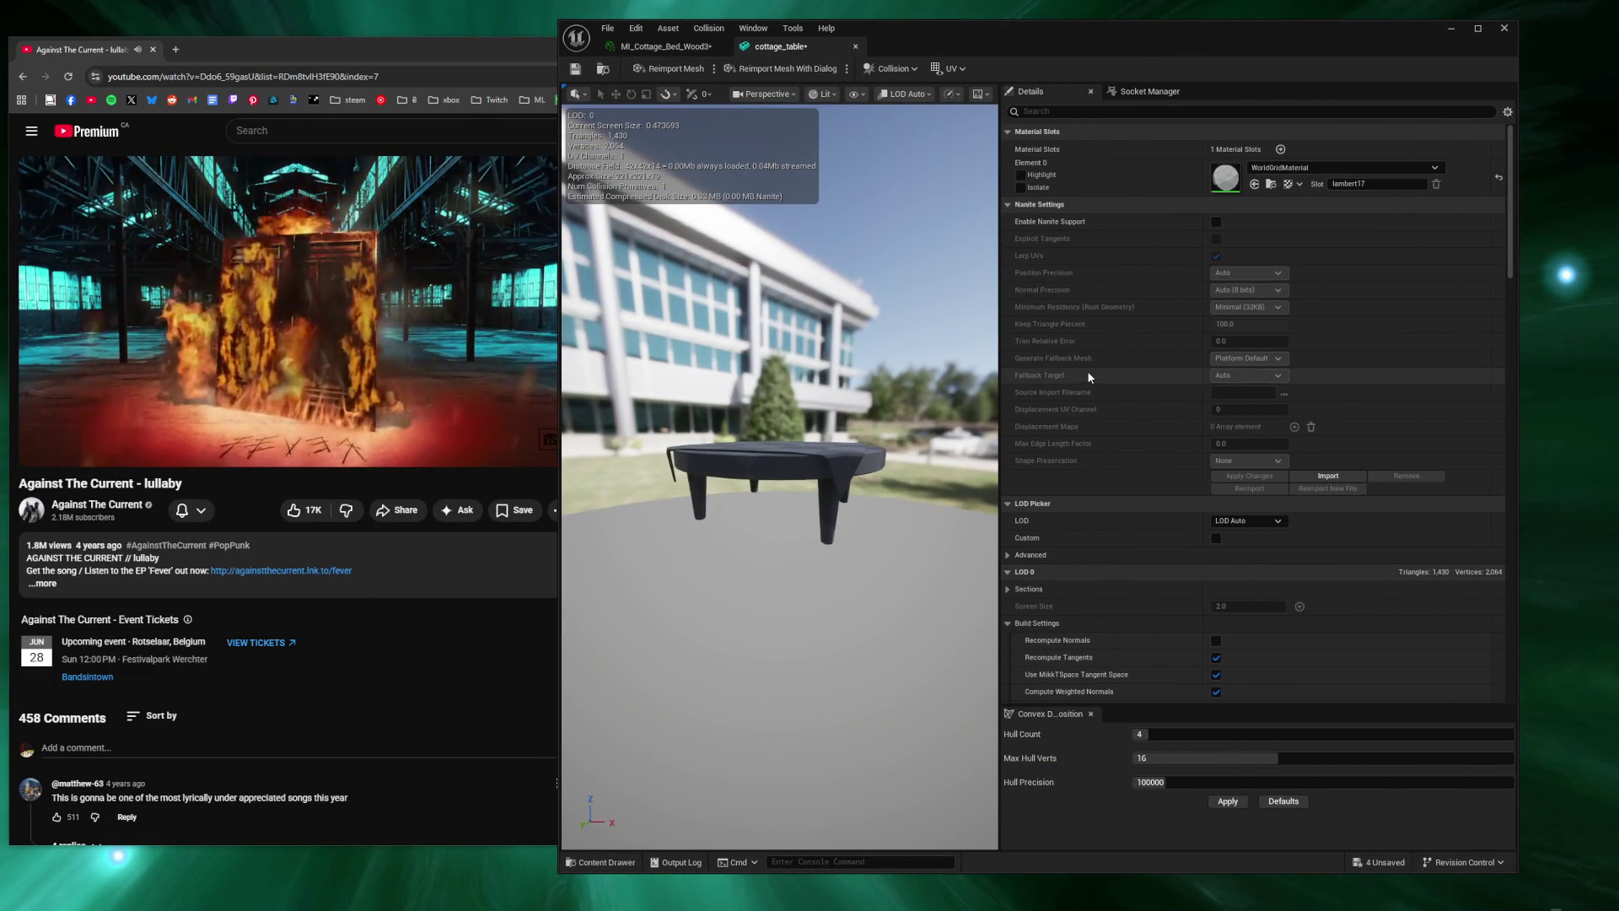
drag(1003, 407, 1234, 408)
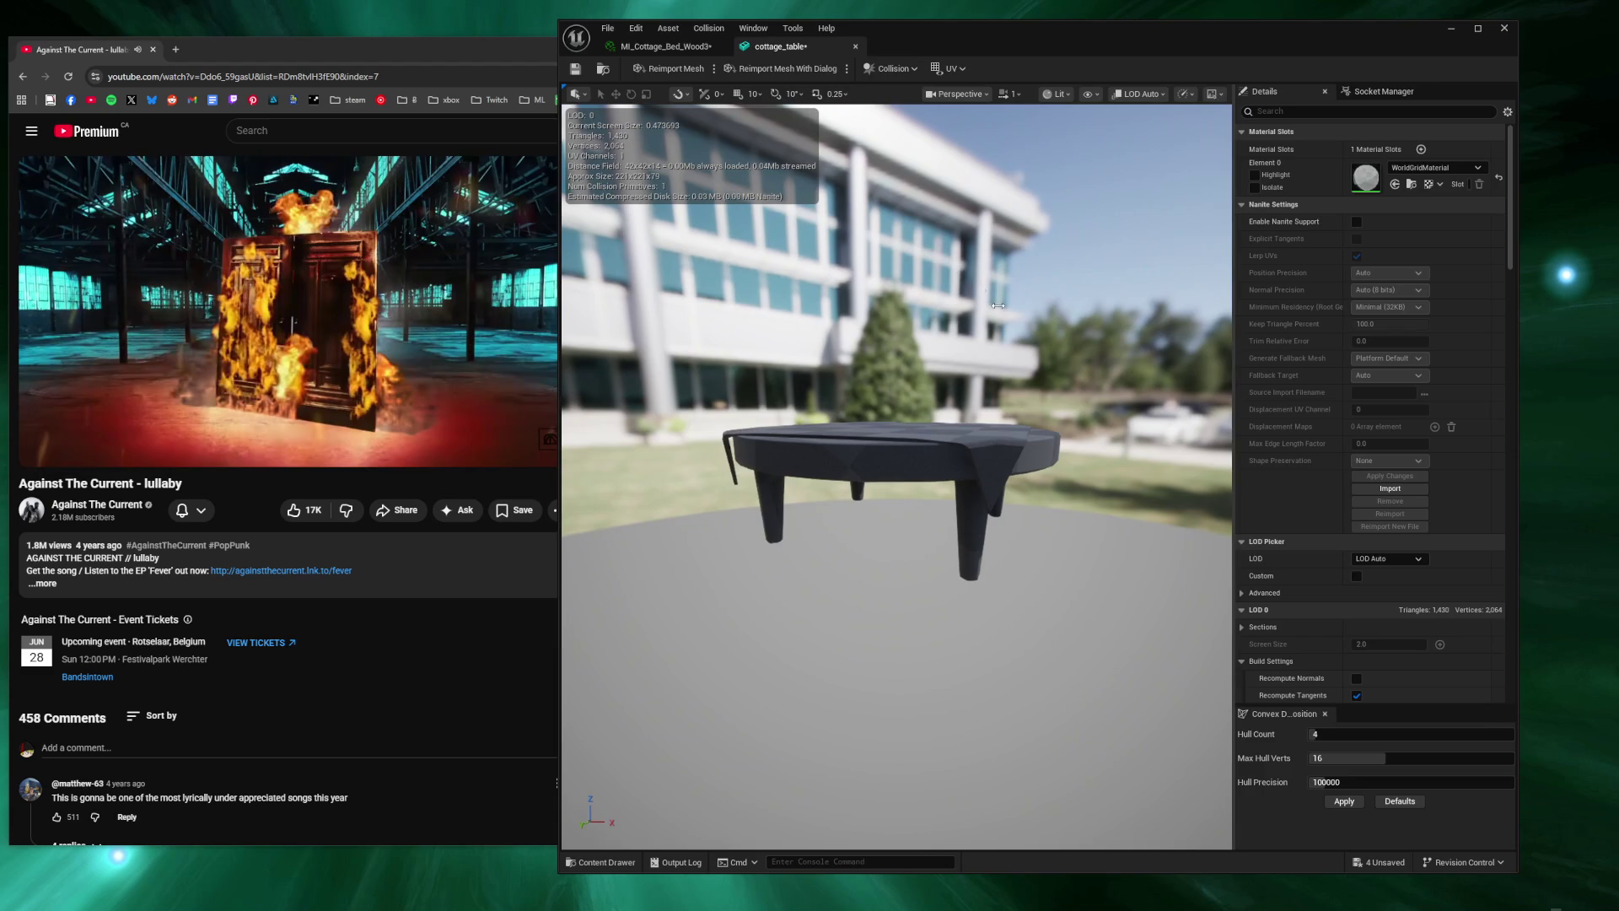
click(662, 46)
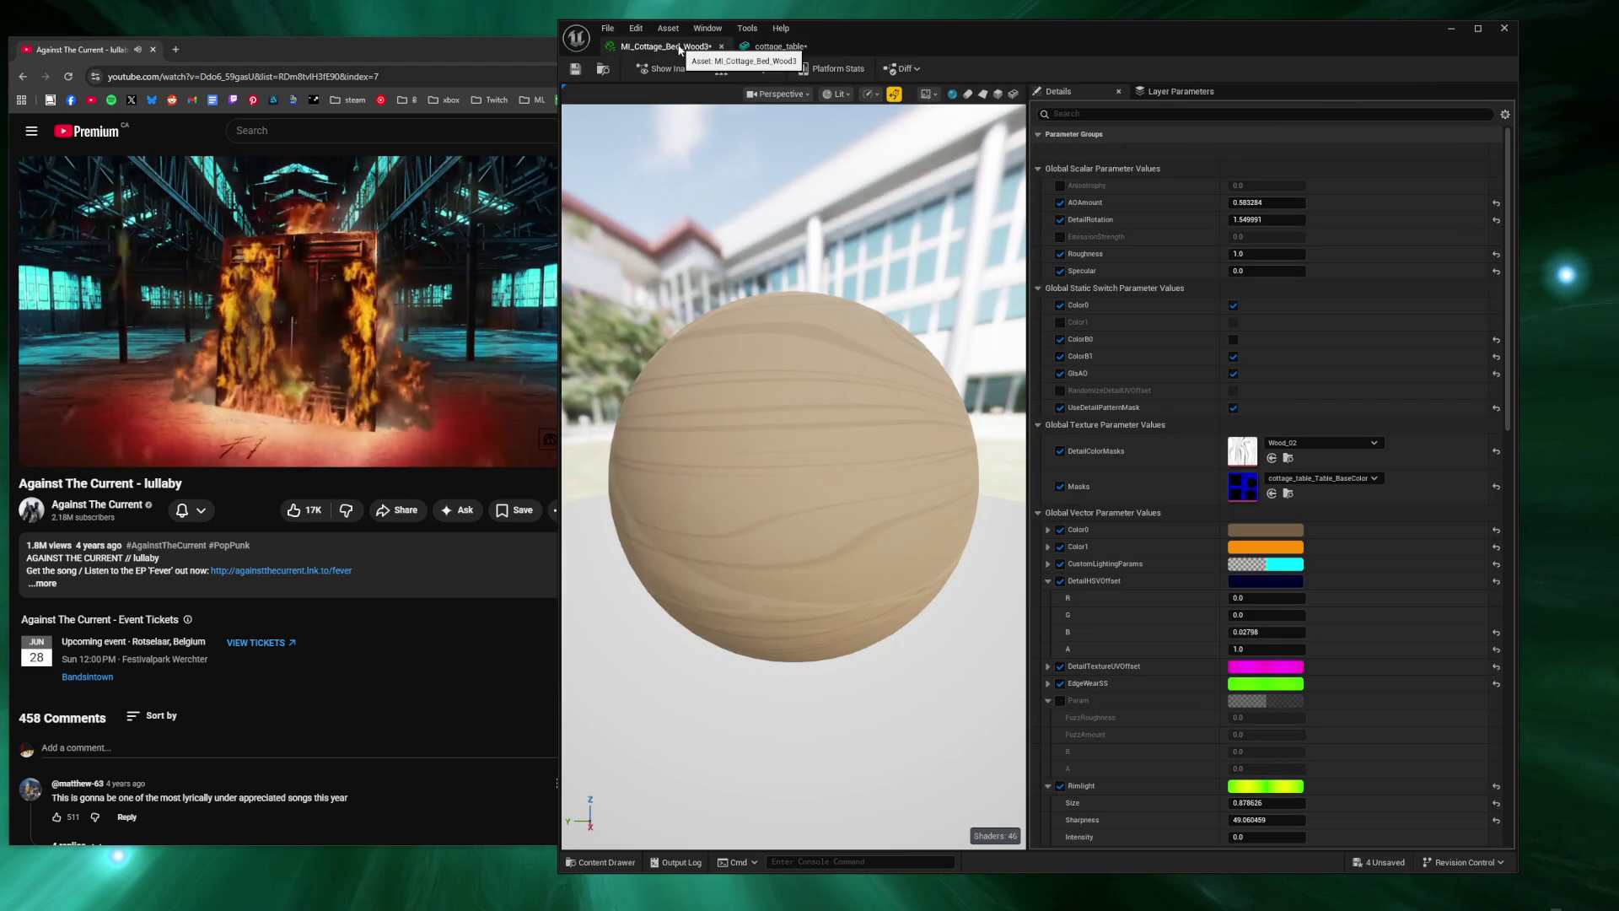
Return to the cottage_table tab, then switch to the Substance Painter project.
click(766, 48)
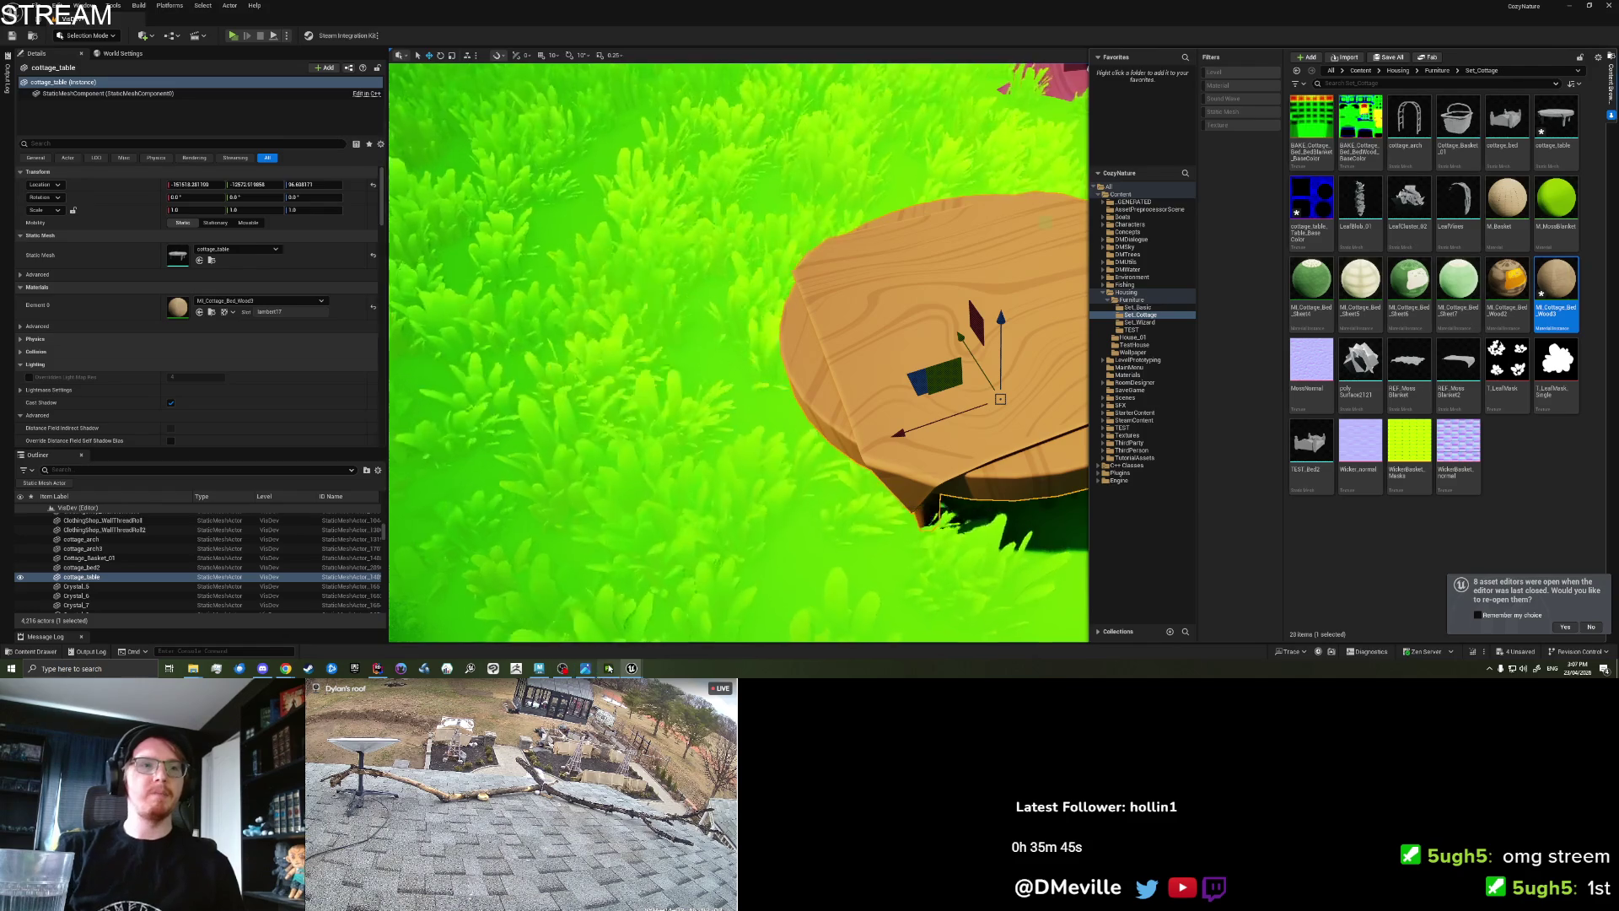
click(608, 668)
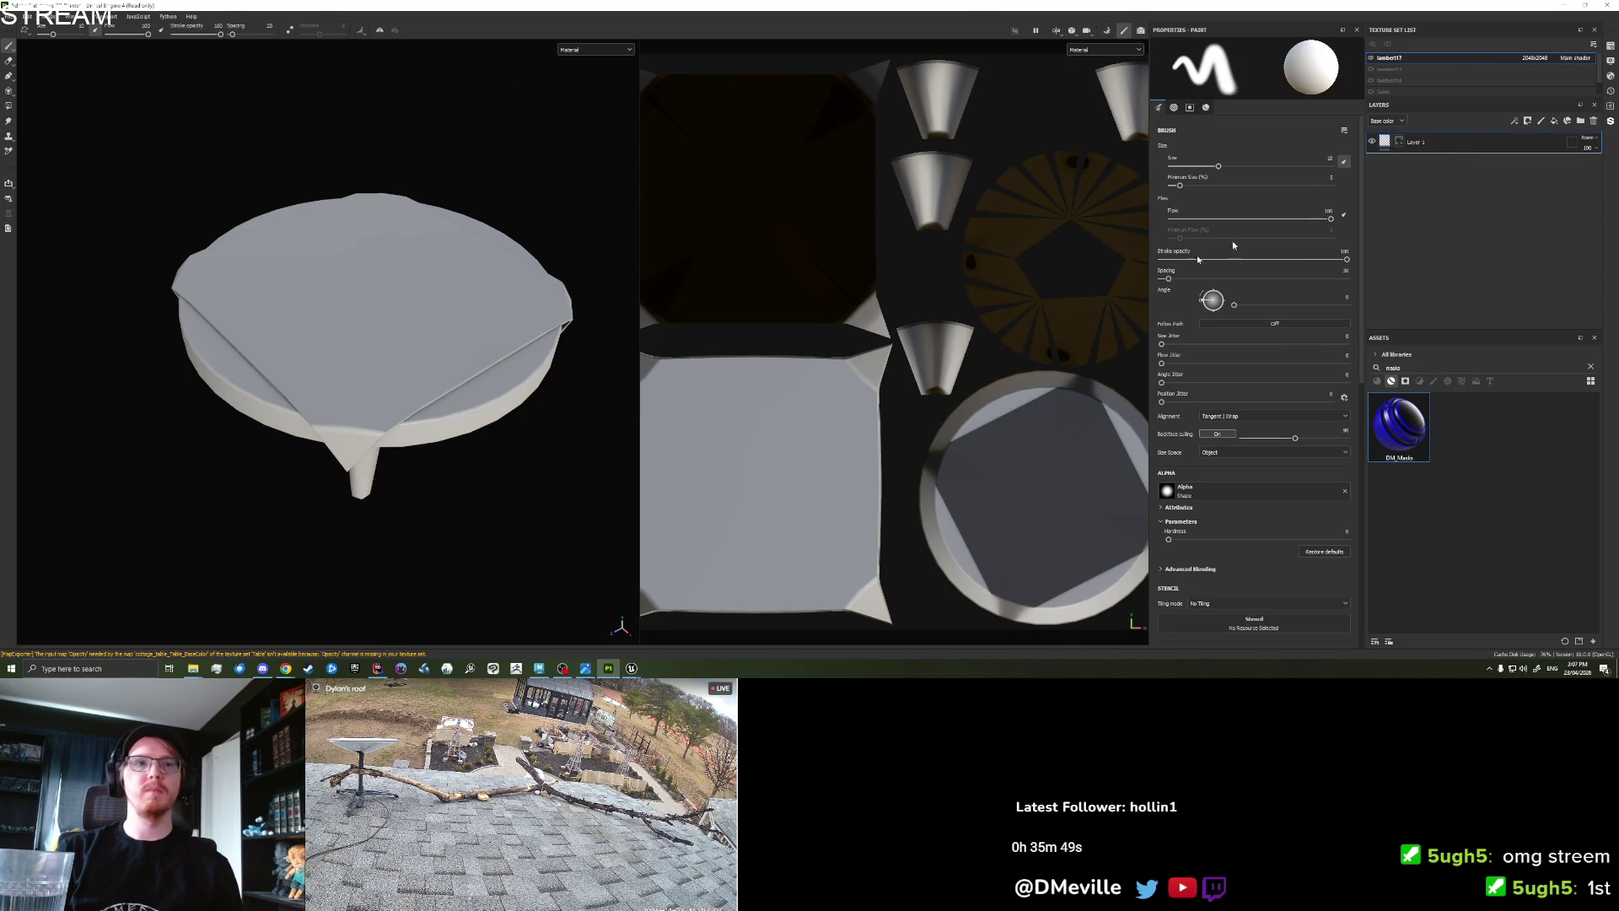
Apply the DM_Masks smart material to the table and export its textures.
drag(1398, 426, 553, 362)
mouse_move(348, 348)
mouse_down()
mouse_move(448, 261)
mouse_move(274, 226)
mouse_up()
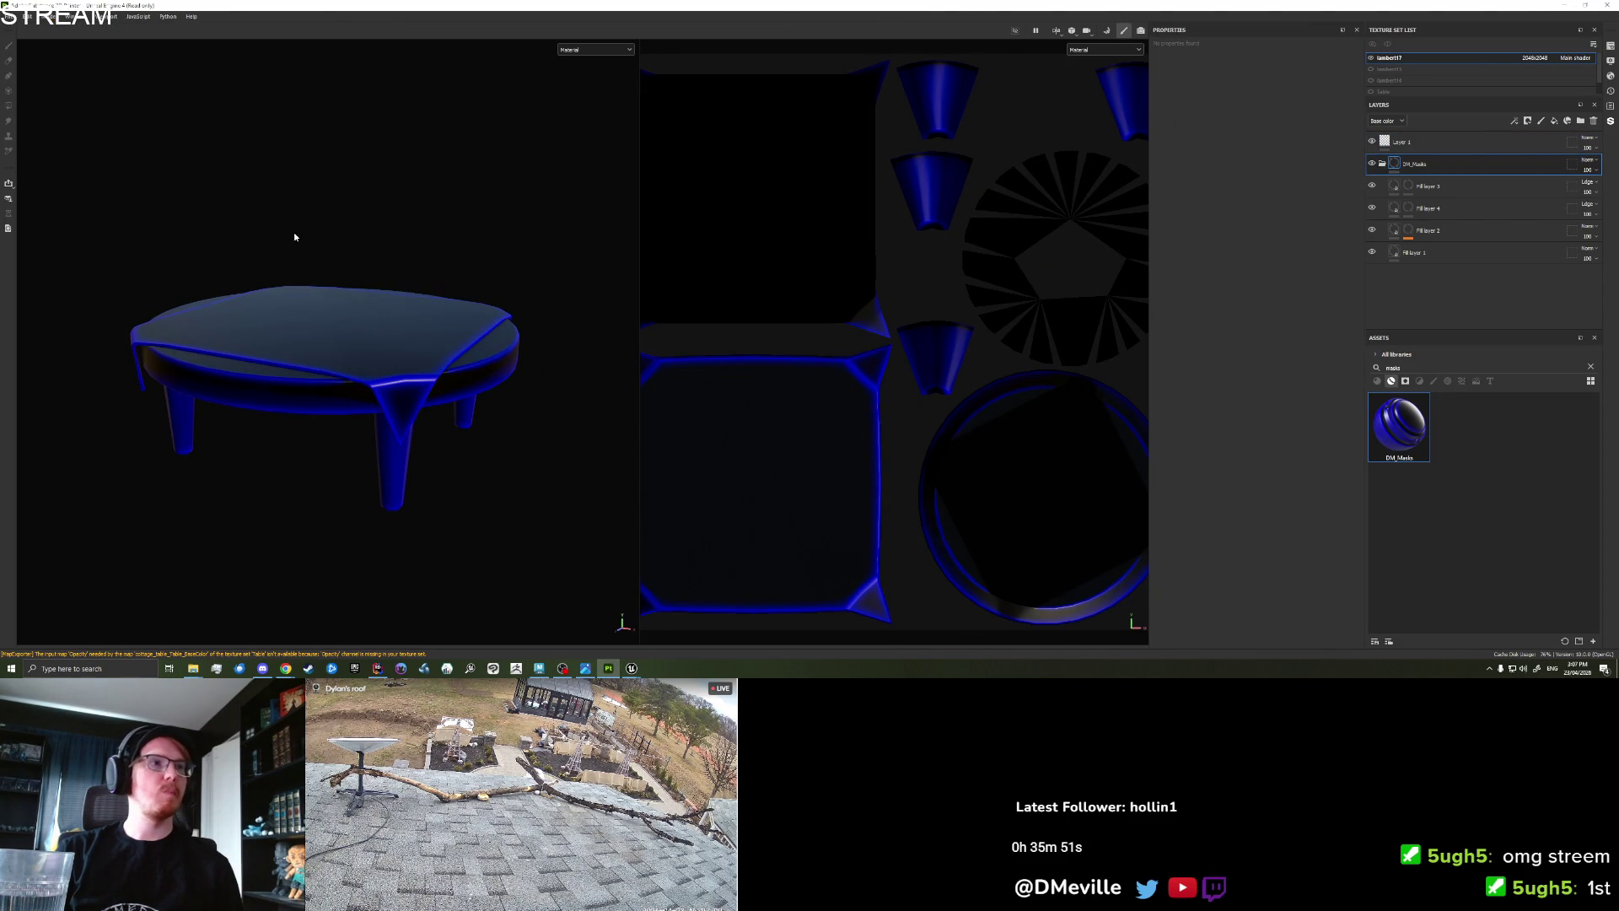
click(9, 16)
click(32, 154)
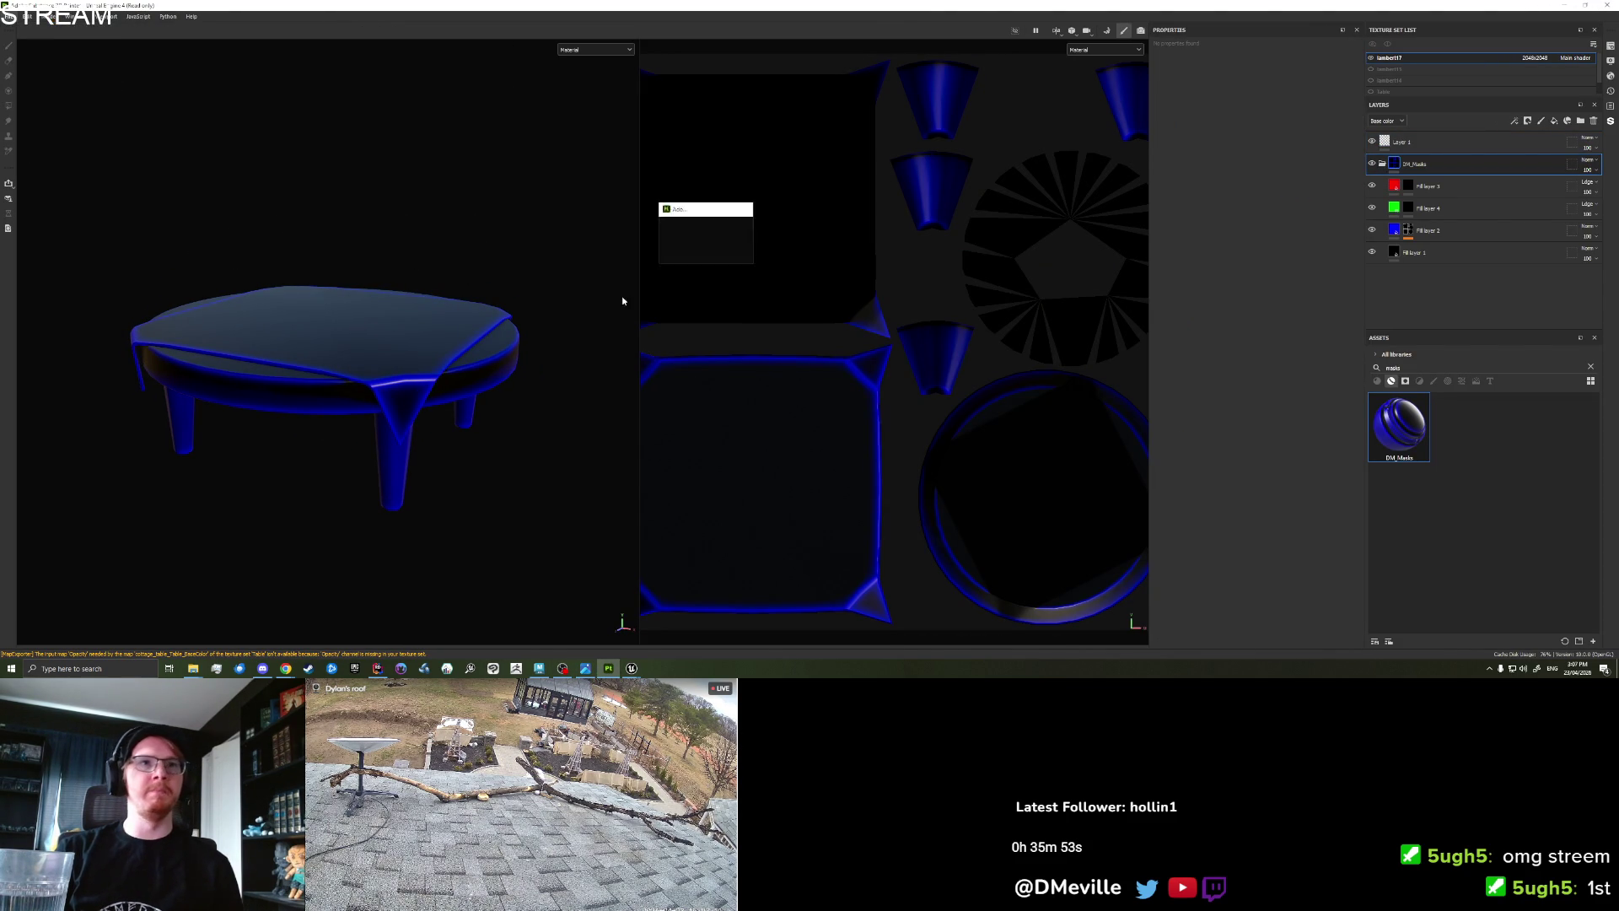
click(1033, 499)
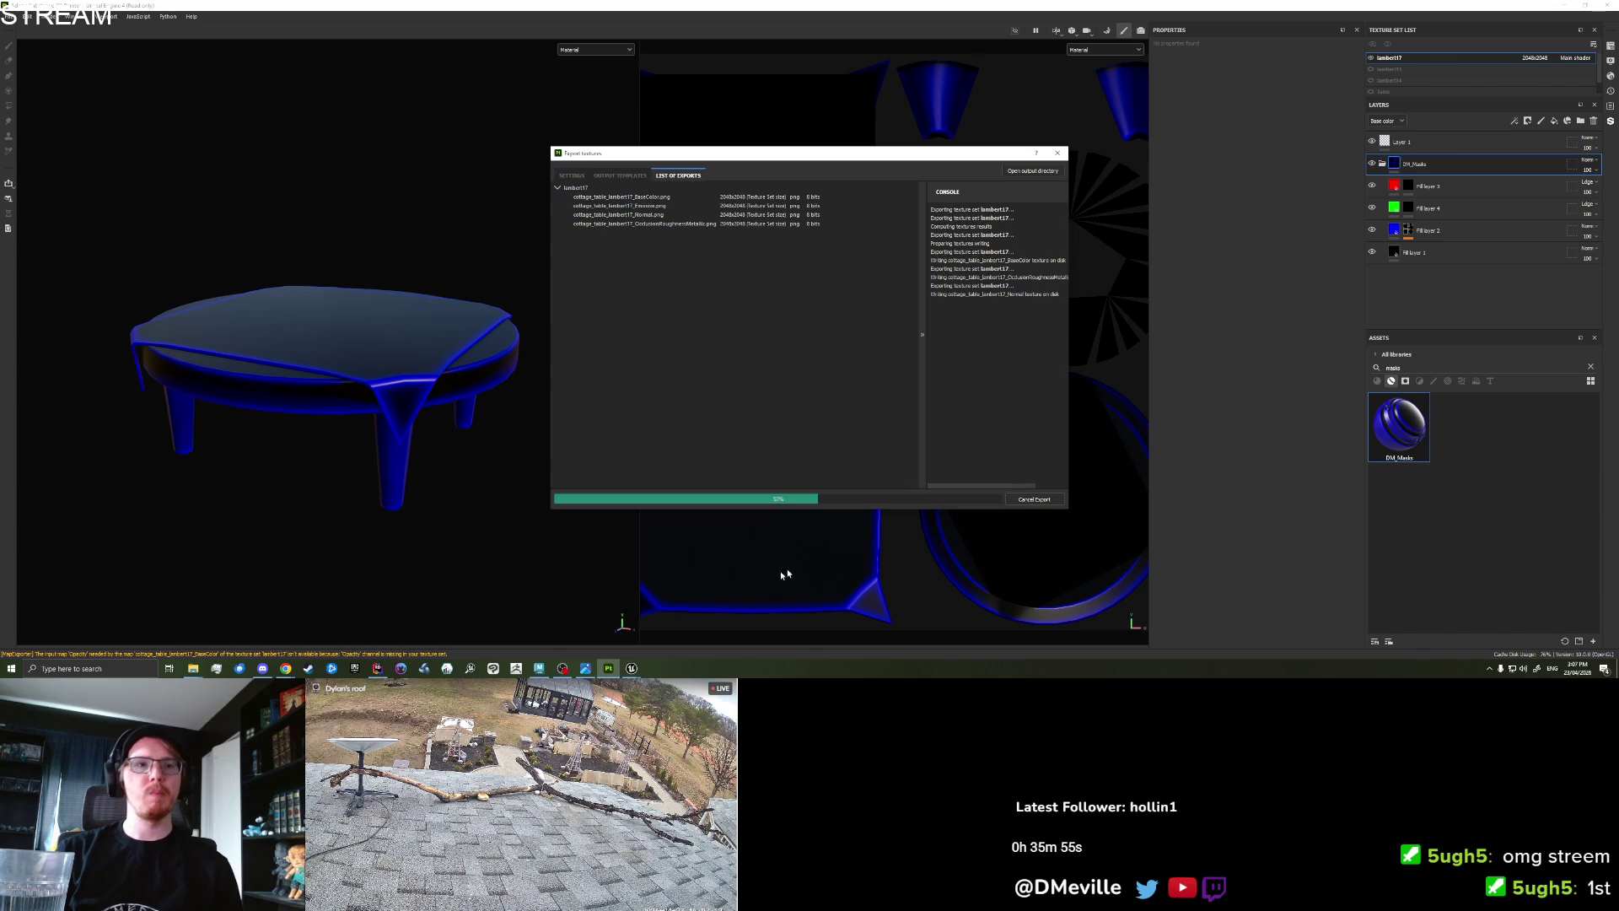
Reimport the updated base colour texture in Unreal Engine.
click(632, 668)
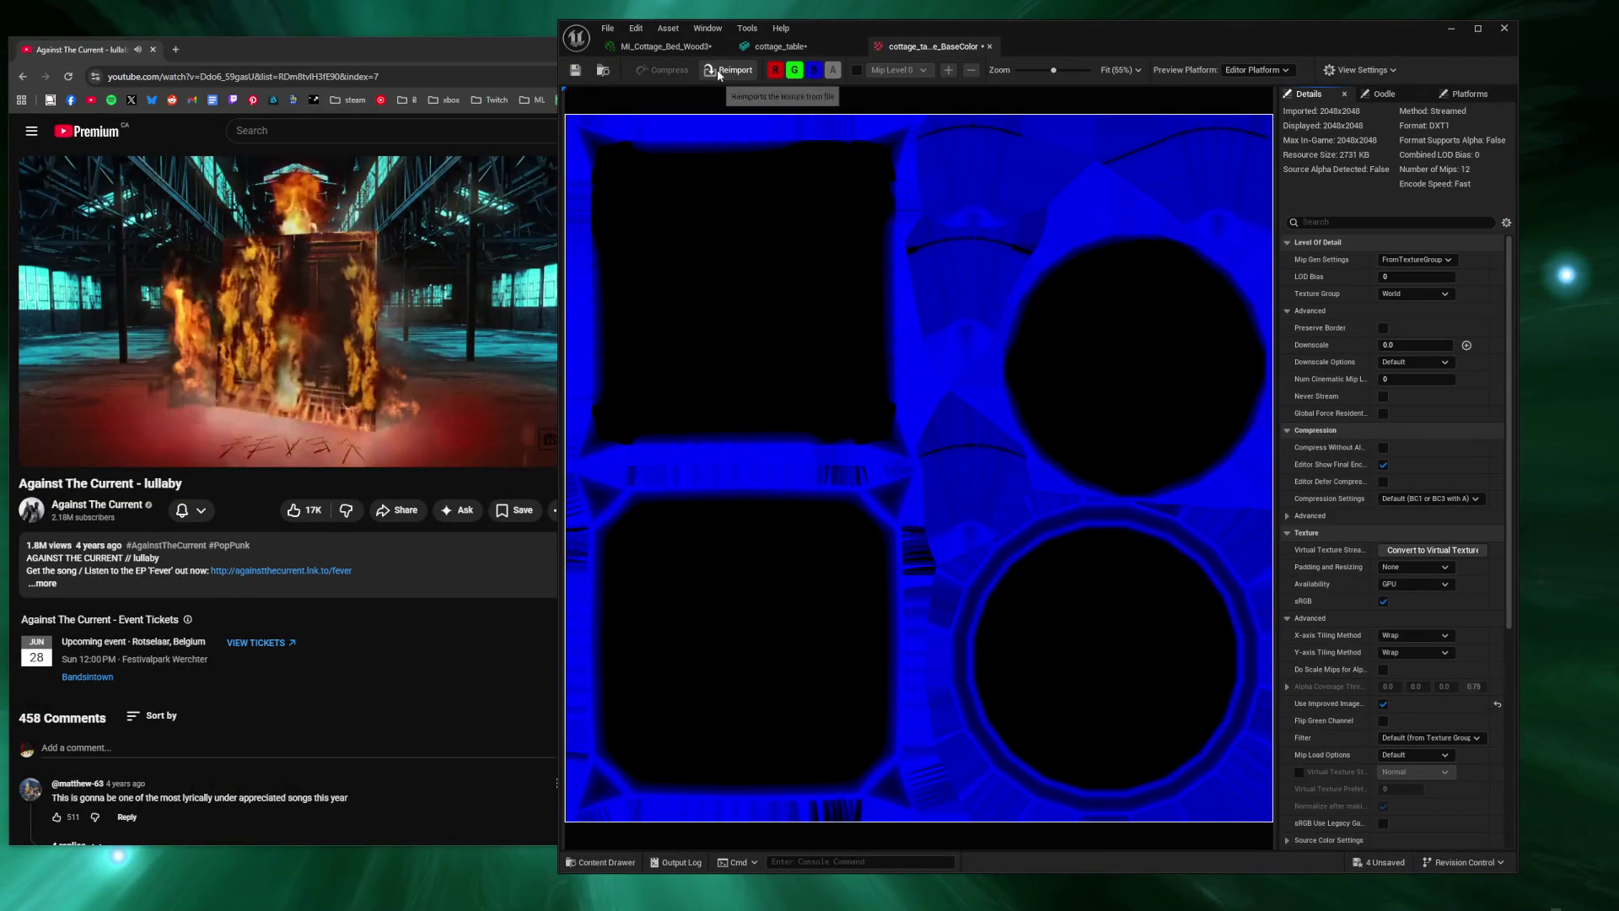
click(717, 69)
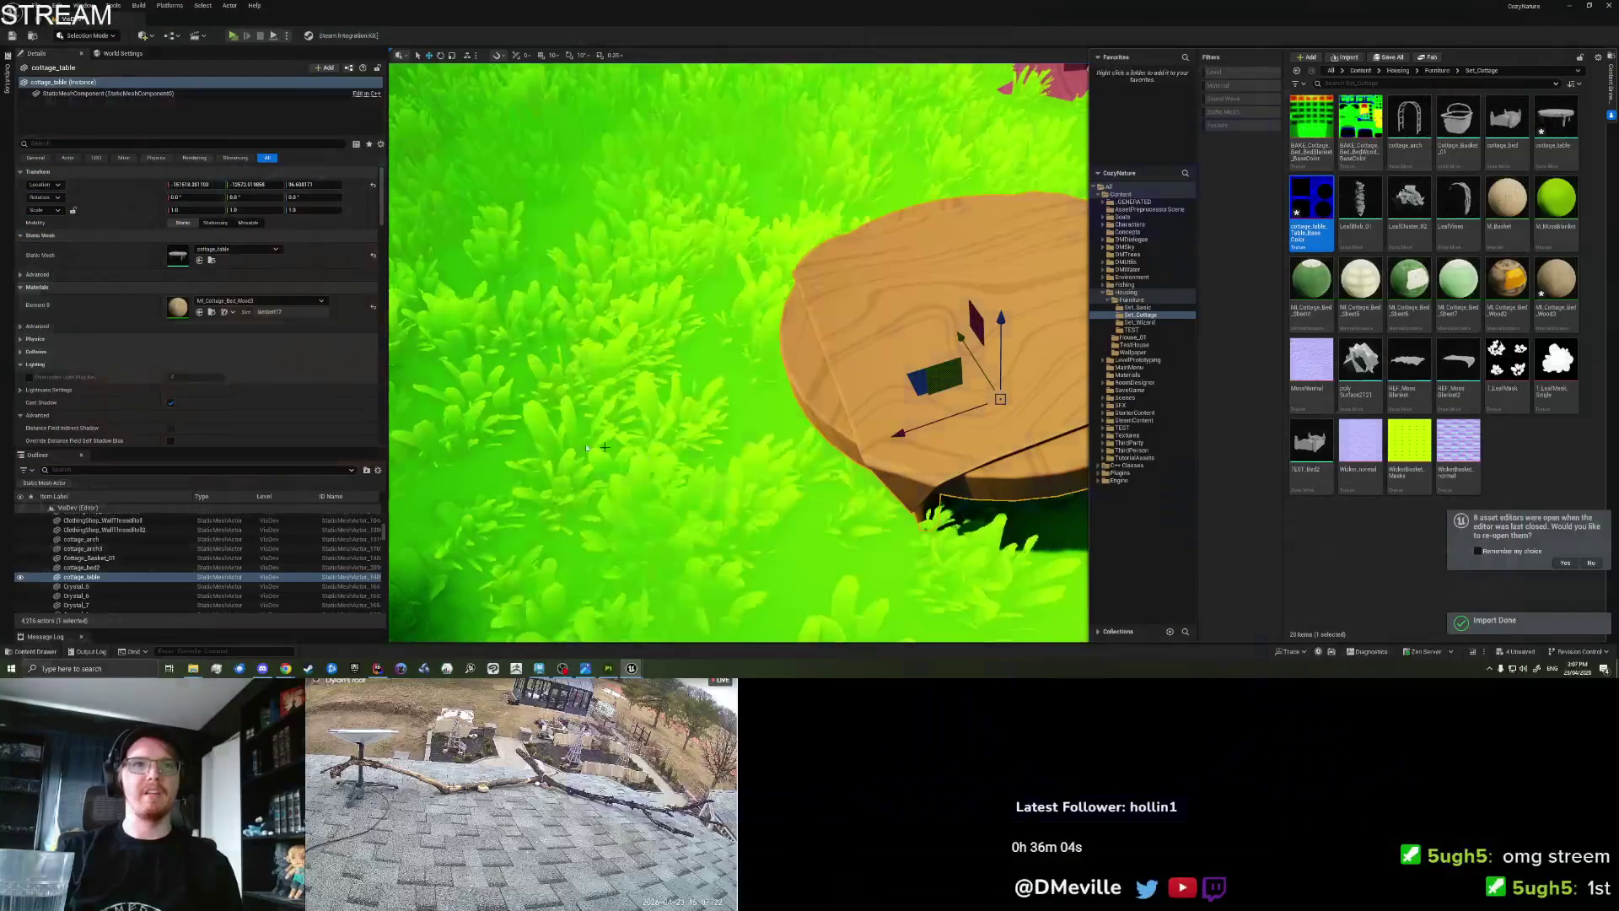
drag(587, 448, 587, 396)
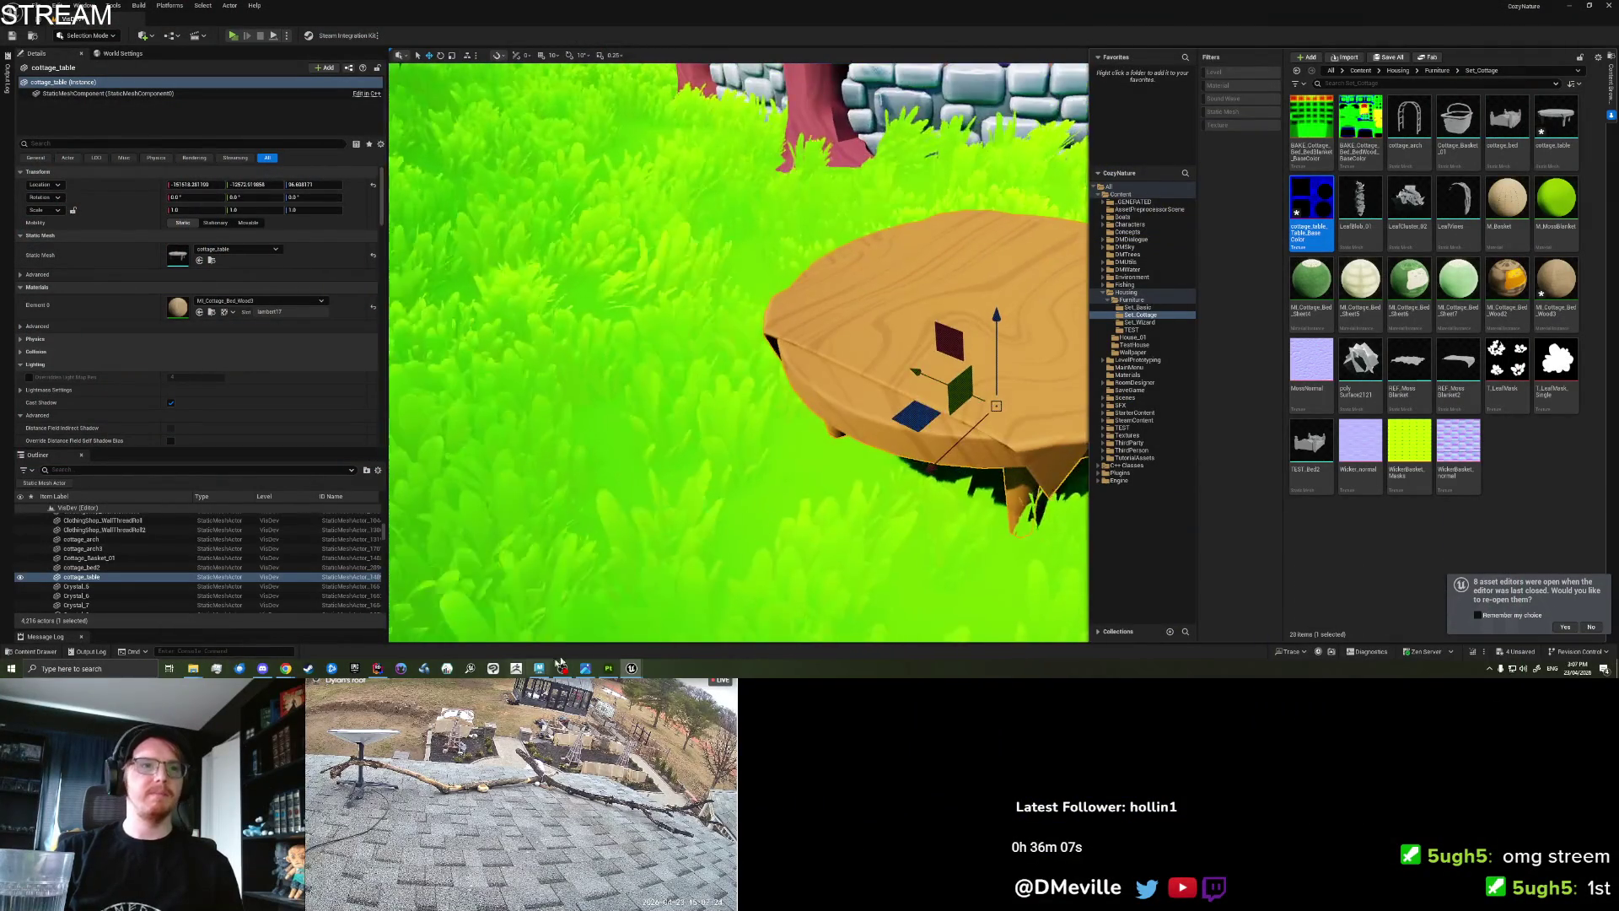
Assign a new Lambert to the selected table faces, then check cottage_table in Unreal.
click(587, 669)
click(540, 669)
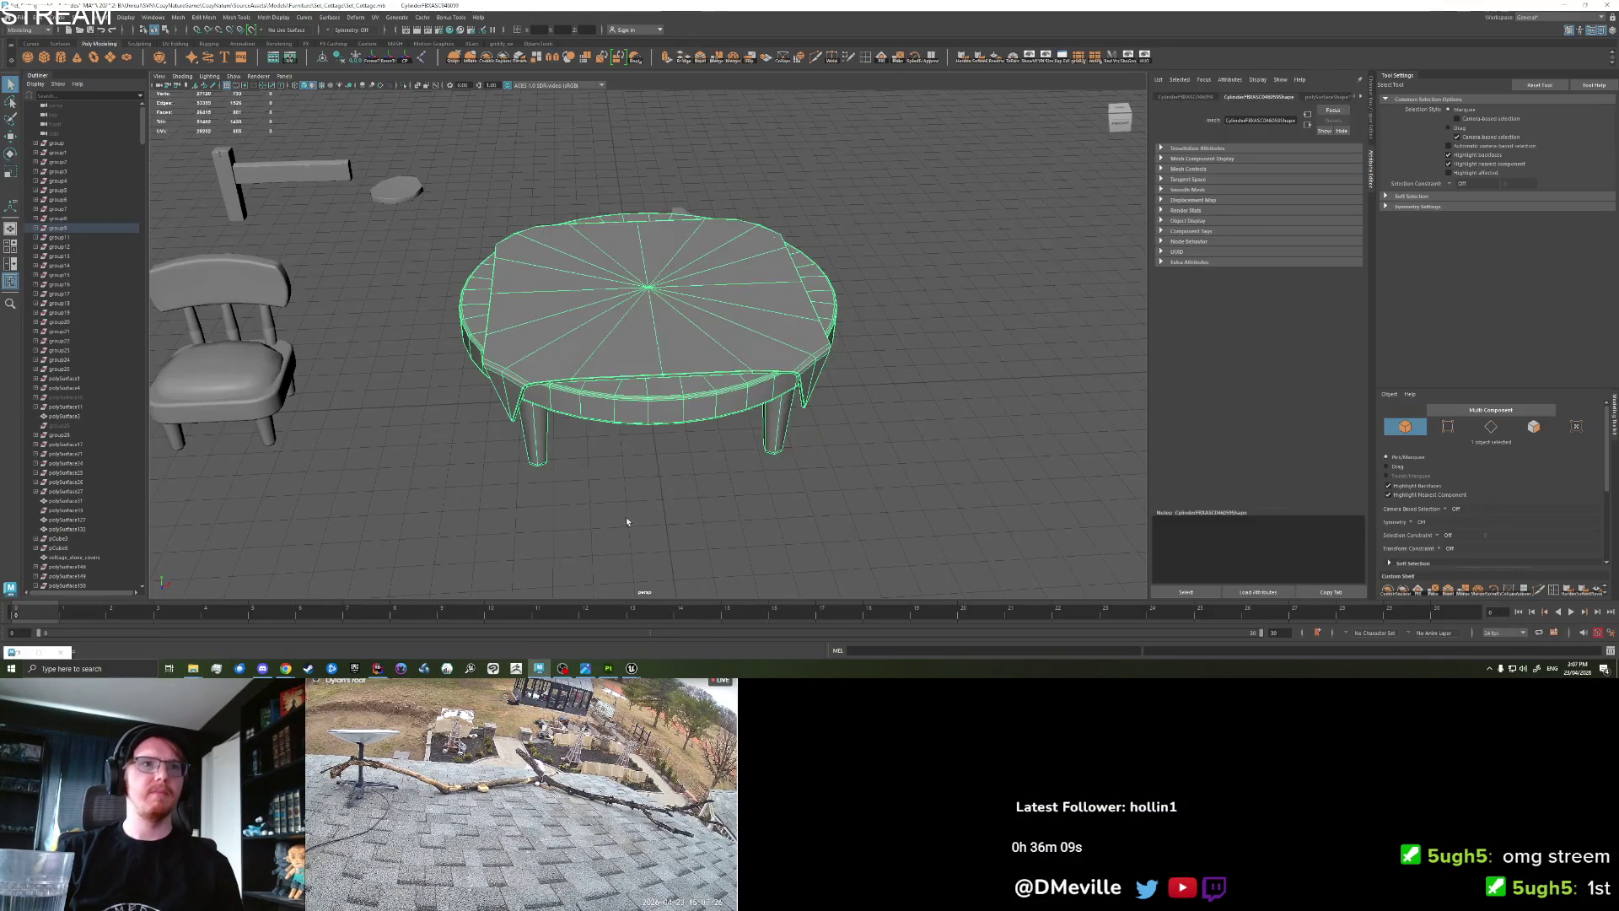
right_click(658, 348)
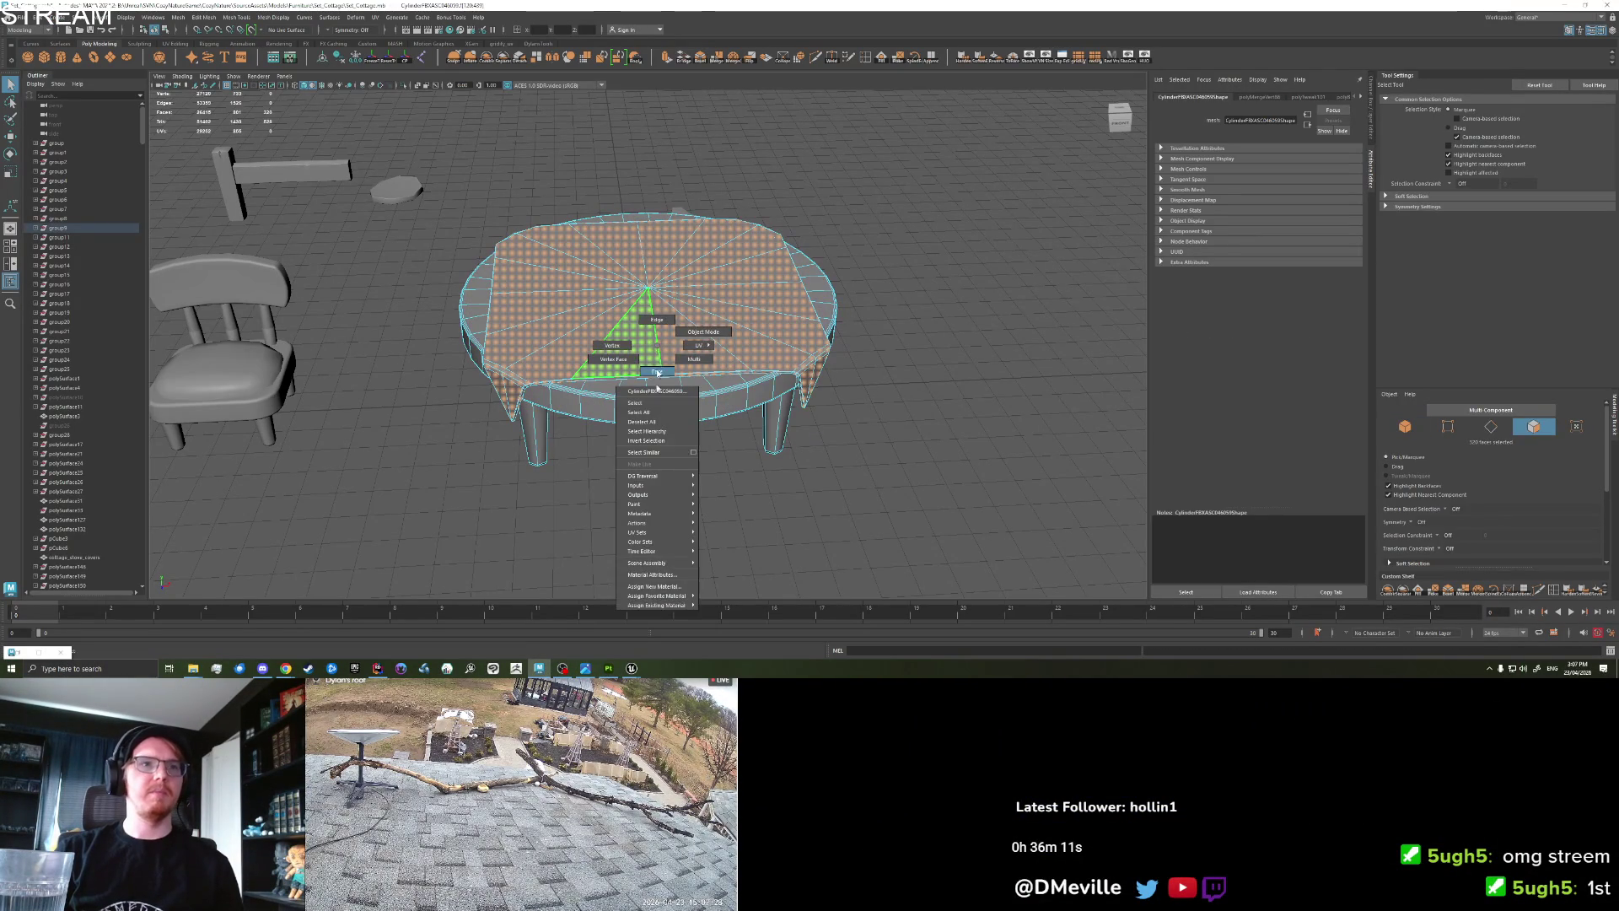
click(654, 586)
click(620, 292)
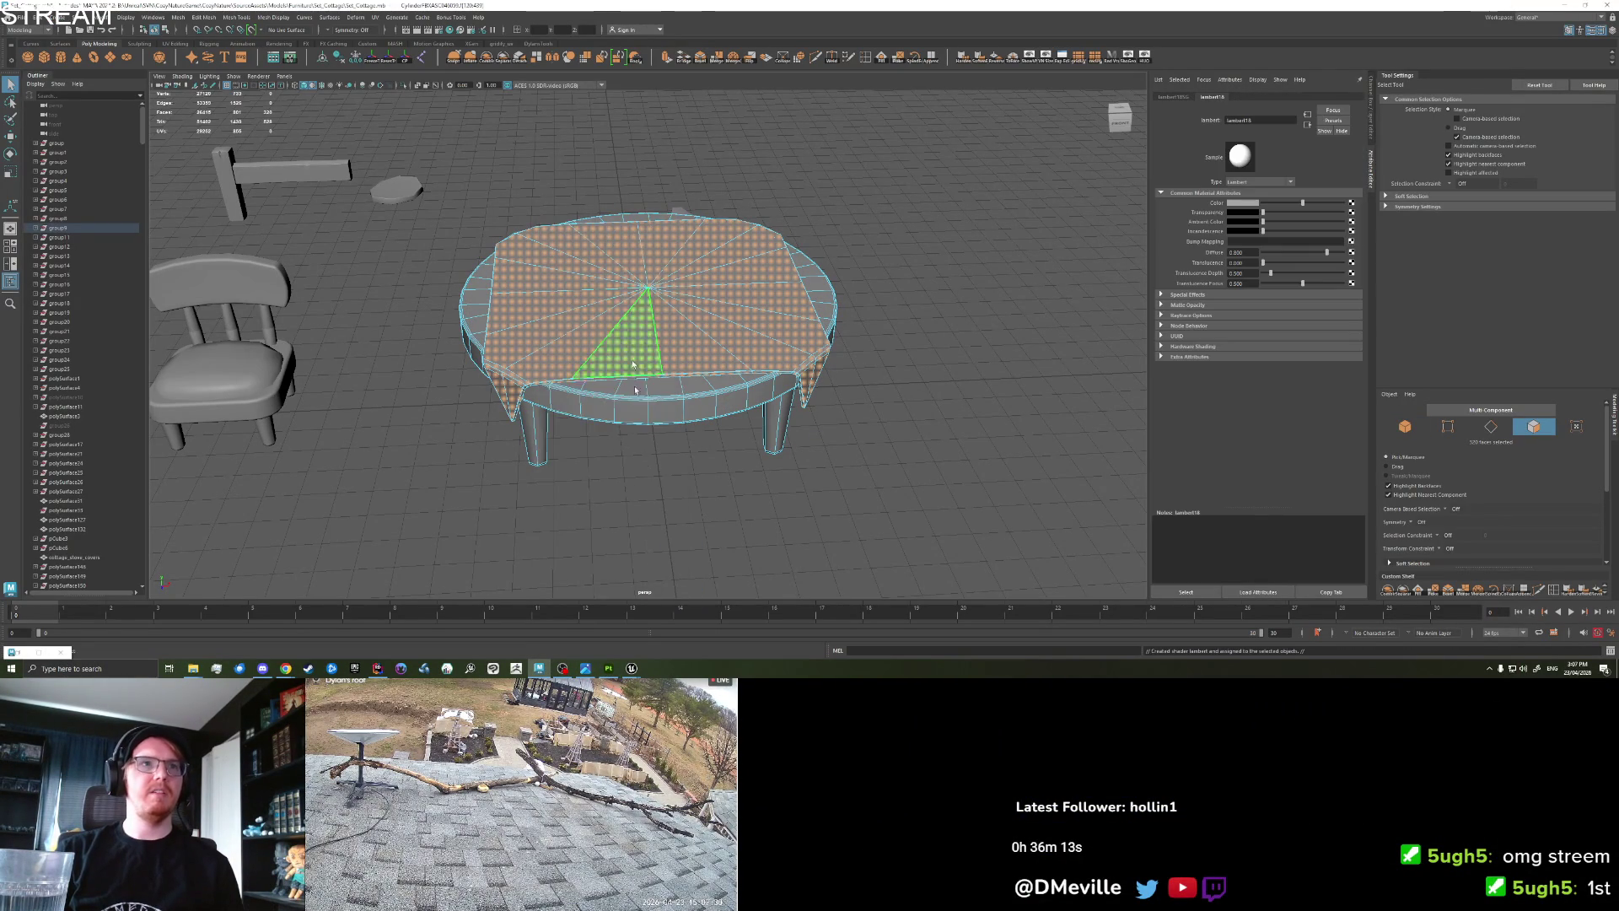
click(634, 669)
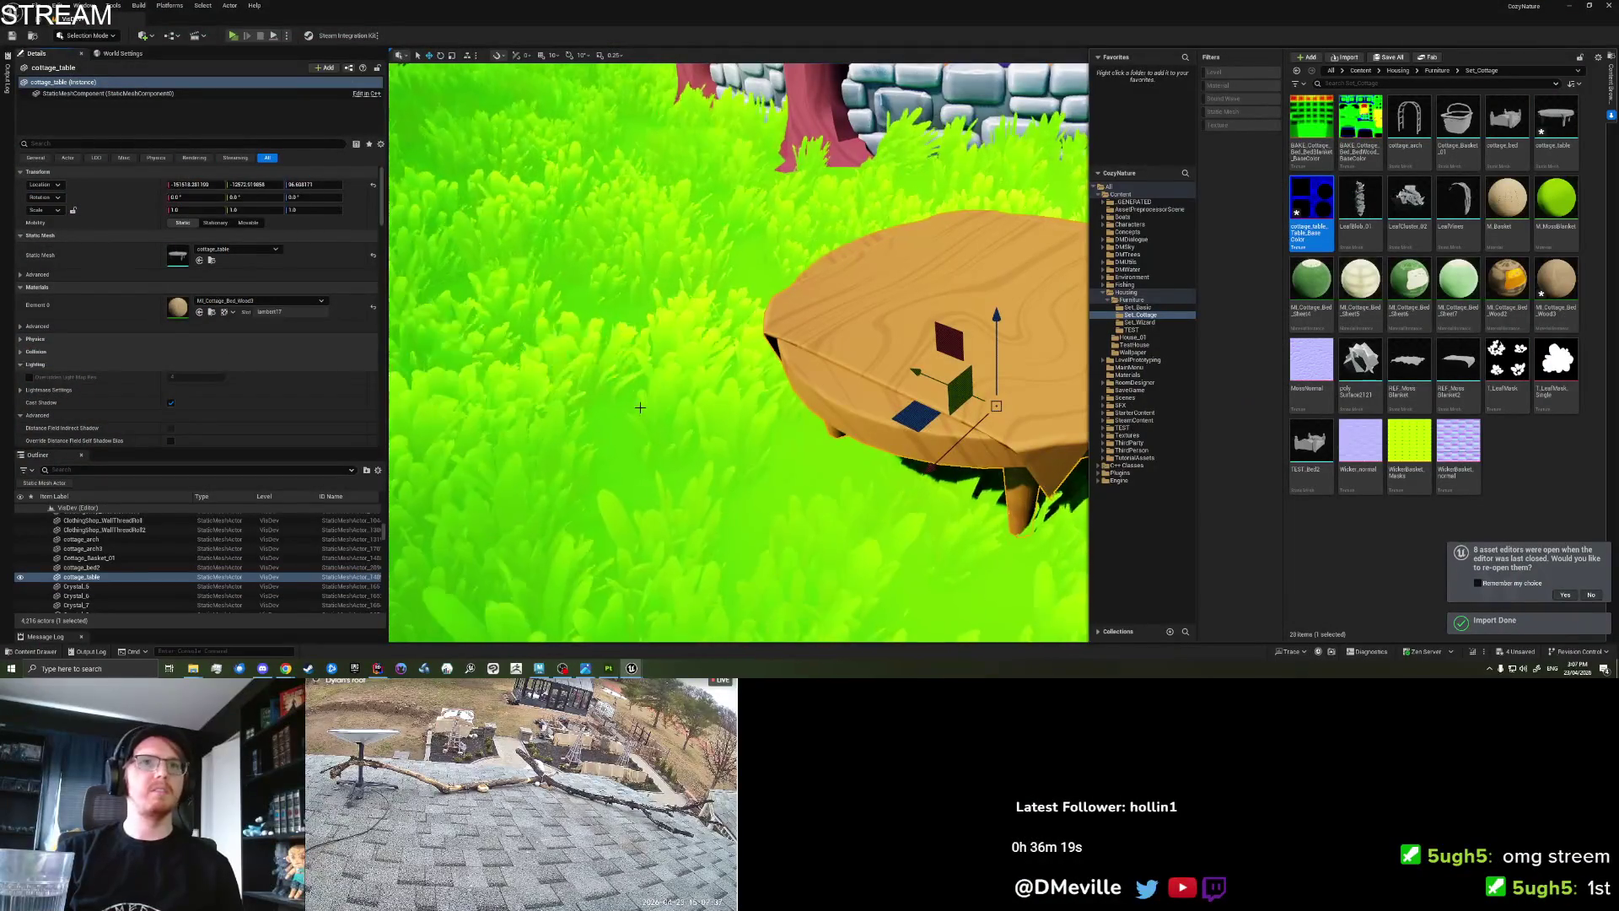
key(f)
click(1554, 120)
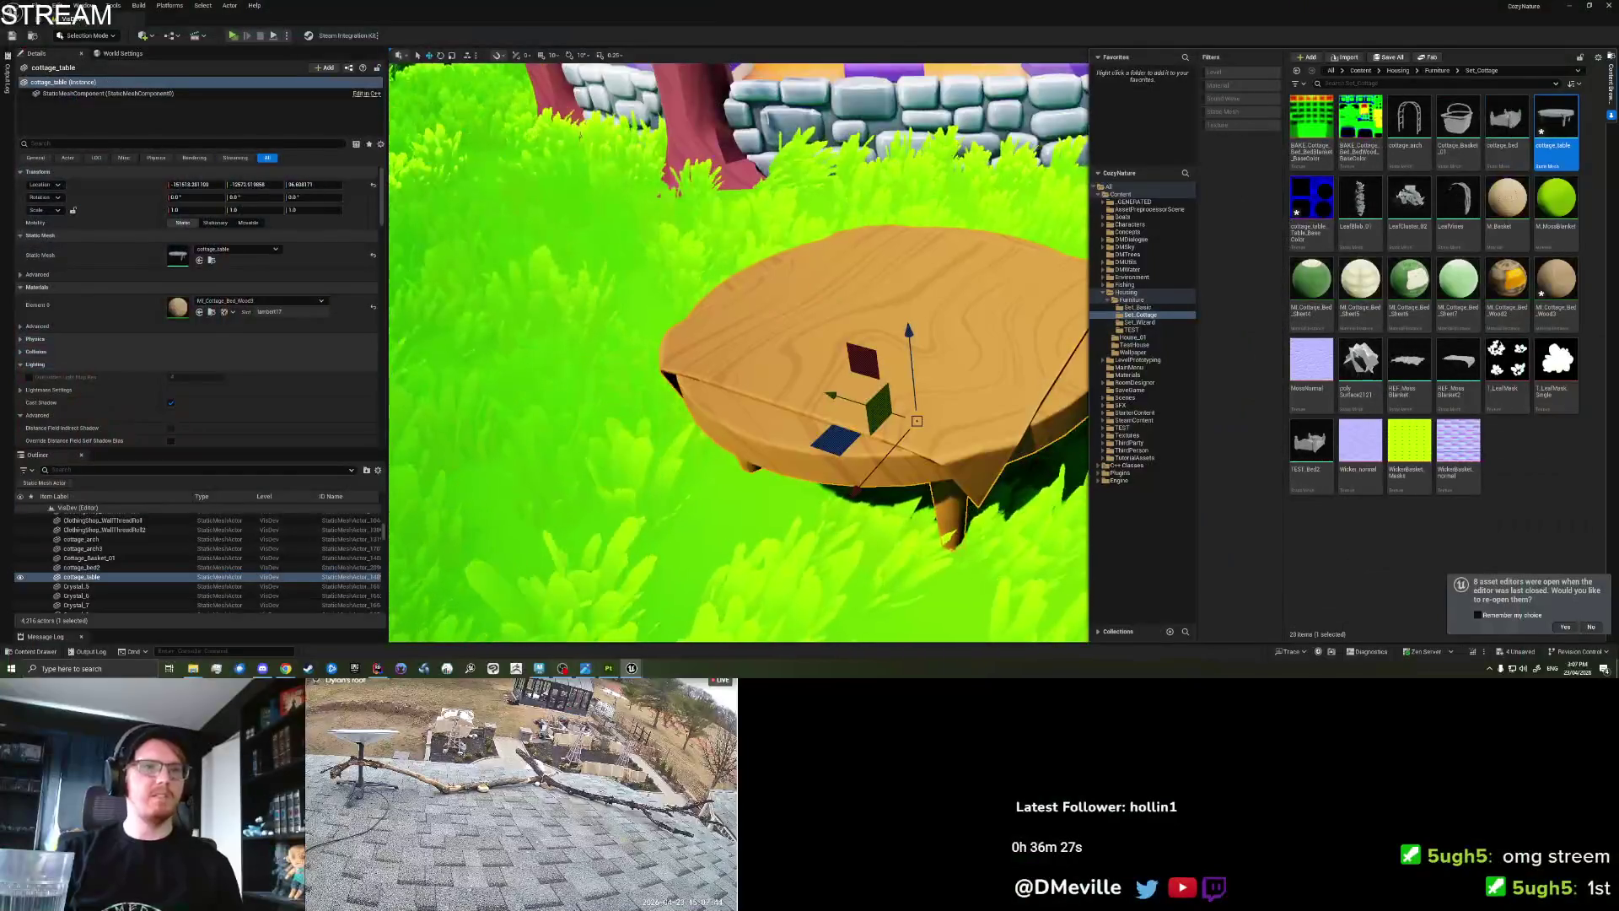
Give the draped cloth faces another new Lambert material and reselect the whole table.
click(539, 668)
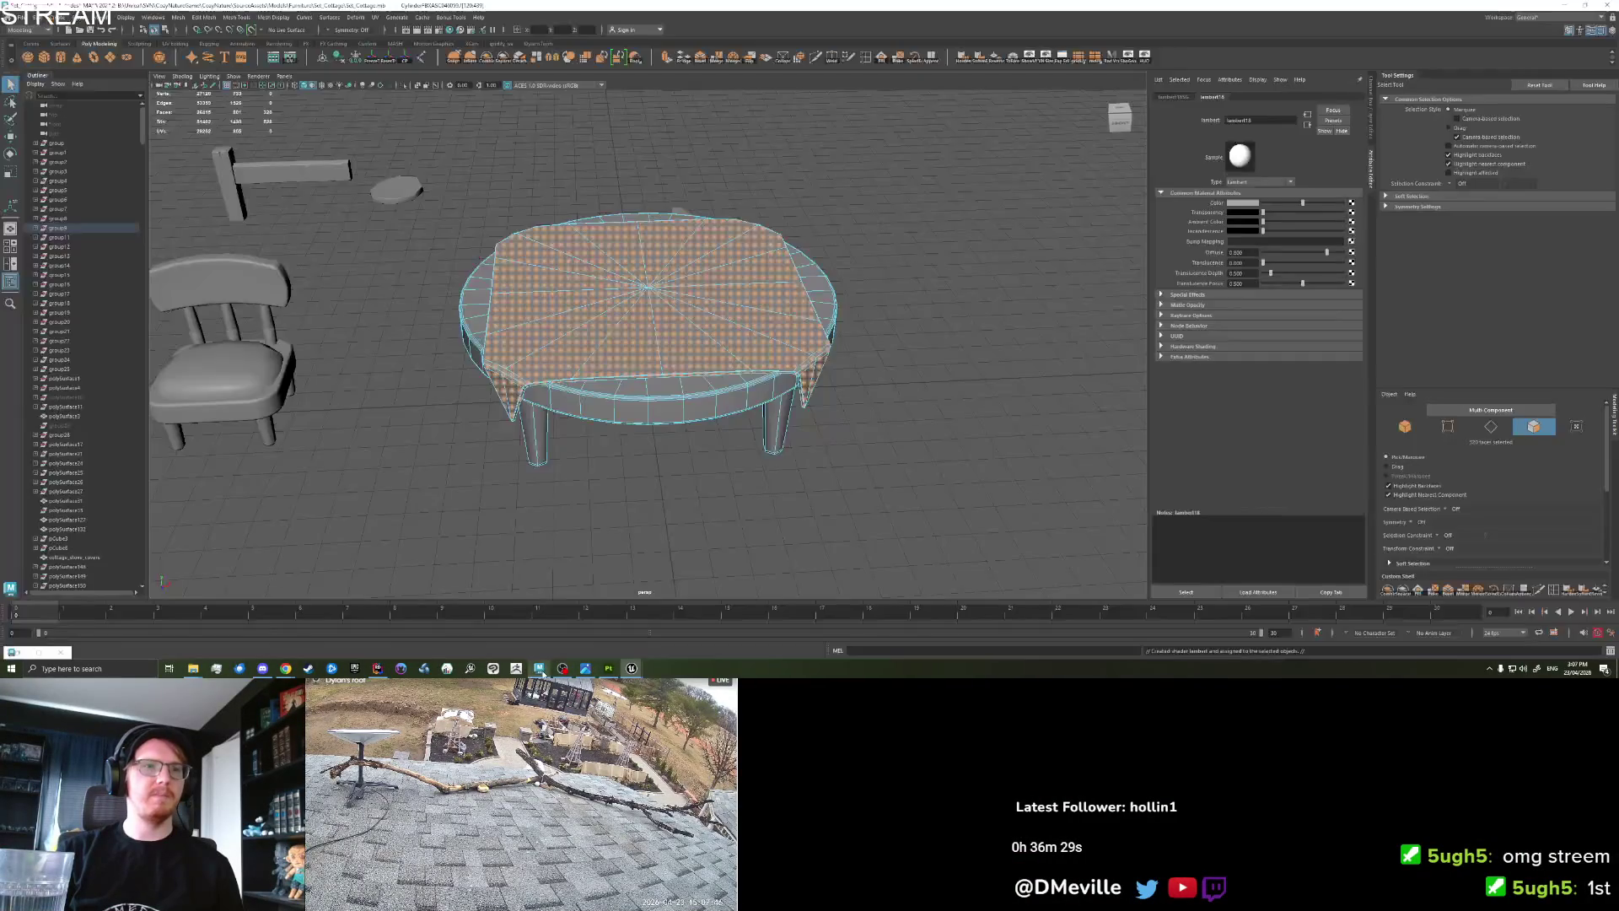
right_click(597, 327)
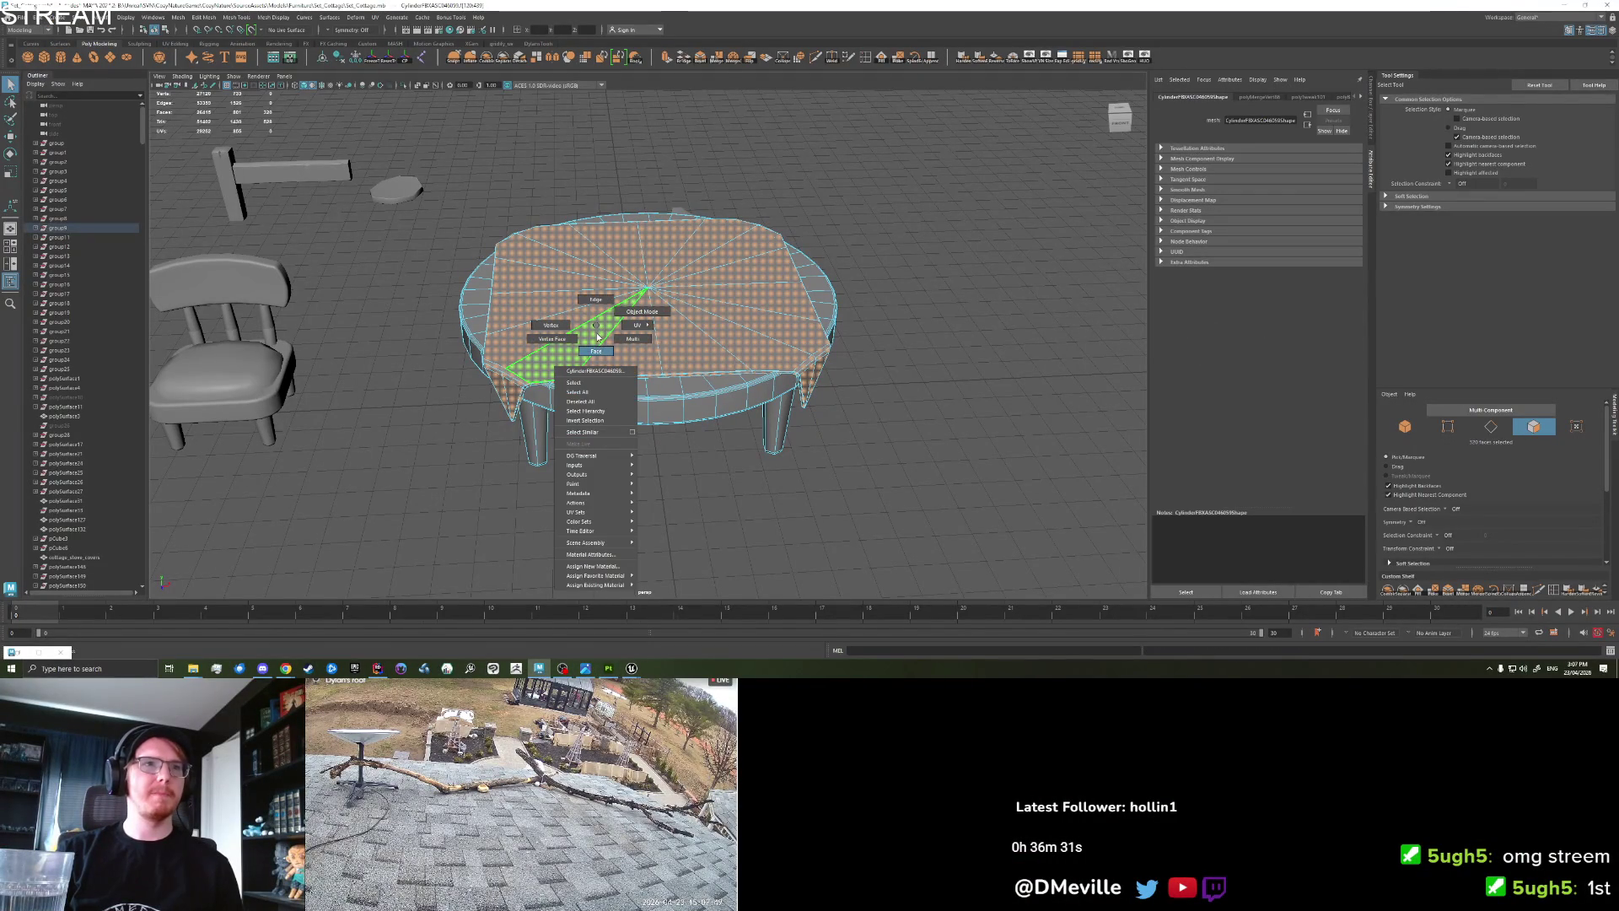
click(595, 566)
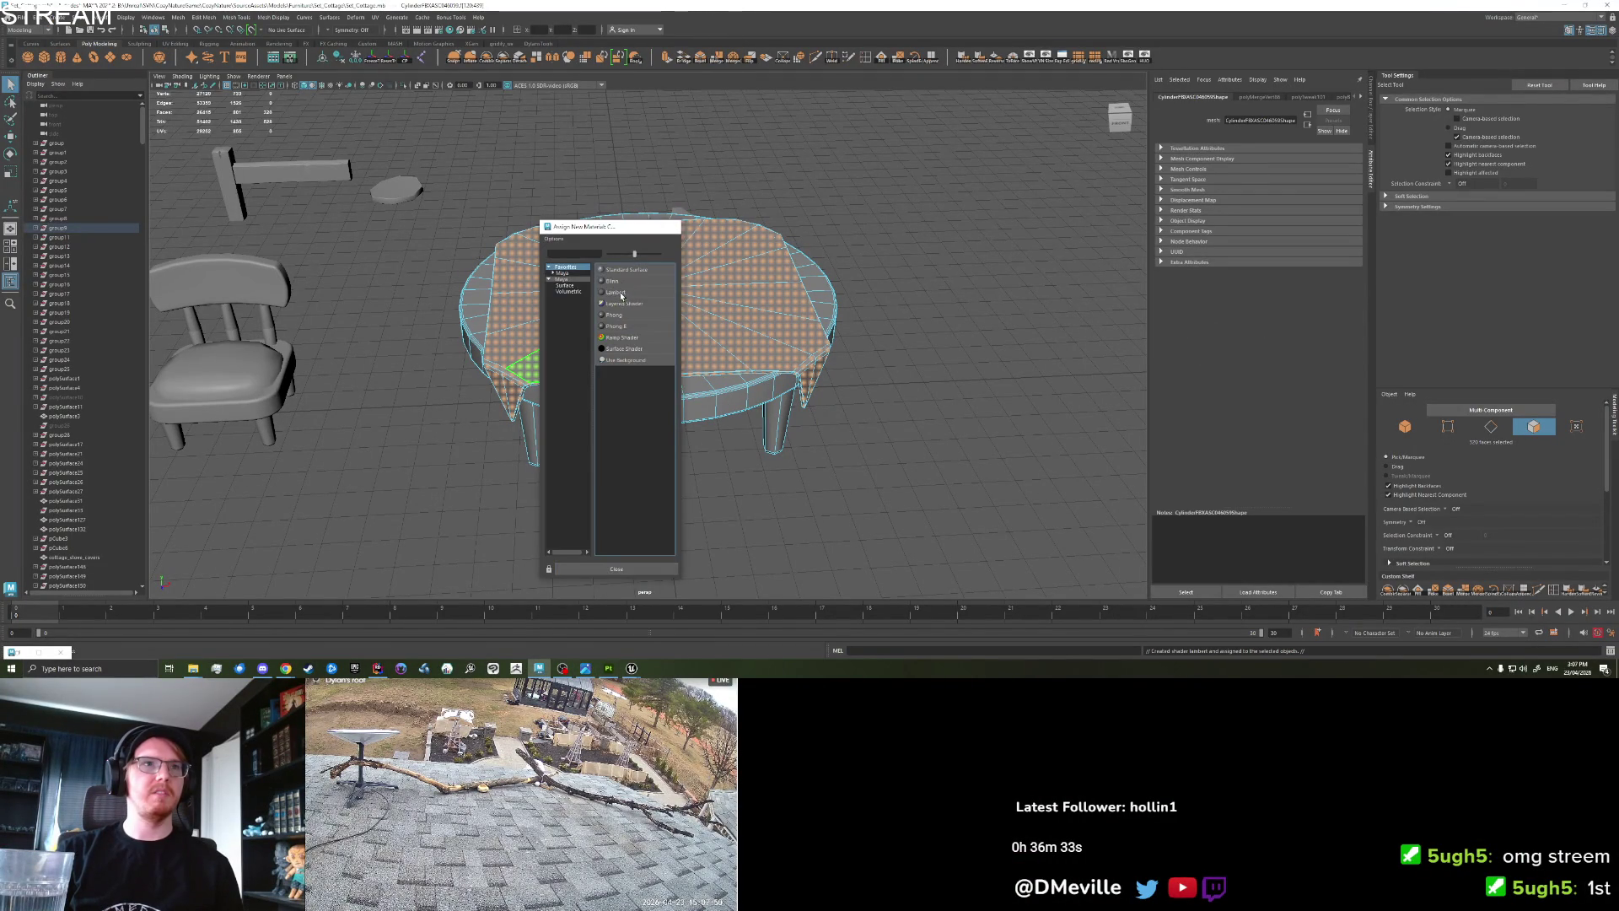
click(621, 293)
key(F8)
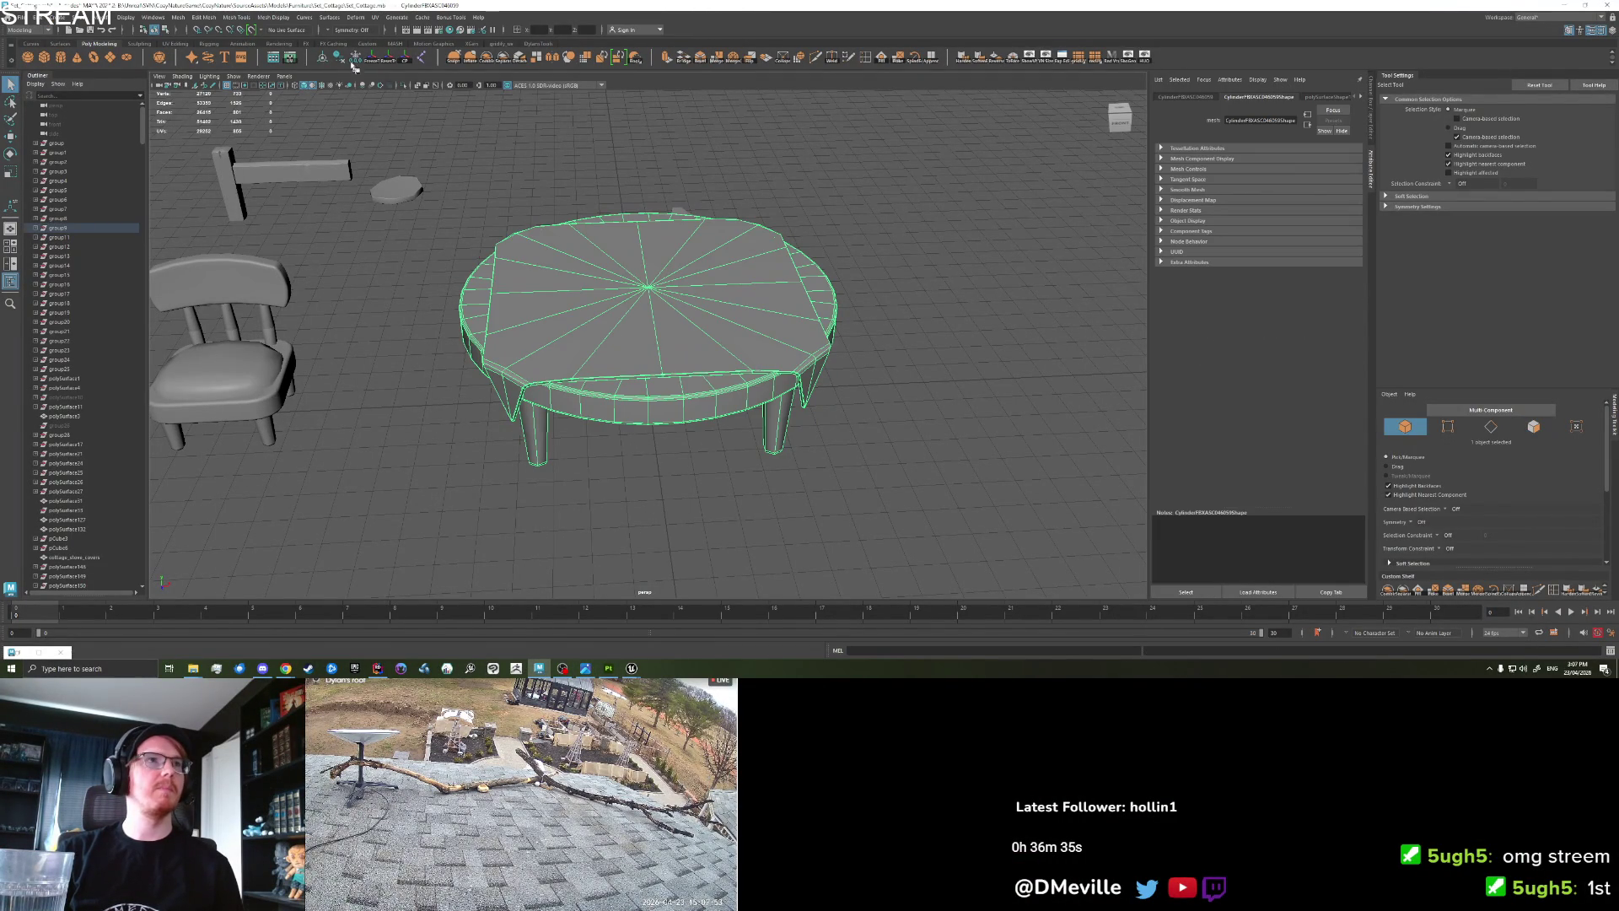
Export the selected table, overwriting cottage_table.fbx.
click(15, 17)
click(59, 122)
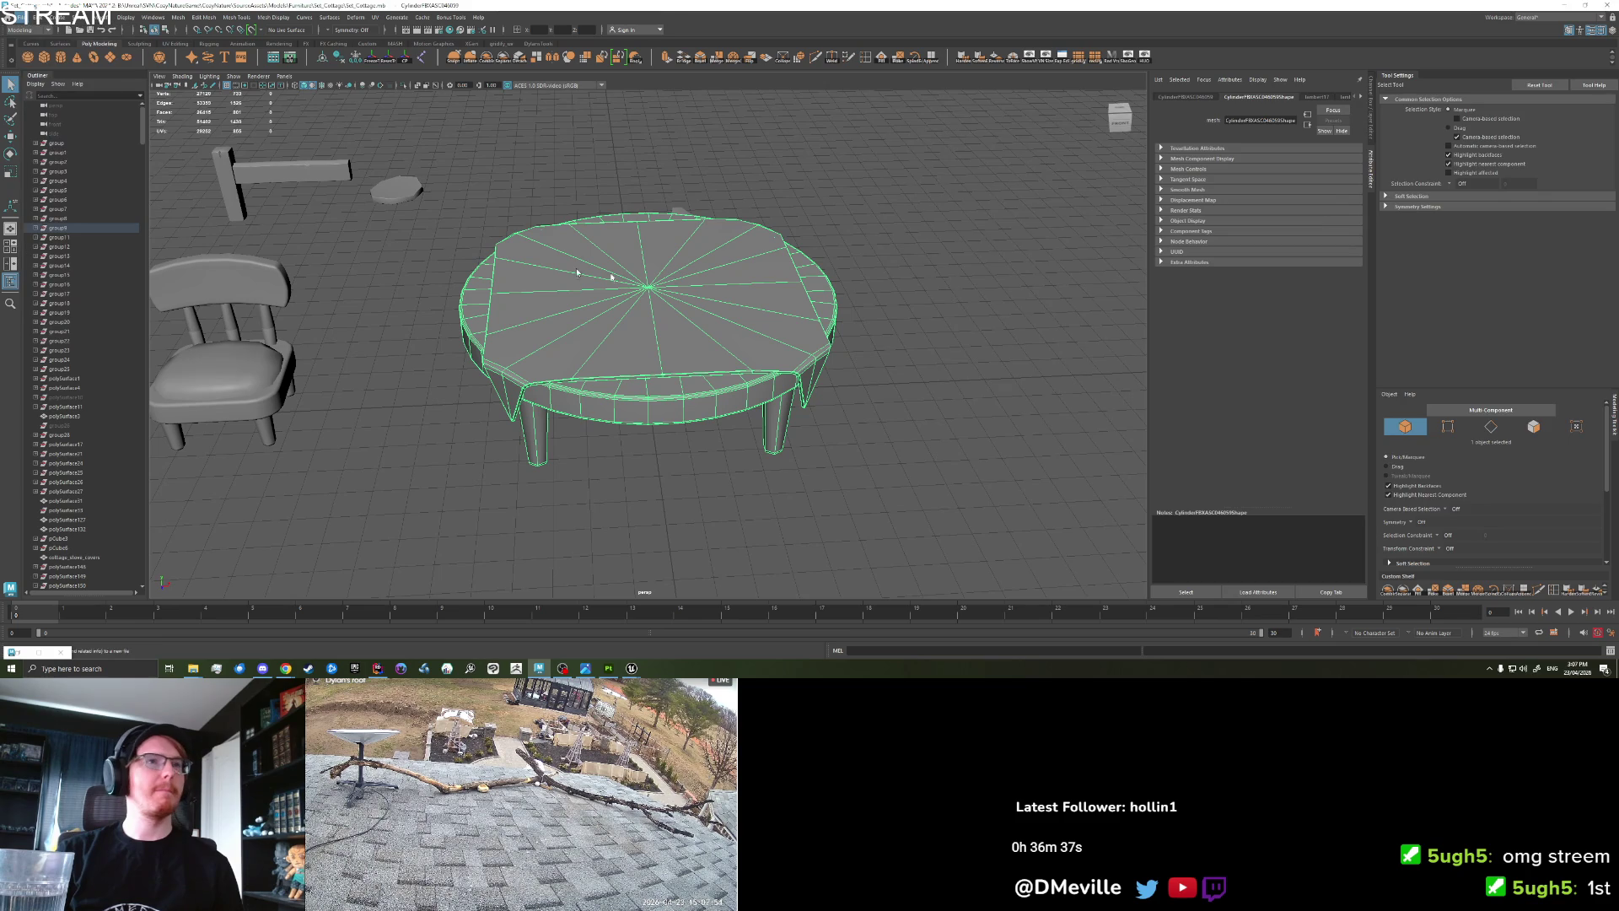
click(1008, 412)
click(1565, 492)
click(1217, 316)
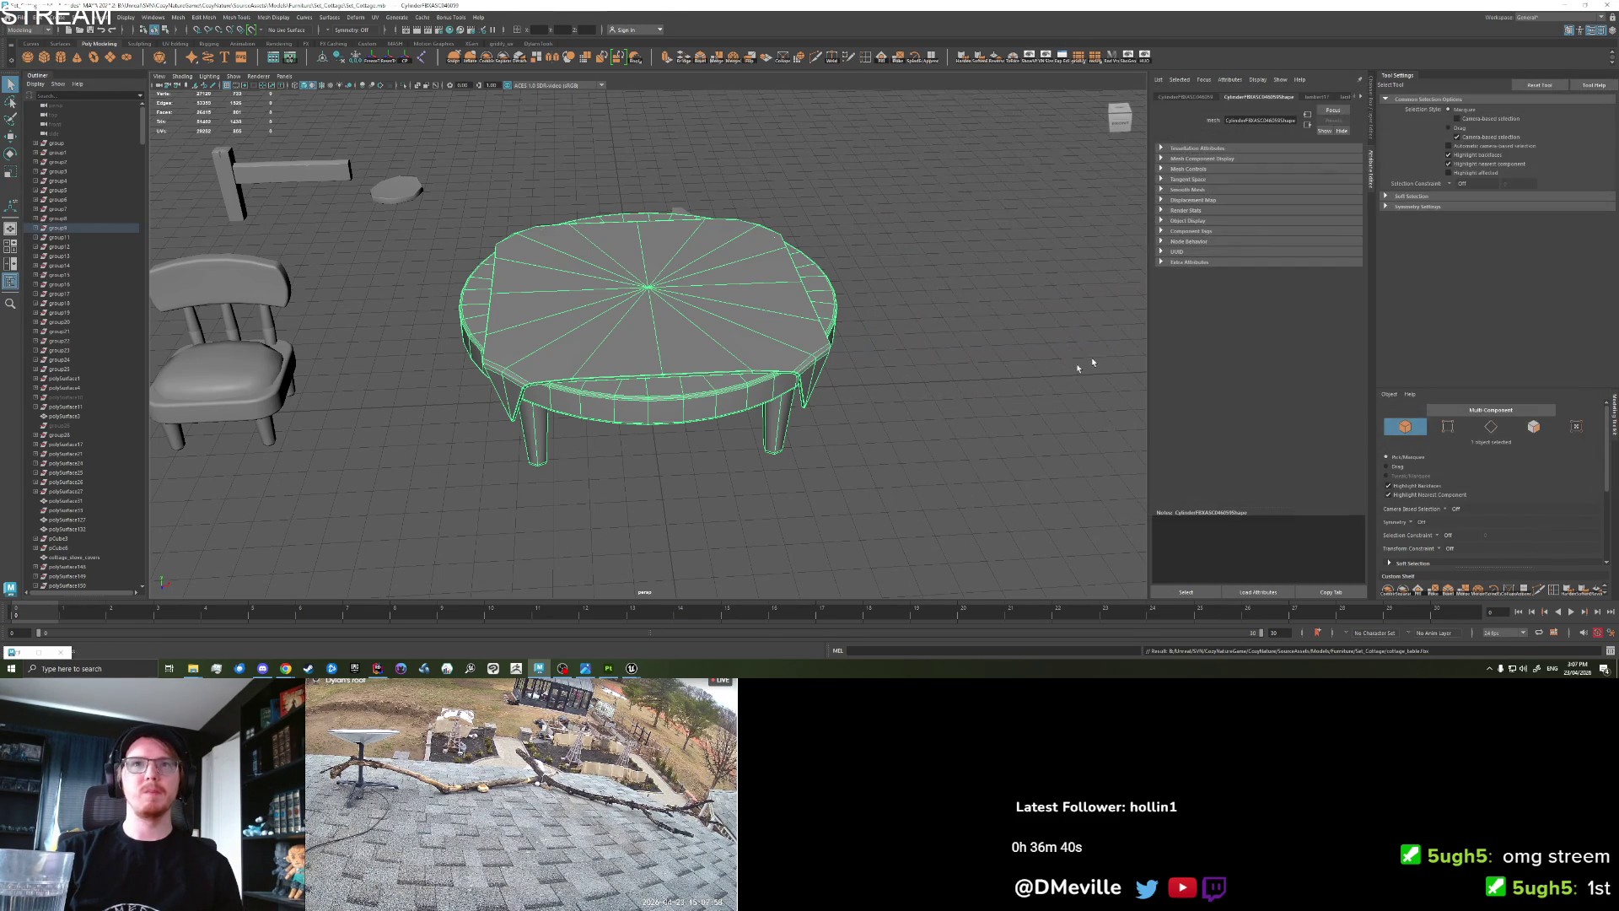
click(631, 668)
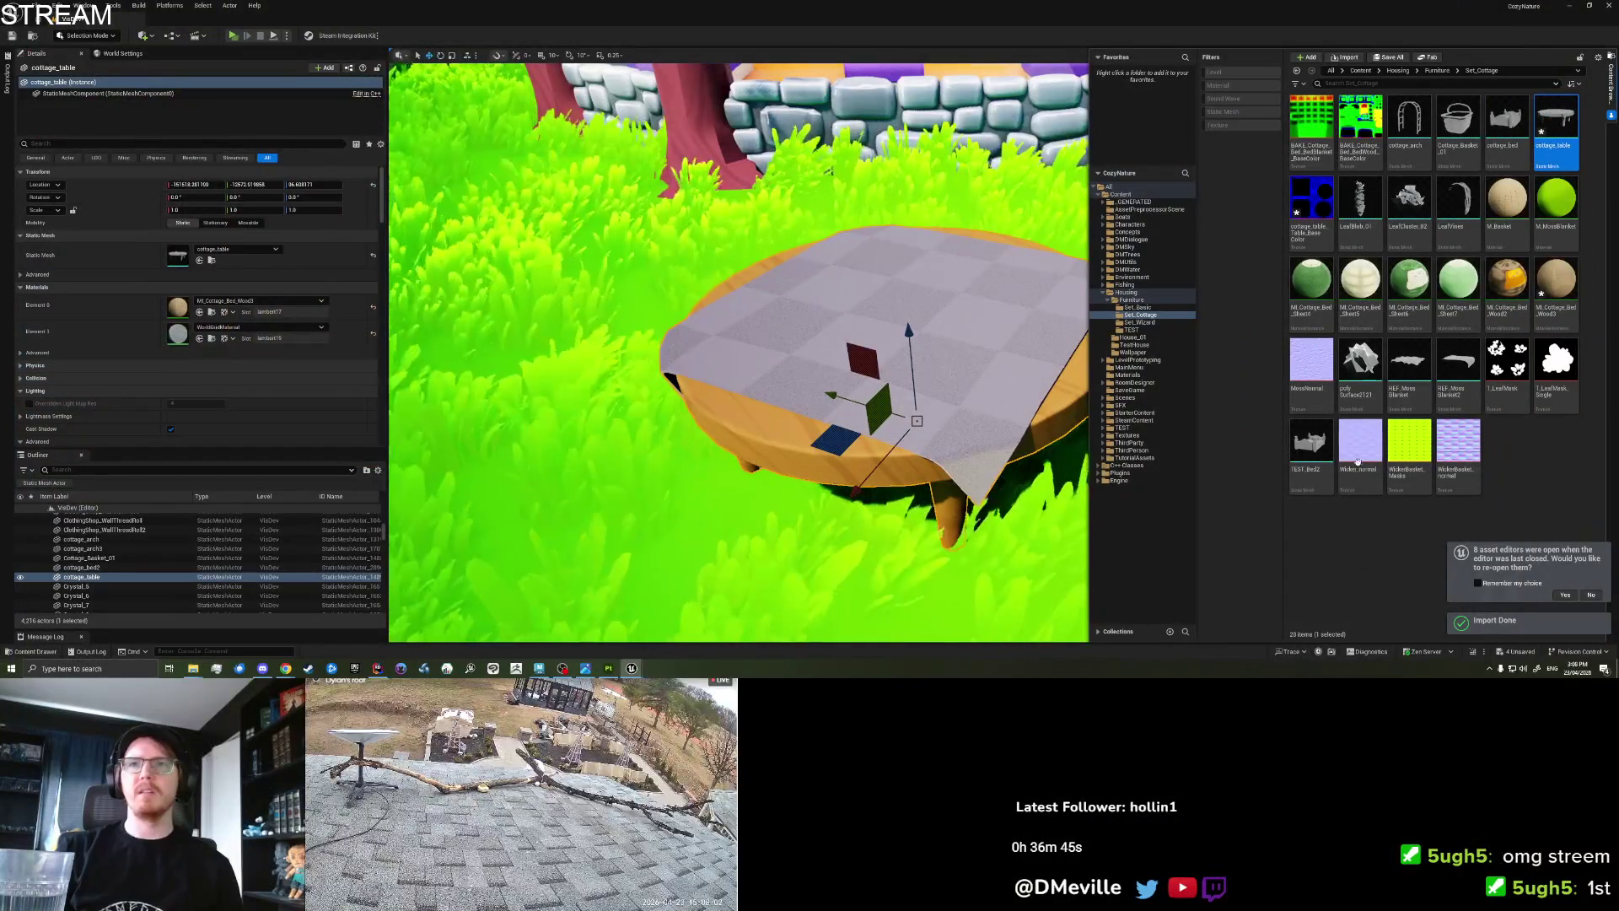
Create MI_Cottage_Tablecloth from MI_Cottage_Bed_Sheet7 and apply it to the tablecloth's Element 1 slot.
click(1311, 283)
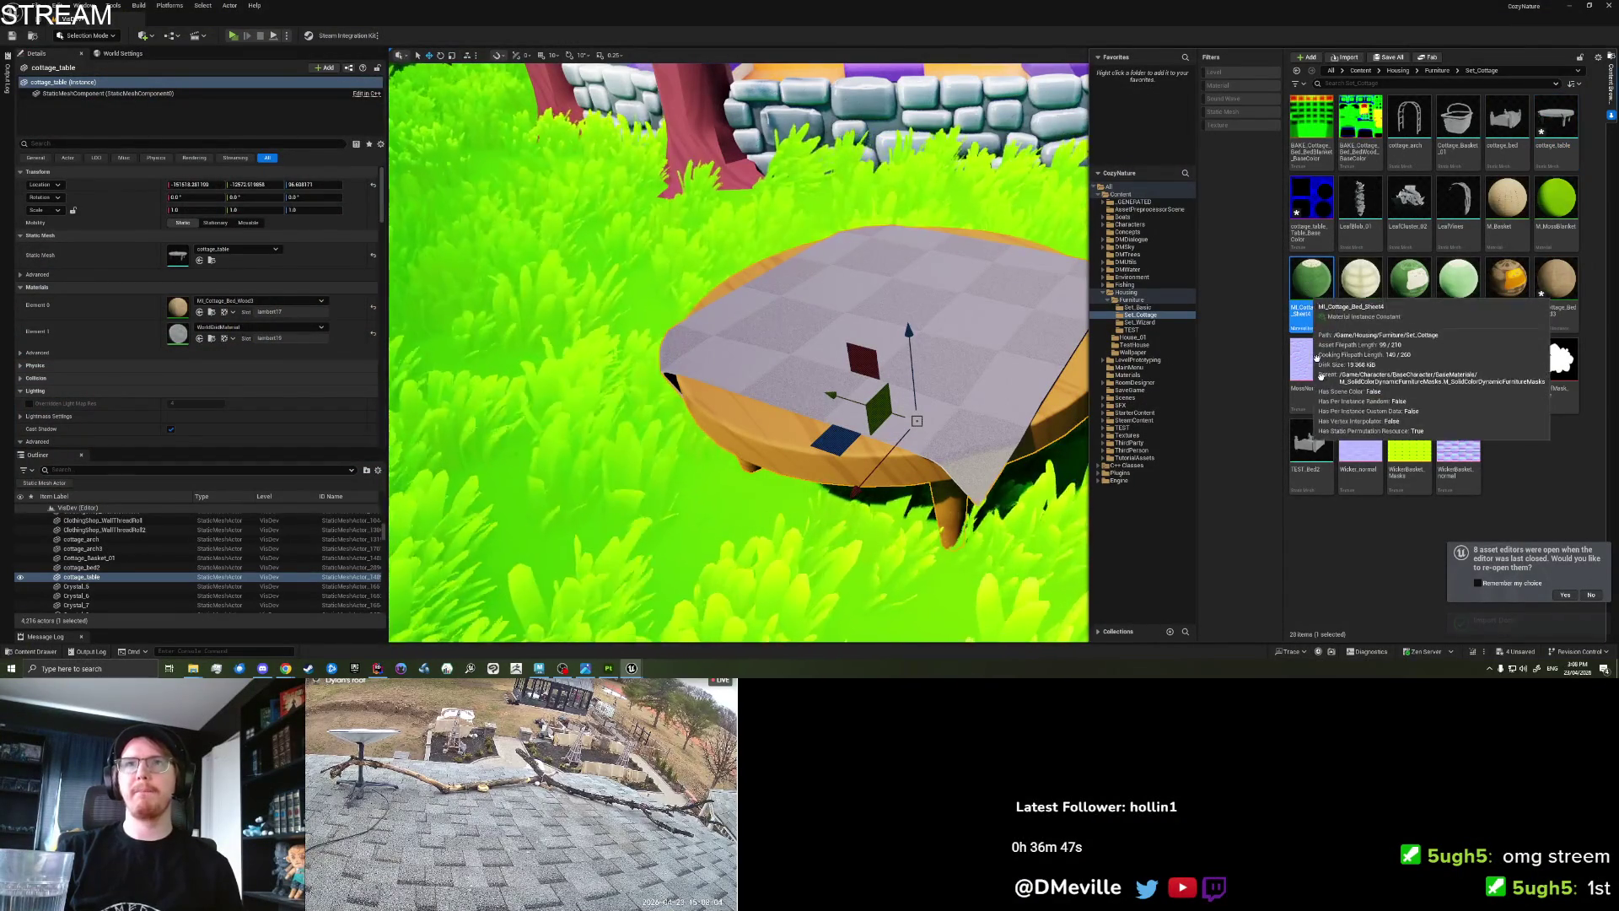
click(1505, 212)
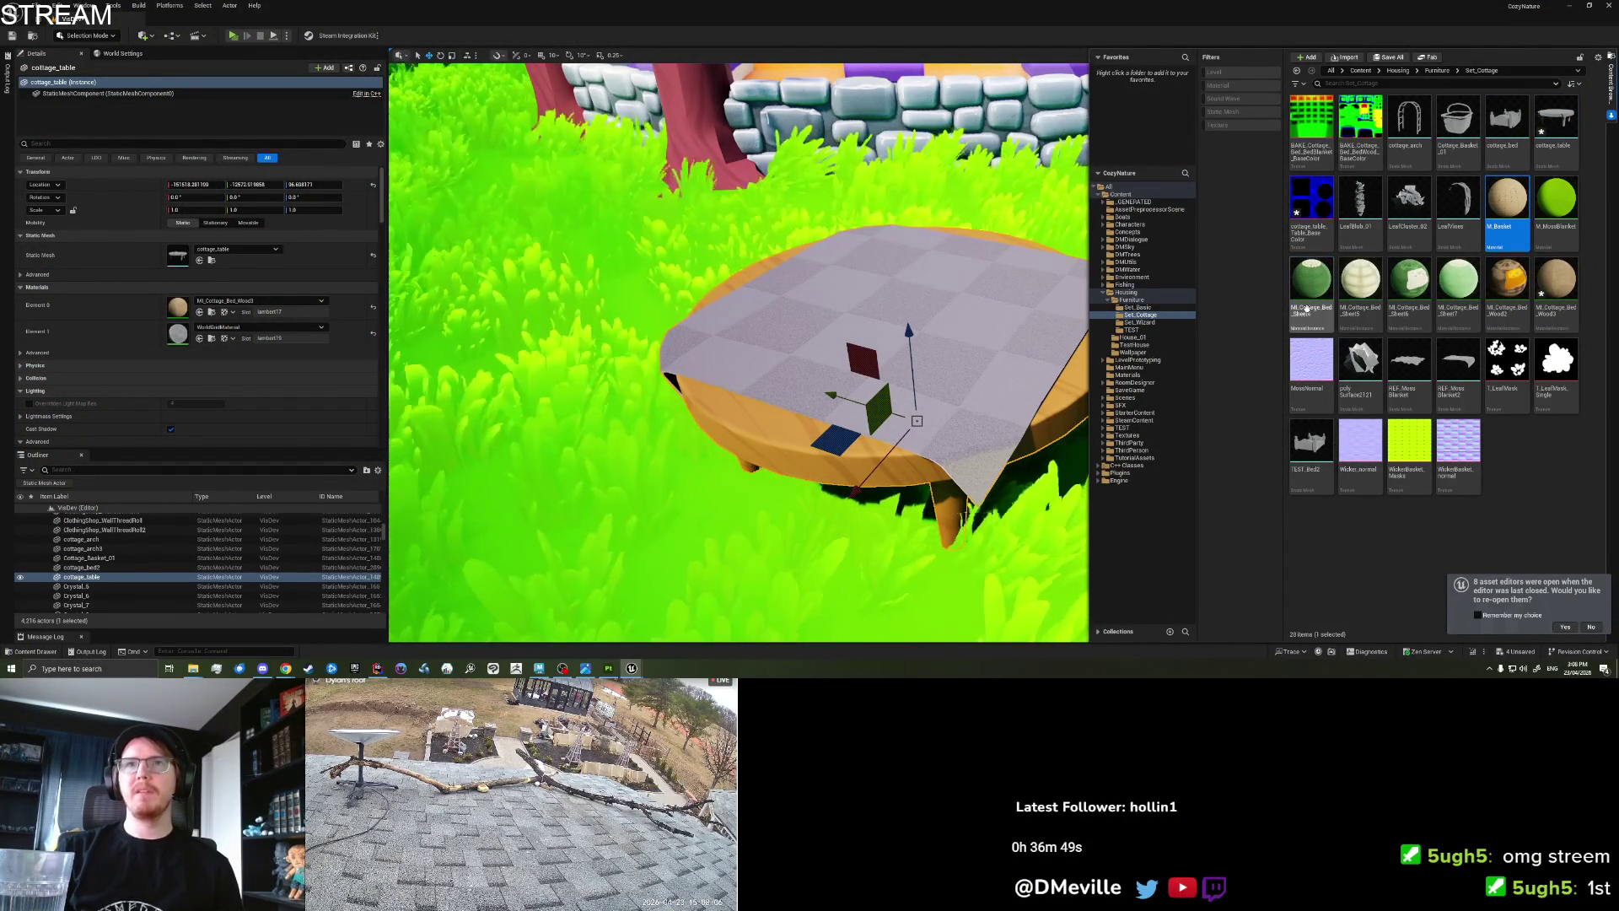
right_click(1461, 293)
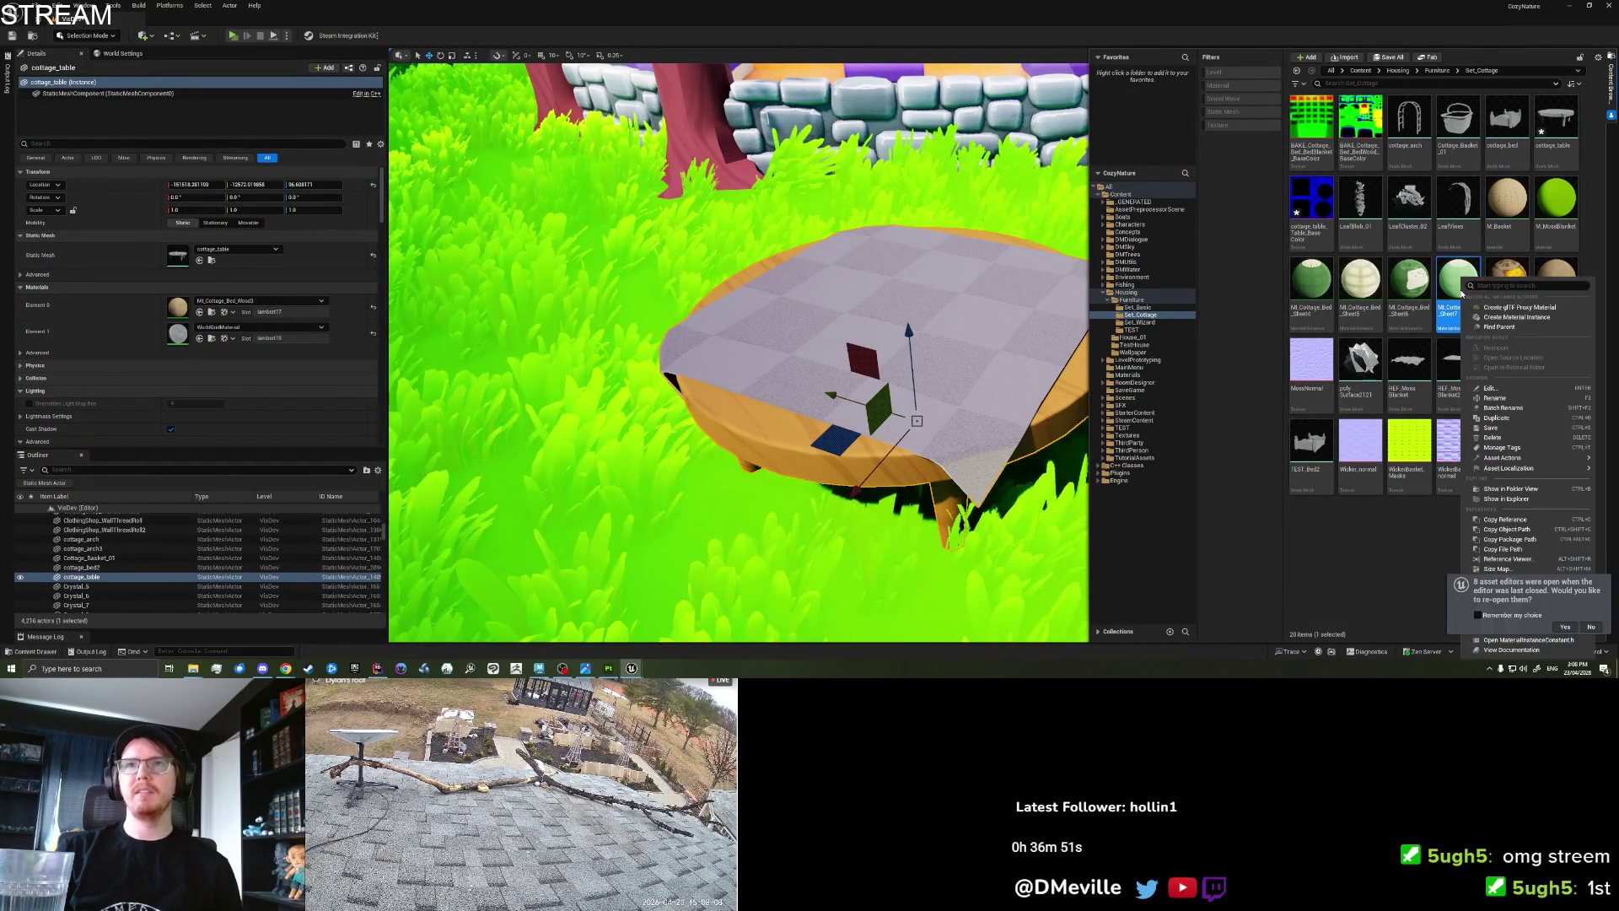
click(1497, 417)
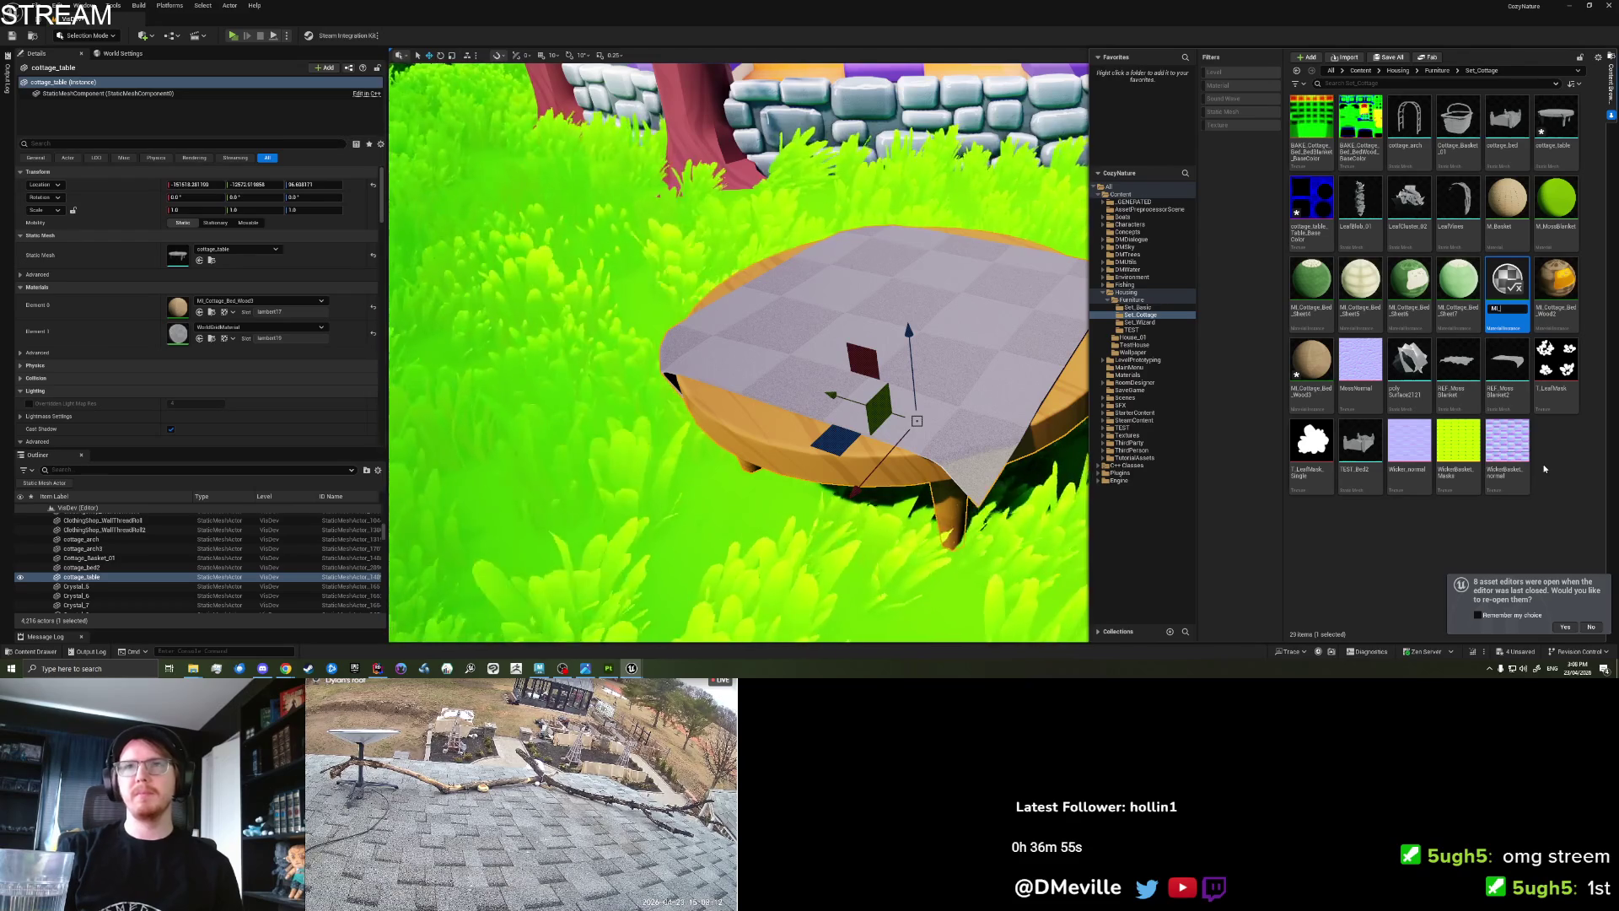
text(Tablecloth)
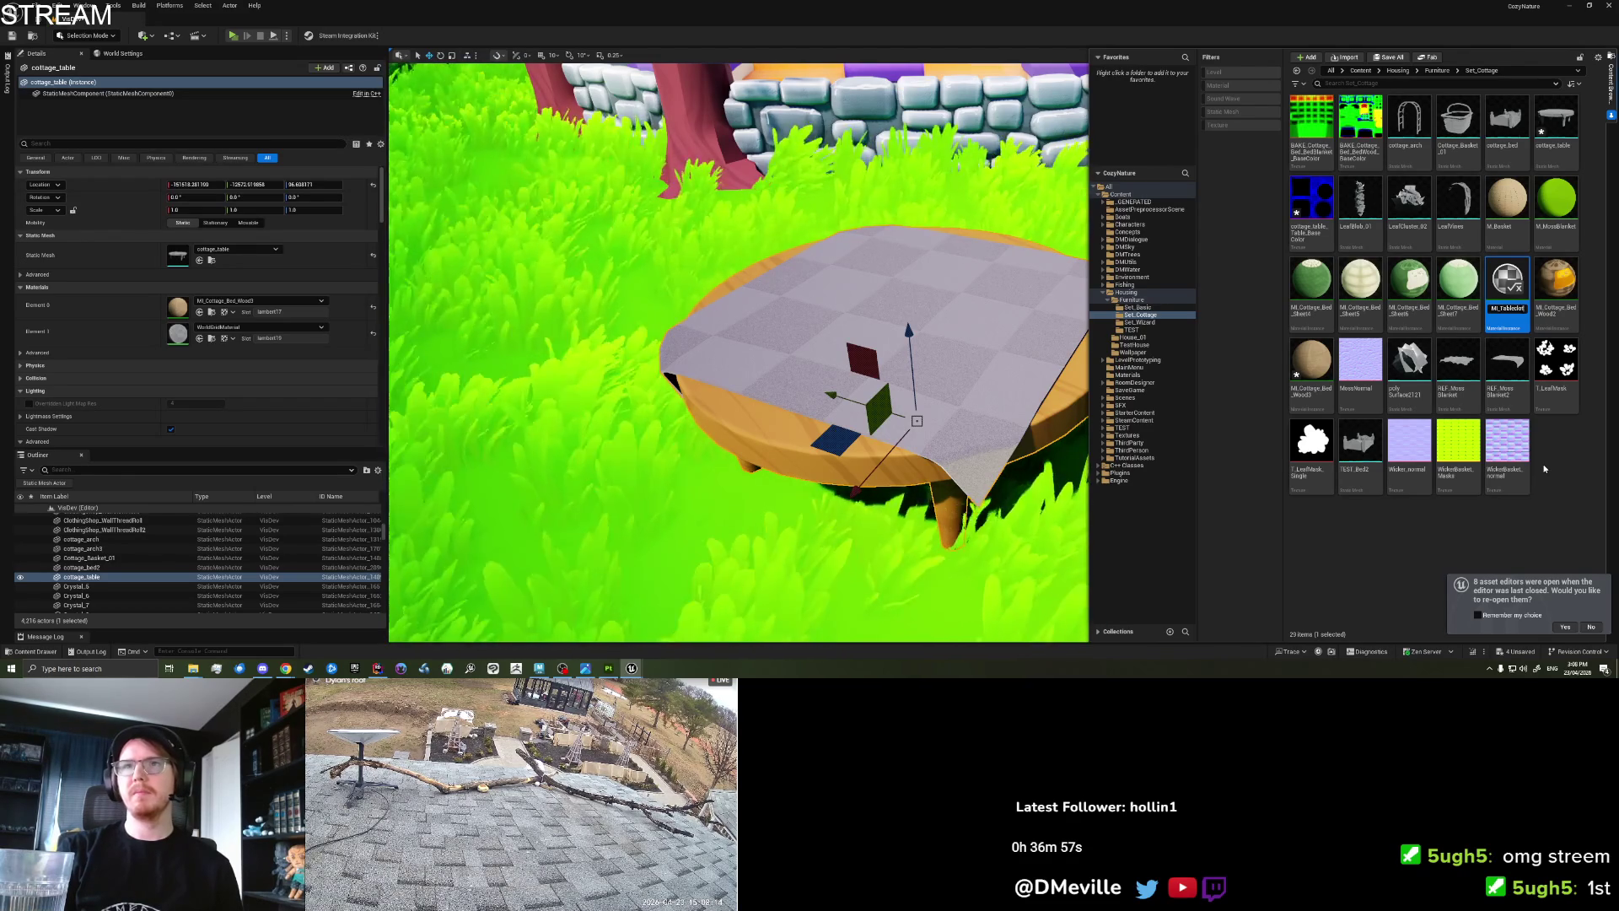
key(BackSpace)
key(BackSpace)
key(BackSpace)
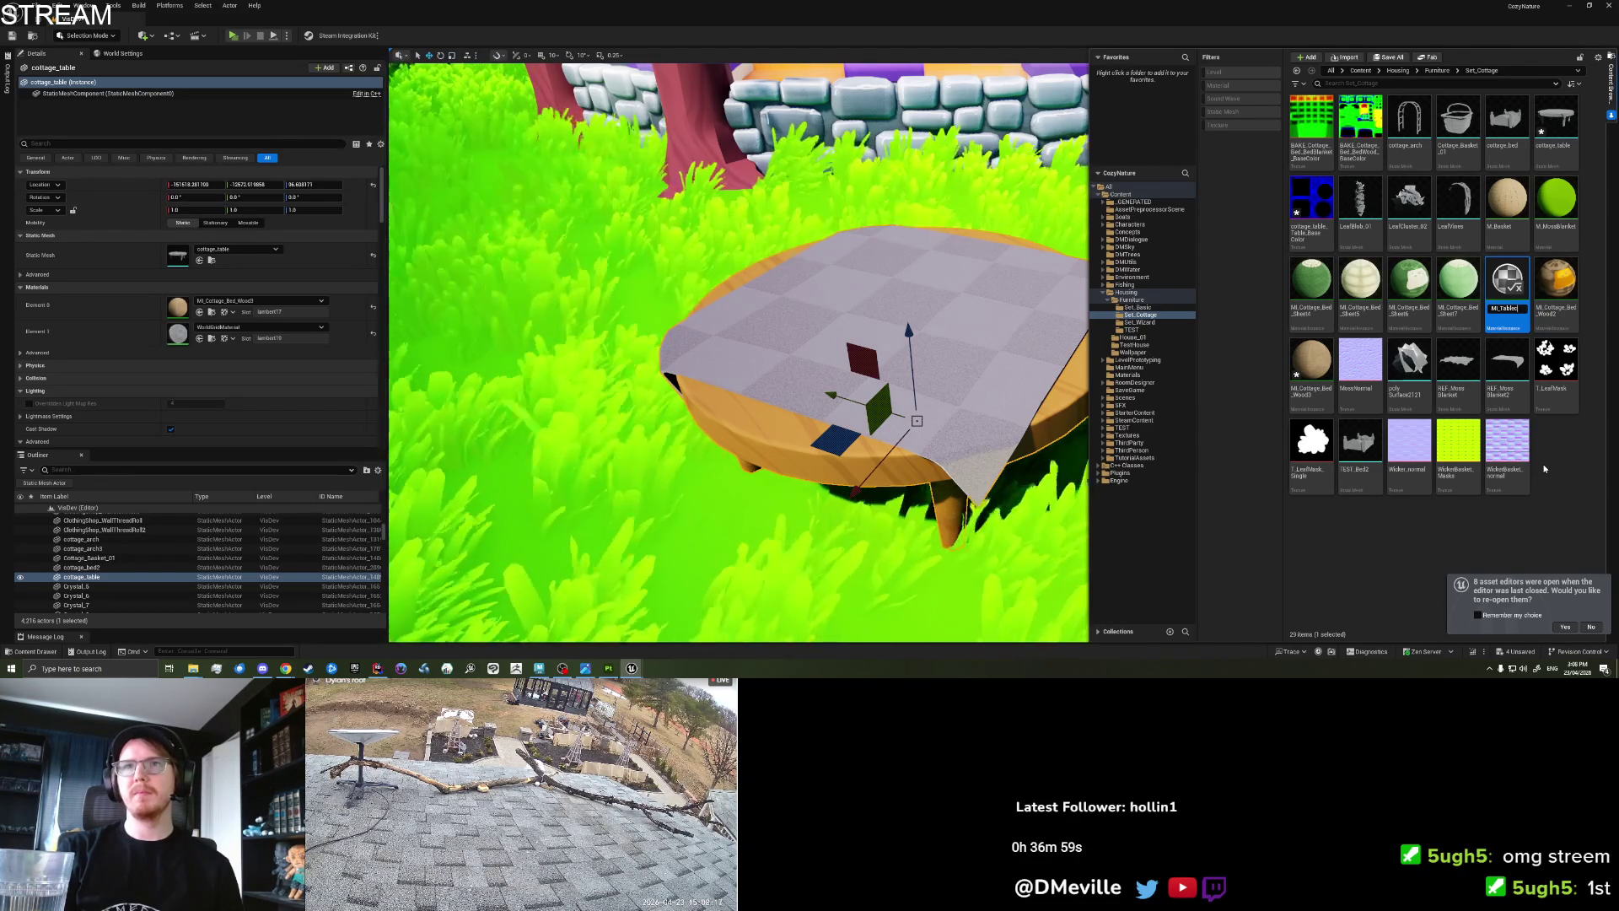
text(Cotta)
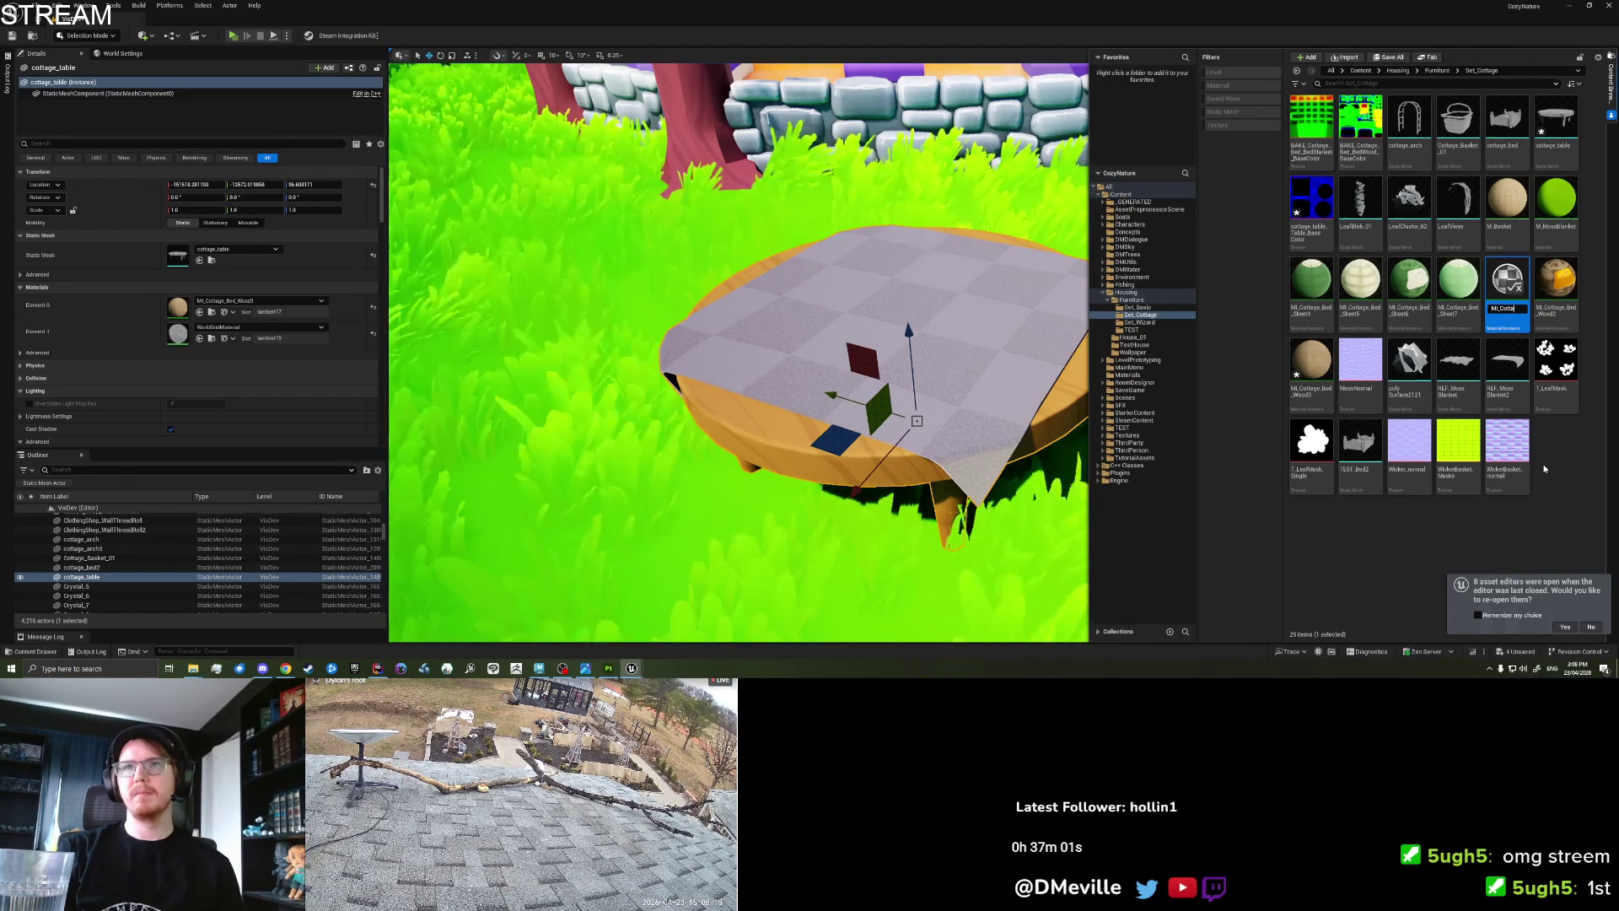
text(ge_Tablecloth)
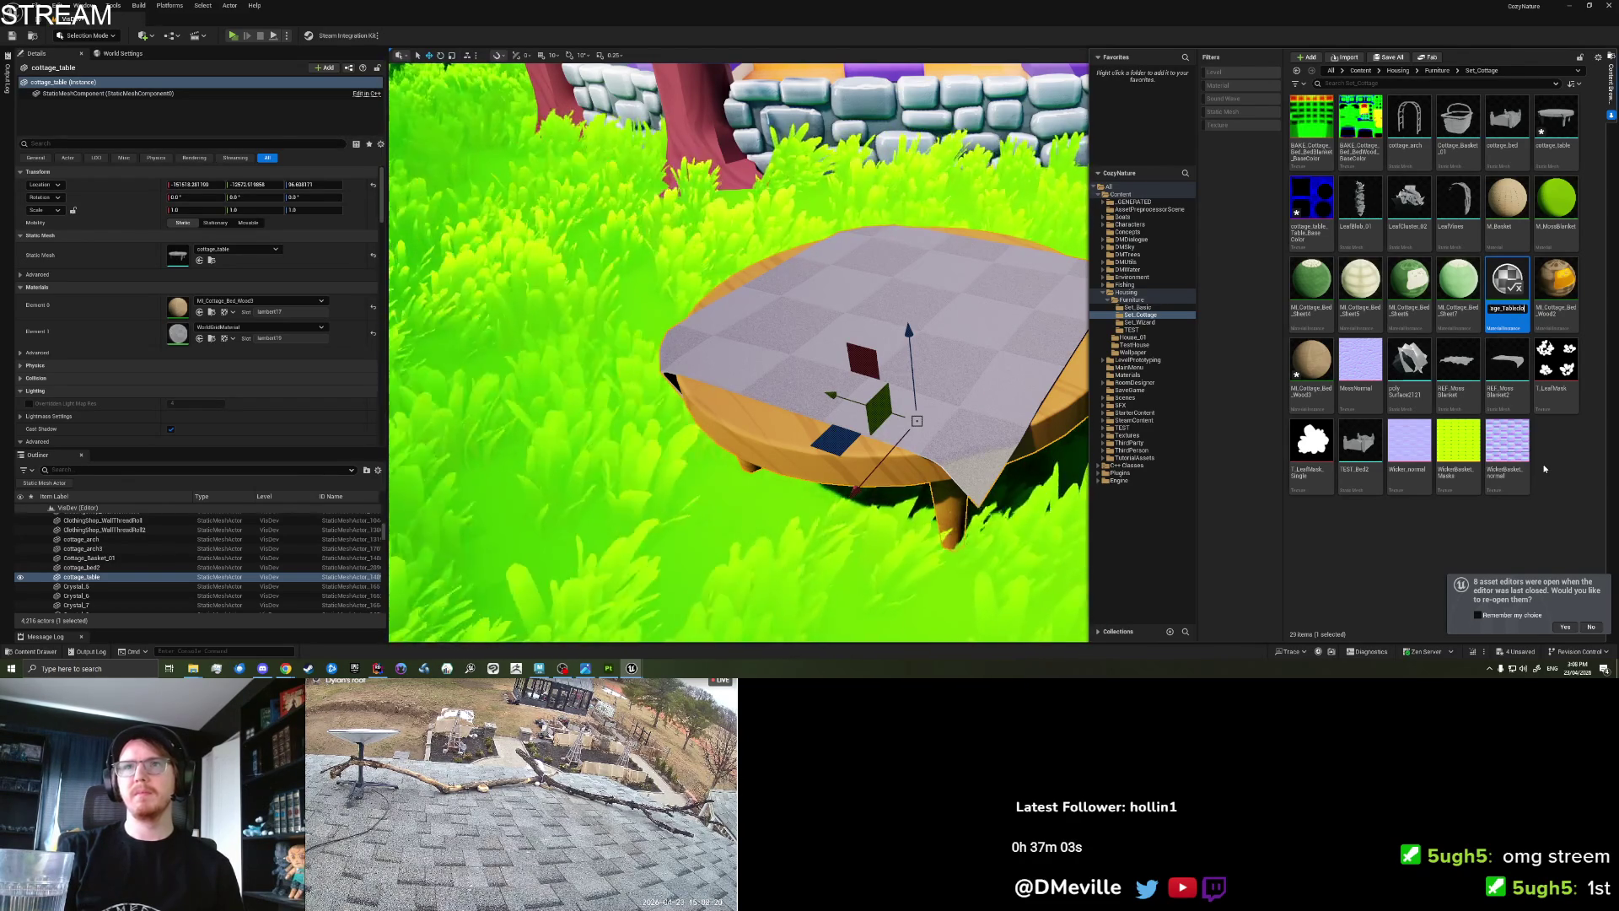
key(Return)
drag(1309, 356, 184, 326)
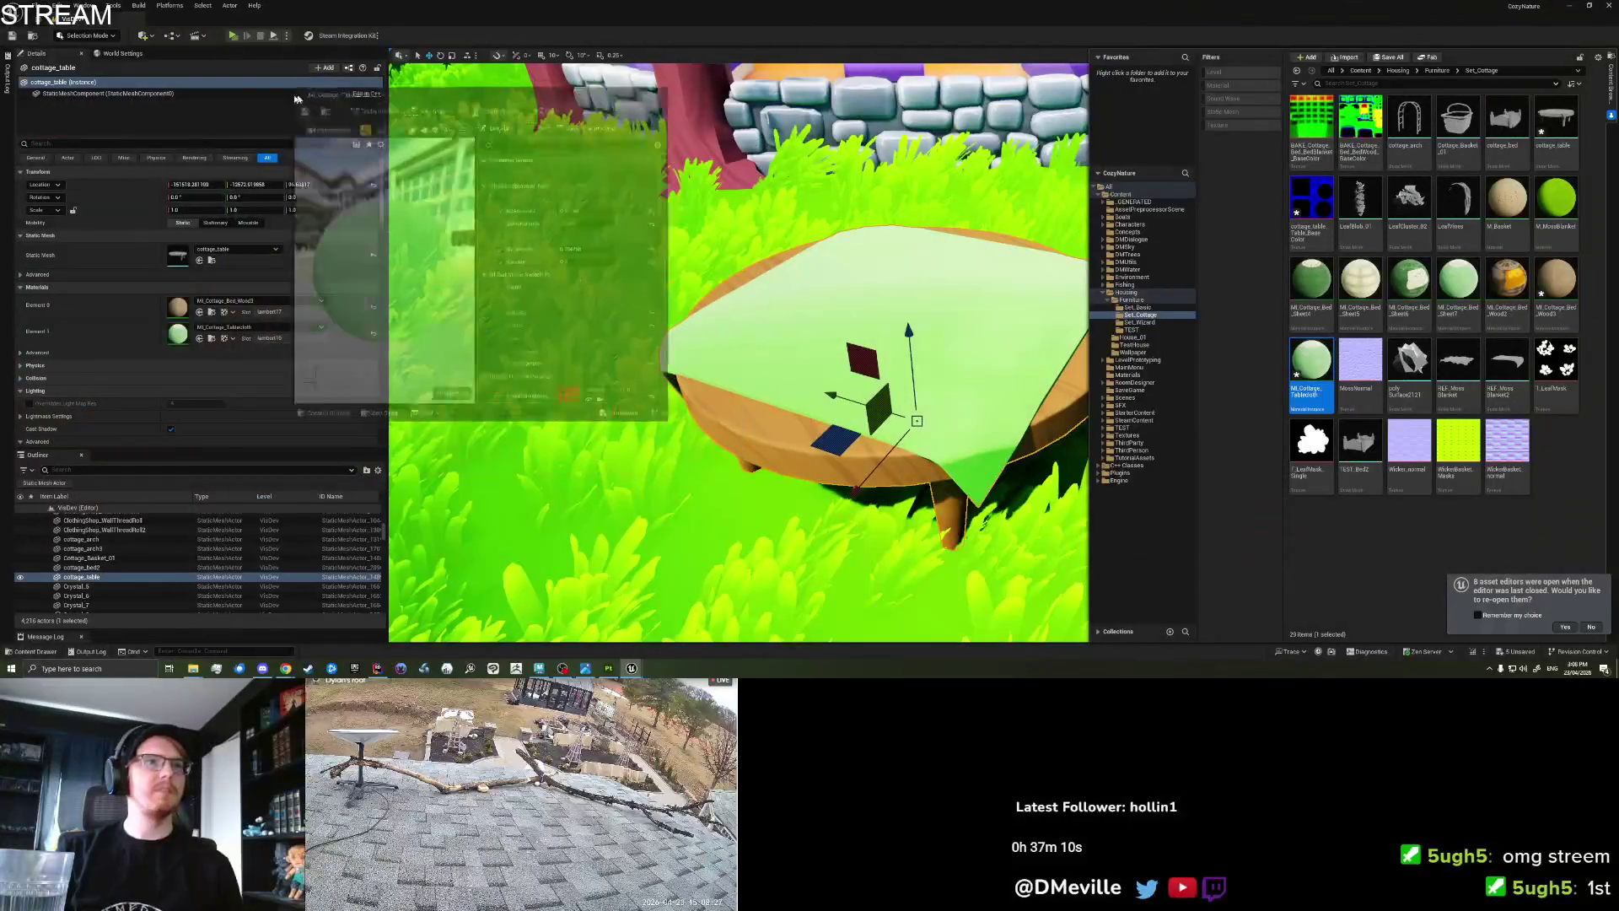
Assign cottage_table_Table_BaseColor as the tablecloth instance's Masks texture.
drag(295, 98, 80, 84)
mouse_move(379, 396)
mouse_down()
mouse_move(450, 411)
mouse_move(654, 594)
mouse_up()
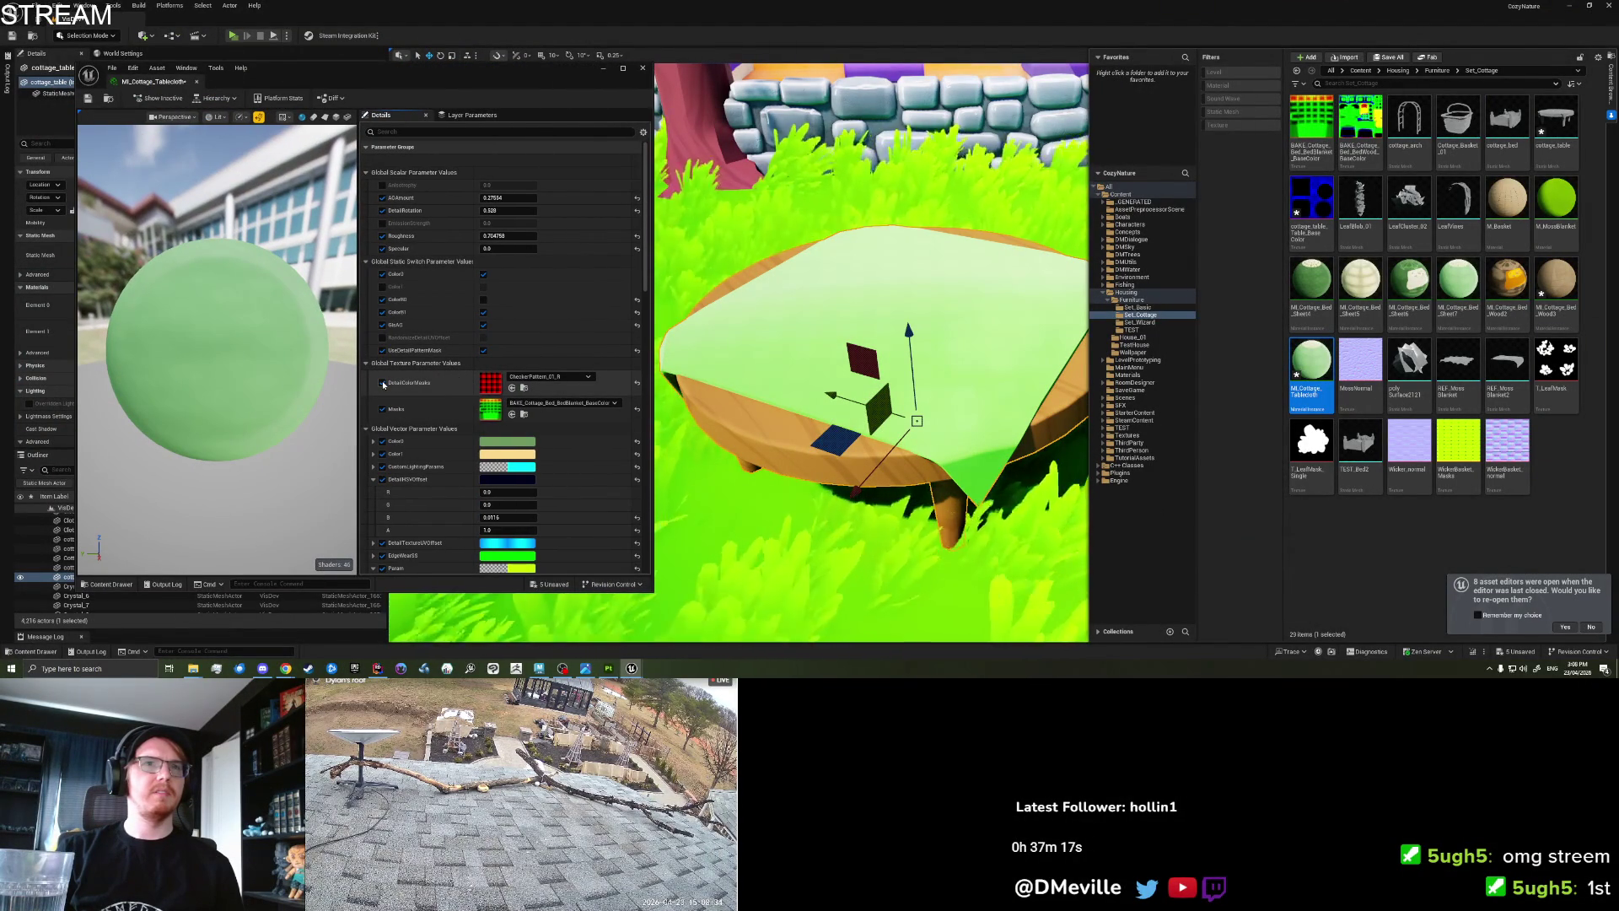
drag(765, 318, 765, 397)
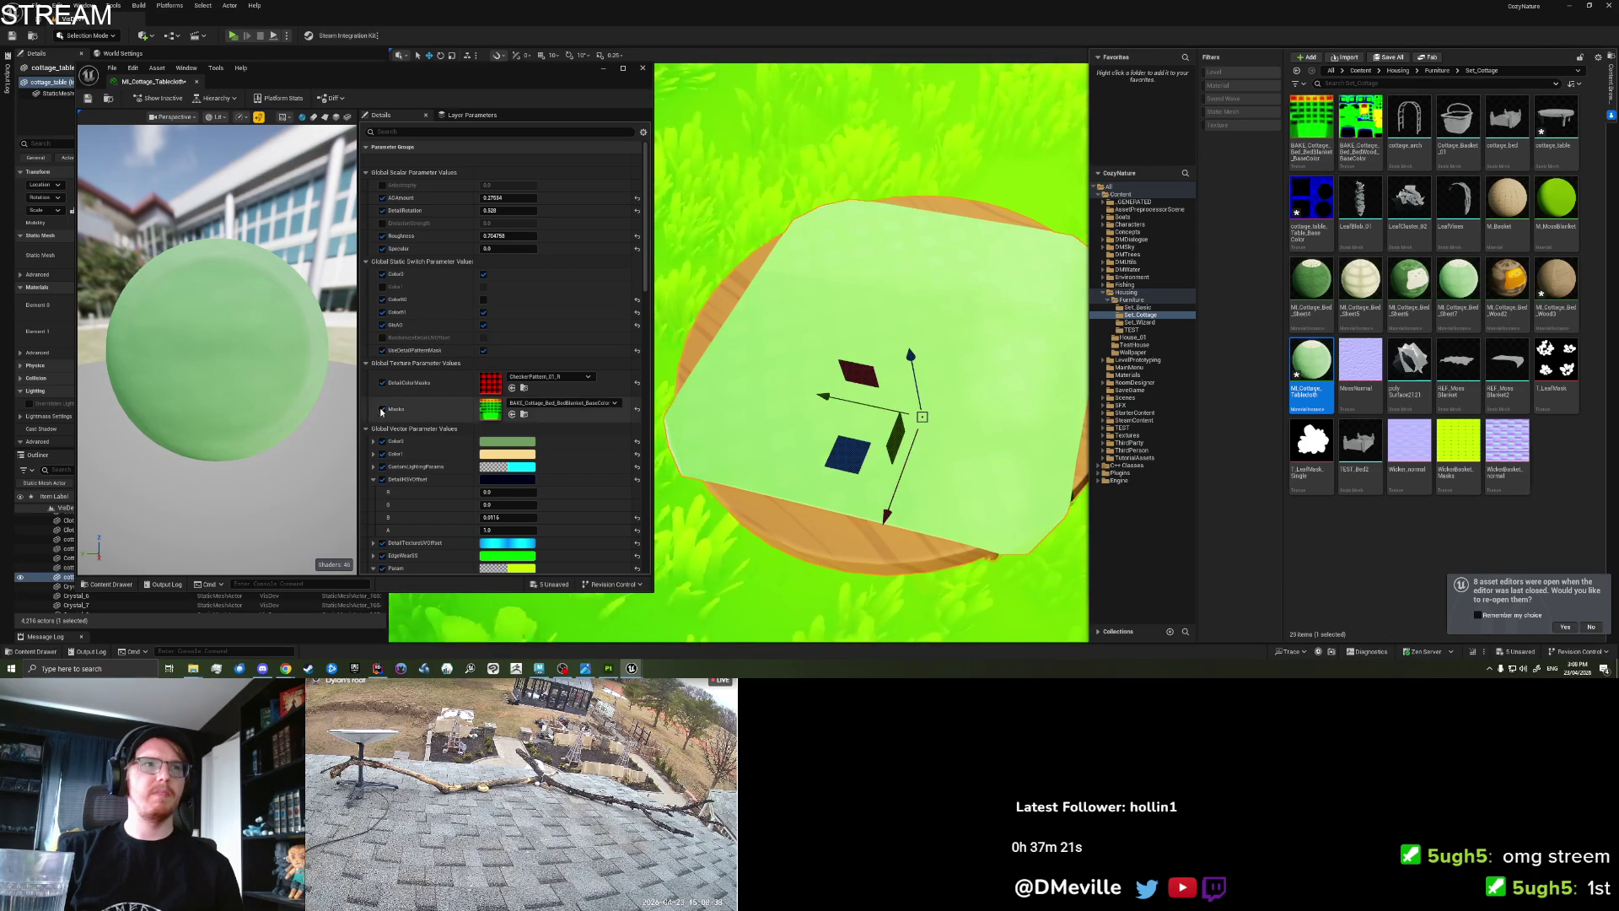
mouse_move(1311, 207)
mouse_down()
mouse_move(506, 397)
mouse_move(493, 383)
mouse_move(490, 409)
mouse_up()
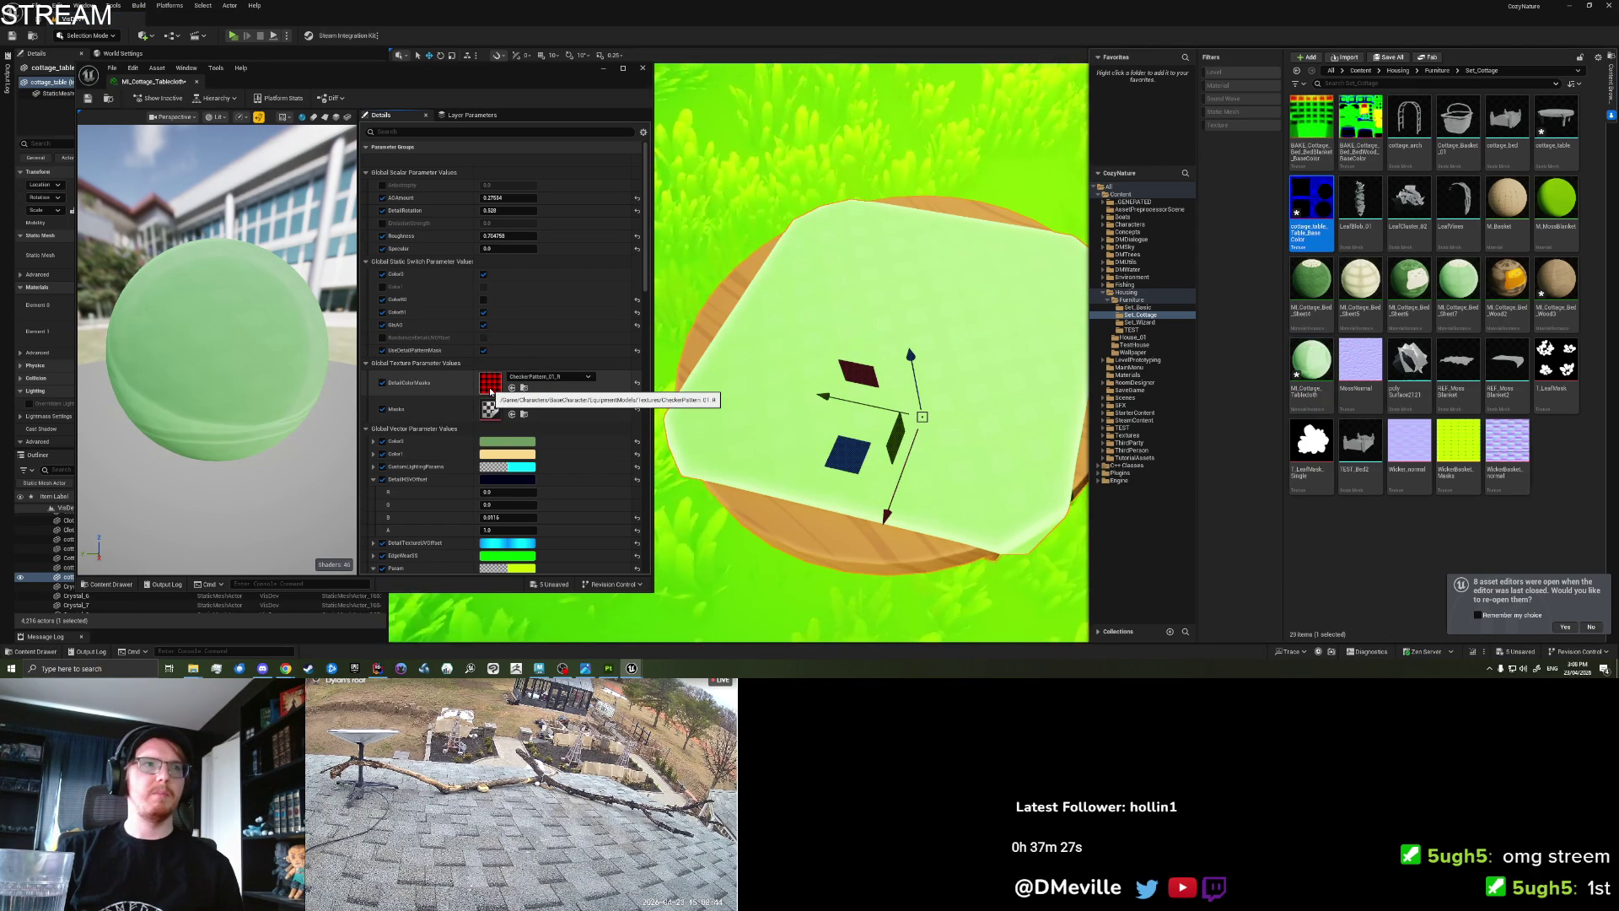
Open the instance's parent material, M_SolidColorDynamicFurnitureMasks.
scroll(490, 390, down, 3)
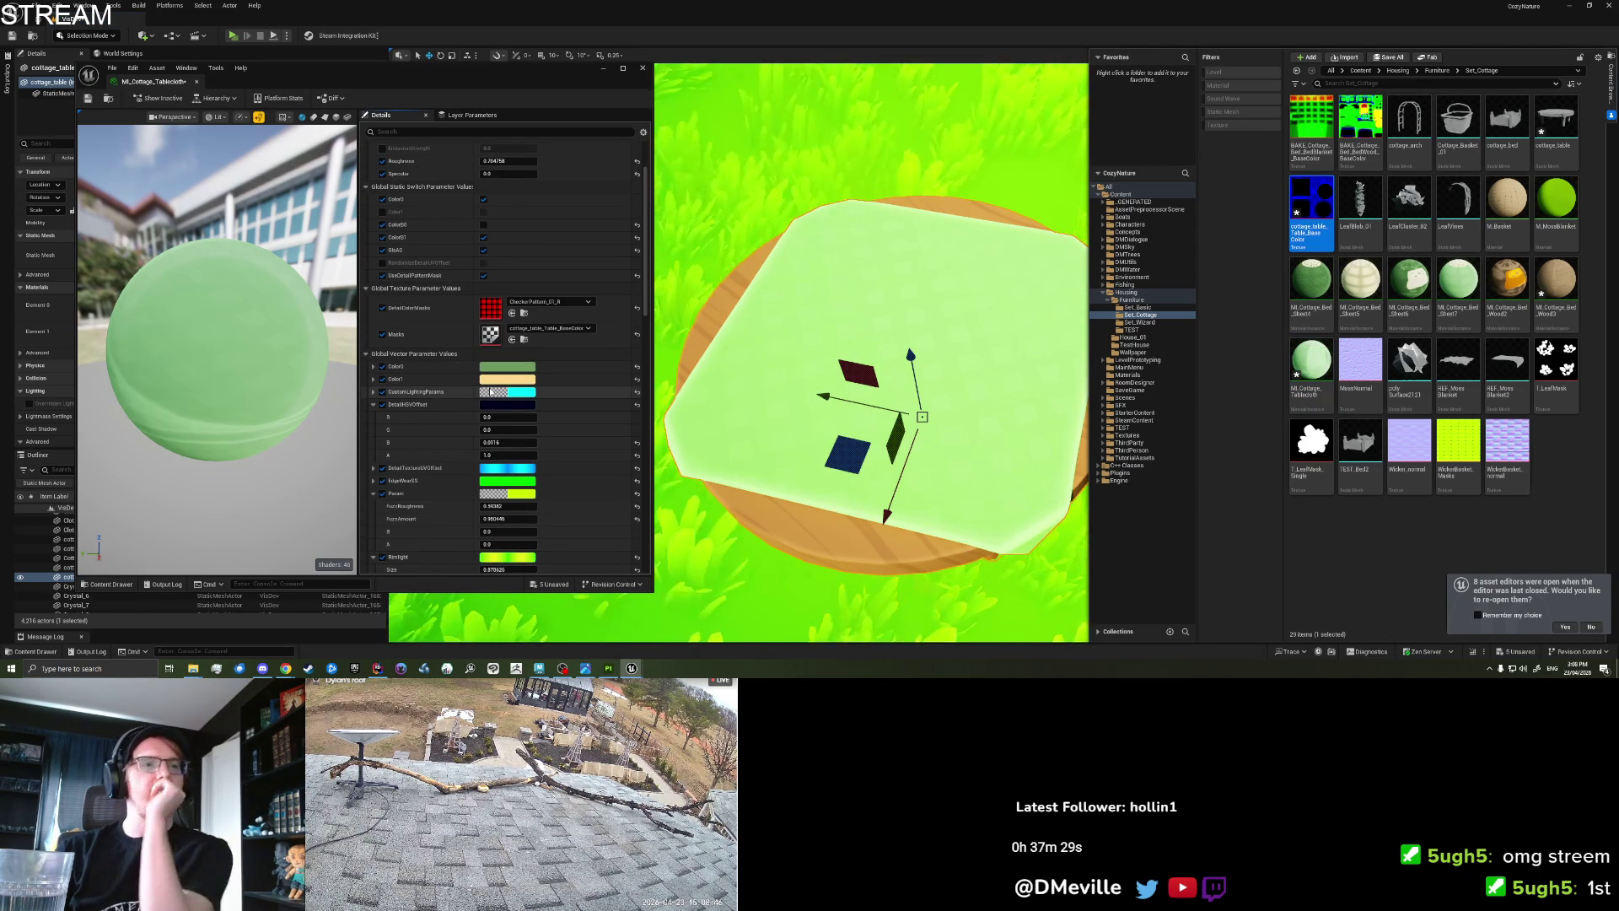
scroll(491, 397, down, 6)
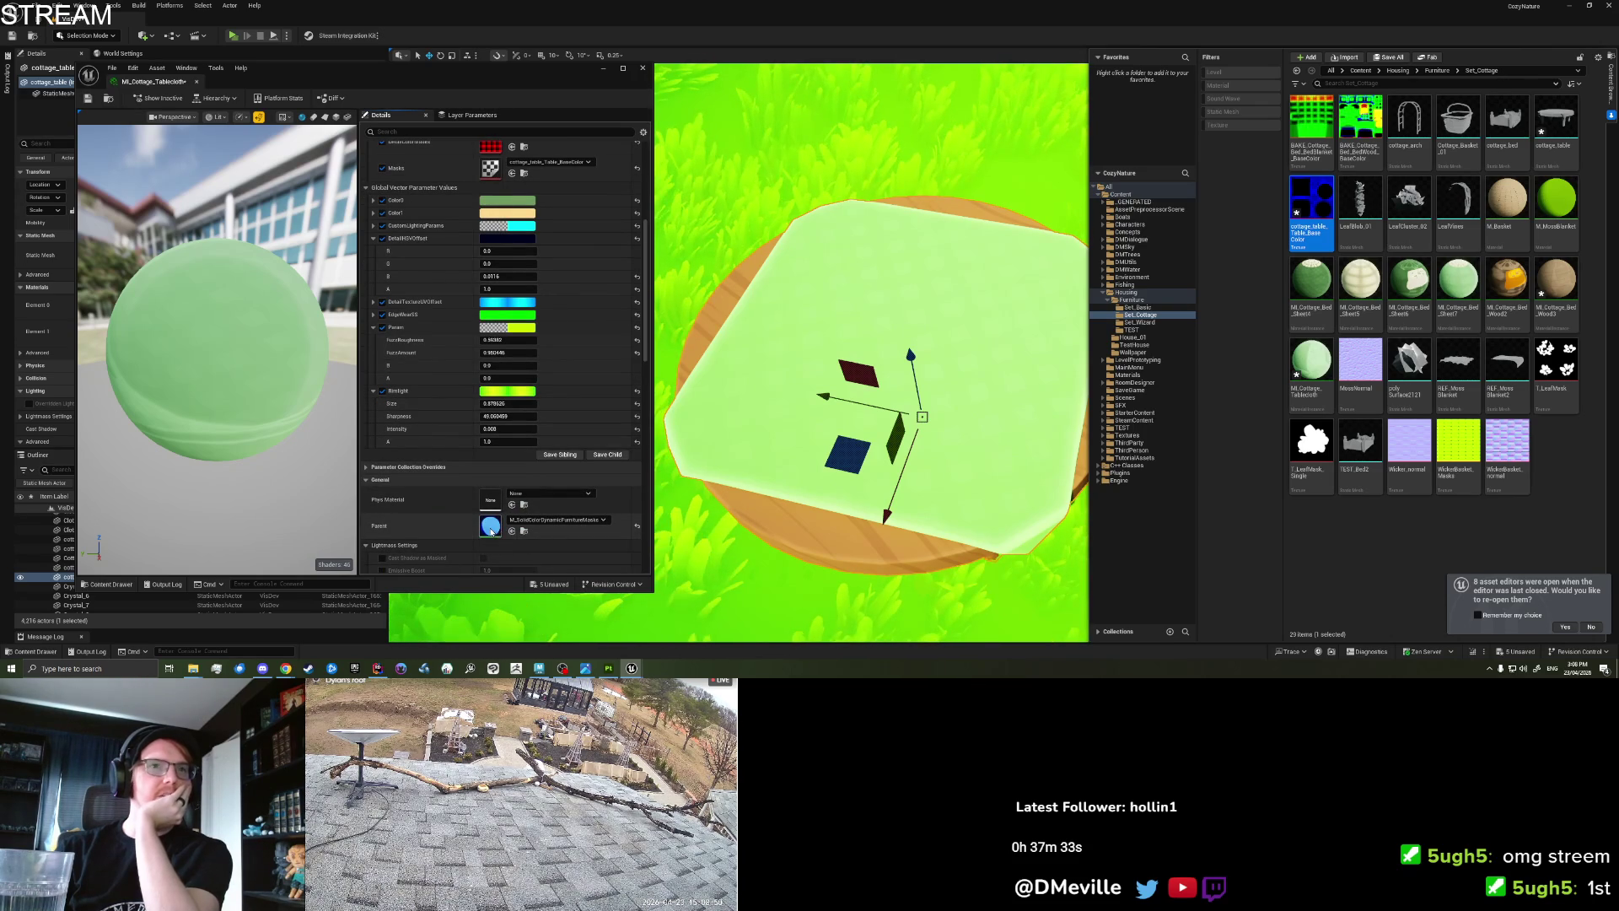
double_click(491, 528)
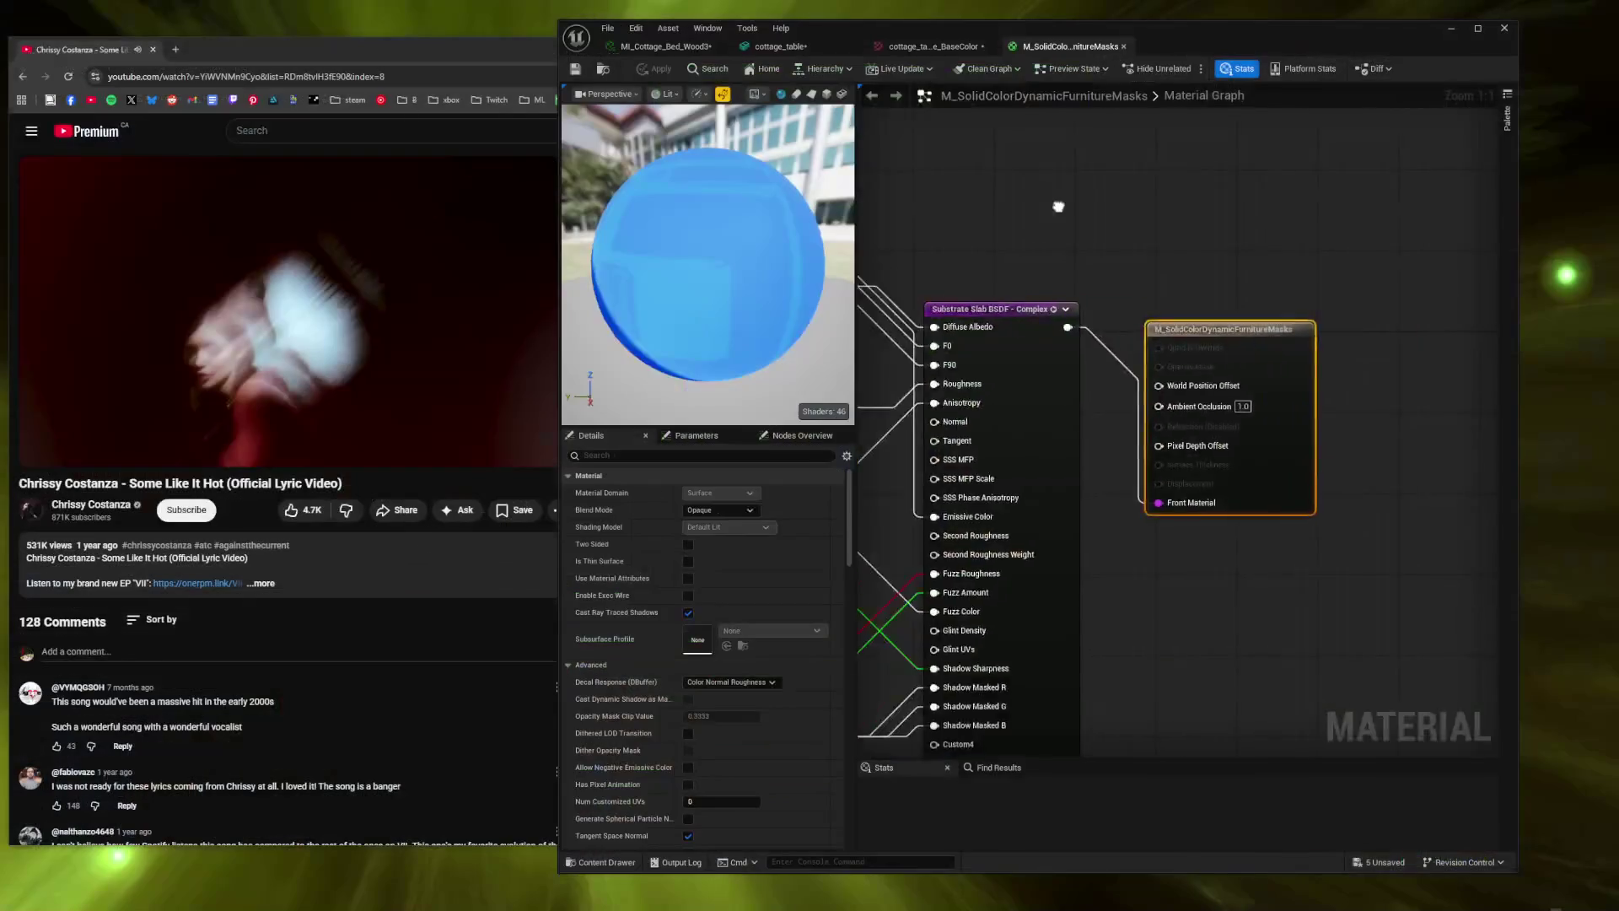
Pan around the graph to inspect the Lerp, Masks, EdgeColor and EdgeWearSS node wiring.
scroll(1058, 206, down, 7)
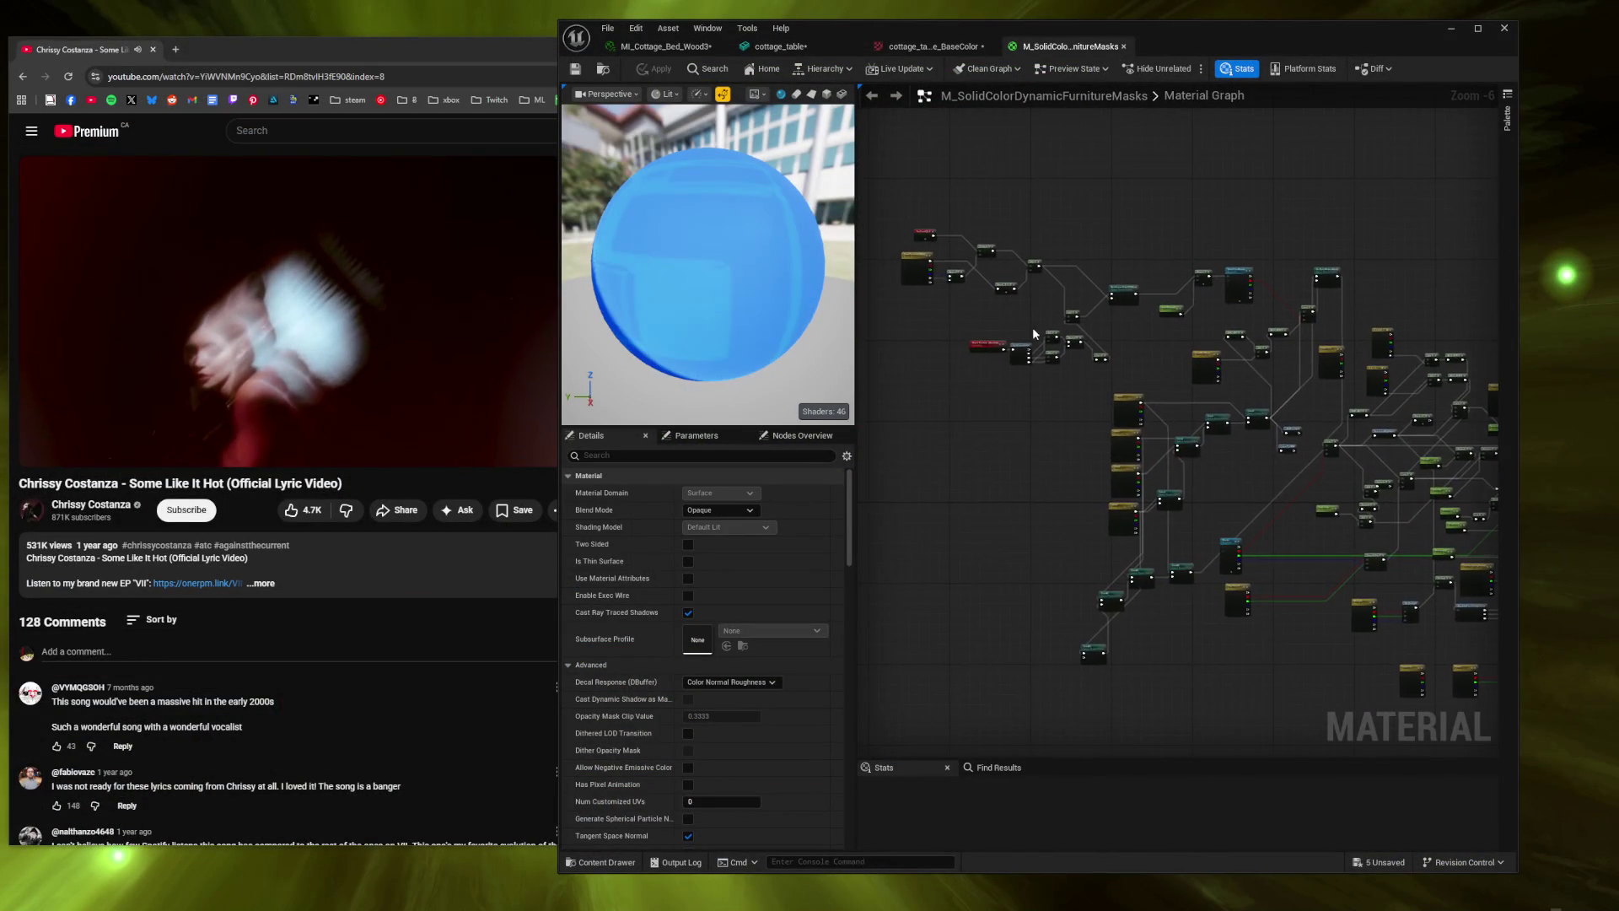
scroll(1035, 334, up, 5)
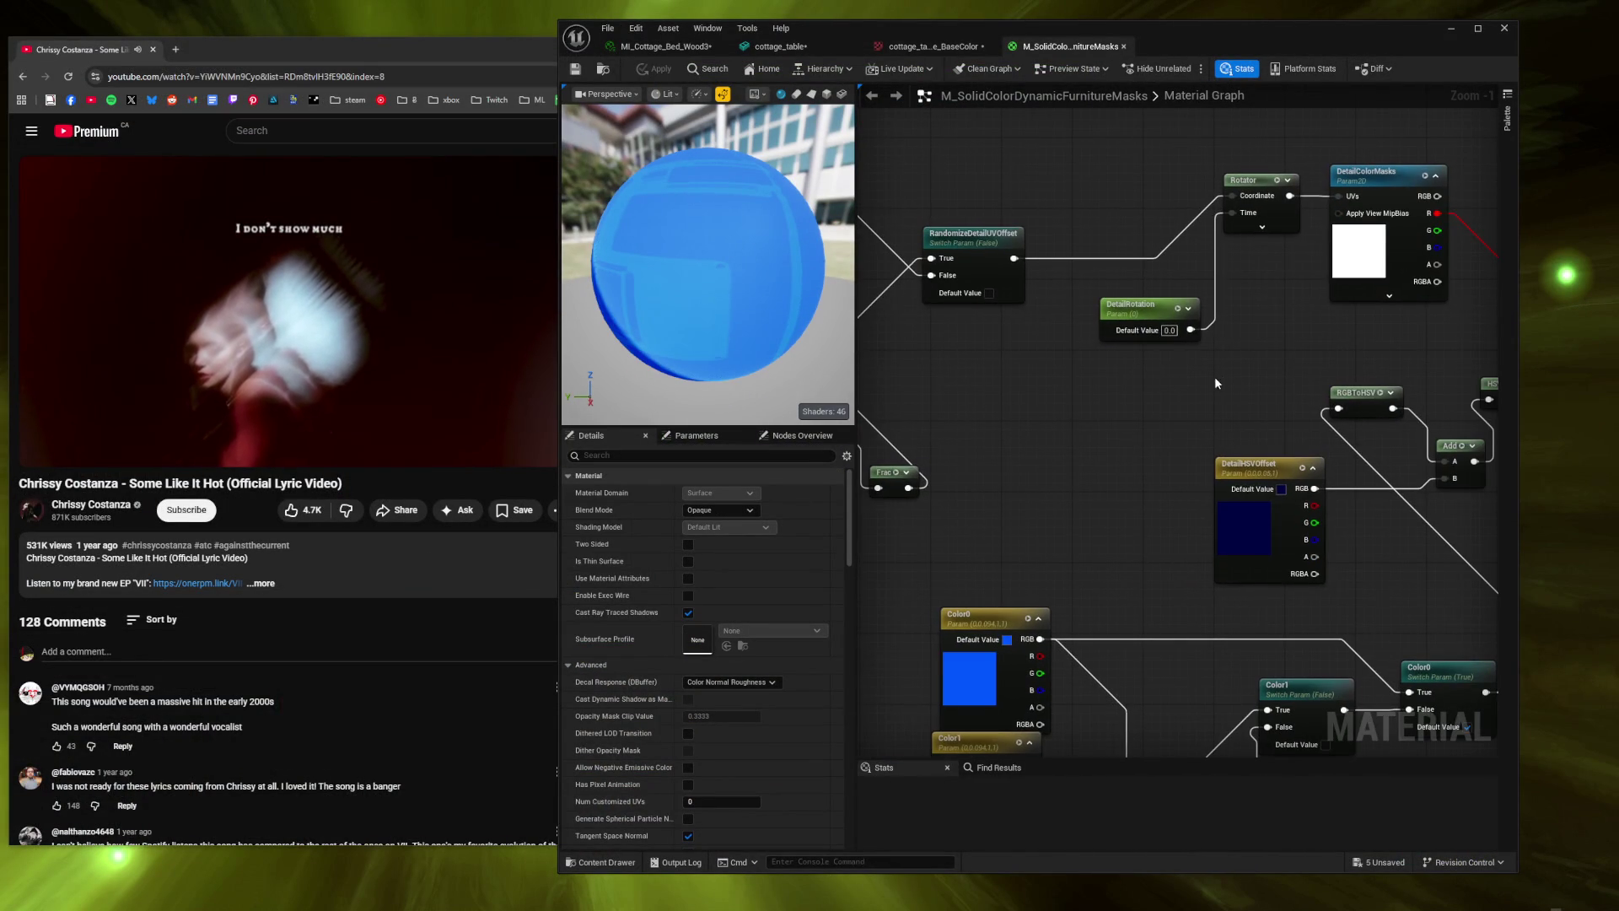
drag(1215, 383, 839, 383)
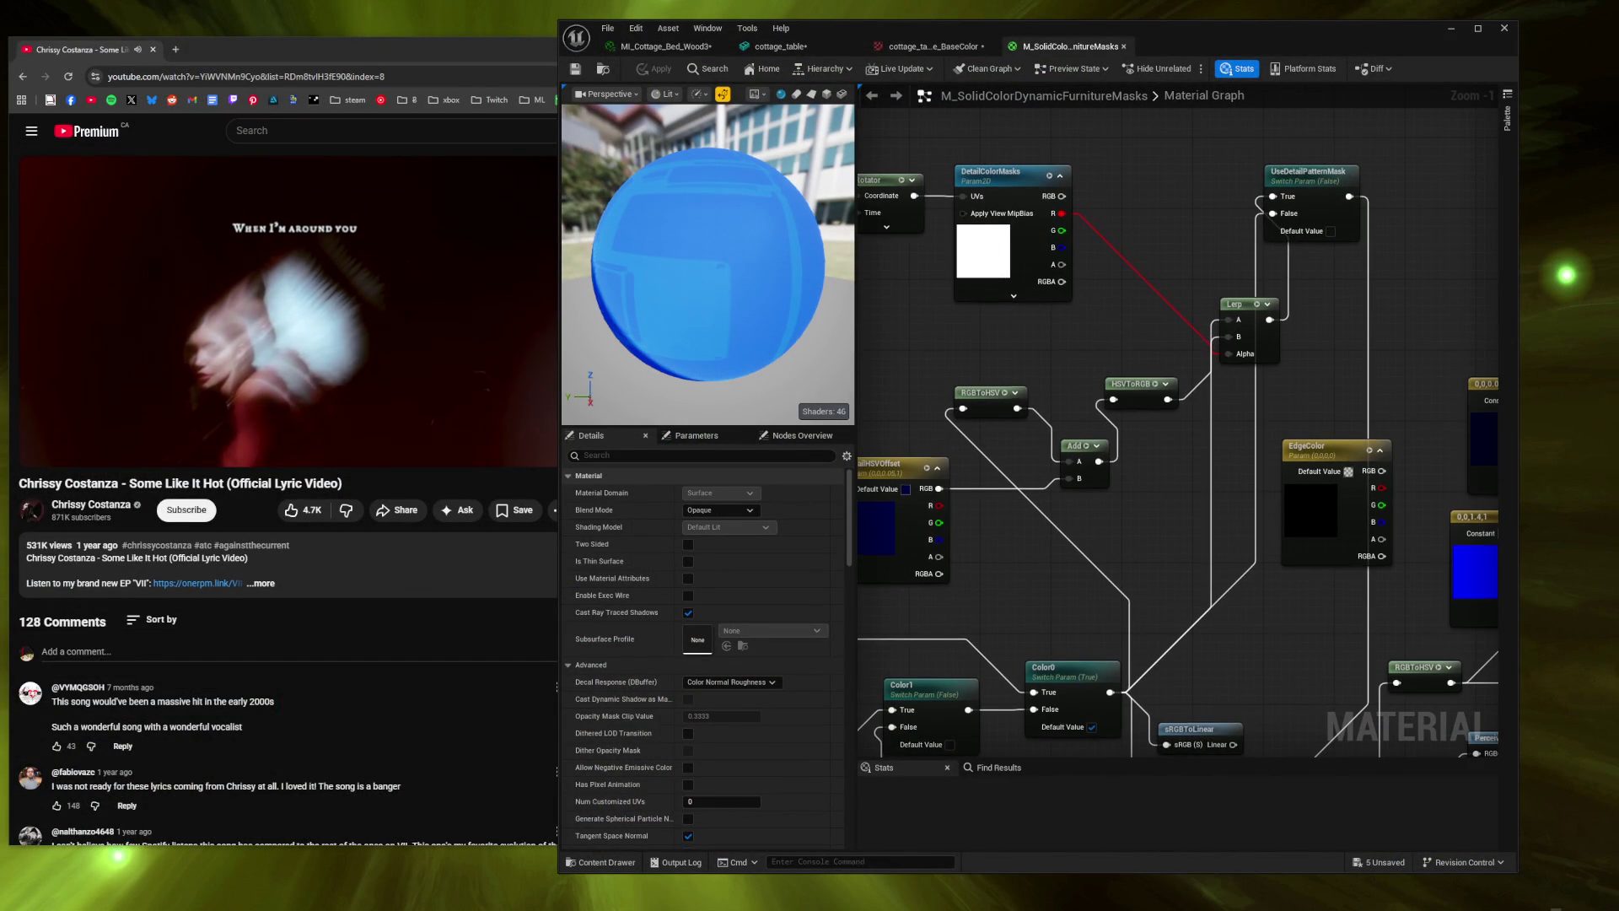
mouse_move(1222, 611)
mouse_down()
mouse_move(1091, 294)
mouse_move(1129, 36)
mouse_up()
mouse_move(915, 590)
mouse_down()
mouse_move(953, 549)
mouse_move(1054, 548)
mouse_up()
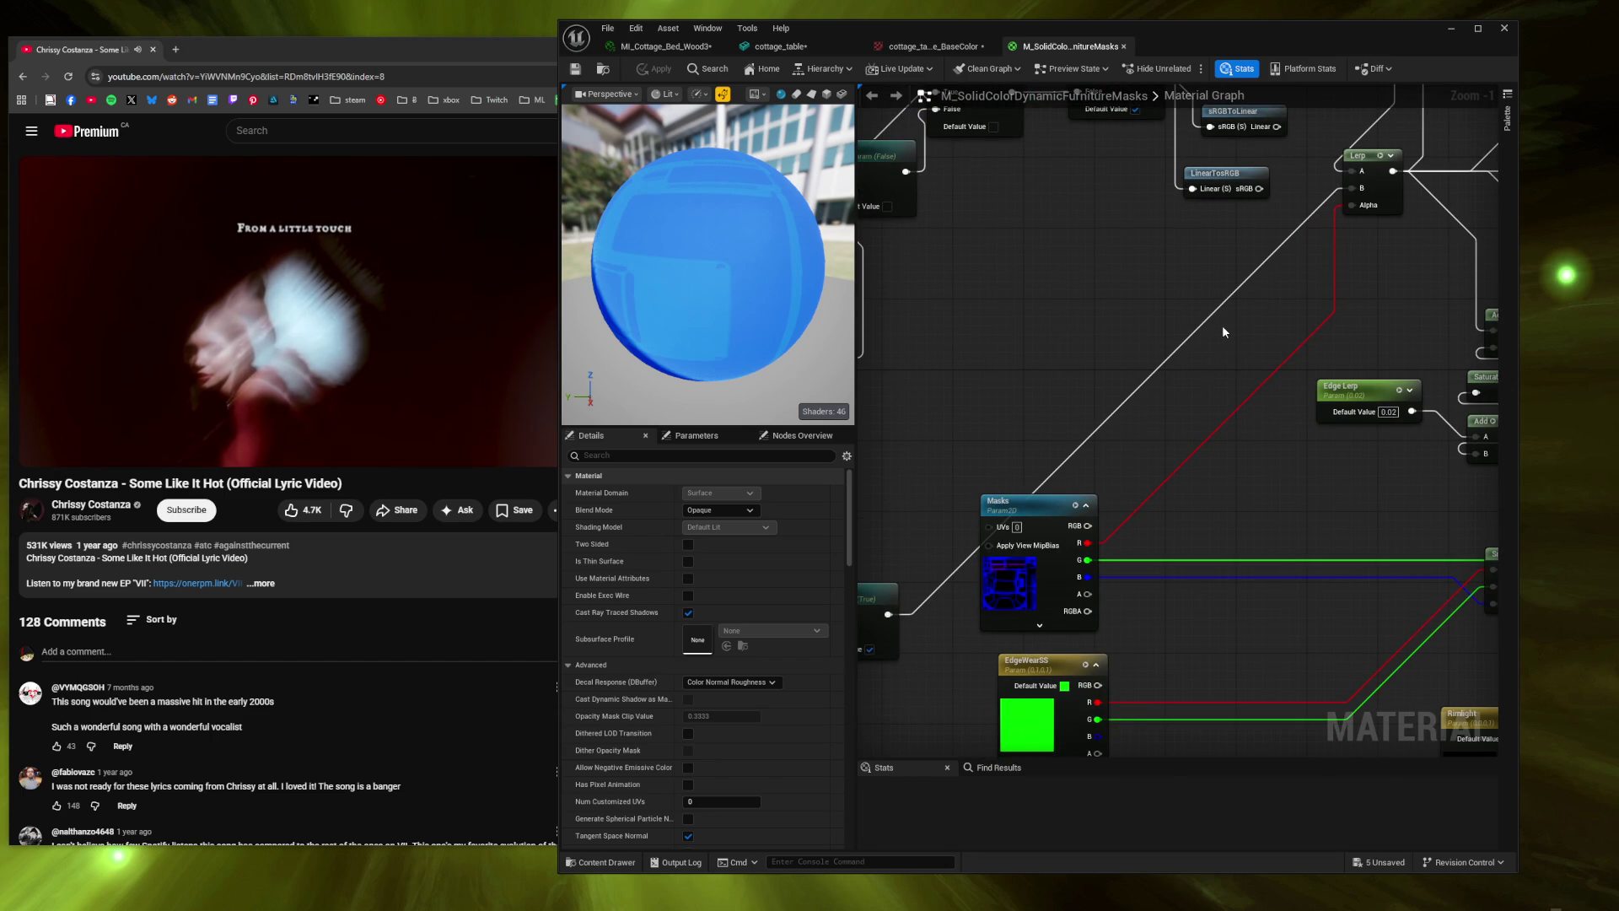
mouse_move(1228, 314)
mouse_down()
mouse_move(1351, 217)
mouse_move(1250, 366)
mouse_up()
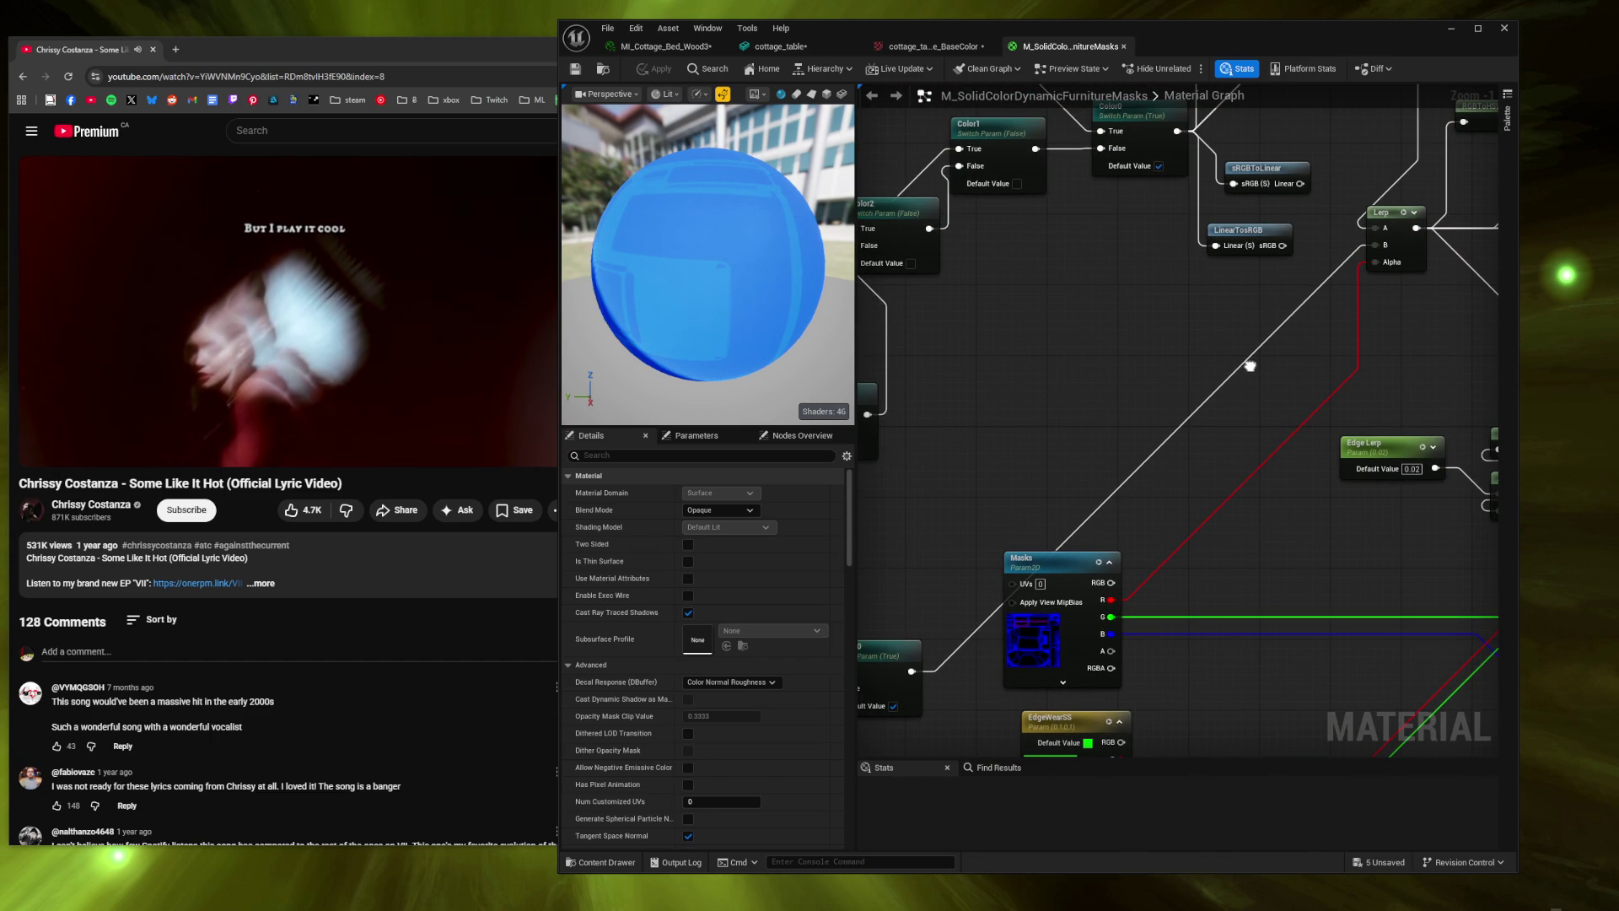
drag(1250, 366, 1201, 667)
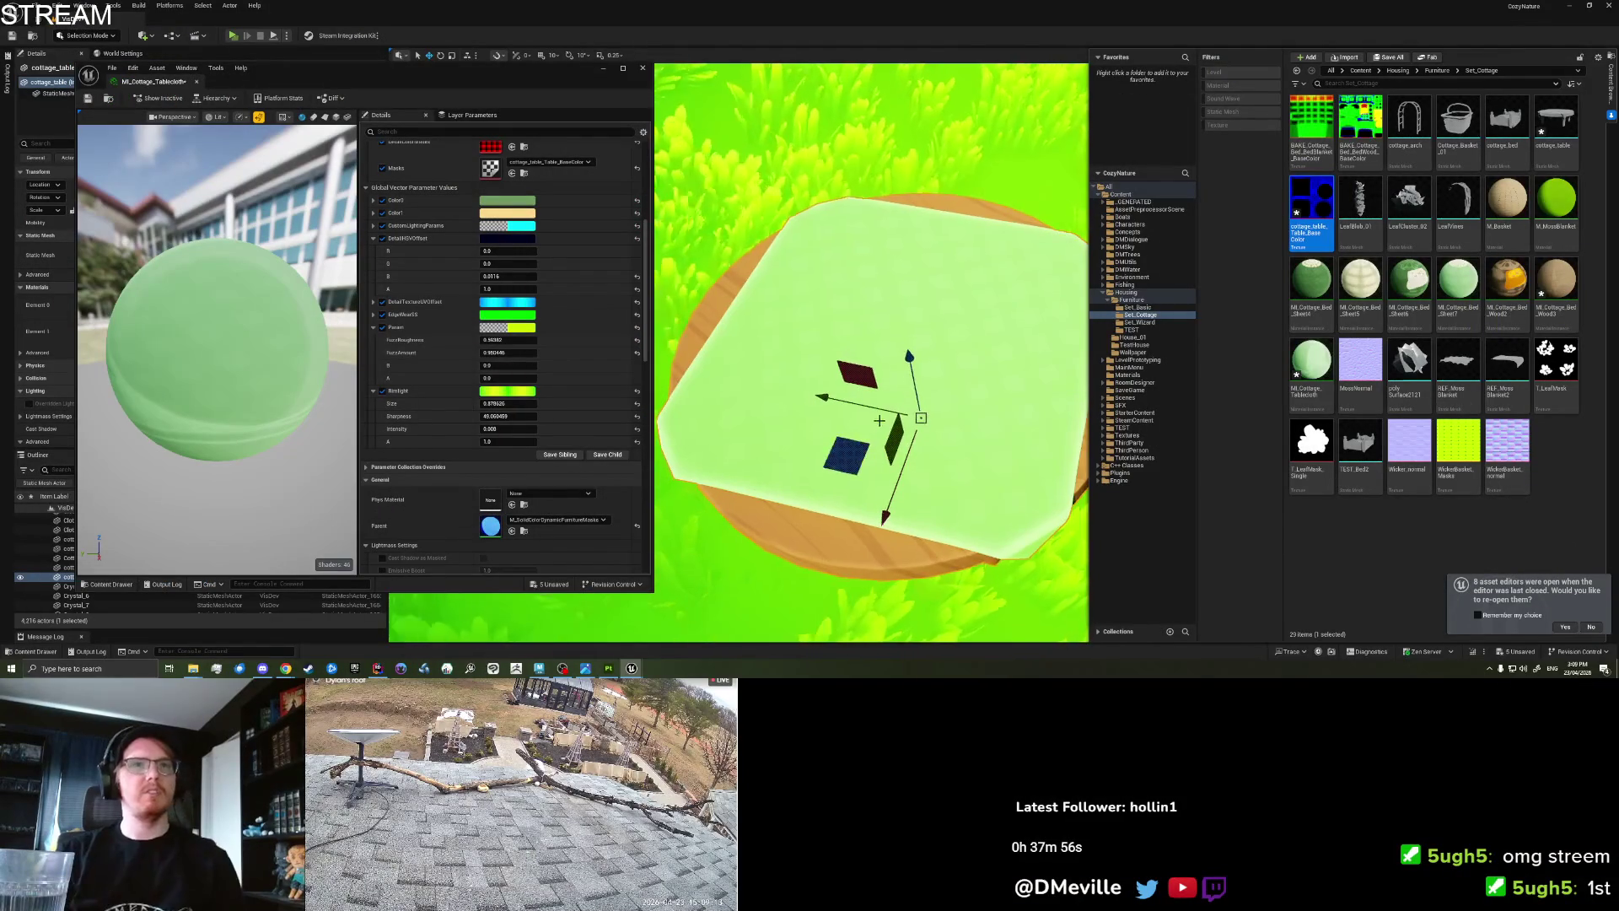
drag(879, 419, 873, 321)
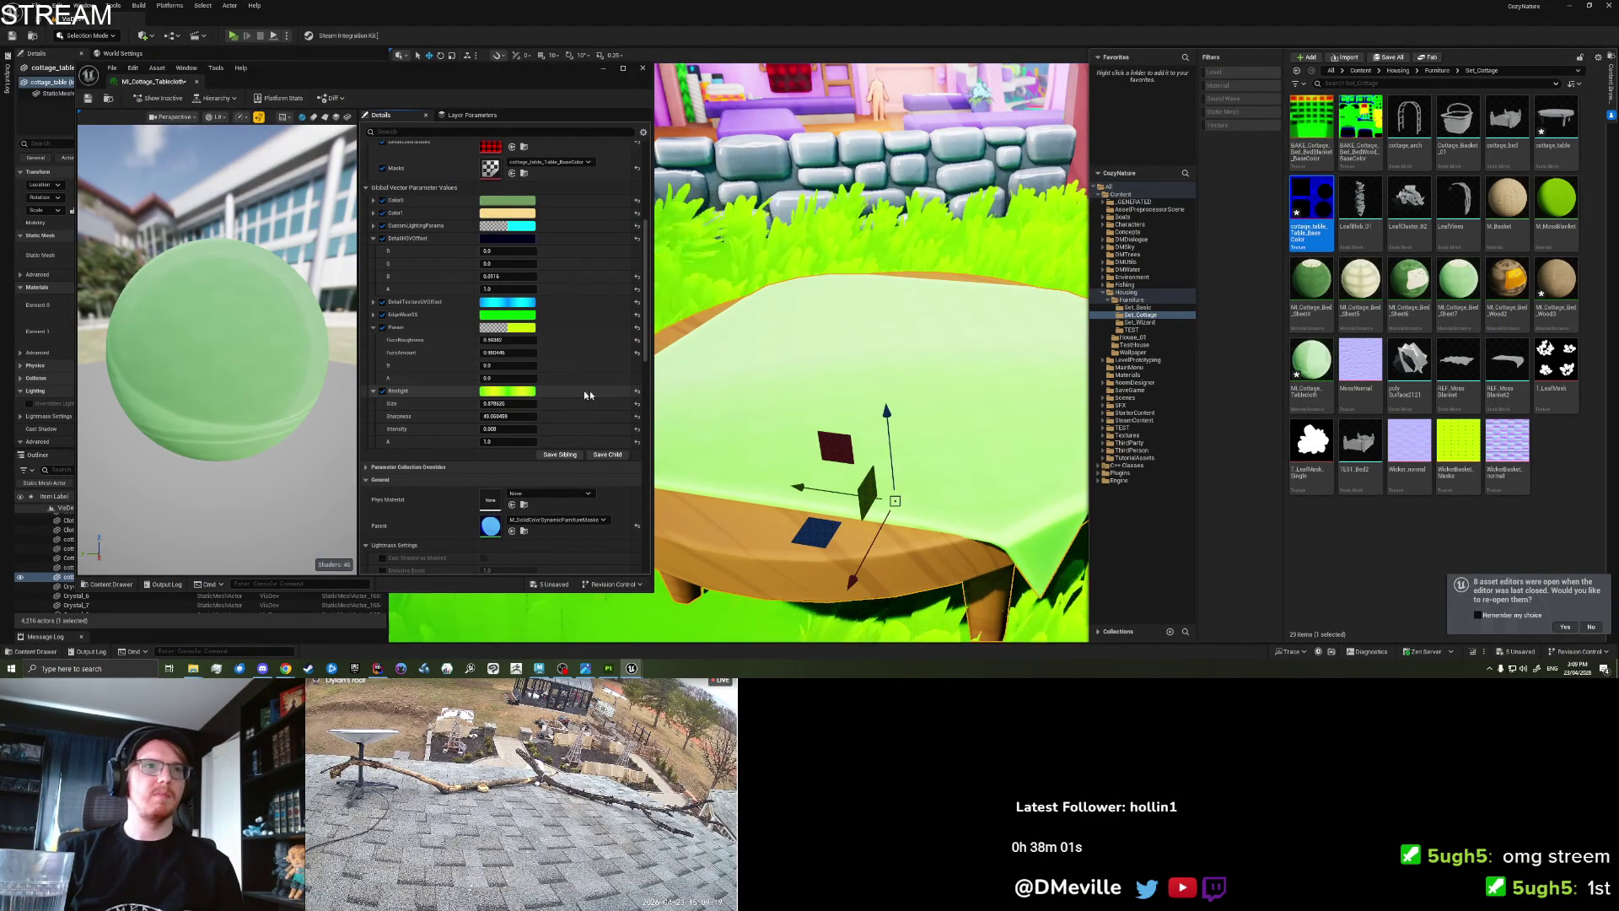
Reset the tablecloth's Rimlight parameter to zero.
click(638, 390)
mouse_move(744, 367)
mouse_down()
mouse_move(742, 389)
mouse_move(744, 329)
mouse_move(744, 406)
mouse_up()
scroll(452, 384, up, 2)
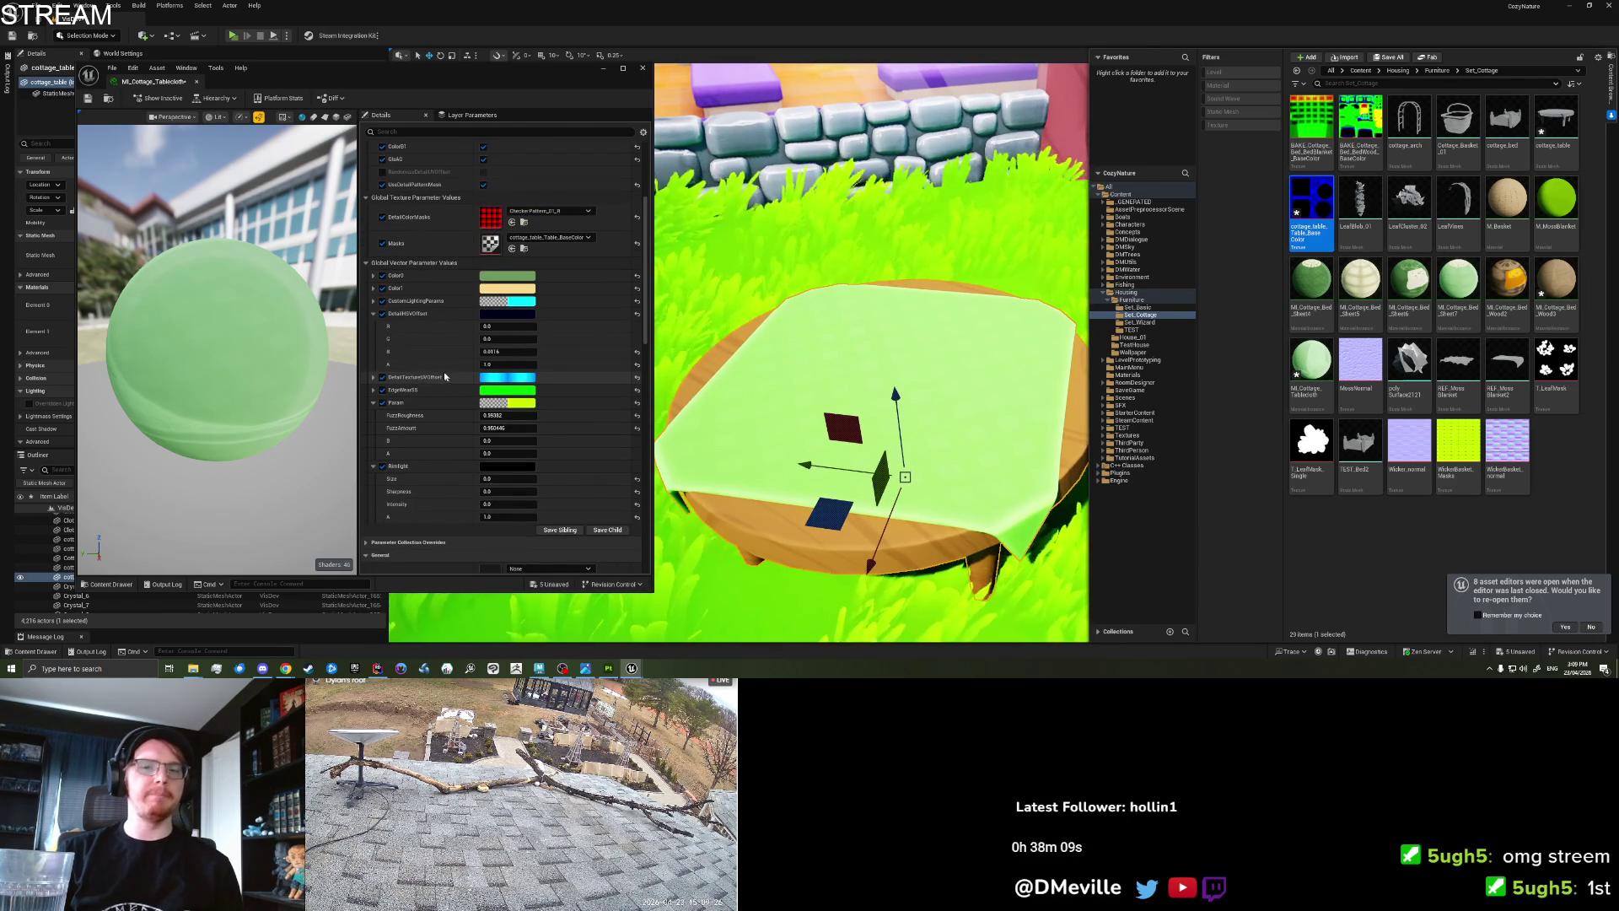
Set DetailTextureUVOffset B and A both to 2.
click(374, 377)
mouse_move(497, 415)
mouse_down()
mouse_move(527, 415)
mouse_move(489, 415)
mouse_up()
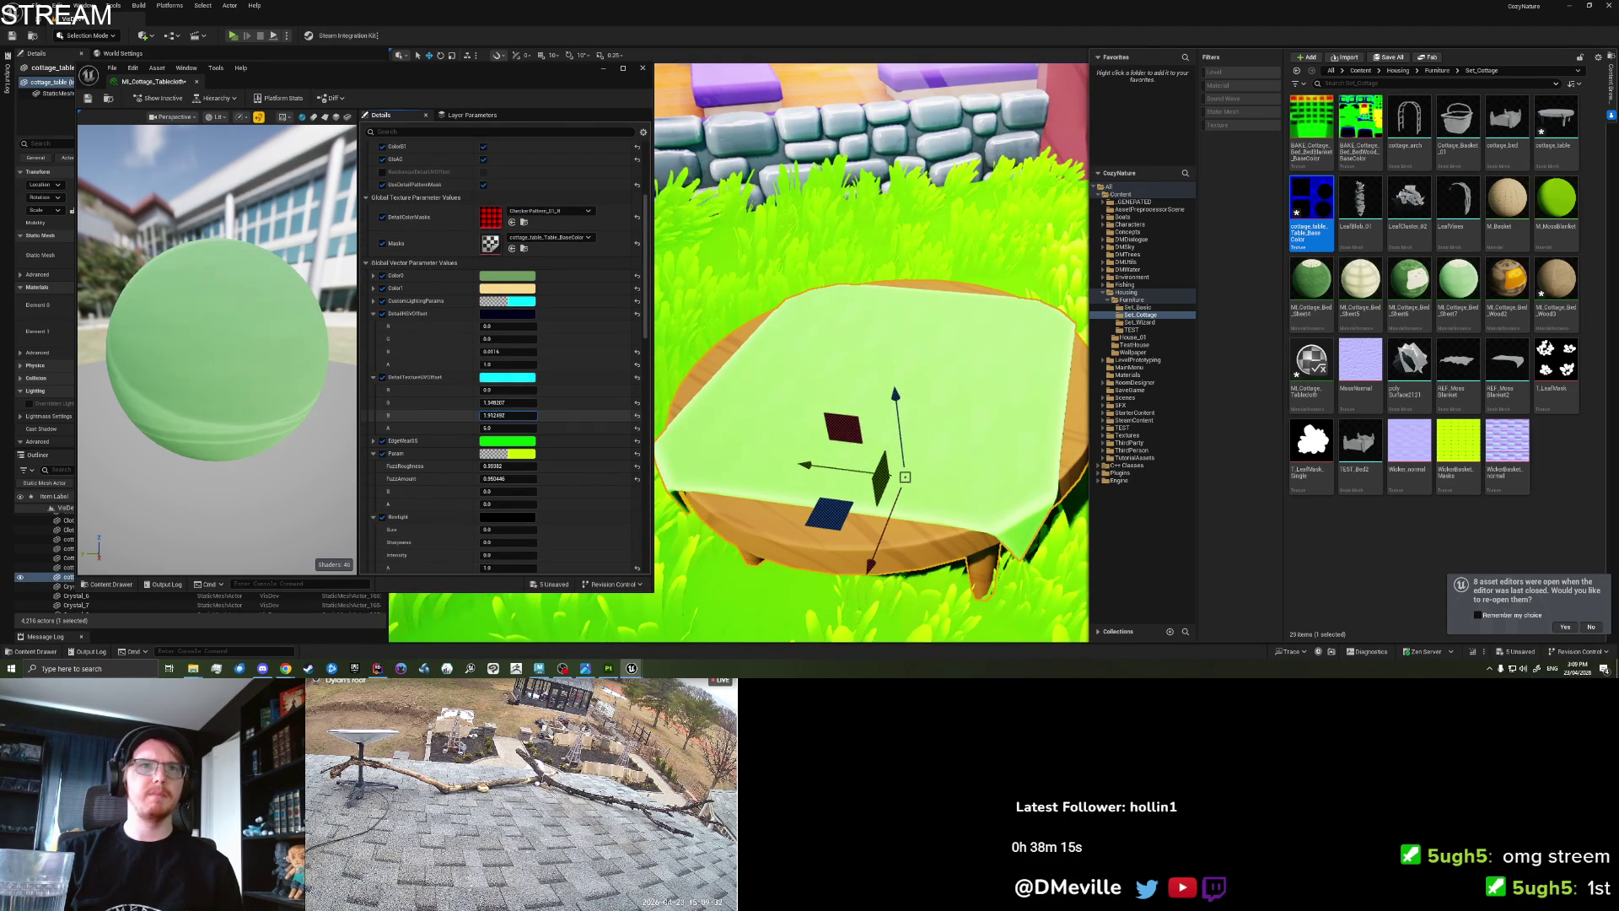
text(2)
key(Return)
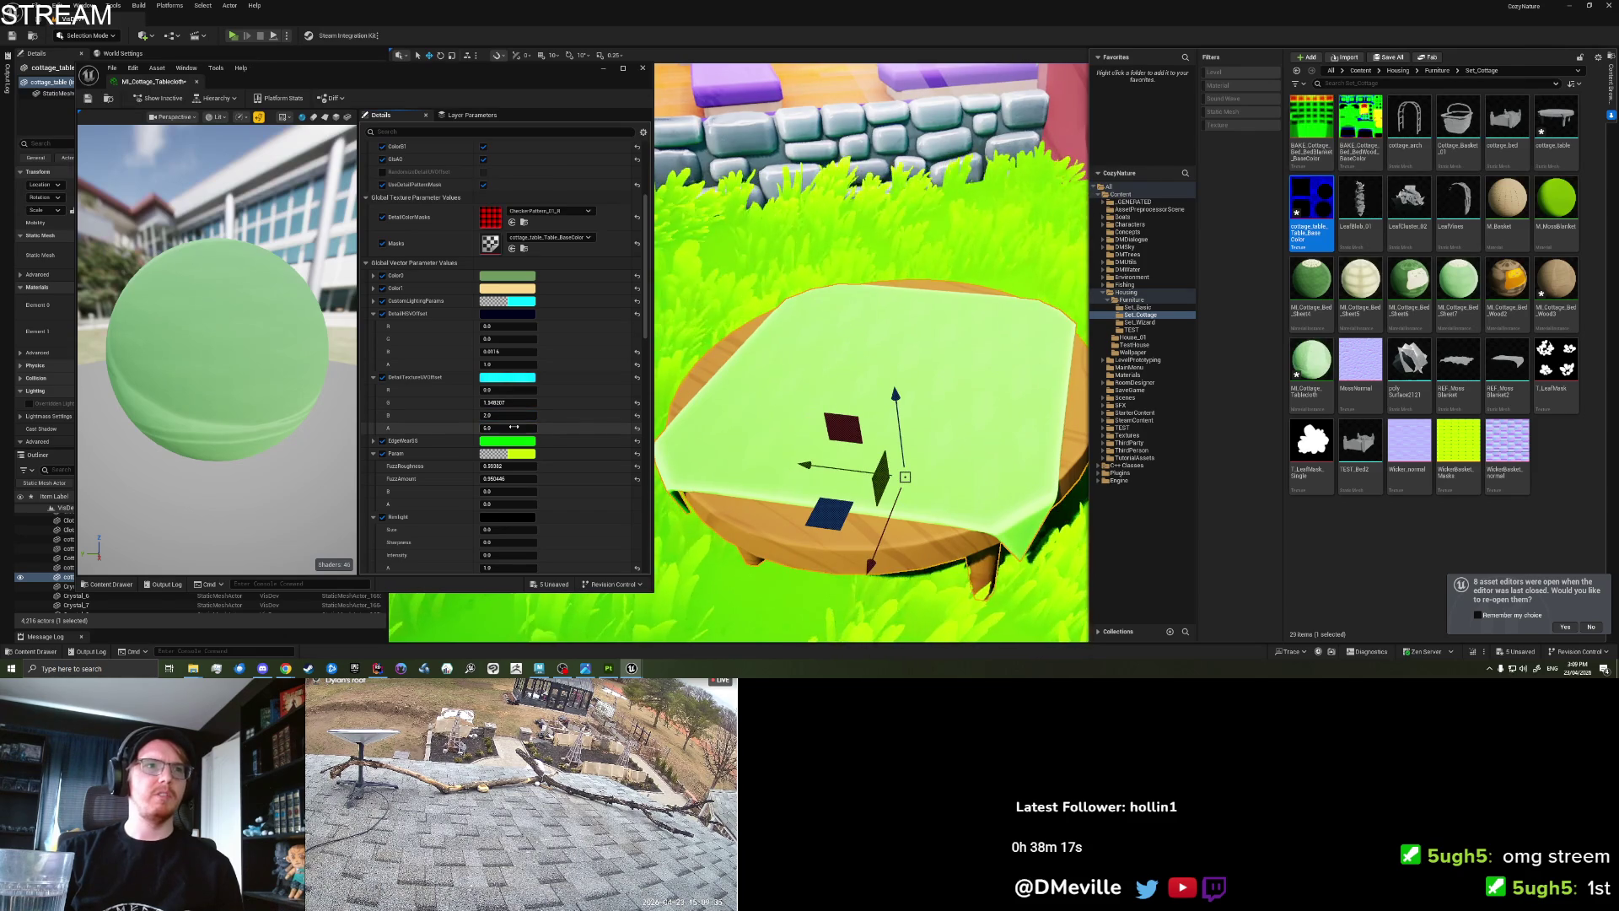
click(490, 429)
text(2)
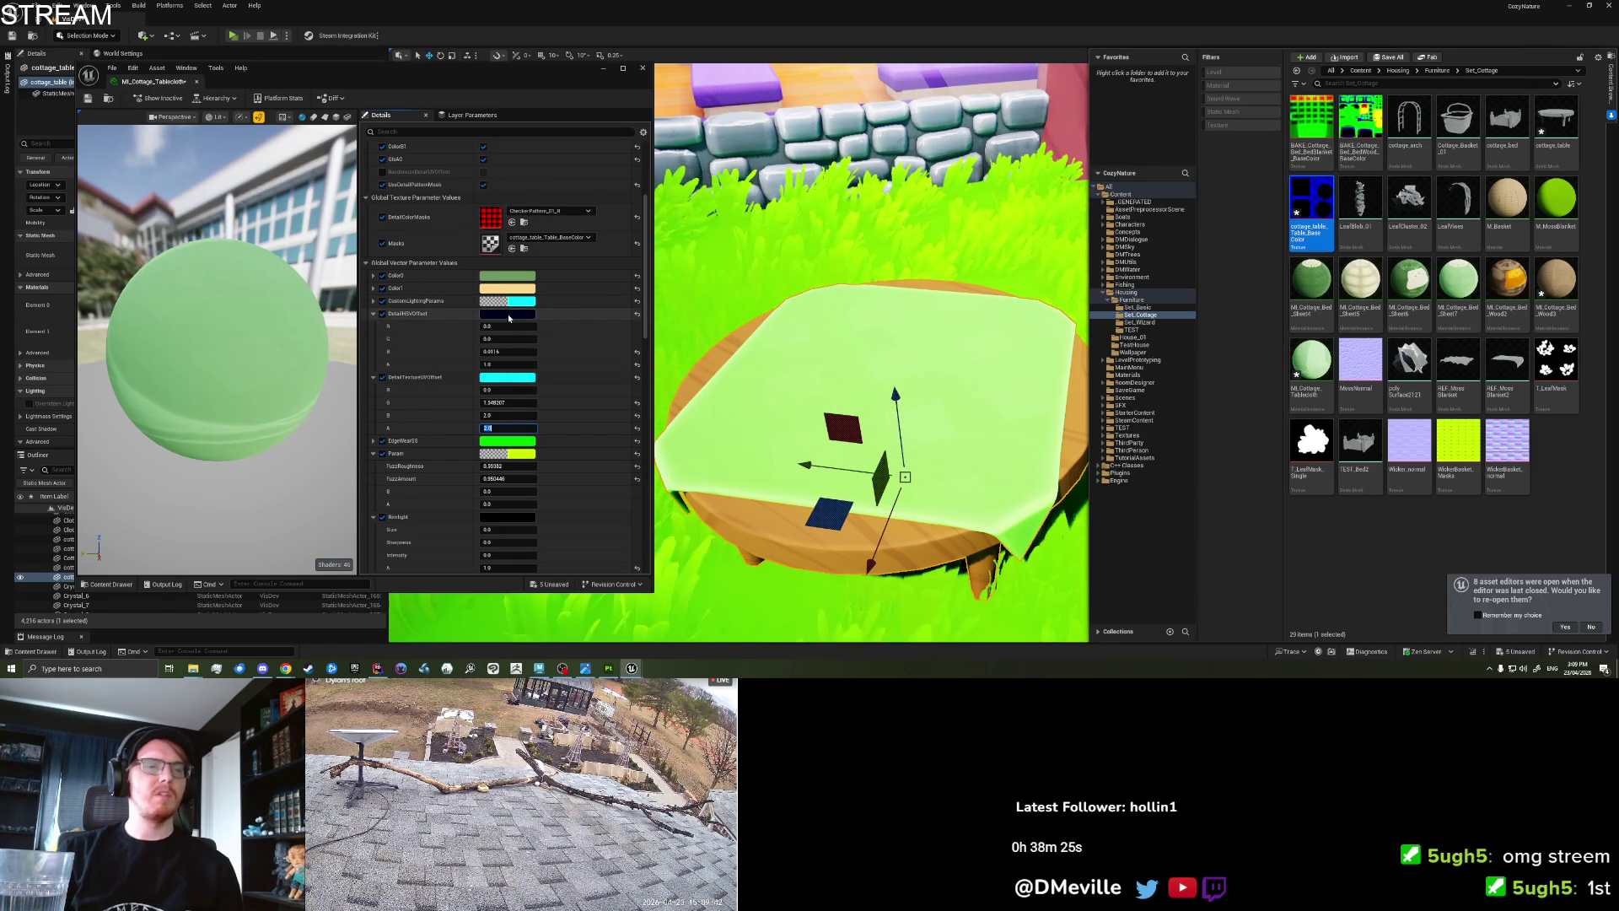
click(506, 352)
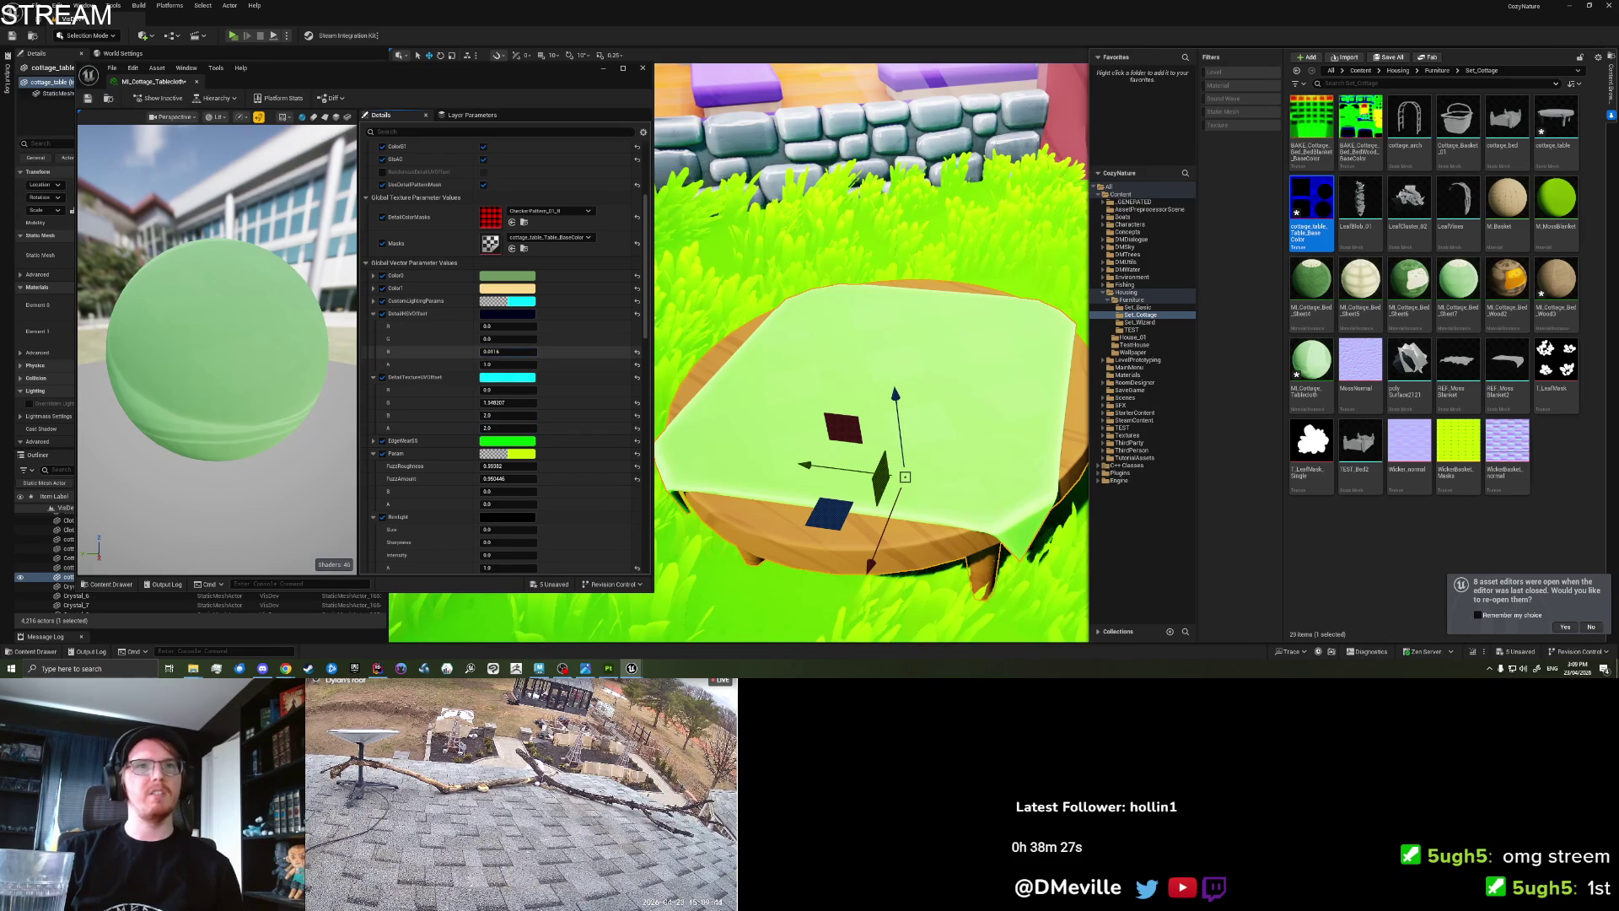
Lower DetailHSVOffset B to about -0.23, collapse the groups, and locate the parent material.
drag(506, 351, 487, 352)
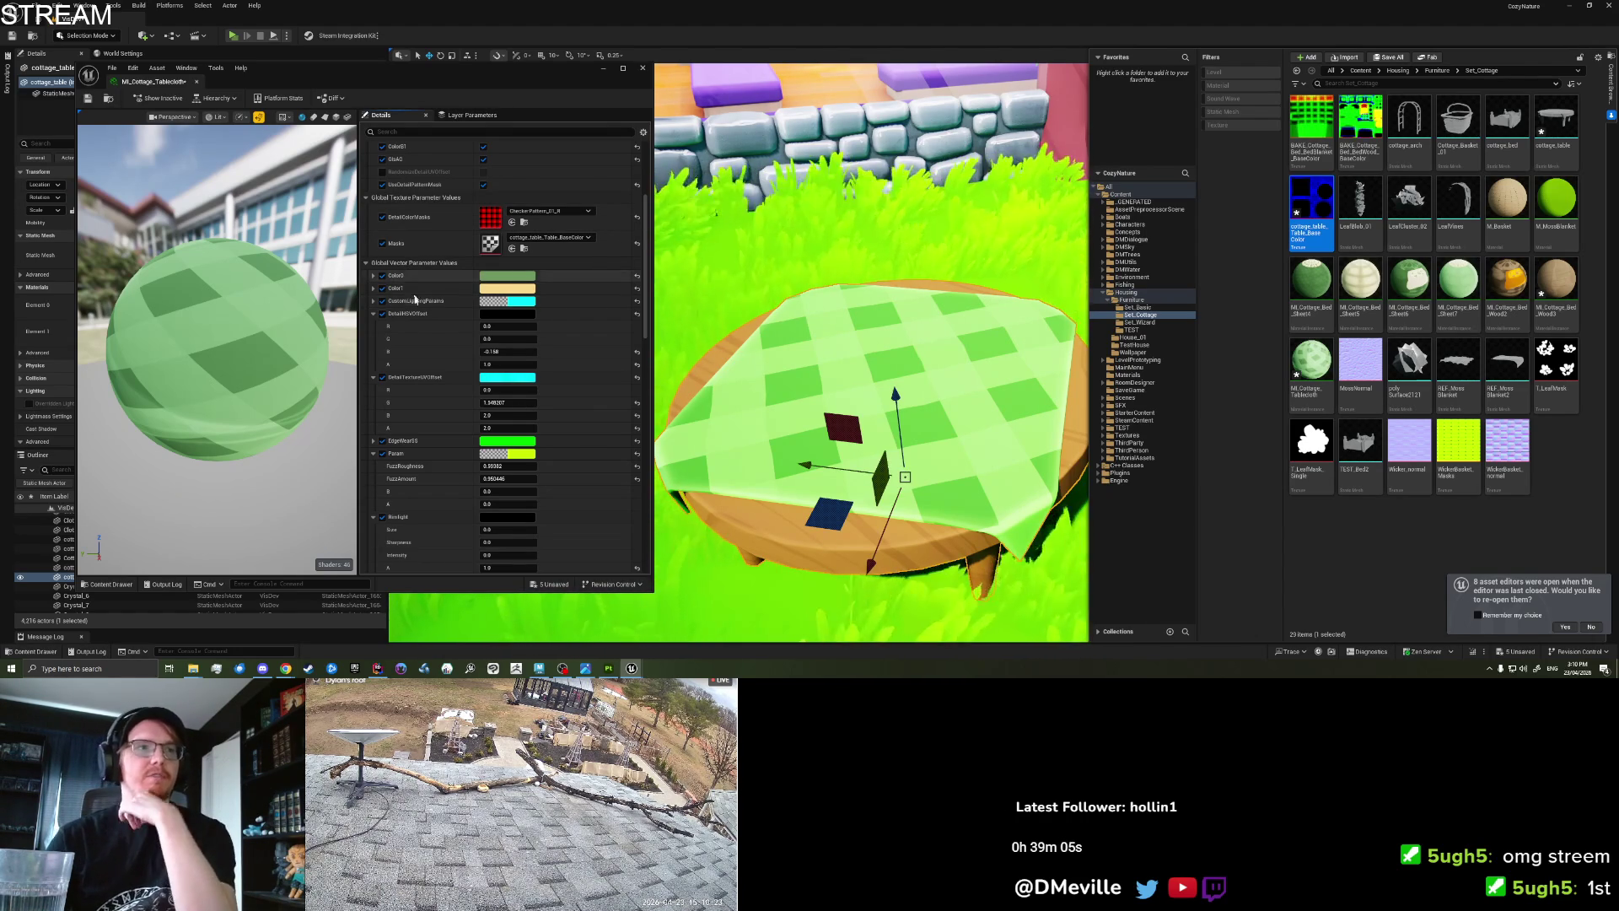
click(373, 313)
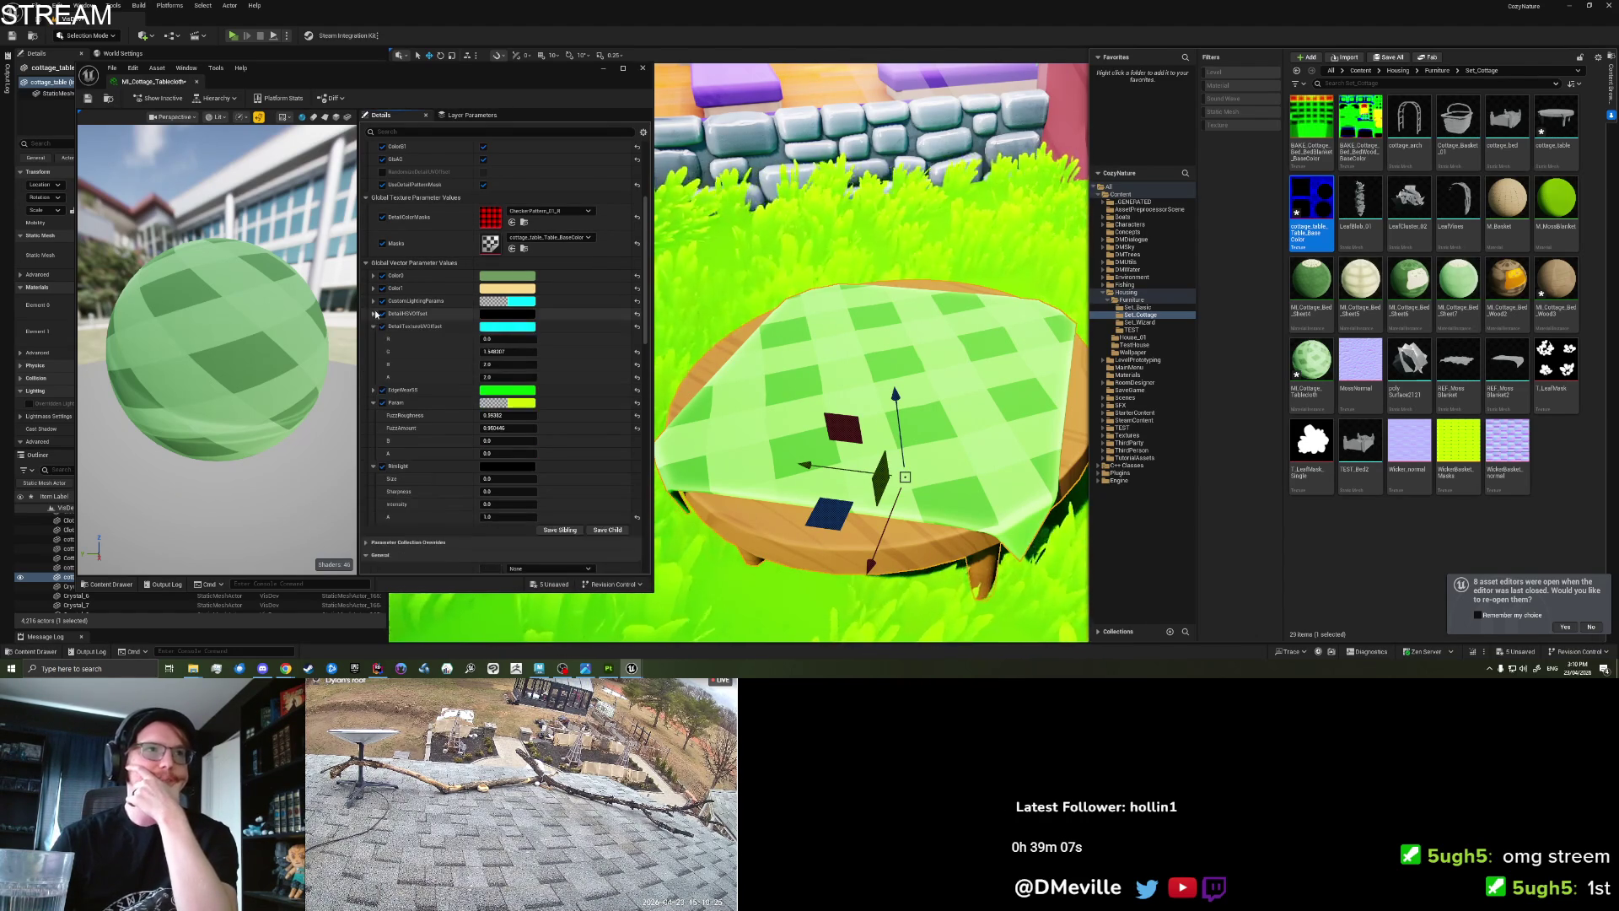
click(372, 325)
click(373, 351)
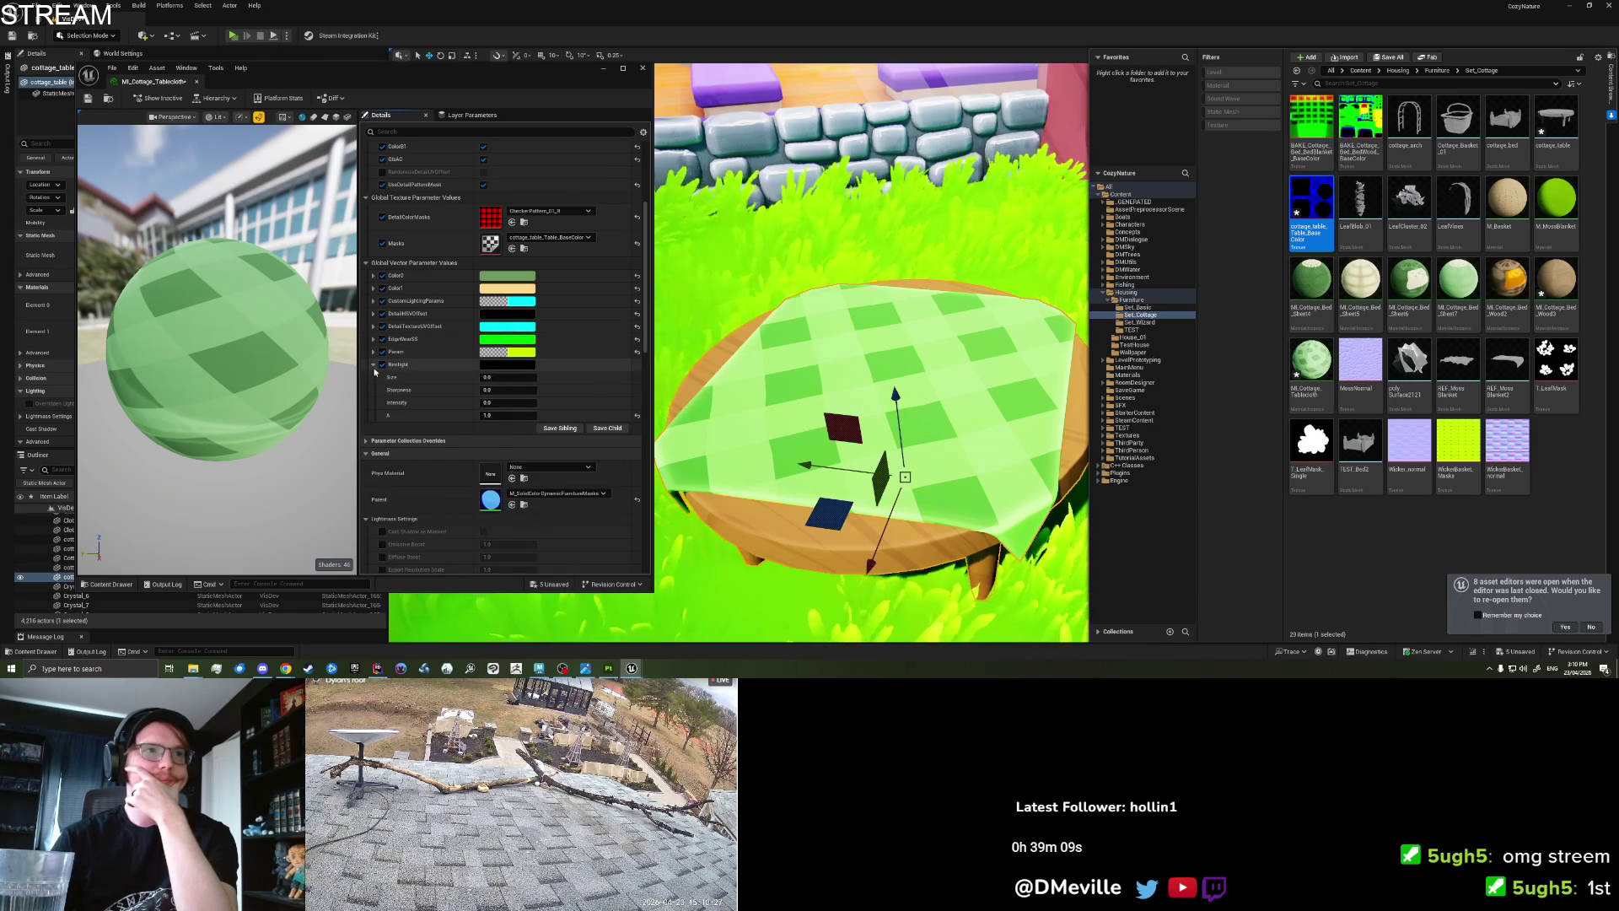
click(373, 363)
click(514, 456)
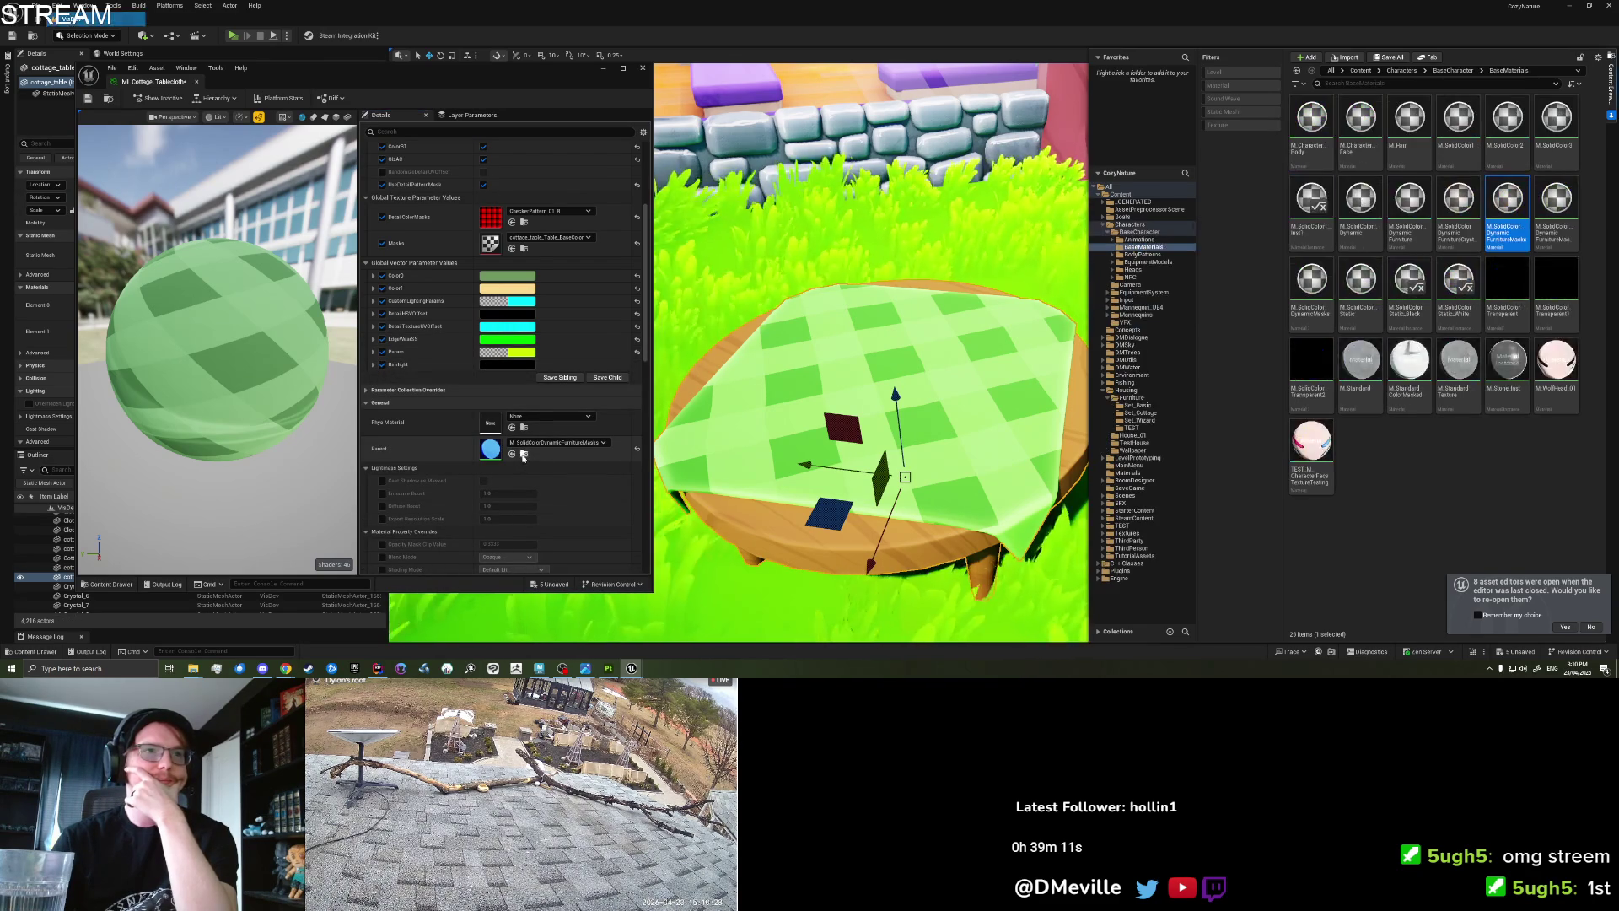
Duplicate M_SolidColorDynamicFurnitureMasks as M_SolidColorDynamicFurniturePattern and open it in an enlarged editor.
right_click(1500, 208)
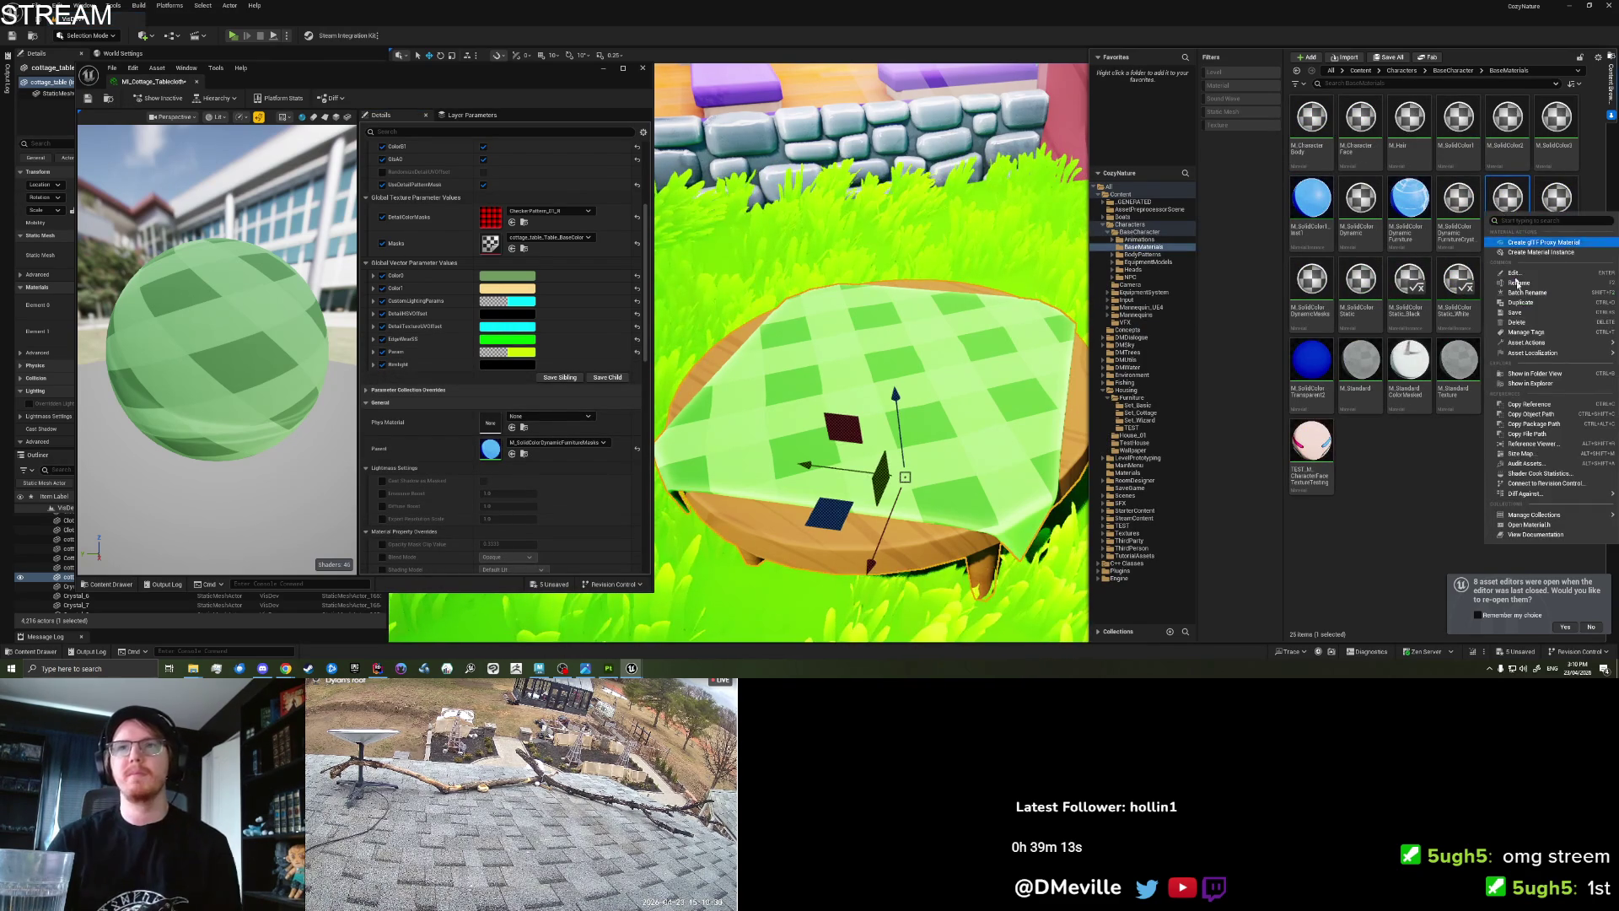
click(1520, 302)
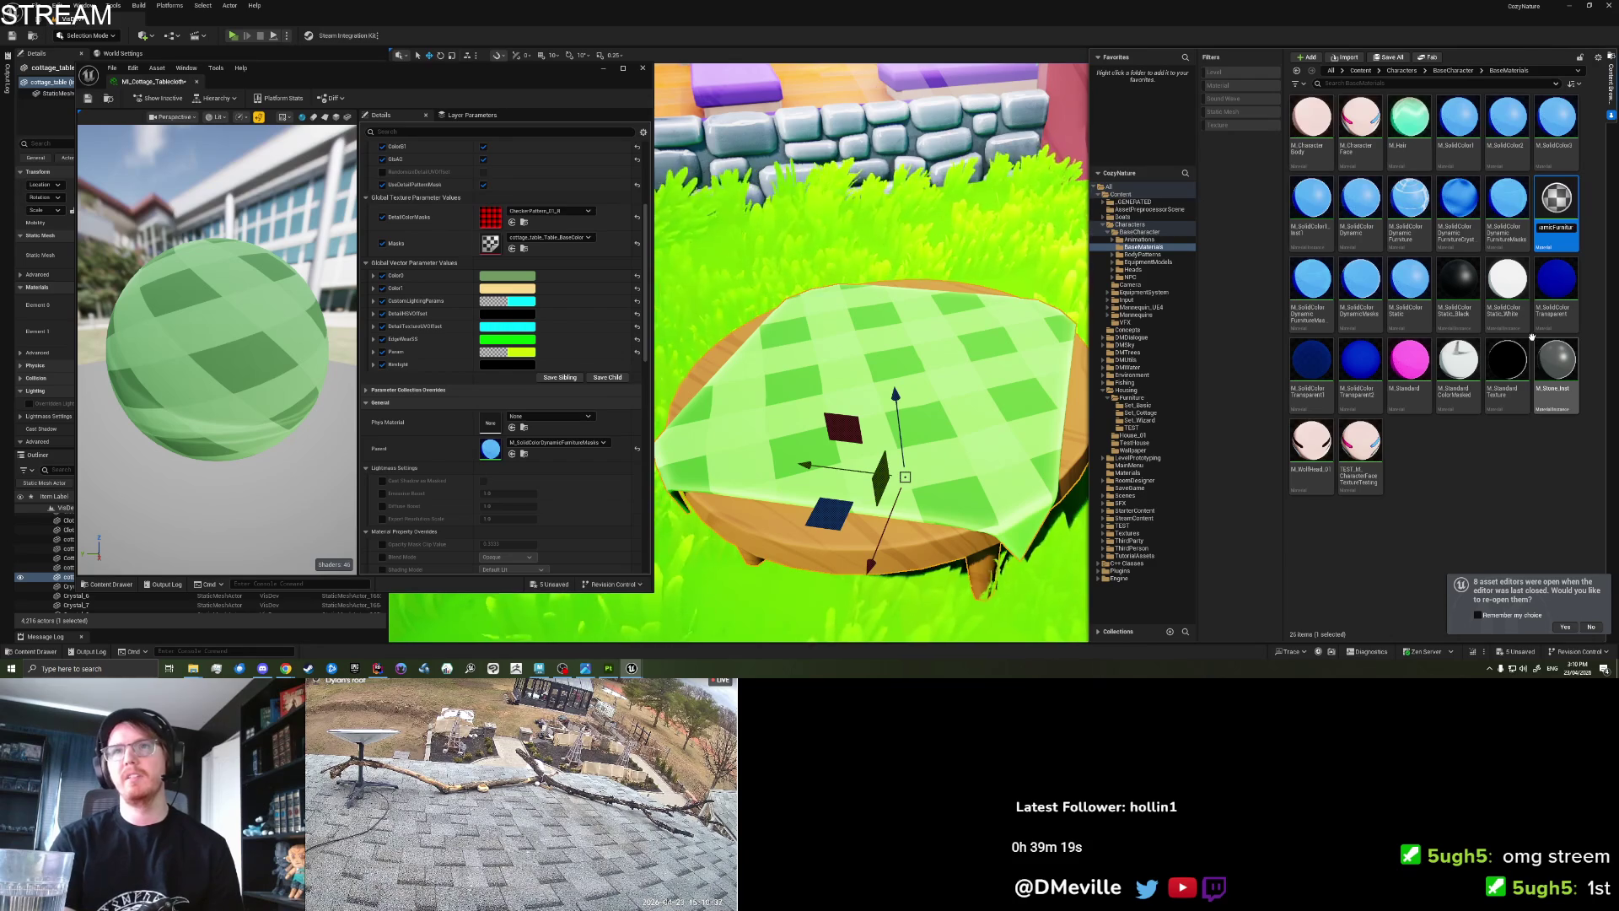
text(Pattern)
key(Return)
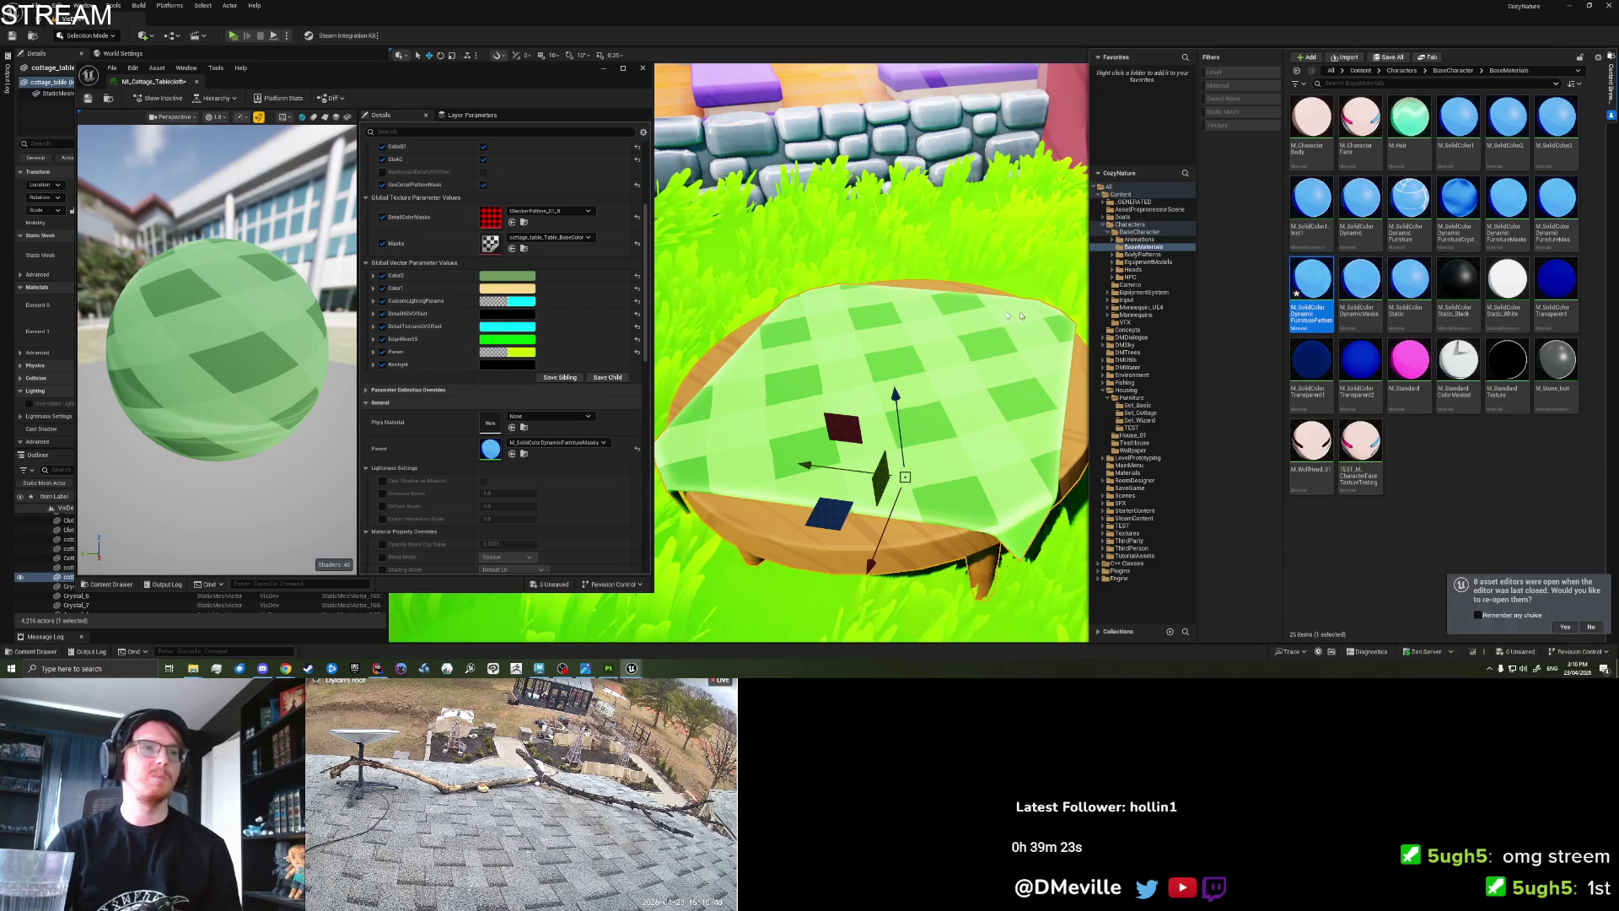
double_click(1311, 286)
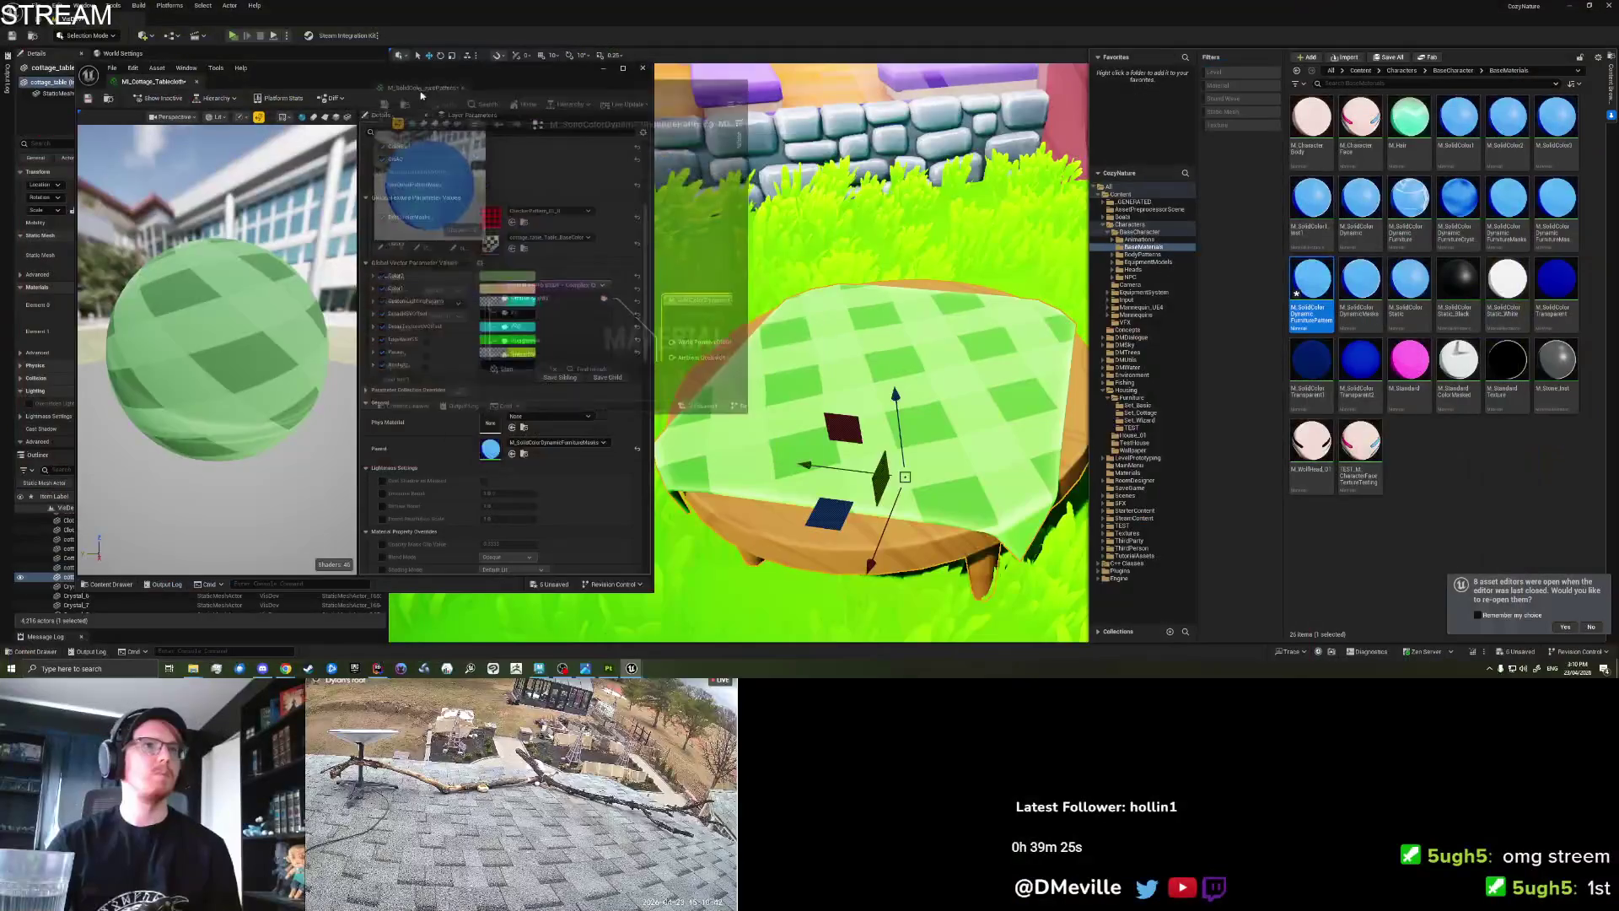
mouse_move(422, 95)
mouse_down()
mouse_move(827, 99)
mouse_move(524, 82)
mouse_up()
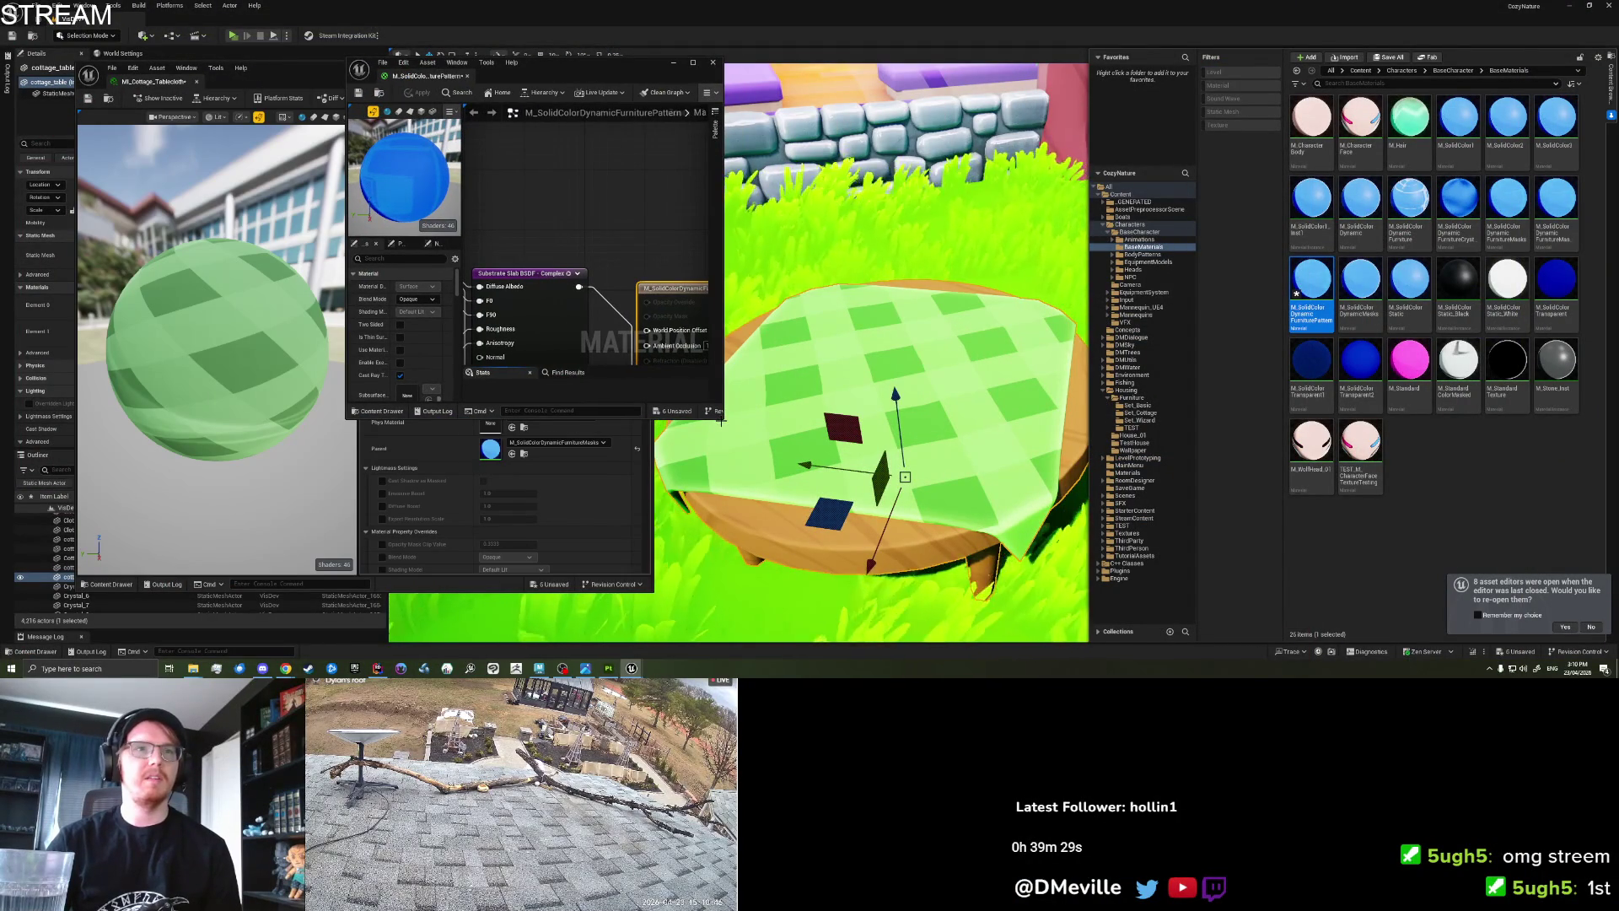
drag(720, 421, 1438, 594)
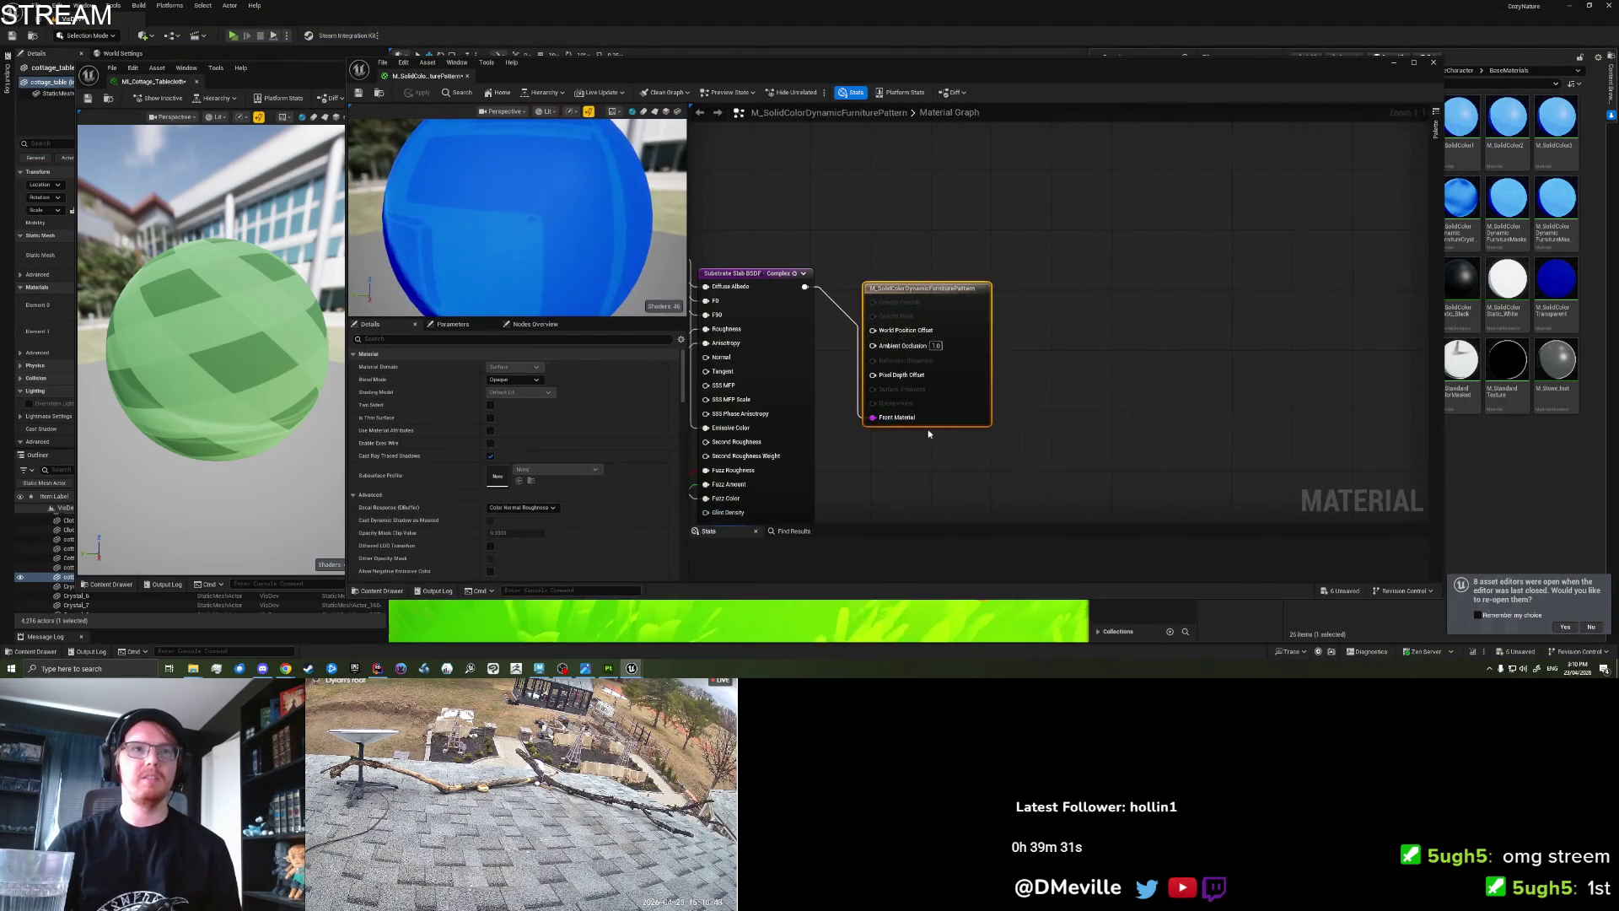
Locate the Lerp and UseDetailPatternMask nodes in the pattern material graph.
scroll(929, 433, down, 5)
scroll(820, 331, up, 6)
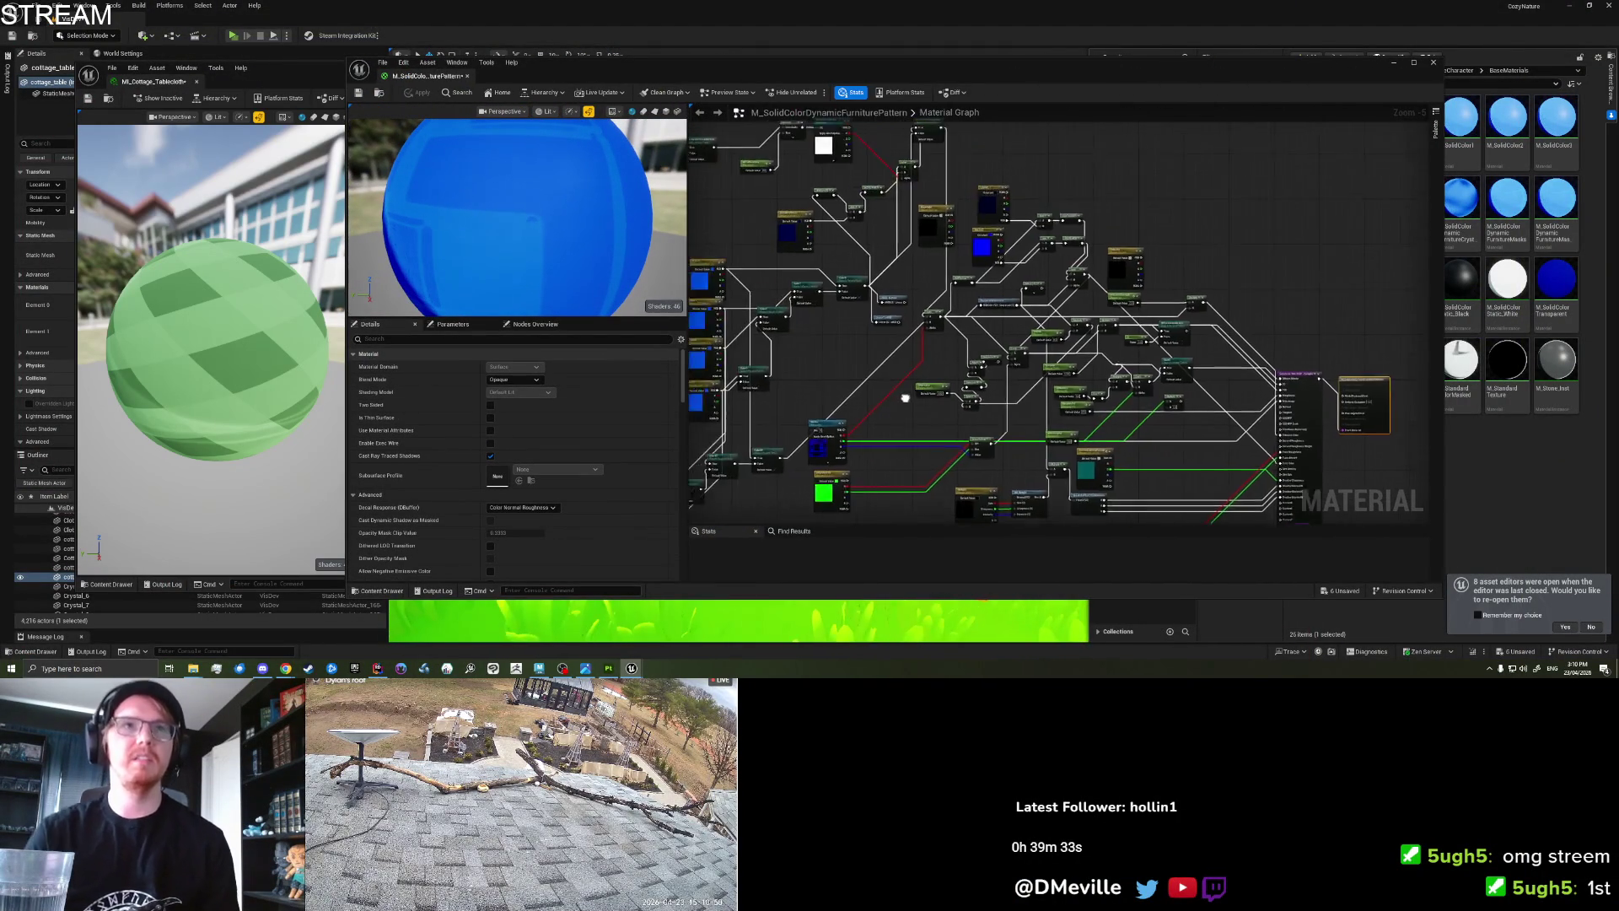
mouse_move(921, 195)
mouse_down()
mouse_move(993, 322)
mouse_move(945, 238)
mouse_move(1080, 227)
mouse_move(1089, 156)
mouse_up()
drag(1170, 334, 1019, 385)
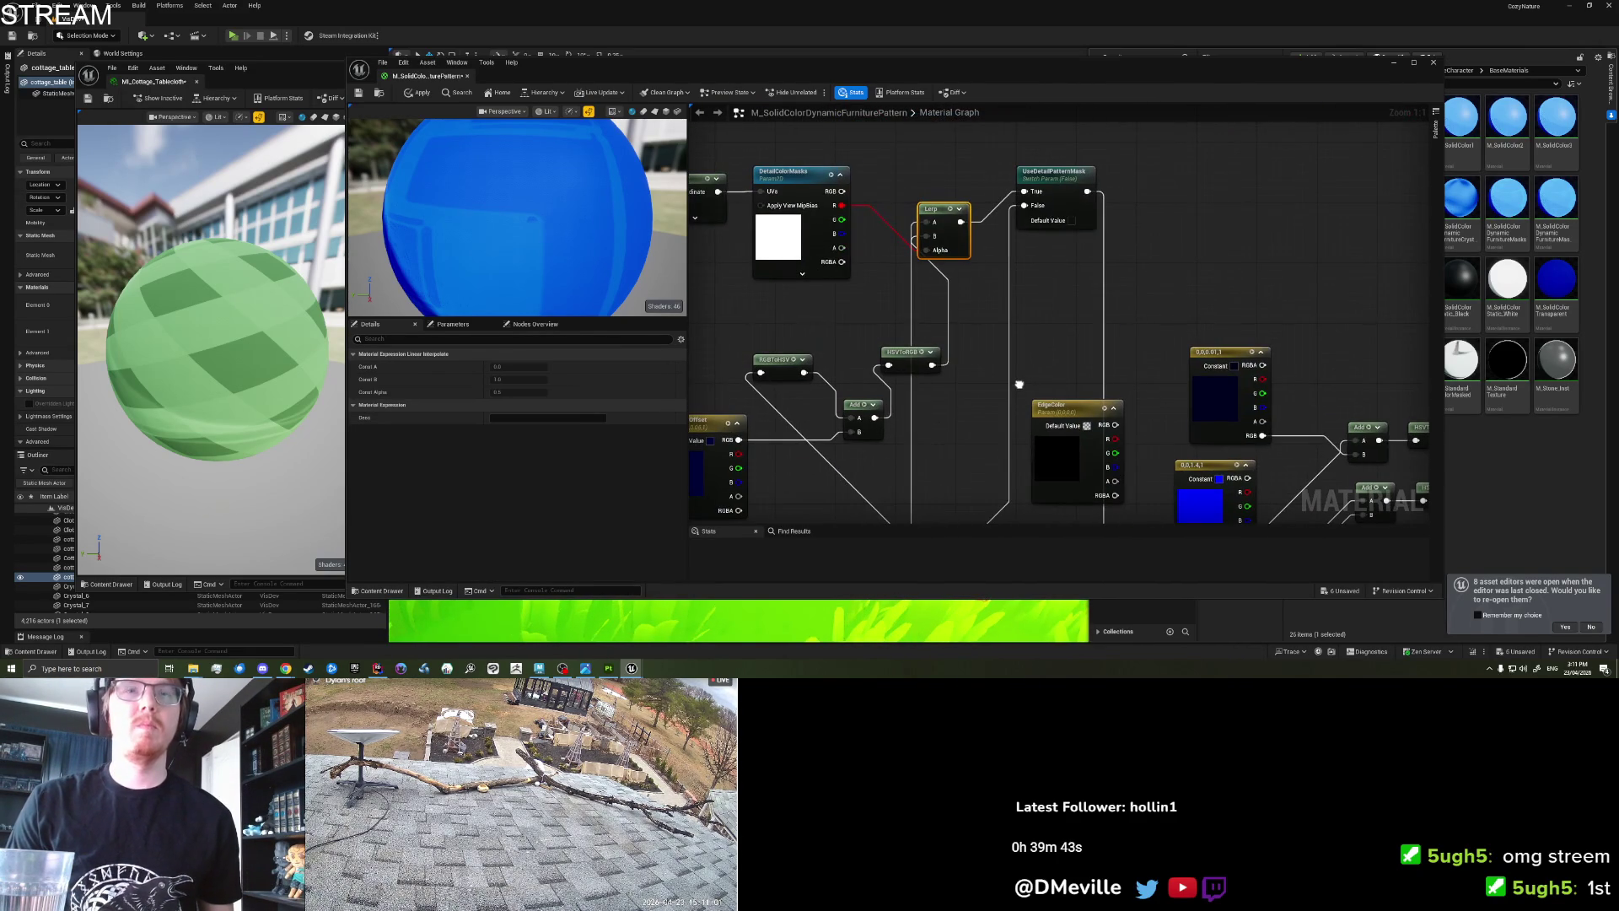
click(1064, 213)
drag(1077, 327, 1062, 256)
scroll(1063, 255, down, 2)
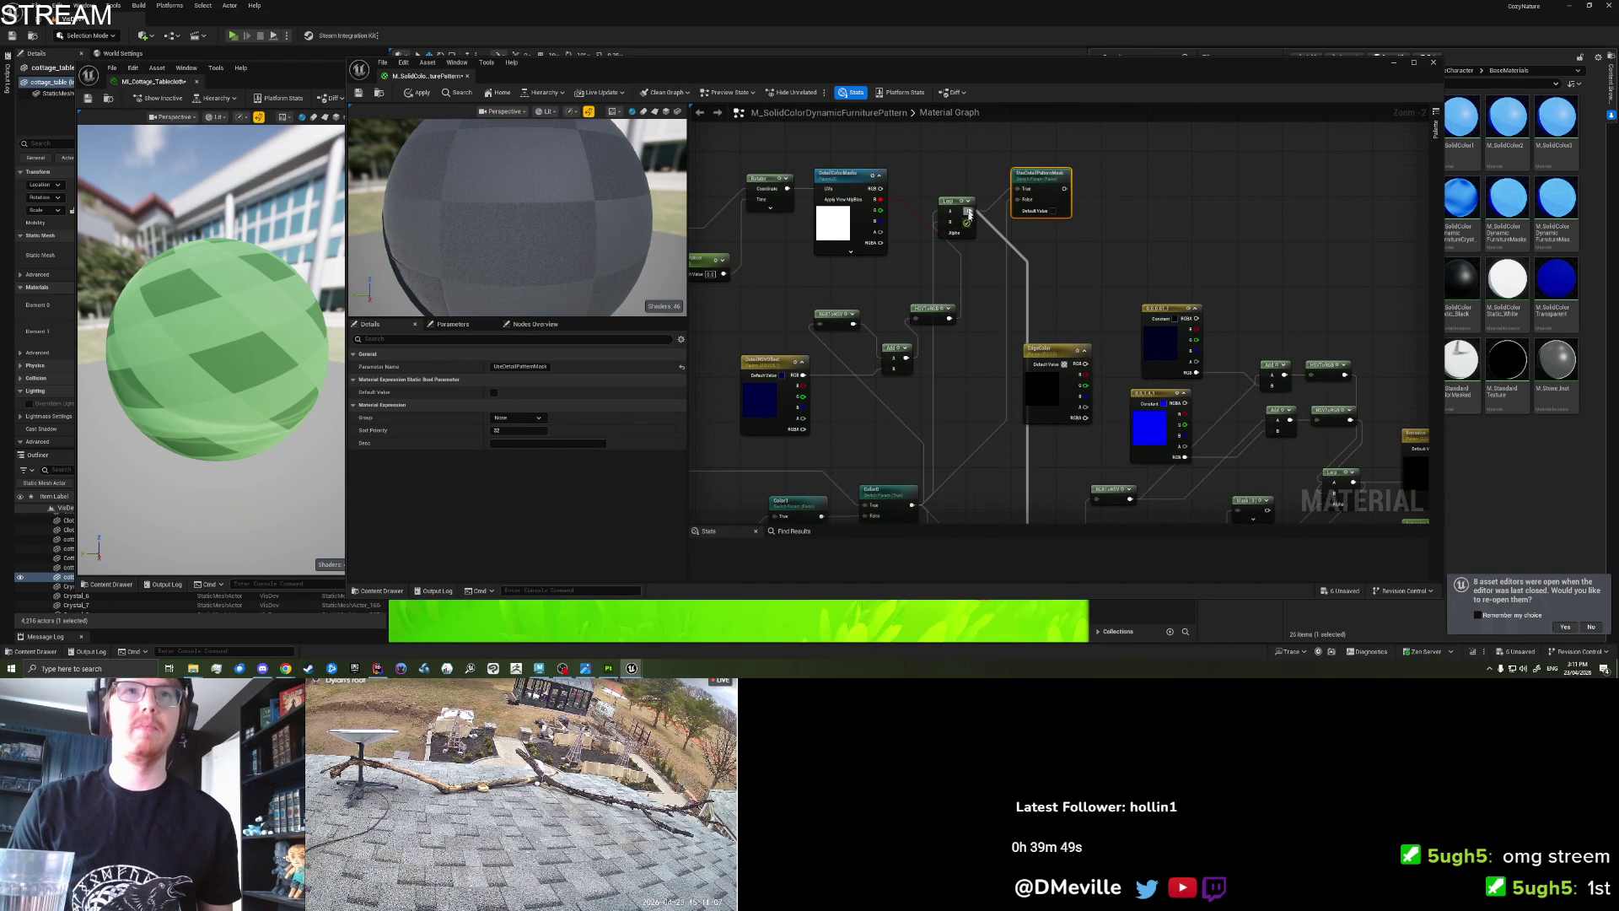
drag(1064, 185, 1073, 173)
click(1054, 233)
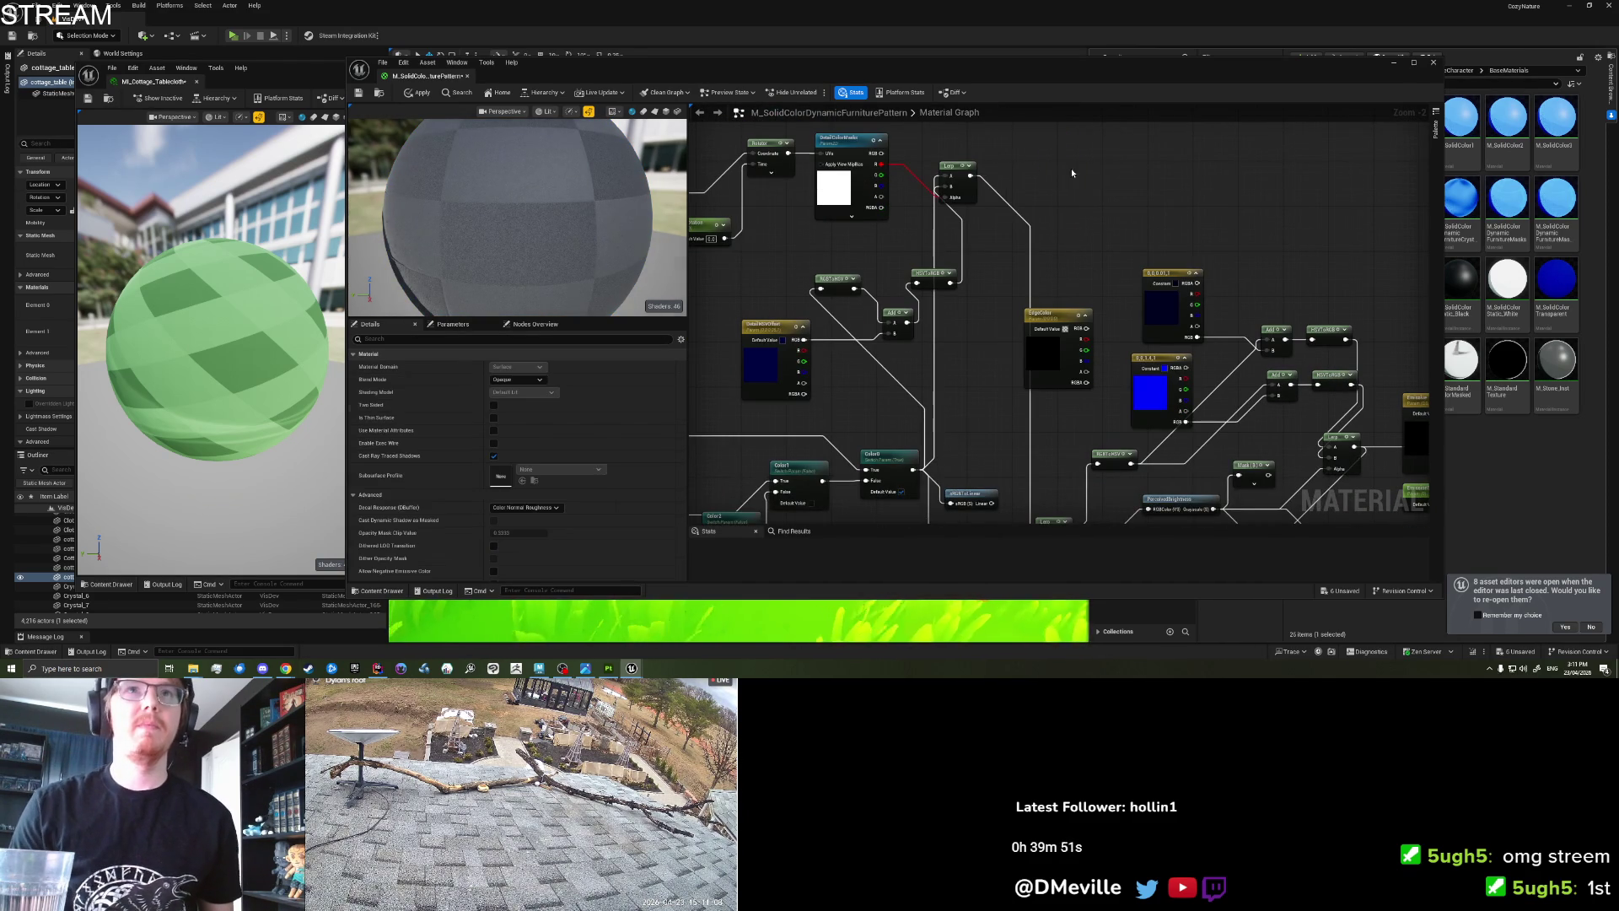
drag(1054, 233, 1076, 210)
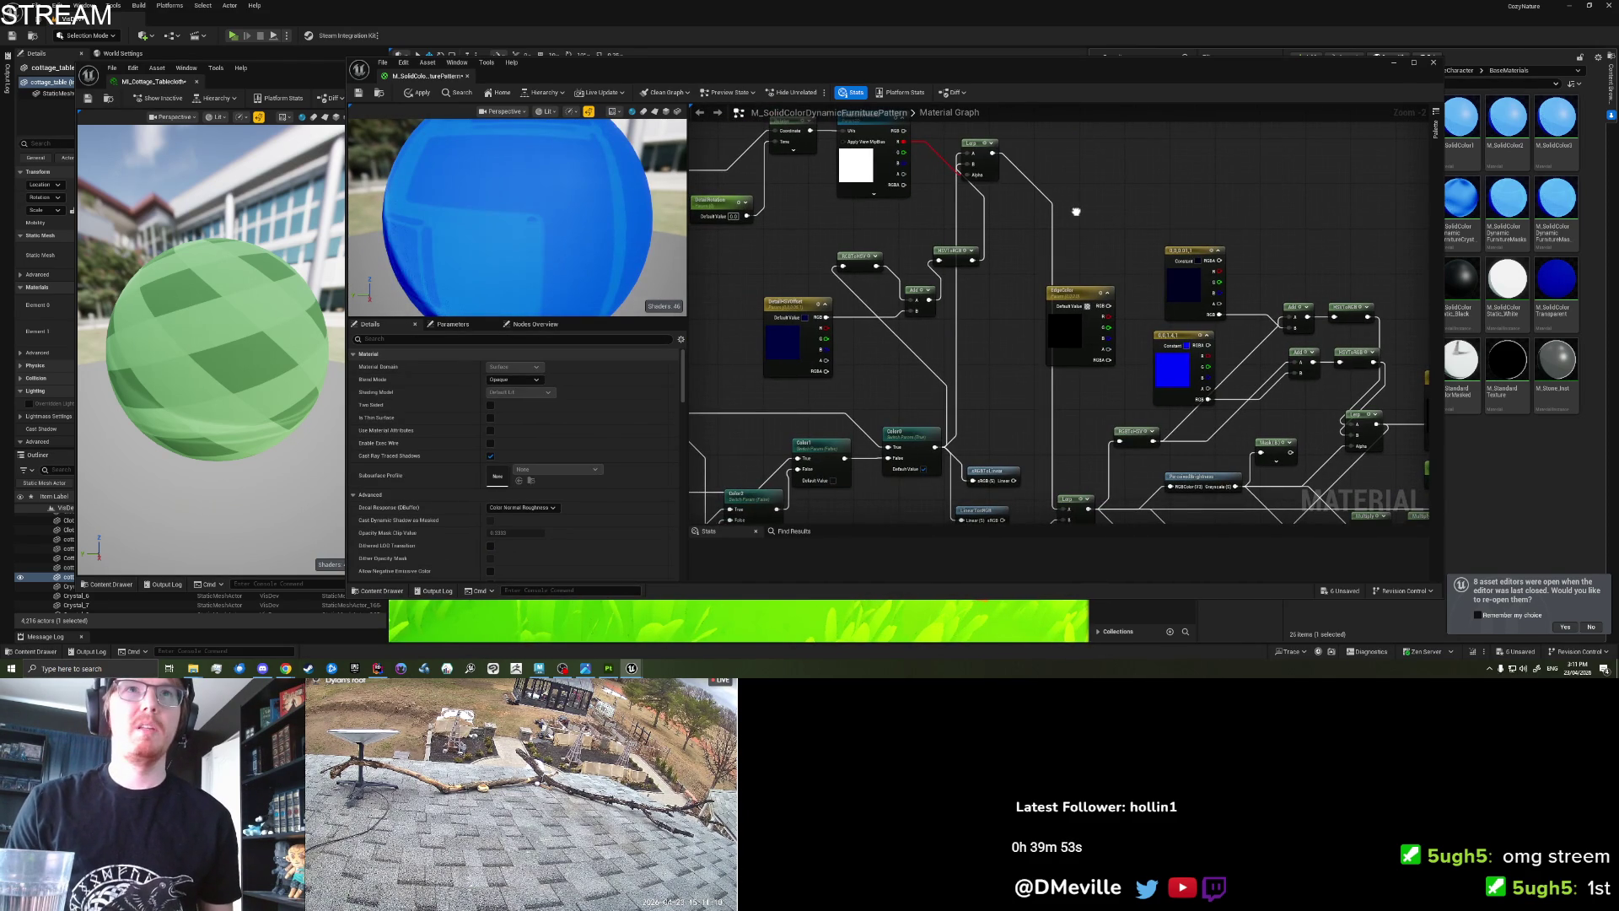
drag(1076, 211, 1076, 257)
Wire DetailColorMasks RGB into the Lerp alpha, then delete the old Lerp node.
drag(904, 176, 958, 223)
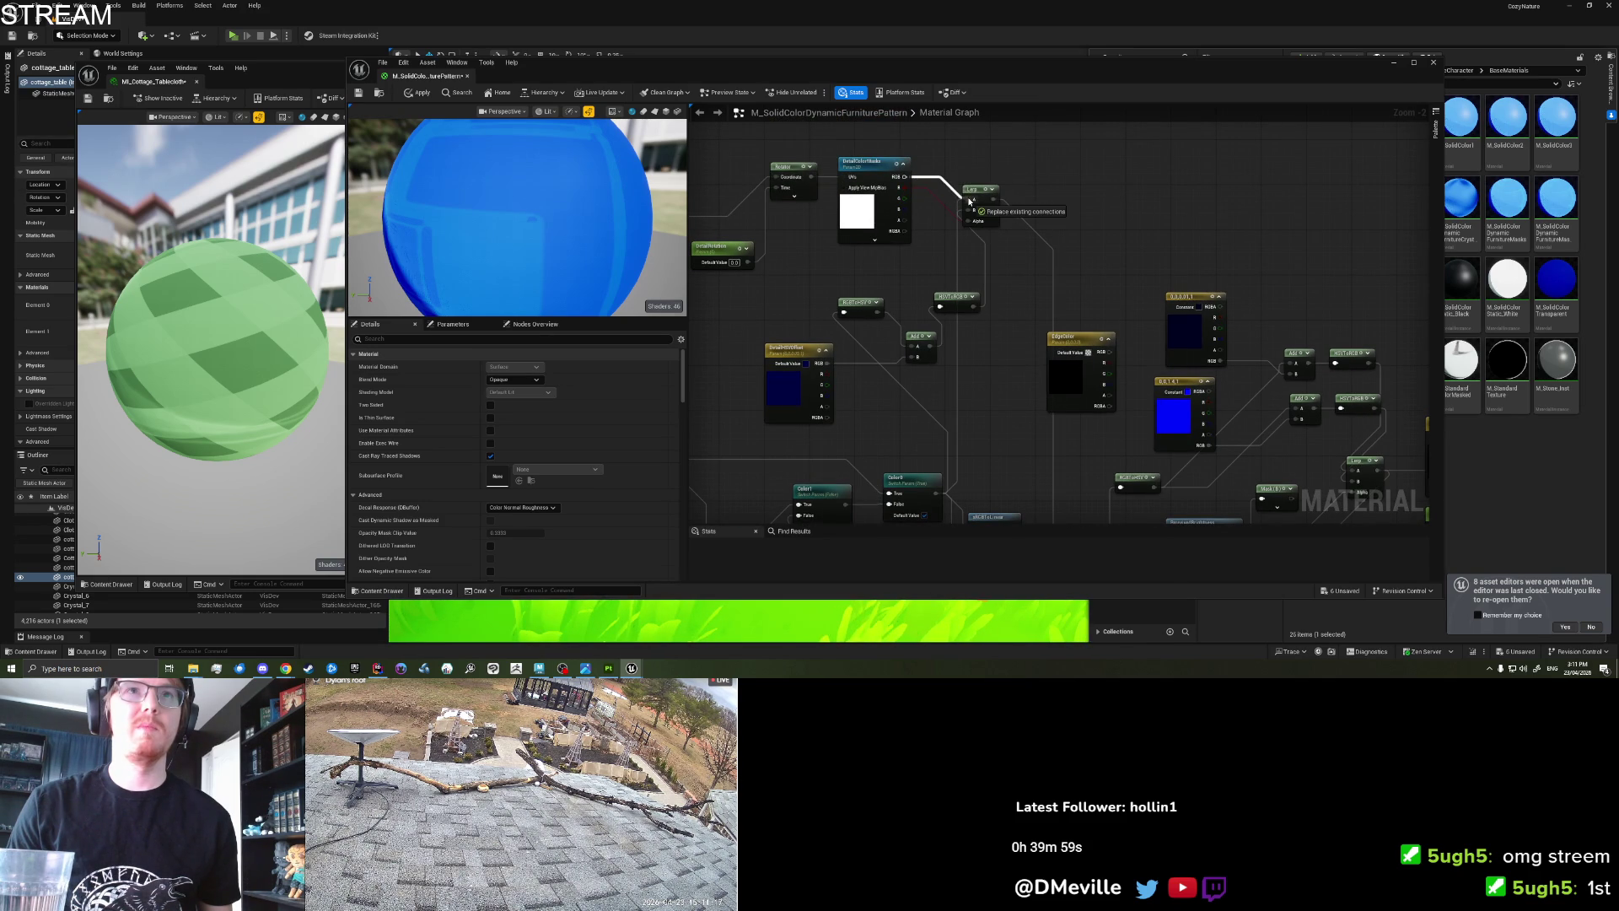
drag(1016, 162, 972, 221)
click(985, 191)
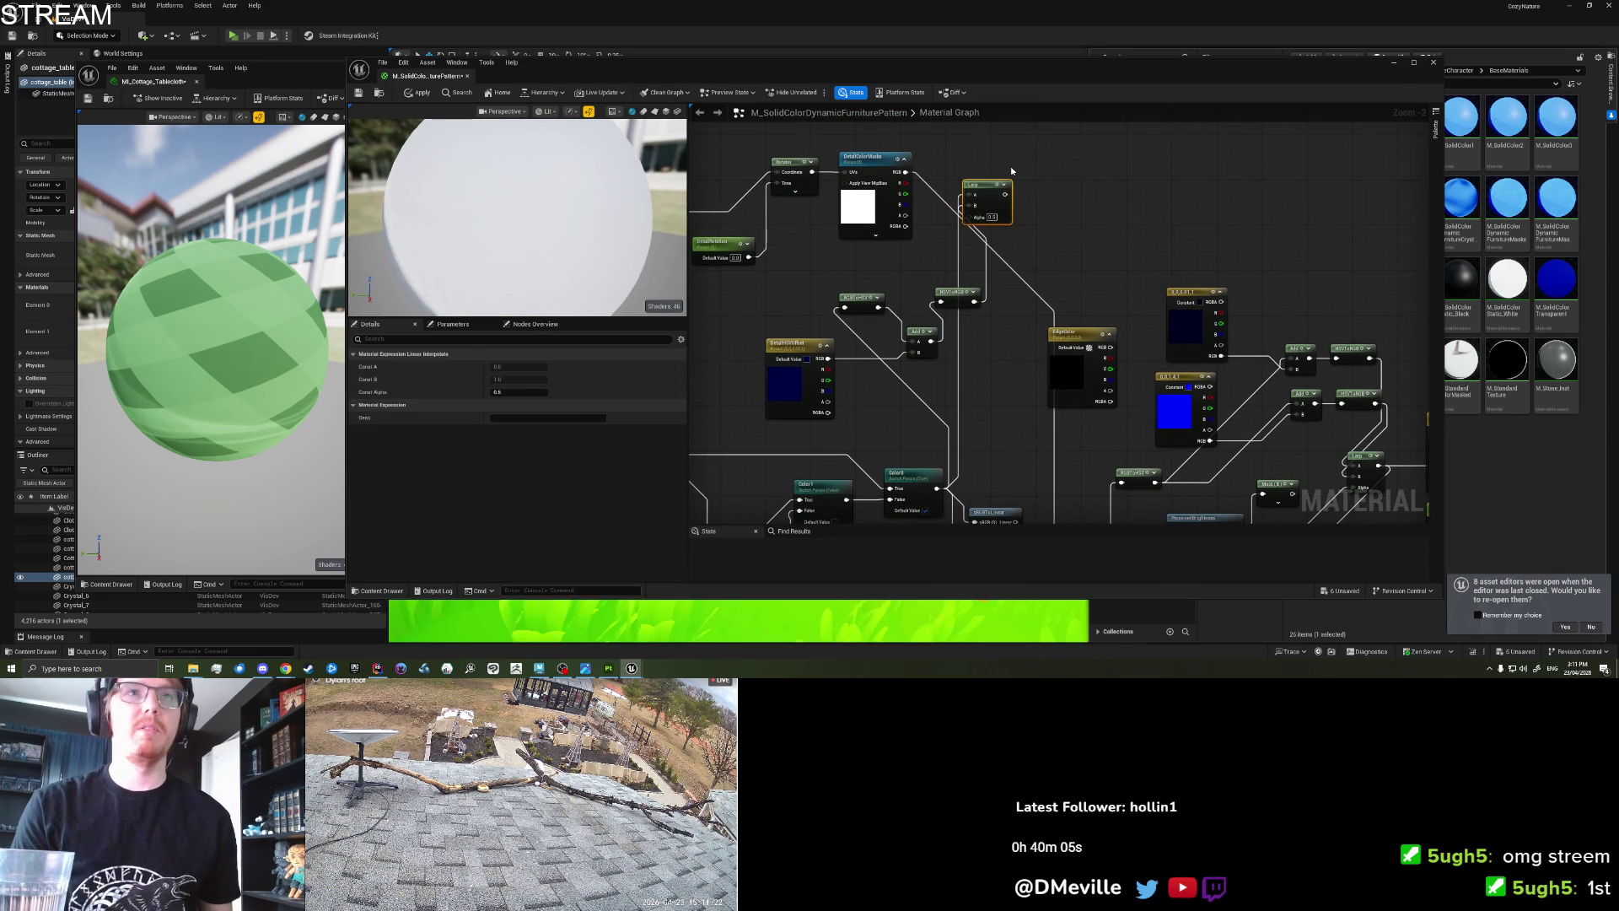
key(Delete)
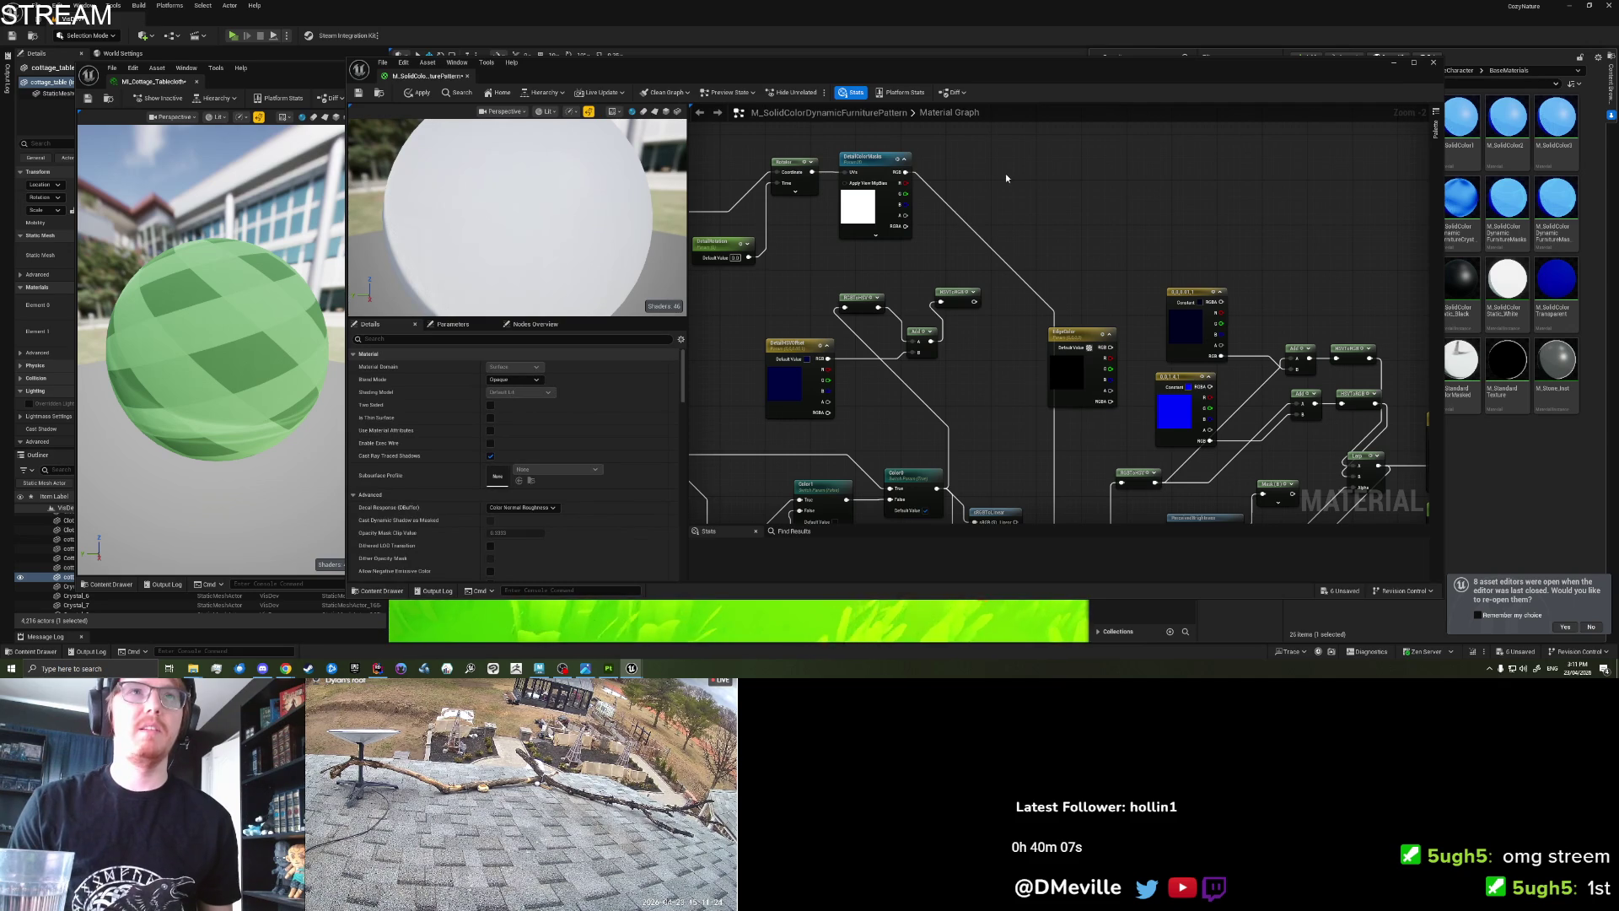
Box-select and delete the DetailColorOffset, RGBtoHSV, HSVtoRGB and Add nodes.
mouse_move(1005, 174)
mouse_down()
mouse_move(1082, 160)
mouse_move(1001, 181)
mouse_move(993, 128)
mouse_move(969, 133)
mouse_move(866, 221)
mouse_up()
drag(1085, 489, 871, 266)
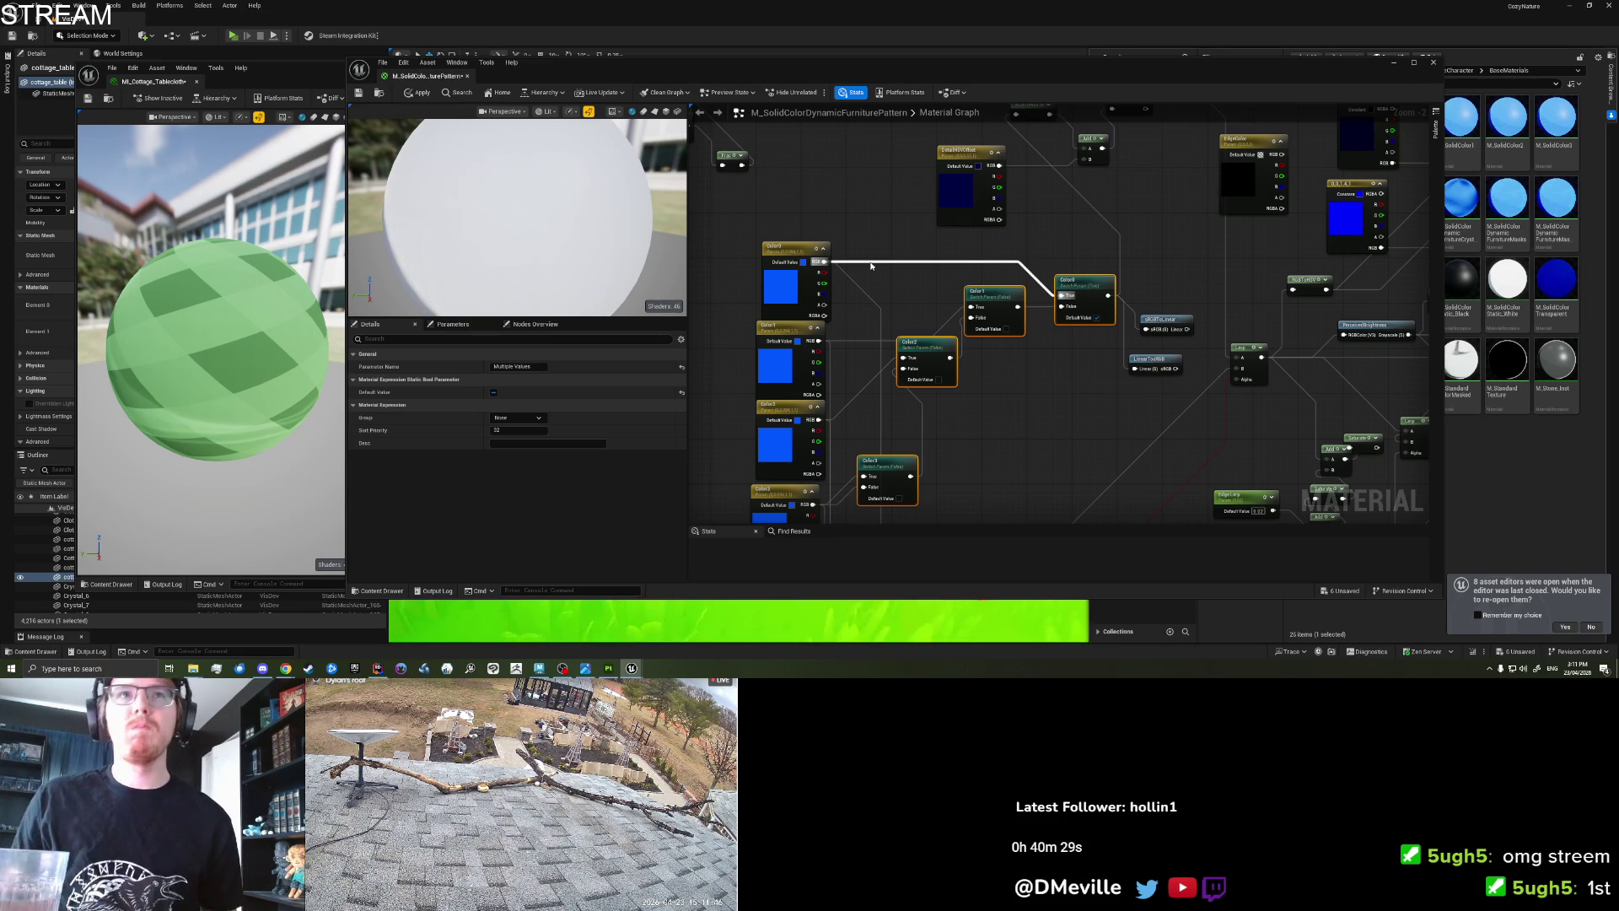
mouse_move(1129, 246)
mouse_down()
mouse_move(1071, 316)
mouse_move(1070, 246)
mouse_up()
click(1092, 394)
mouse_move(1093, 396)
mouse_down()
mouse_move(1055, 267)
mouse_move(1046, 423)
mouse_up()
click(980, 312)
drag(980, 312, 950, 480)
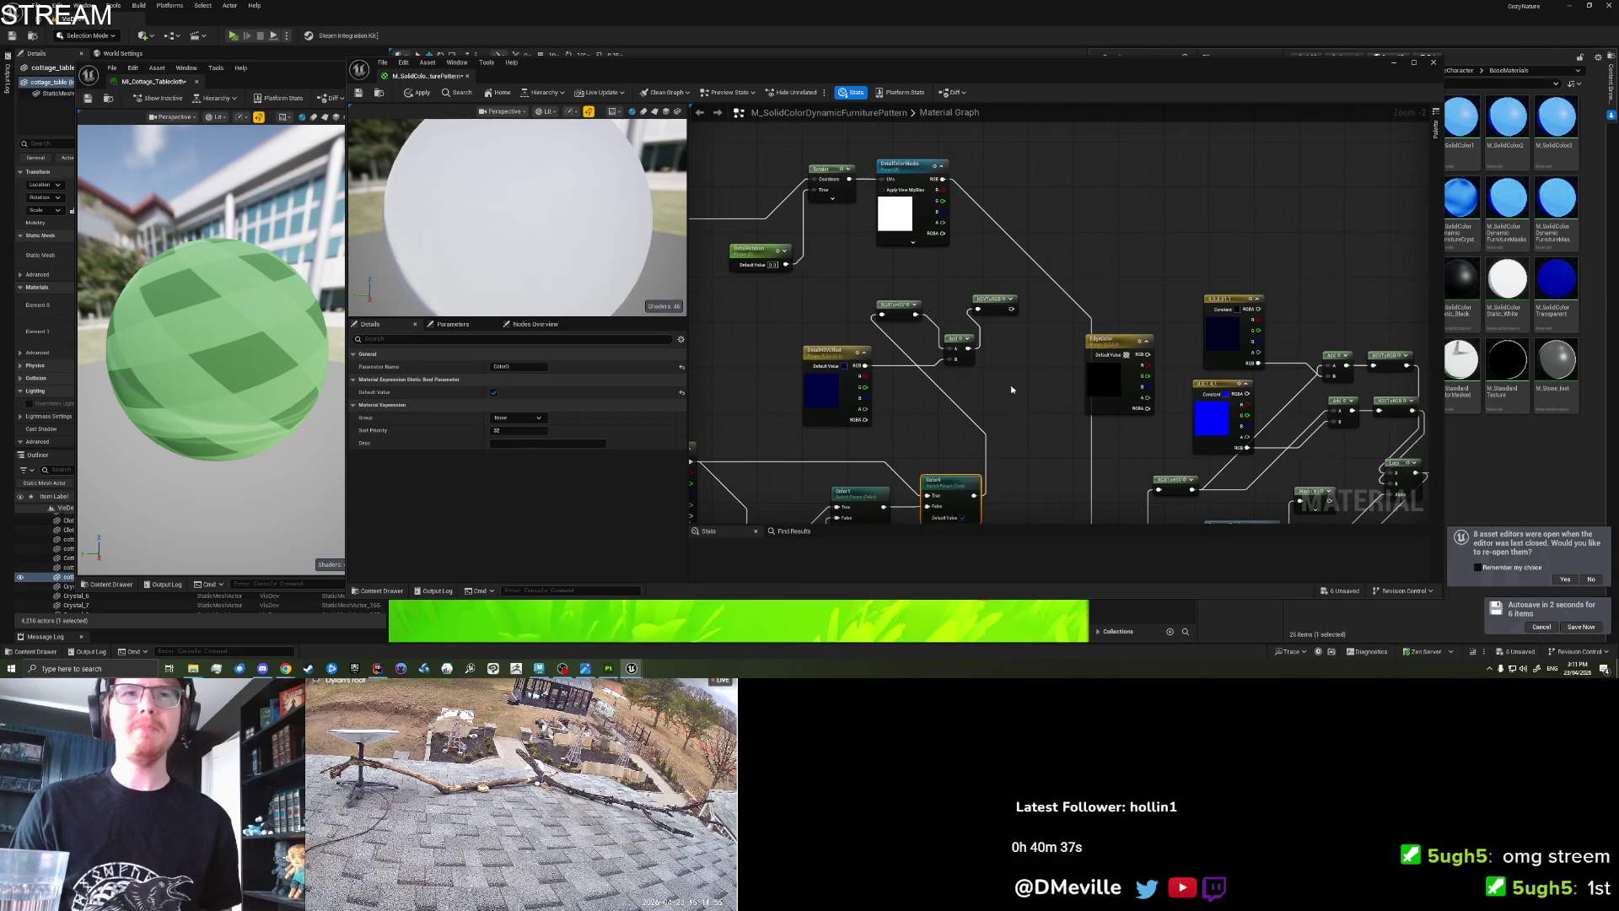
drag(738, 424, 1015, 310)
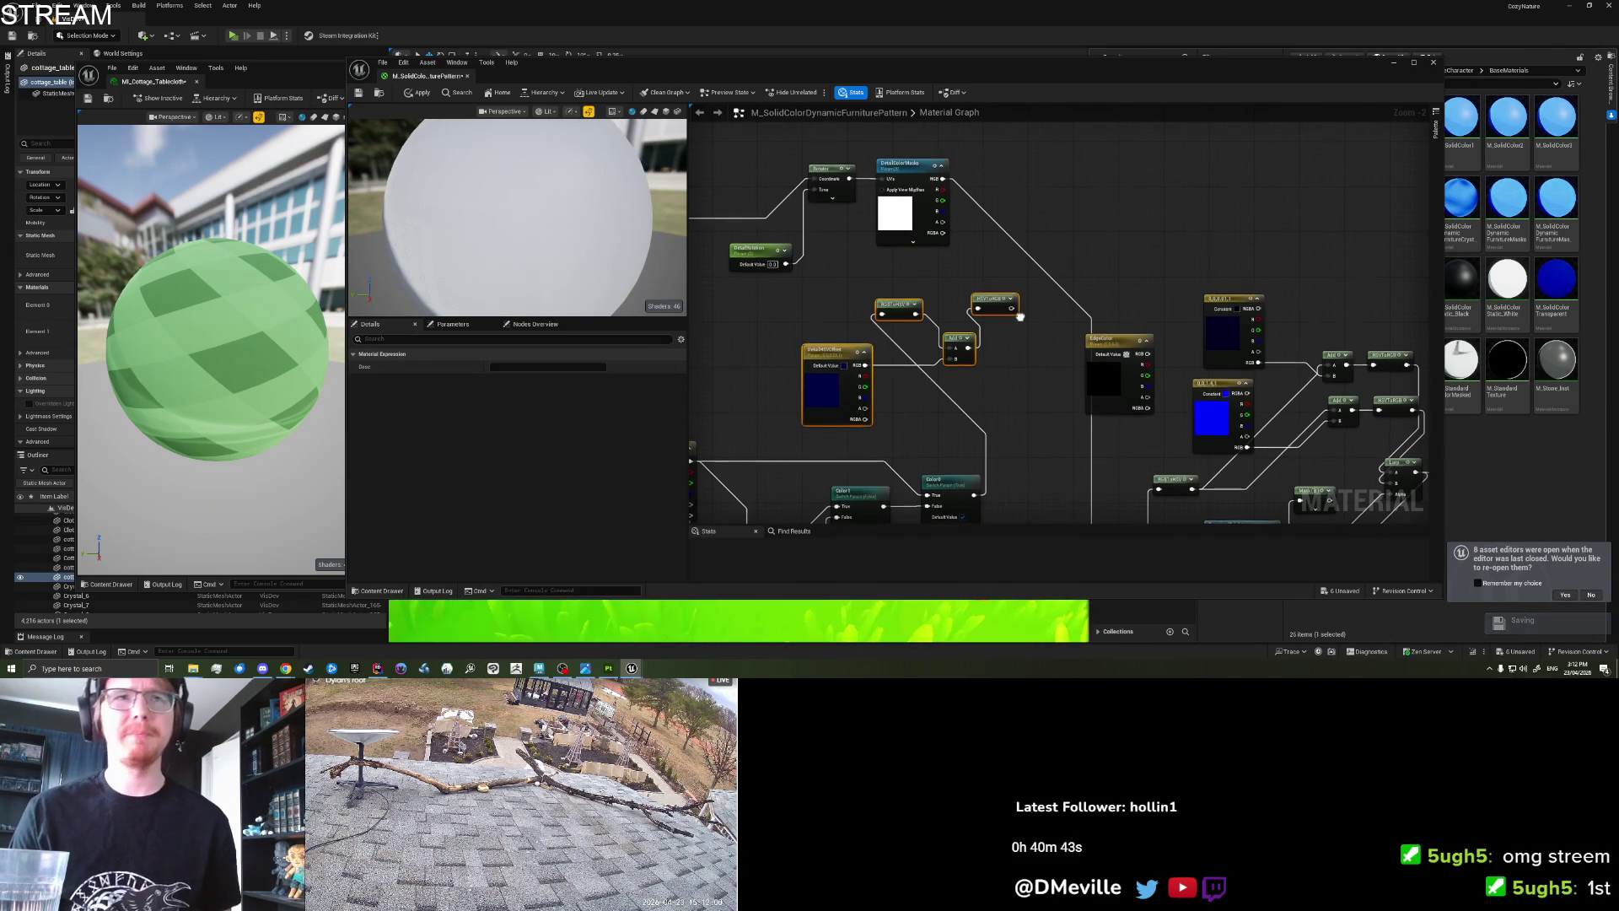
key(Delete)
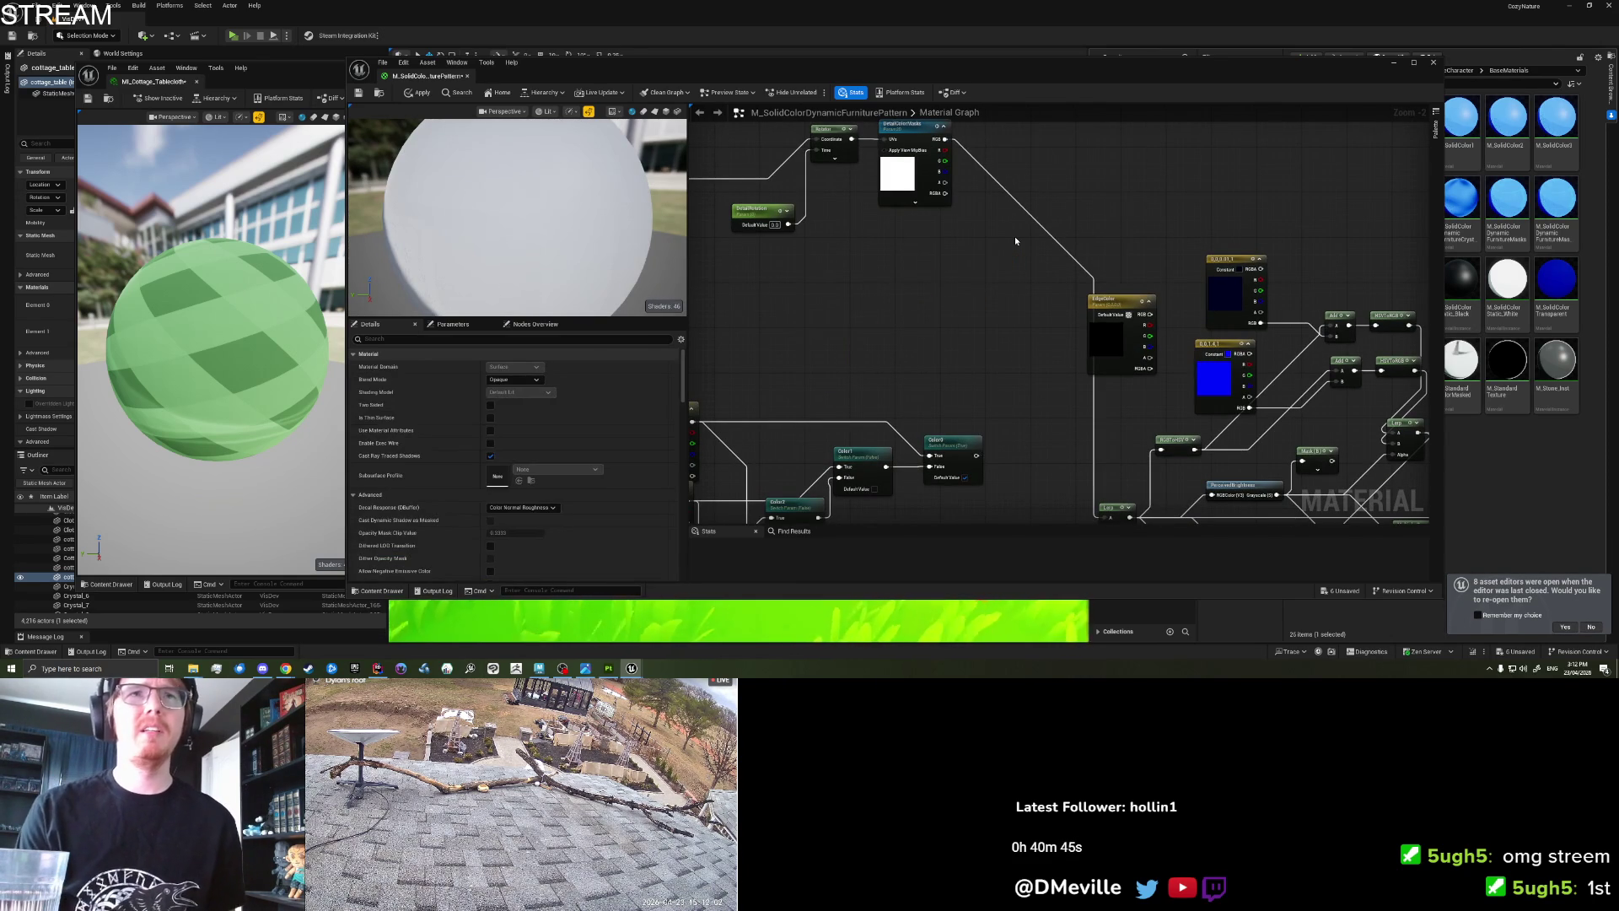
mouse_move(1013, 236)
mouse_down()
mouse_move(980, 265)
mouse_move(898, 256)
mouse_up()
right_click(898, 256)
Add a Linear Interpolate node by searching 'lerp'.
text(linera)
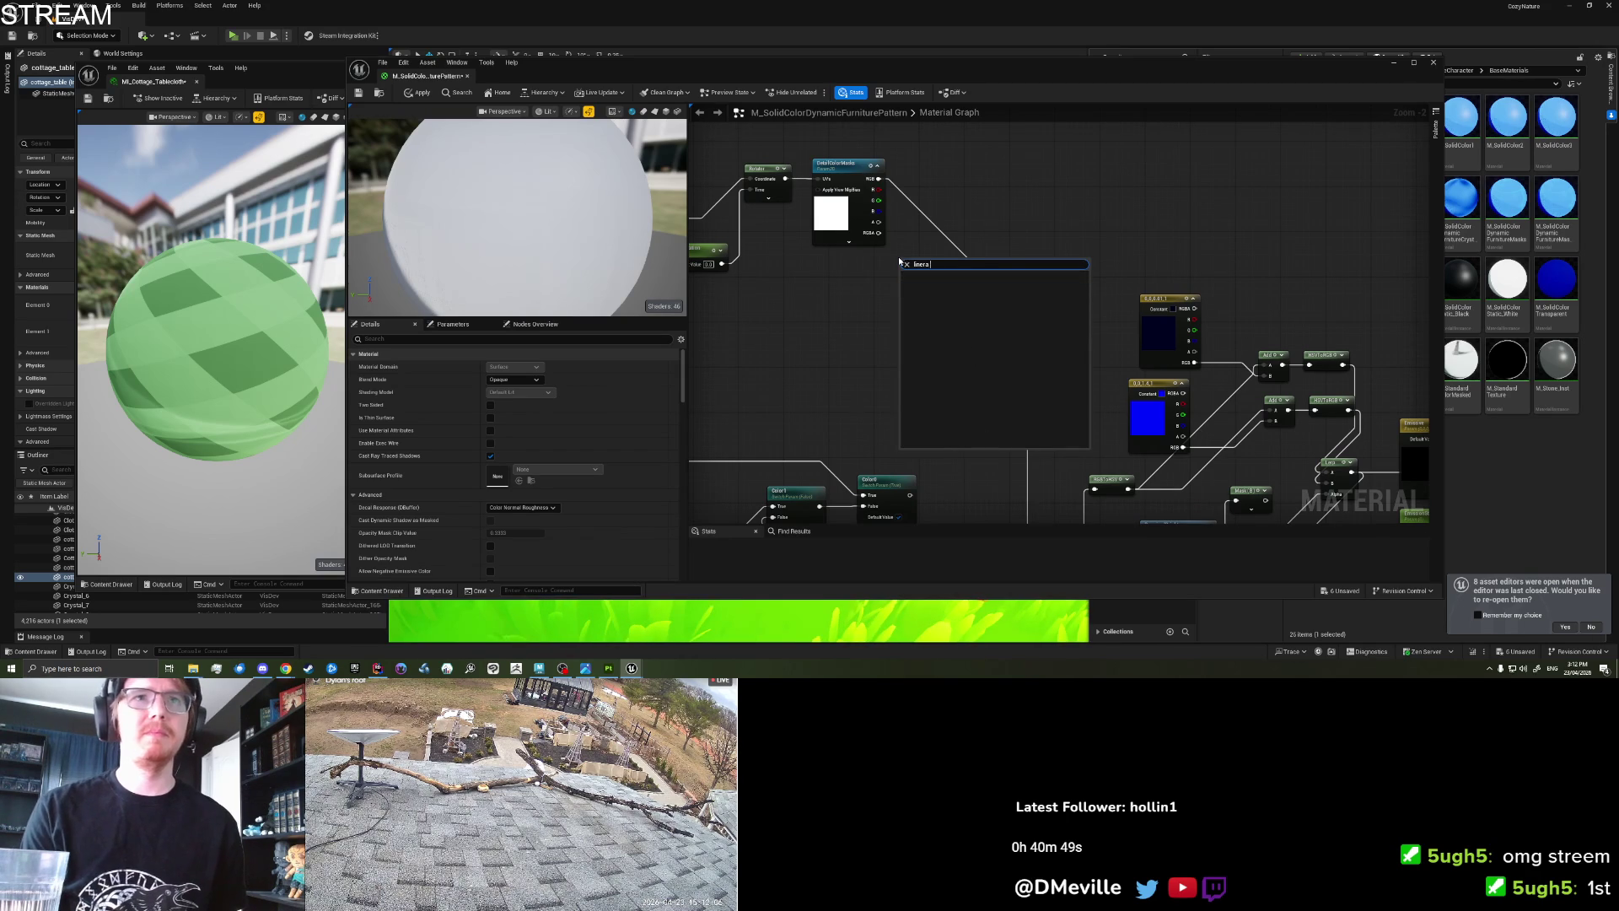
key(ctrl+a)
text(linear)
key(ctrl+a)
text(lerp)
key(Return)
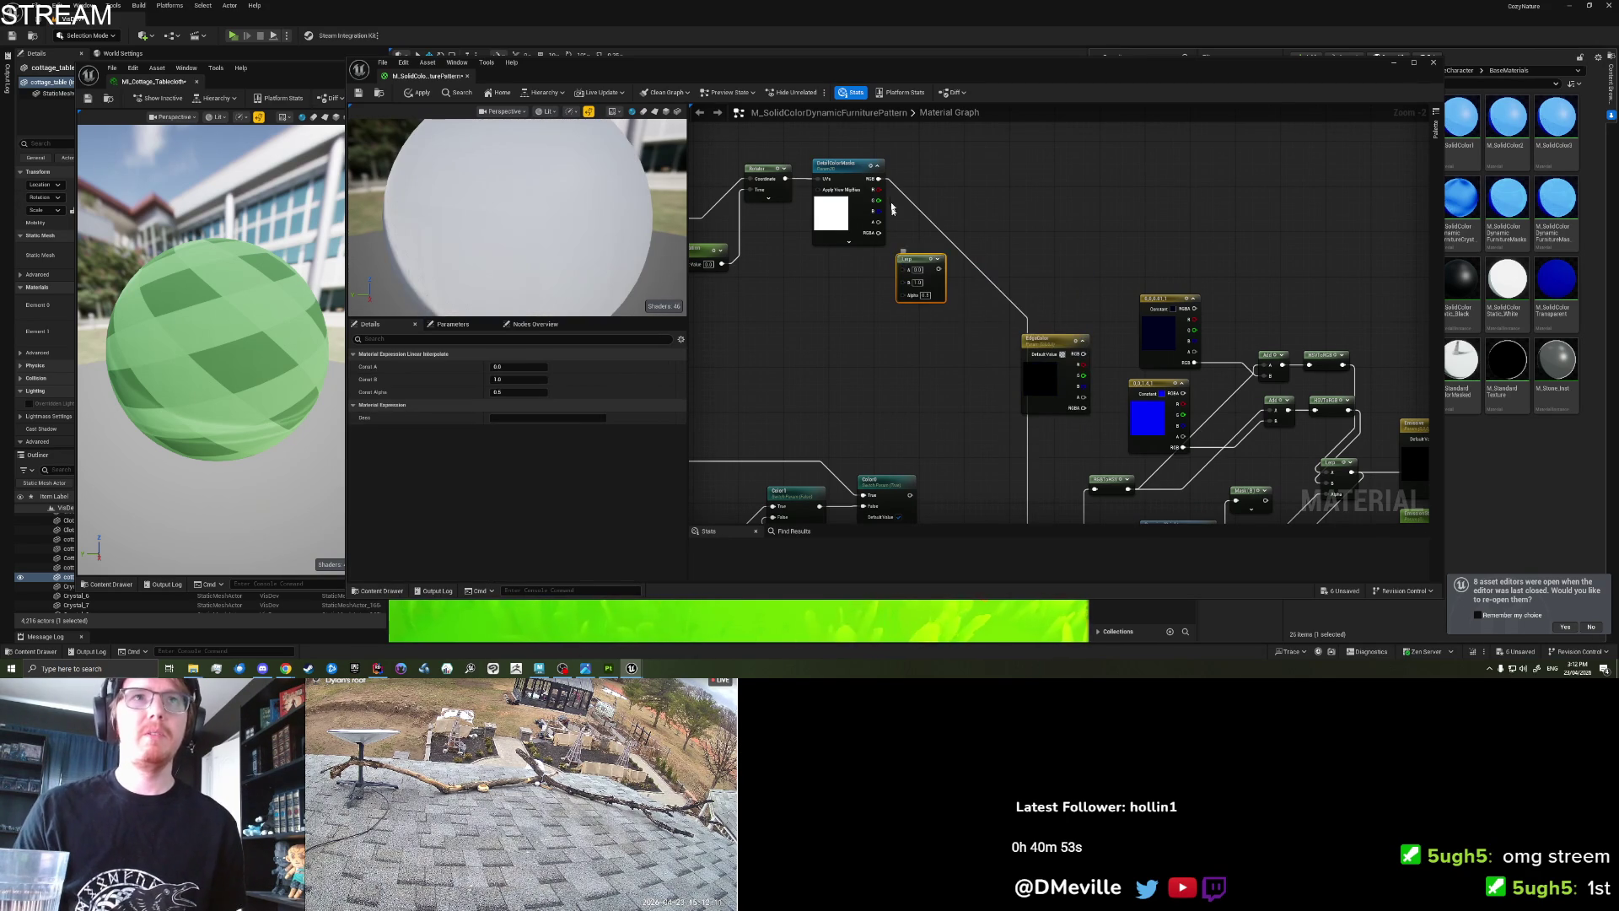
Wire DetailColorMasks R into the new Lerp's Alpha and Color0 into an input.
drag(875, 190, 882, 193)
drag(903, 298, 1048, 214)
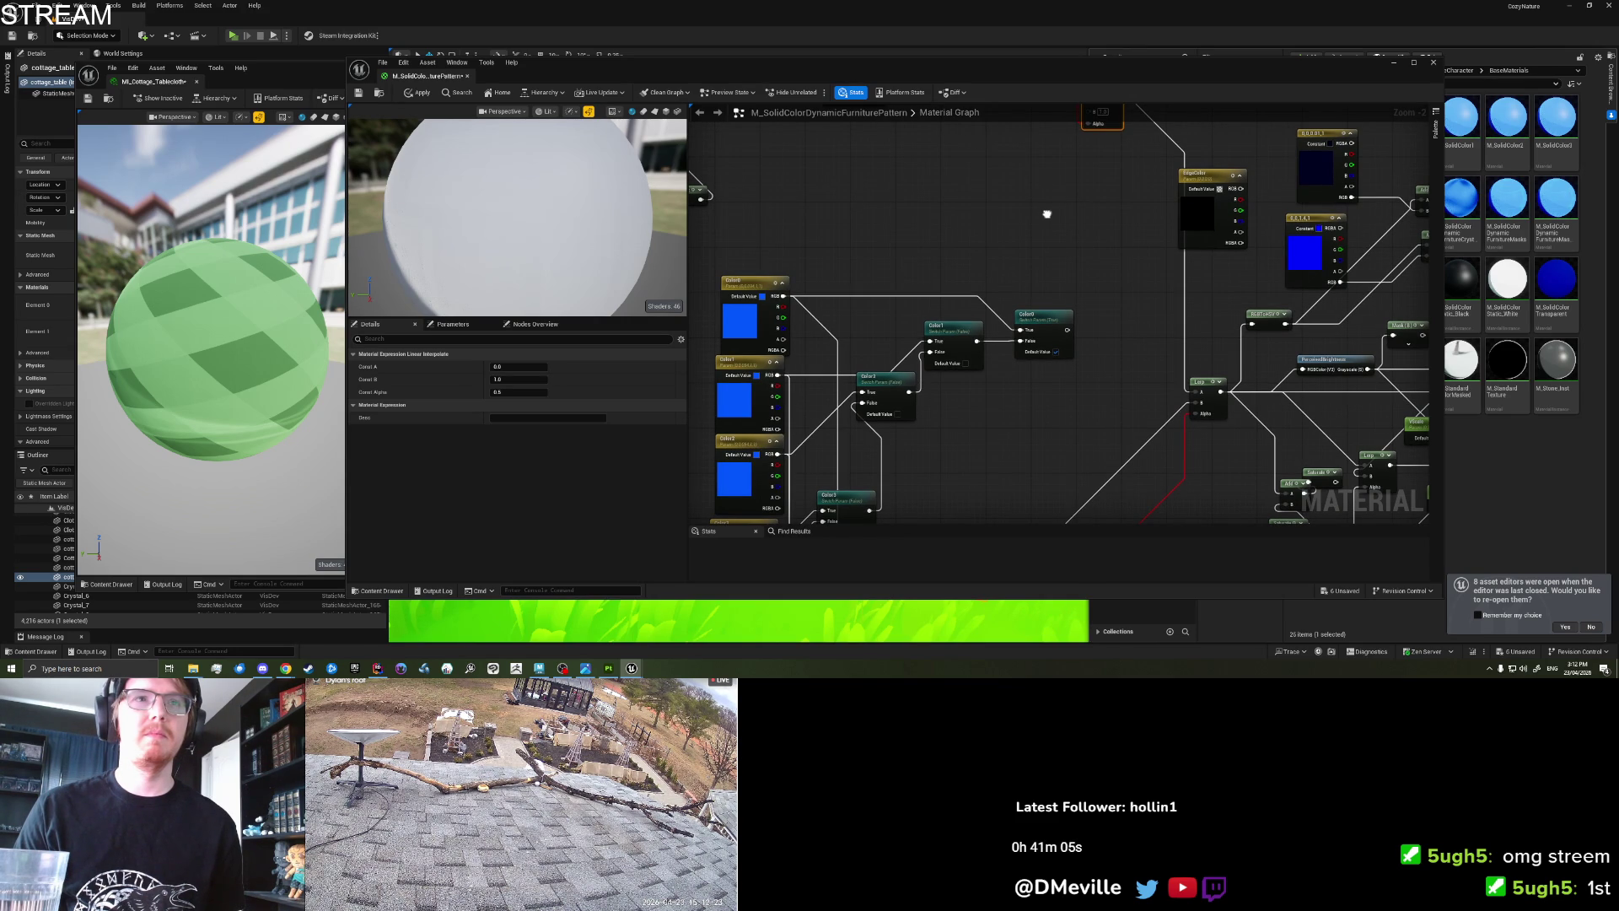
mouse_move(1046, 214)
mouse_down()
mouse_move(1037, 169)
mouse_move(1021, 311)
mouse_up()
drag(1040, 426, 1061, 198)
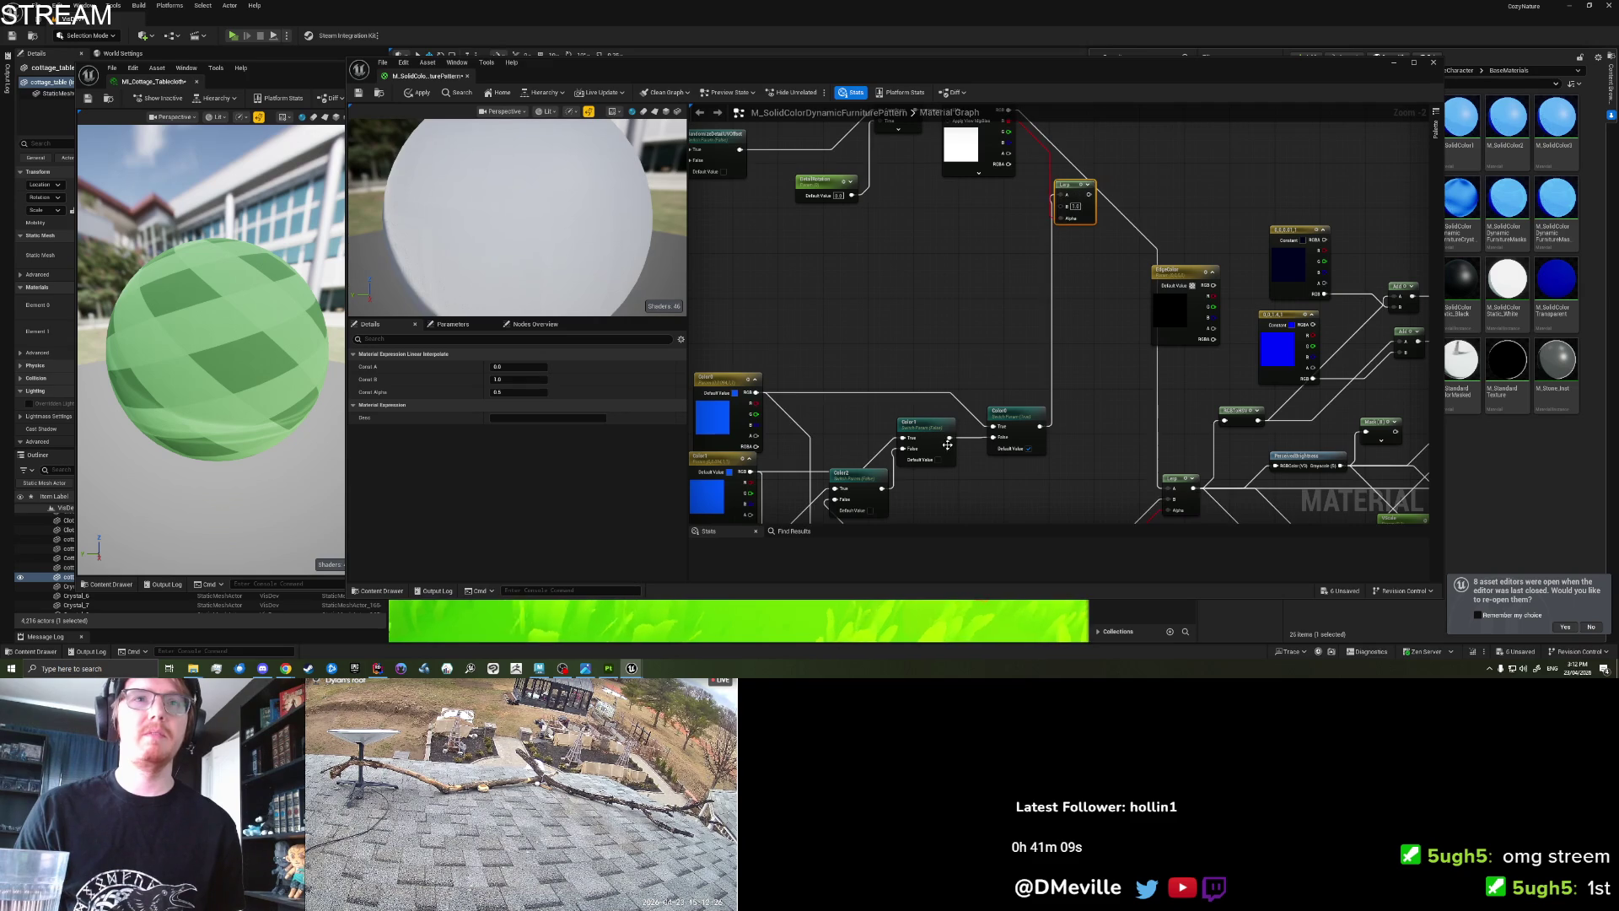
mouse_move(998, 483)
mouse_down()
mouse_move(984, 304)
mouse_move(1039, 258)
mouse_up()
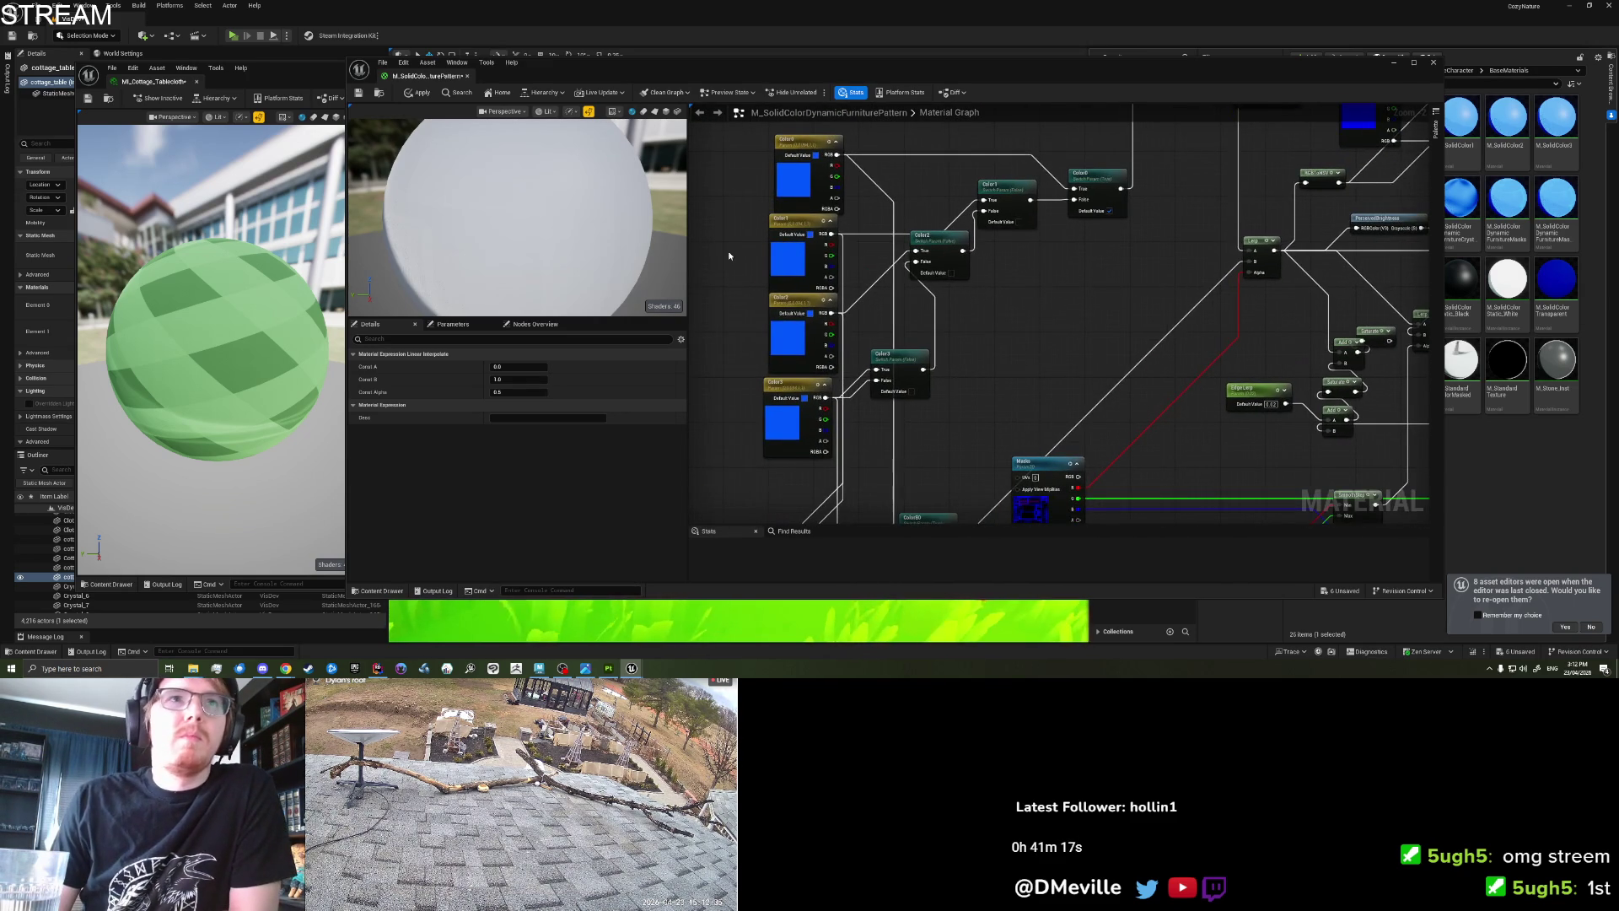
drag(845, 297, 853, 312)
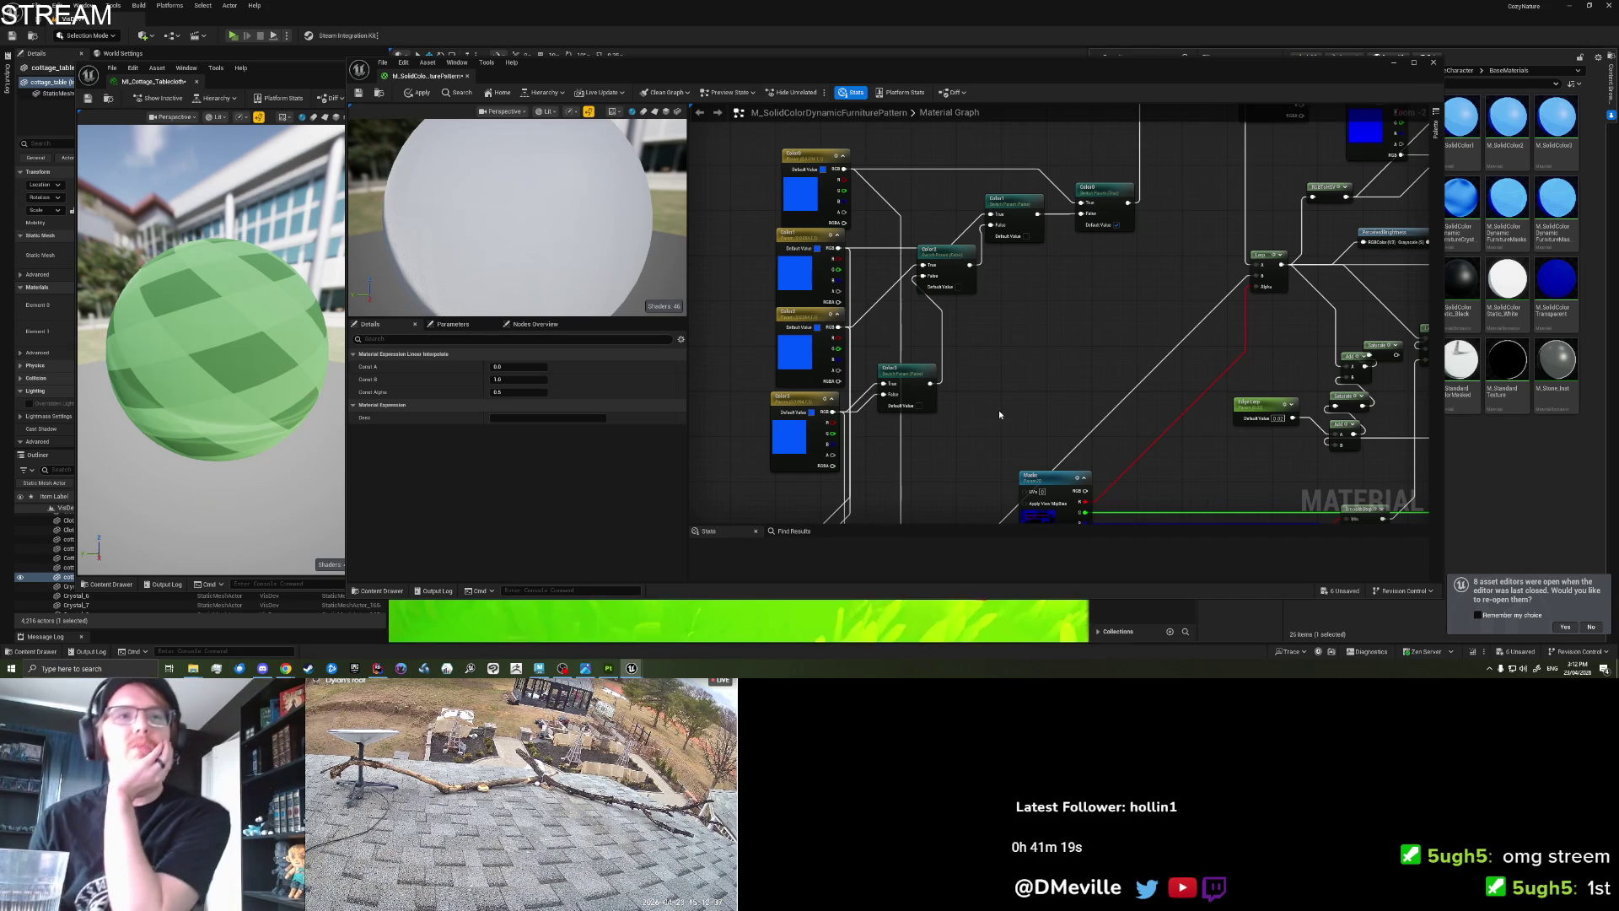
mouse_move(1022, 363)
mouse_down()
mouse_move(1028, 224)
mouse_move(1064, 107)
mouse_move(1048, 441)
mouse_move(1032, 244)
mouse_move(1085, 132)
mouse_up()
Regroup the four Color parameter nodes and their switches into a tidier column.
mouse_move(716, 327)
mouse_down()
mouse_move(1019, 494)
mouse_move(1020, 442)
mouse_move(1001, 434)
mouse_move(1015, 463)
mouse_up()
click(1020, 443)
mouse_move(800, 374)
mouse_down()
mouse_move(806, 463)
mouse_move(950, 154)
mouse_up()
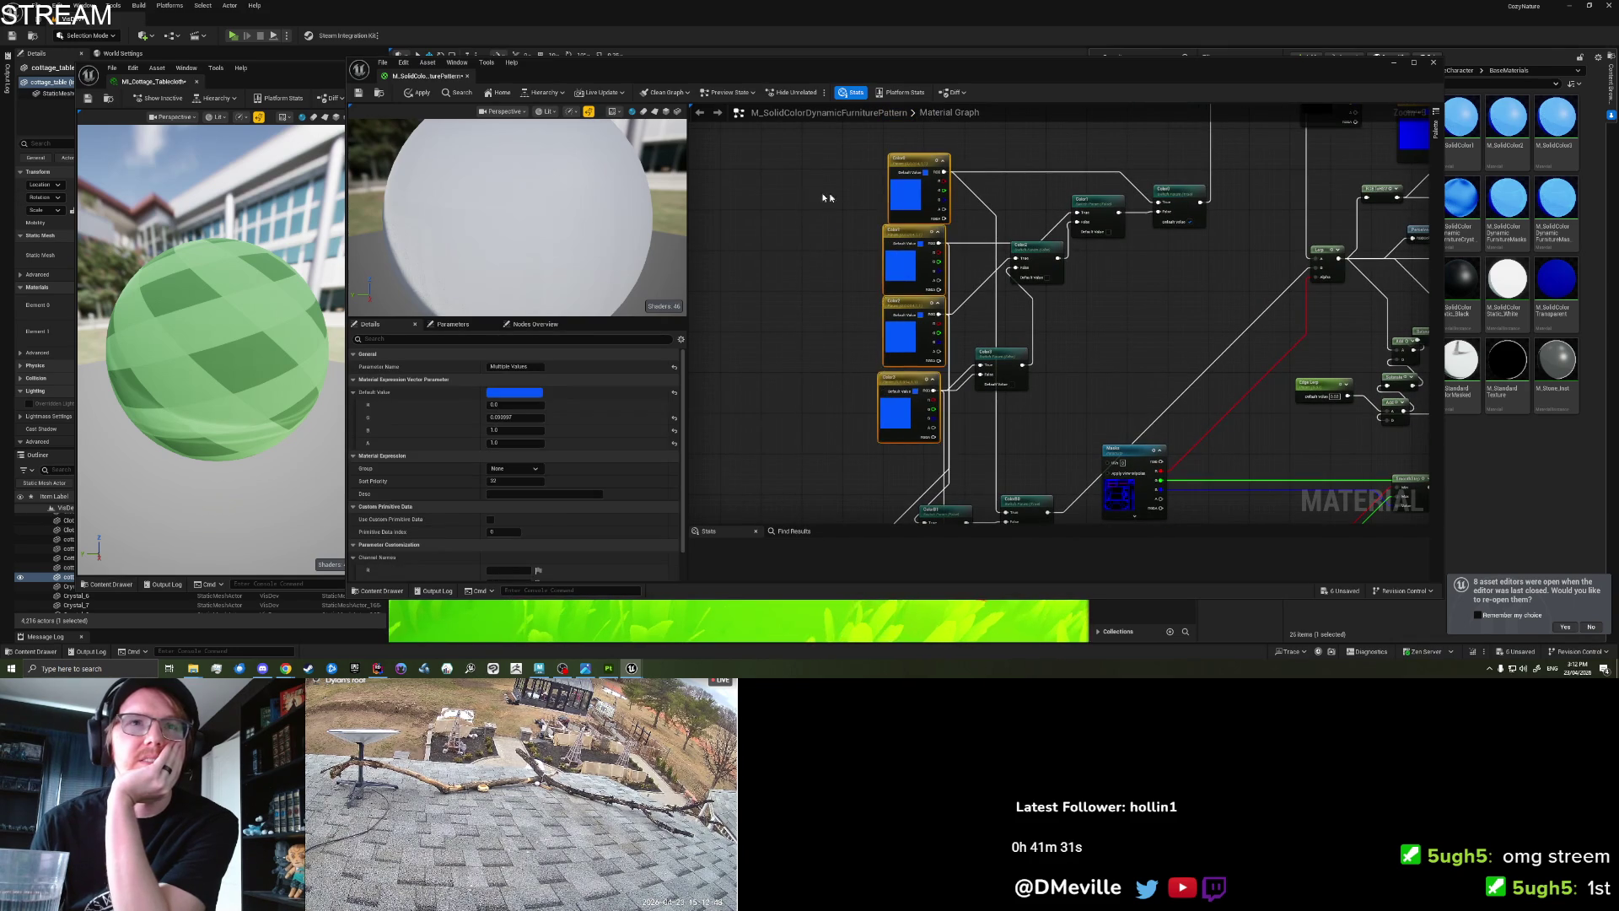
drag(826, 197, 716, 198)
click(944, 232)
mouse_move(944, 232)
mouse_down()
mouse_move(925, 320)
mouse_move(1125, 489)
mouse_up()
drag(1142, 302, 1096, 268)
click(927, 414)
drag(927, 413, 928, 408)
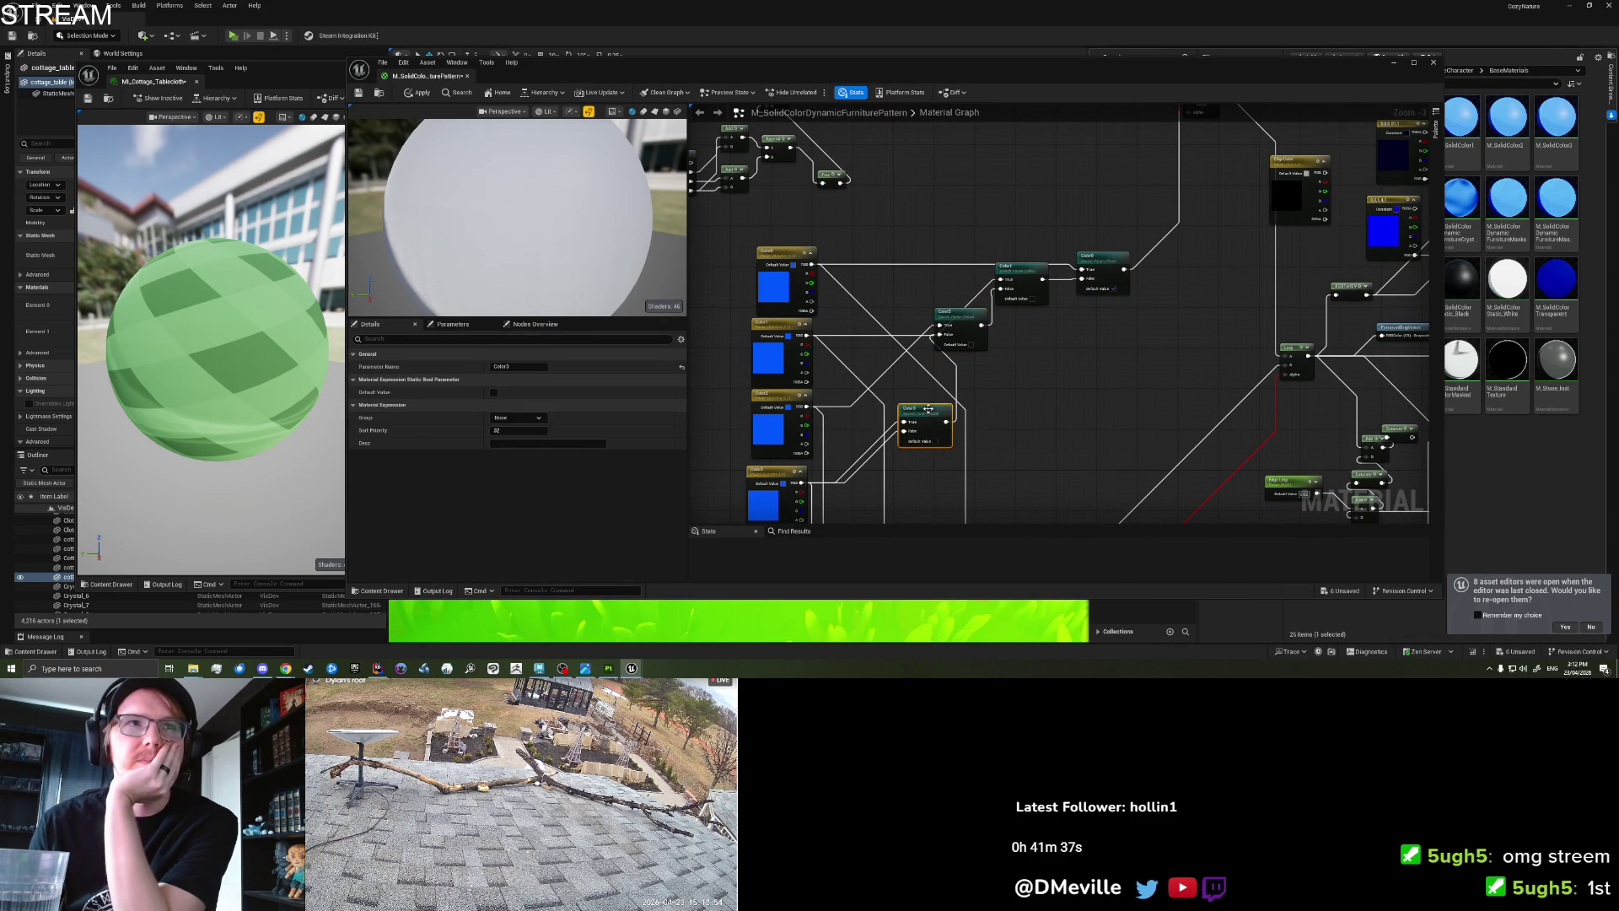
mouse_move(709, 268)
mouse_down()
mouse_move(786, 226)
mouse_move(908, 520)
mouse_up()
click(950, 449)
mouse_move(774, 509)
mouse_down()
mouse_move(911, 224)
mouse_move(894, 231)
mouse_up()
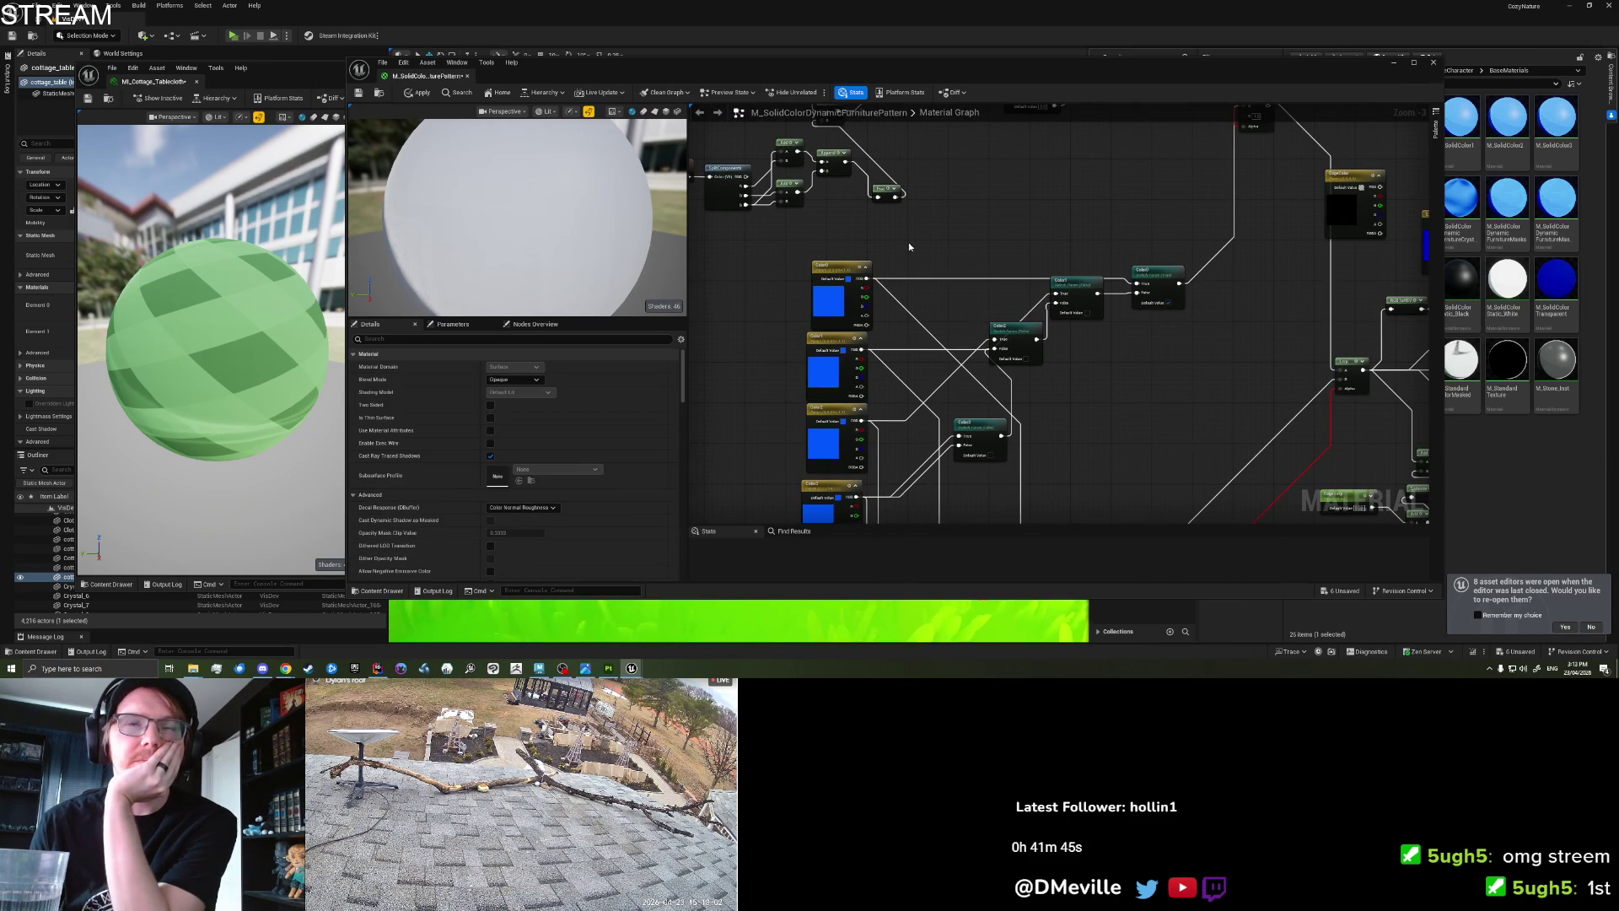
drag(909, 244, 881, 247)
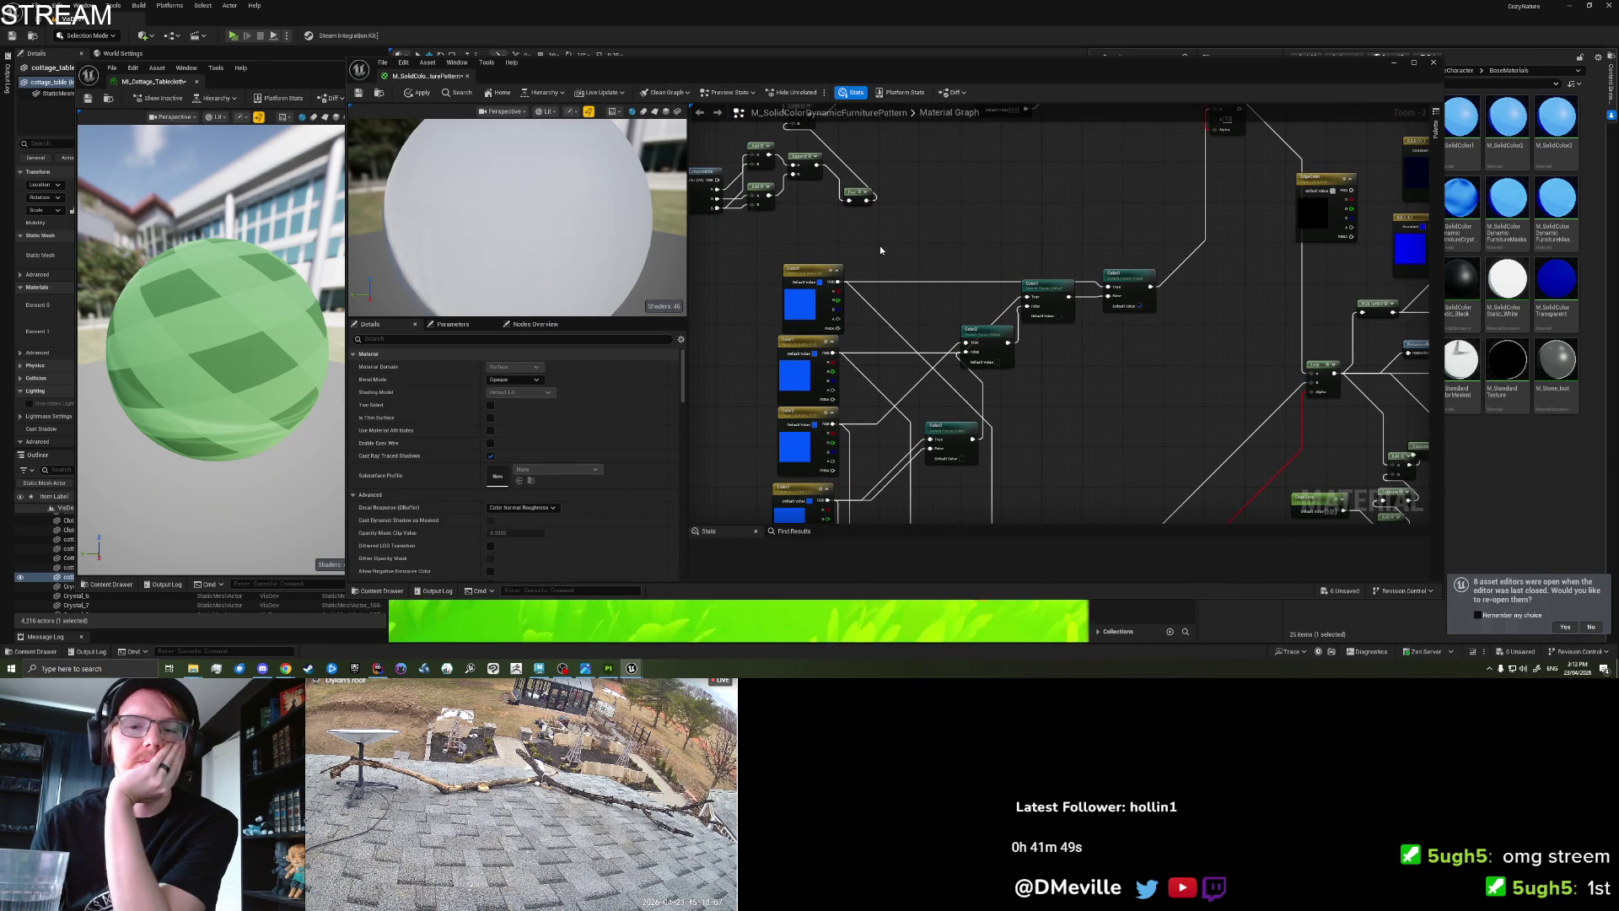
drag(878, 245, 888, 254)
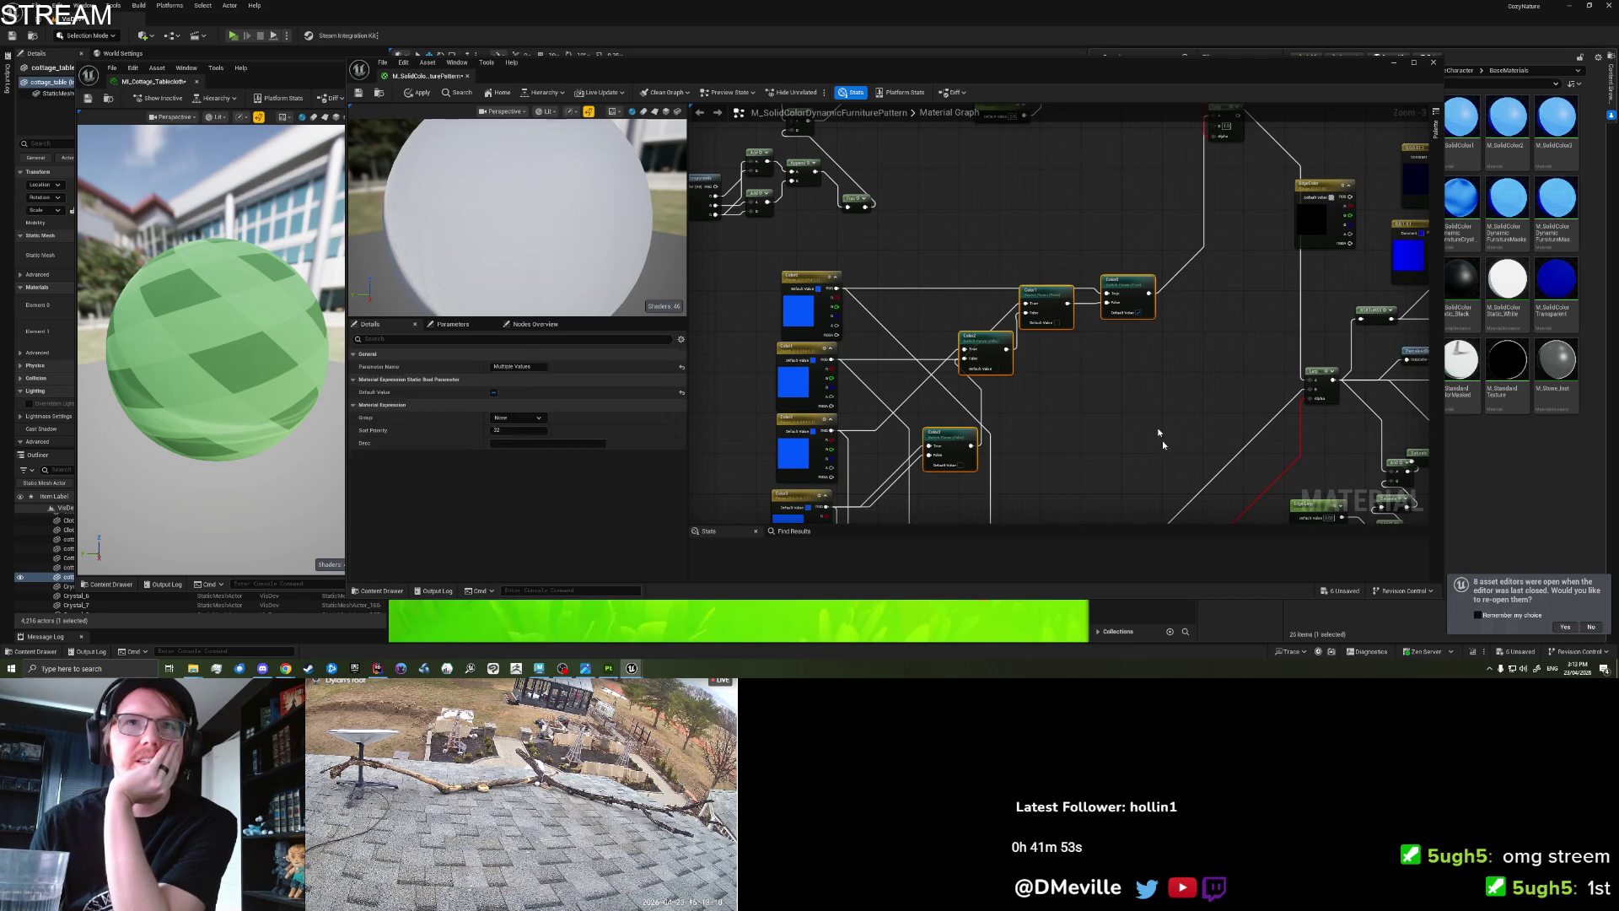
Move the Static Switch node group up beside the Color parameters.
mouse_move(895, 250)
mouse_down()
mouse_move(1100, 467)
mouse_move(1159, 498)
mouse_up()
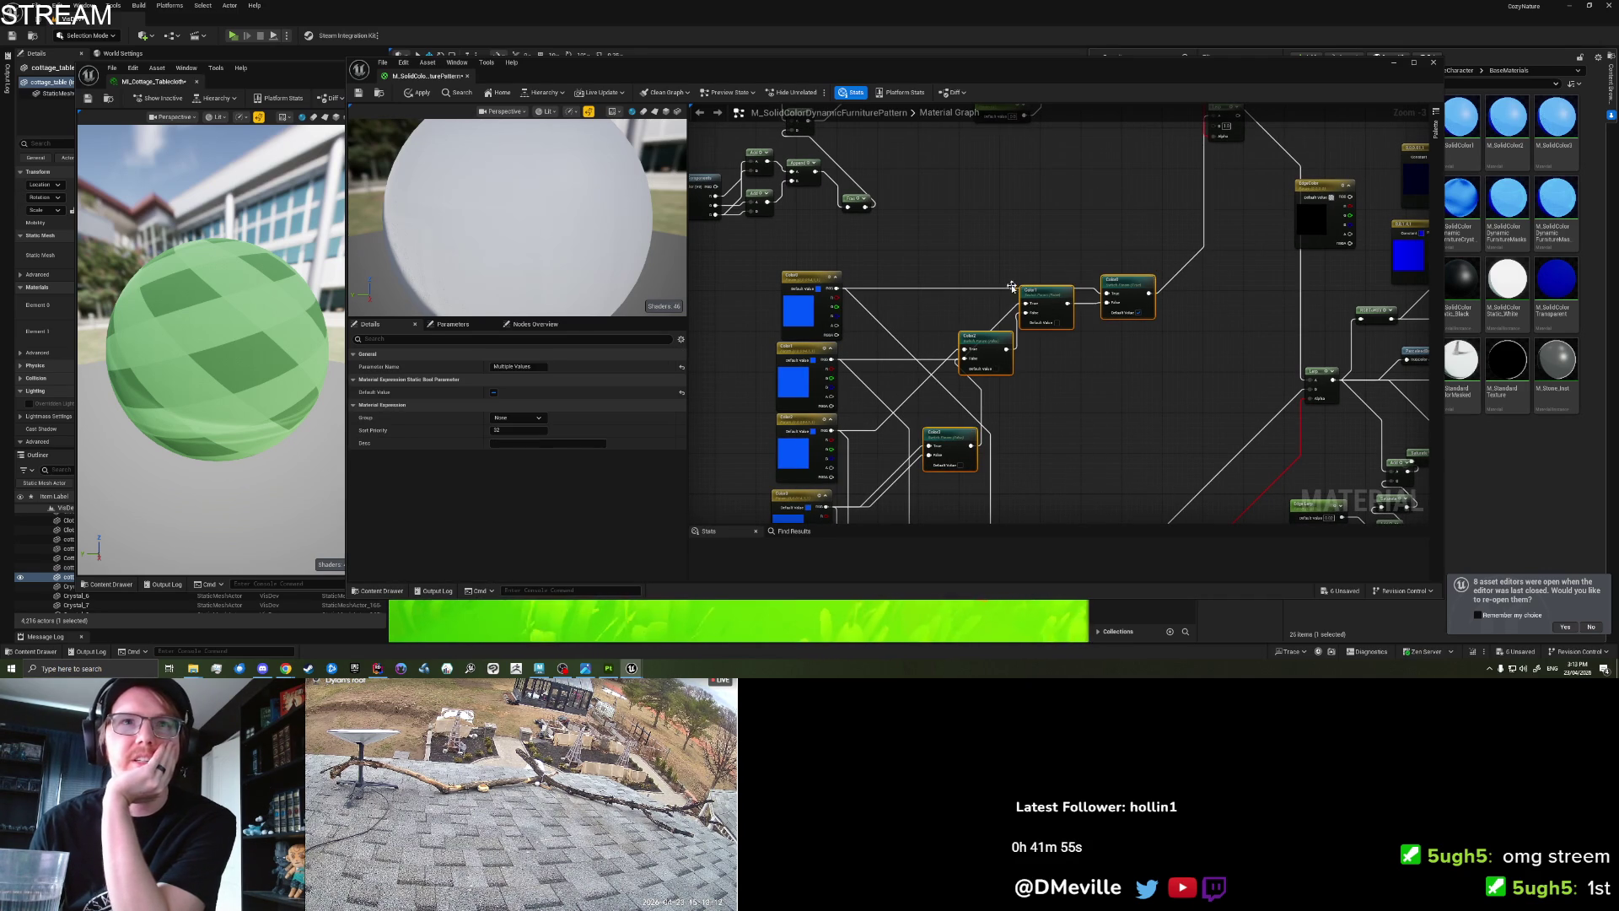
drag(1026, 289, 1020, 238)
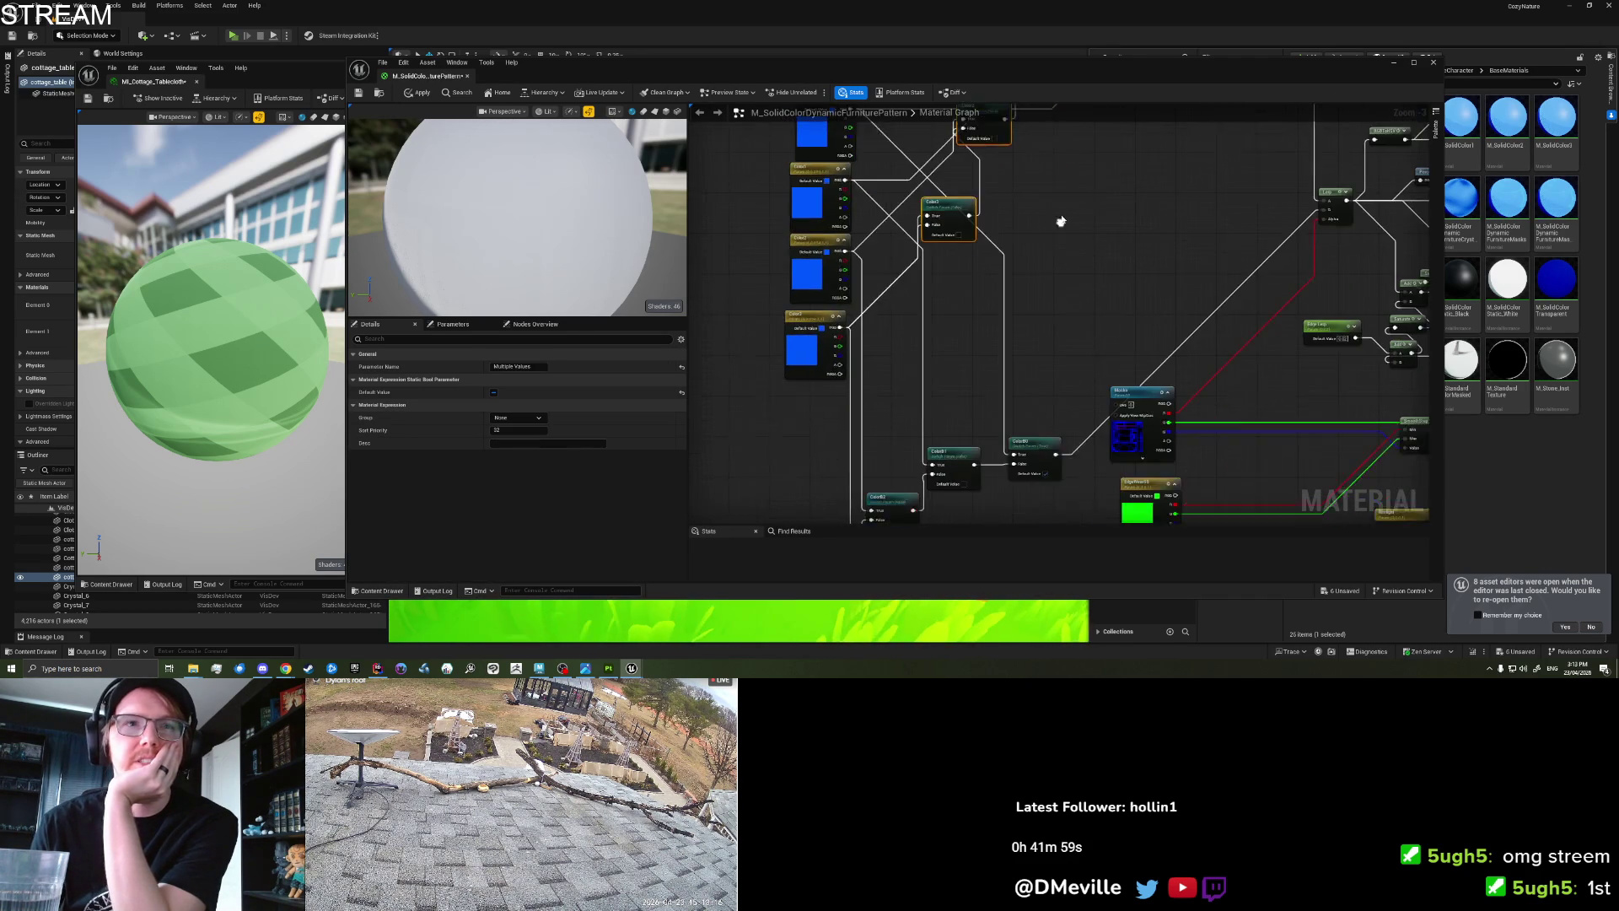
click(1044, 265)
drag(793, 378, 815, 319)
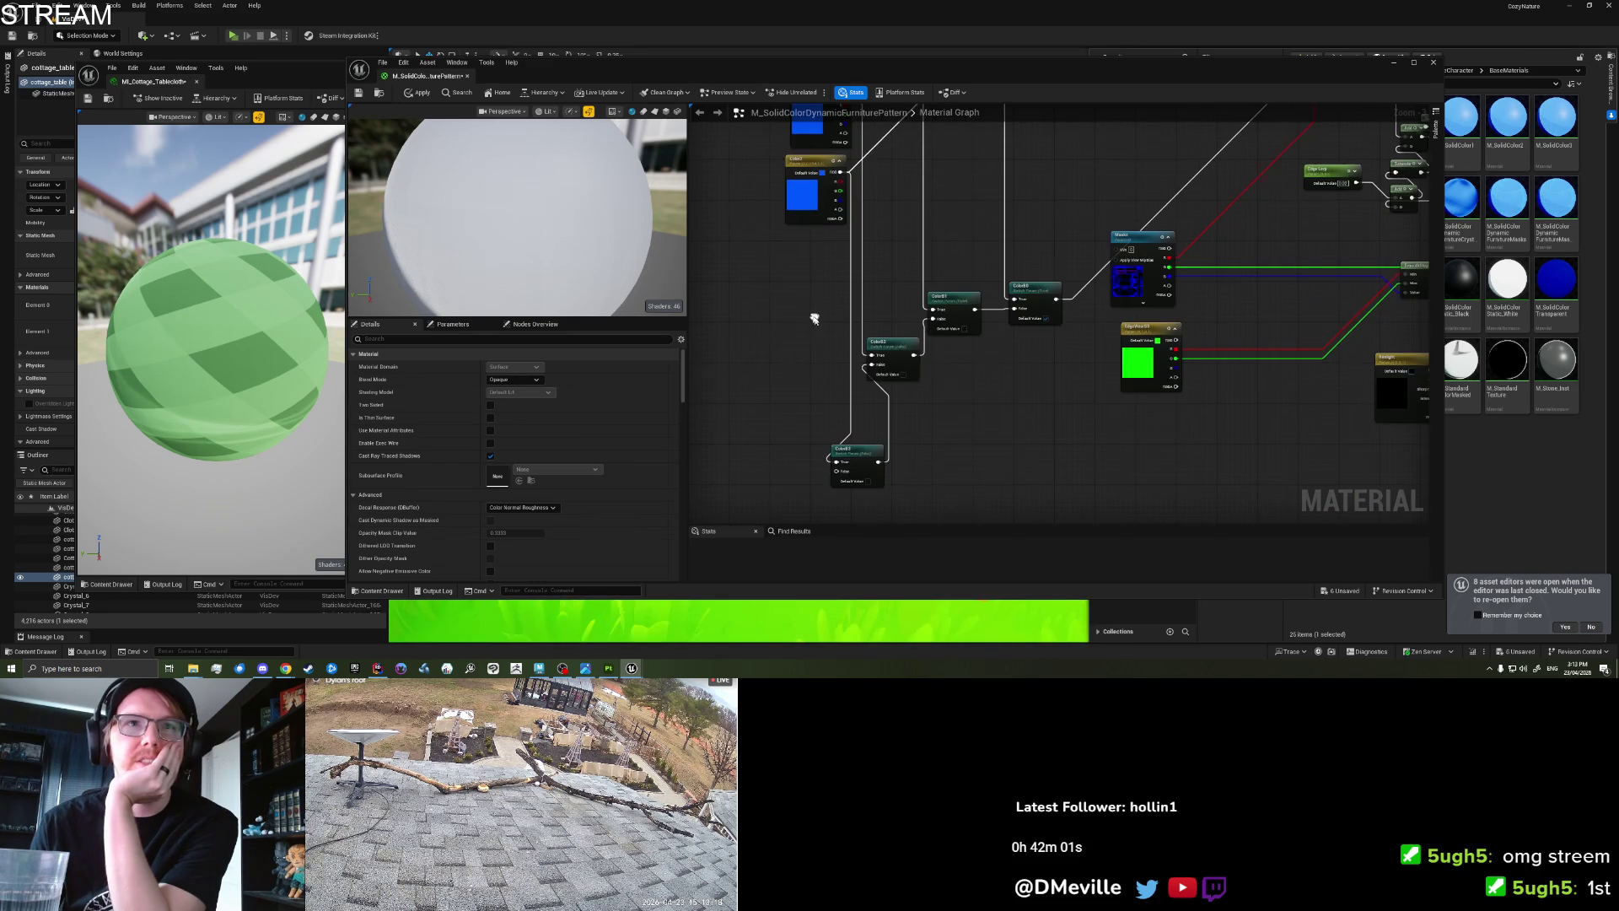
drag(1027, 478, 1048, 476)
scroll(1021, 477, down, 4)
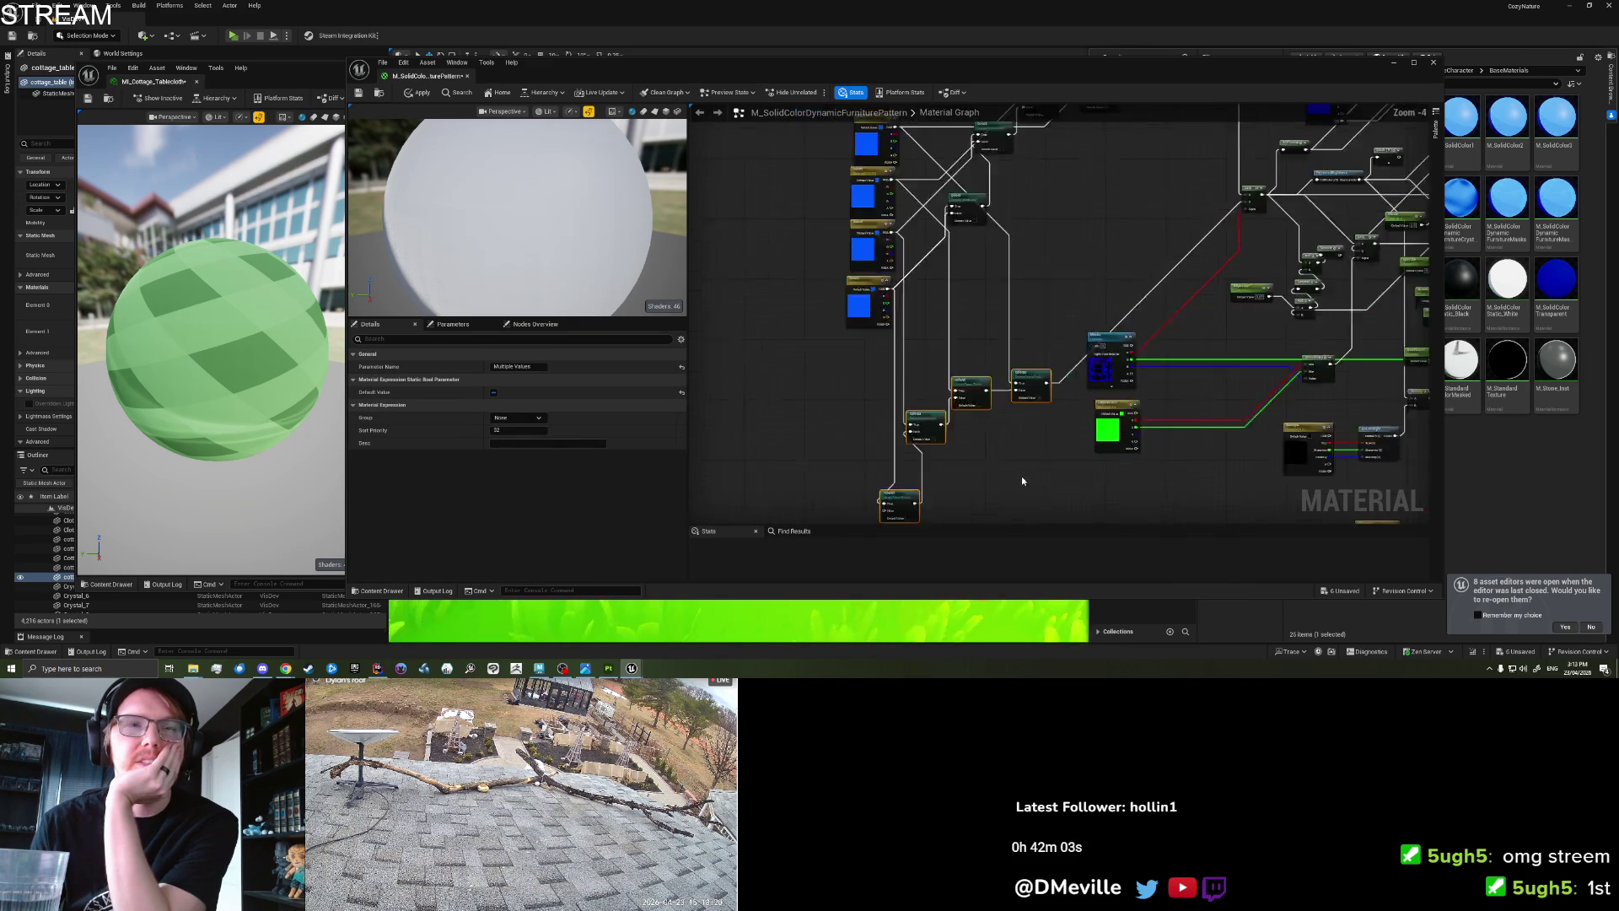
drag(993, 379, 995, 382)
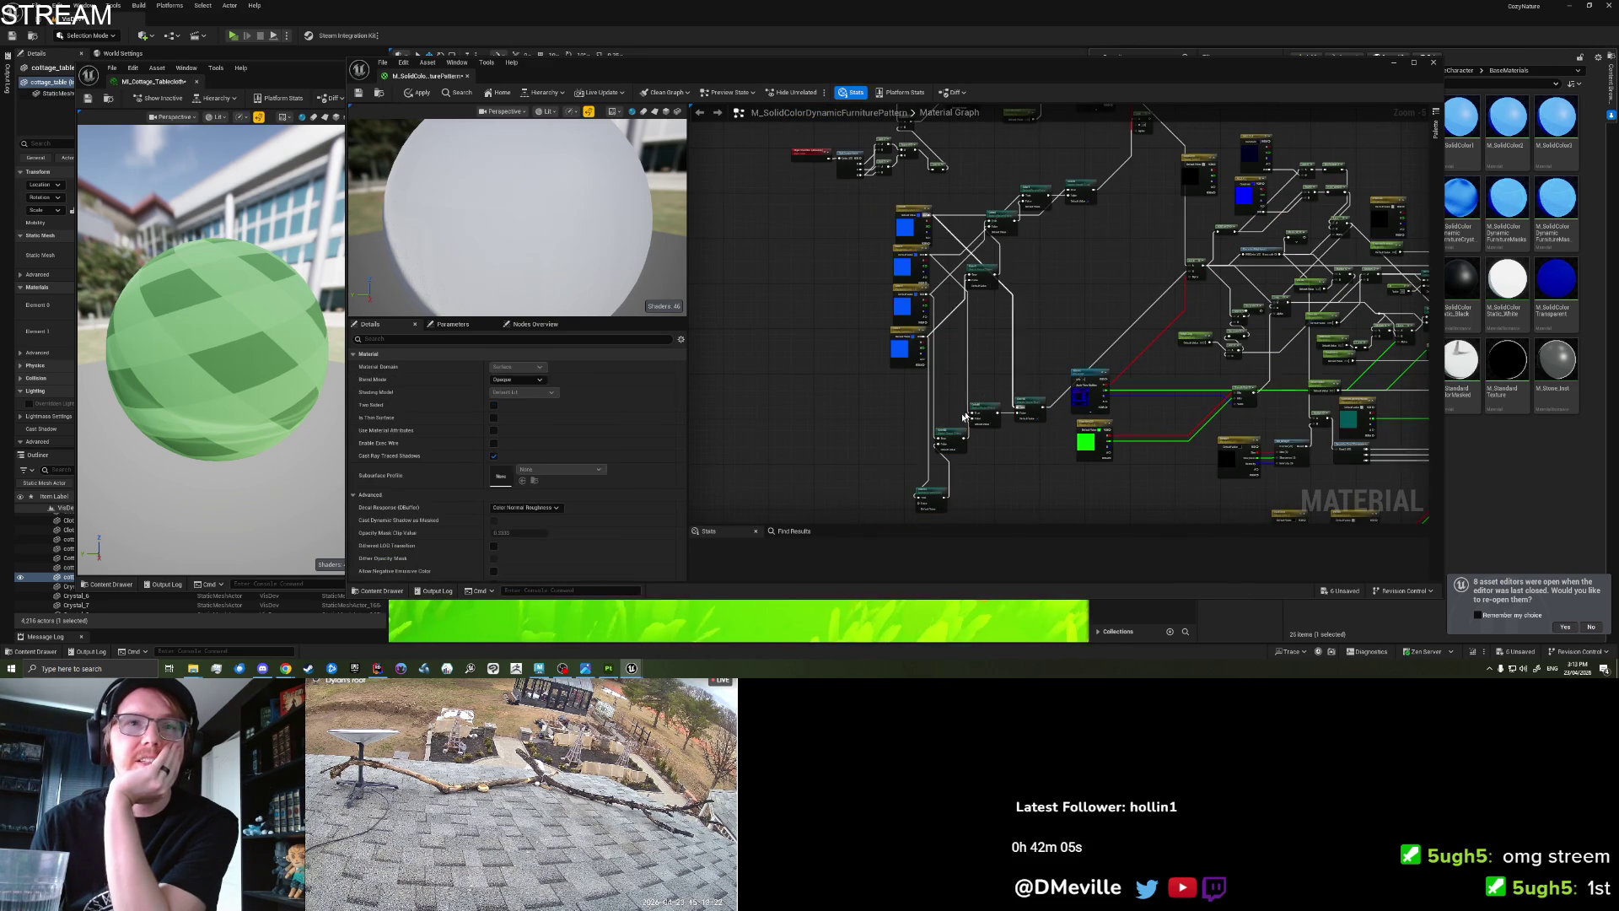
drag(1043, 501, 1043, 500)
drag(1034, 349, 1064, 241)
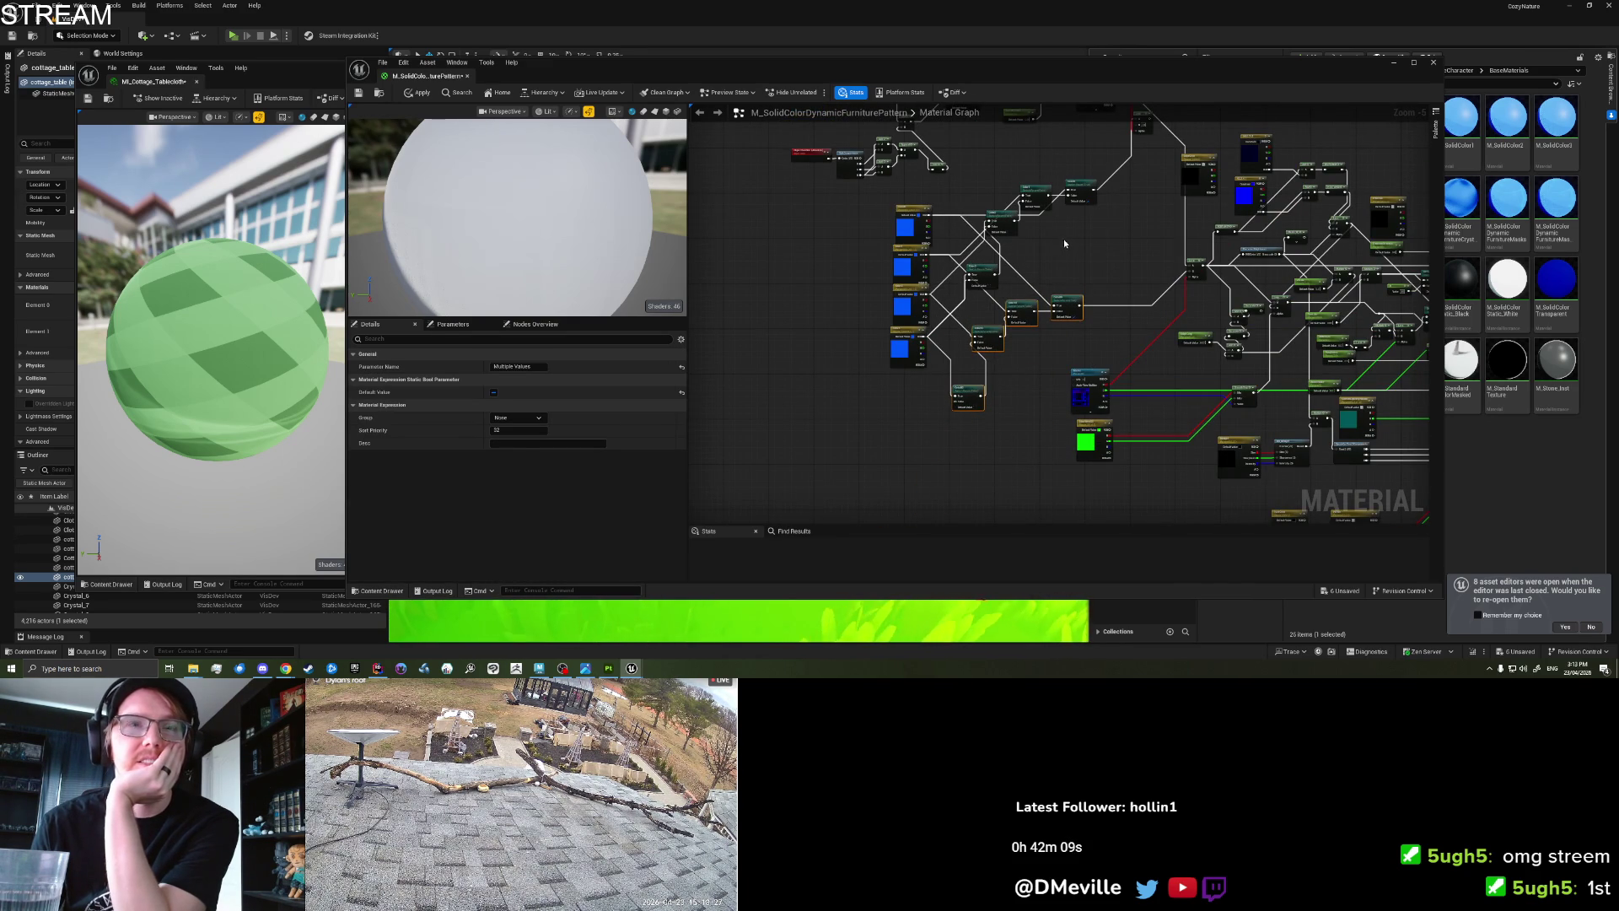
scroll(1064, 243, up, 2)
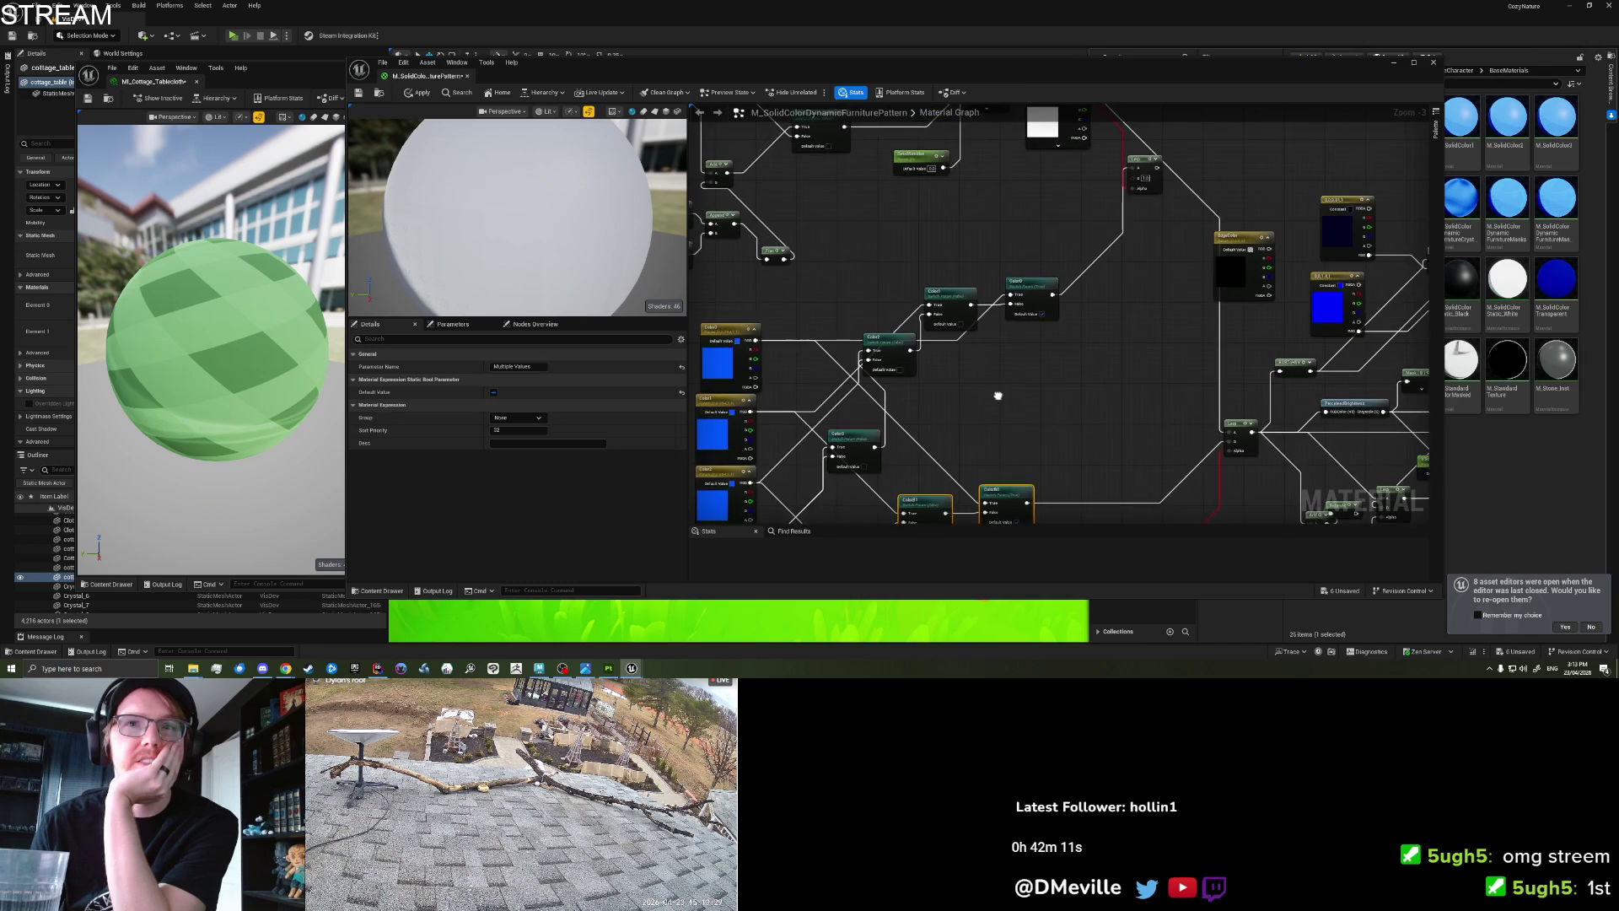
drag(997, 395, 996, 410)
Connect the Color0B switch output into the upper Lerp's B input.
drag(1027, 505, 1136, 192)
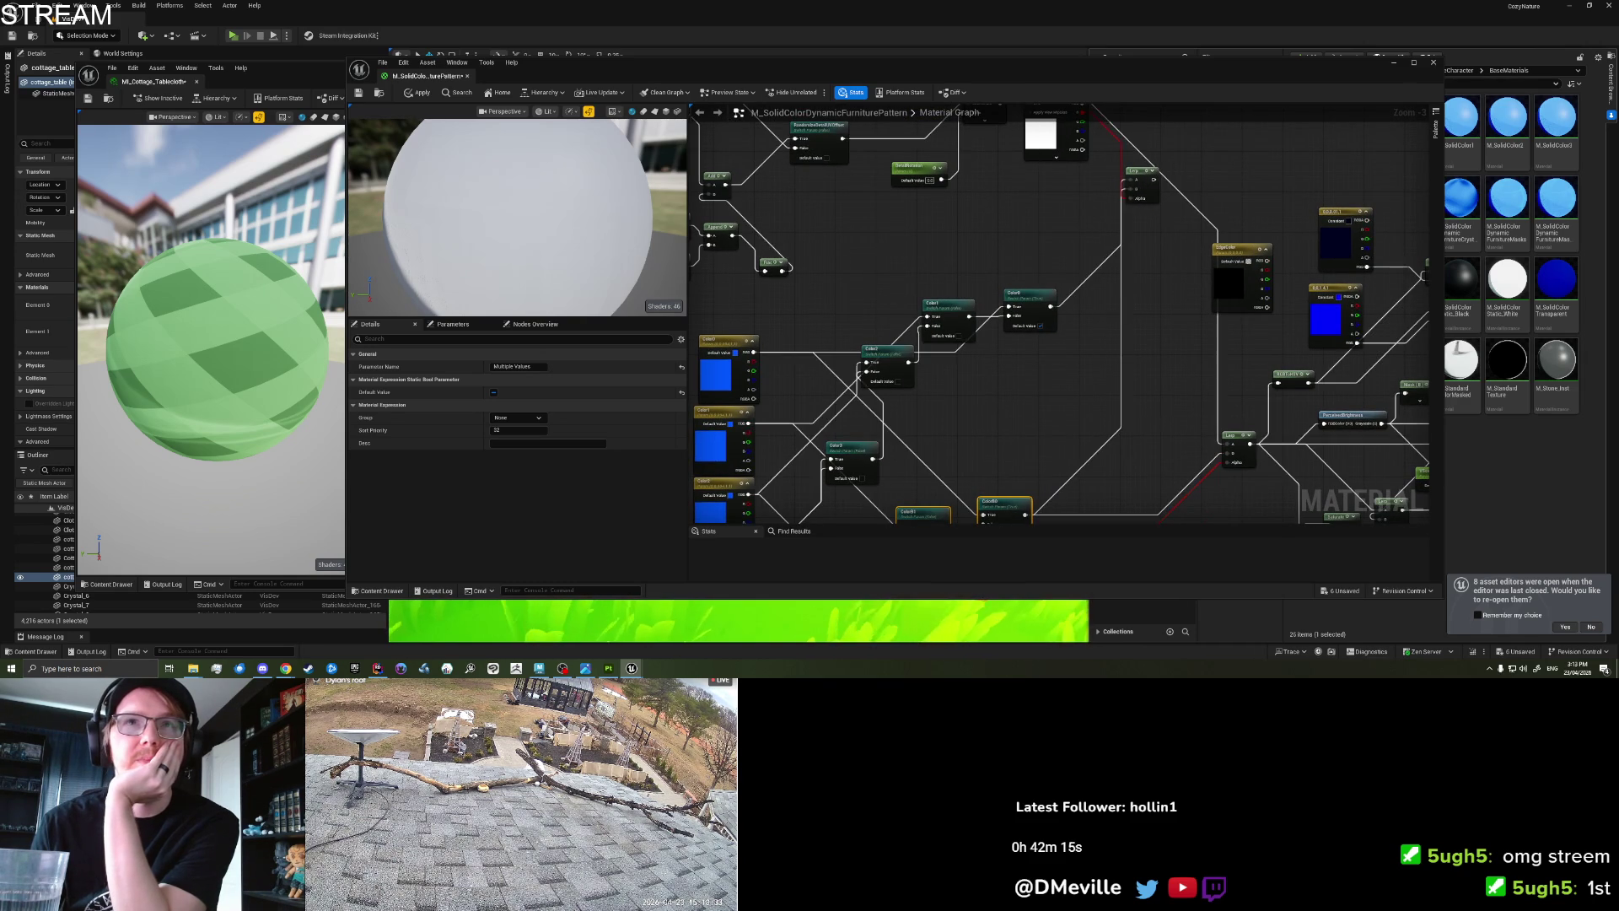
drag(1127, 262, 987, 291)
mouse_move(1017, 344)
mouse_down()
mouse_move(974, 271)
mouse_move(971, 321)
mouse_up()
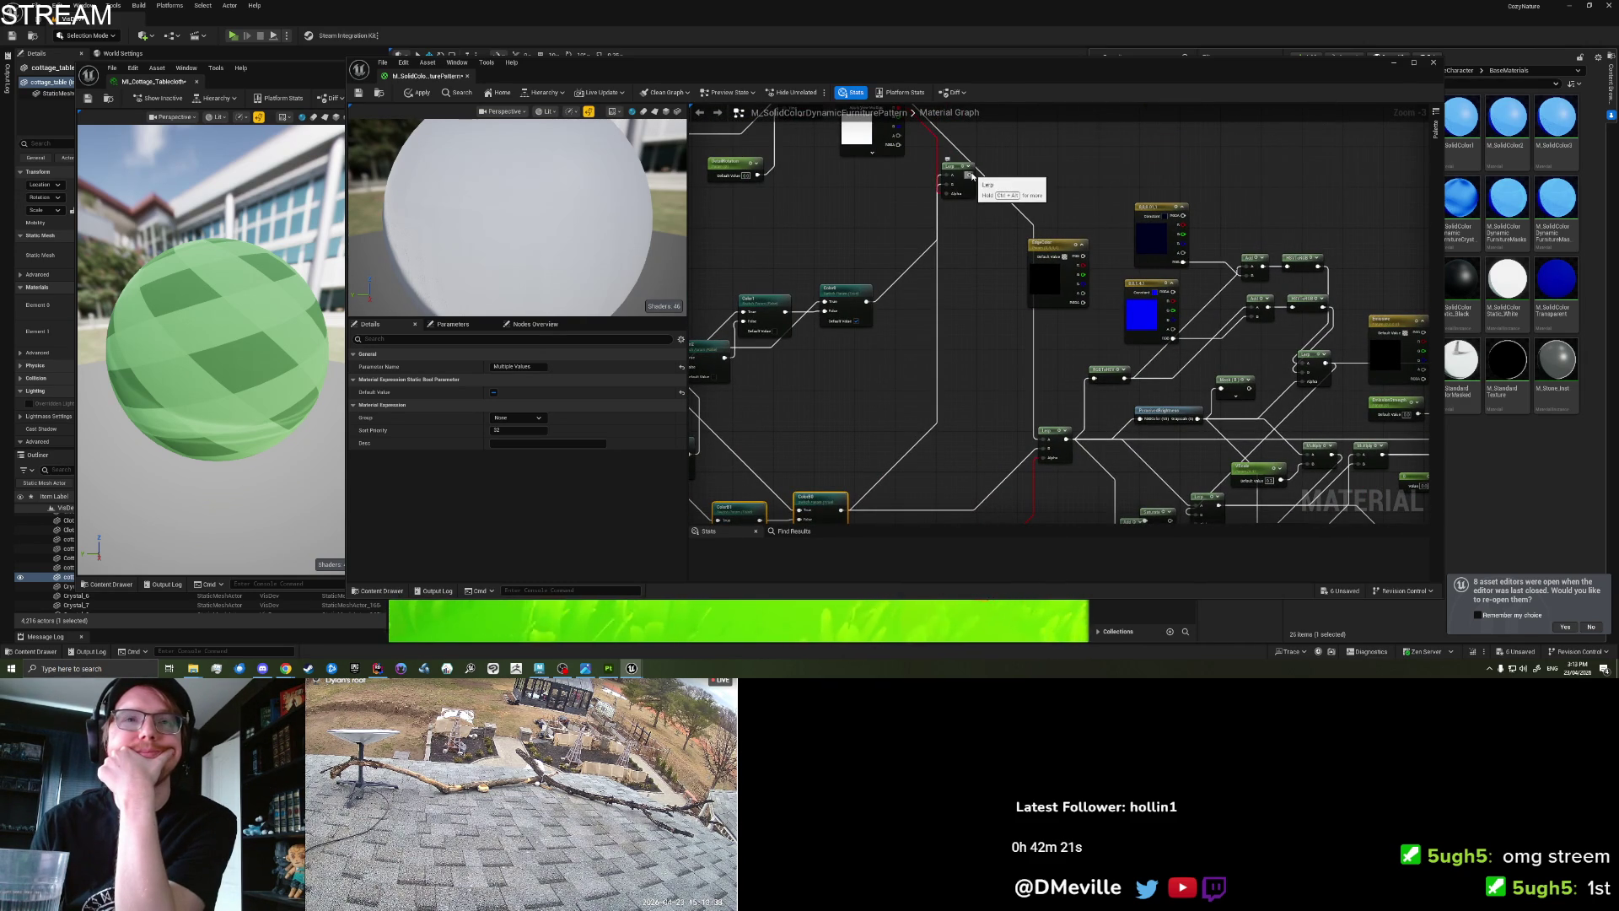
mouse_move(969, 271)
mouse_down()
mouse_move(1088, 139)
mouse_move(1103, 32)
mouse_up()
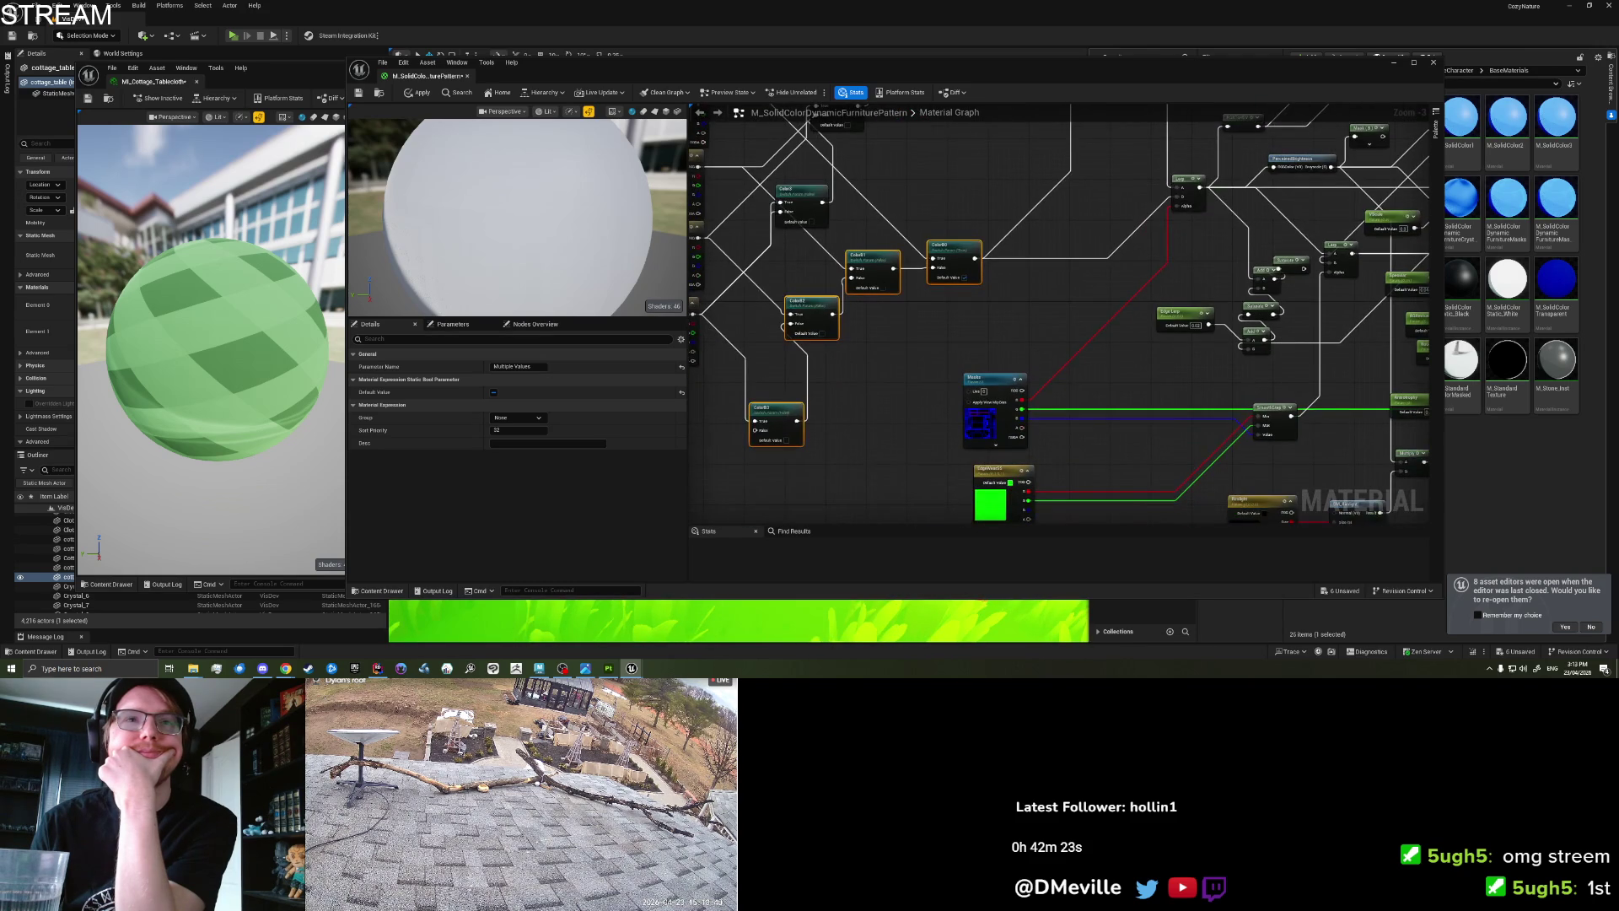
Move the lower Lerp's outputs onto the upper Lerp and delete the redundant lower Lerp.
mouse_move(1058, 314)
mouse_down()
mouse_move(953, 375)
mouse_move(917, 272)
mouse_move(918, 302)
mouse_up()
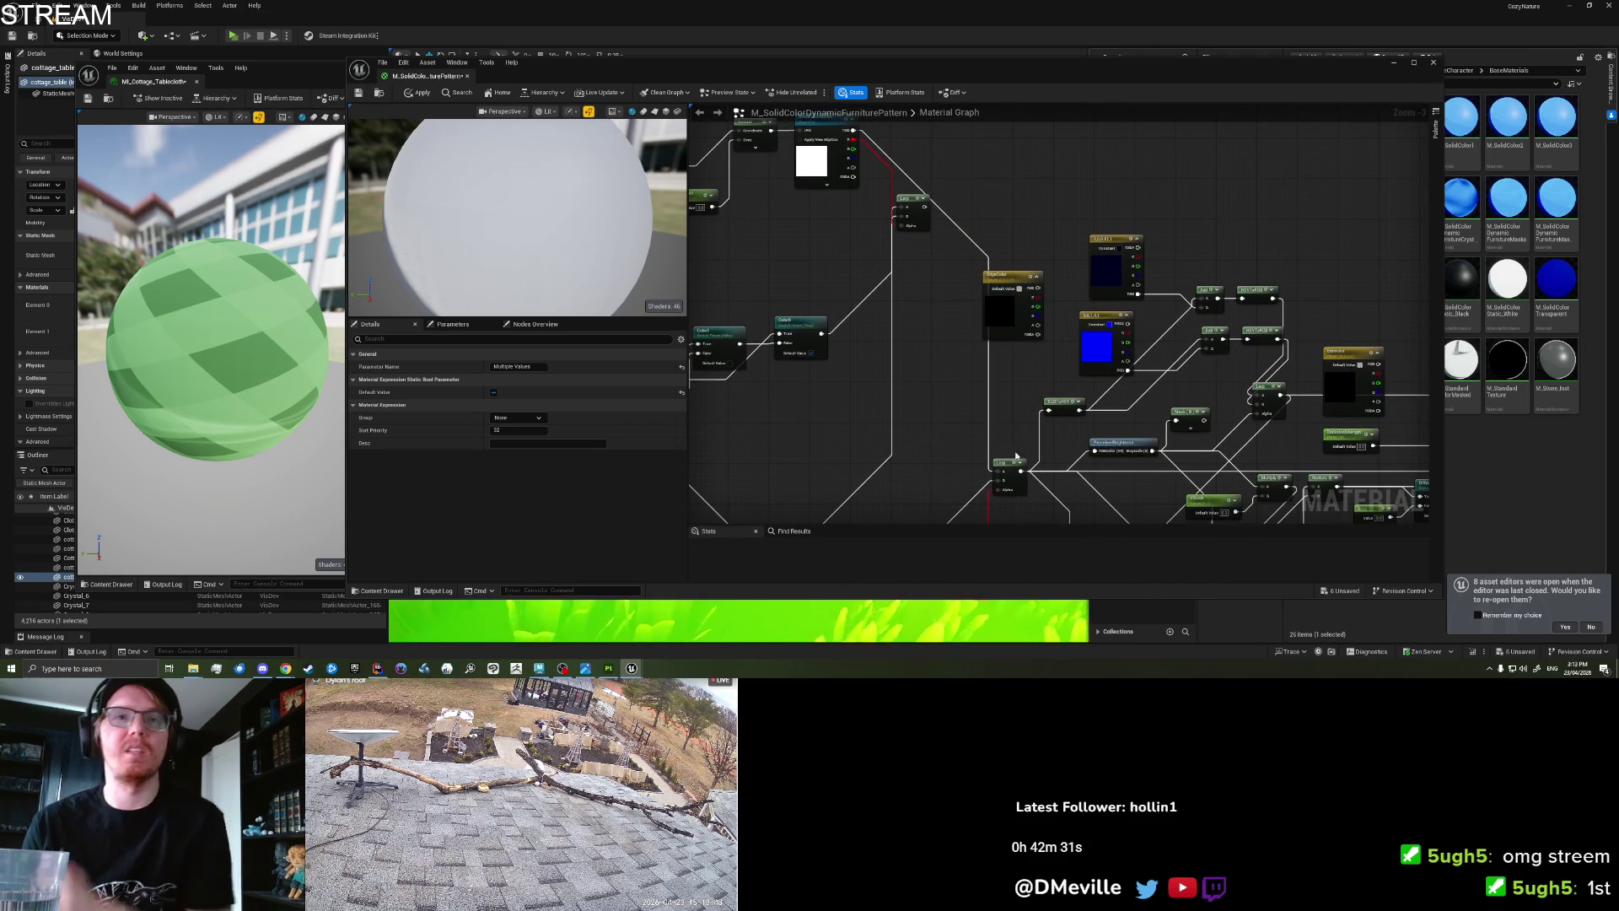
drag(1019, 470, 926, 207)
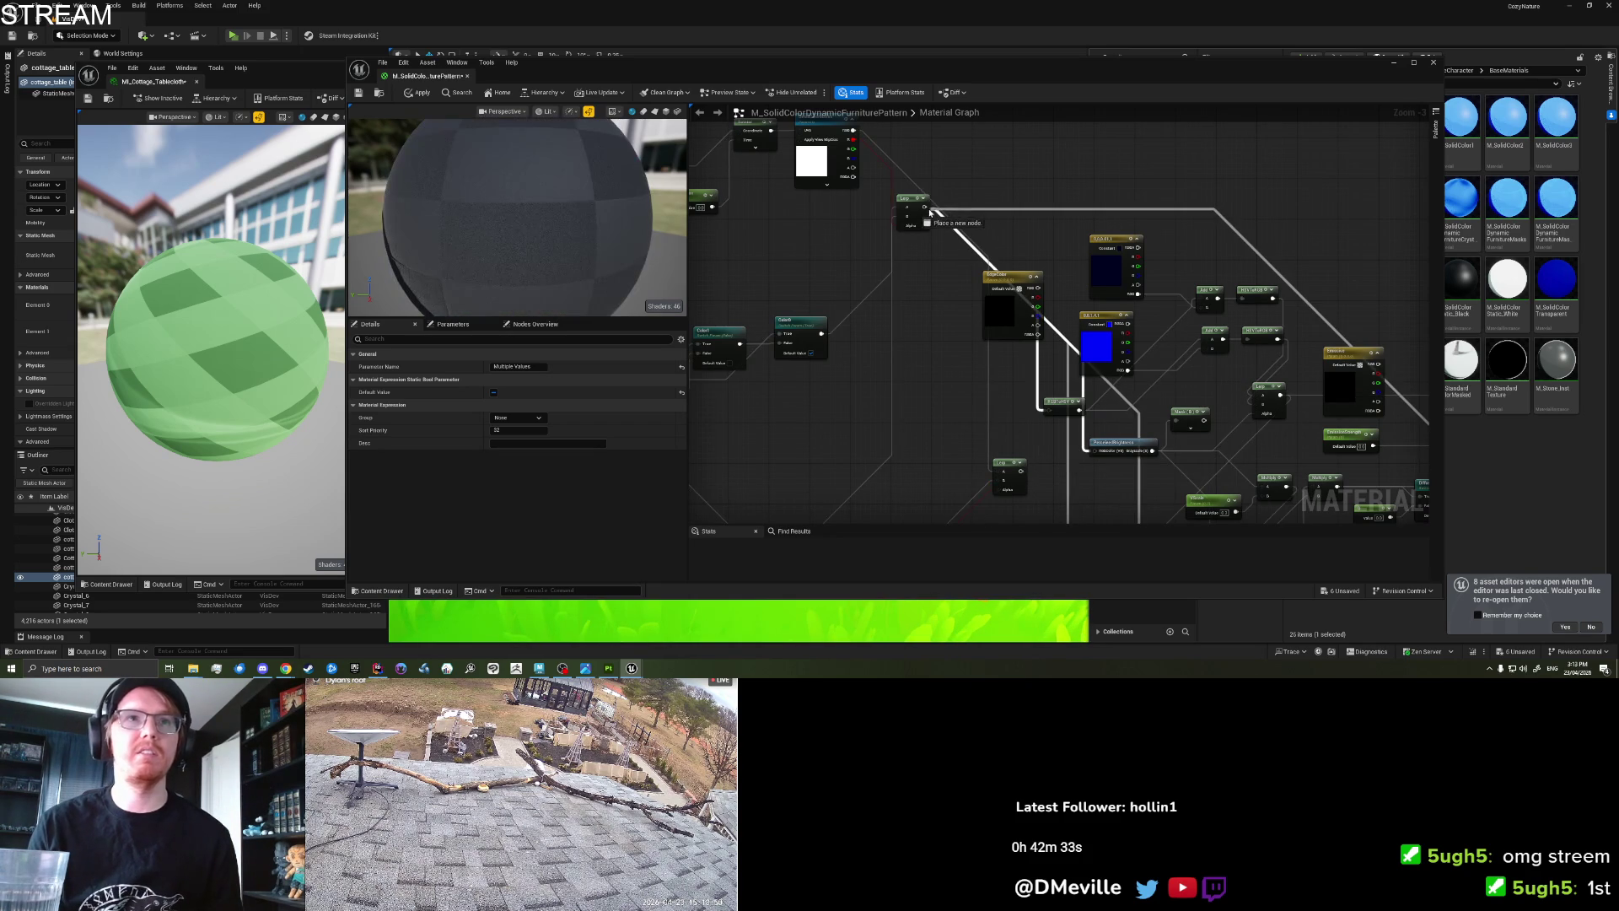
mouse_move(948, 422)
mouse_down()
mouse_move(961, 308)
mouse_move(985, 465)
mouse_up()
click(1023, 358)
key(Delete)
mouse_move(919, 213)
mouse_down()
mouse_move(950, 463)
mouse_move(933, 468)
mouse_move(933, 299)
mouse_up()
click(951, 261)
drag(990, 359, 853, 321)
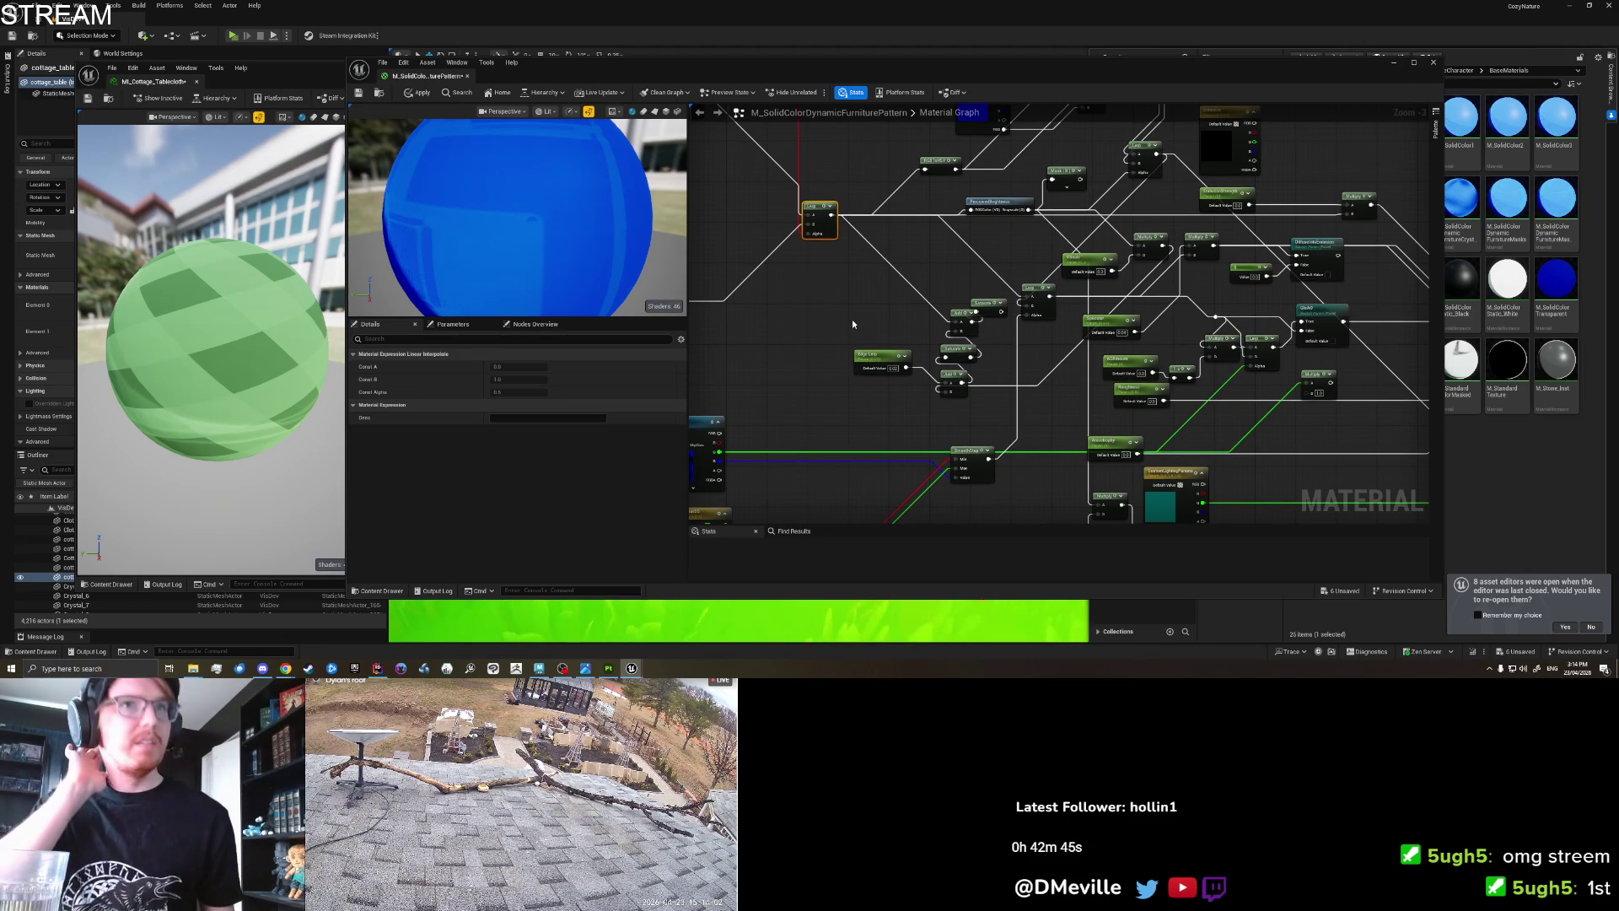
drag(853, 321, 926, 422)
Save and apply the M_SolidColorDynamicFurniturePattern graph changes.
click(1058, 283)
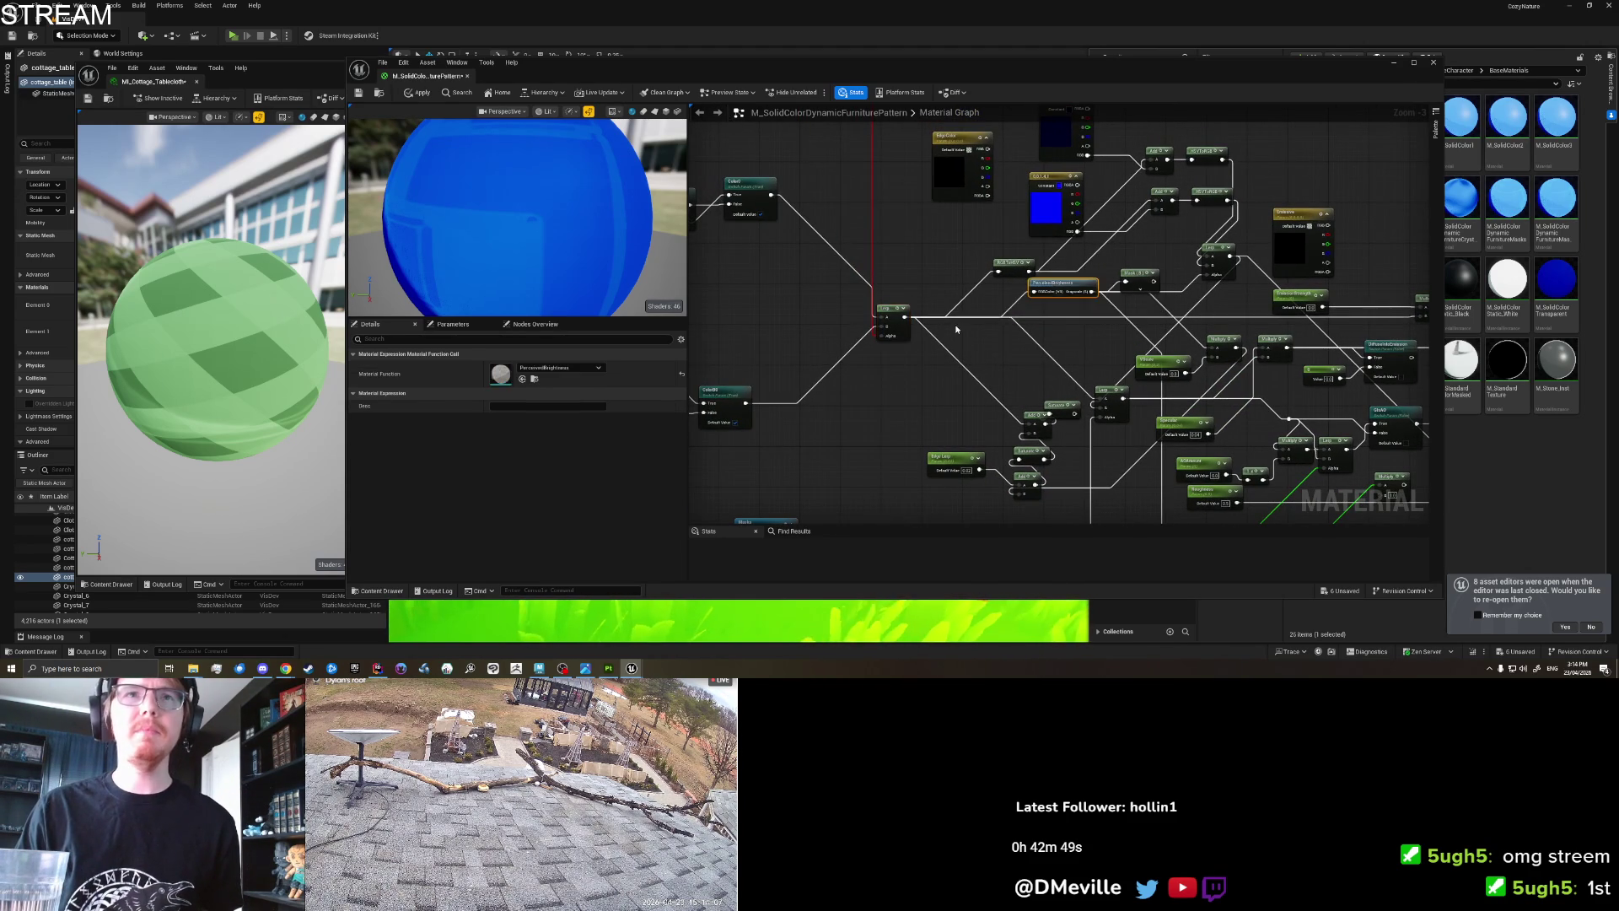
drag(959, 328, 1040, 410)
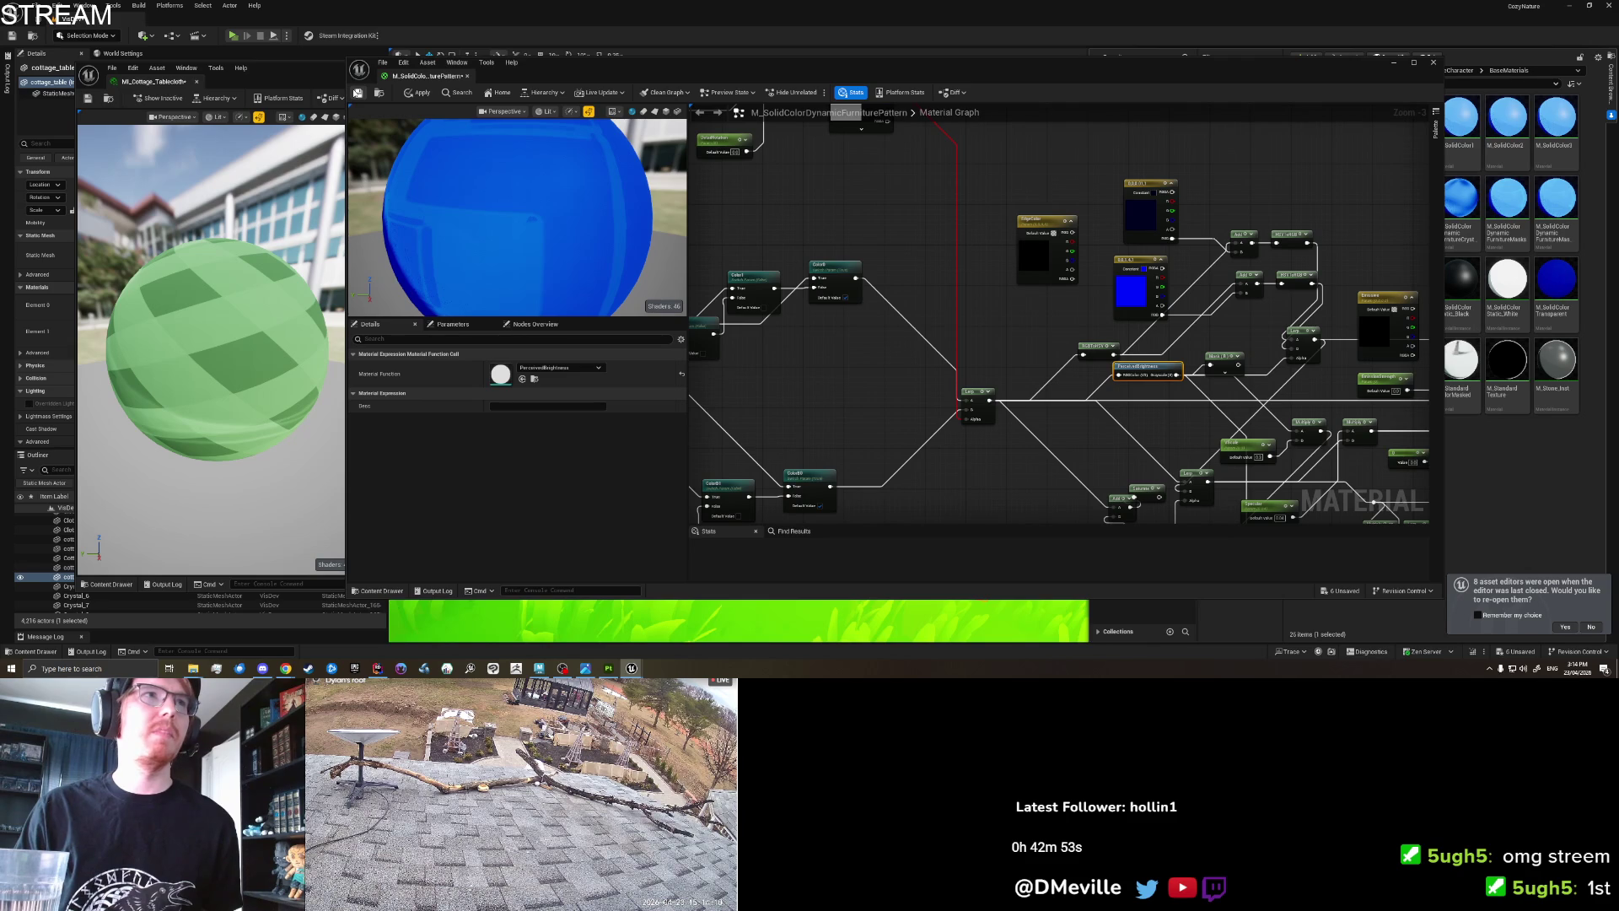
click(357, 93)
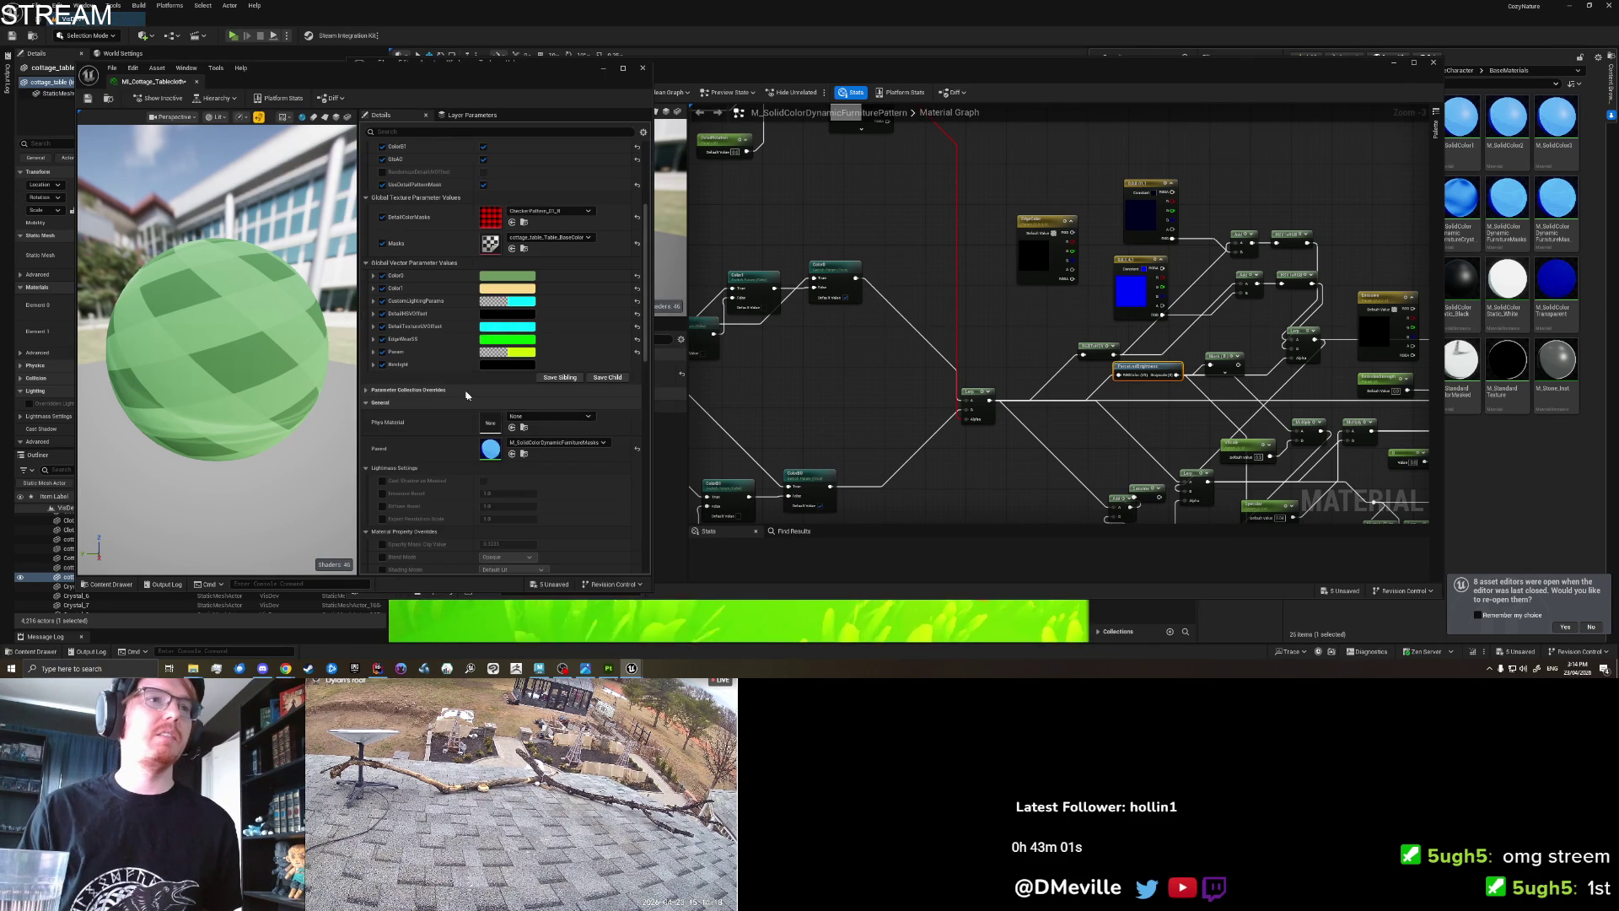
Set the tablecloth instance's Parent to M_SolidColorDynamicFurniturePattern.
click(512, 454)
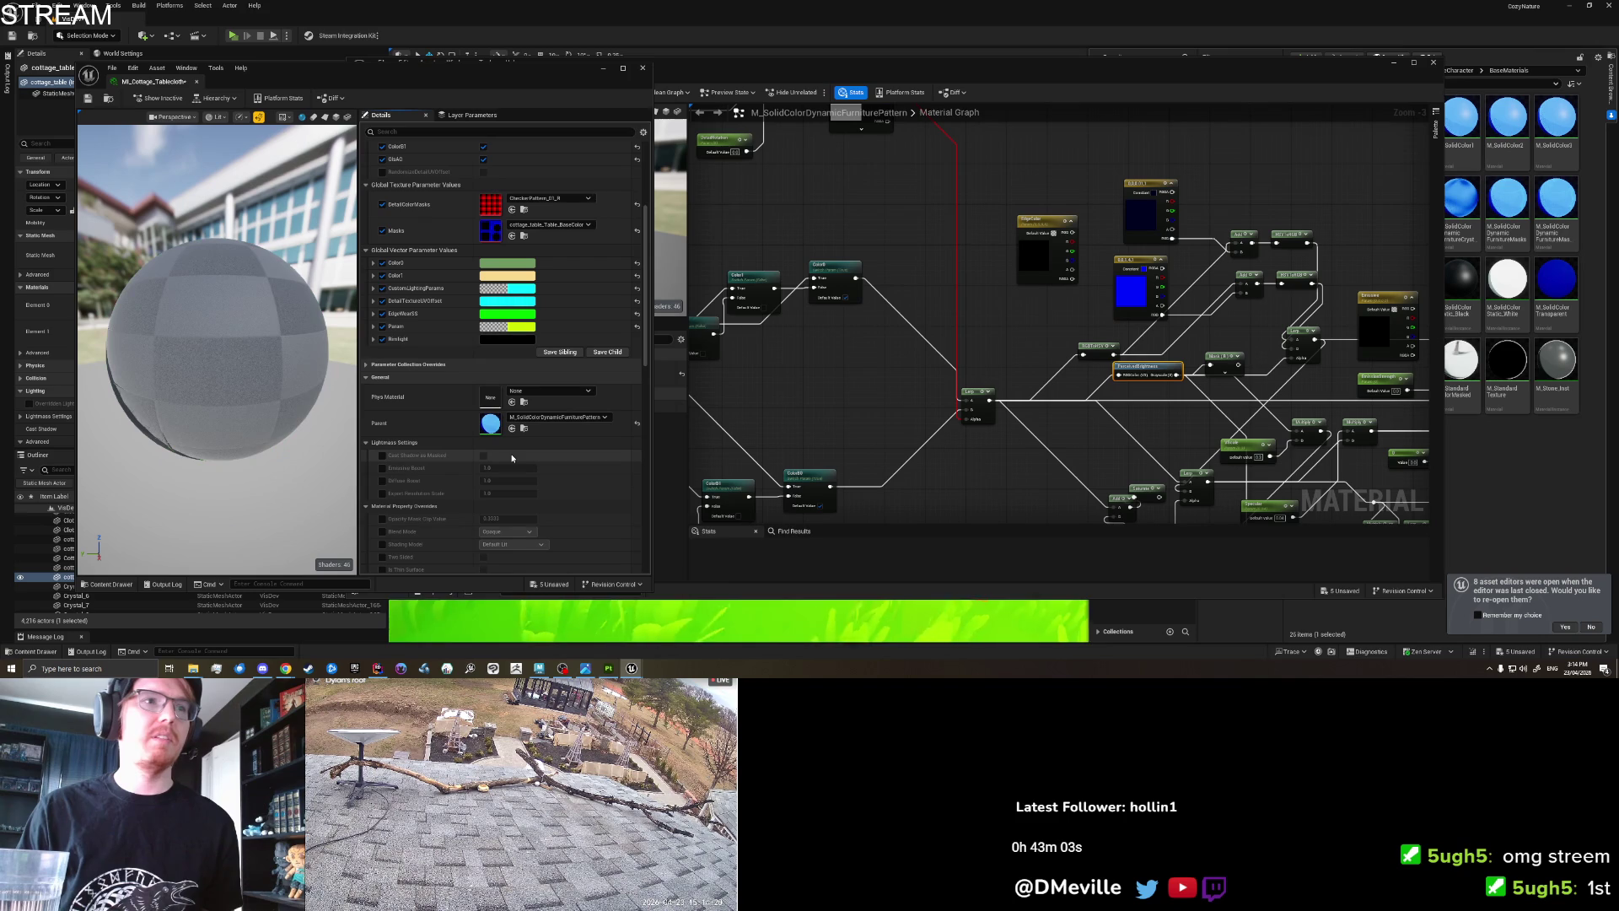
click(778, 100)
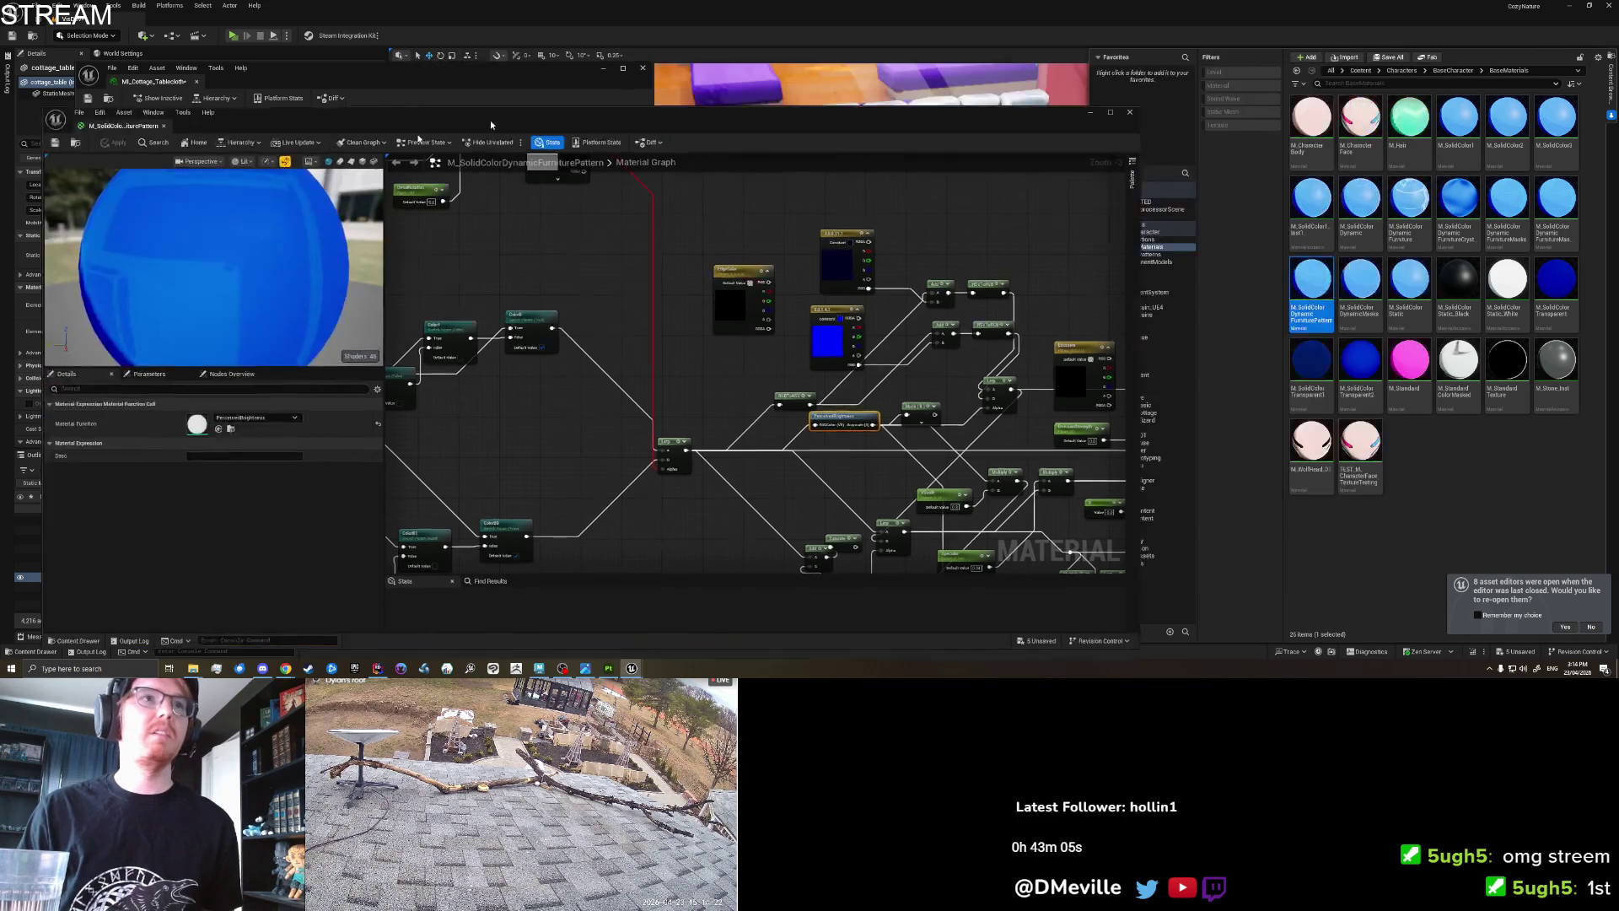
drag(869, 128, 705, 113)
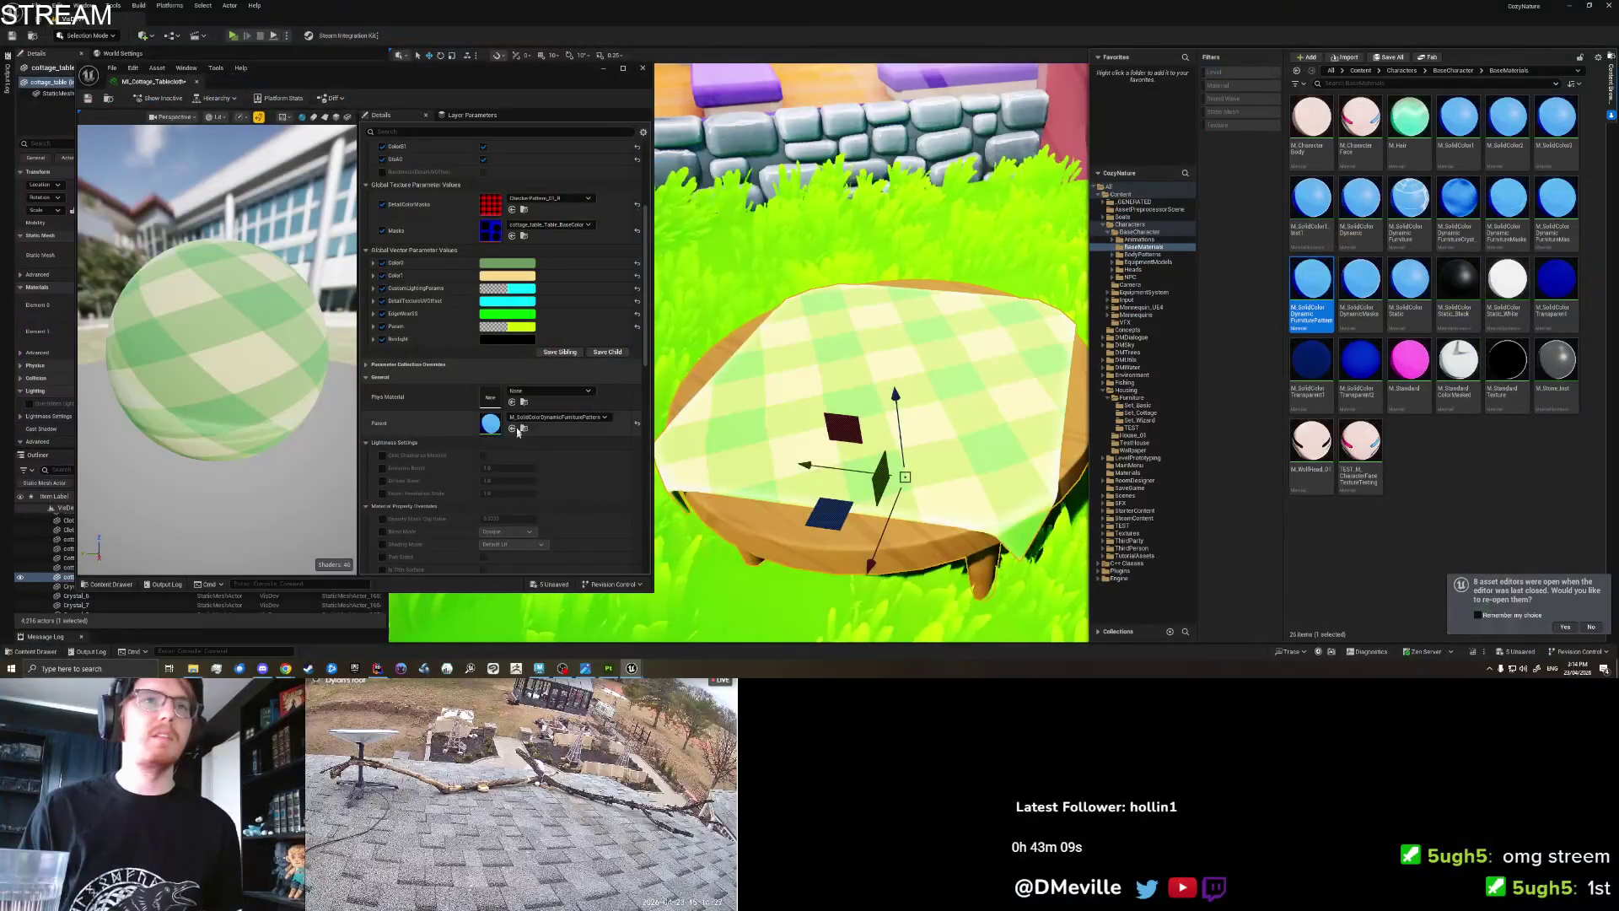
Change Color0 to teal to recolour the checker pattern.
drag(353, 399, 278, 395)
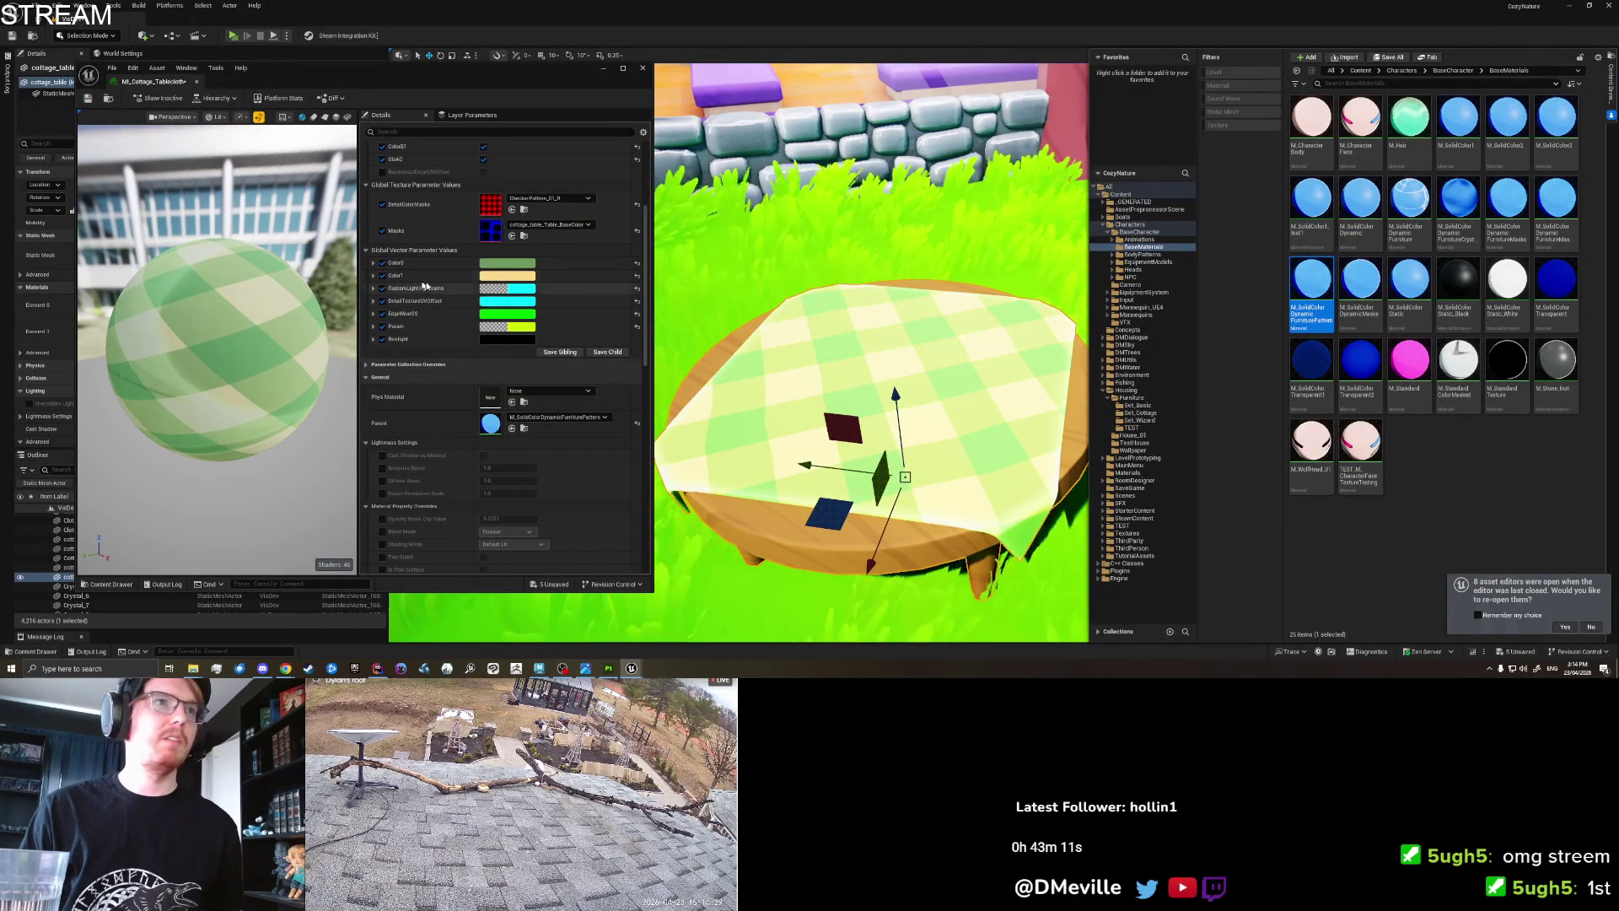
click(507, 262)
mouse_move(563, 337)
mouse_down()
mouse_move(590, 329)
mouse_move(571, 305)
mouse_move(535, 318)
mouse_move(541, 373)
mouse_move(522, 359)
mouse_up()
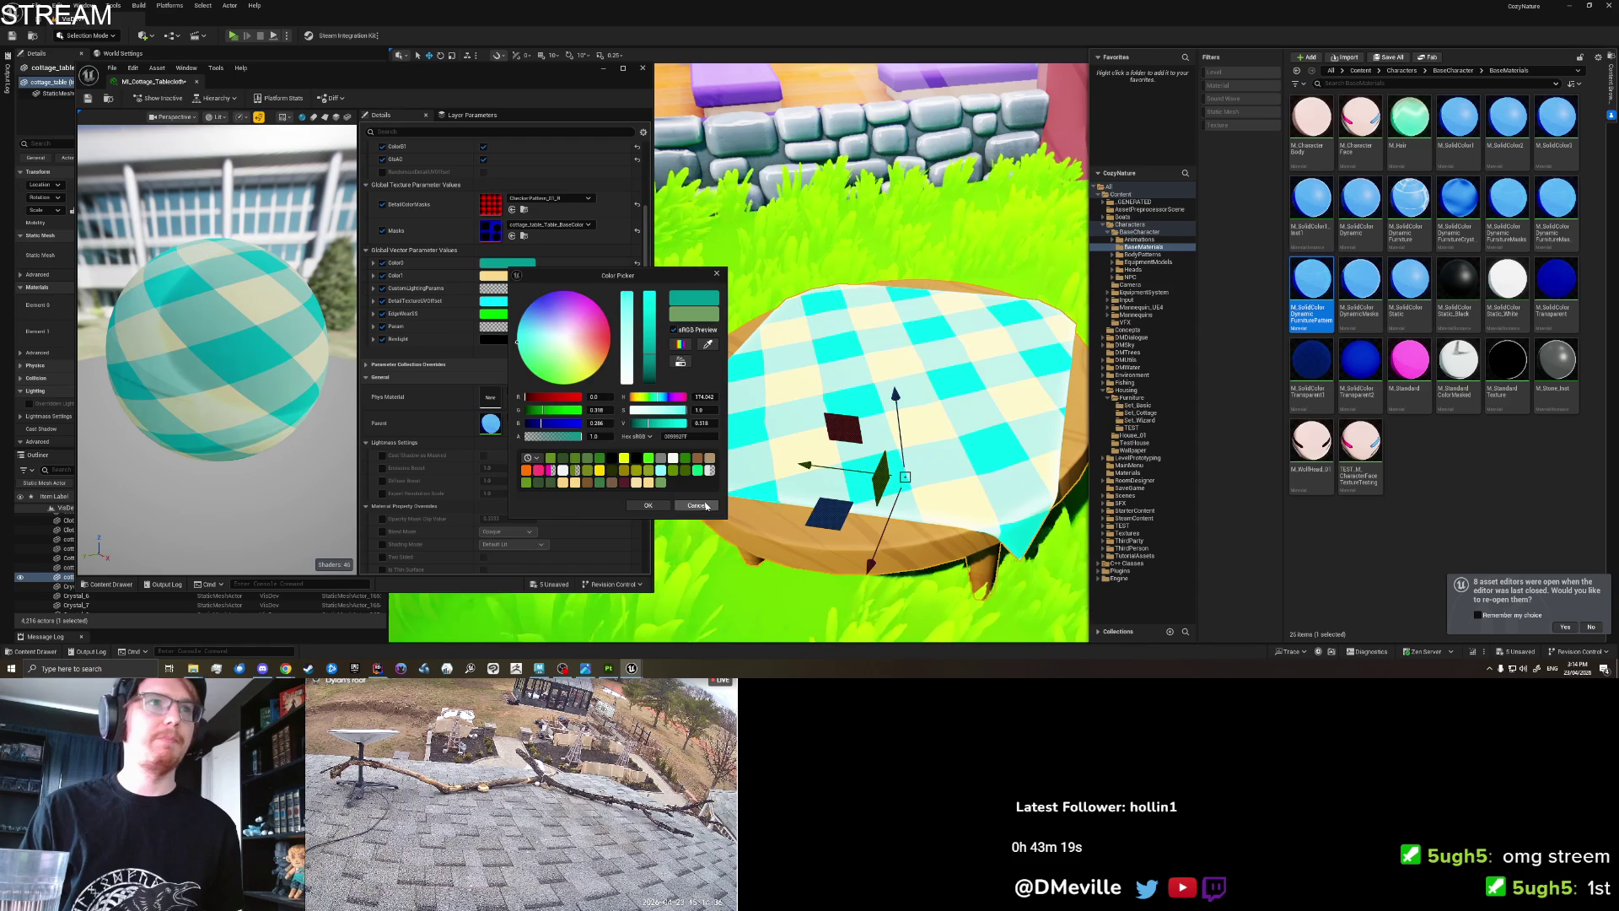
Keep the green Color0 and set the tablecloth pattern to Pattern_Checkerboard.
key(Escape)
click(537, 199)
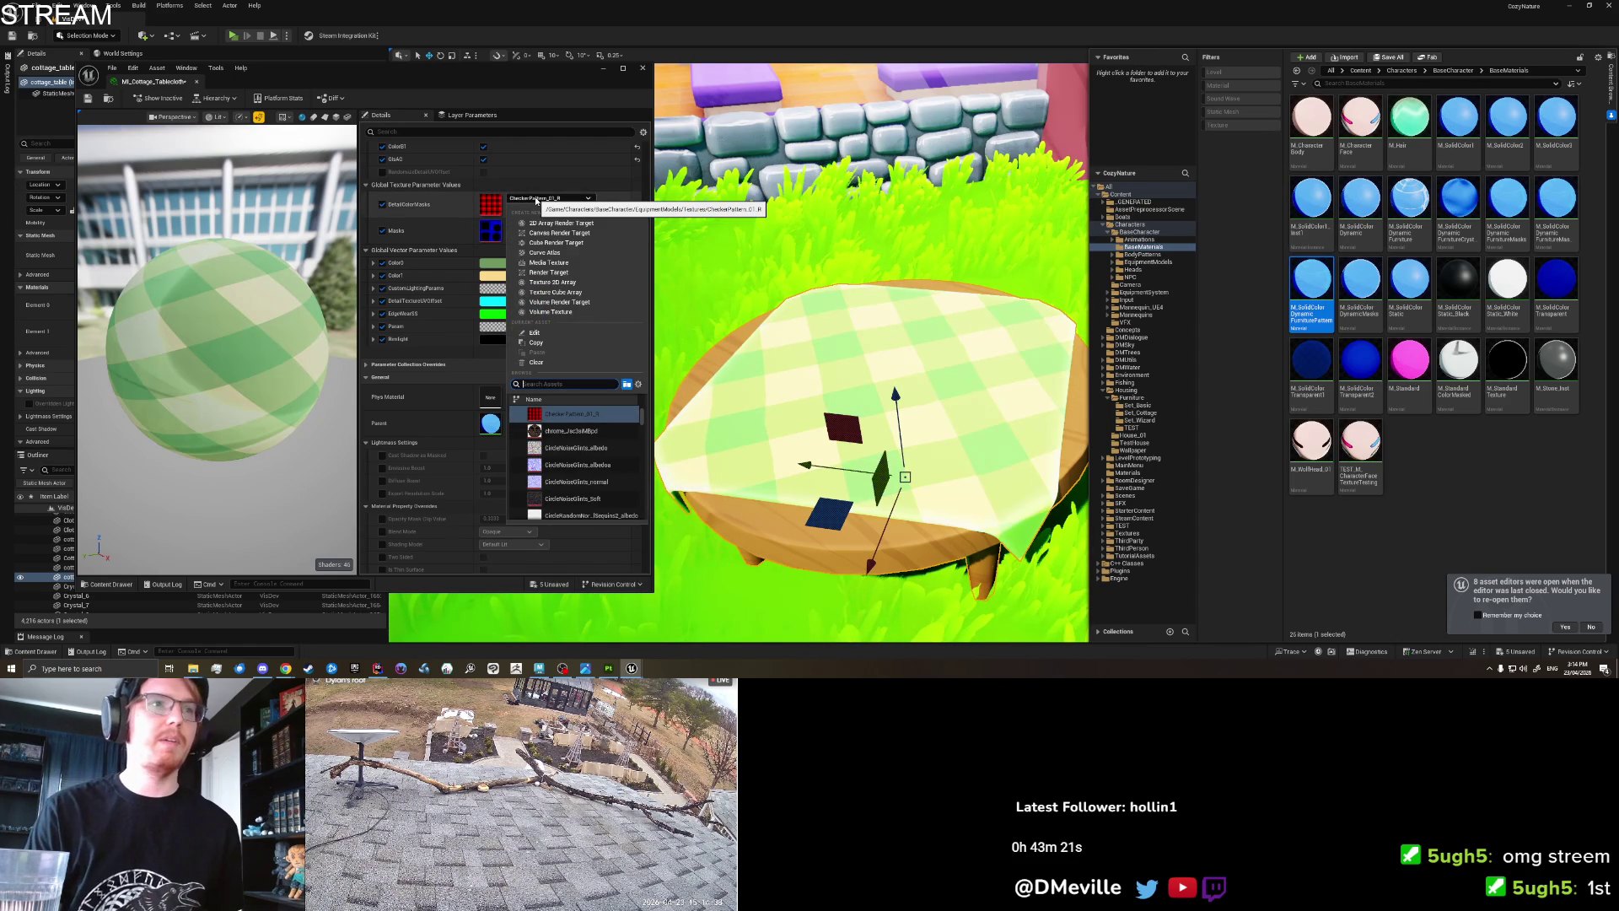
text(Pattern)
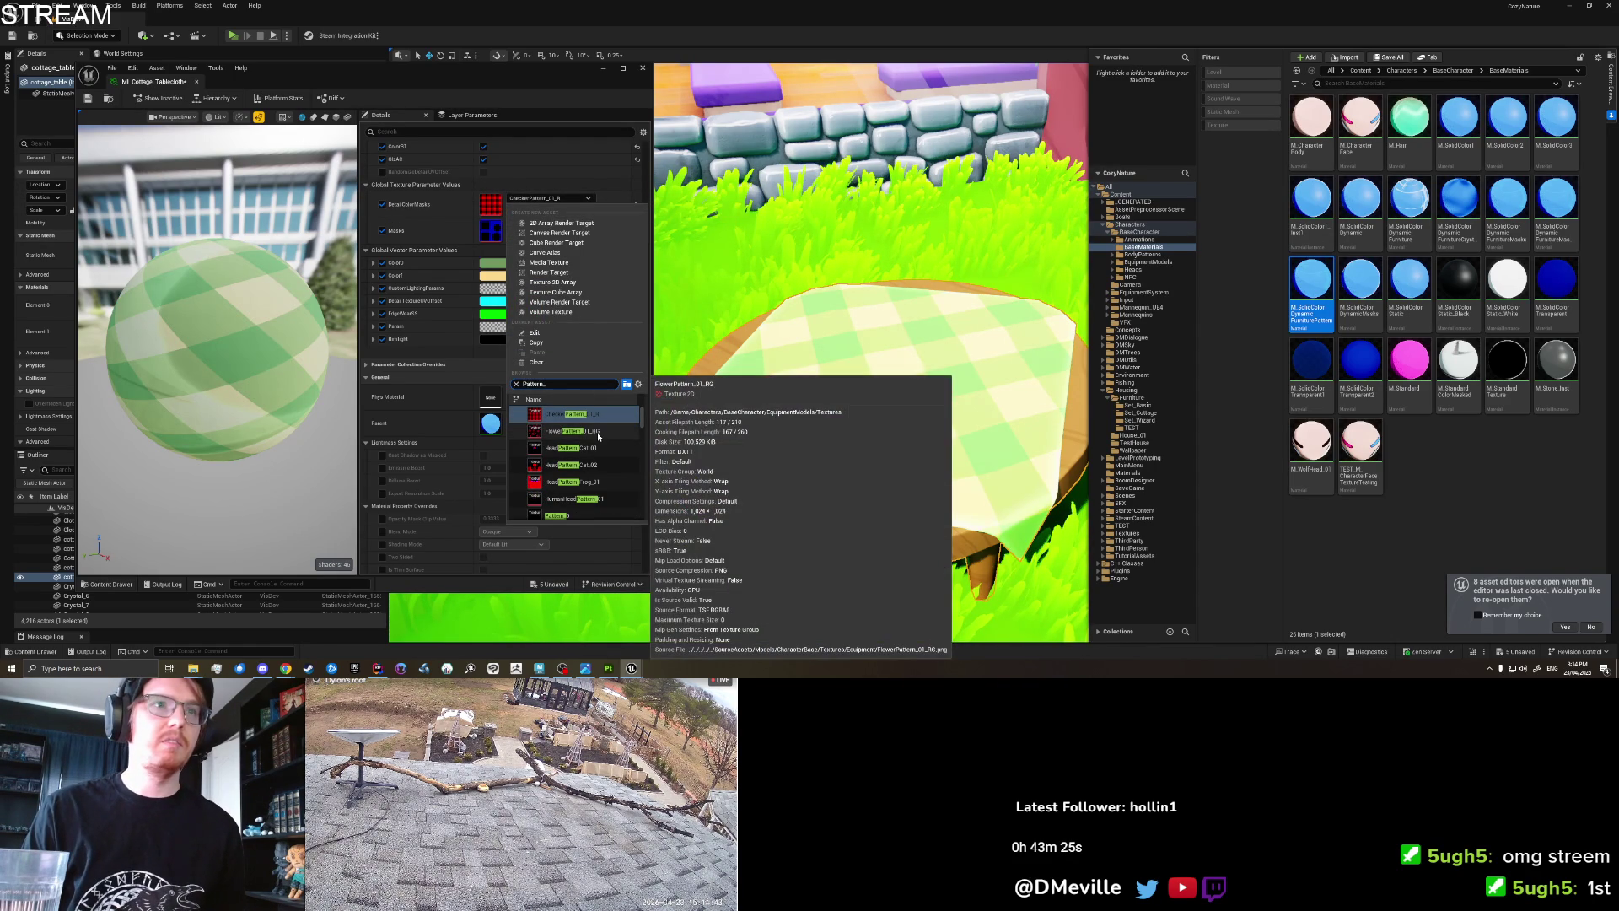
scroll(601, 459, down, 3)
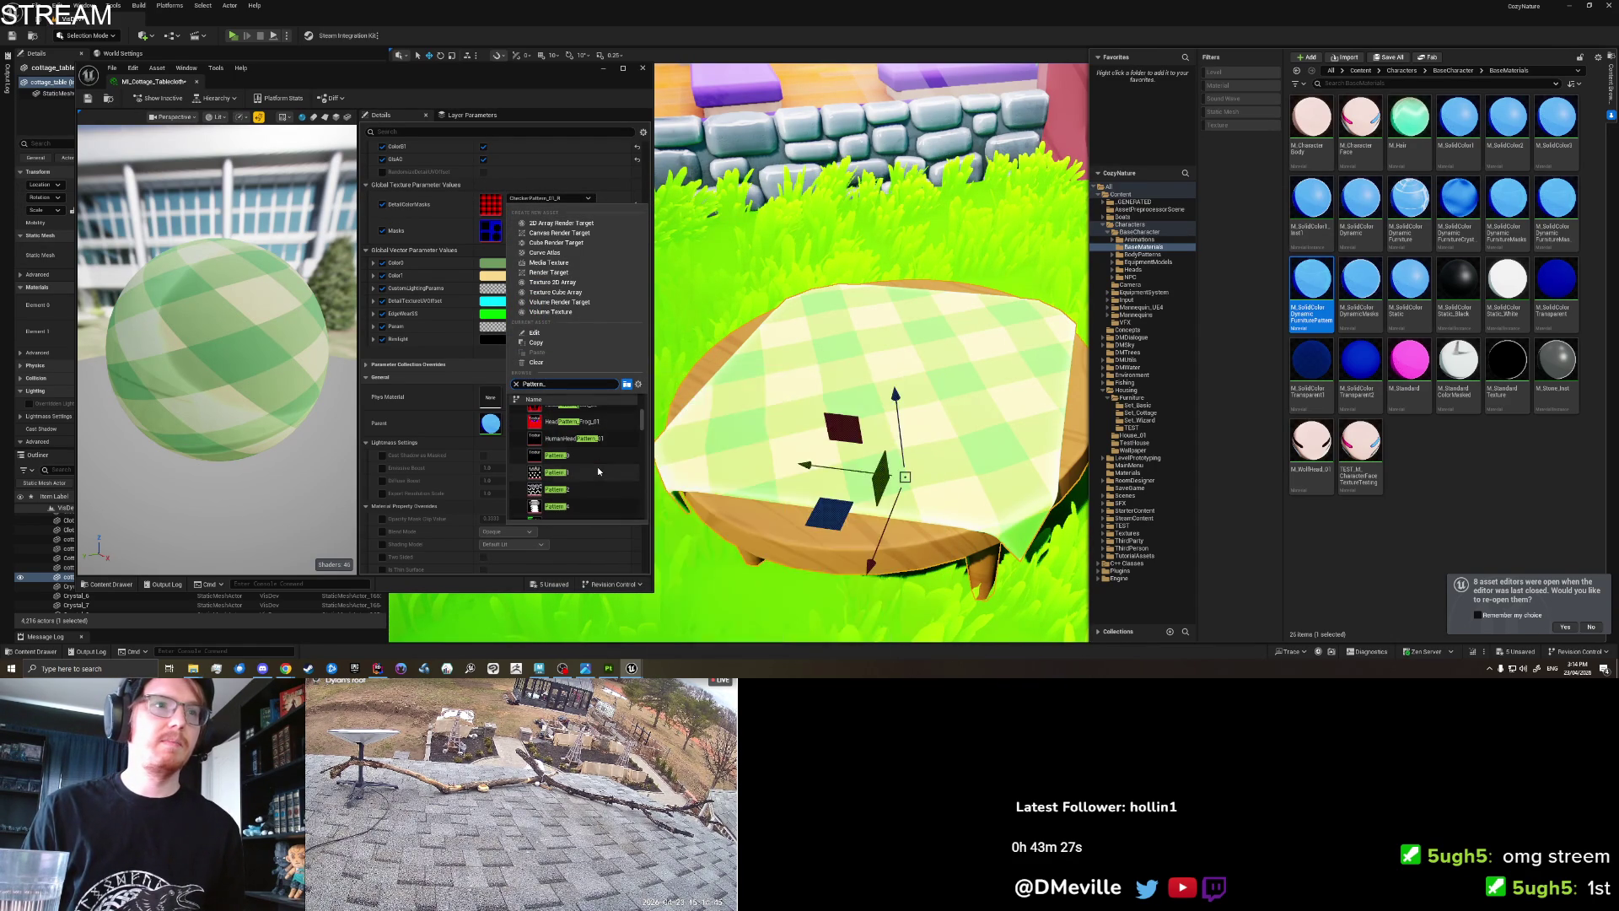
scroll(597, 471, down, 3)
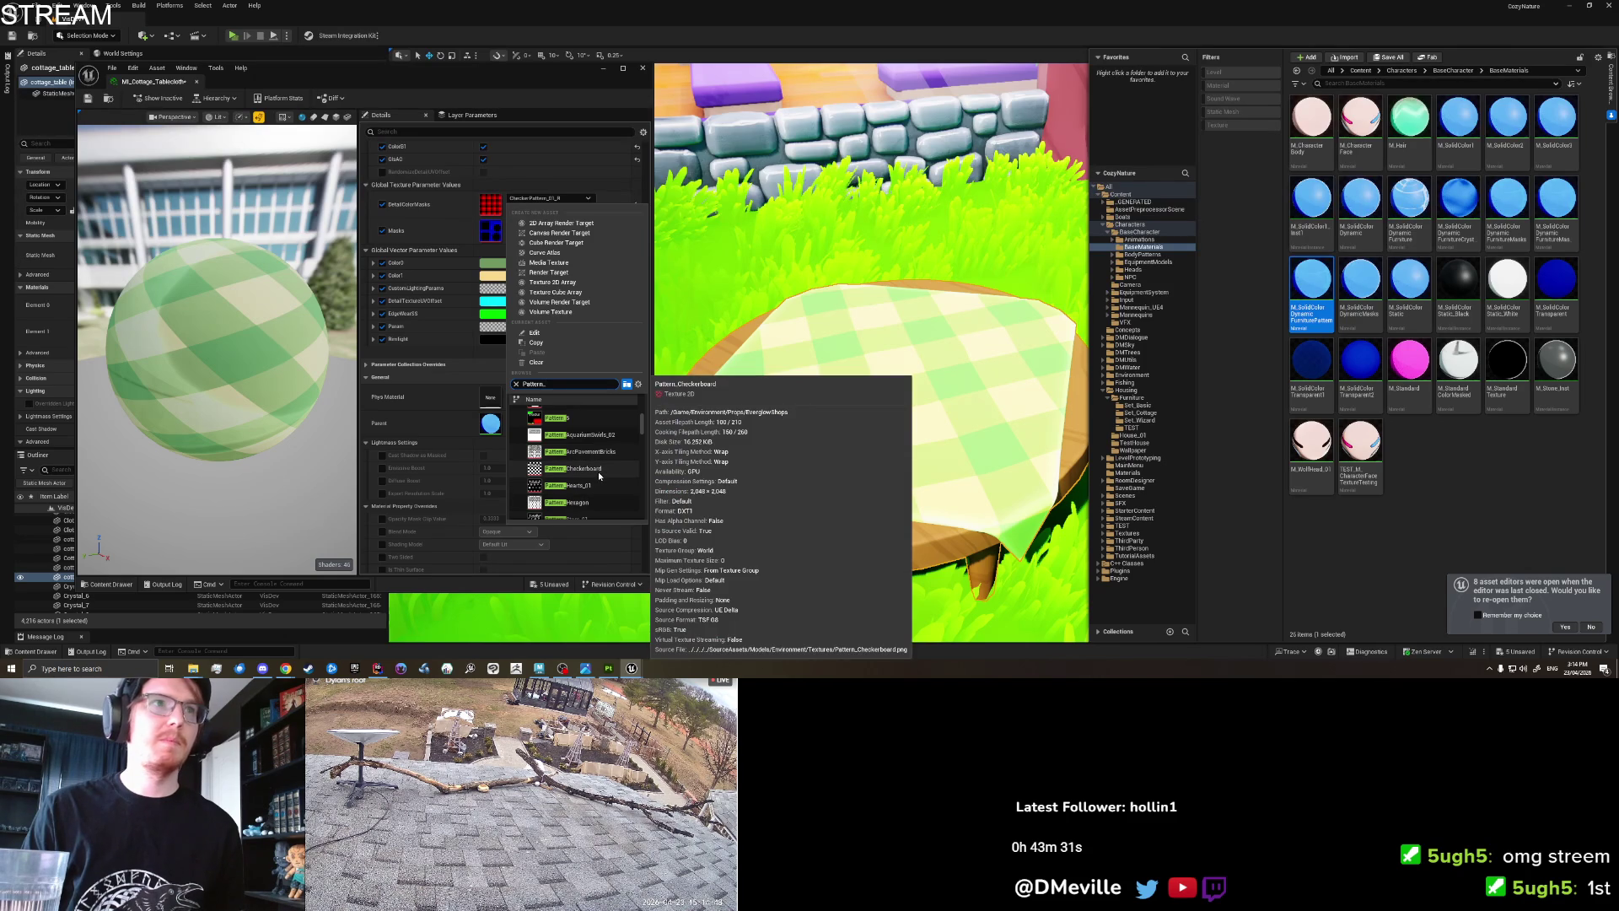
click(599, 472)
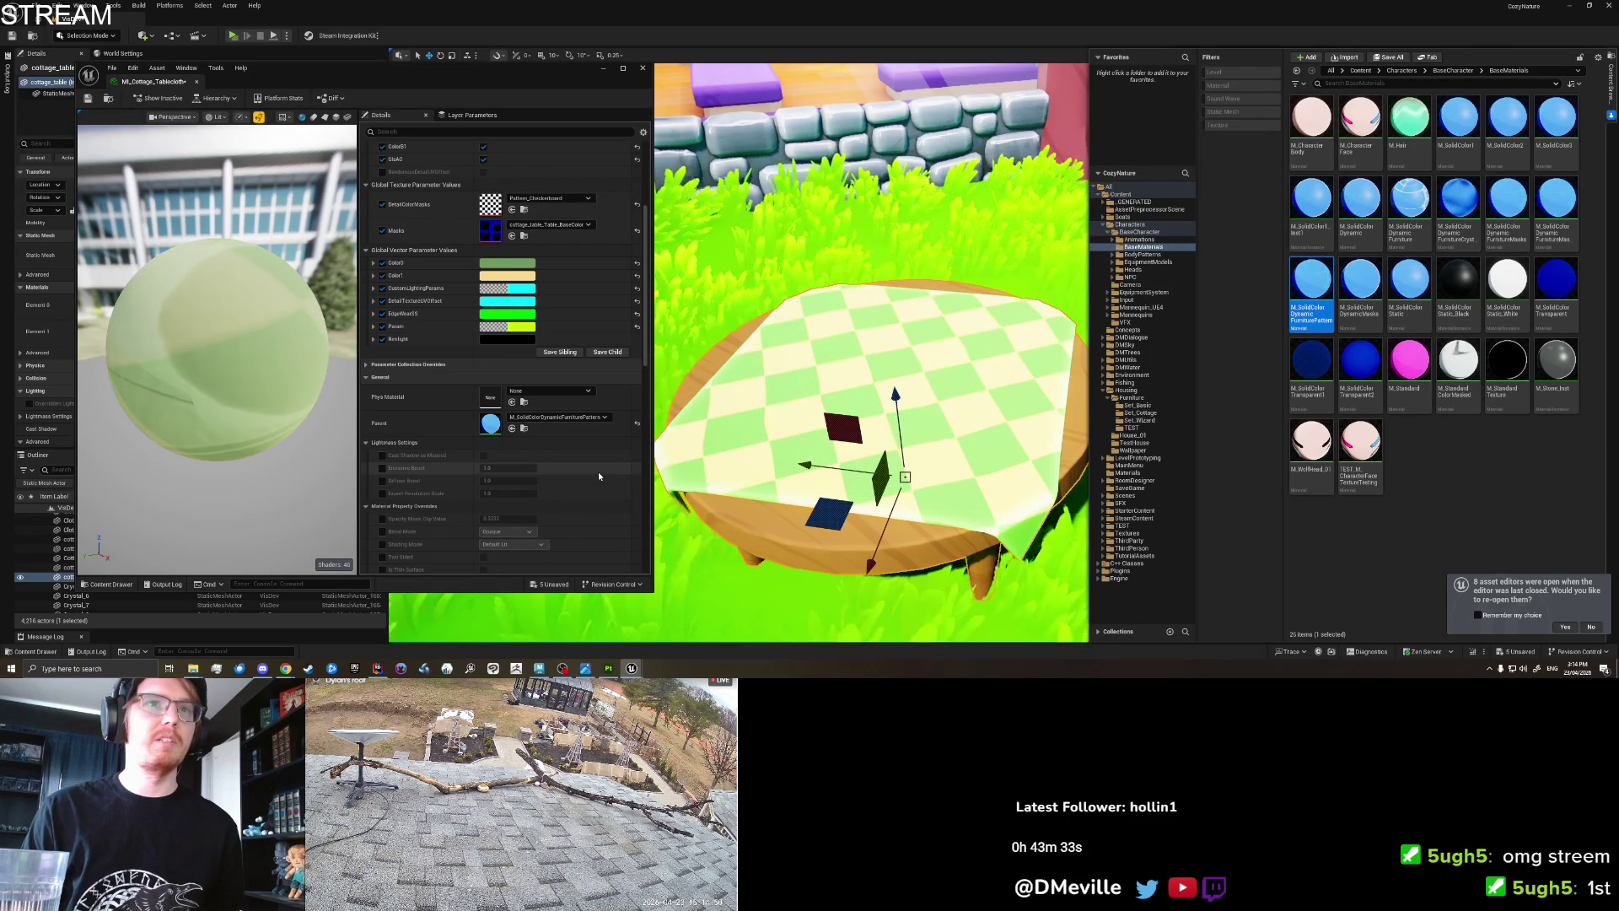
Switch the tablecloth pattern to Pattern_Stars_01, then to Pattern_Zigzag_01.
click(561, 200)
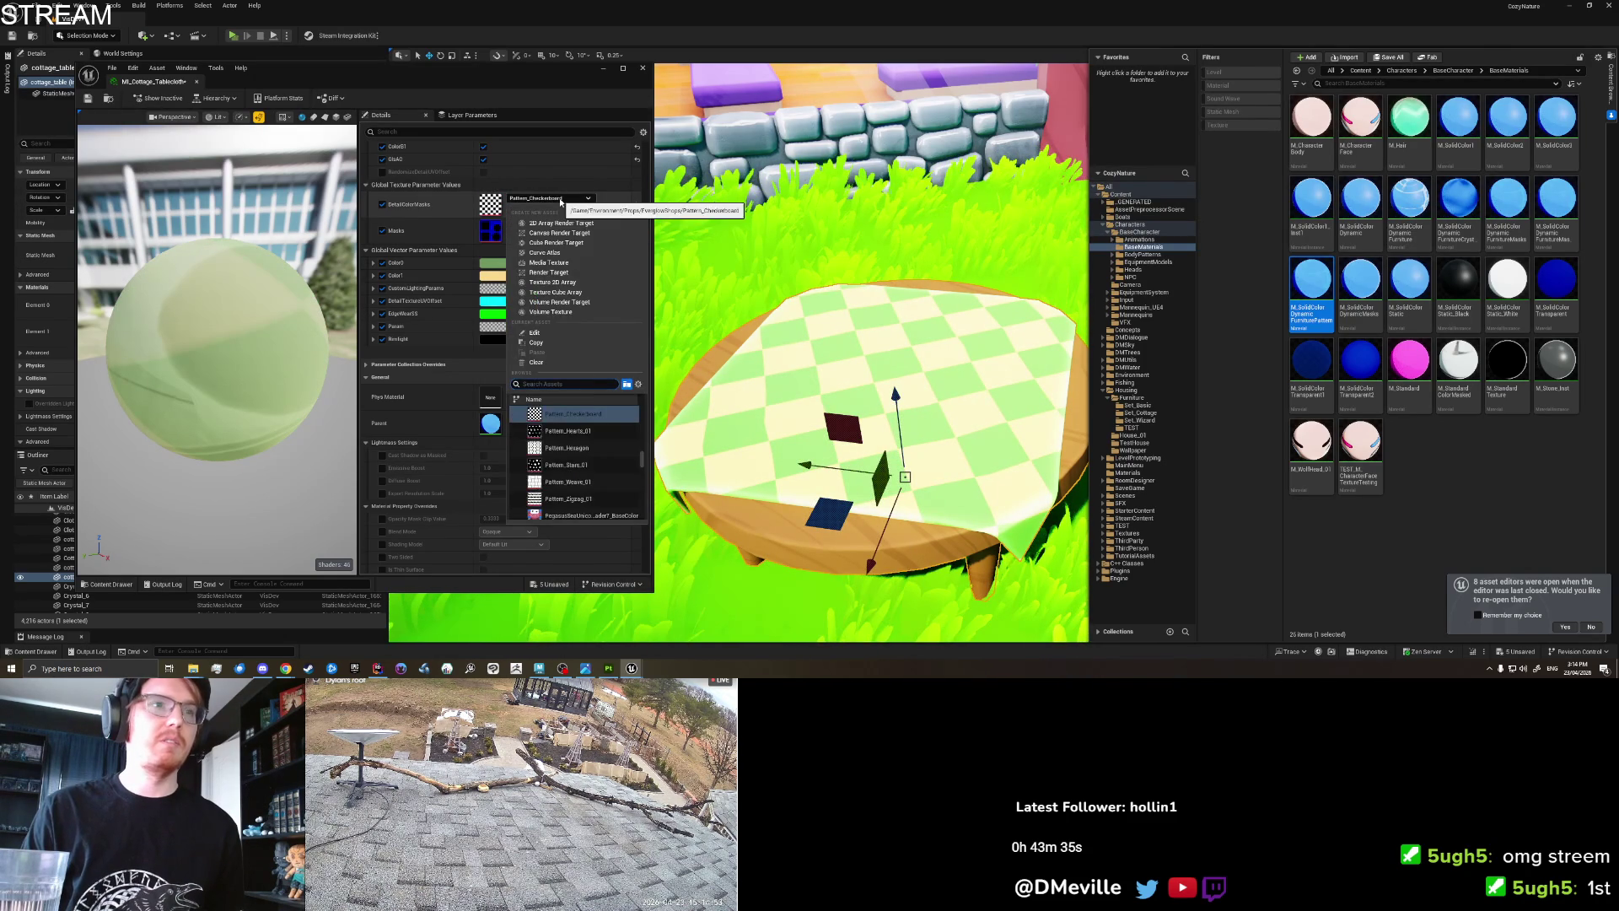
click(592, 464)
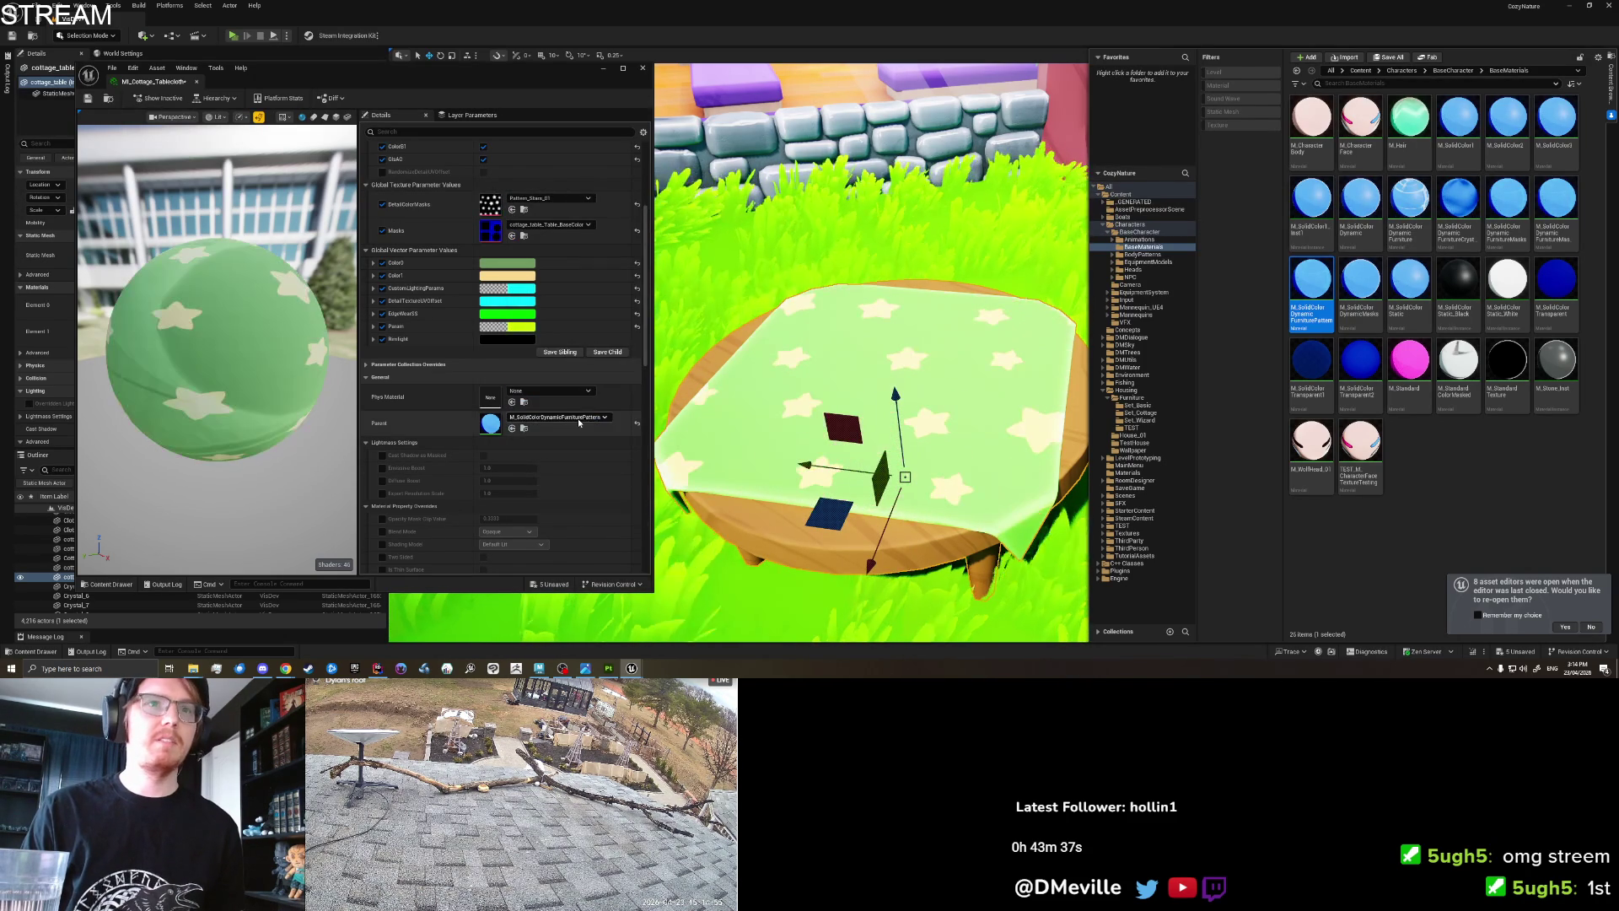
click(543, 201)
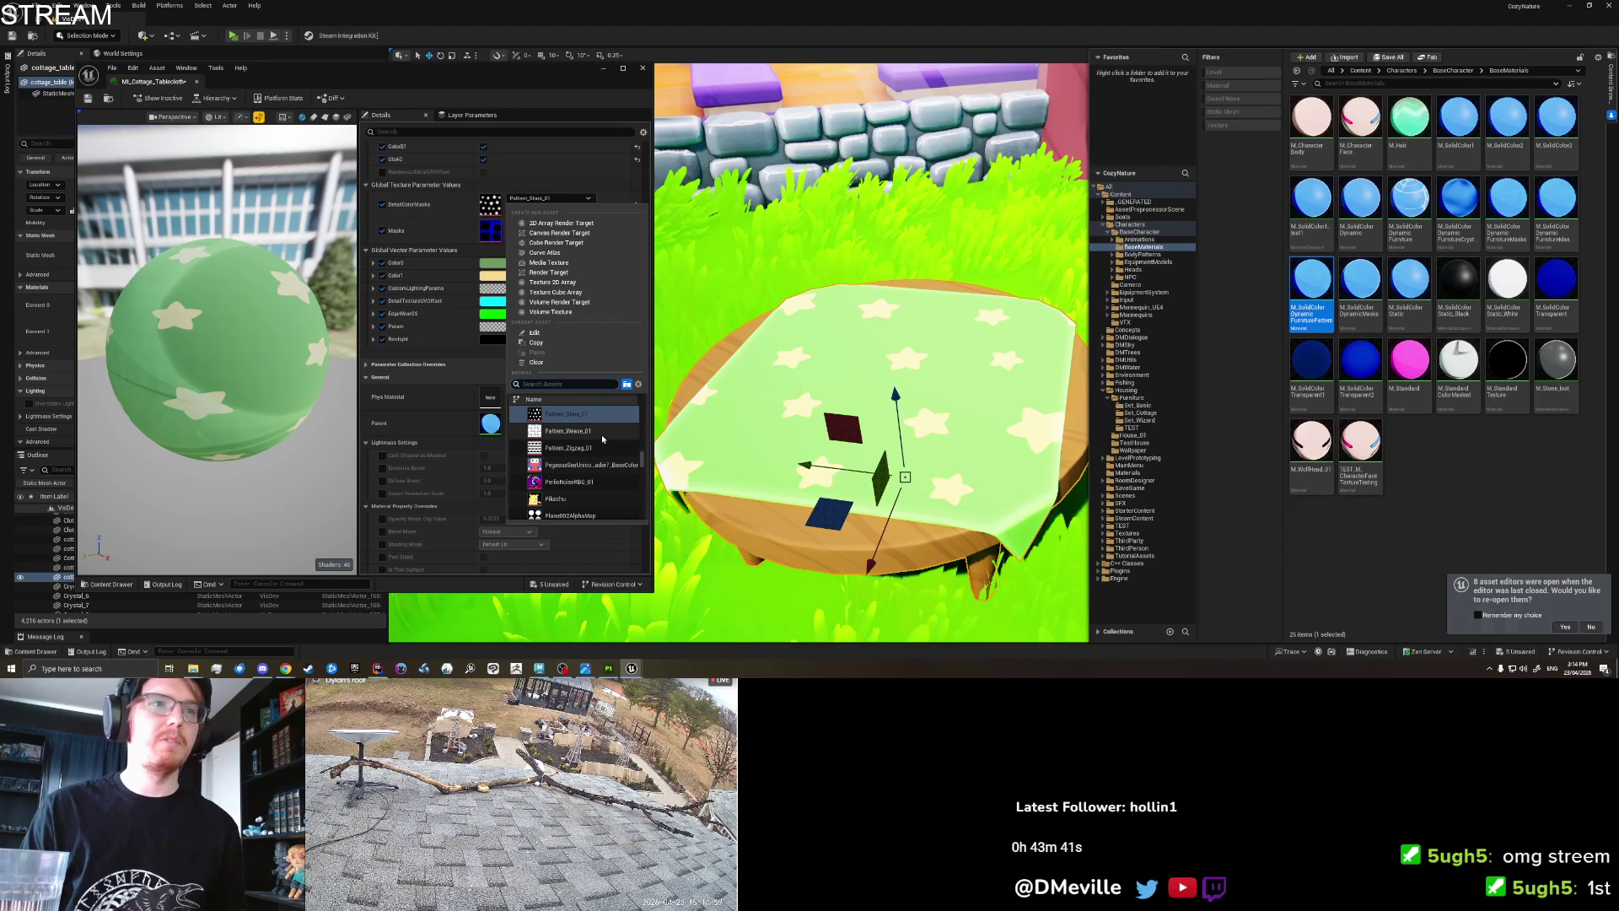
click(594, 447)
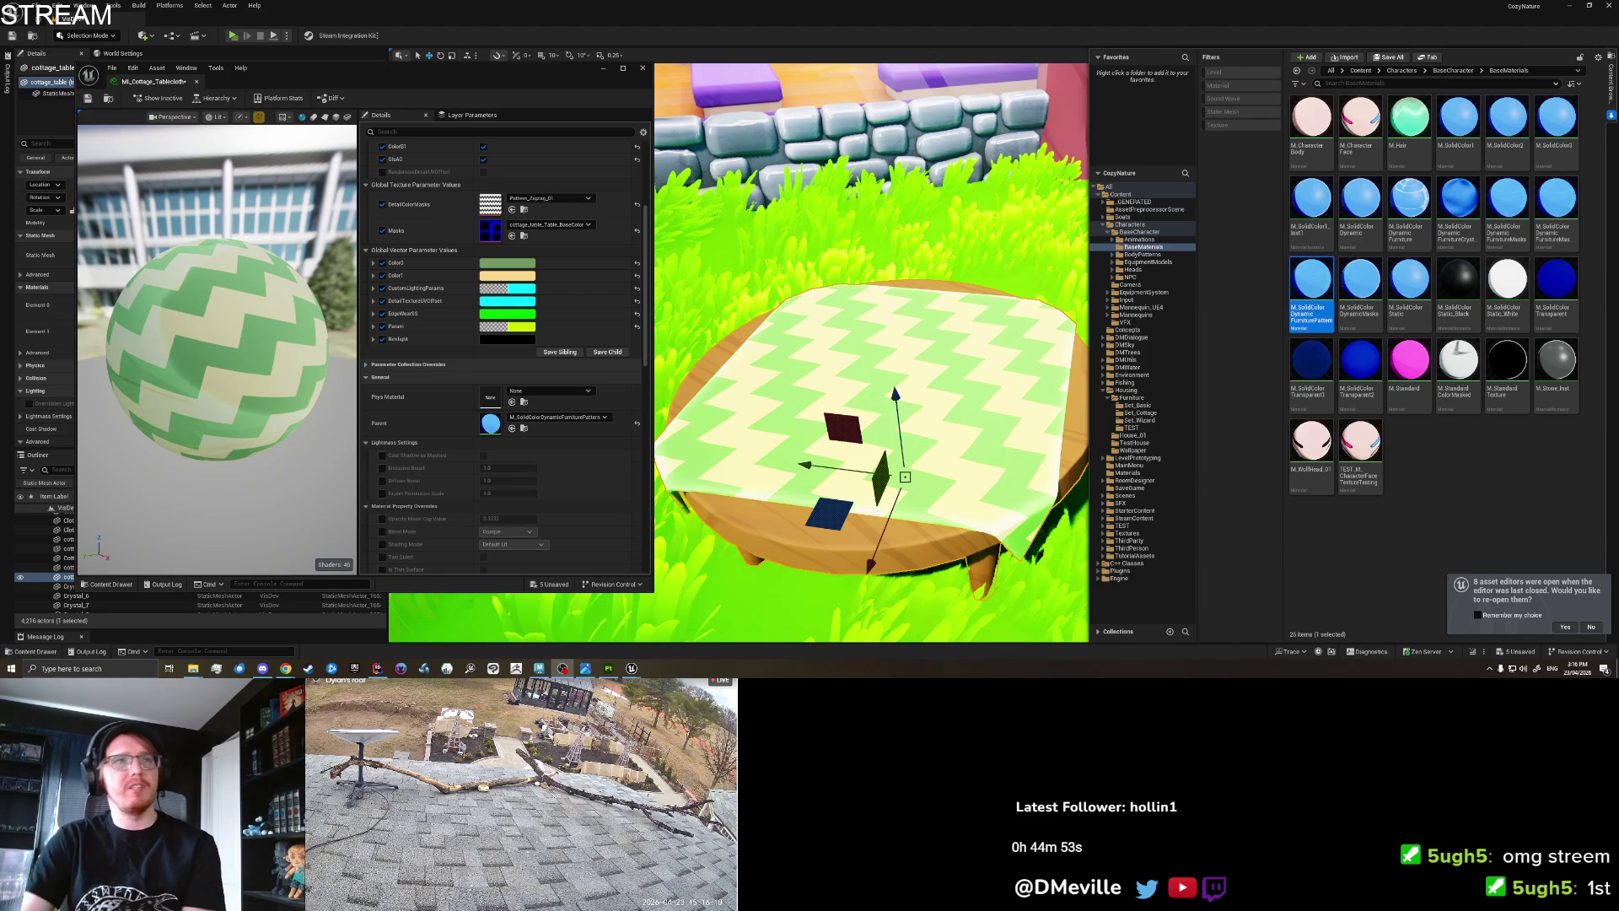
Swap the tablecloth pattern to the Pikachu texture, then face-select the table in Maya.
click(553, 199)
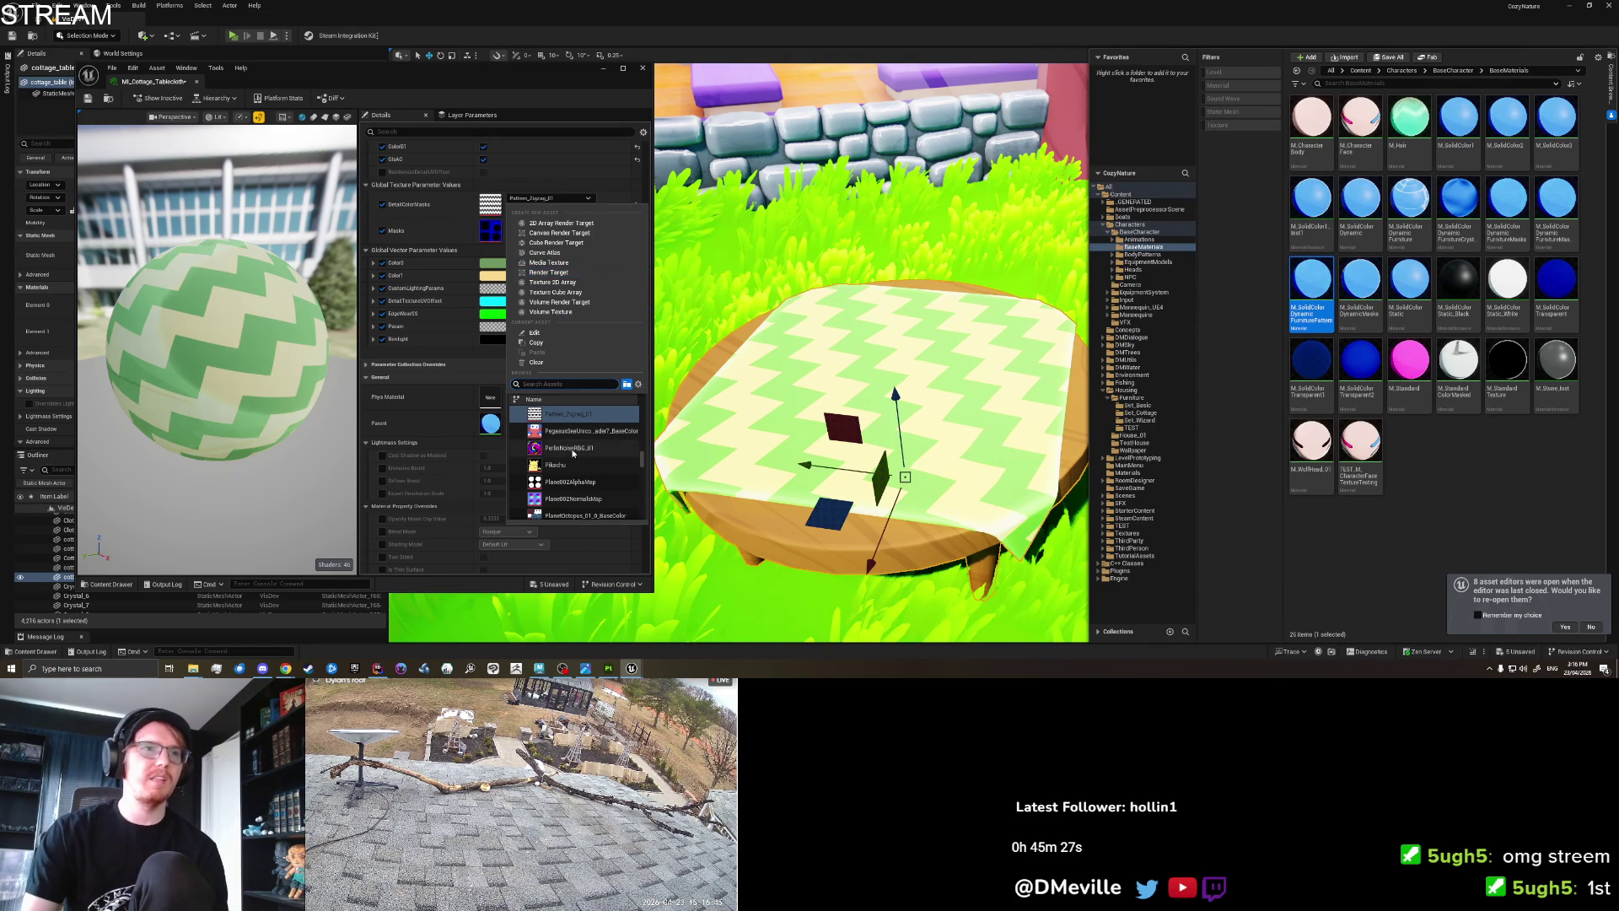
click(555, 464)
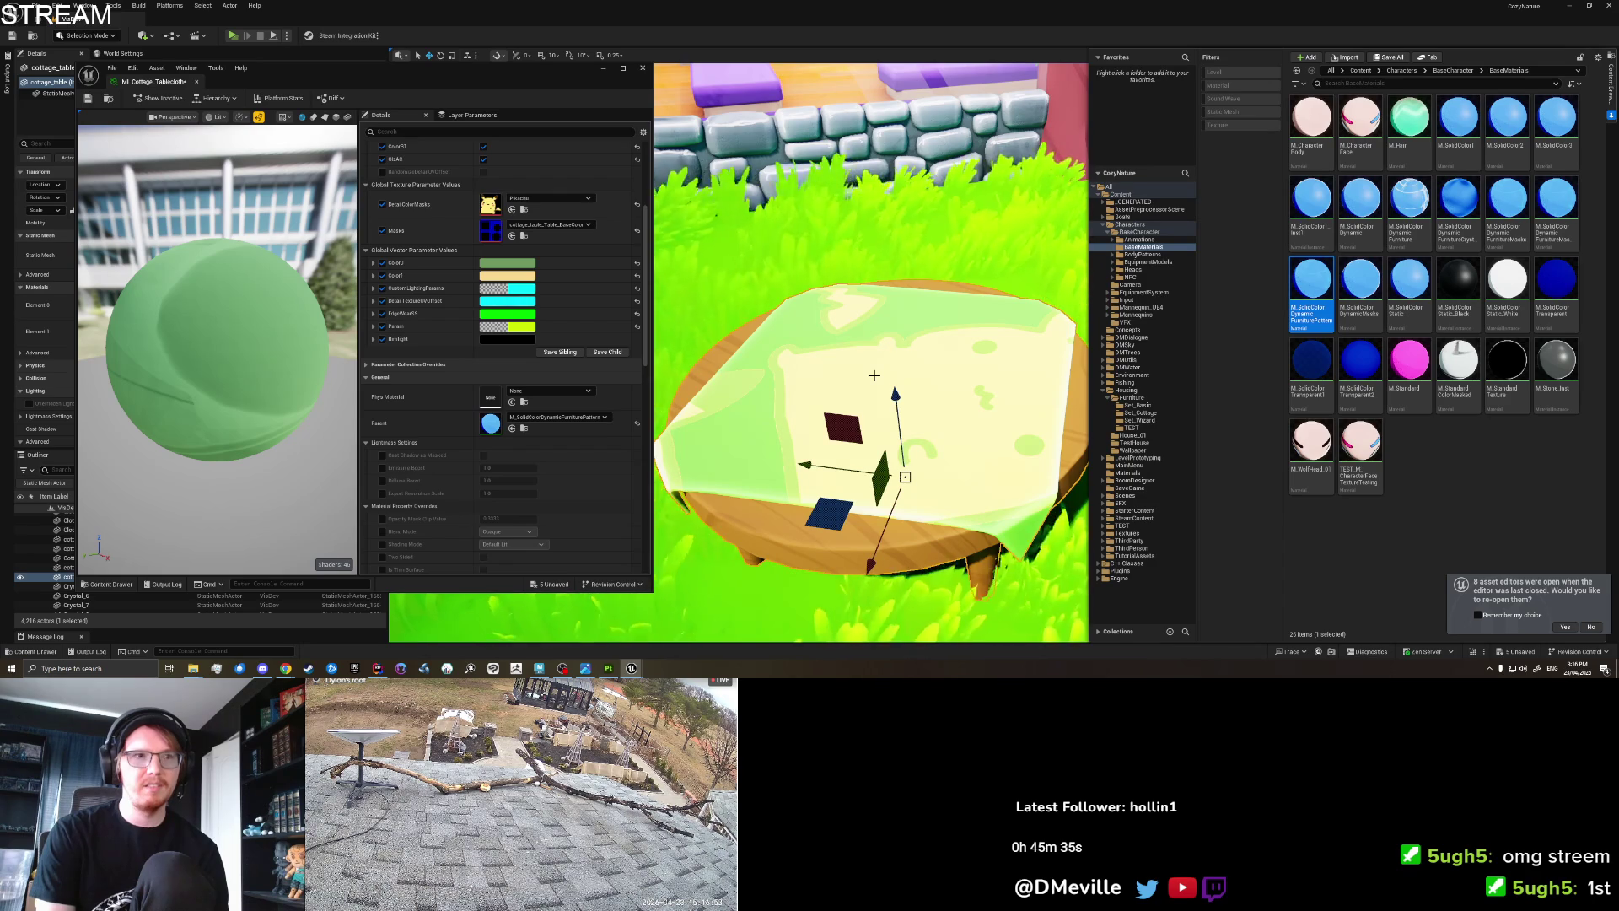
click(539, 668)
right_click(596, 332)
click(597, 341)
double_click(597, 341)
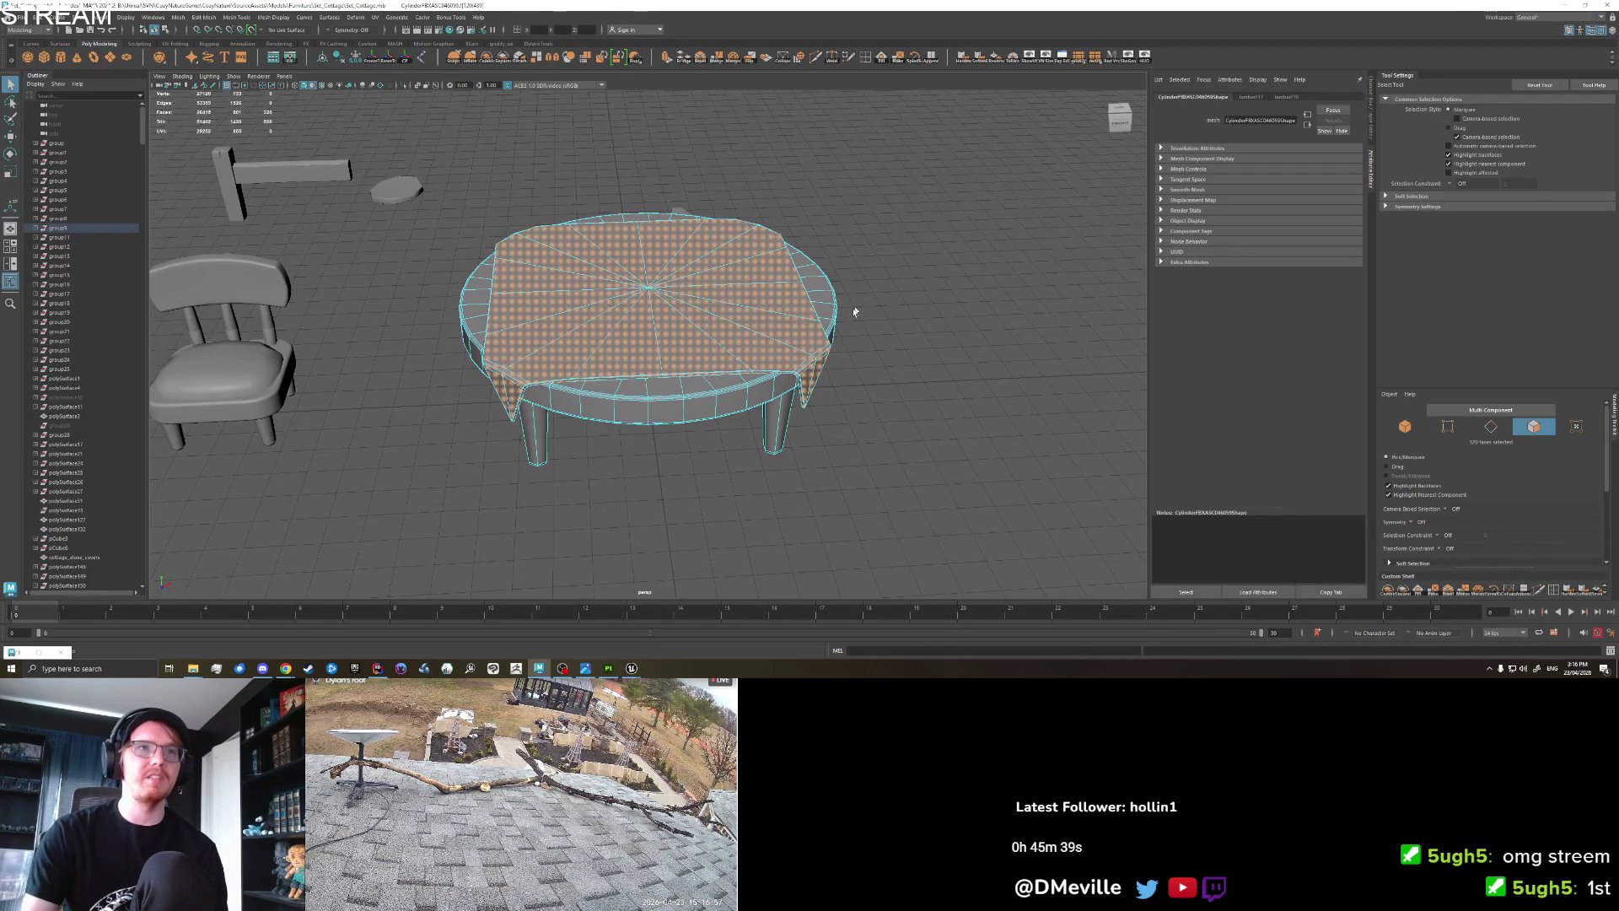
Inspect the table-top faces and all UV shells in the UV Editor.
click(291, 57)
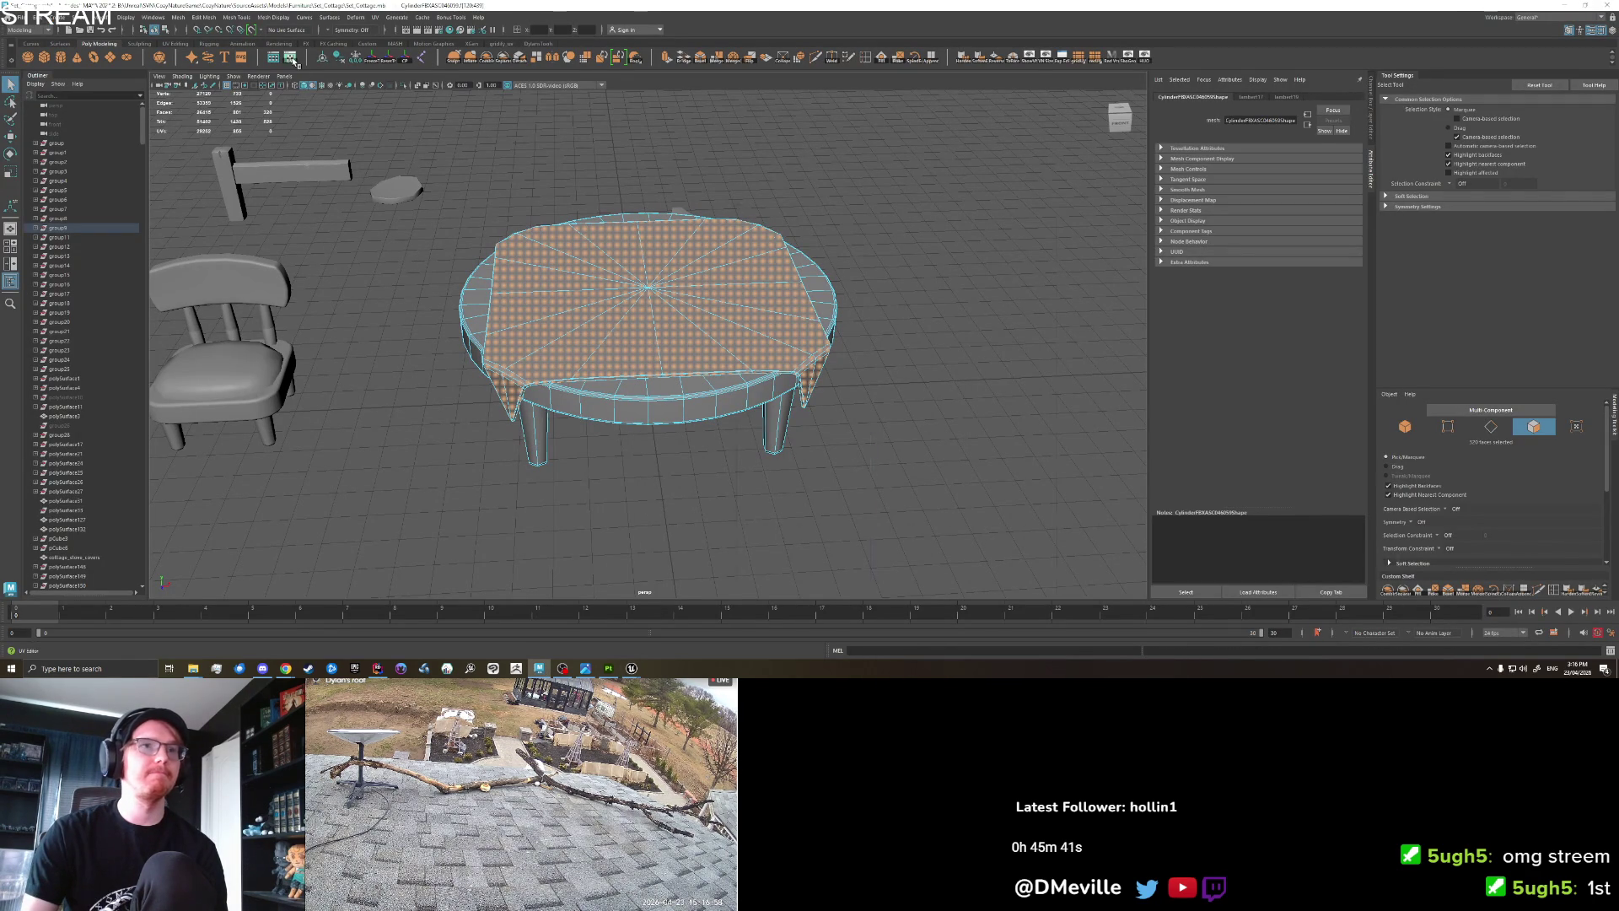
click(592, 258)
click(718, 293)
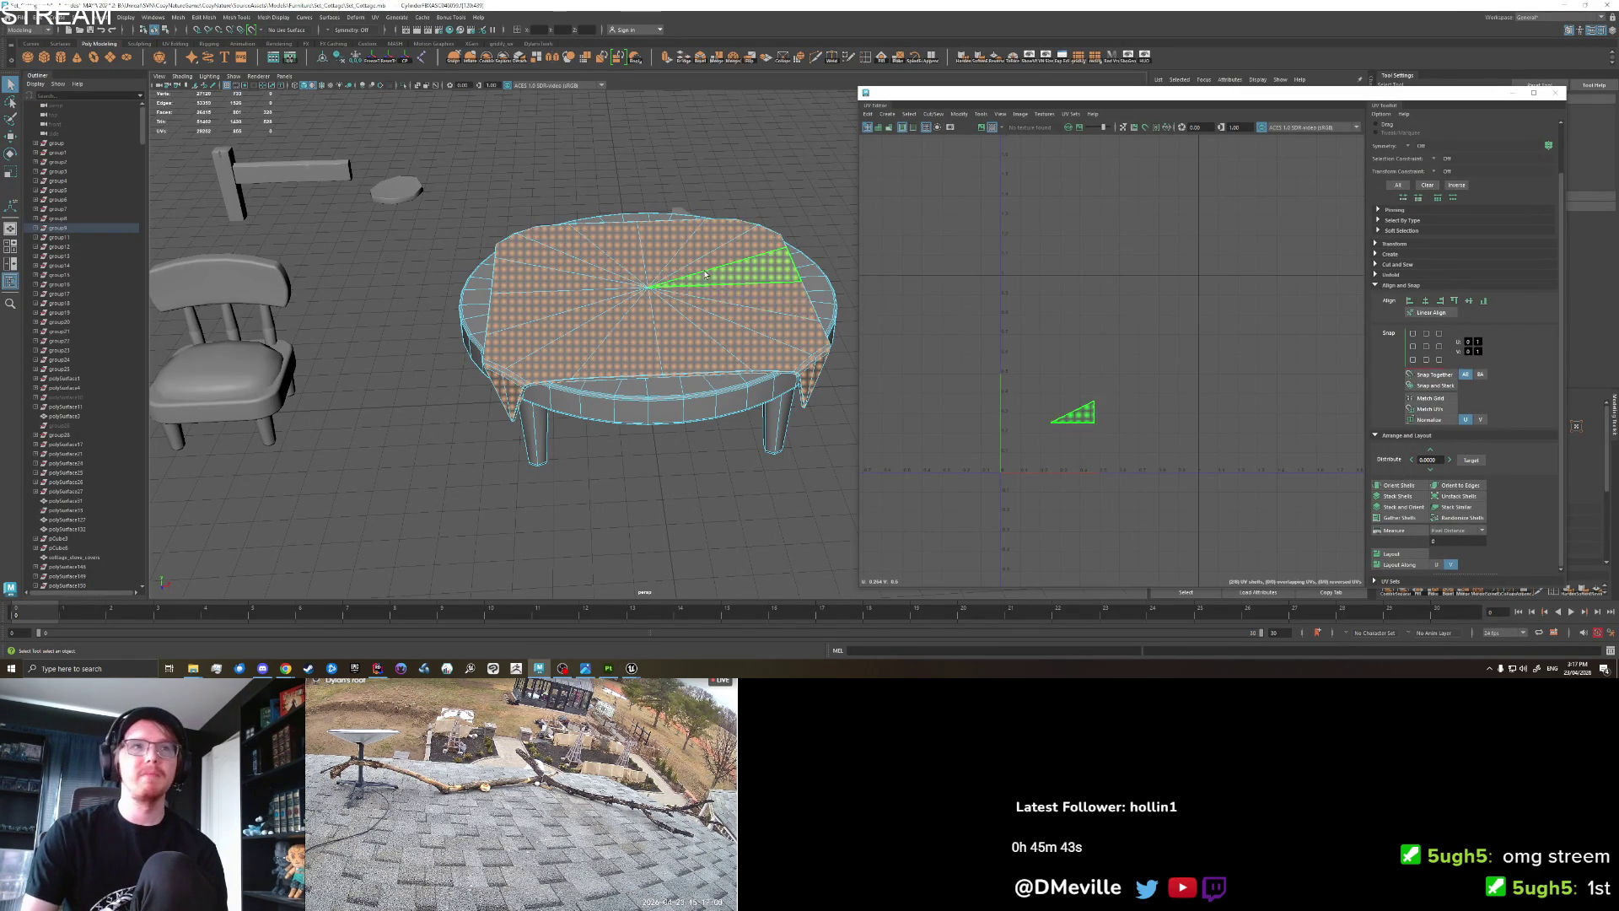
click(1089, 308)
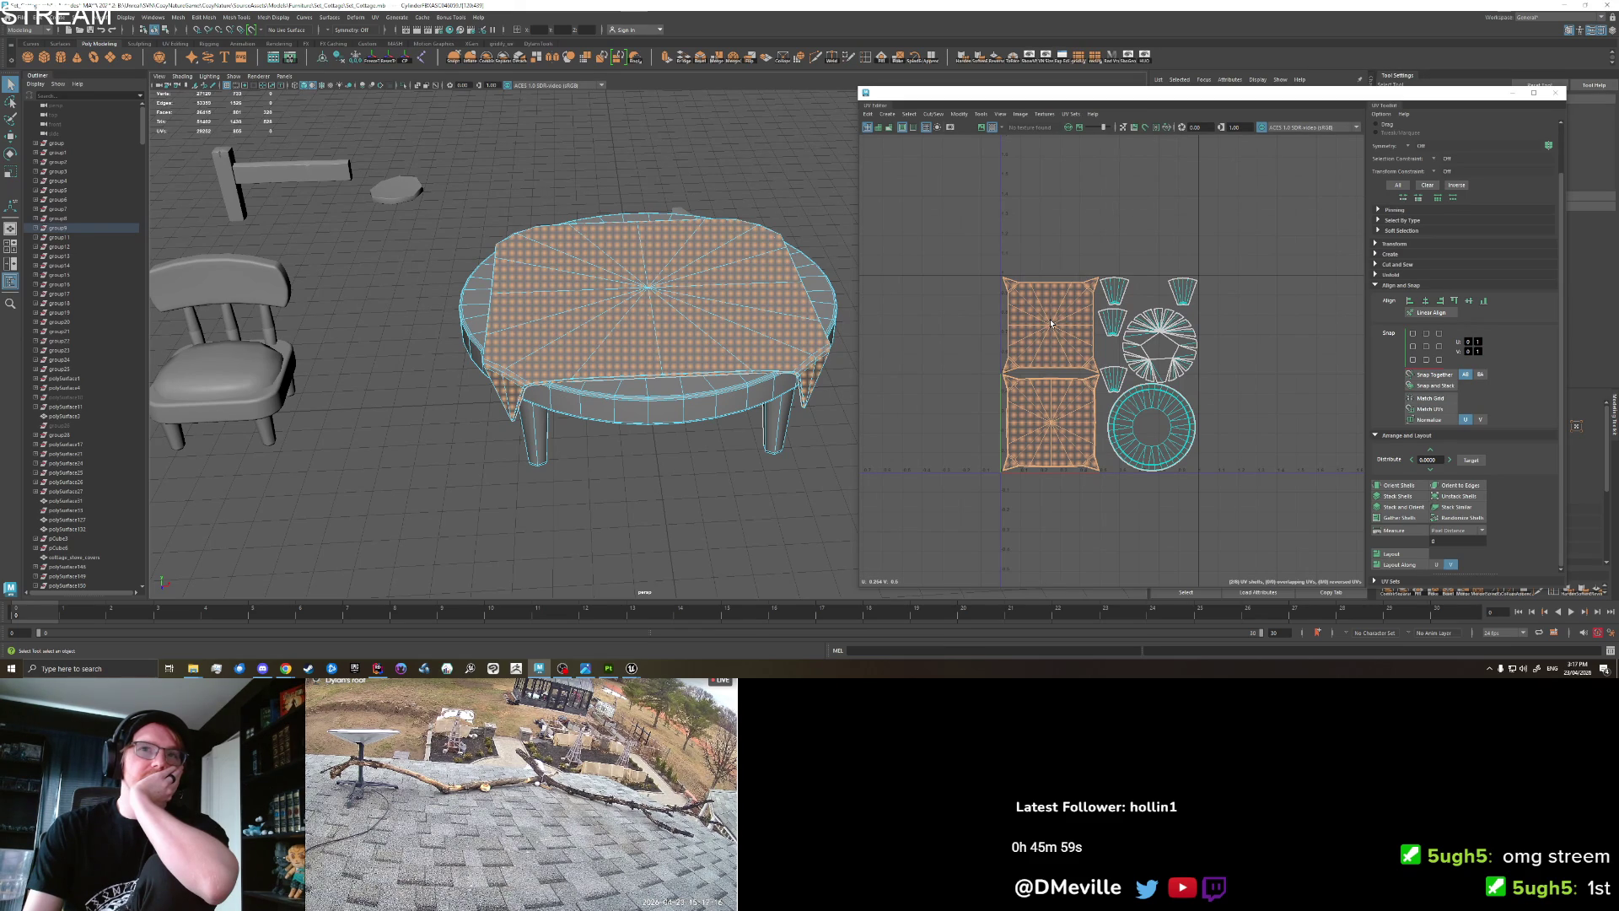
Return the table to object selection and go back to Unreal Engine.
right_click(559, 299)
click(601, 284)
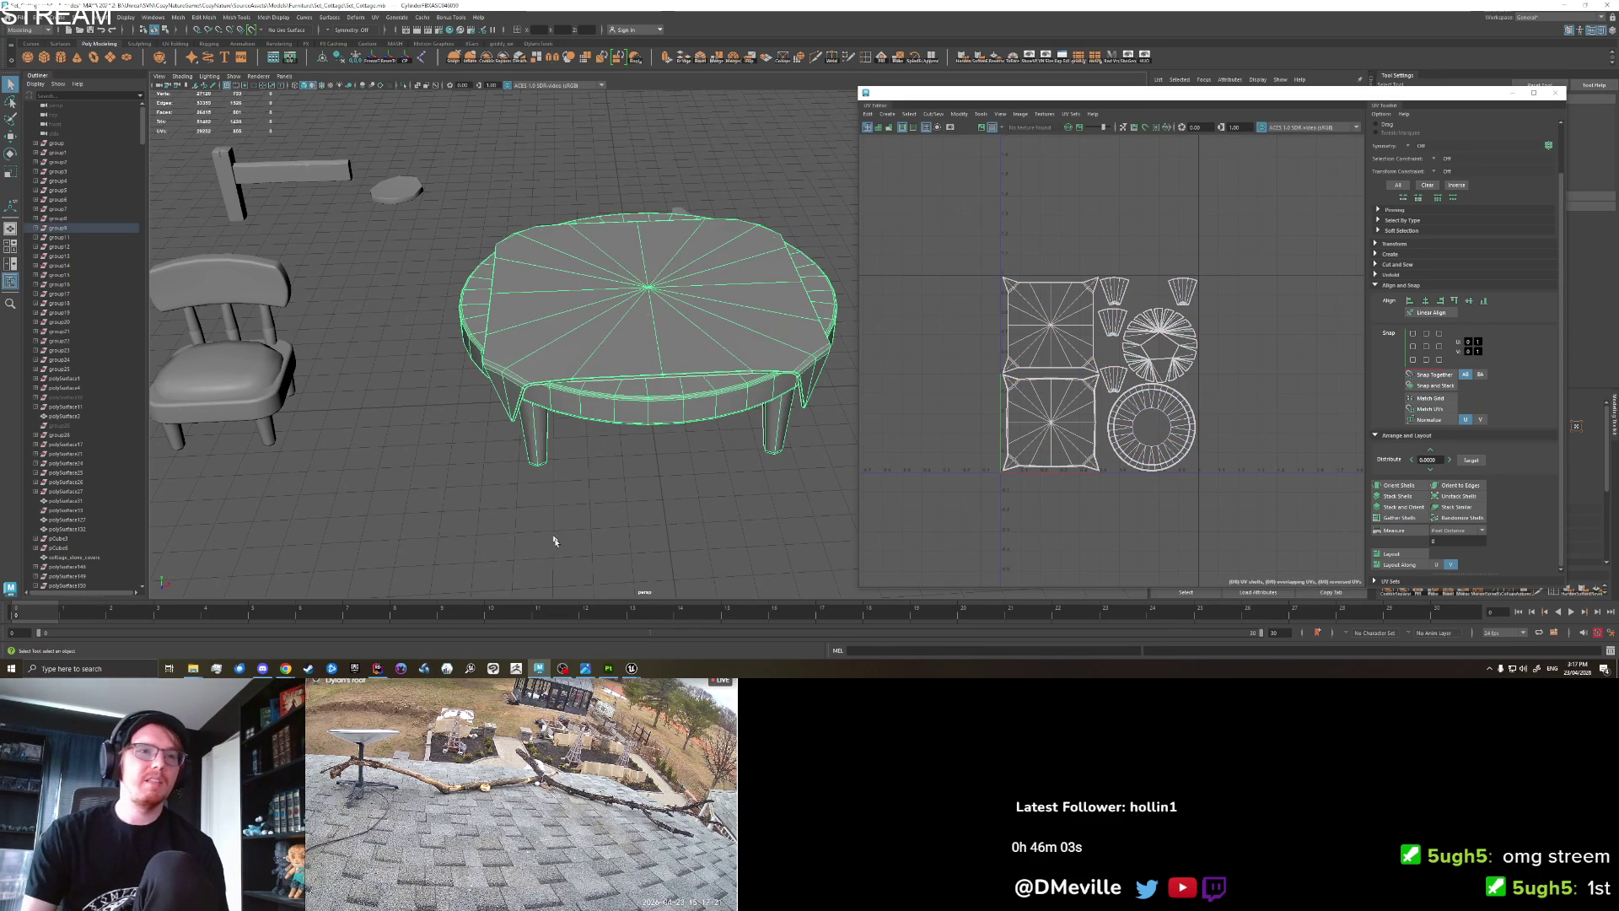
mouse_move(638, 669)
click(608, 638)
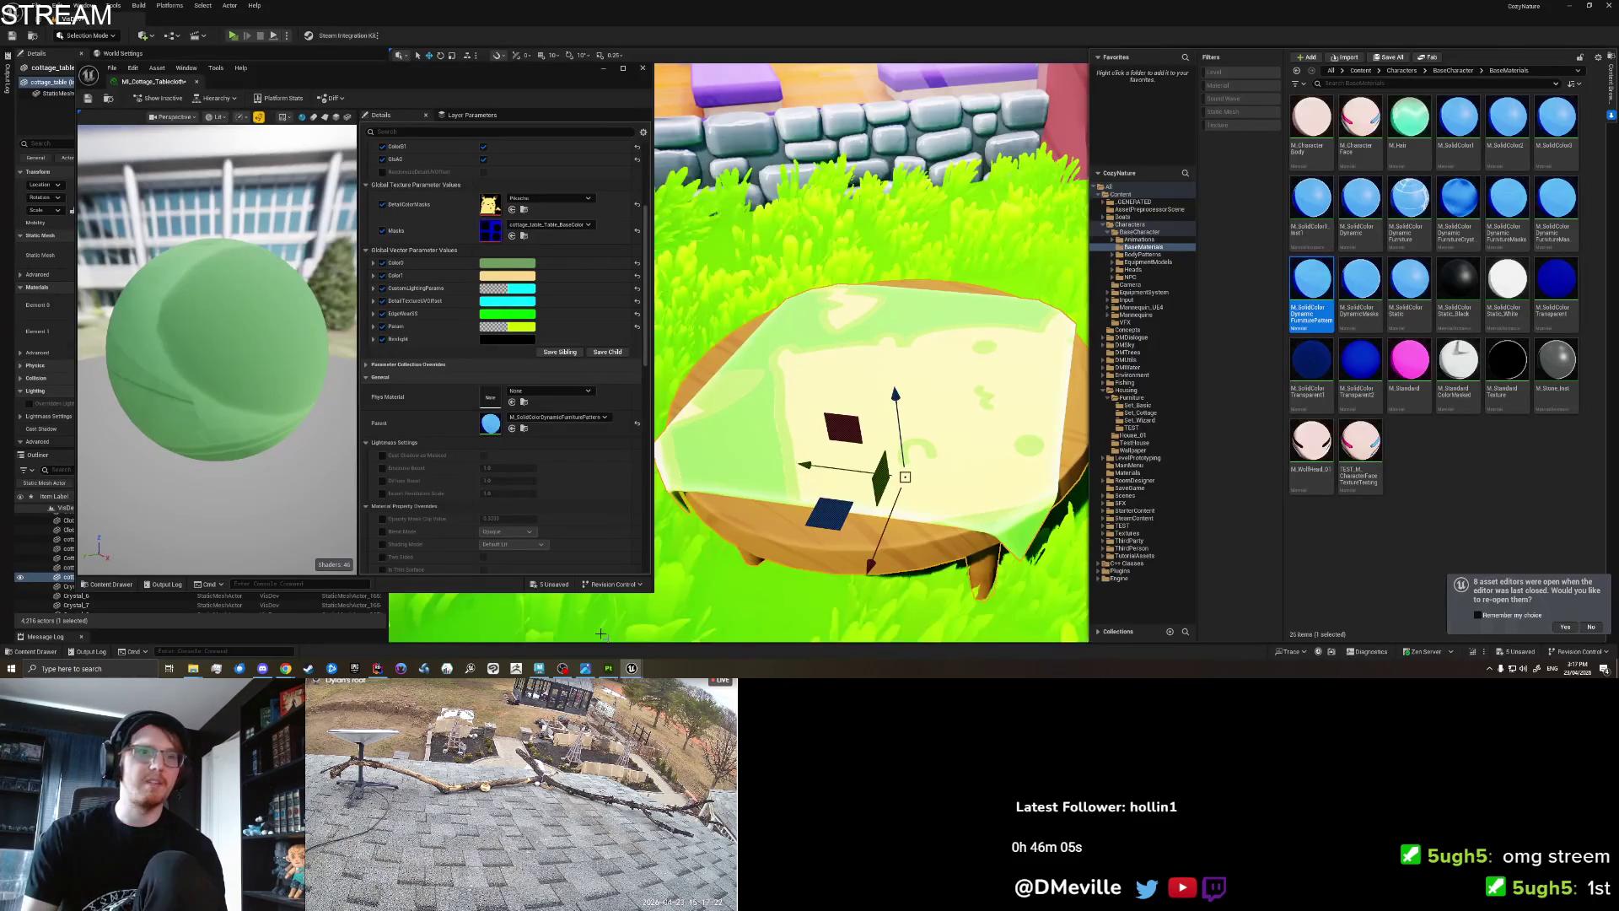
Try Pattern_Weave_01, then Pattern_Hearts_01 as the tablecloth's detail pattern.
click(536, 199)
text(Pattern_)
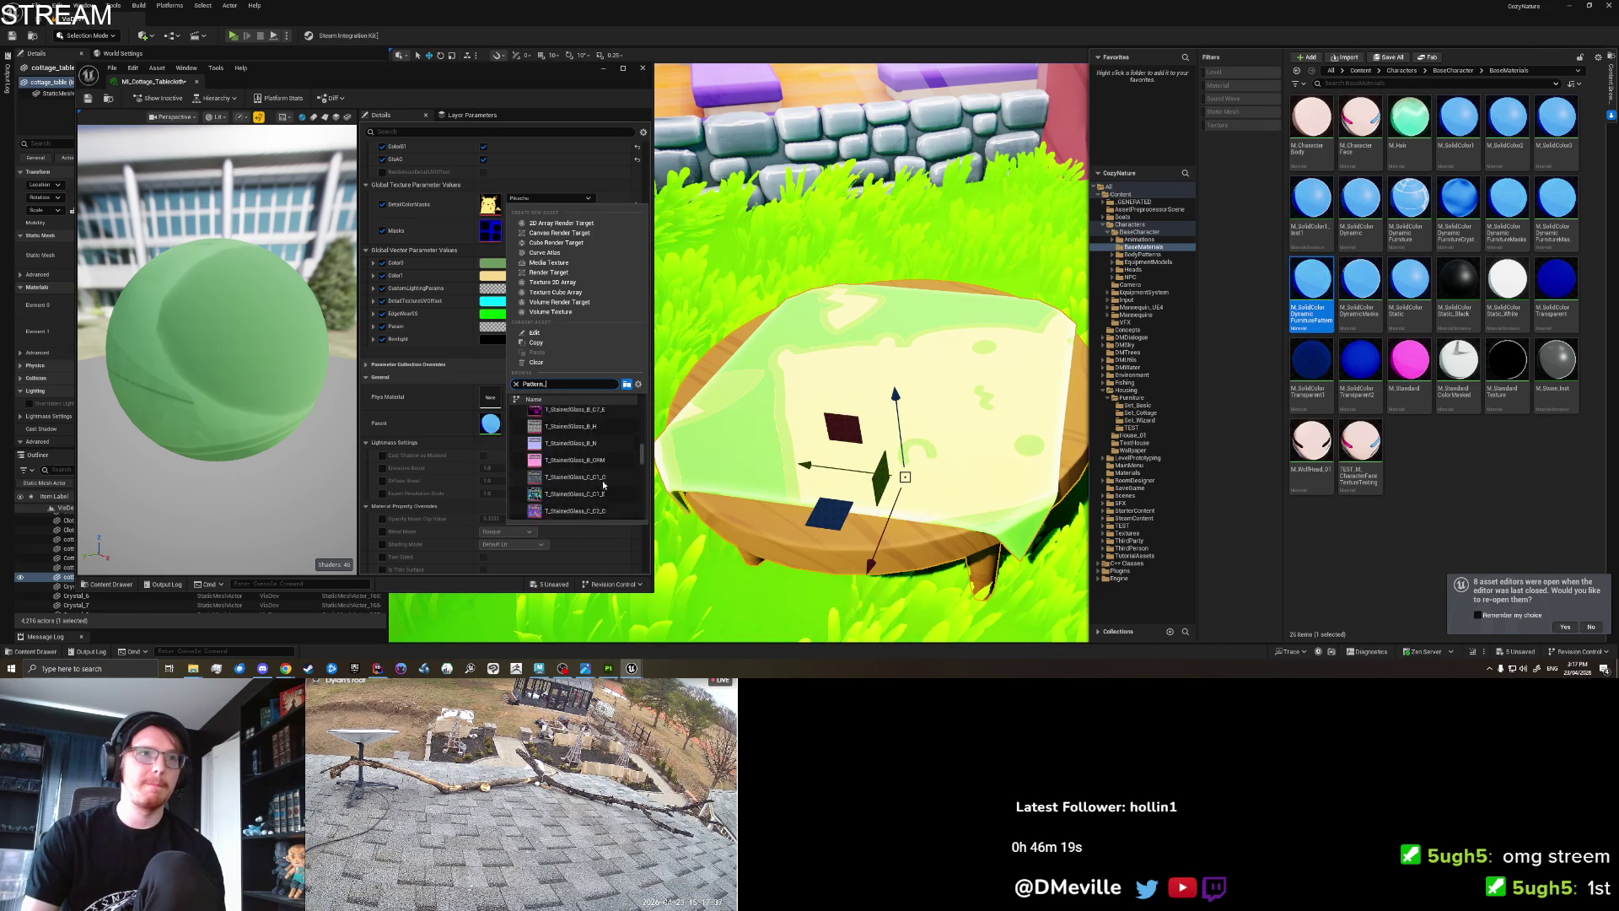
scroll(604, 484, up, 3)
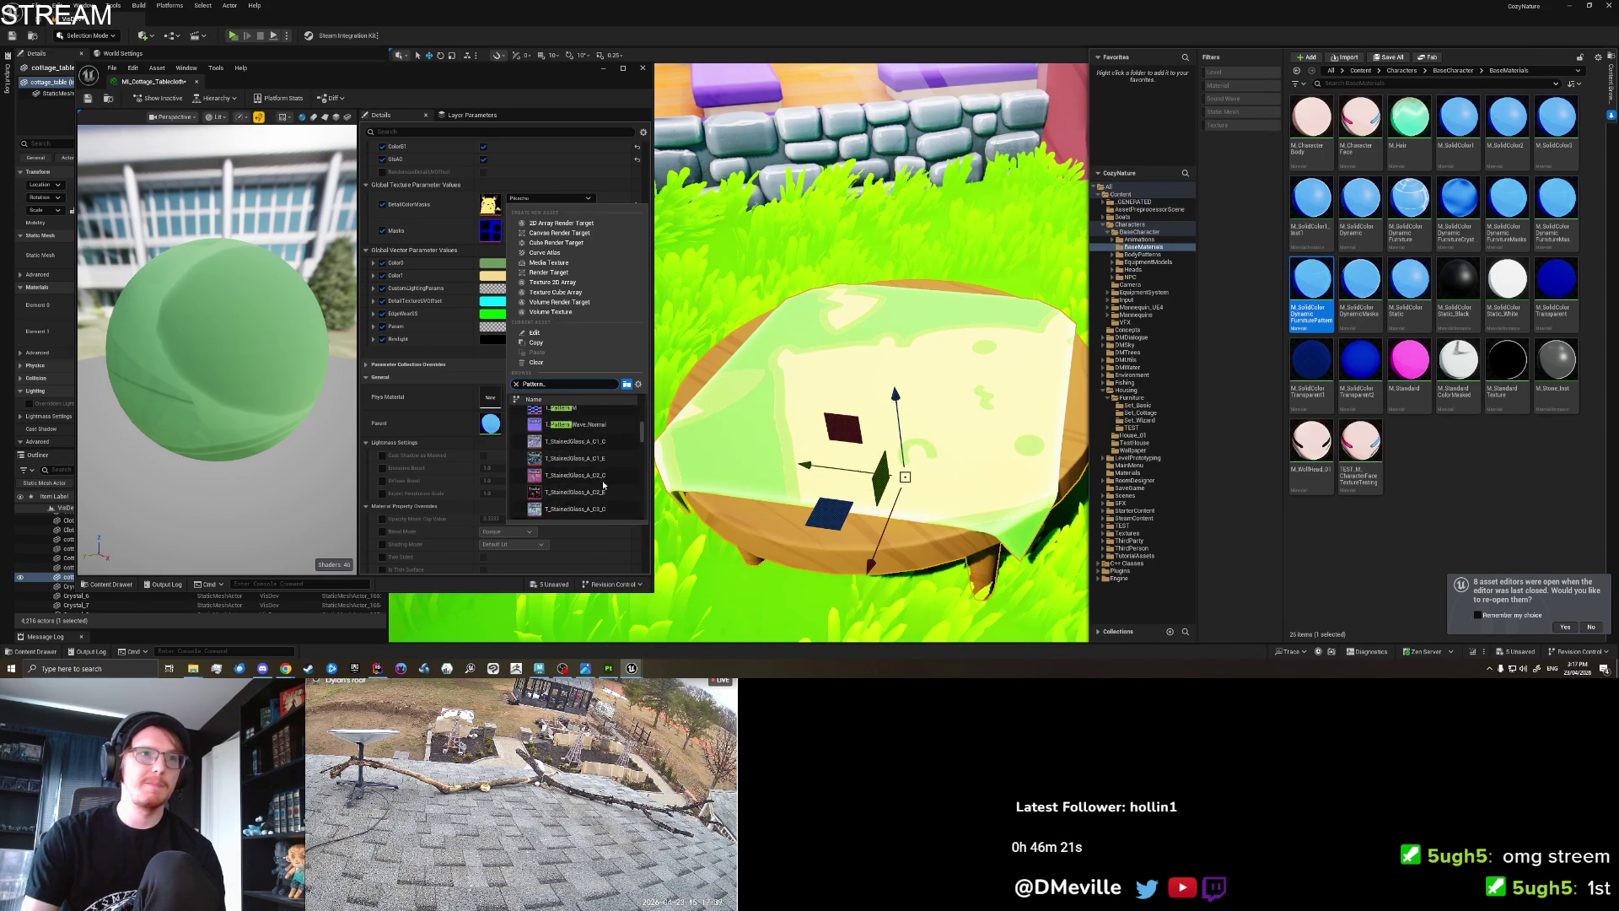
scroll(603, 480, down, 1)
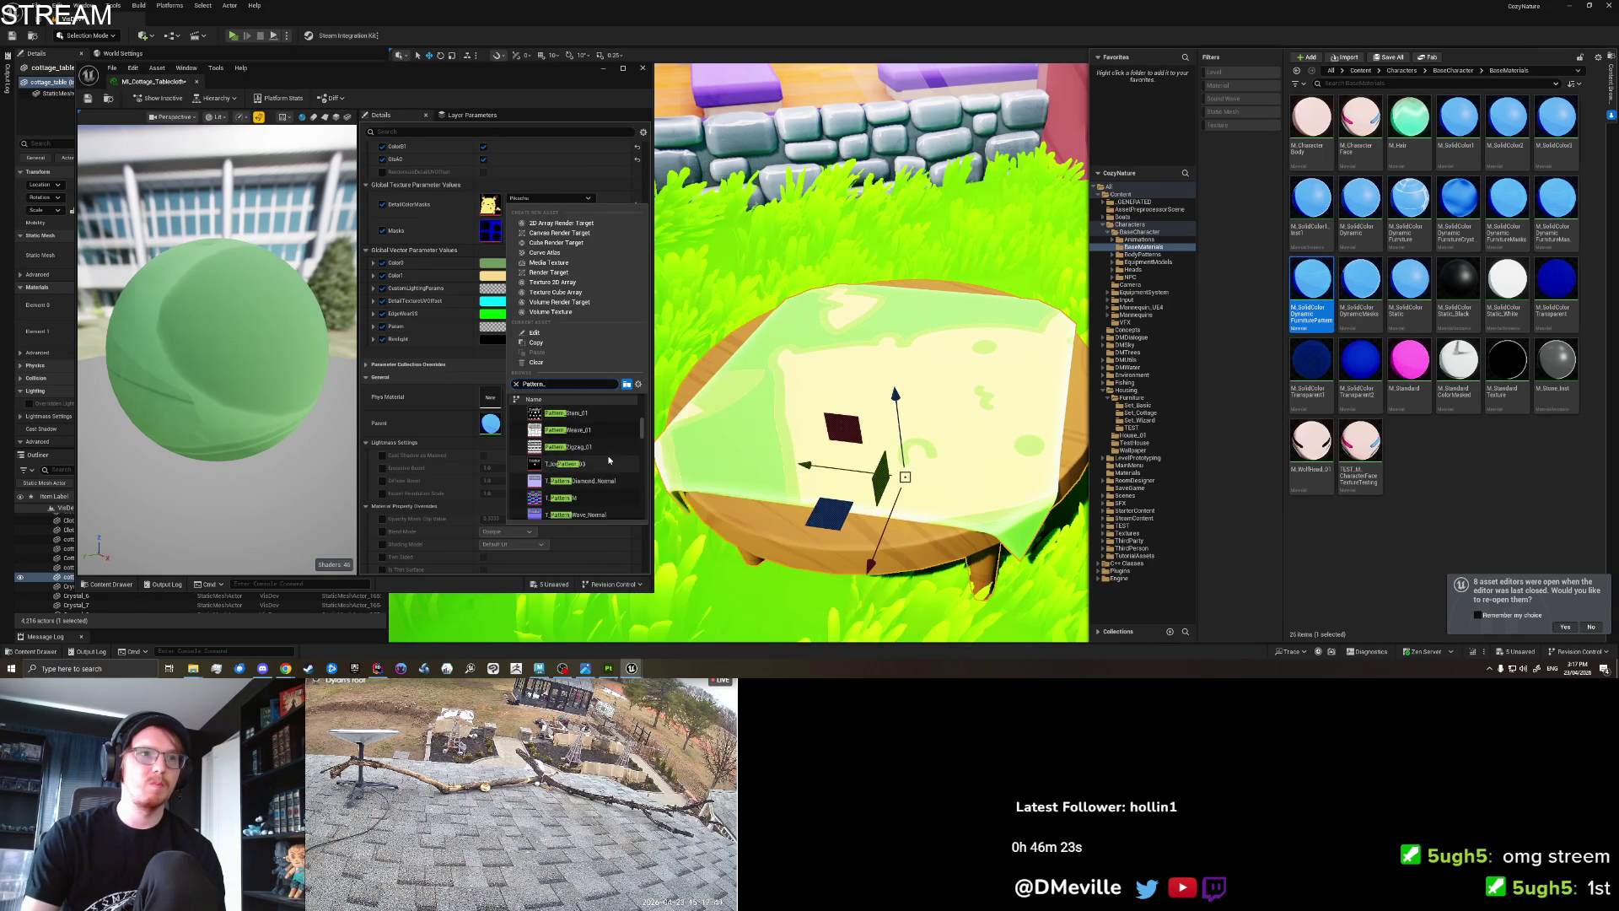
click(605, 432)
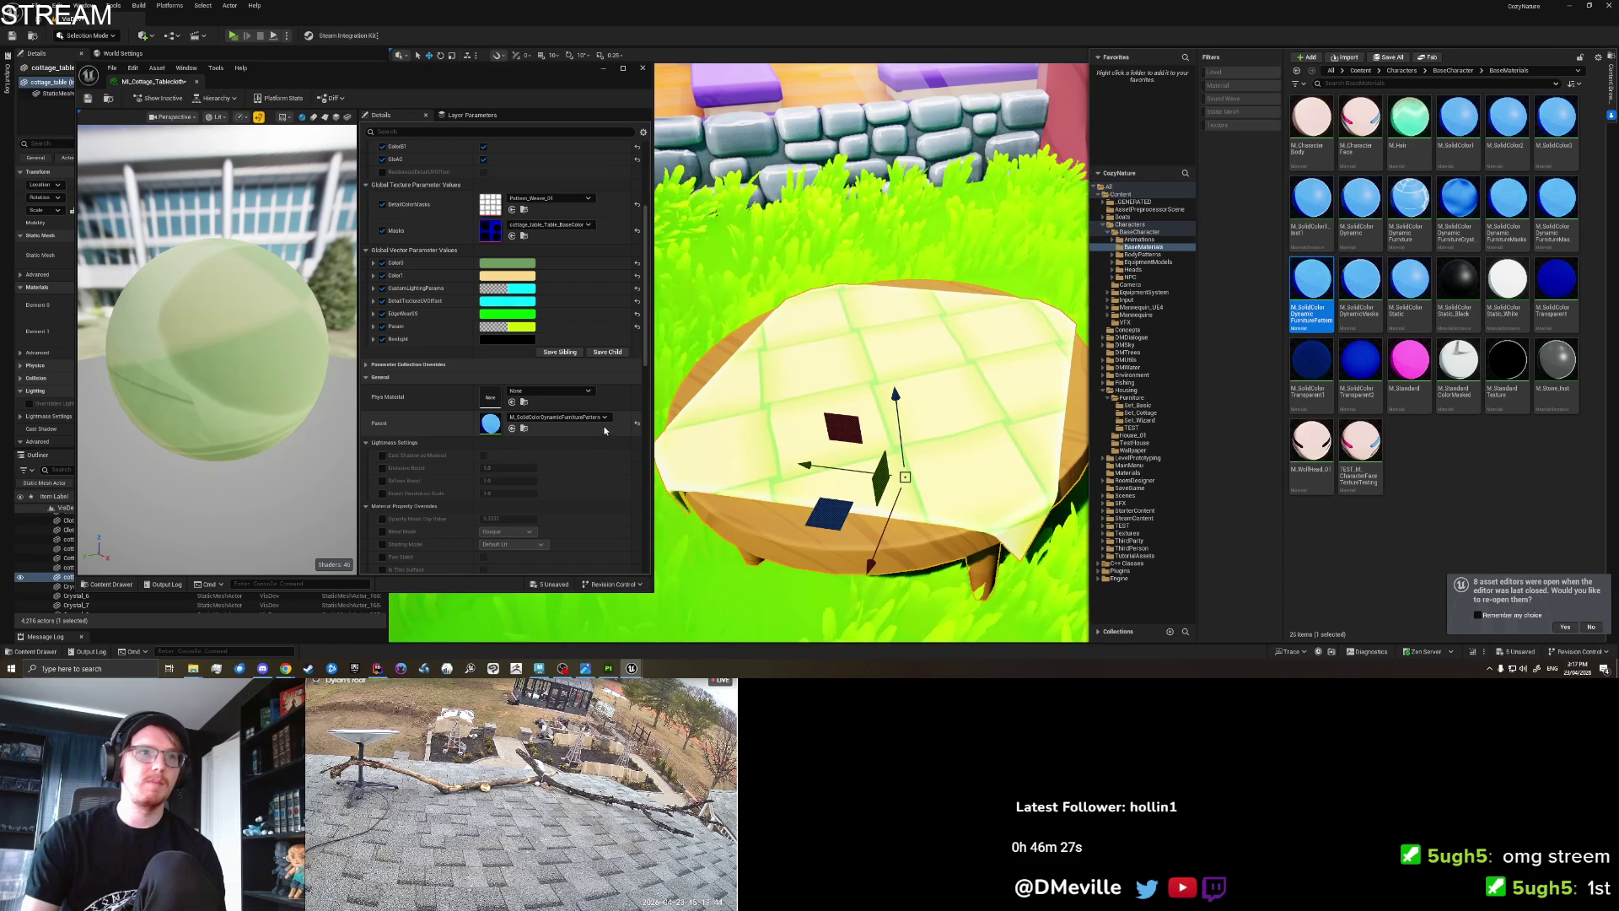
click(548, 197)
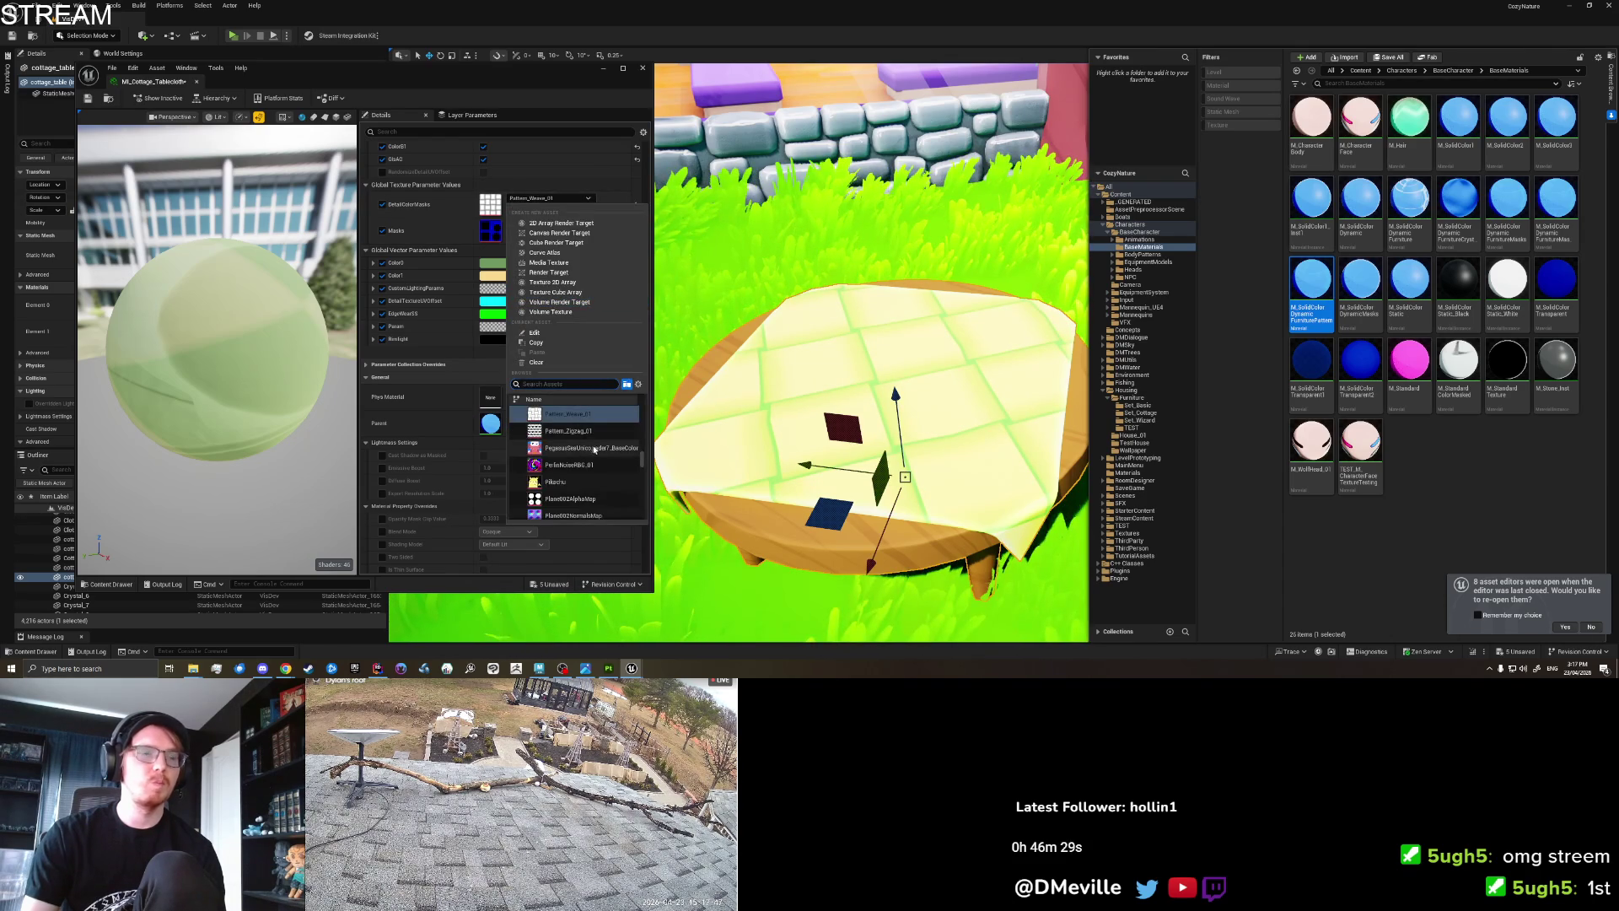
scroll(593, 448, up, 2)
mouse_move(592, 433)
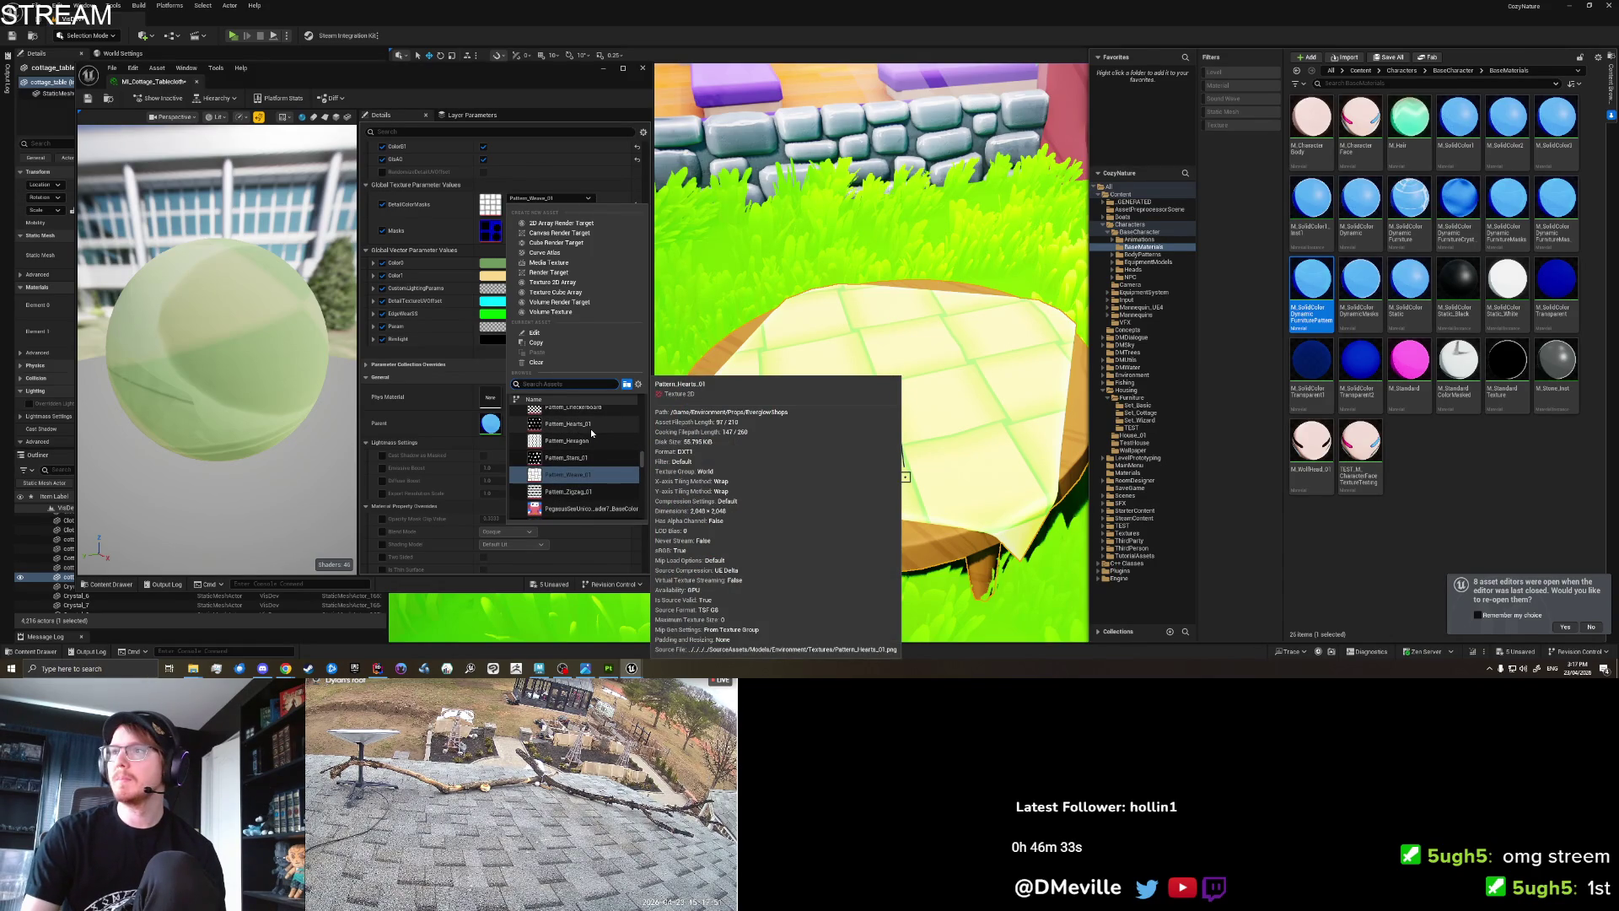
click(590, 428)
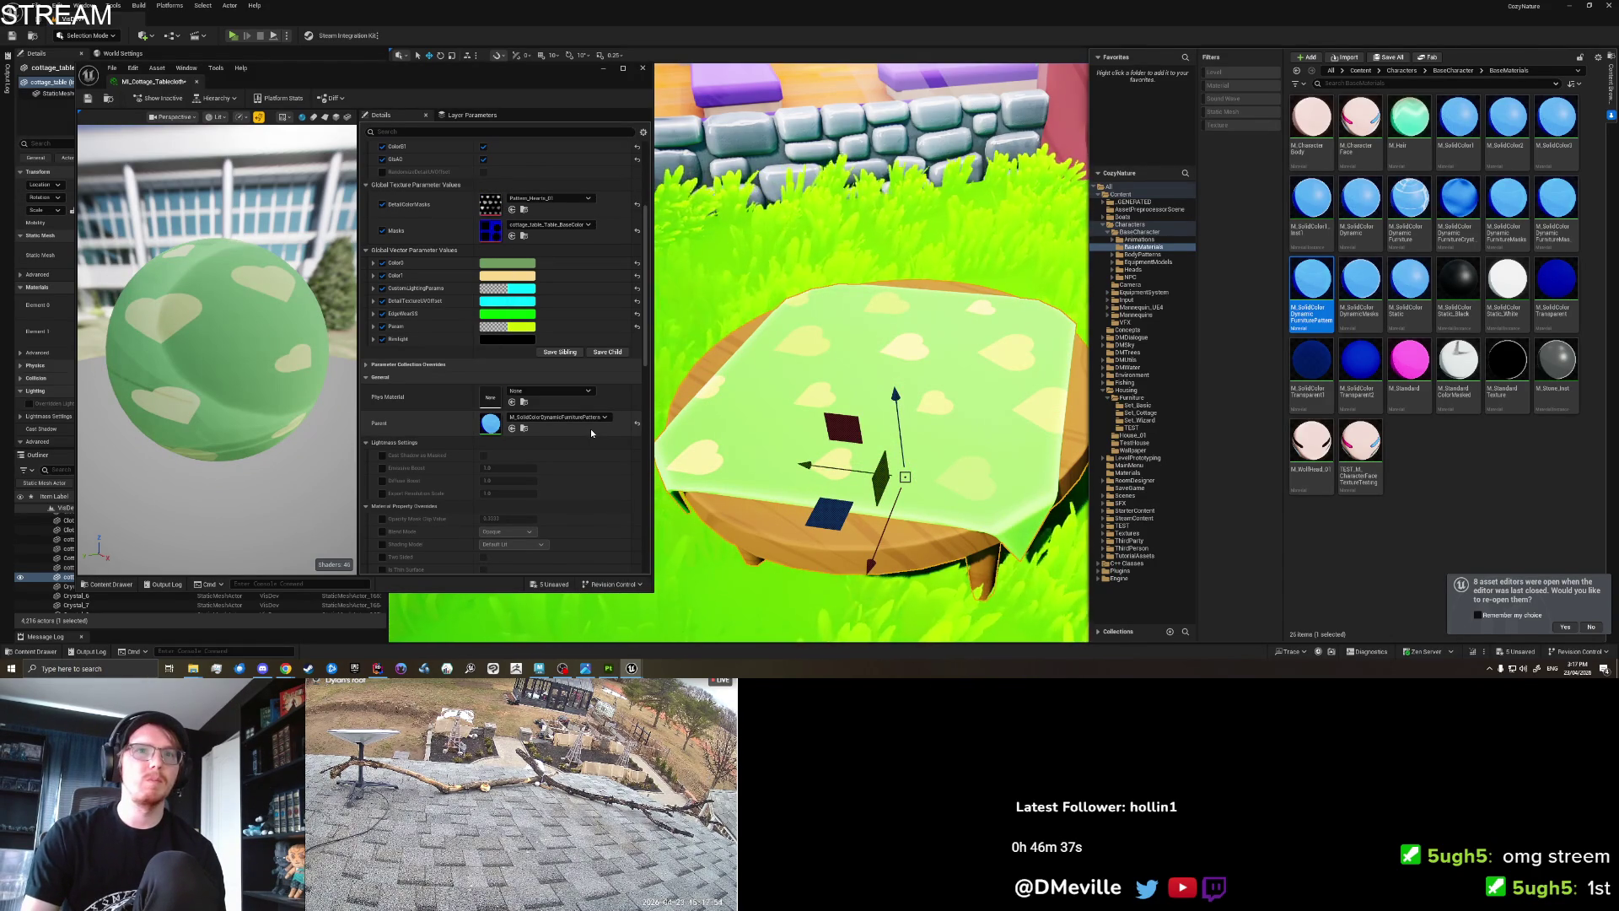
Switch the pattern to Pattern_Stars_01, then apply CheckerPattern_01_R.
click(544, 204)
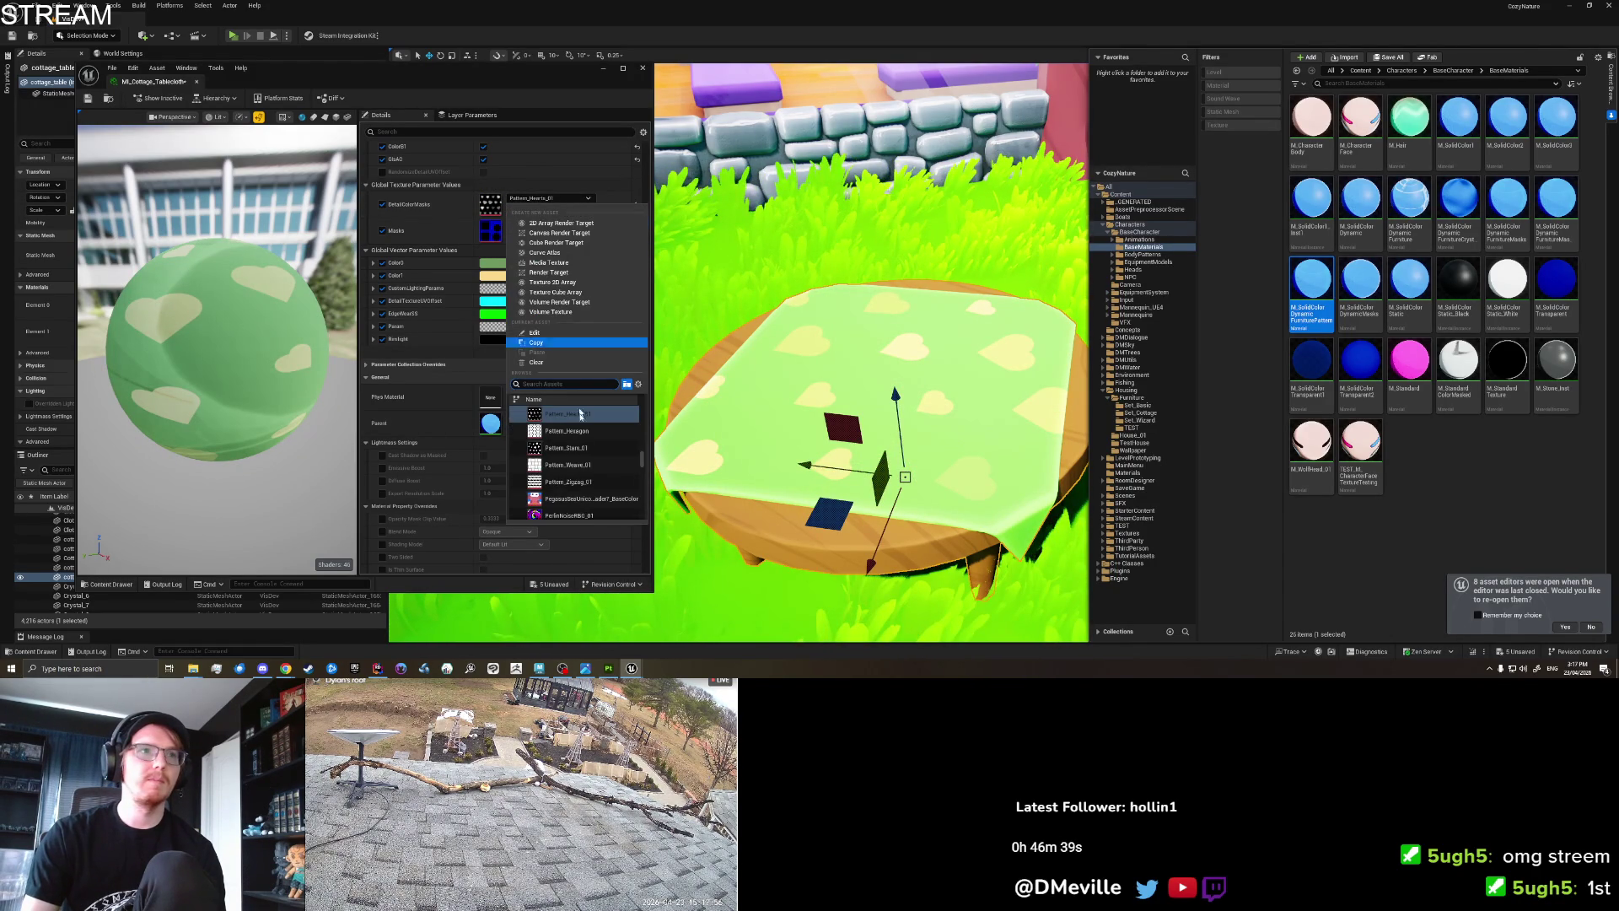
click(591, 465)
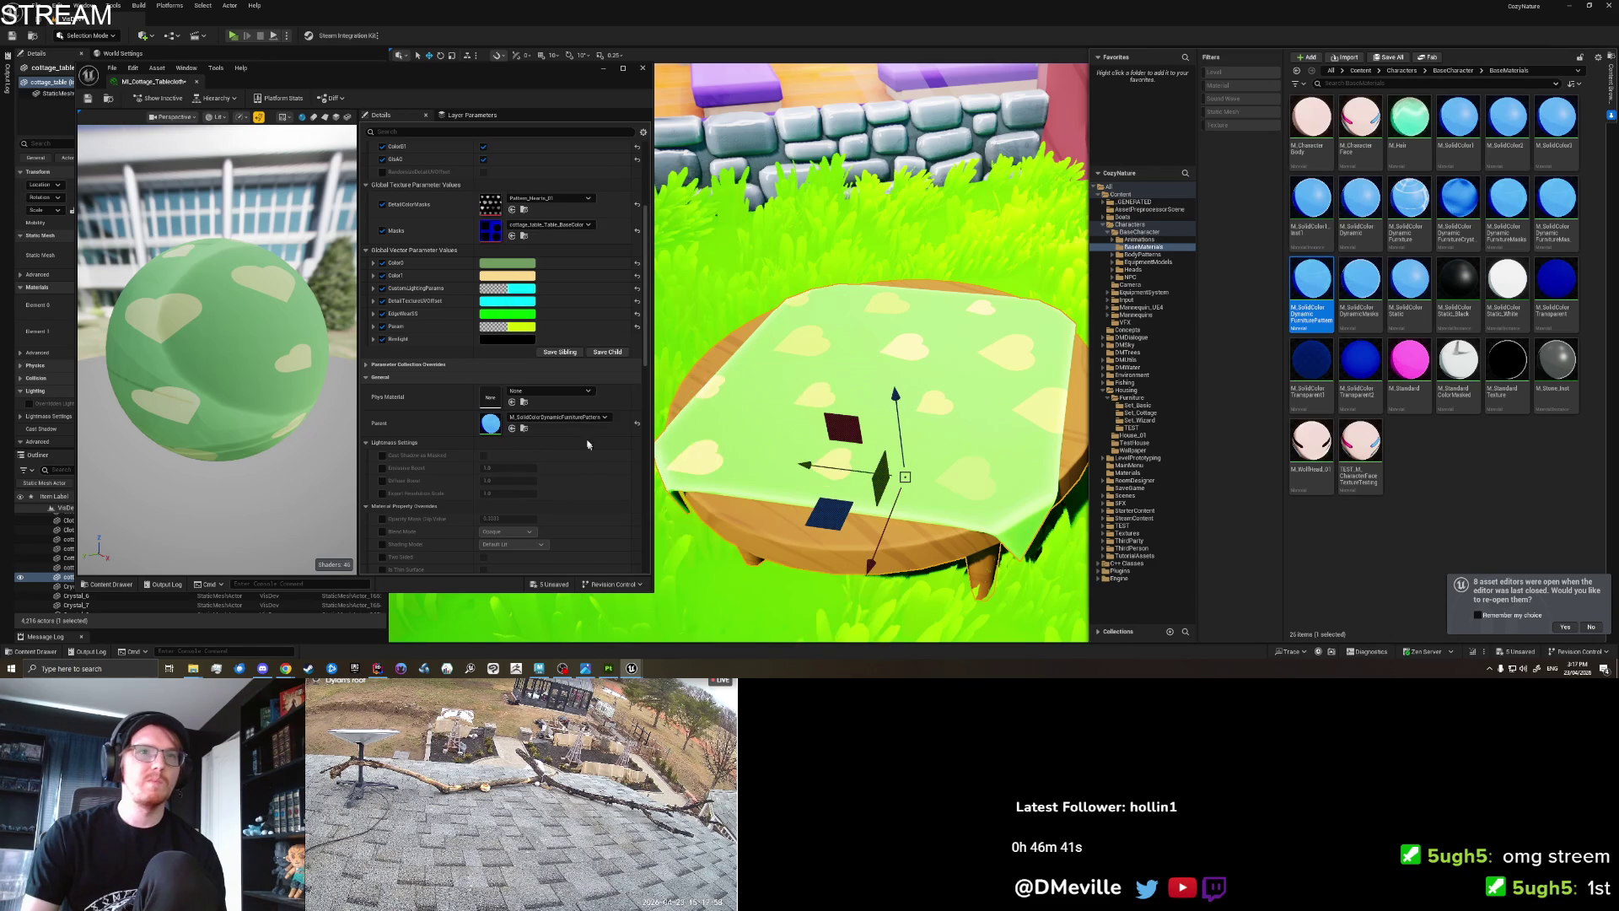
click(548, 198)
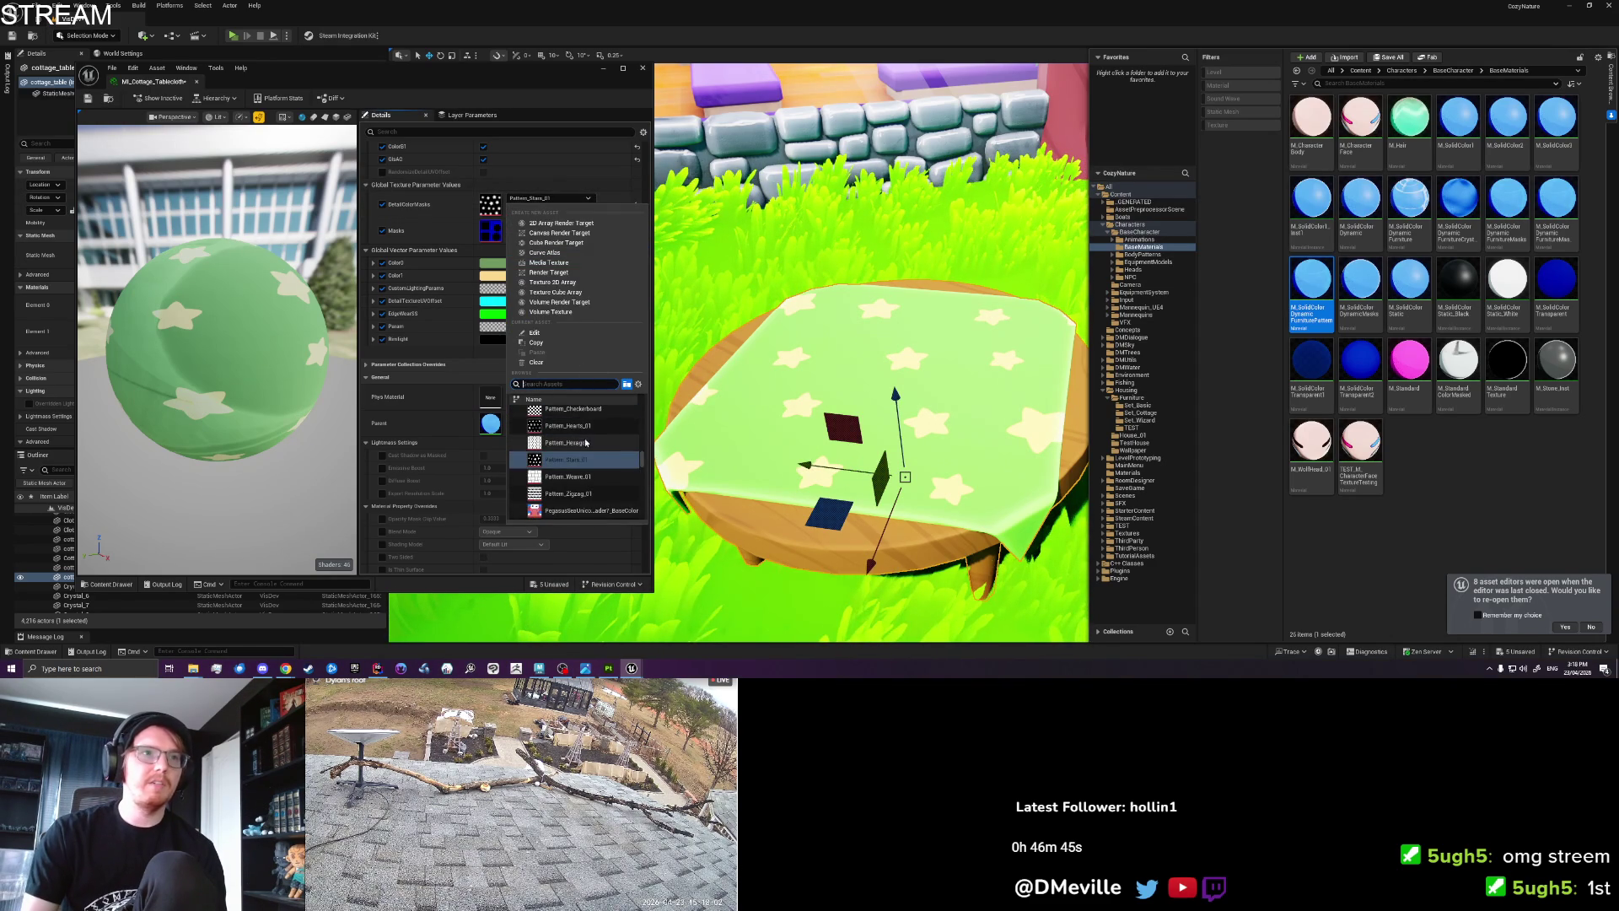
scroll(592, 460, up, 3)
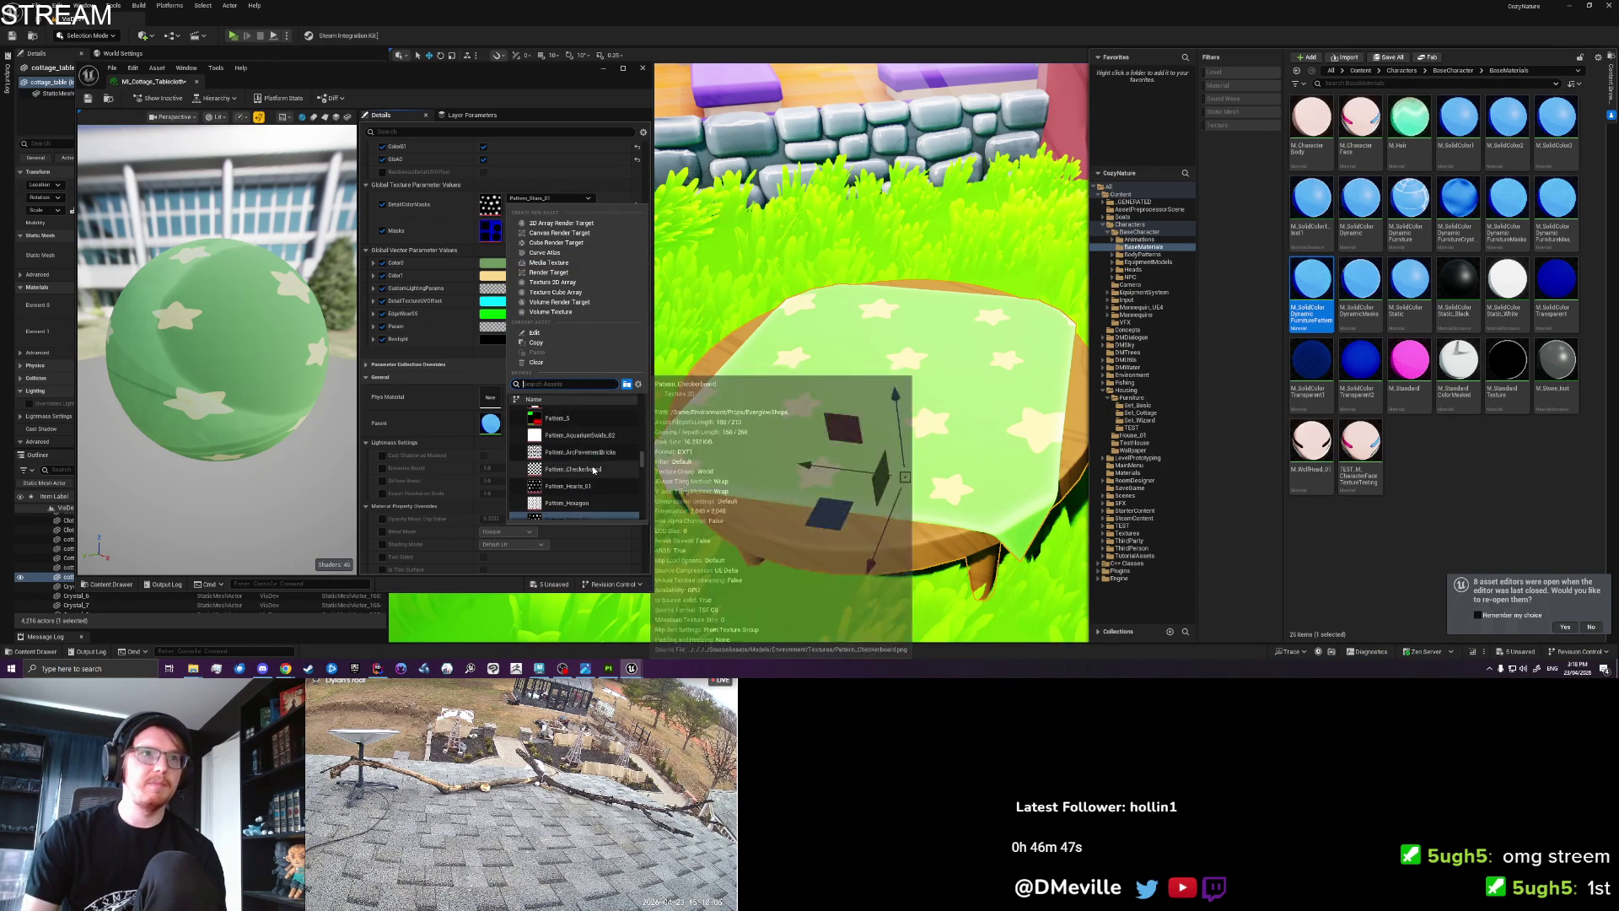
scroll(593, 470, up, 1)
text(Pattern Check)
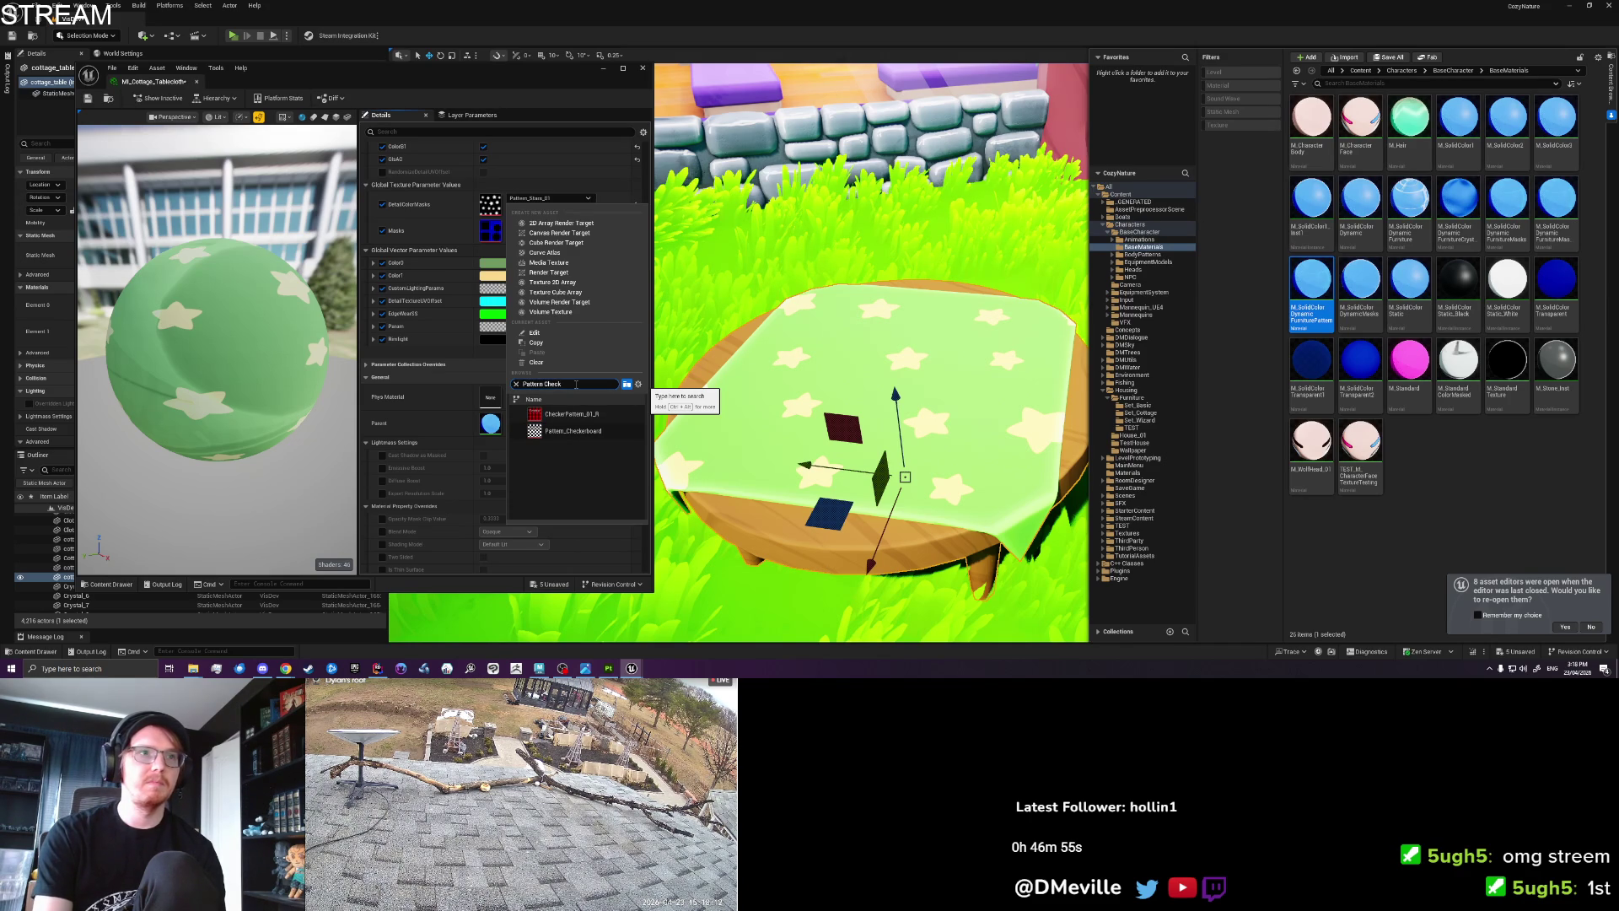
key(Return)
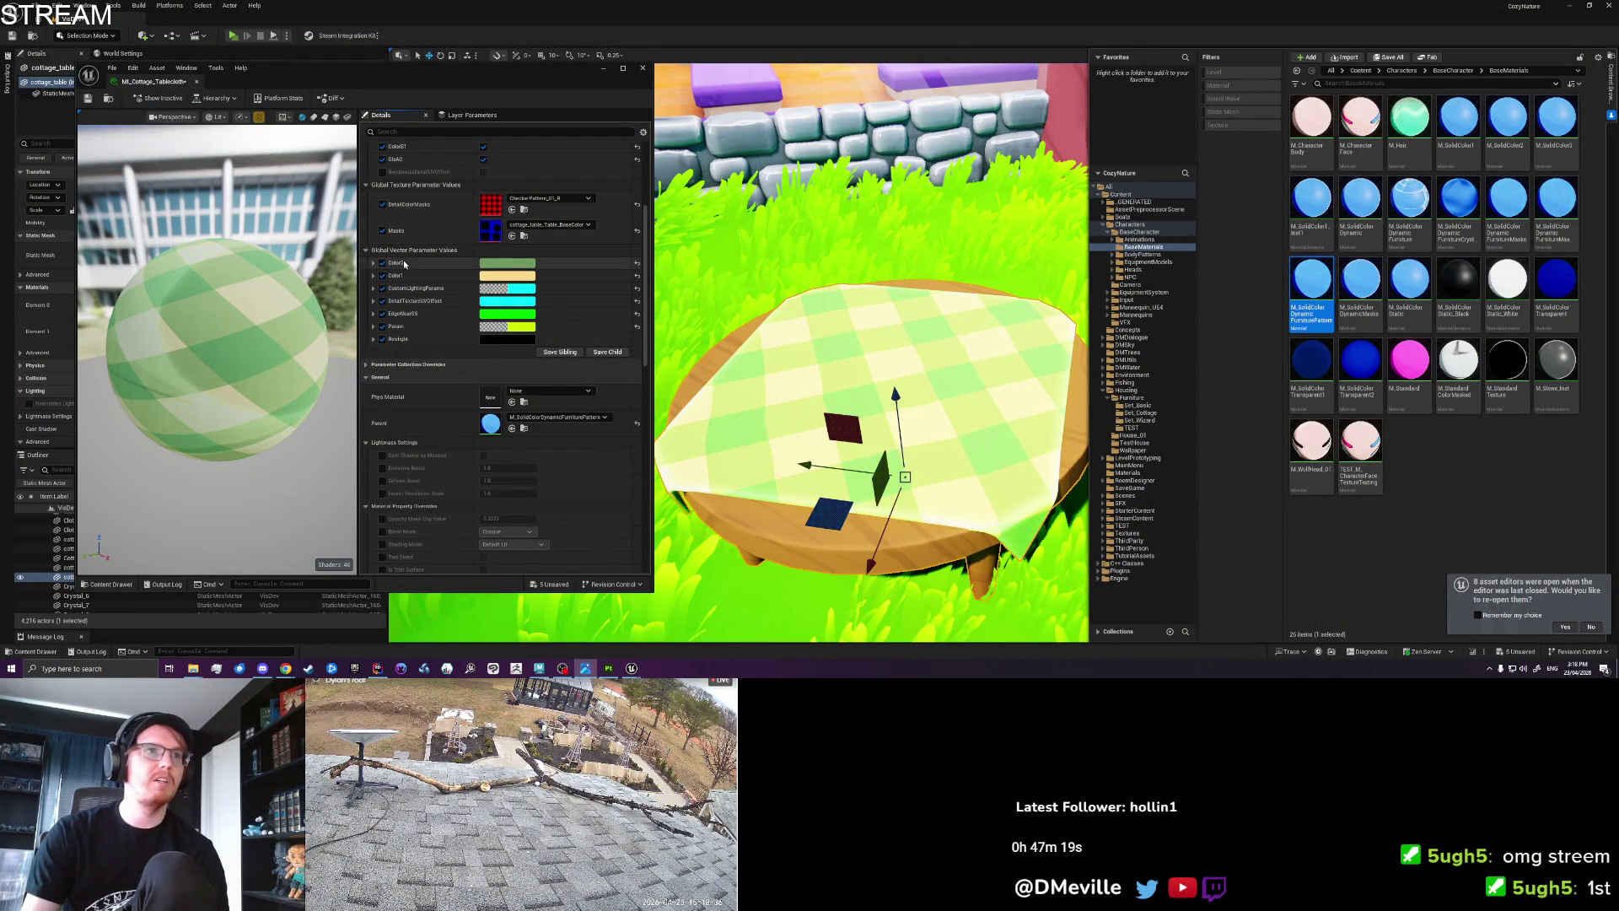
Begin editing the tablecloth's green Color0 colour.
click(503, 266)
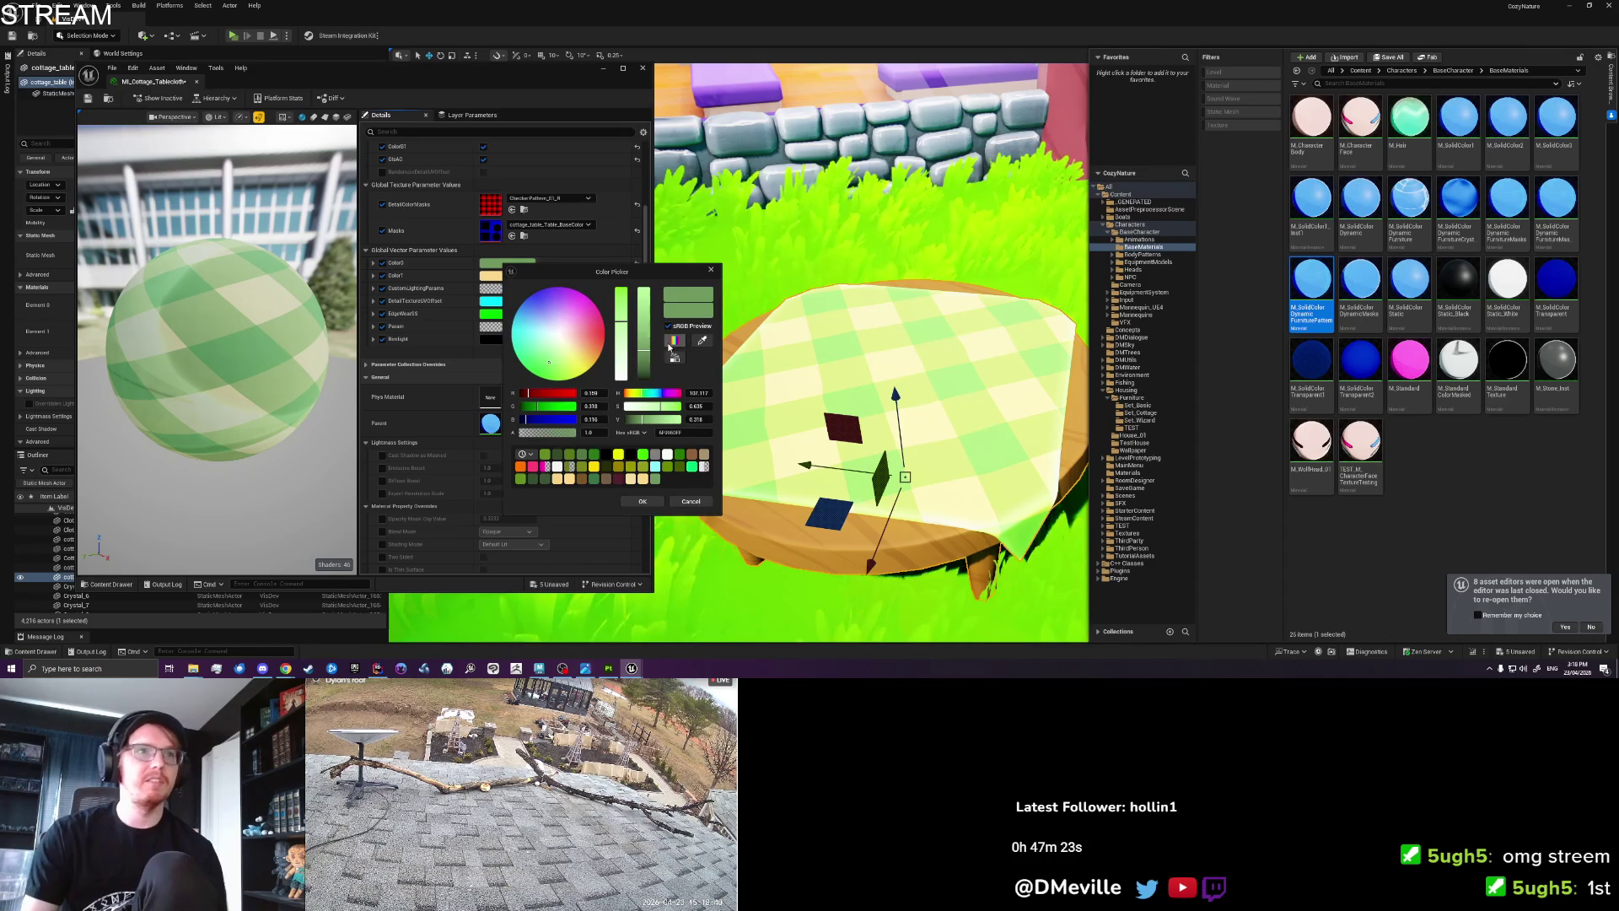
Make Color0 a lighter, yellower green and confirm Color1 as pale cream.
mouse_move(643, 303)
mouse_down()
mouse_move(643, 371)
mouse_move(644, 358)
mouse_up()
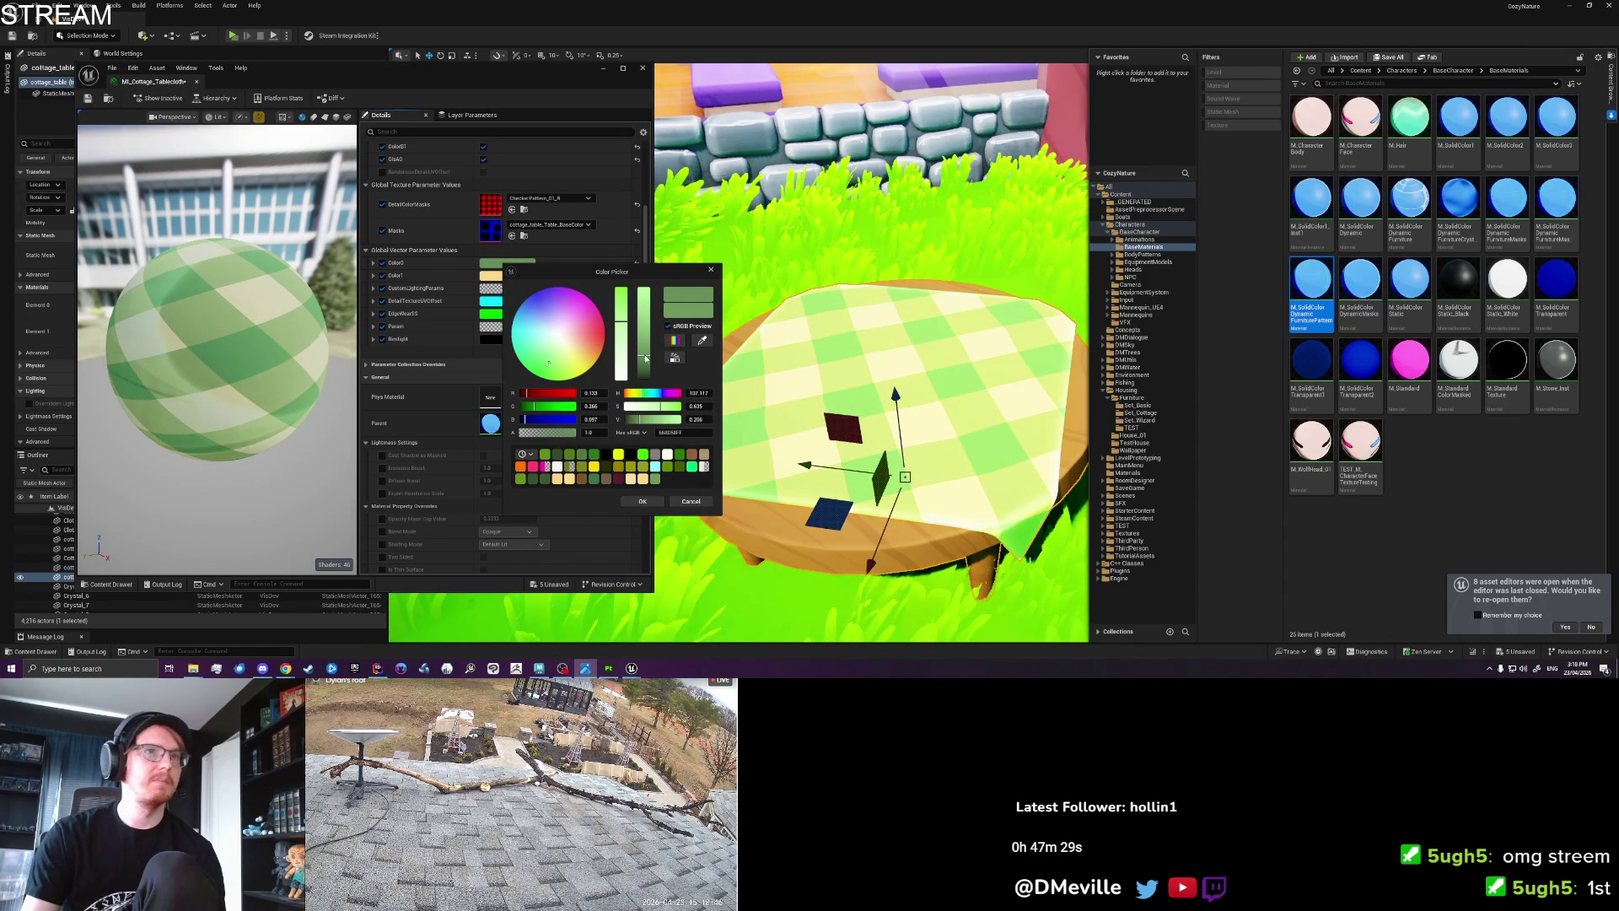
drag(647, 359, 649, 356)
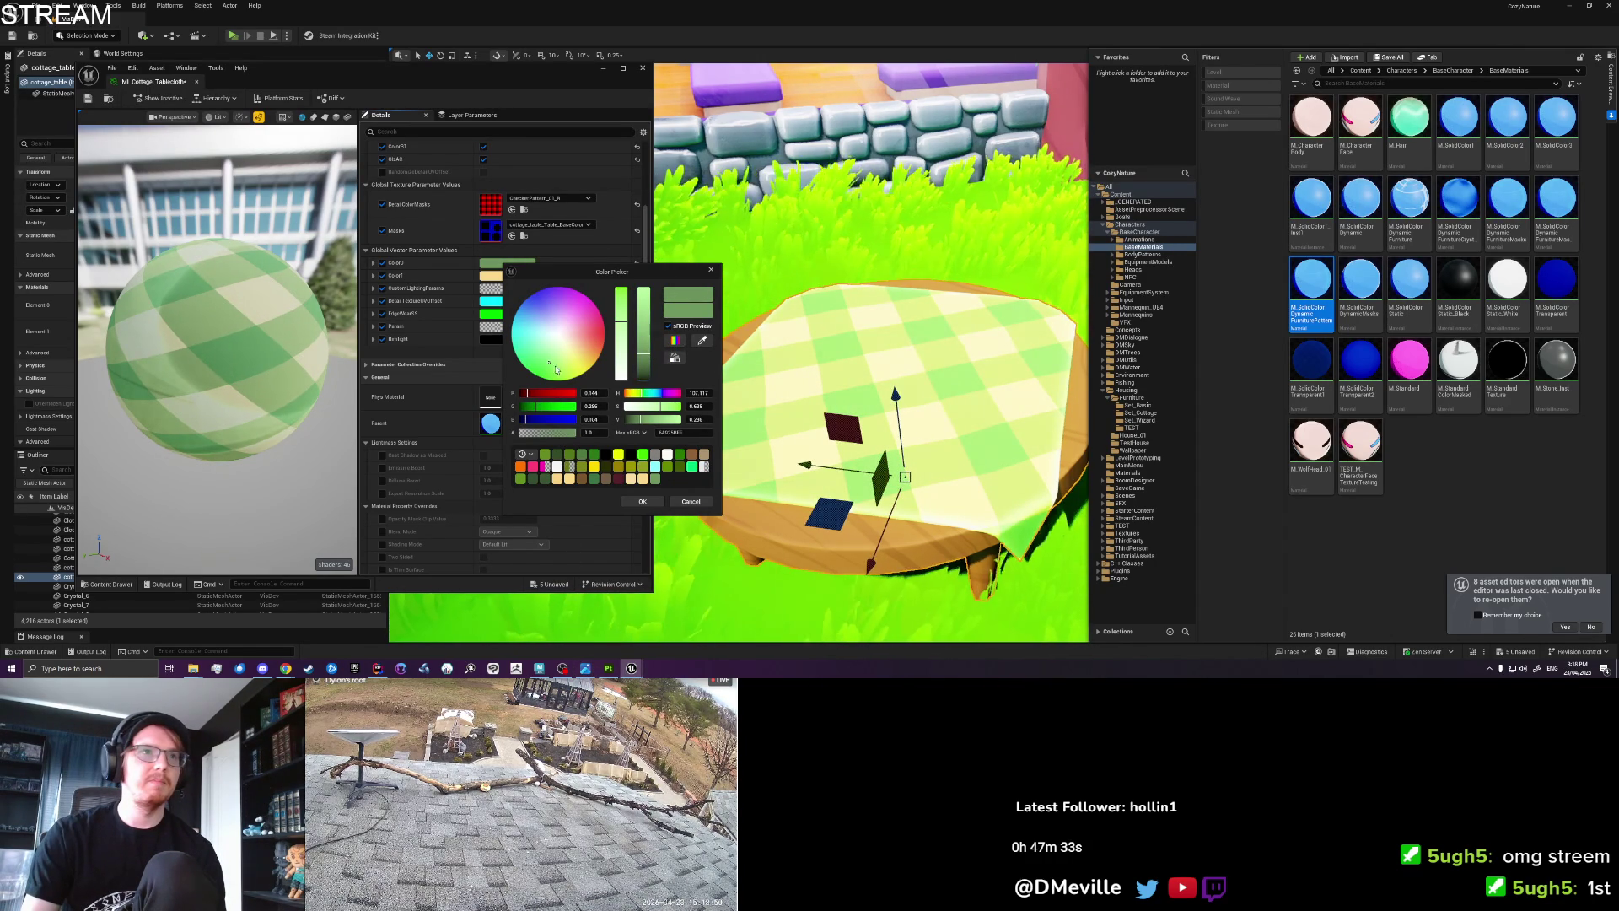
drag(542, 360, 548, 363)
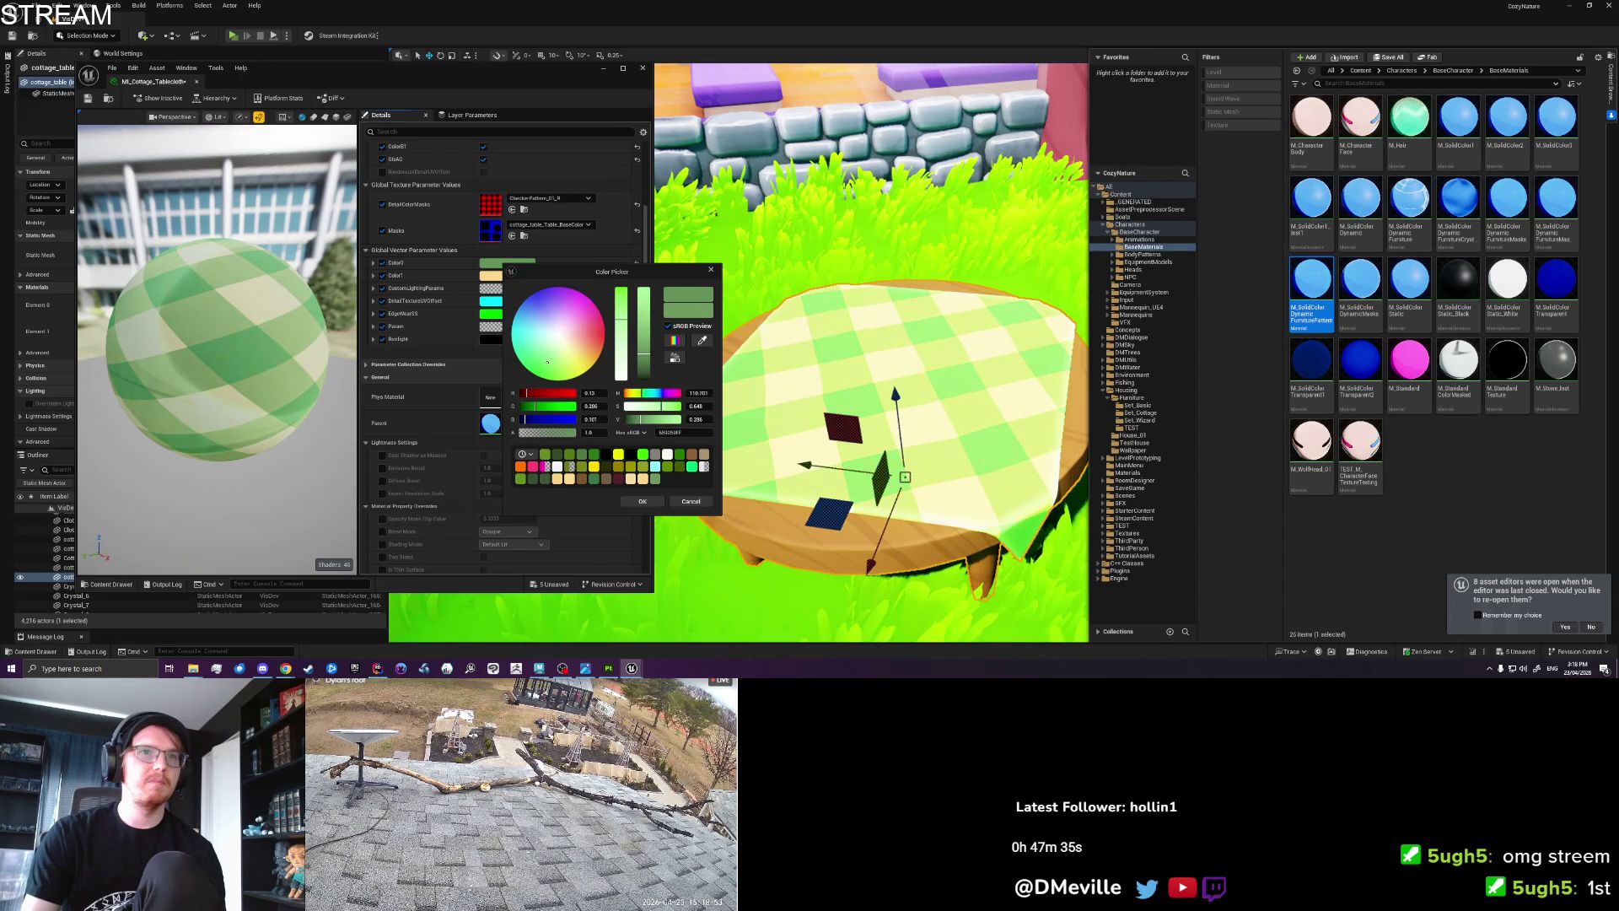
click(643, 501)
click(374, 275)
click(506, 275)
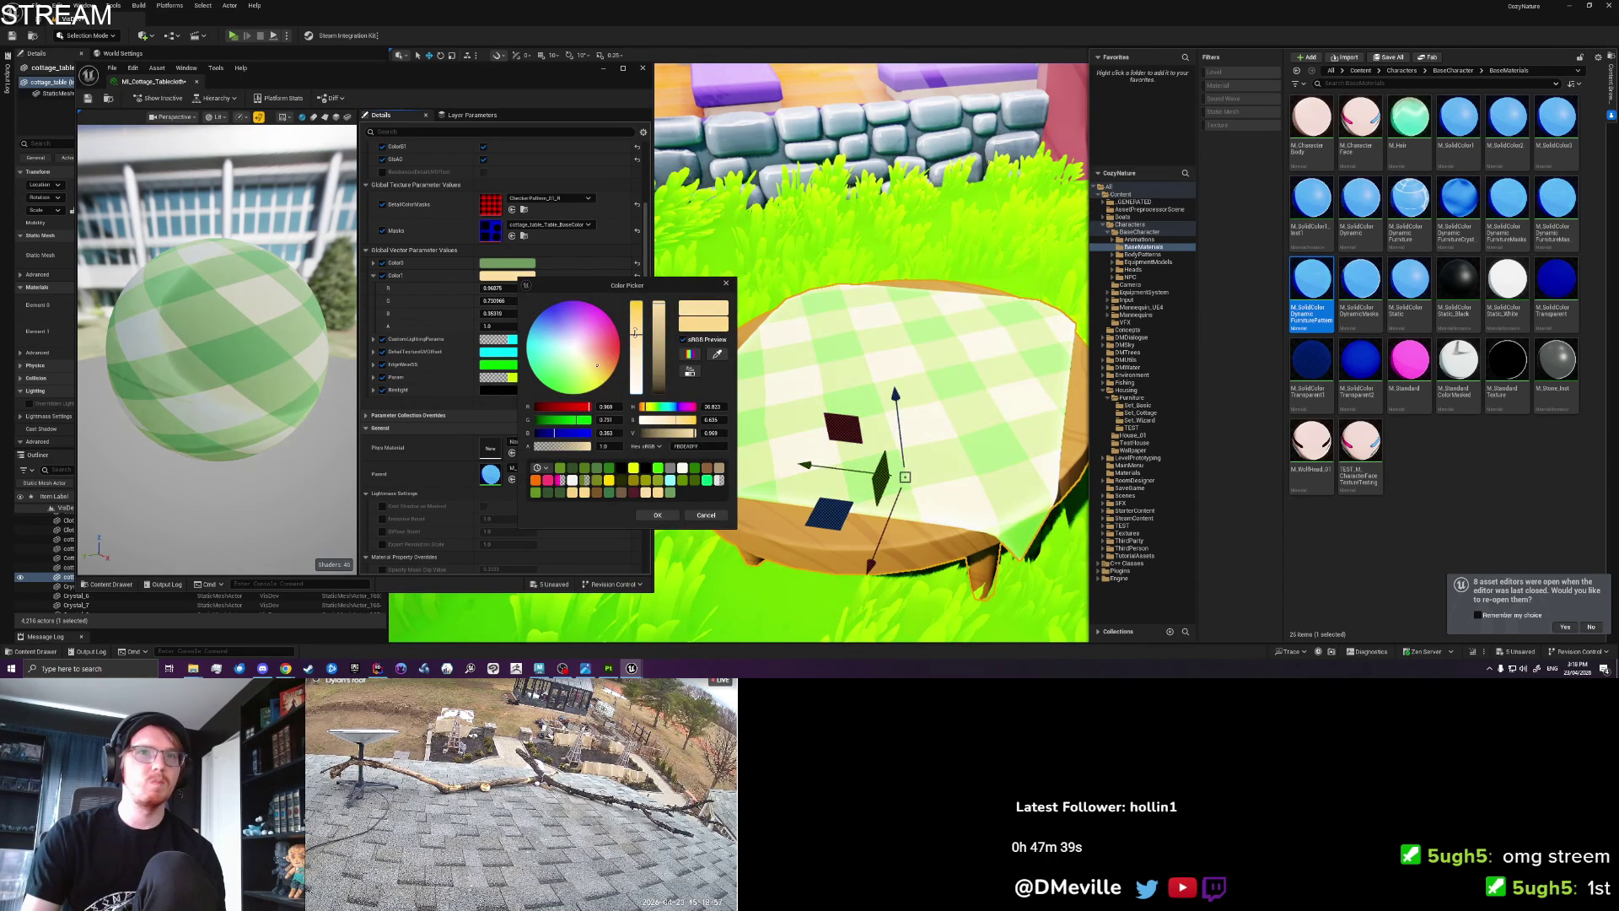
click(657, 515)
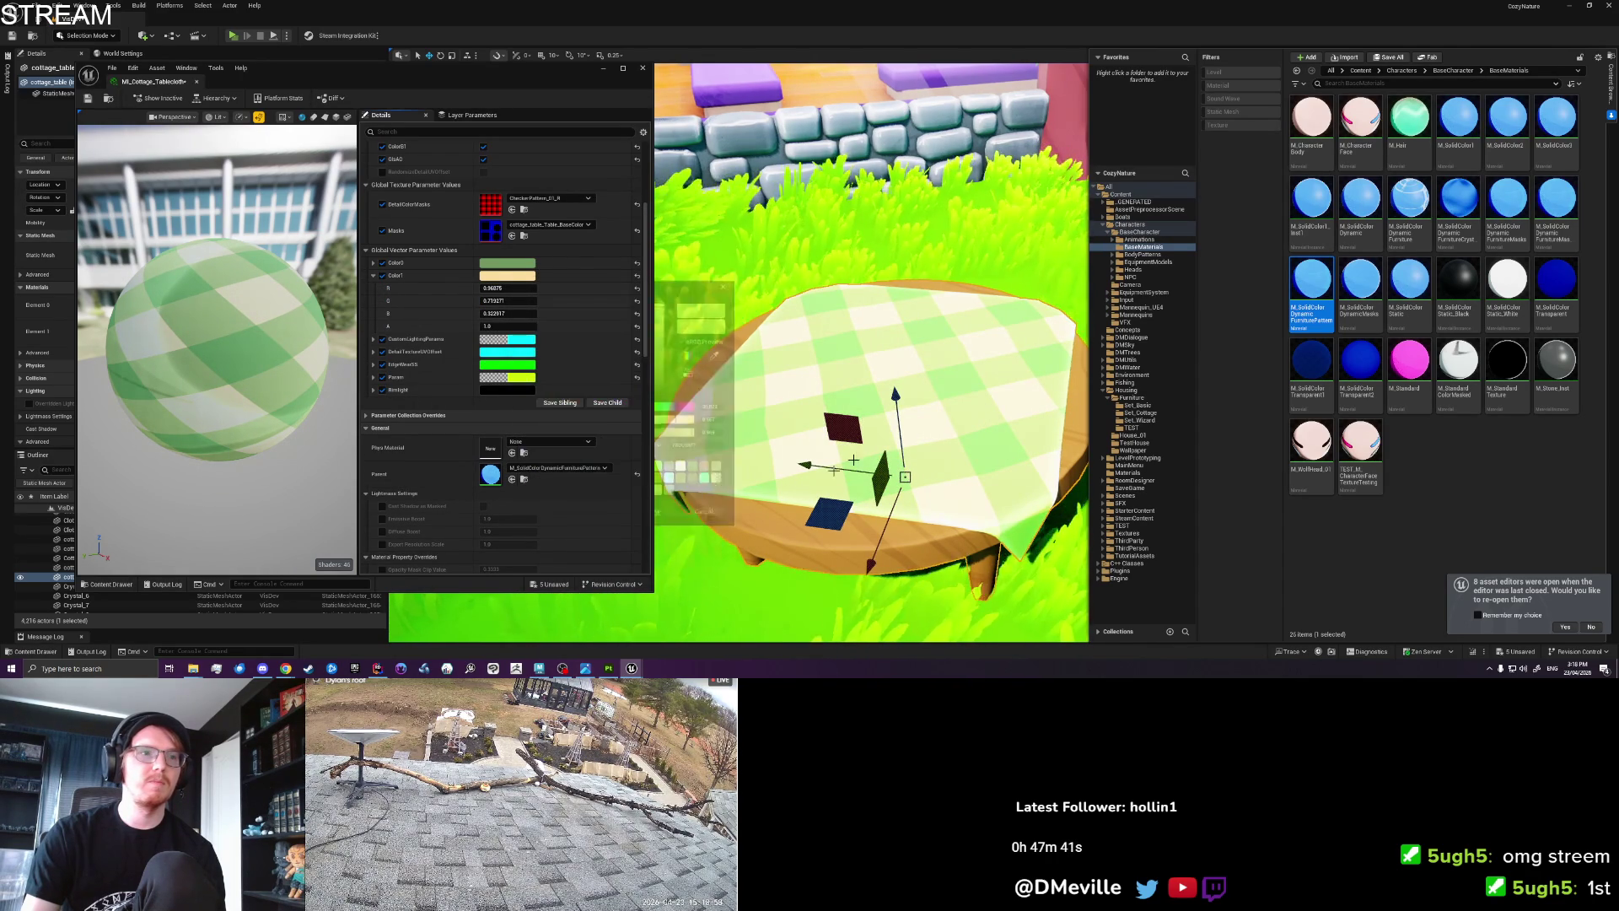
Fly the camera around the table to inspect the checkered tablecloth.
drag(848, 279, 847, 237)
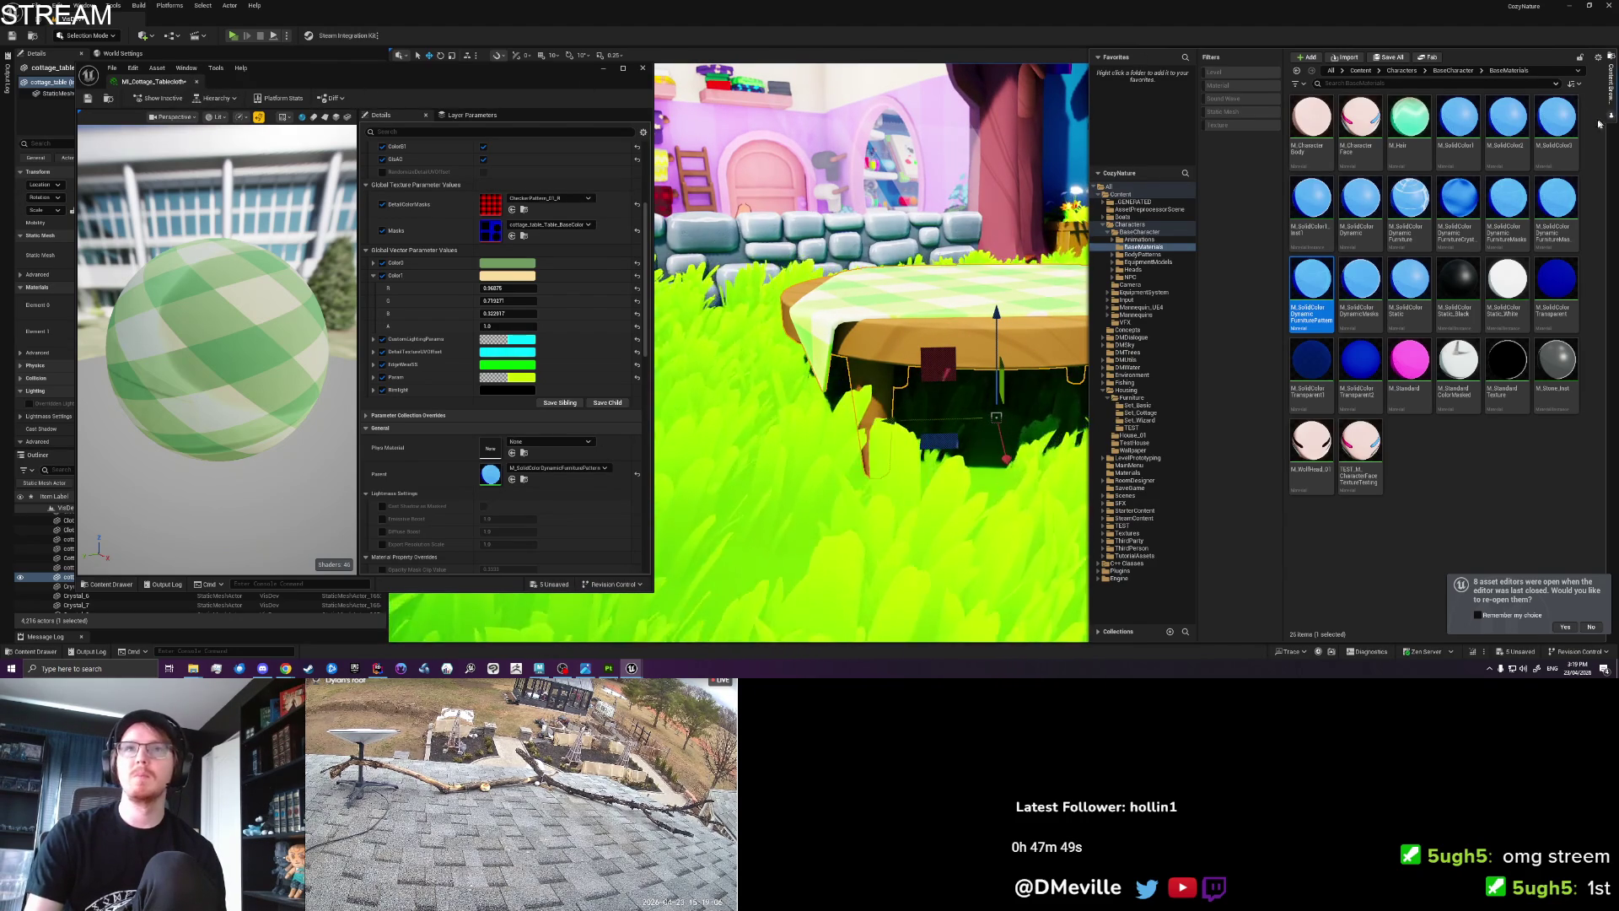
click(1037, 310)
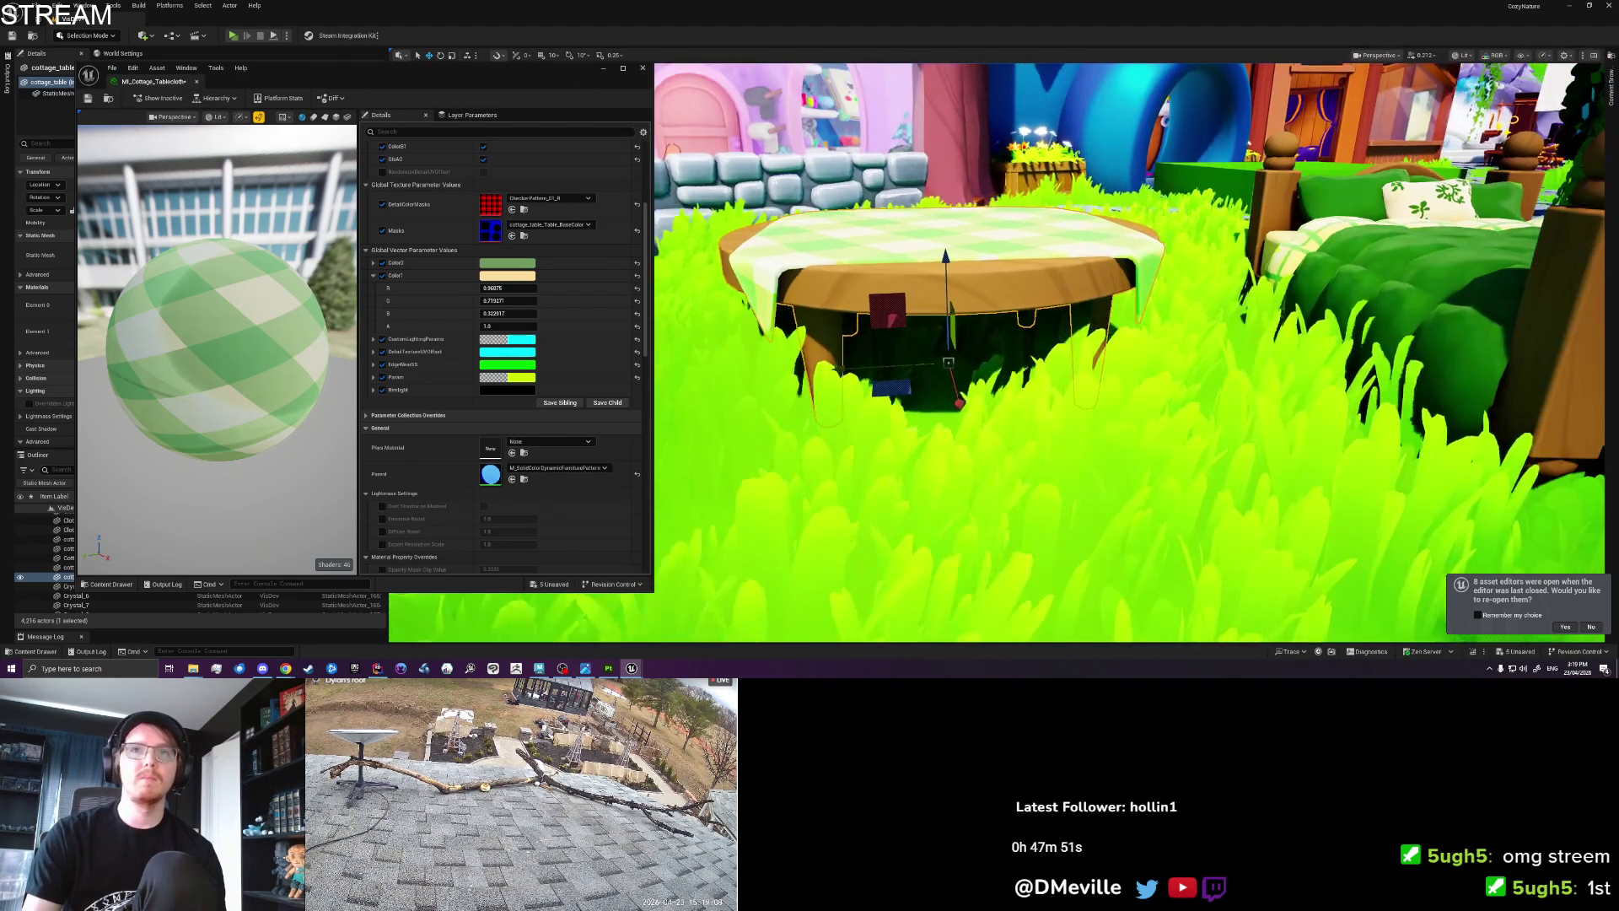
drag(1066, 316, 1067, 317)
drag(994, 388, 994, 388)
Select the table, close the tablecloth material editor, and open MI_Cottage_Bed_Wood3.
click(991, 388)
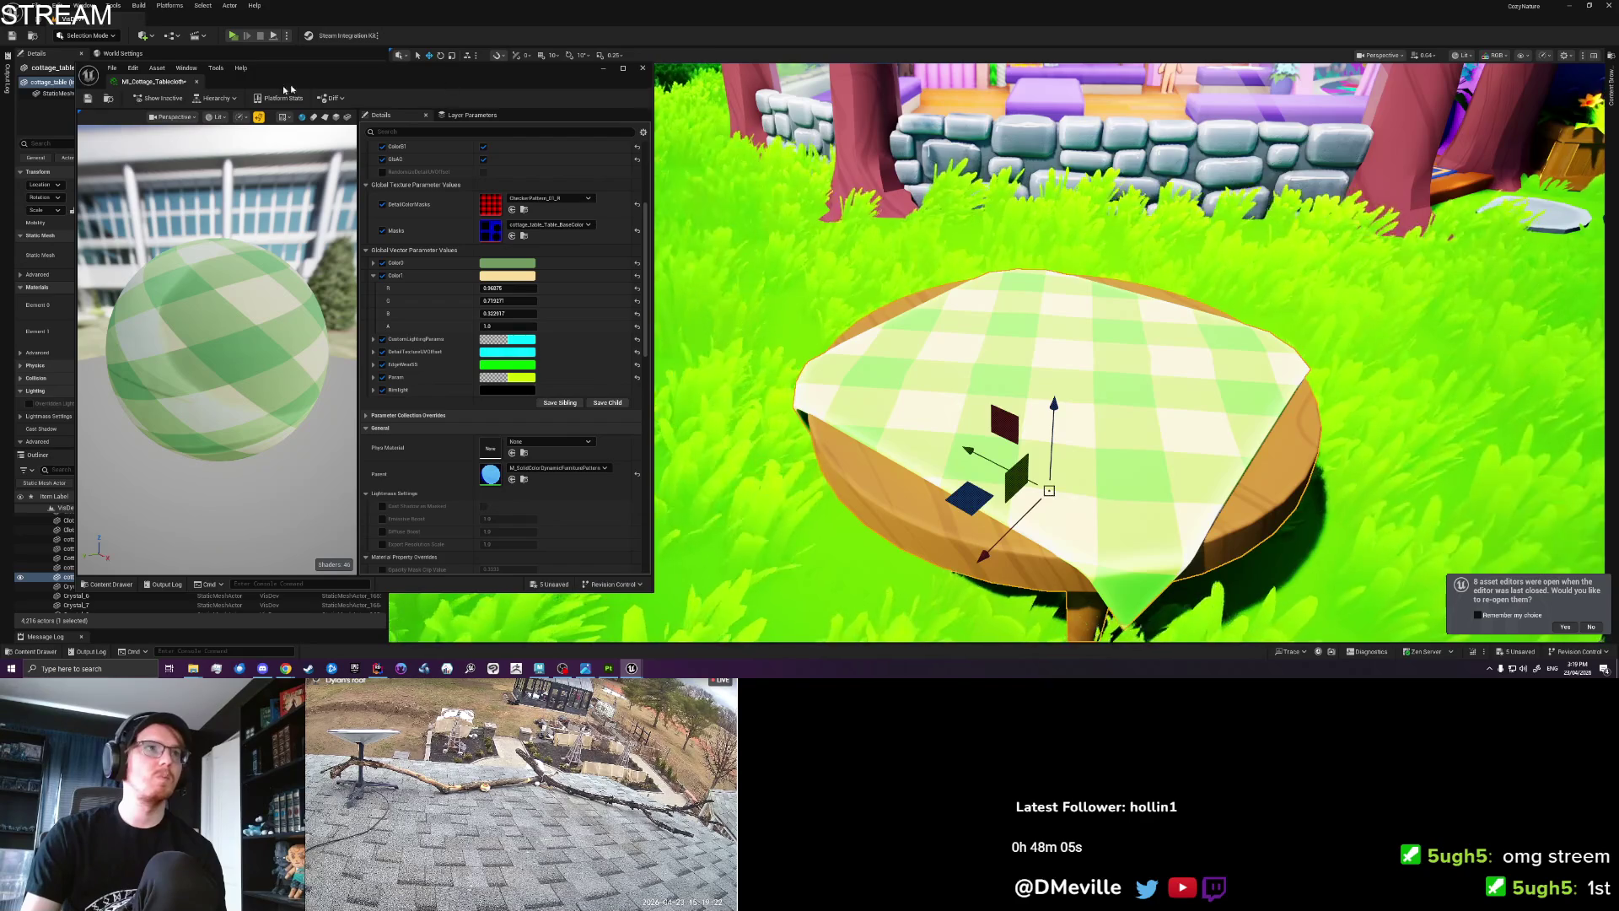
click(199, 82)
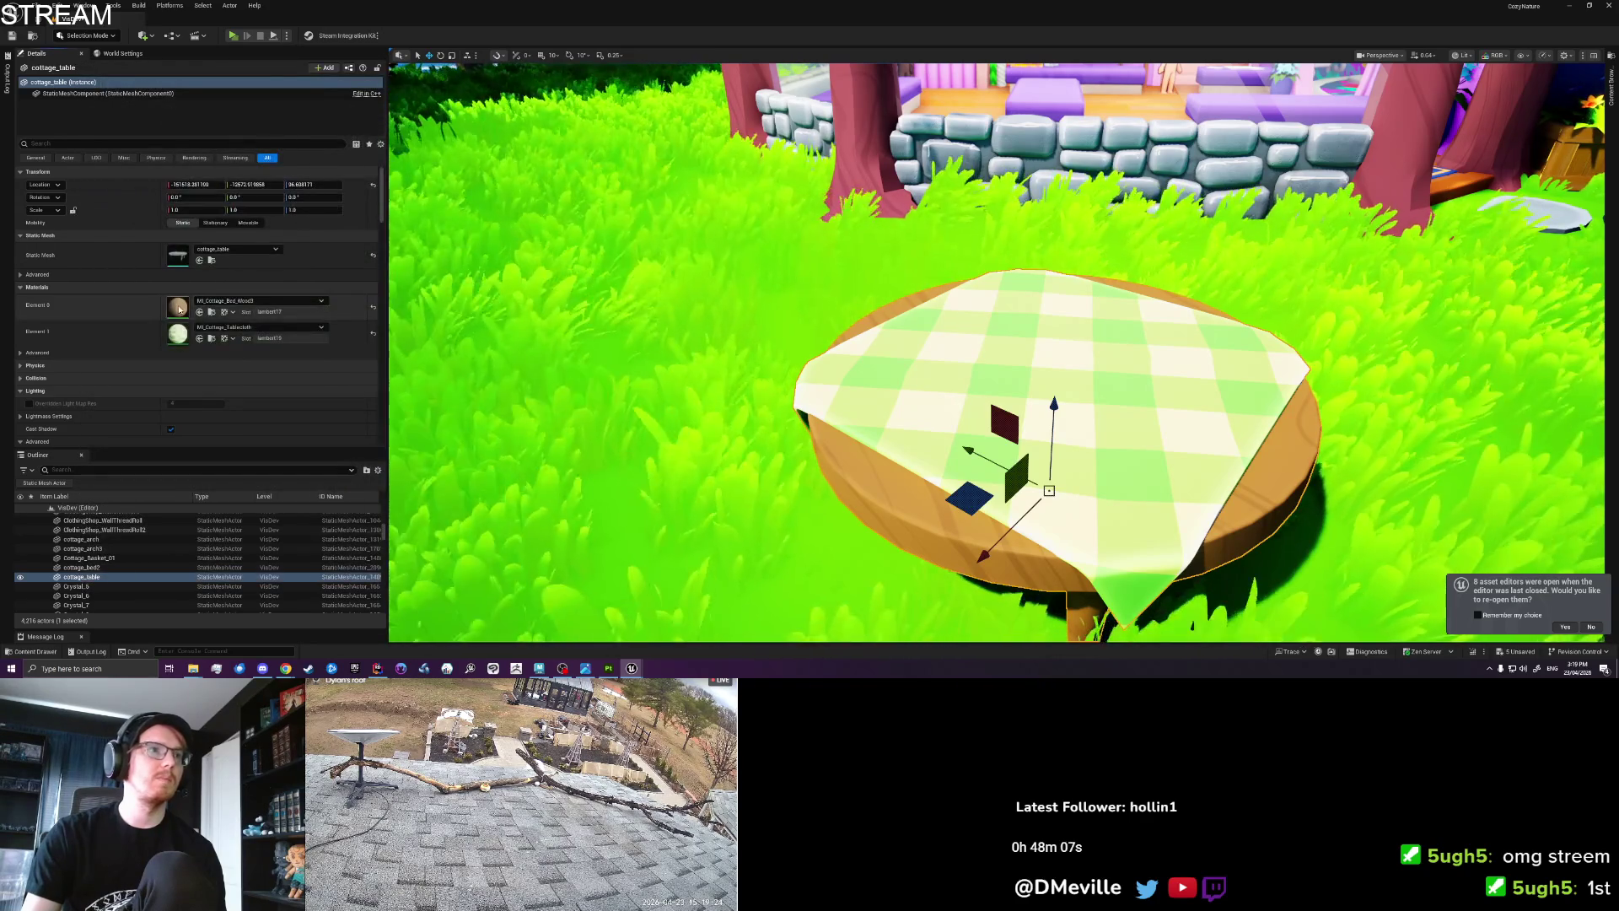
double_click(179, 309)
Set the bed wood's EdgeWearSS to R about 0.65 and G about 0.39.
scroll(1175, 636, down, 3)
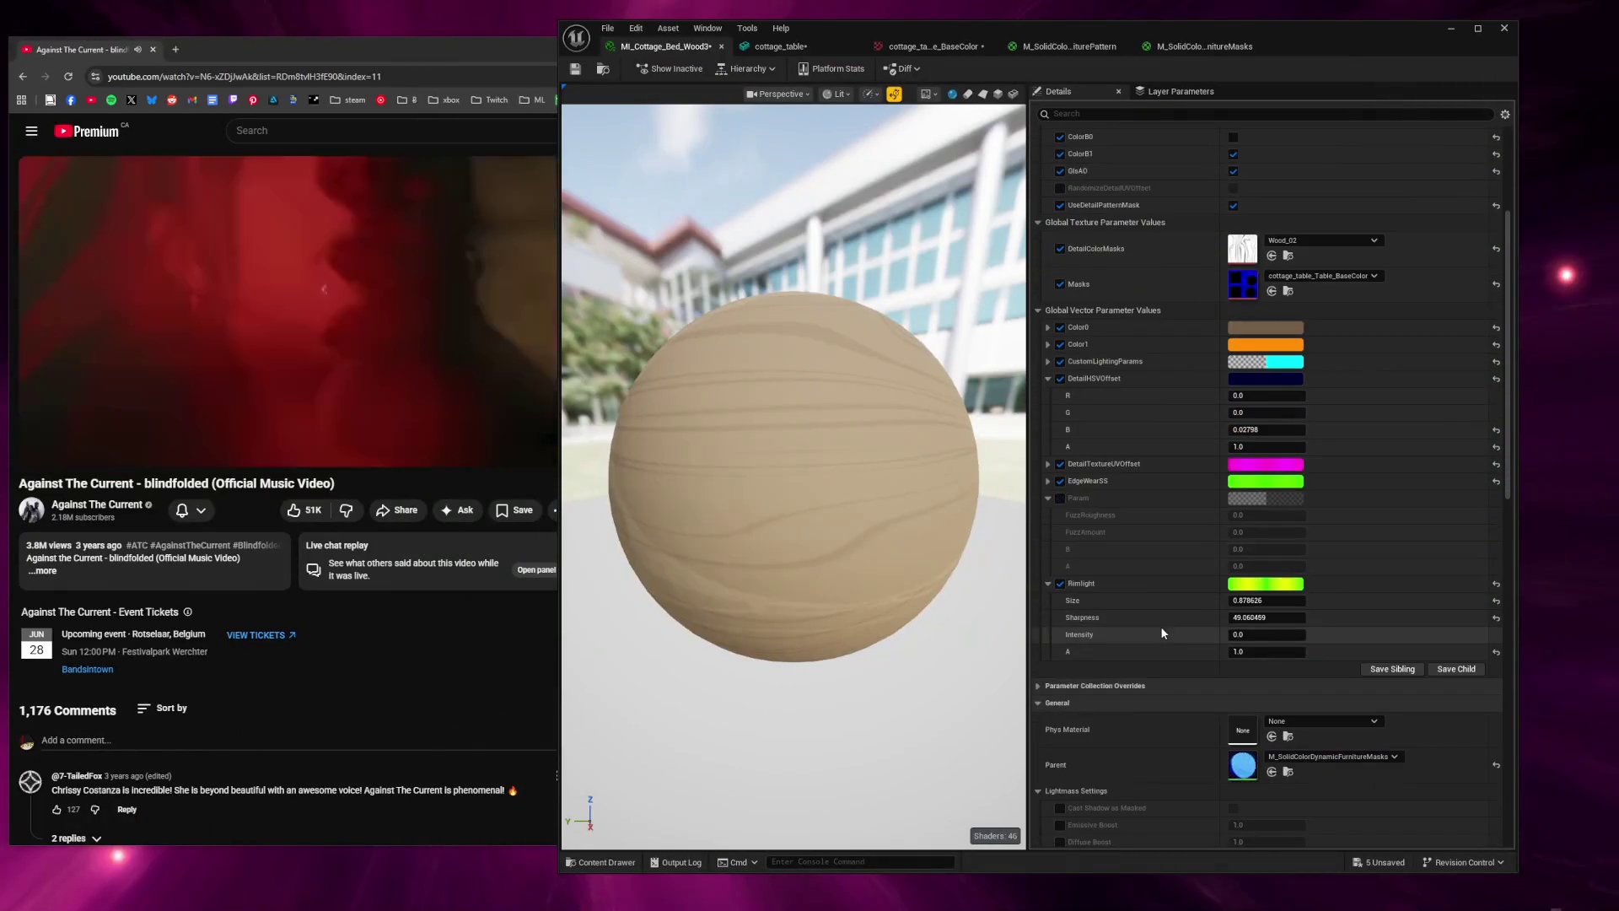
click(1046, 479)
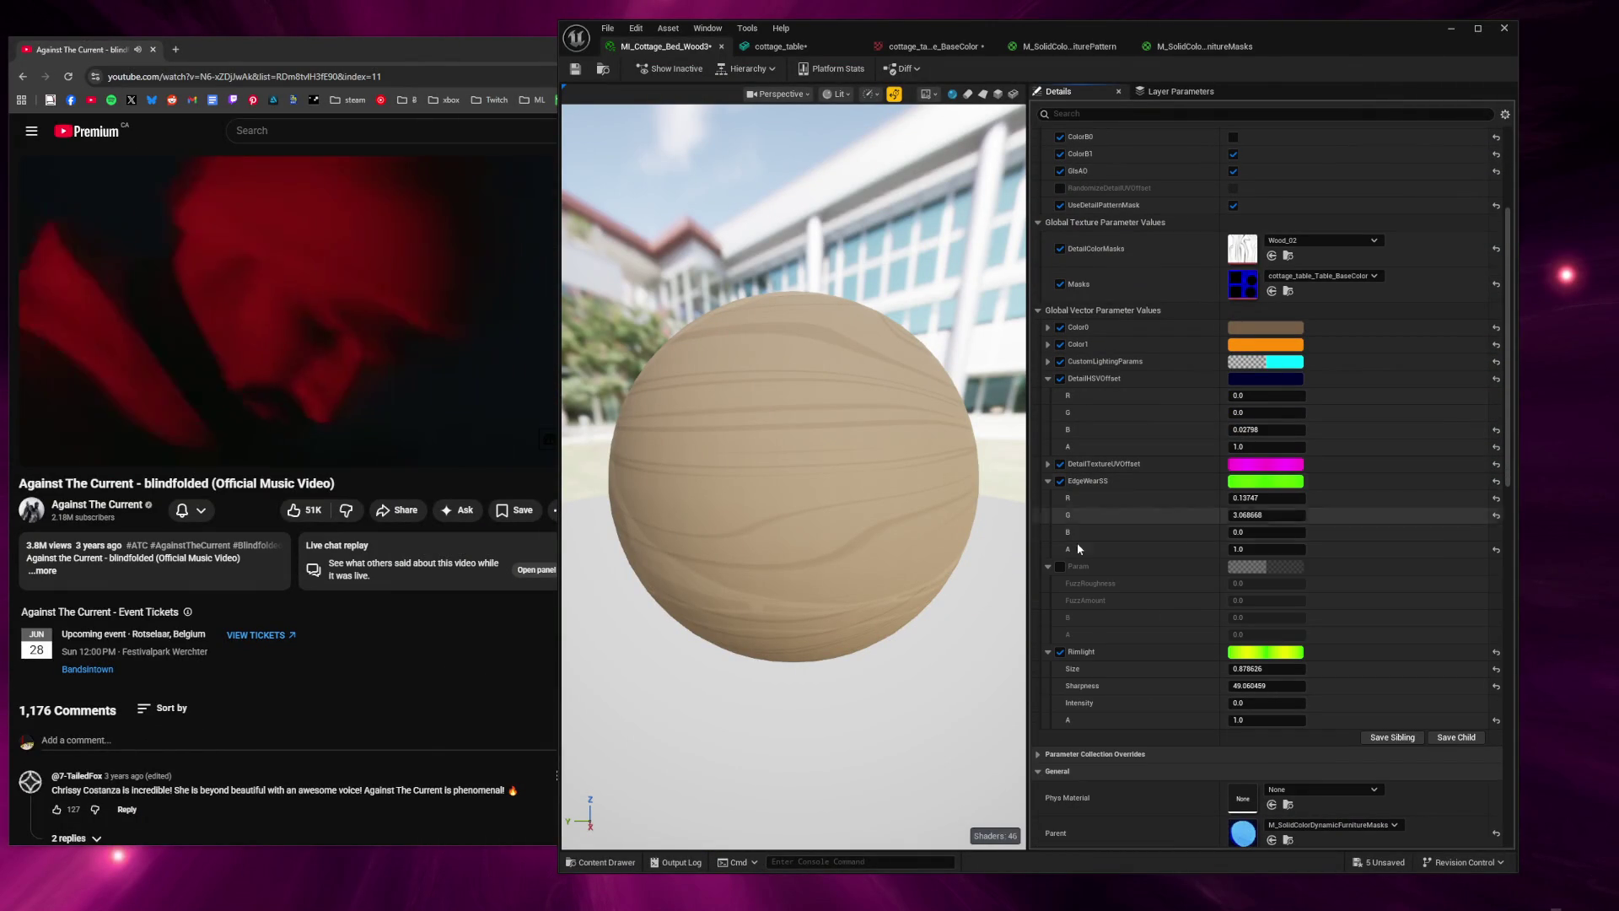
drag(1256, 498, 1309, 498)
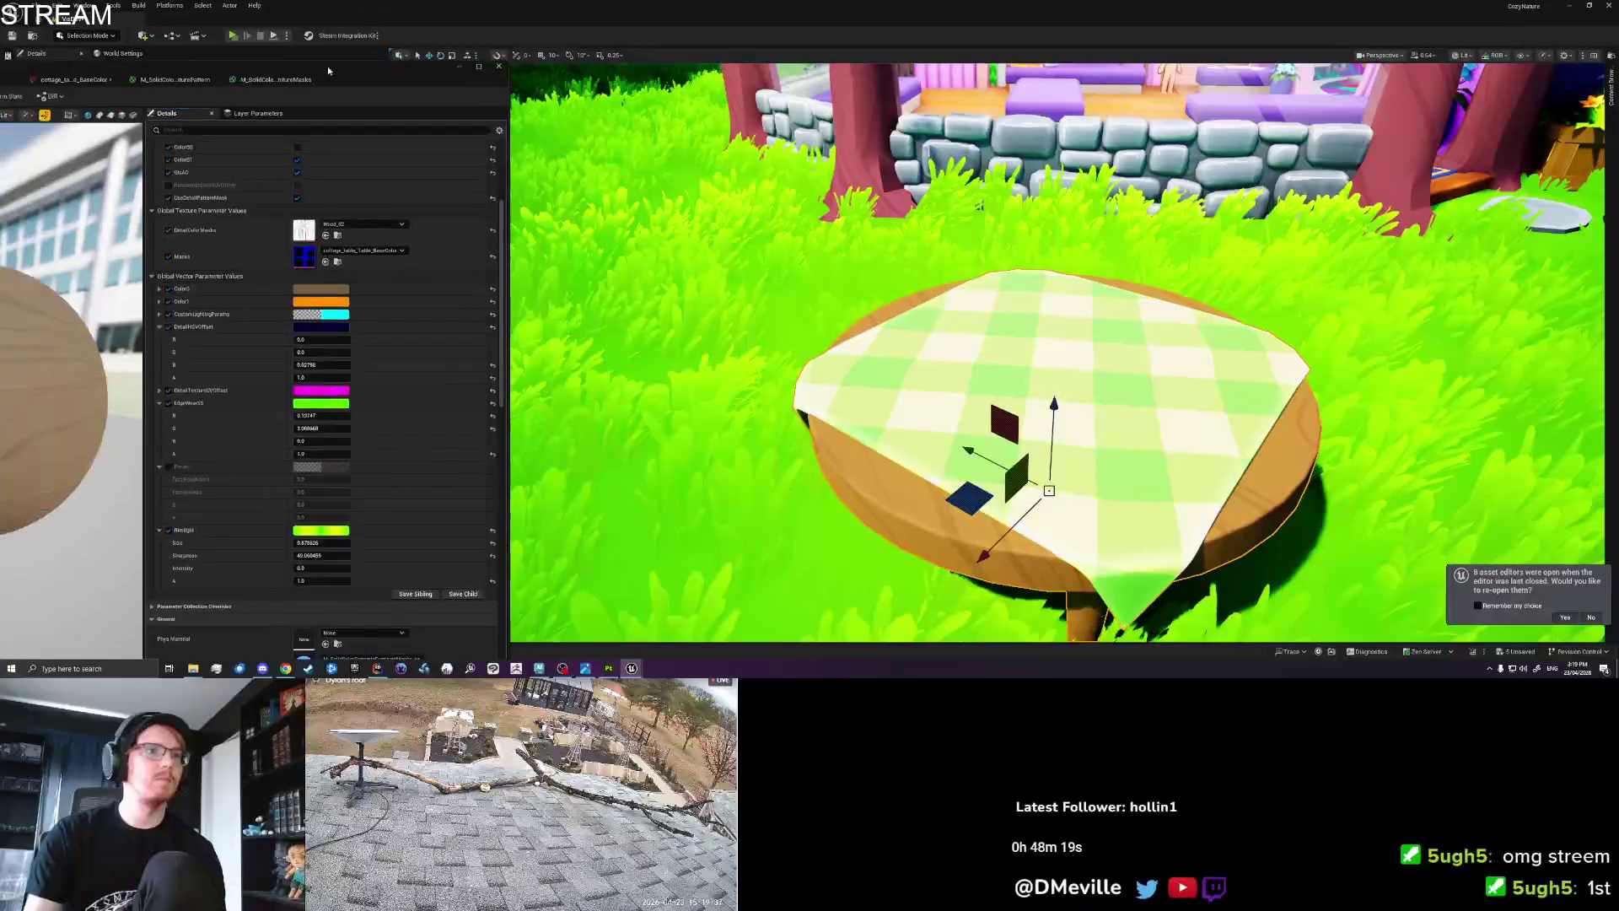
drag(358, 426, 409, 426)
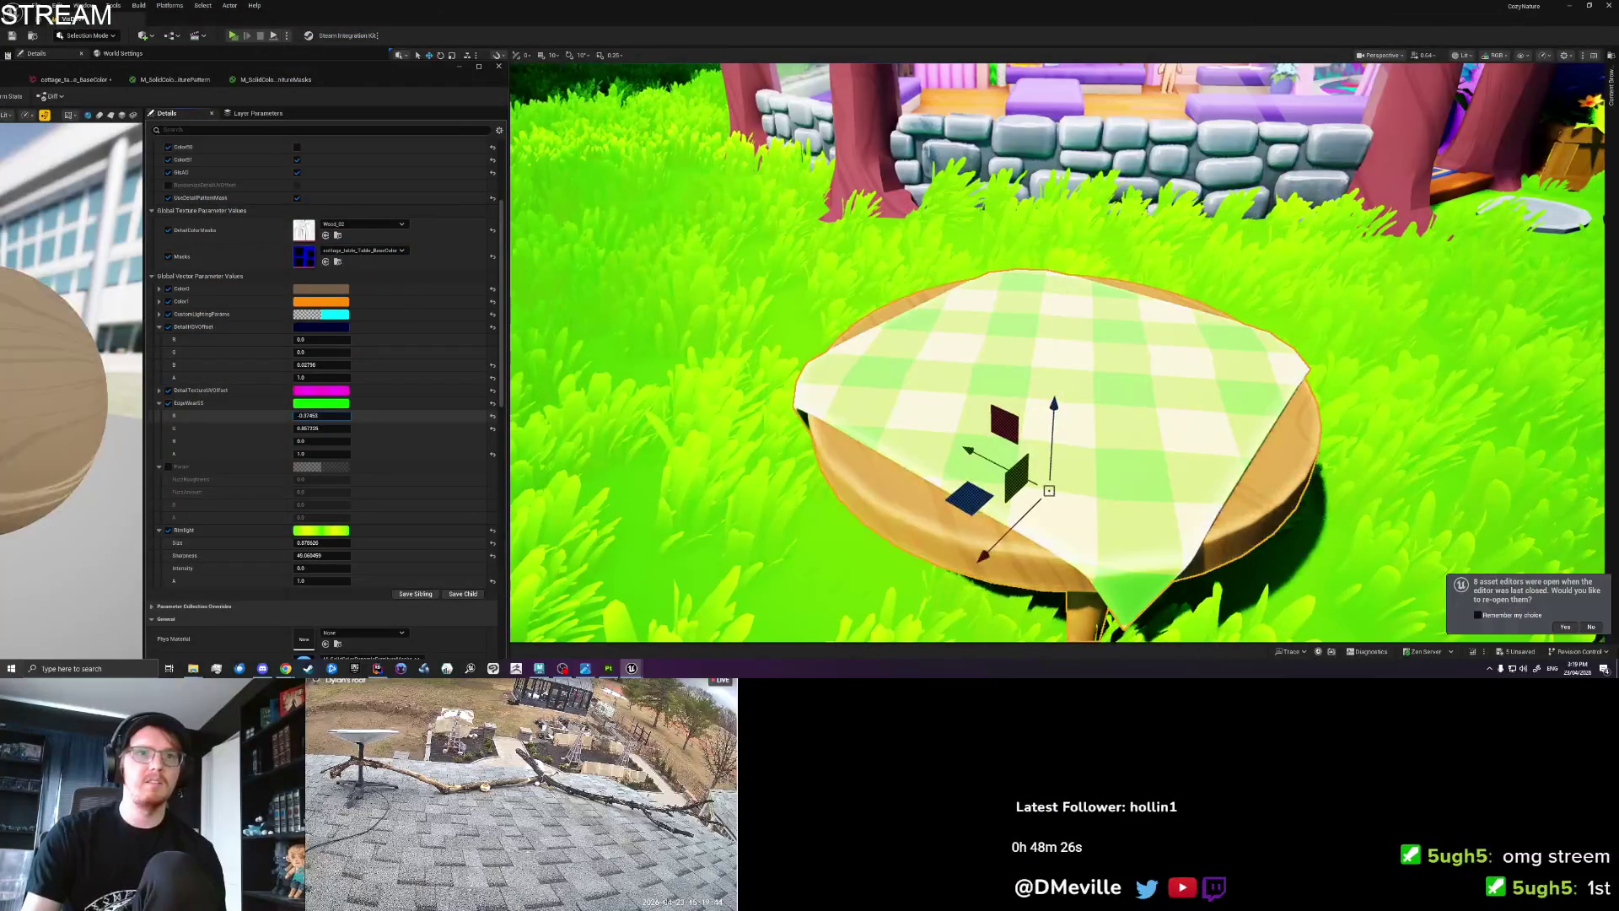
drag(321, 415, 354, 415)
scroll(980, 409, down, 5)
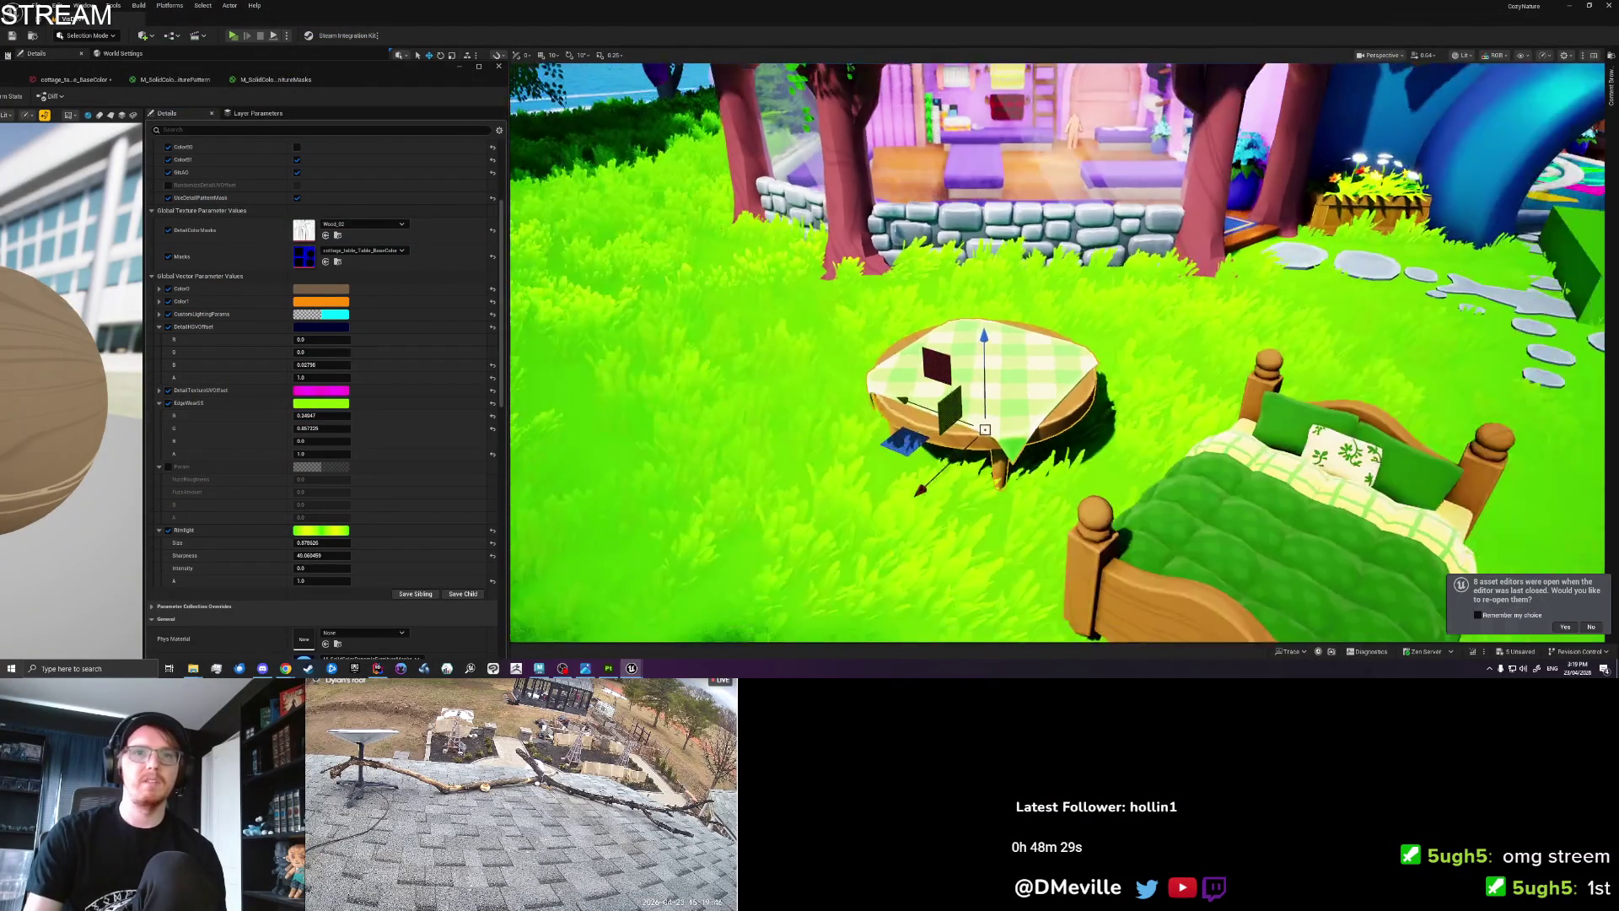
scroll(980, 409, up, 3)
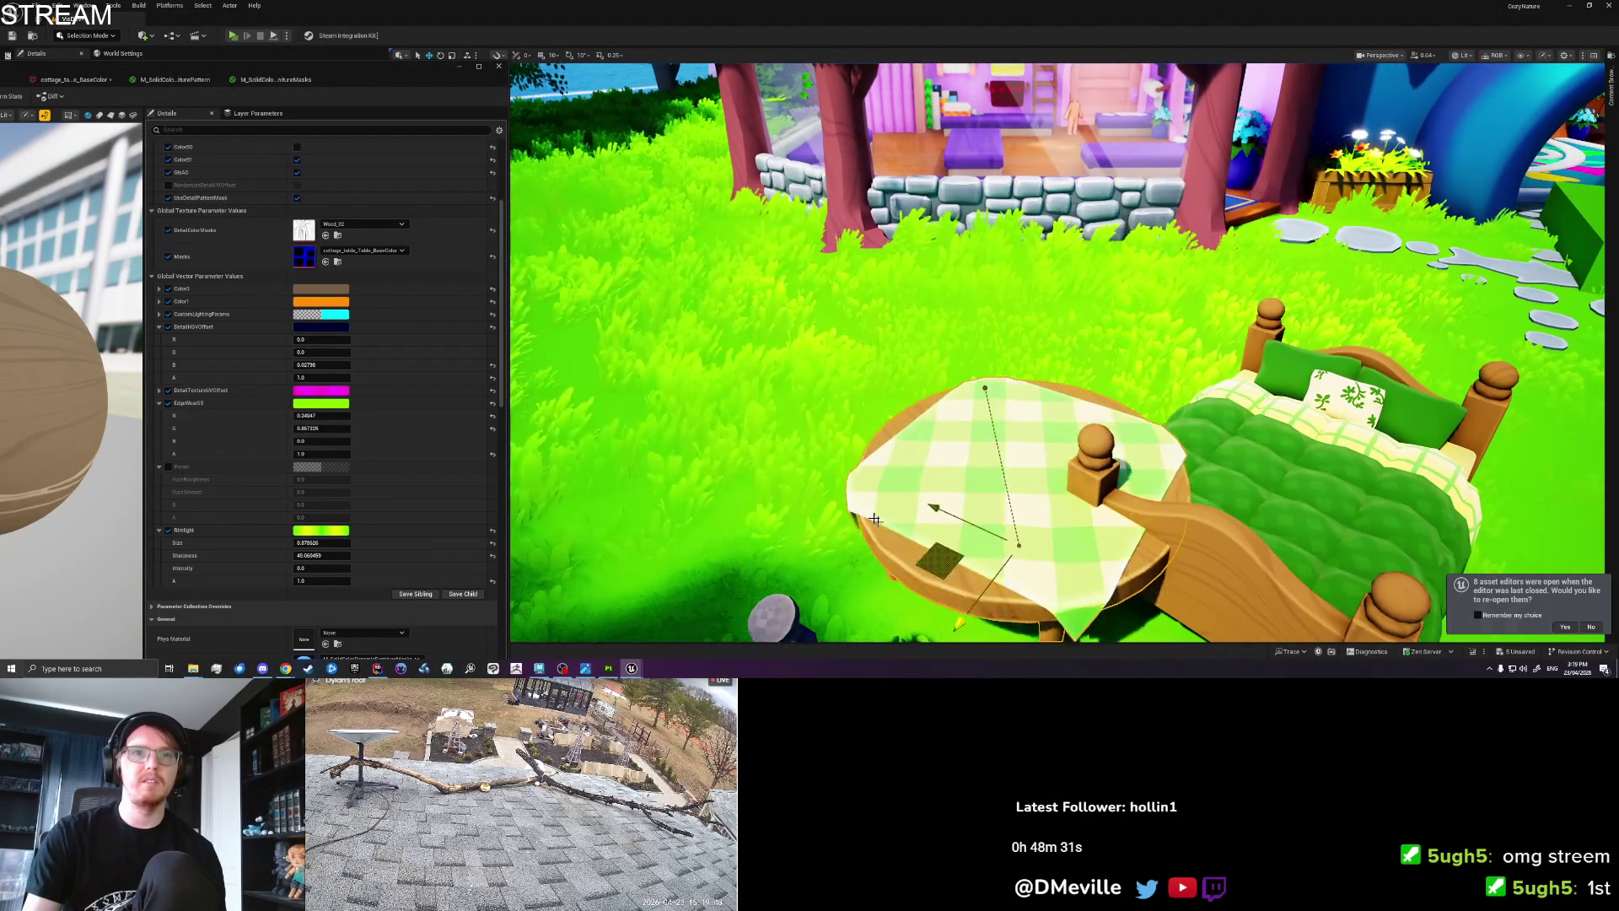
scroll(1058, 352, up, 3)
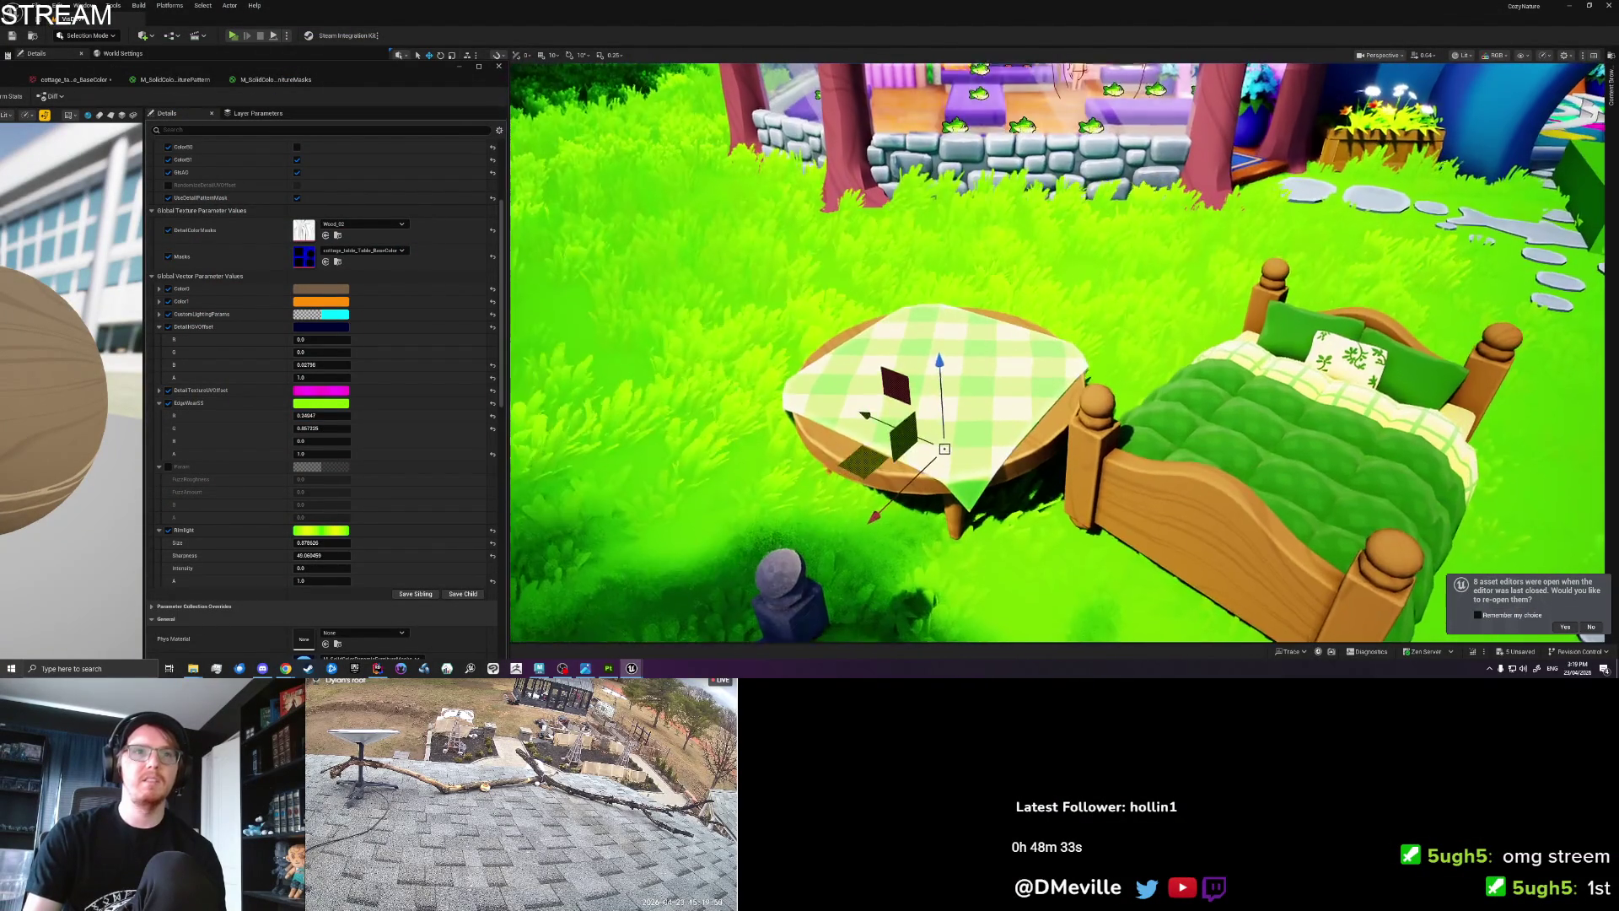
mouse_move(322, 428)
mouse_down()
mouse_move(287, 428)
mouse_move(354, 428)
mouse_move(323, 415)
mouse_move(354, 415)
mouse_up()
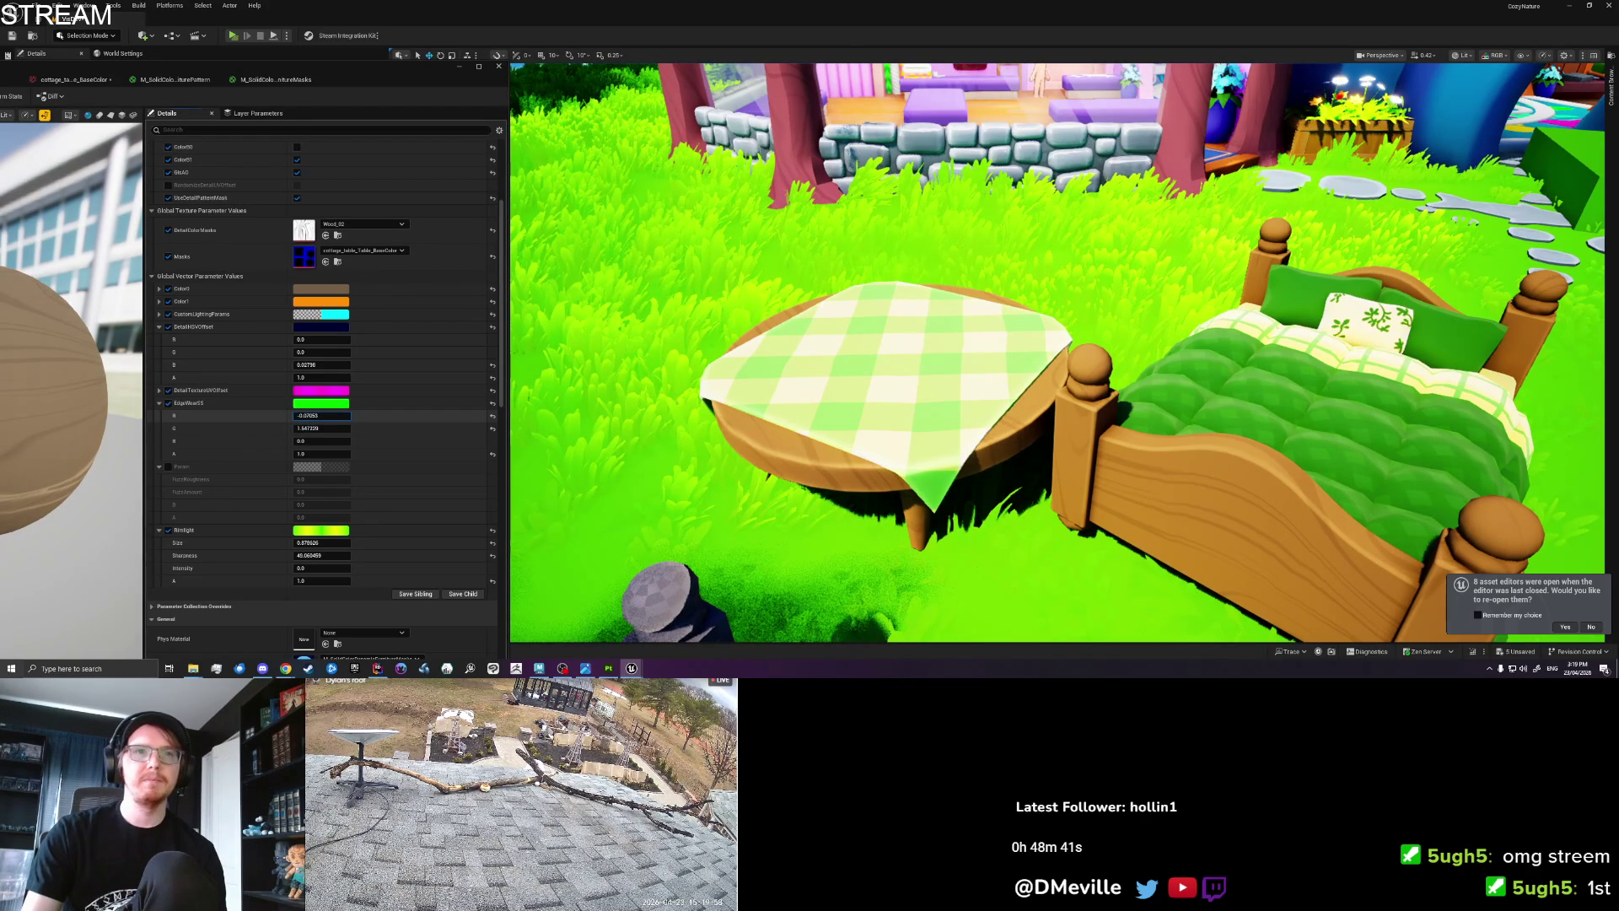
scroll(996, 404, down, 5)
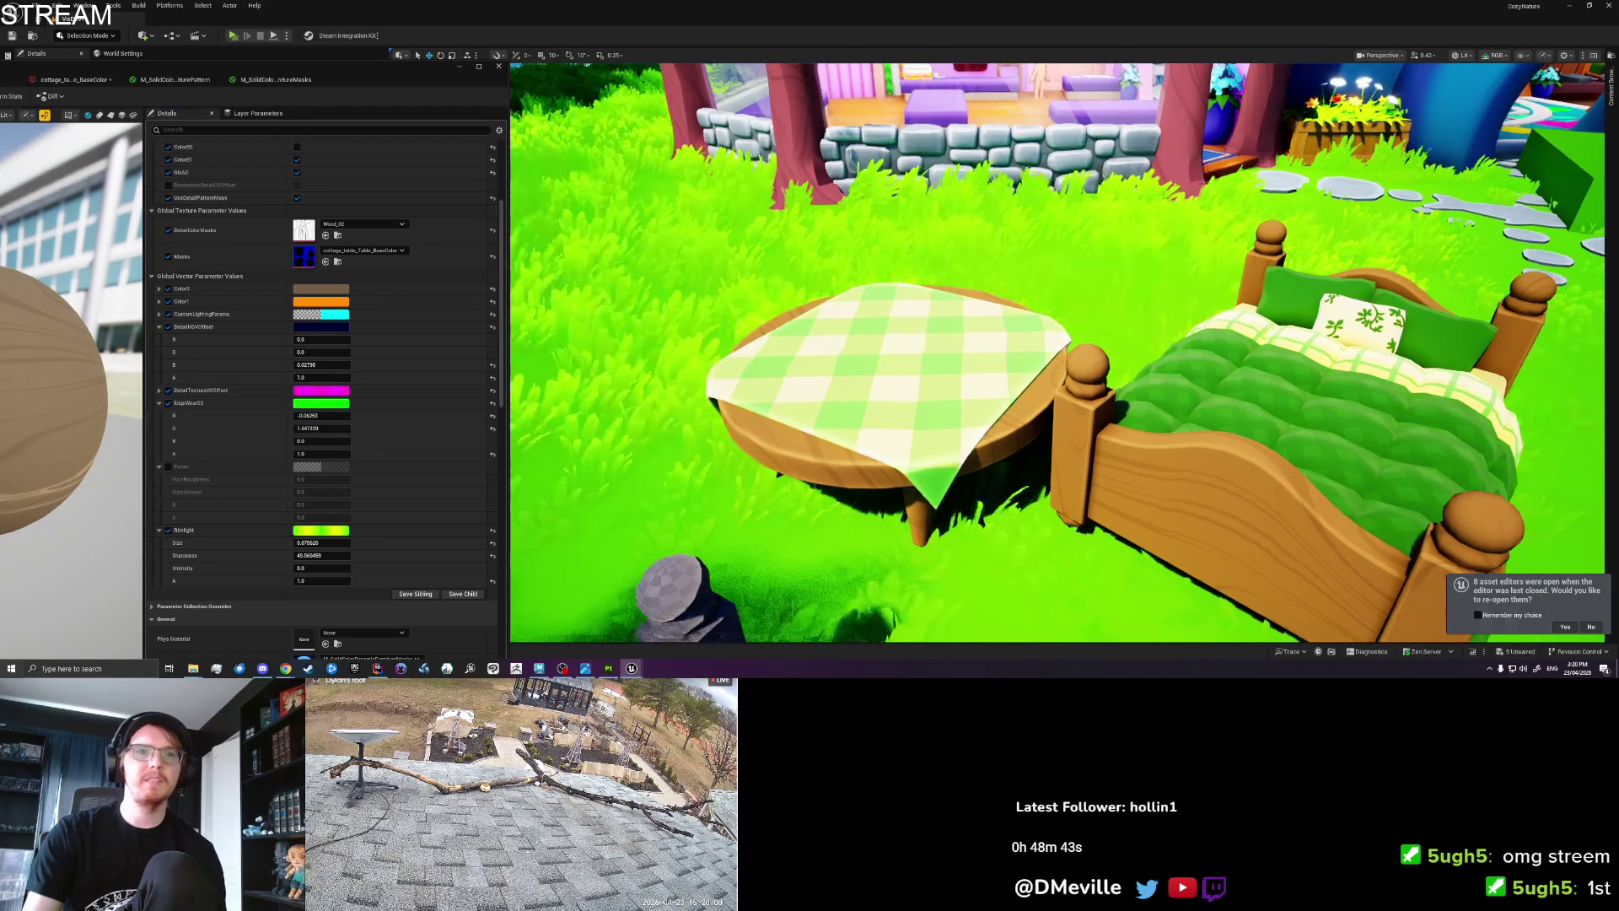
Move the table up and right on the grass and save the level.
click(804, 436)
drag(803, 437, 799, 413)
key(ctrl+s)
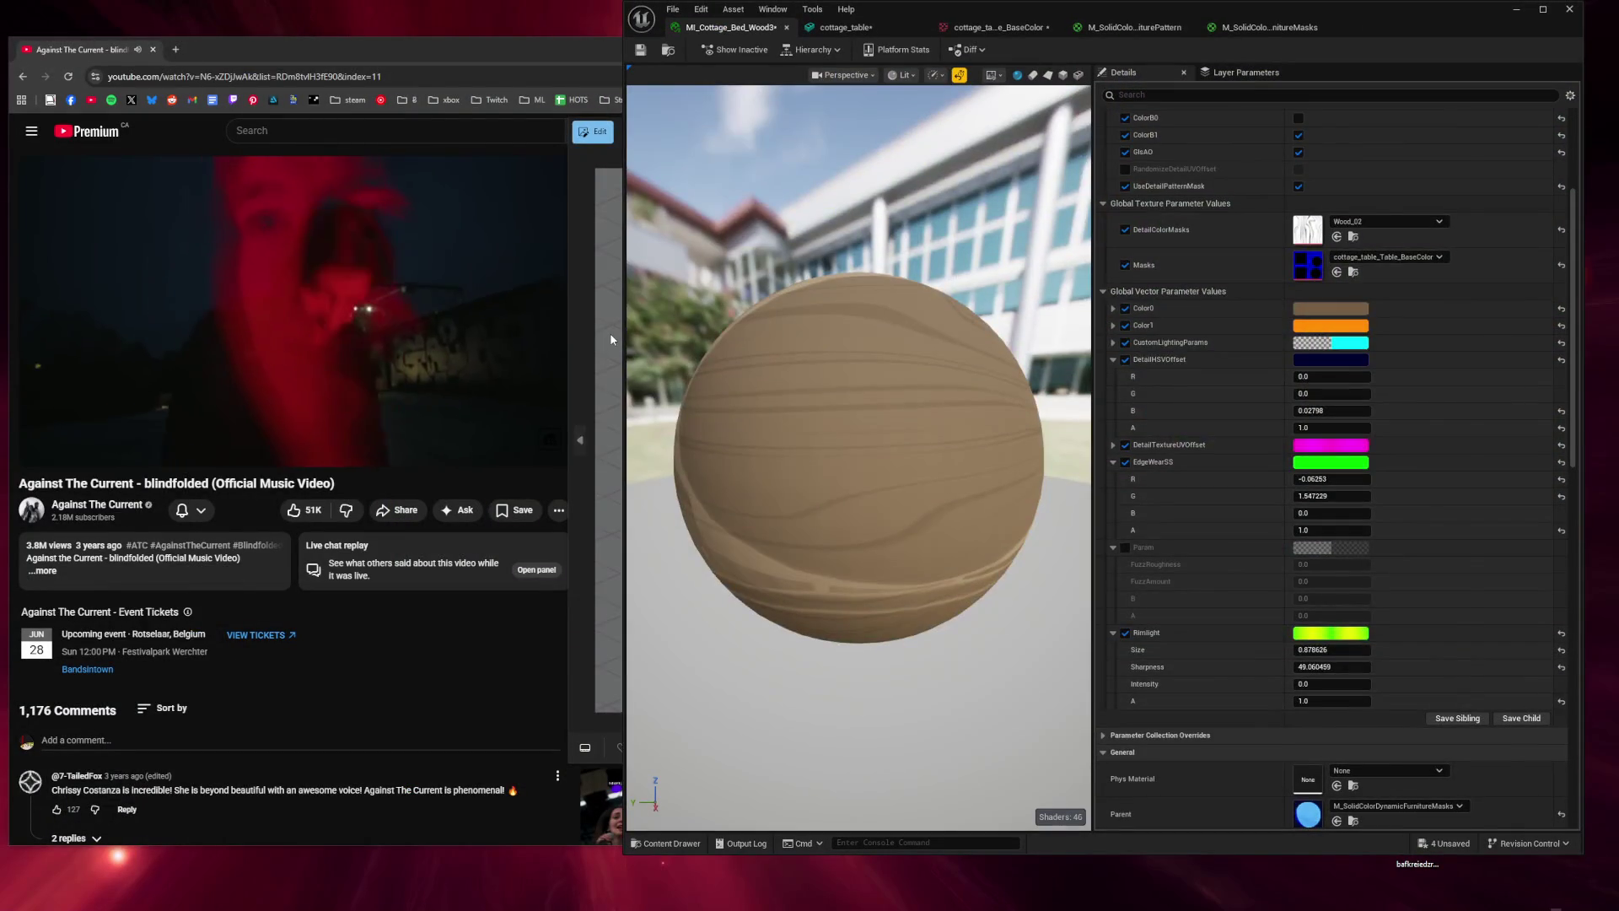
View the cottage furniture reference sheet, then switch to Maya.
click(611, 341)
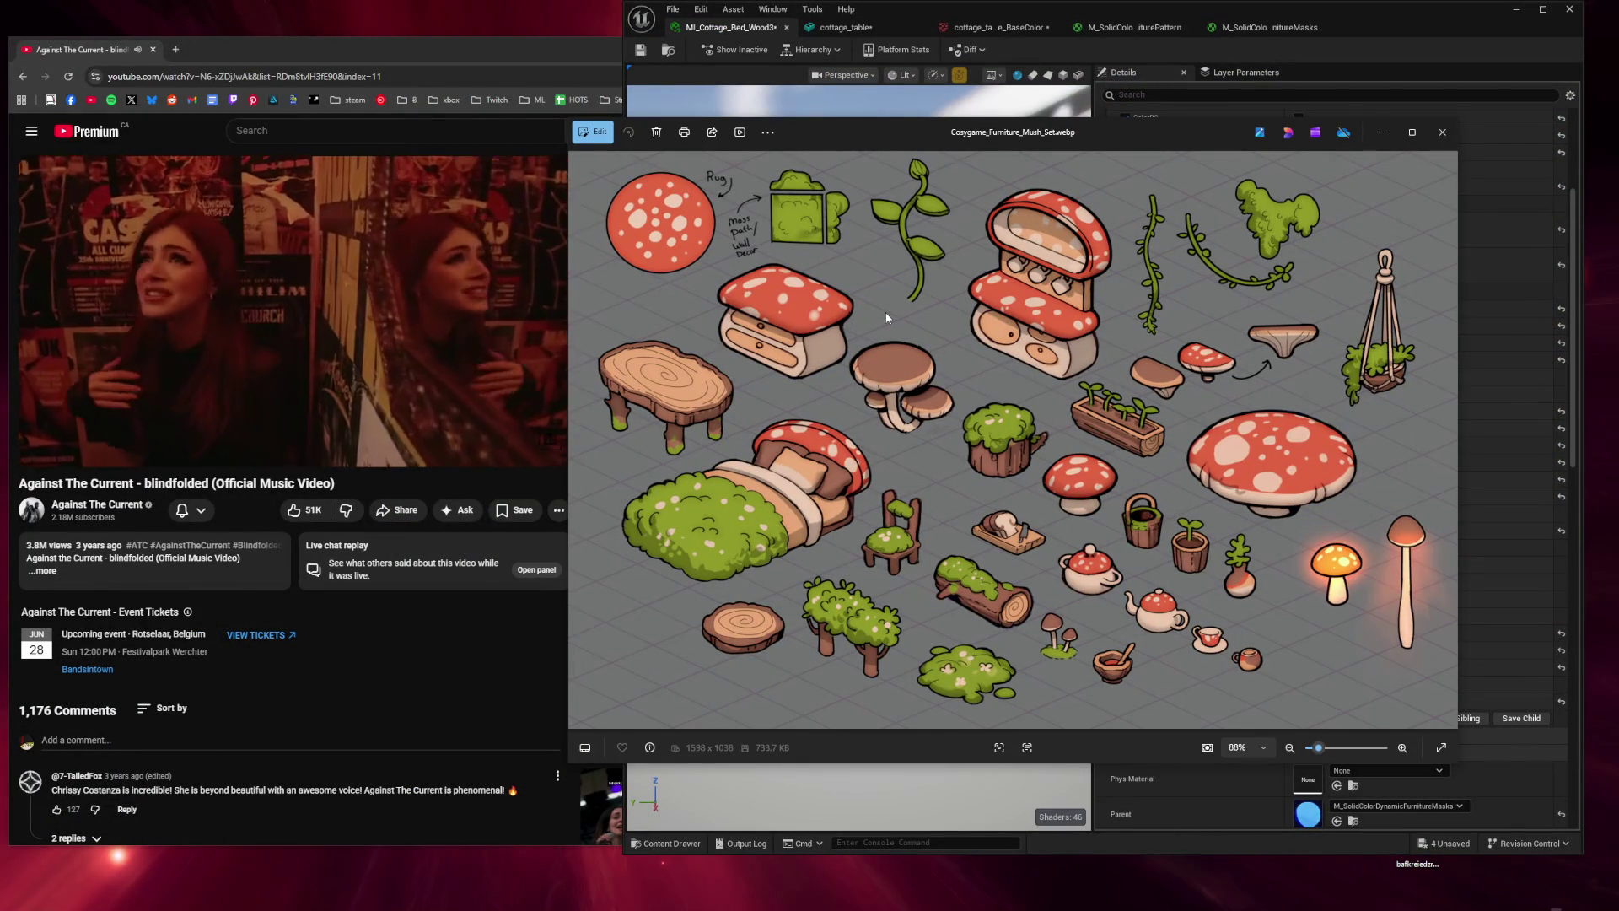
key(Right)
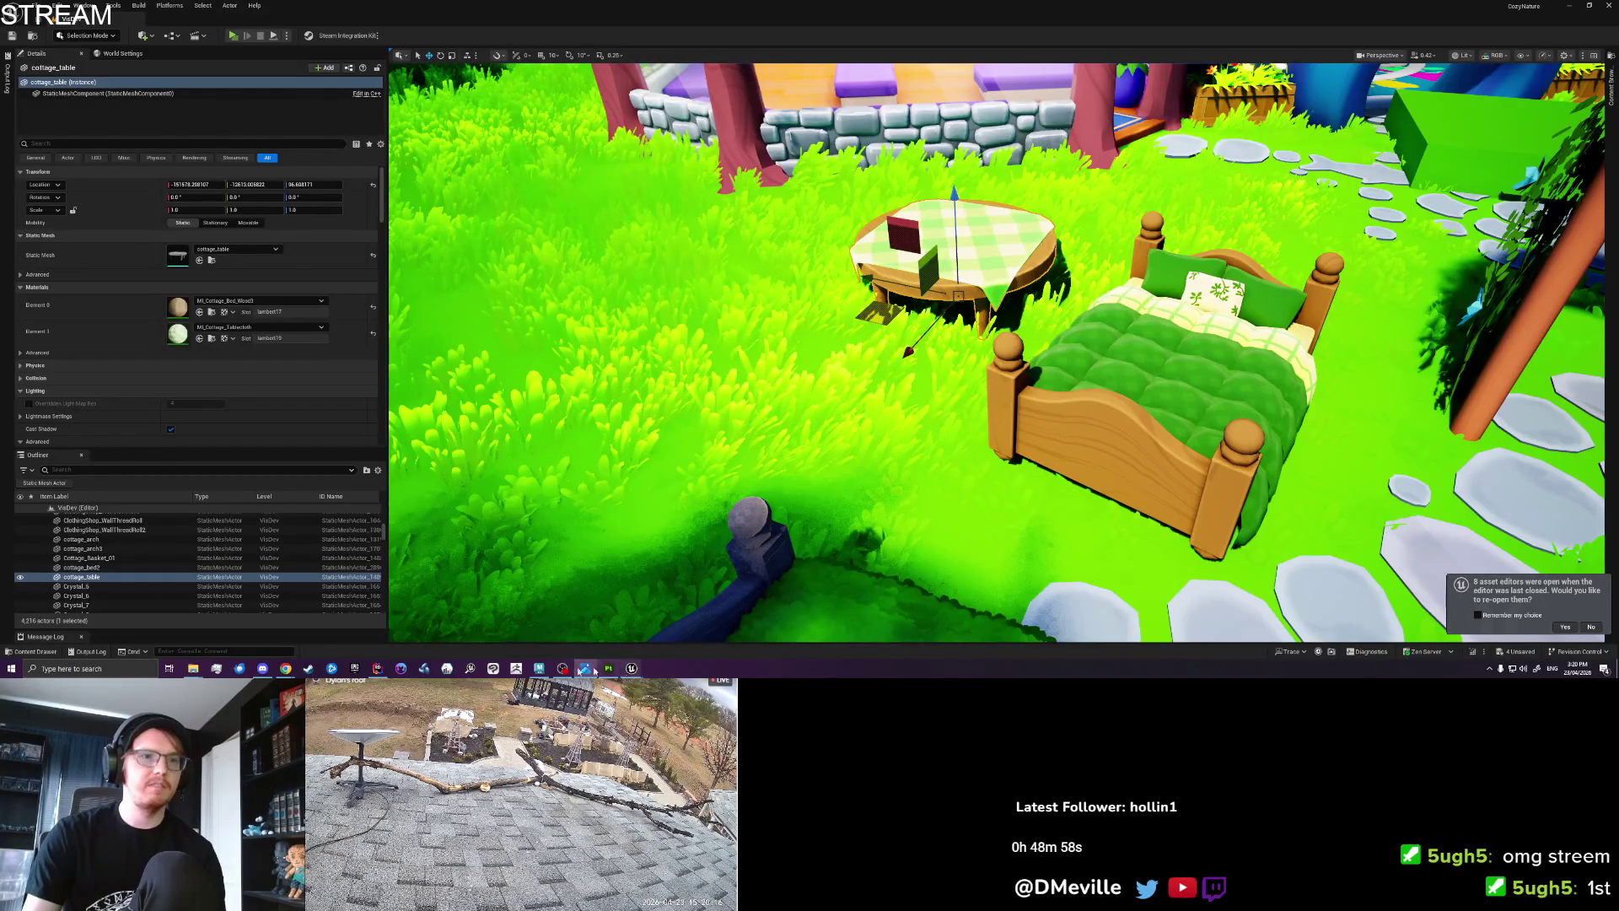
click(540, 667)
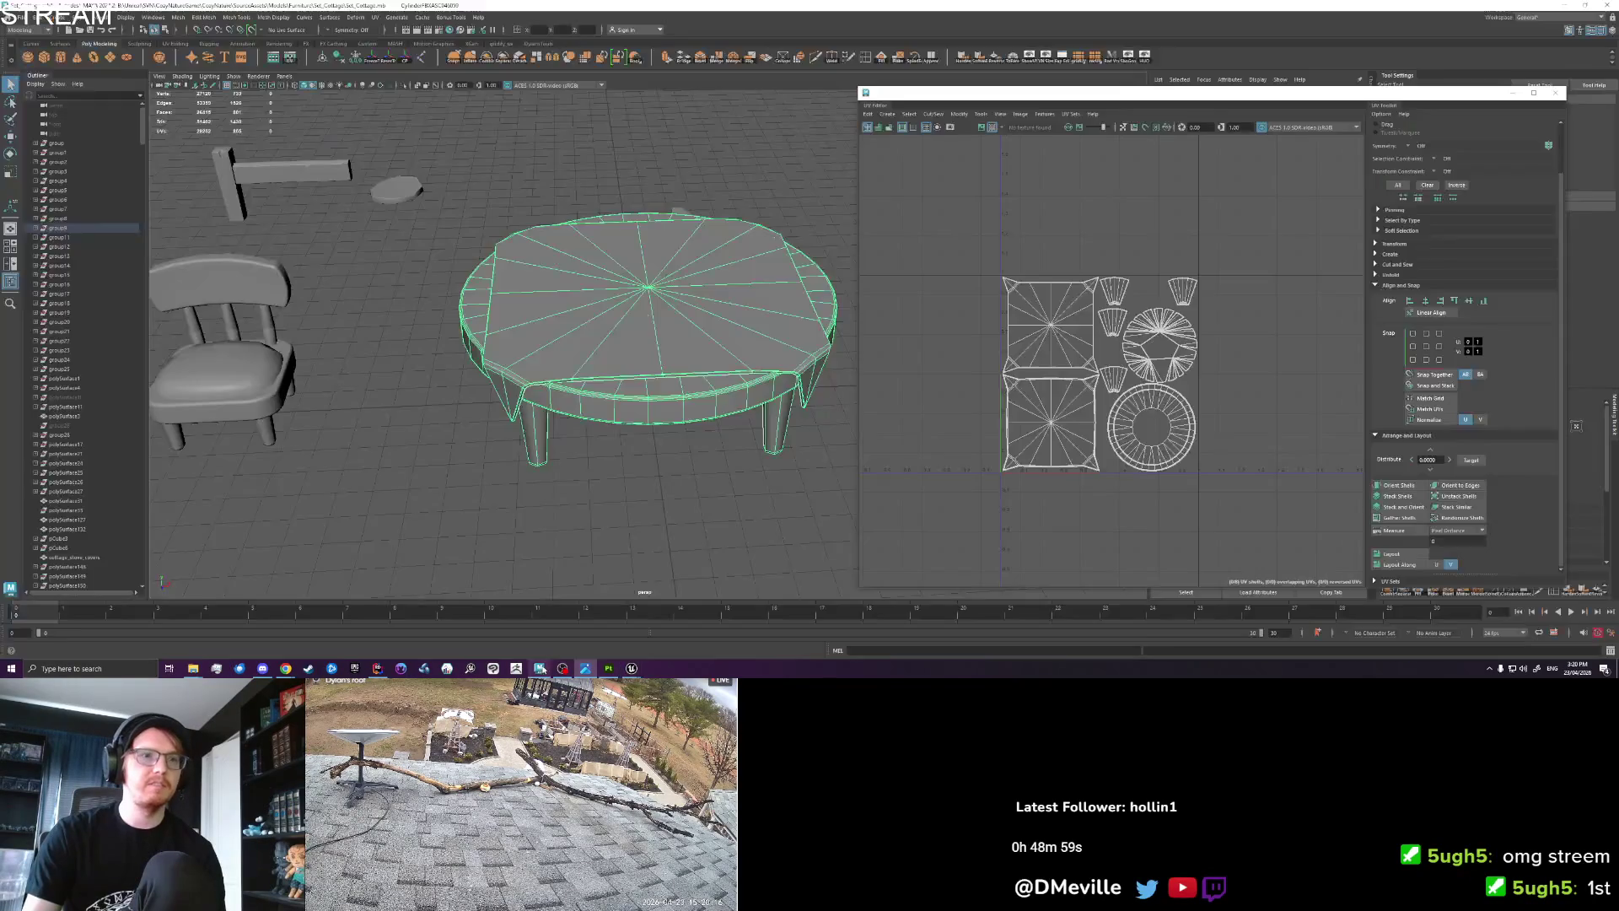
Move the chair to the right across the grid.
key(w)
scroll(650, 361, down, 5)
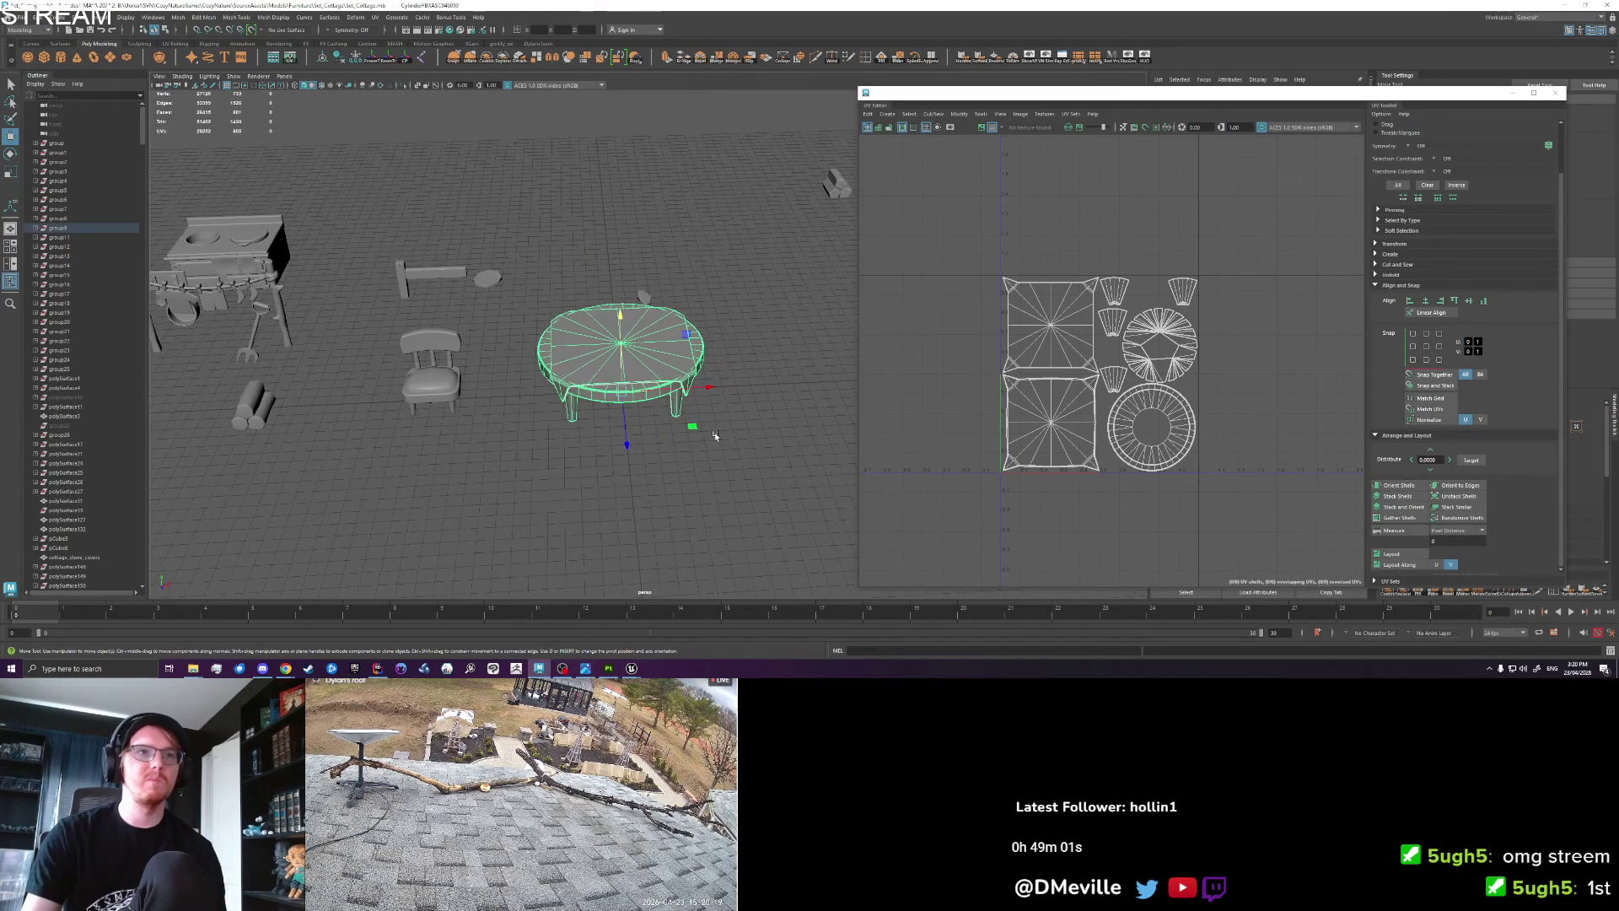
scroll(763, 383, down, 4)
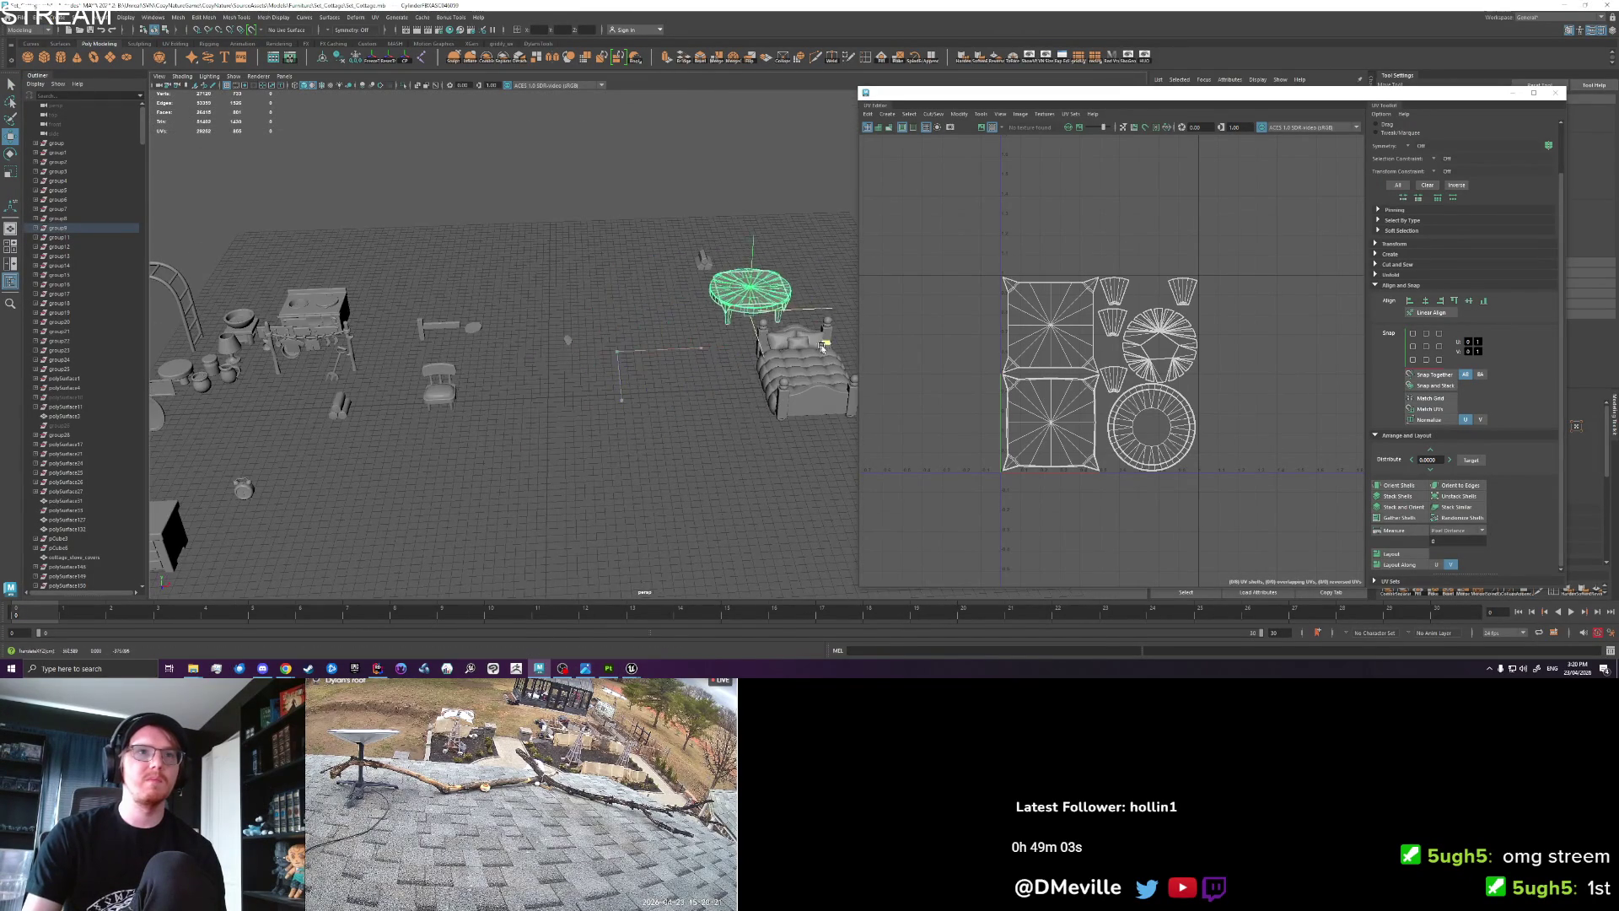
mouse_move(447, 402)
mouse_down()
mouse_move(408, 444)
mouse_move(440, 499)
mouse_move(622, 425)
mouse_up()
click(539, 29)
key(Tab)
key(Tab)
key(Return)
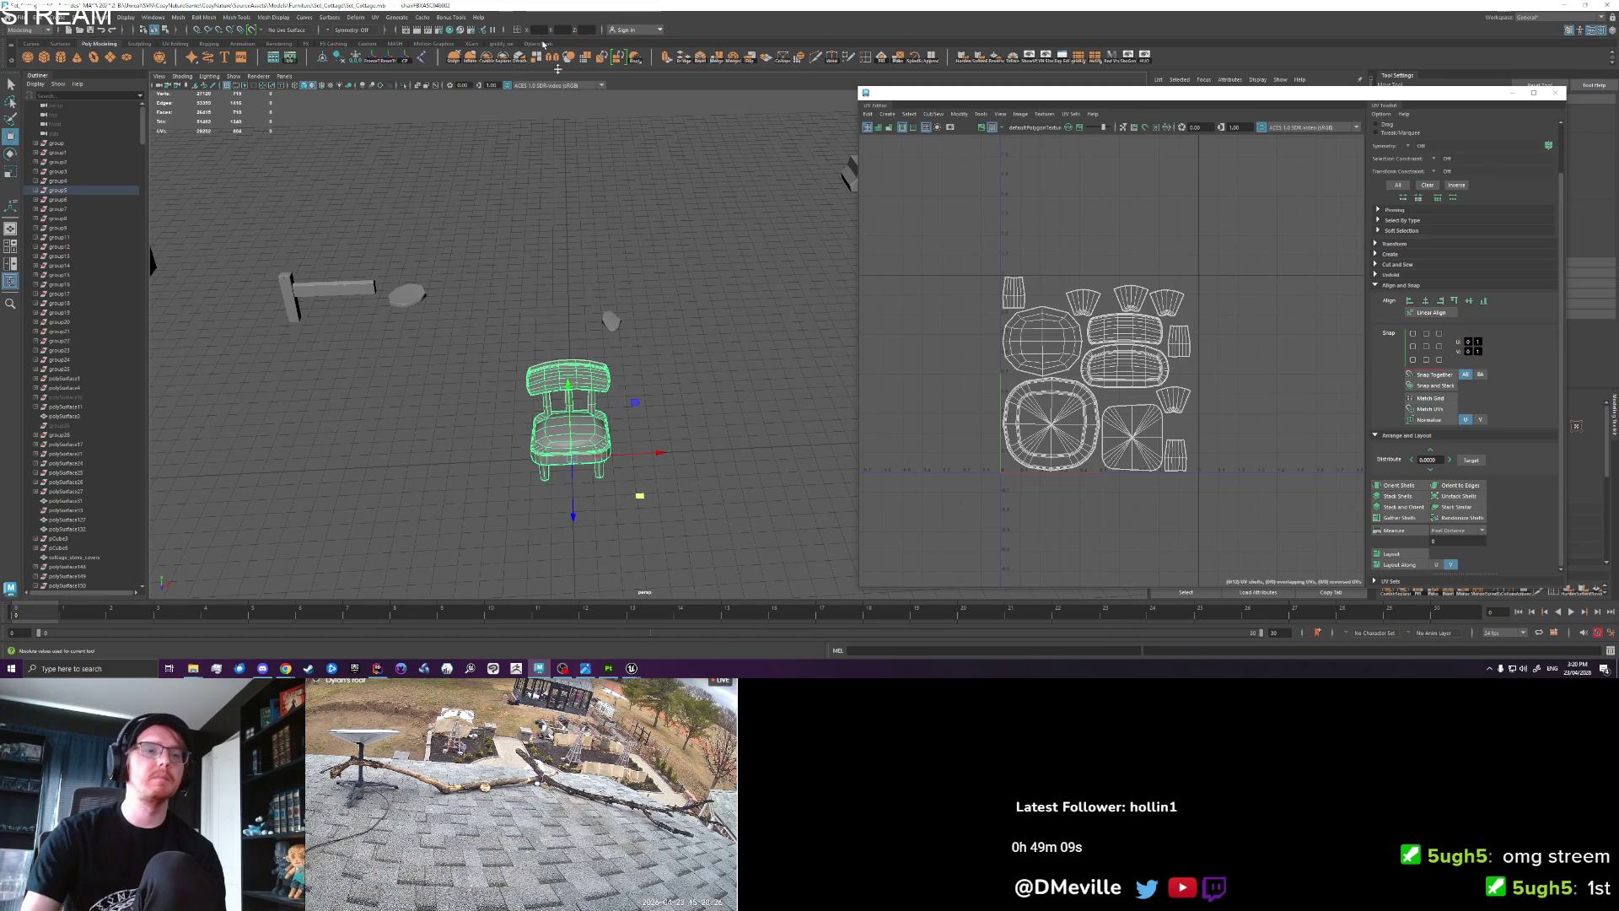
Export the selected chair over cottage_chair.fbx, then dismiss Painter's texture export summary.
key(f)
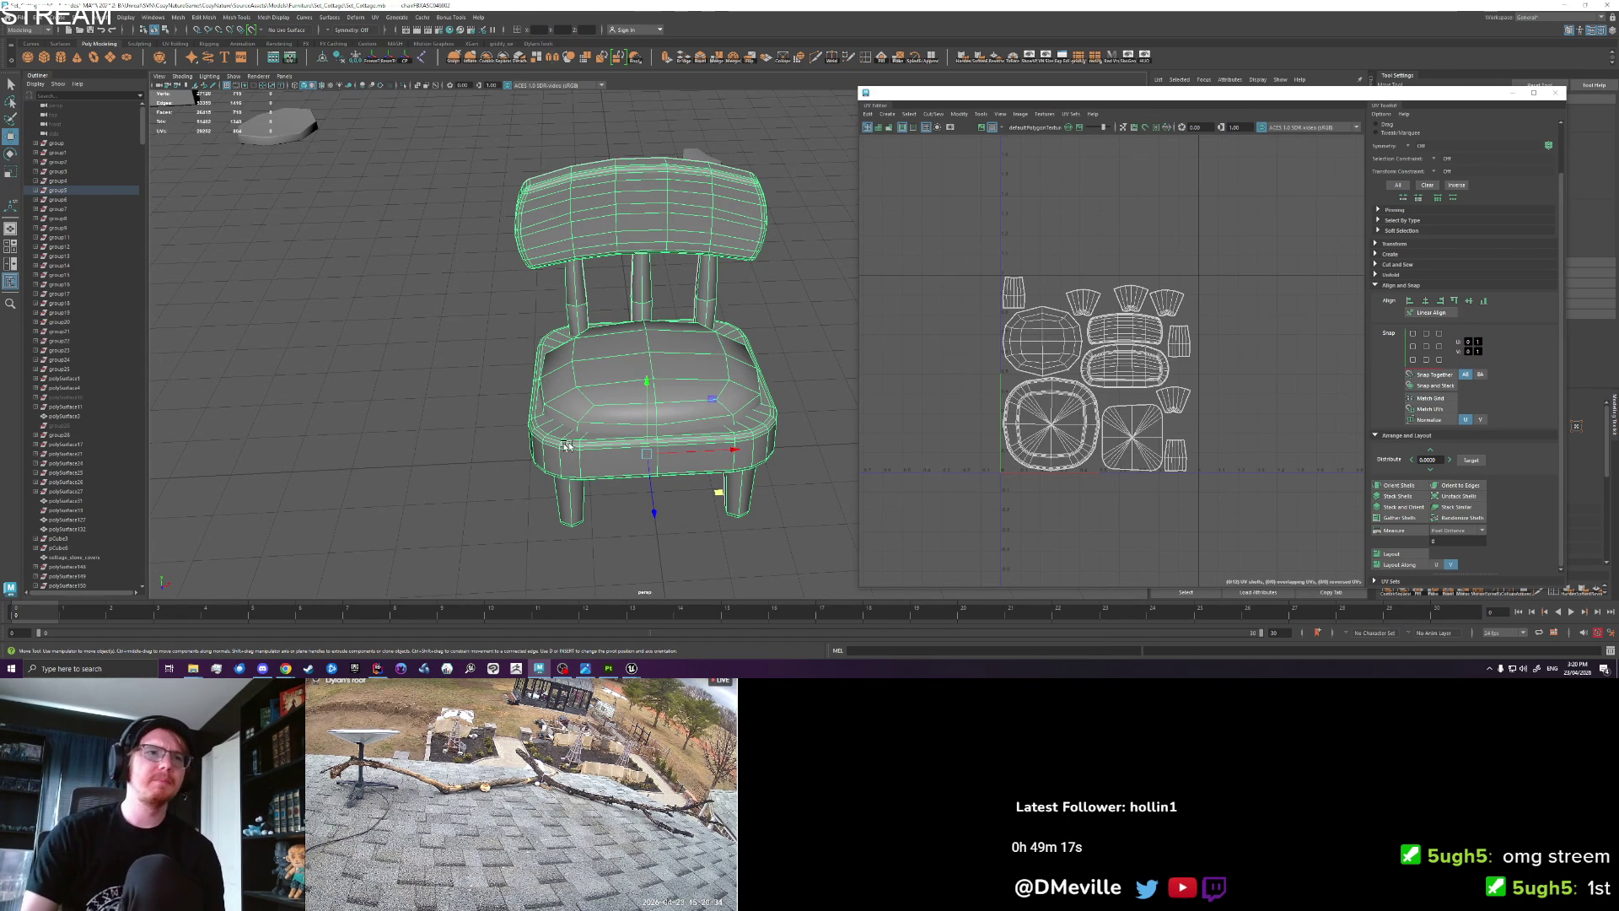
mouse_move(565, 445)
mouse_down()
mouse_move(540, 418)
mouse_move(571, 388)
mouse_move(538, 383)
mouse_move(557, 395)
mouse_move(635, 359)
mouse_up()
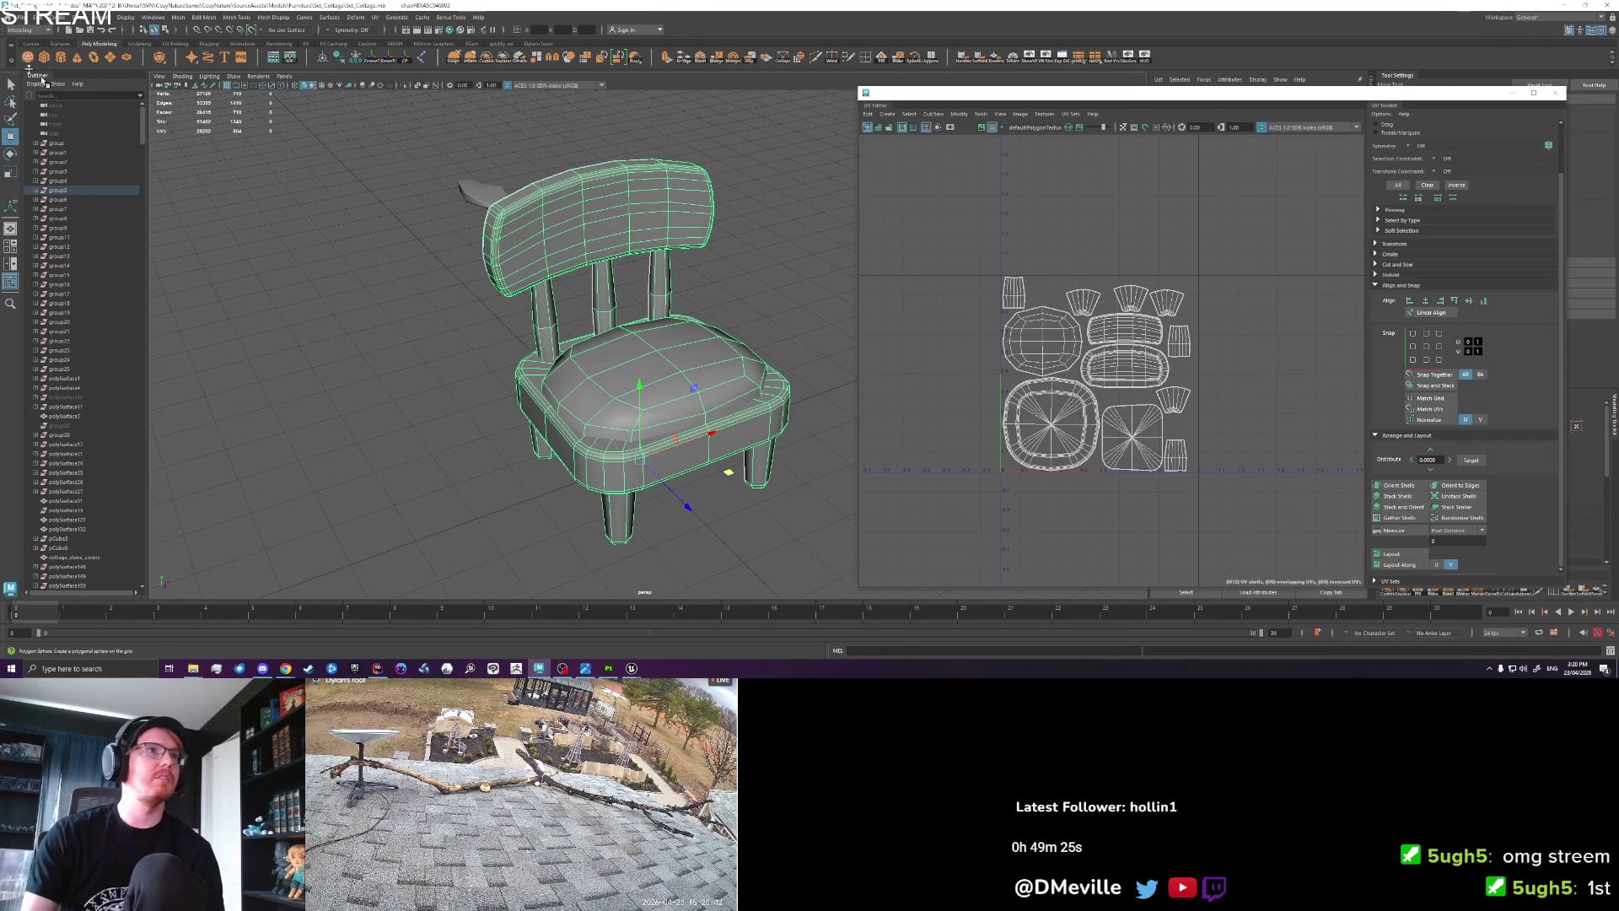
click(16, 17)
click(50, 143)
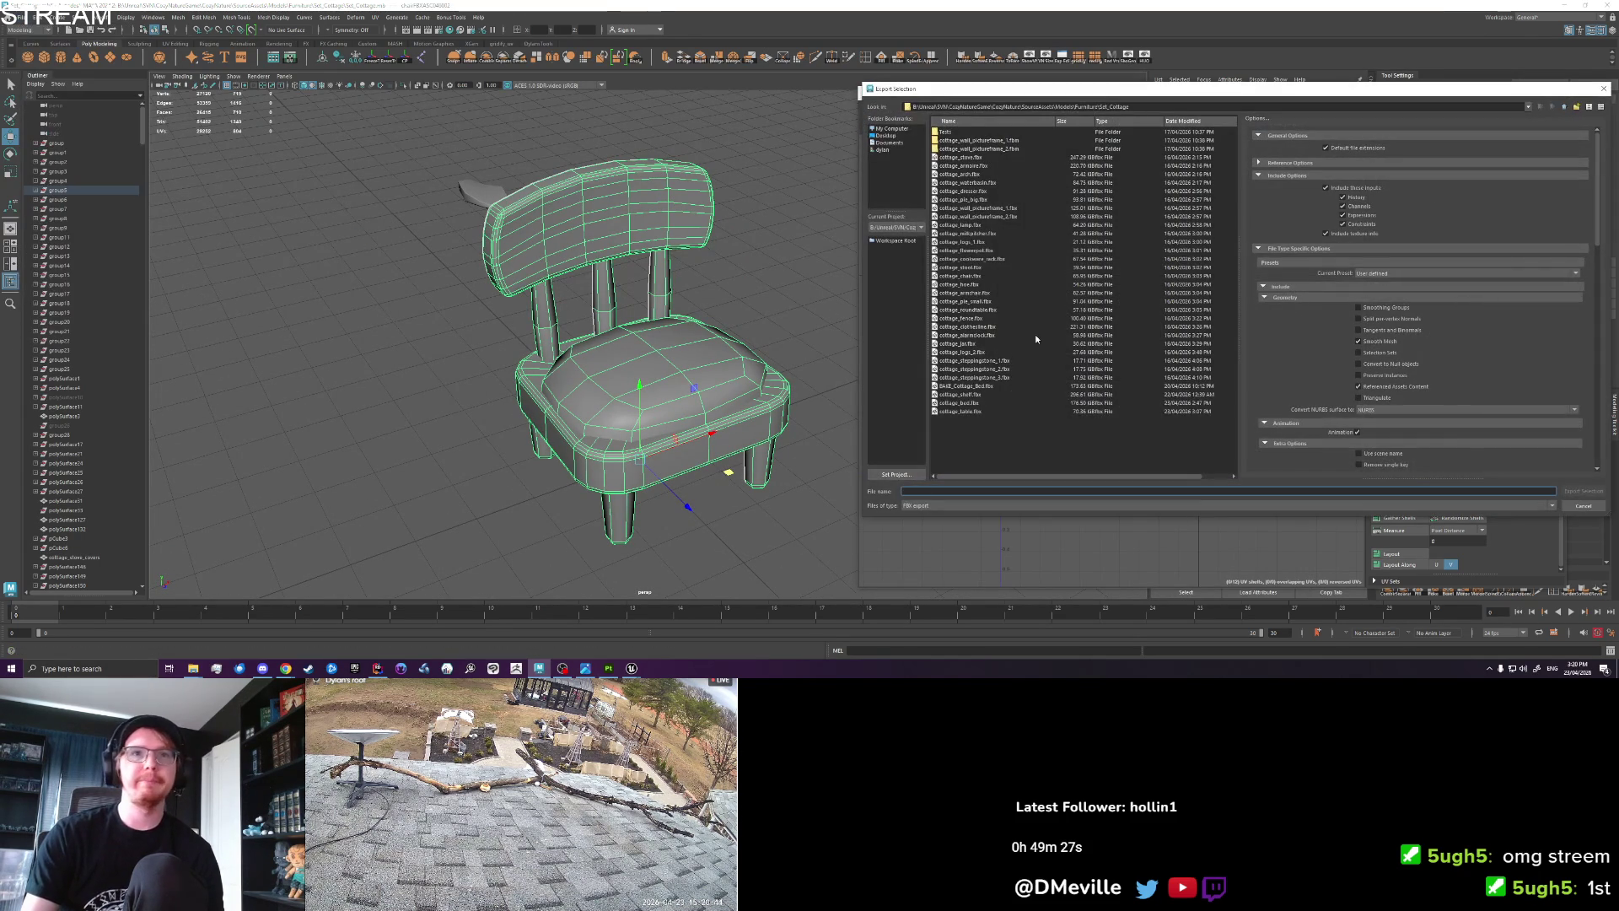
click(961, 275)
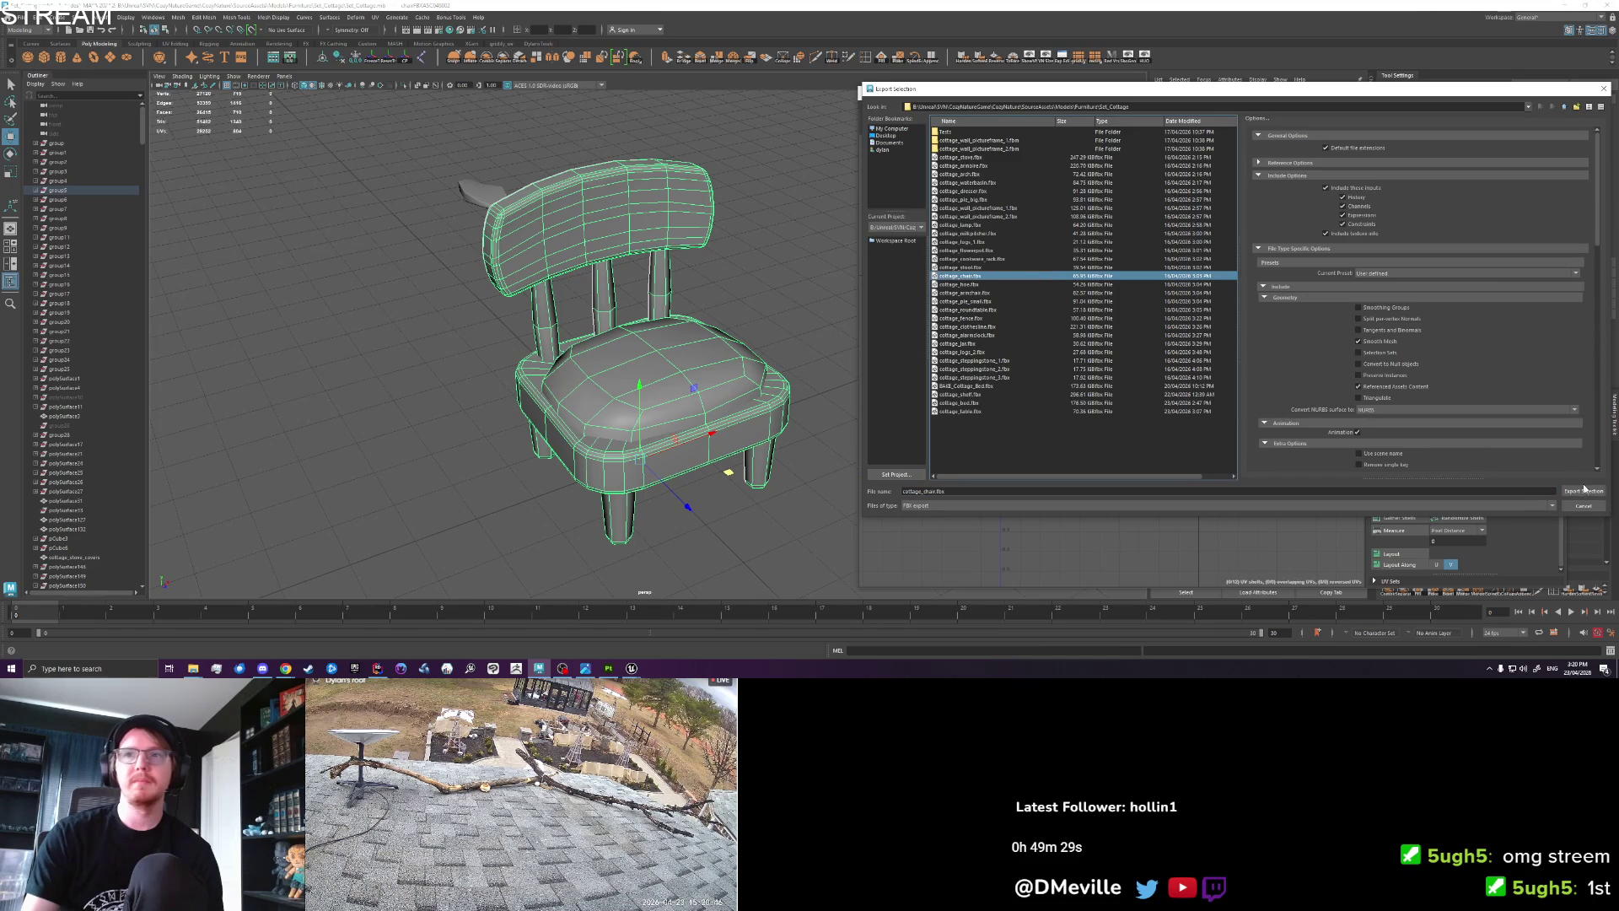
key(Return)
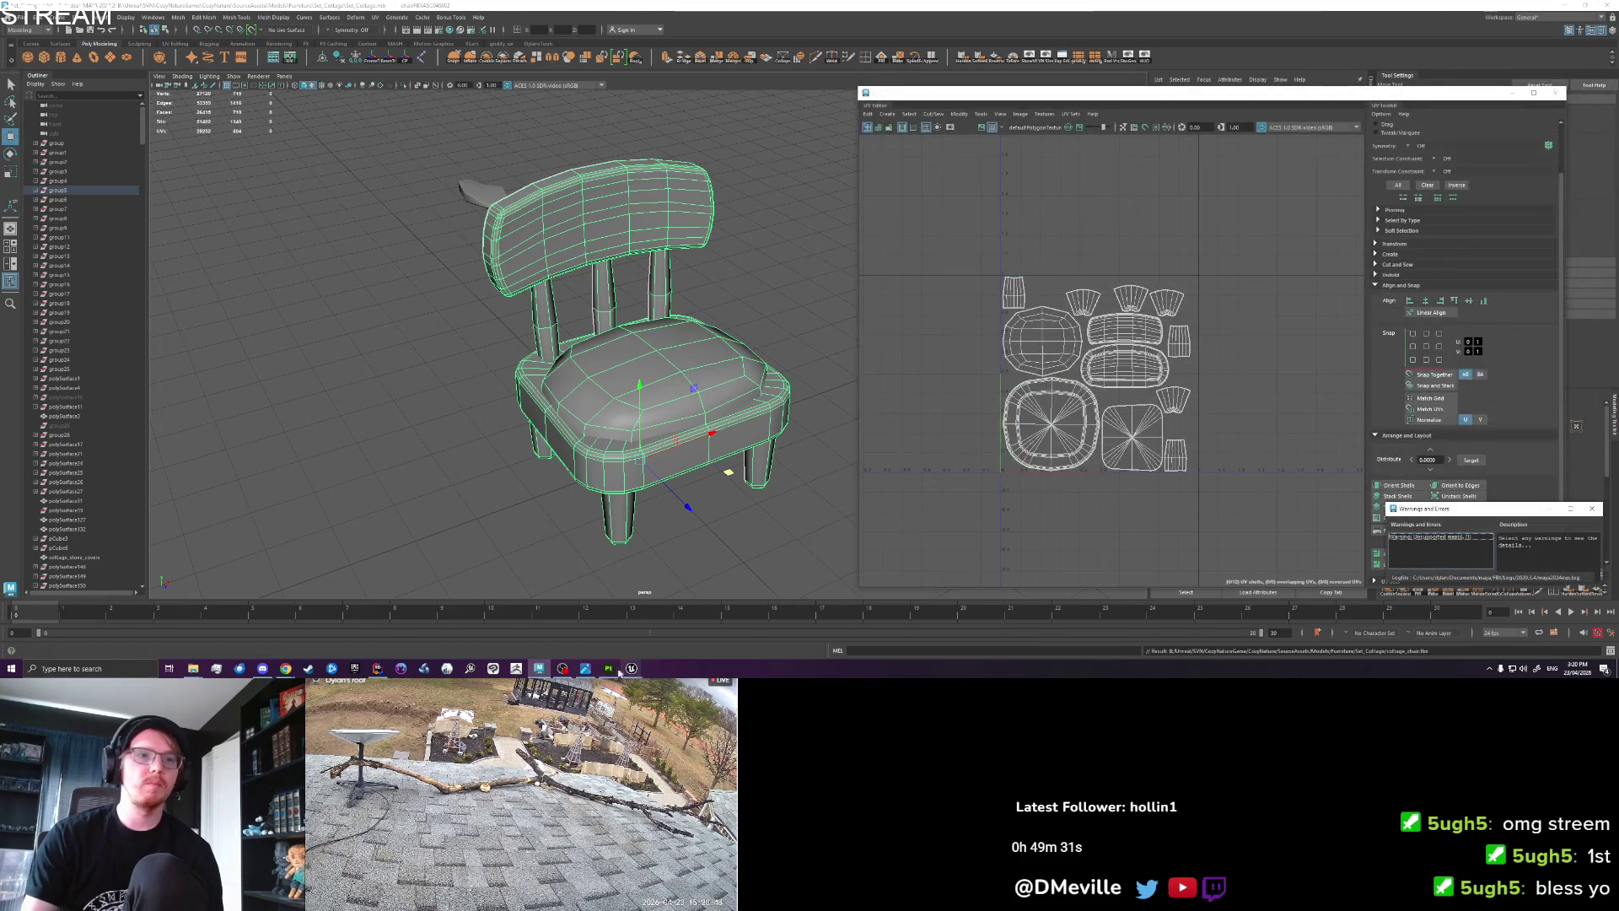
key(alt+Tab)
click(1058, 153)
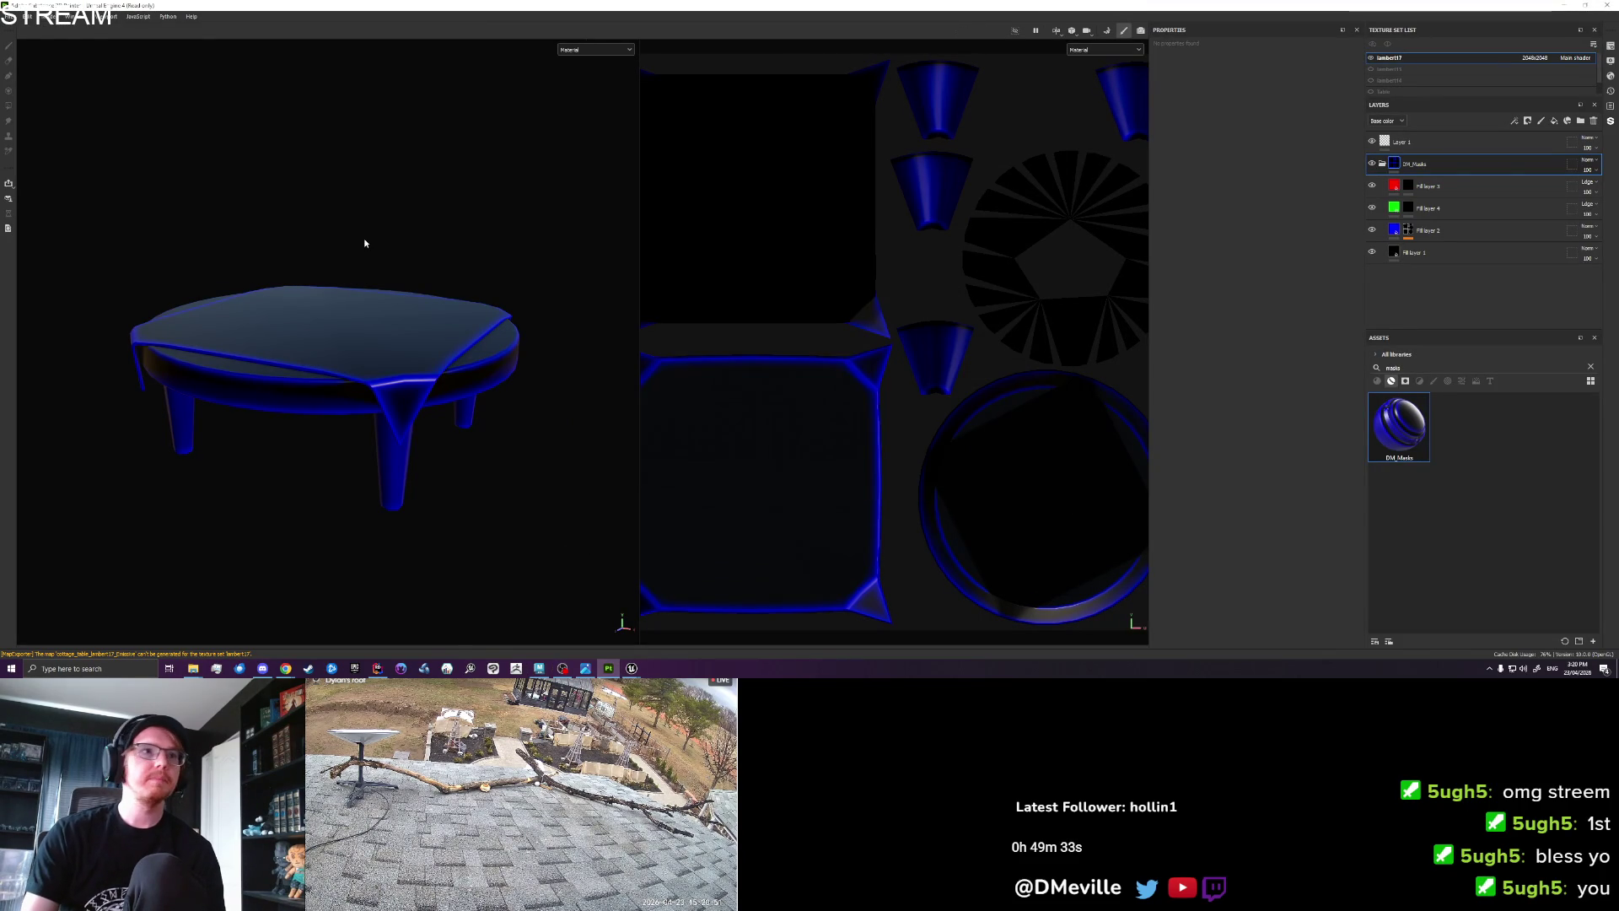
Start a new project and list the mesh folder in Details view sorted by date.
click(11, 16)
click(34, 27)
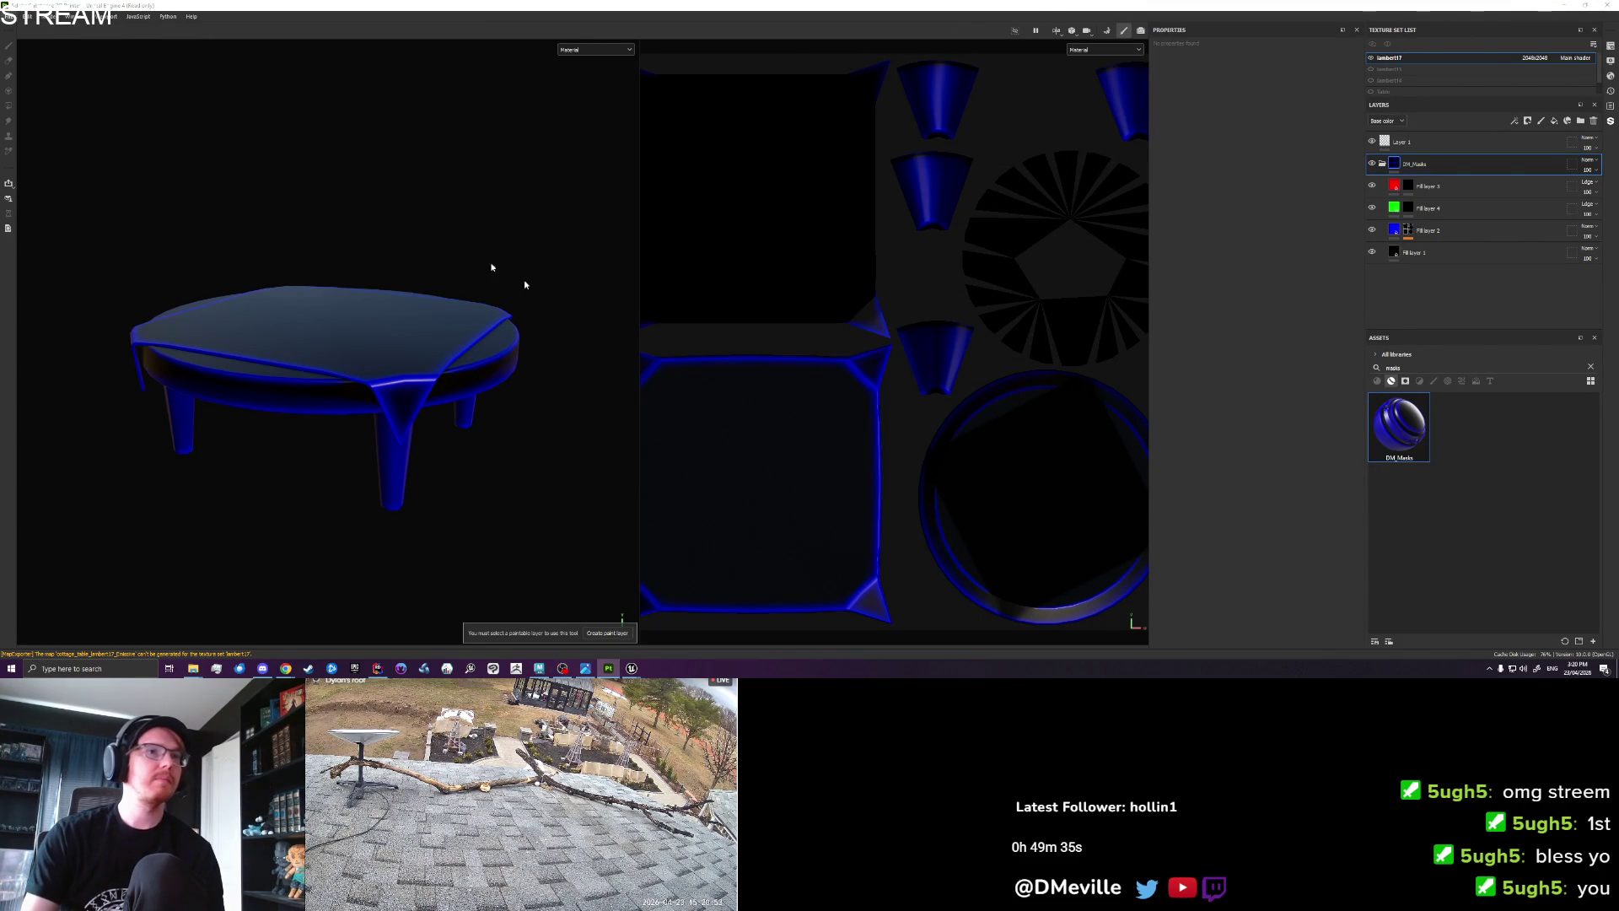
click(901, 228)
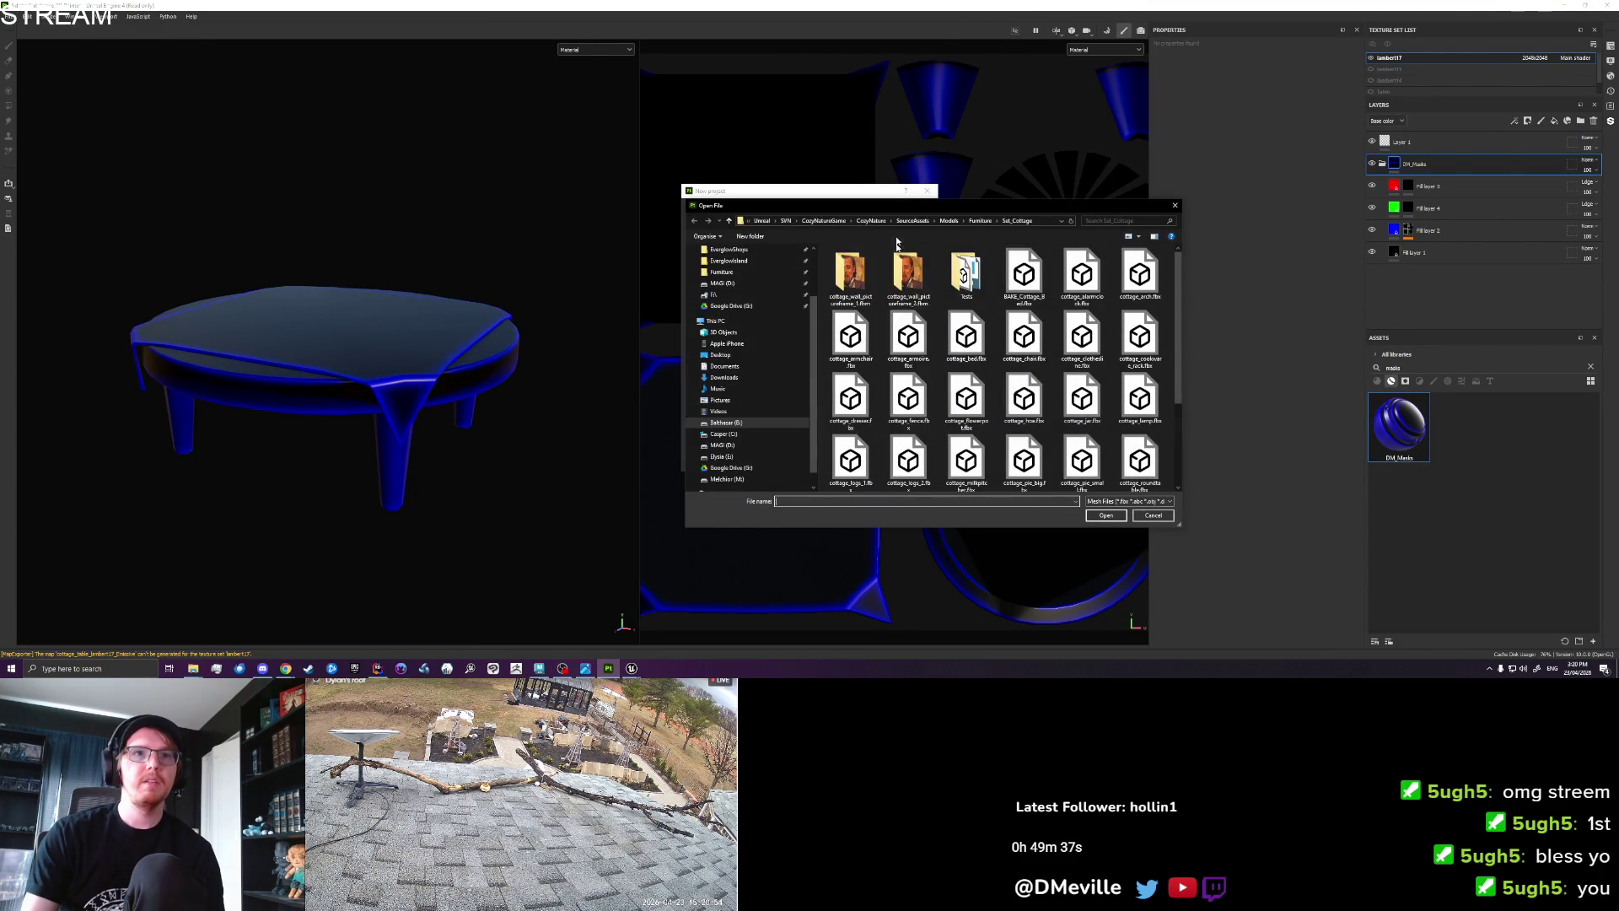
scroll(970, 278, up, 3)
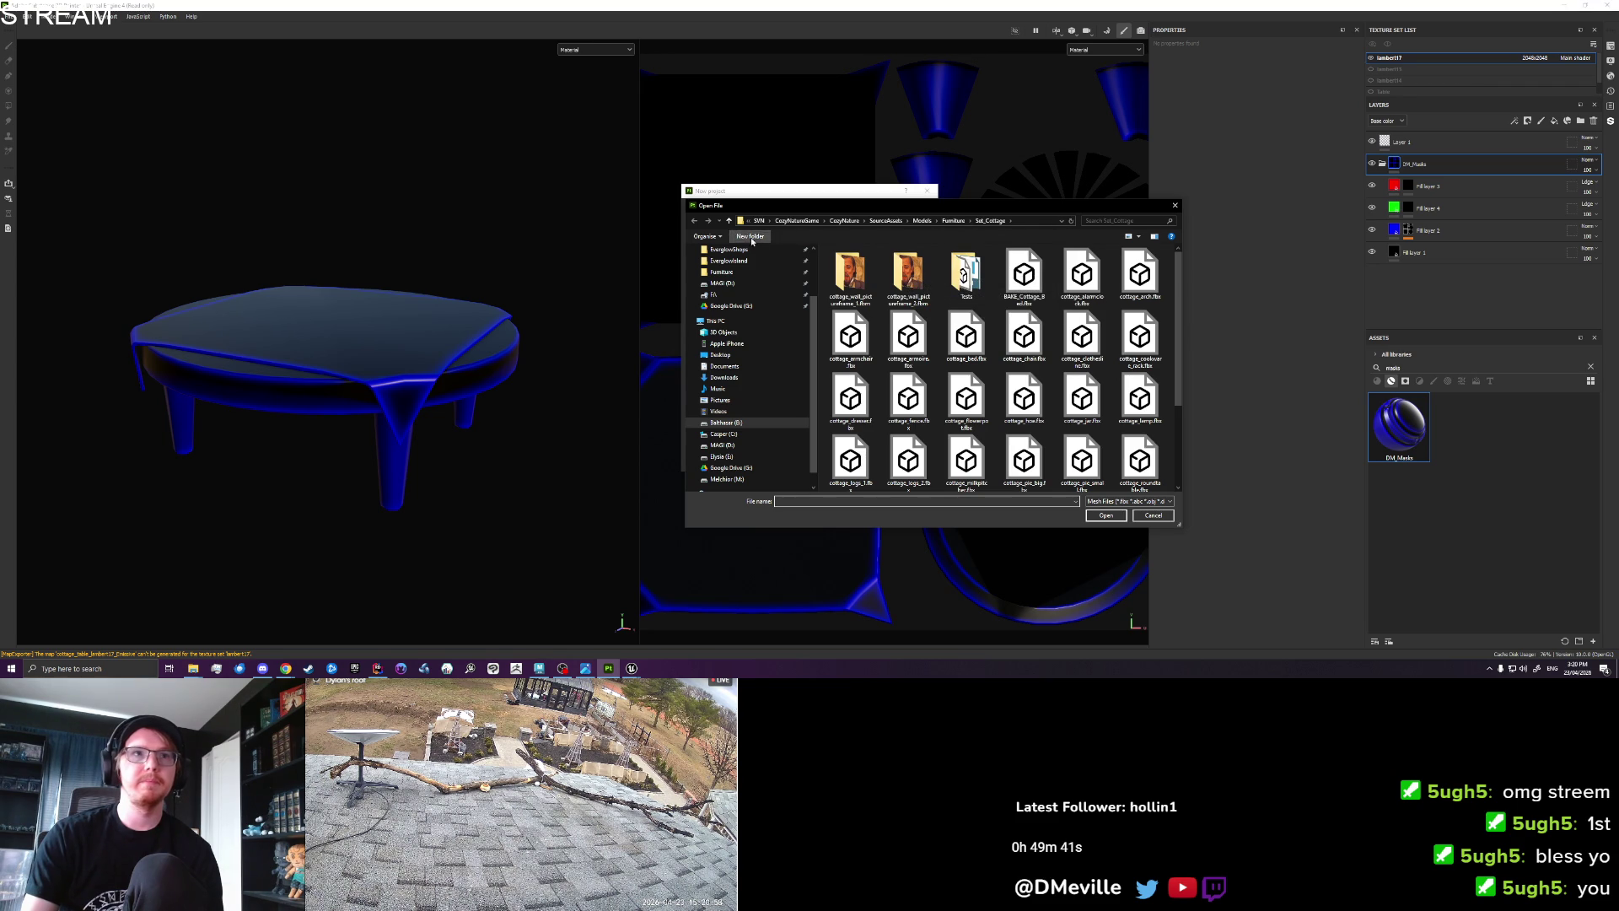
click(1138, 239)
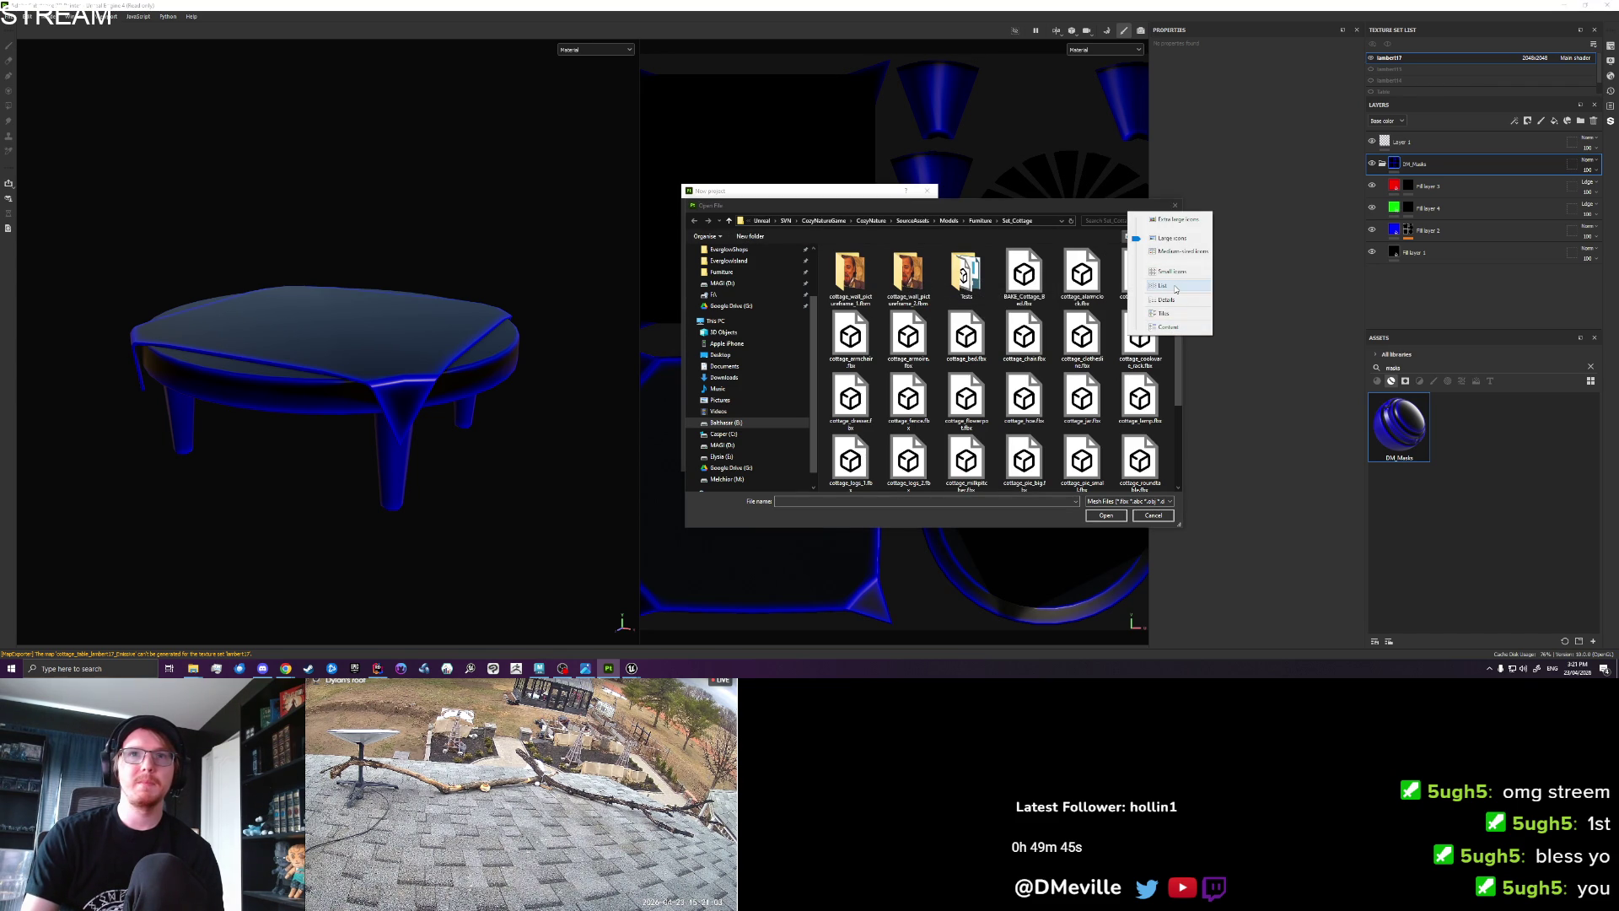
click(1174, 302)
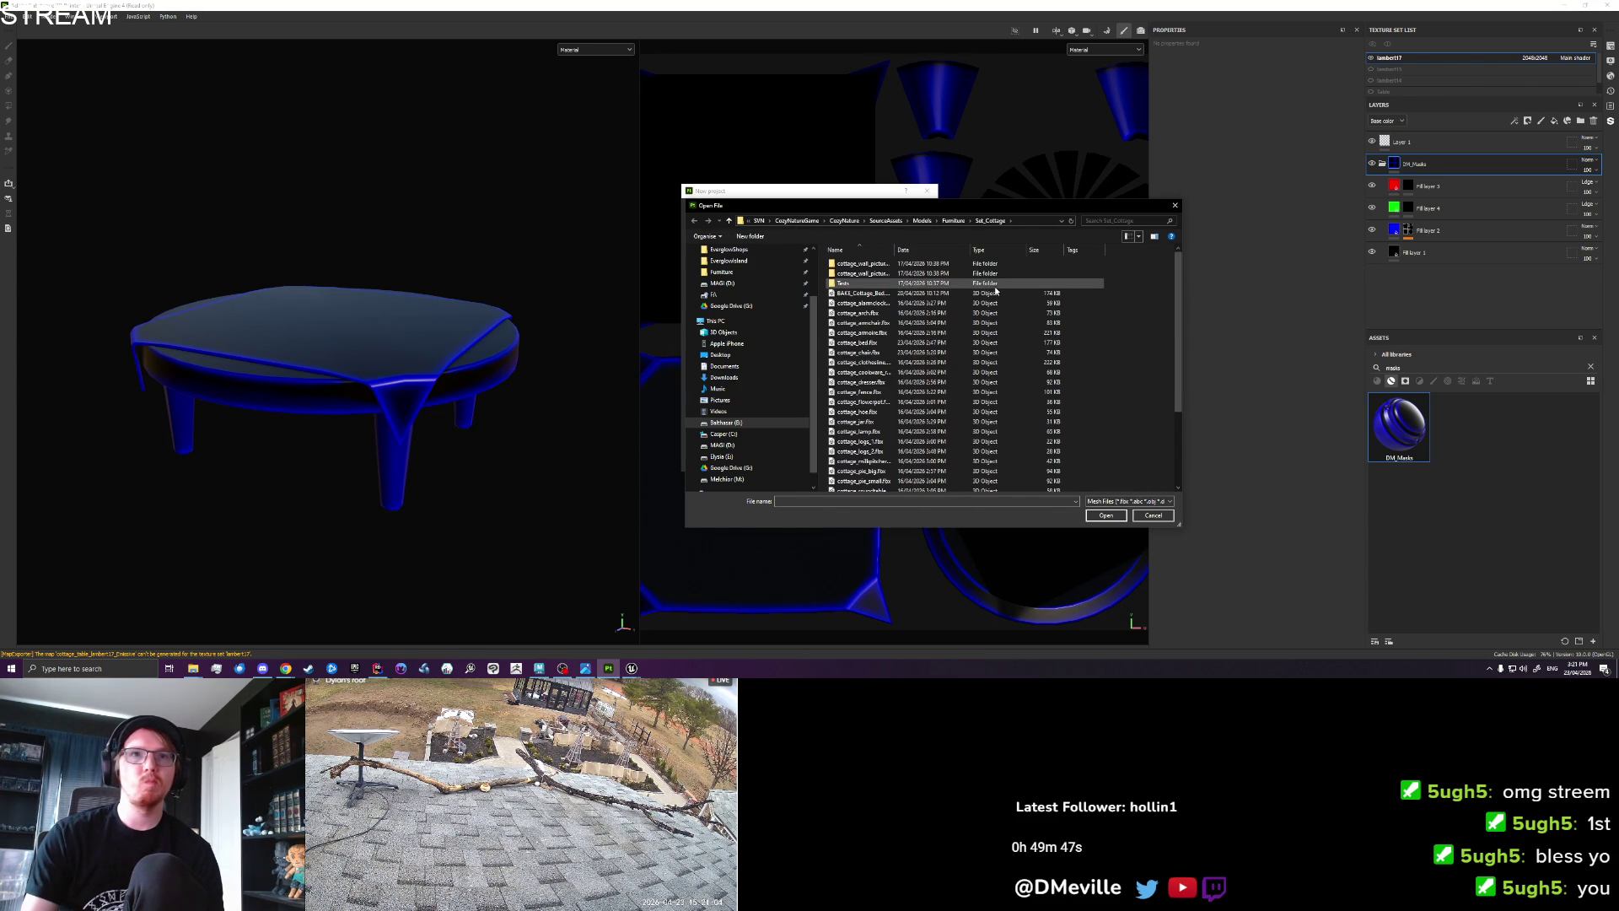
scroll(940, 345, down, 3)
click(925, 250)
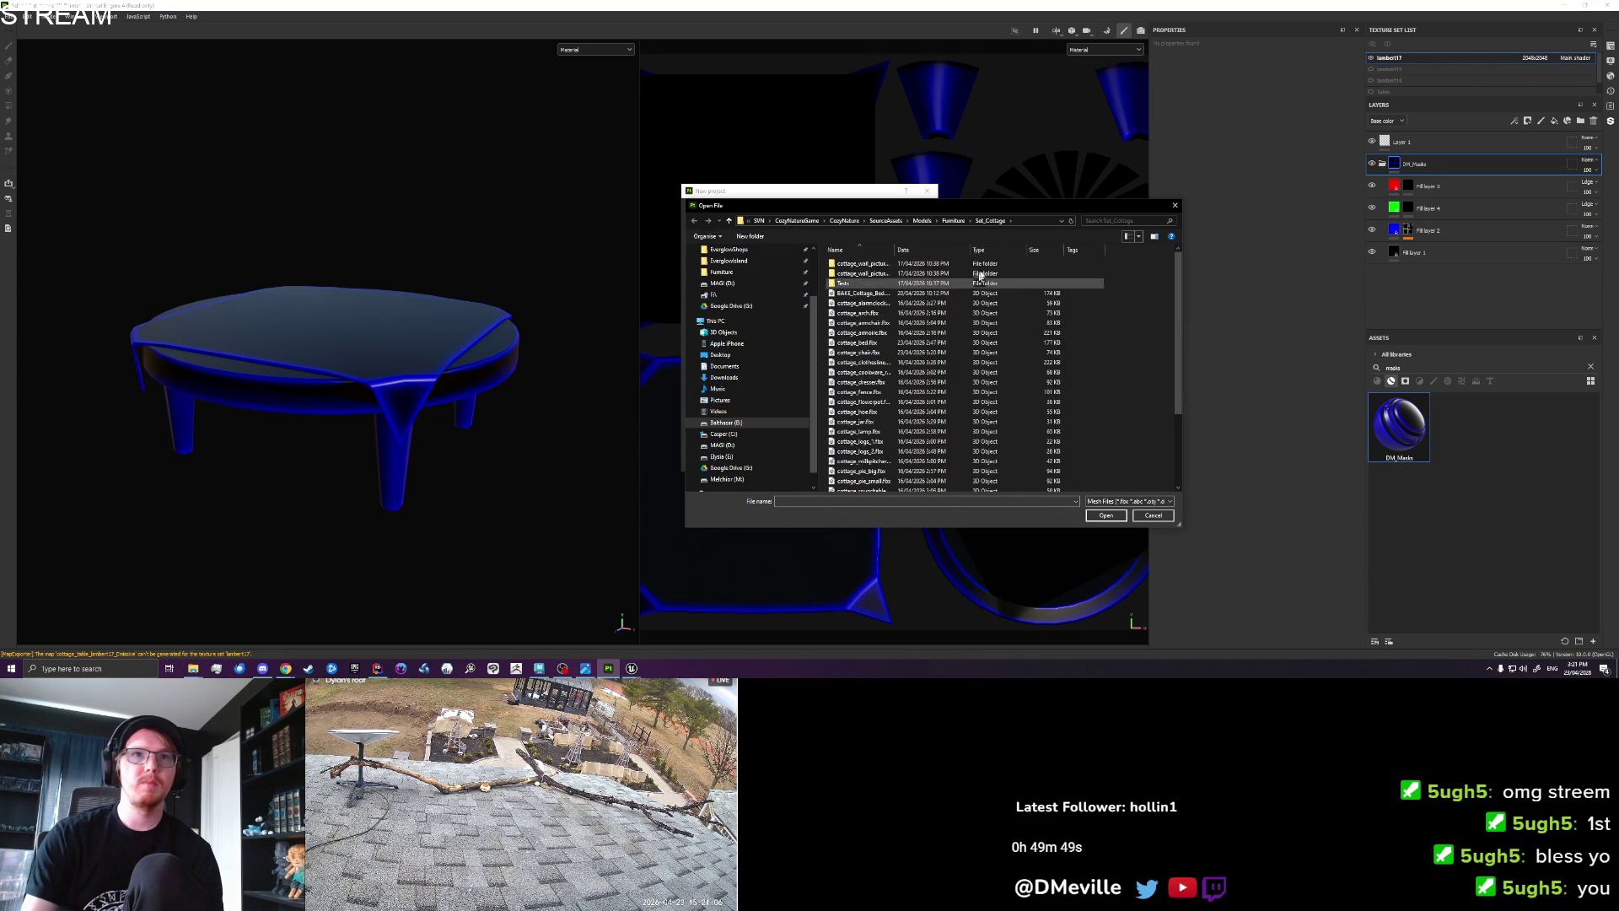
click(925, 251)
Choose cottage_chair.fbx as the mesh and create the project.
click(876, 489)
click(926, 251)
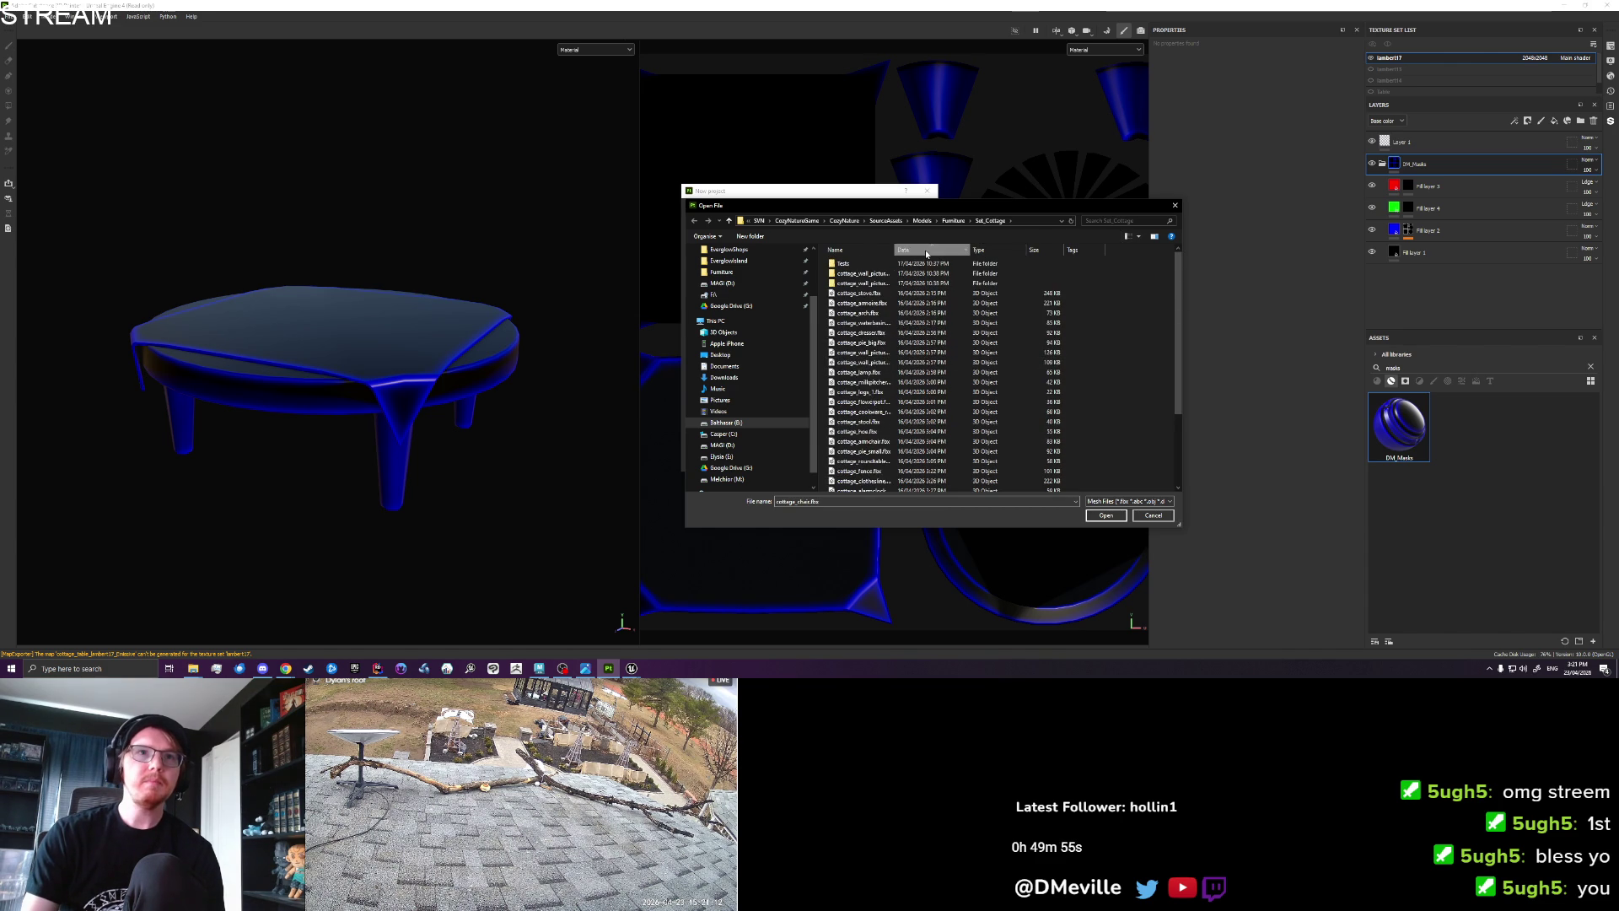
click(926, 251)
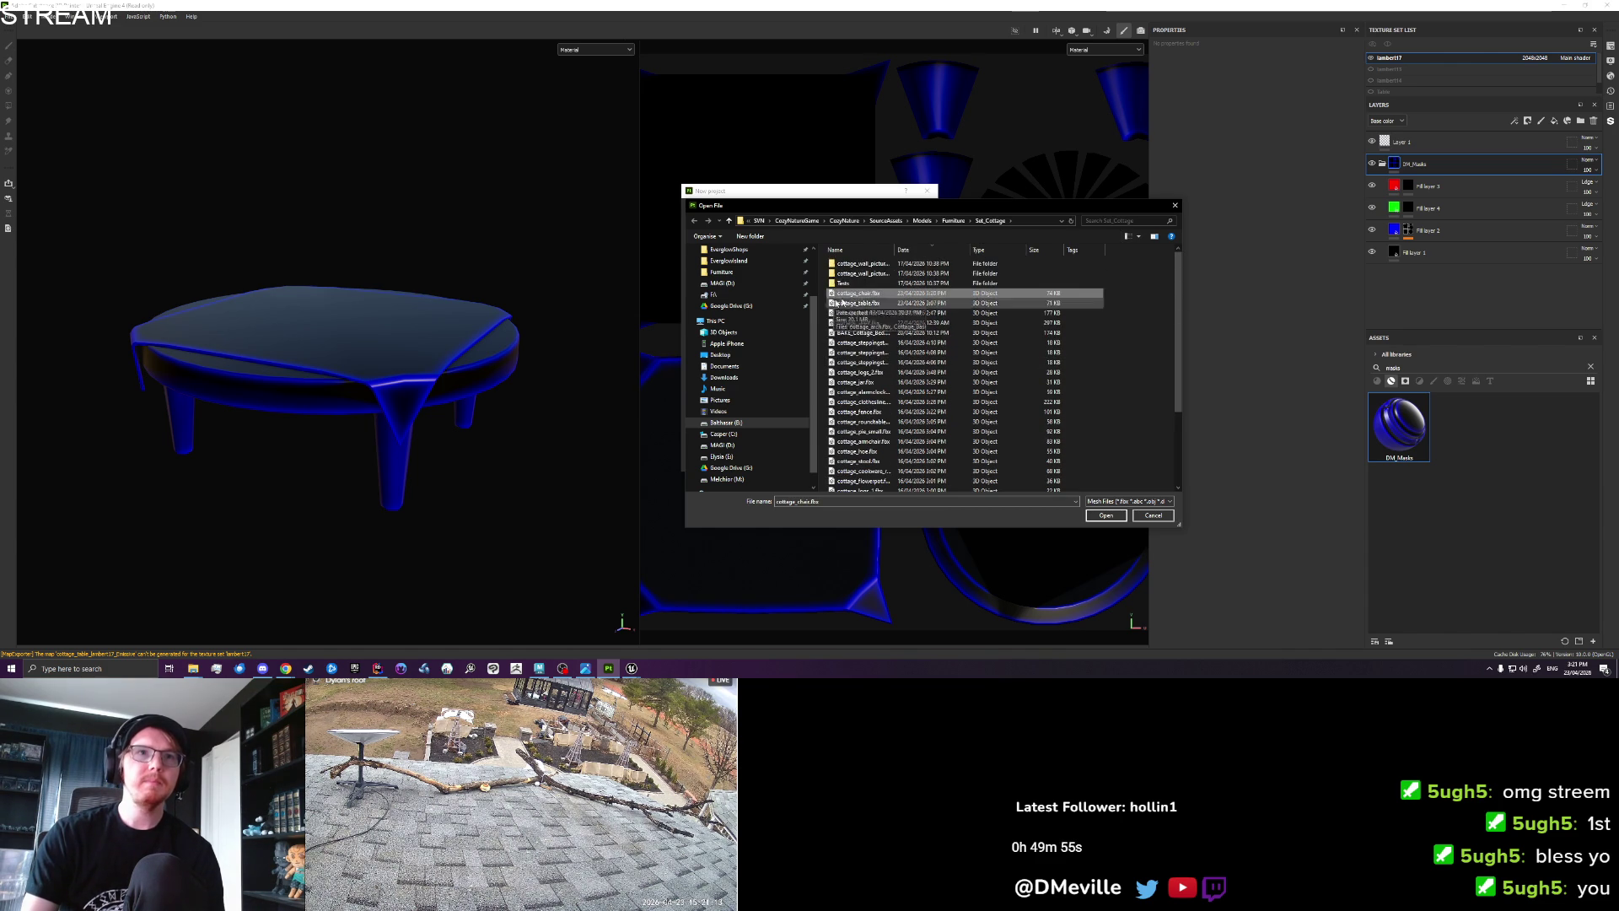
click(939, 255)
double_click(877, 489)
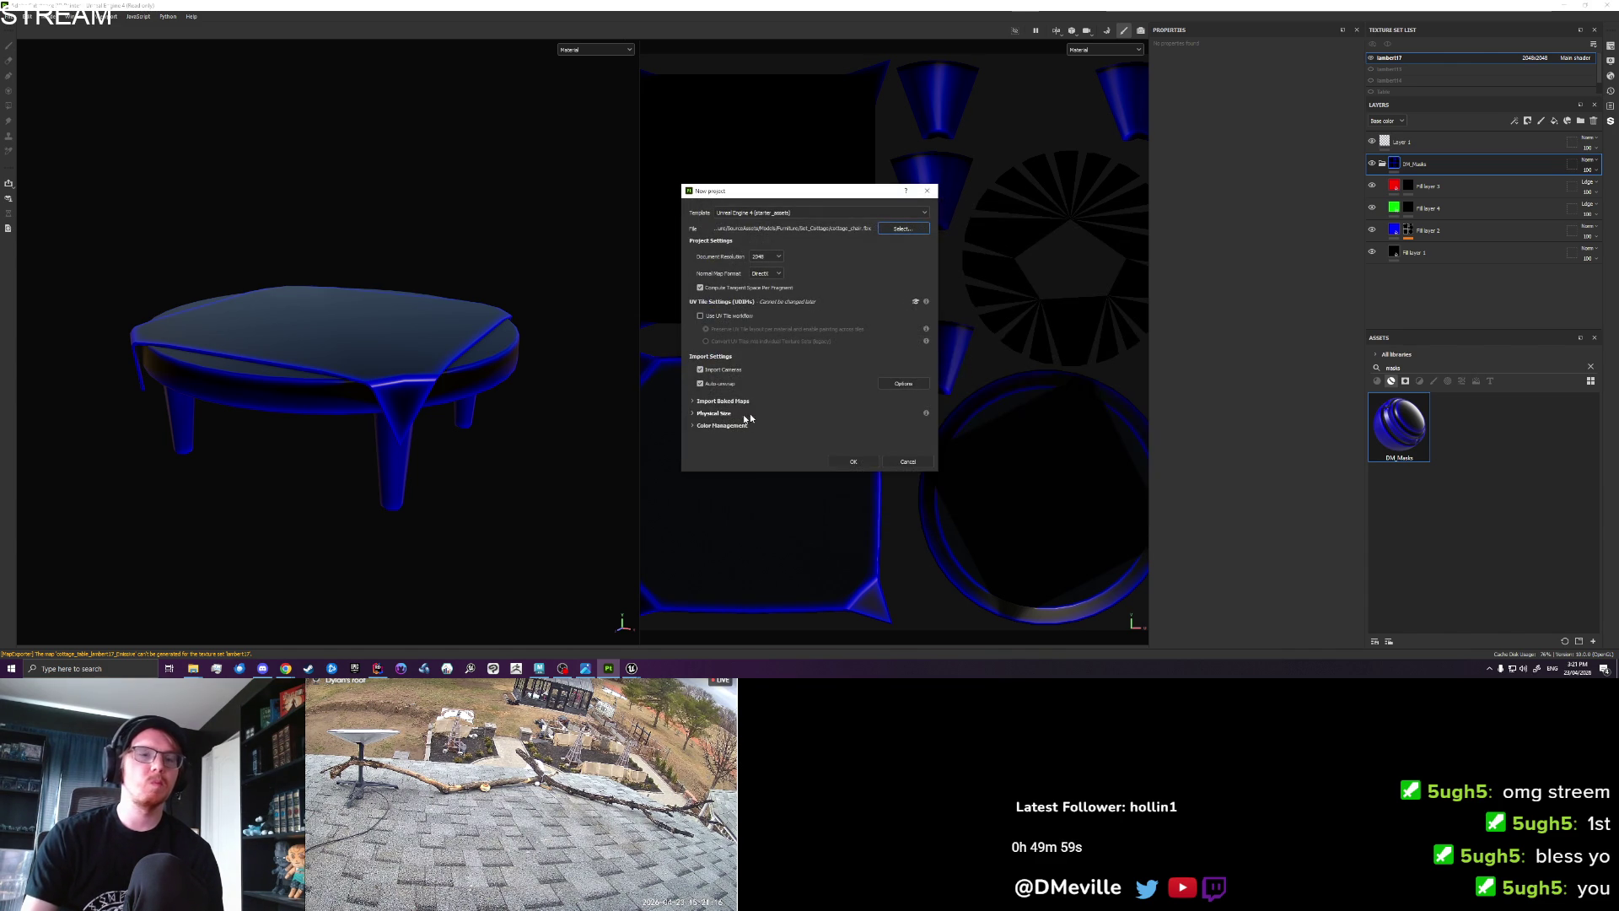
click(837, 460)
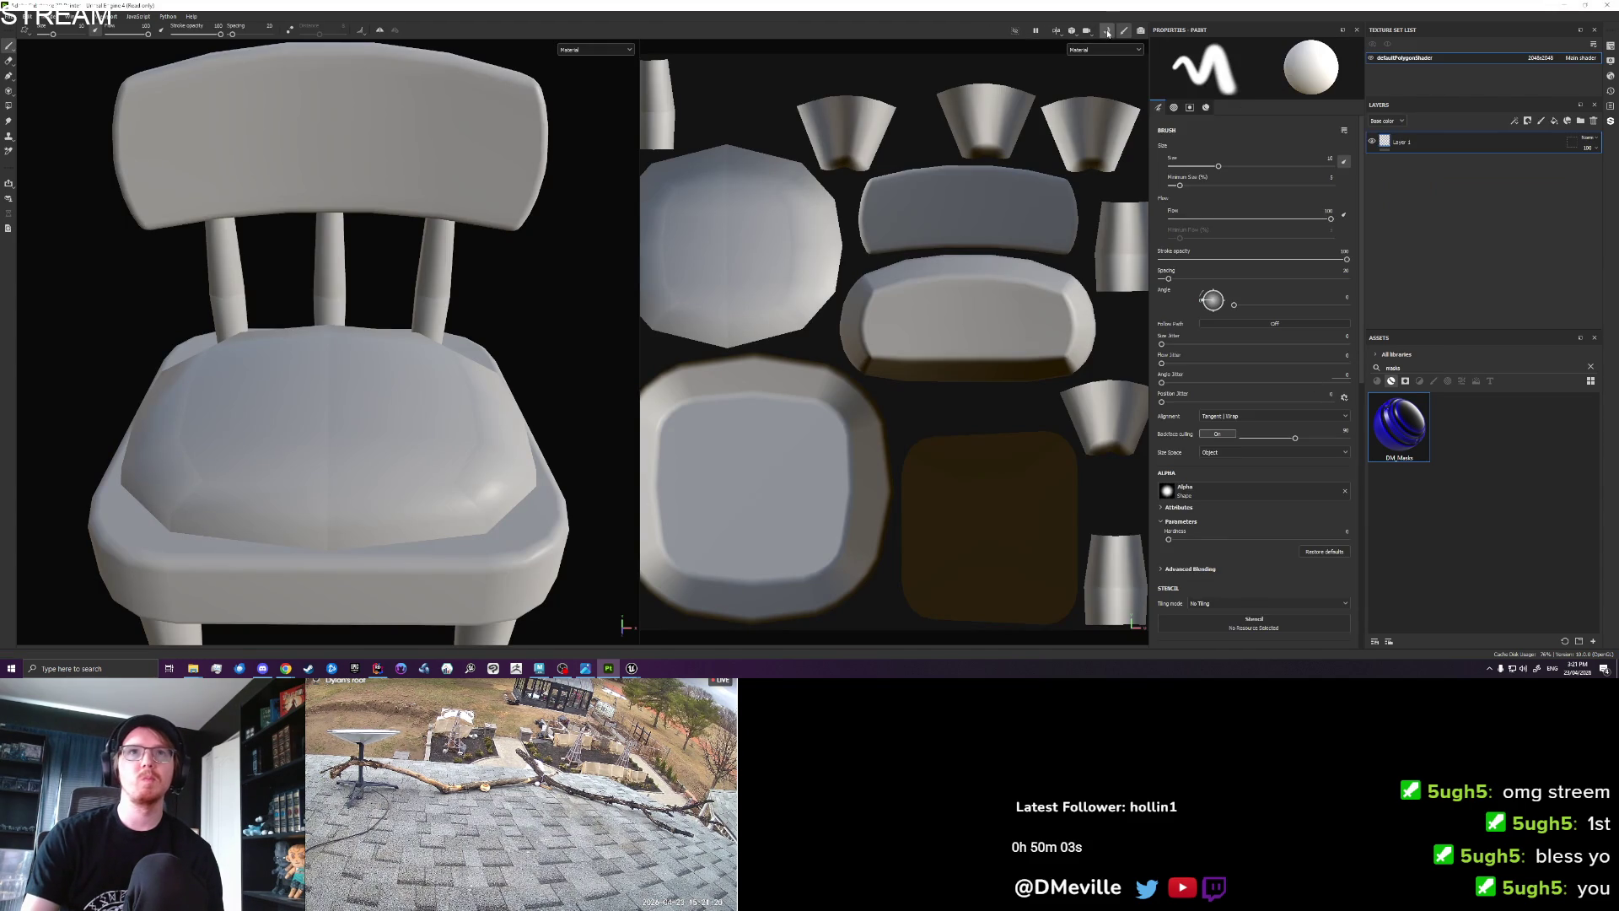
Bake the chair's mesh maps, apply the DM_Masks material, and rename the texture set Chair.
click(1107, 32)
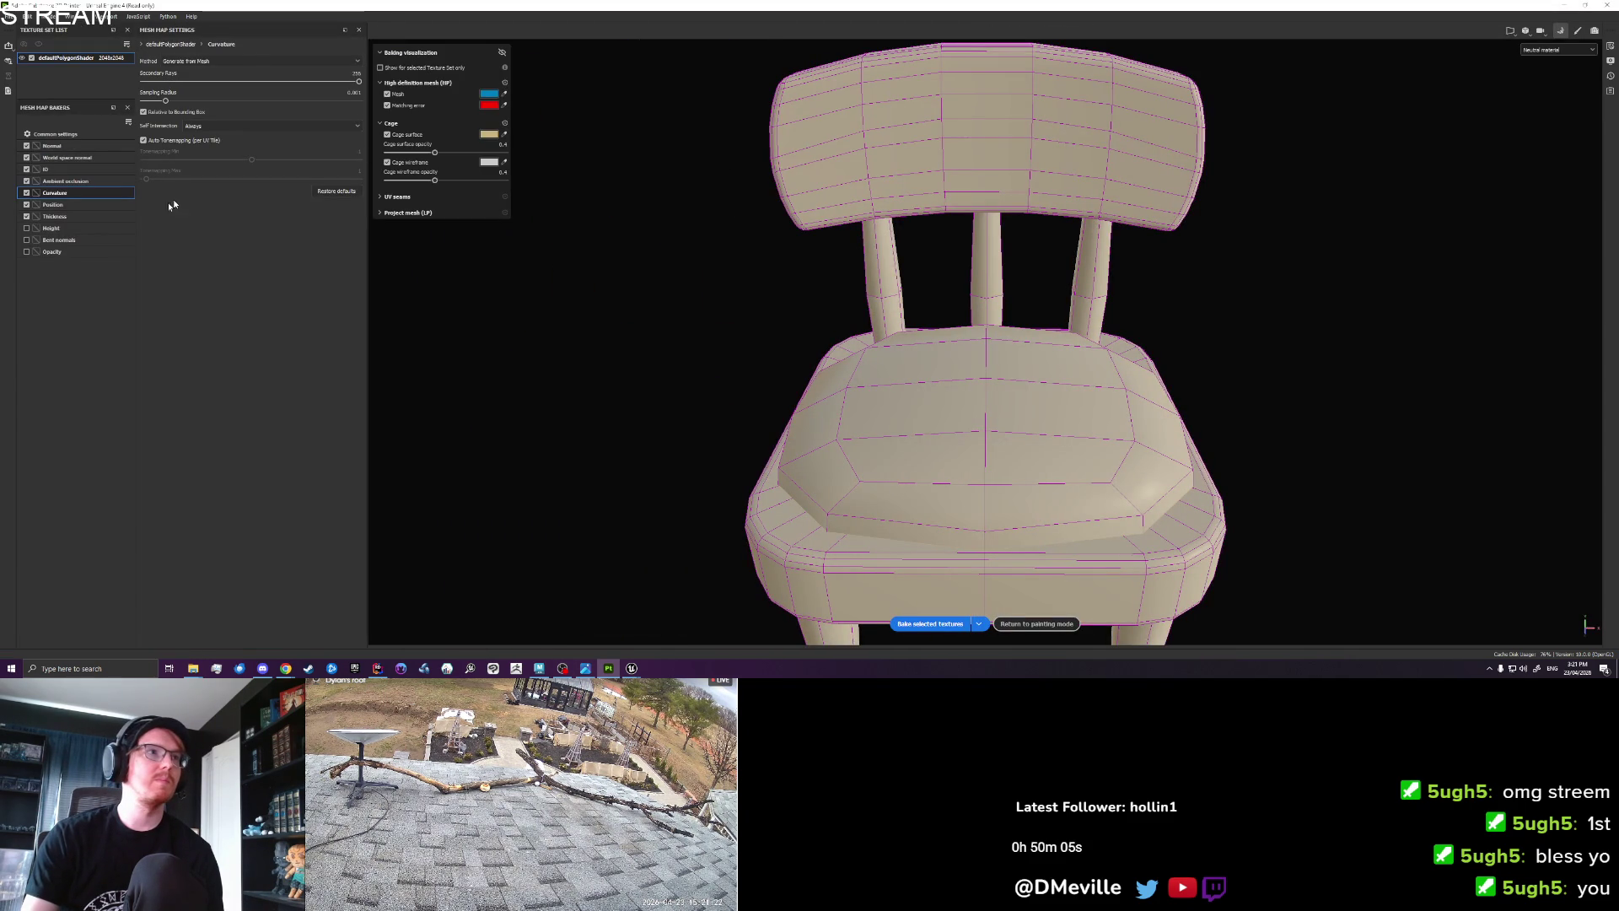
click(930, 624)
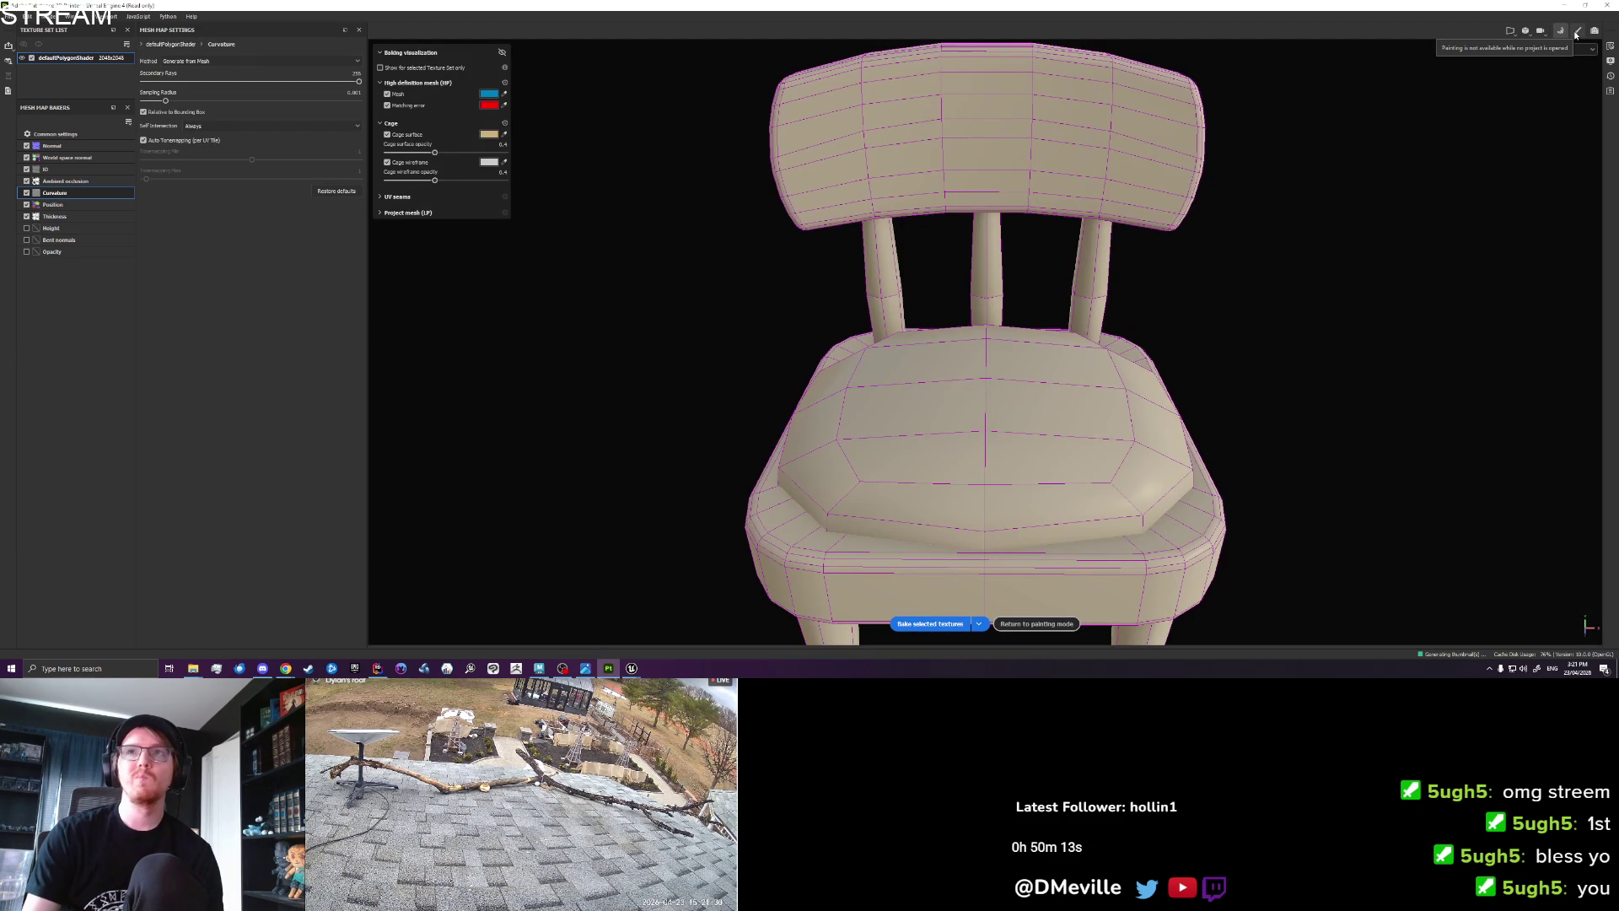
click(1575, 32)
drag(1399, 426, 1434, 152)
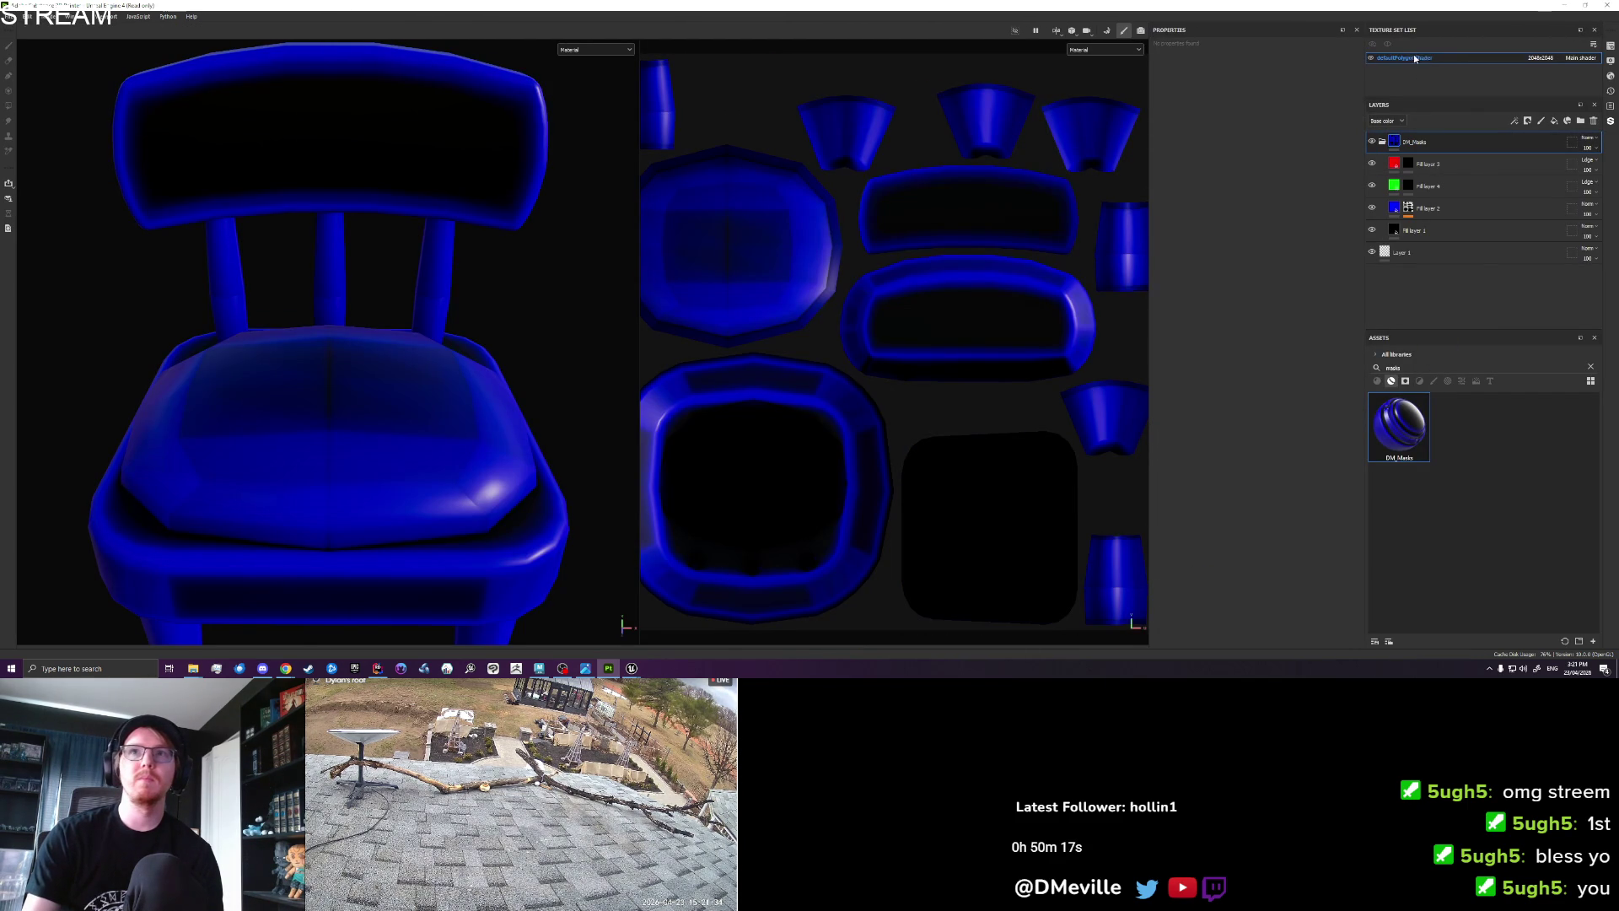
text(Chair)
key(Return)
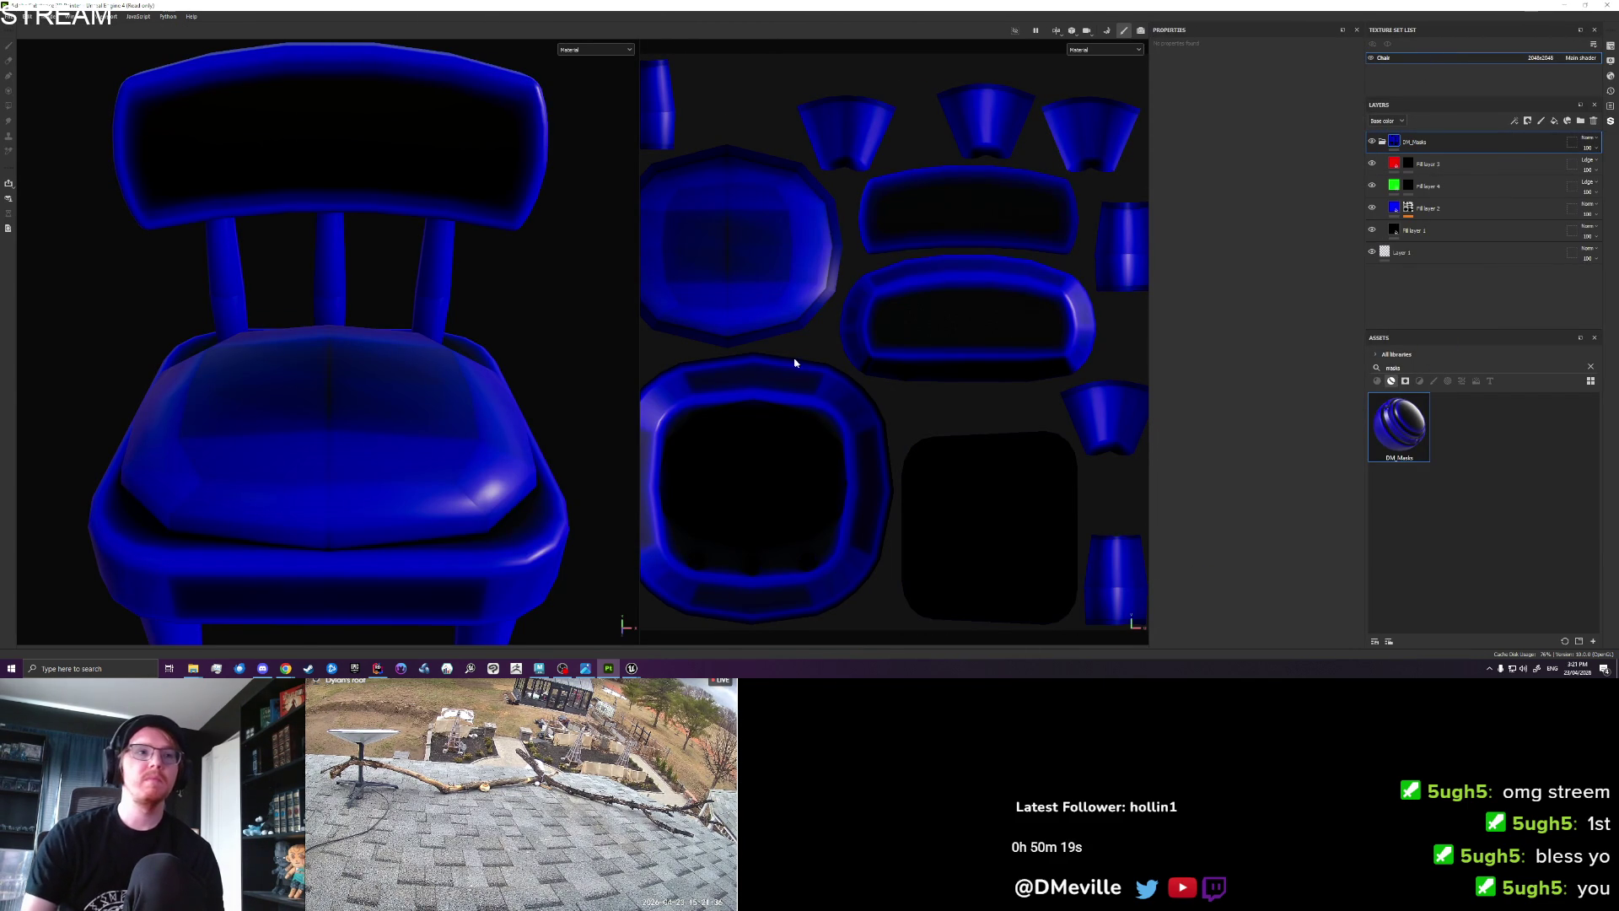
Lower the blue fill layer's Curvature Global Balance so the blue hugs the chair's edges.
scroll(446, 350, down, 3)
mouse_move(408, 376)
mouse_down()
mouse_move(503, 351)
mouse_move(521, 365)
mouse_move(409, 380)
mouse_move(470, 344)
mouse_move(799, 327)
mouse_move(401, 369)
mouse_move(447, 362)
mouse_up()
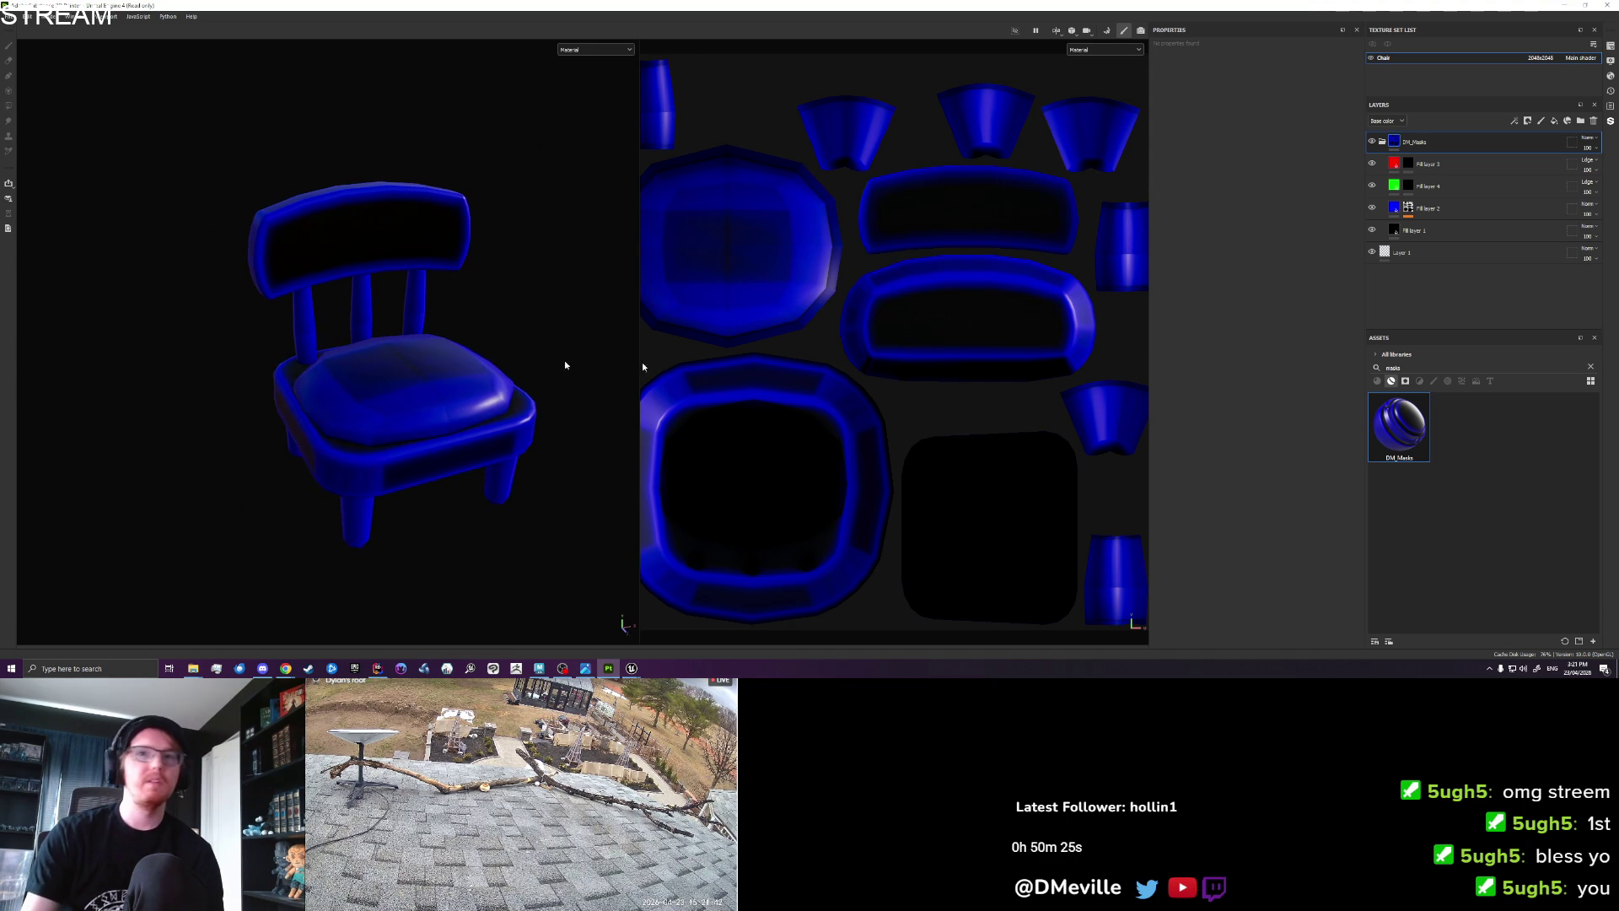
click(1408, 207)
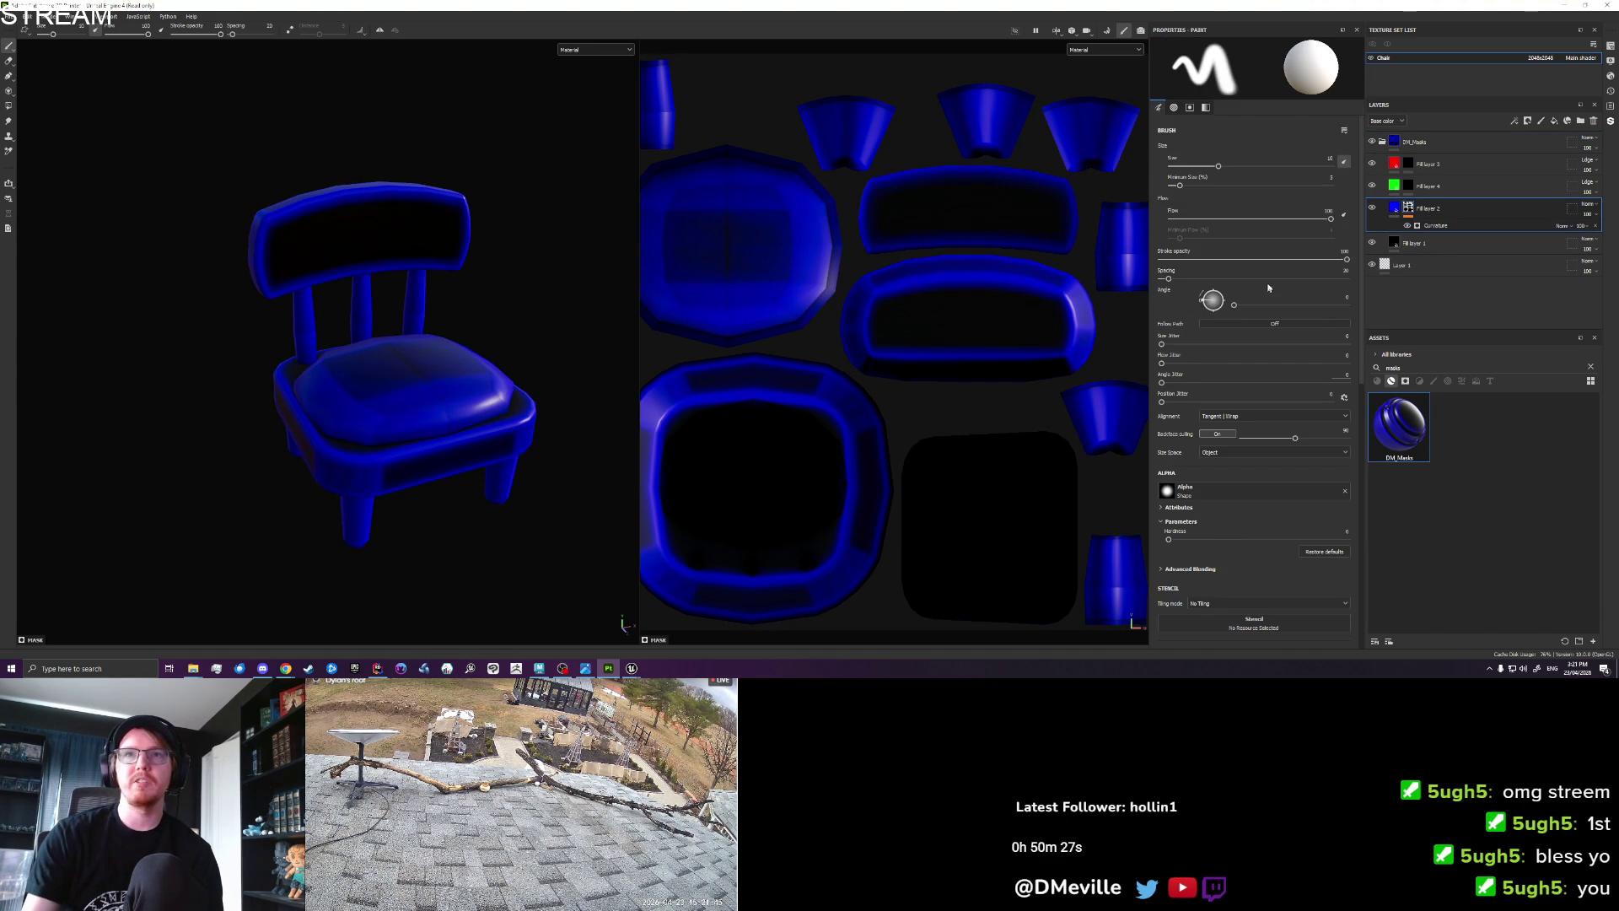
click(1434, 225)
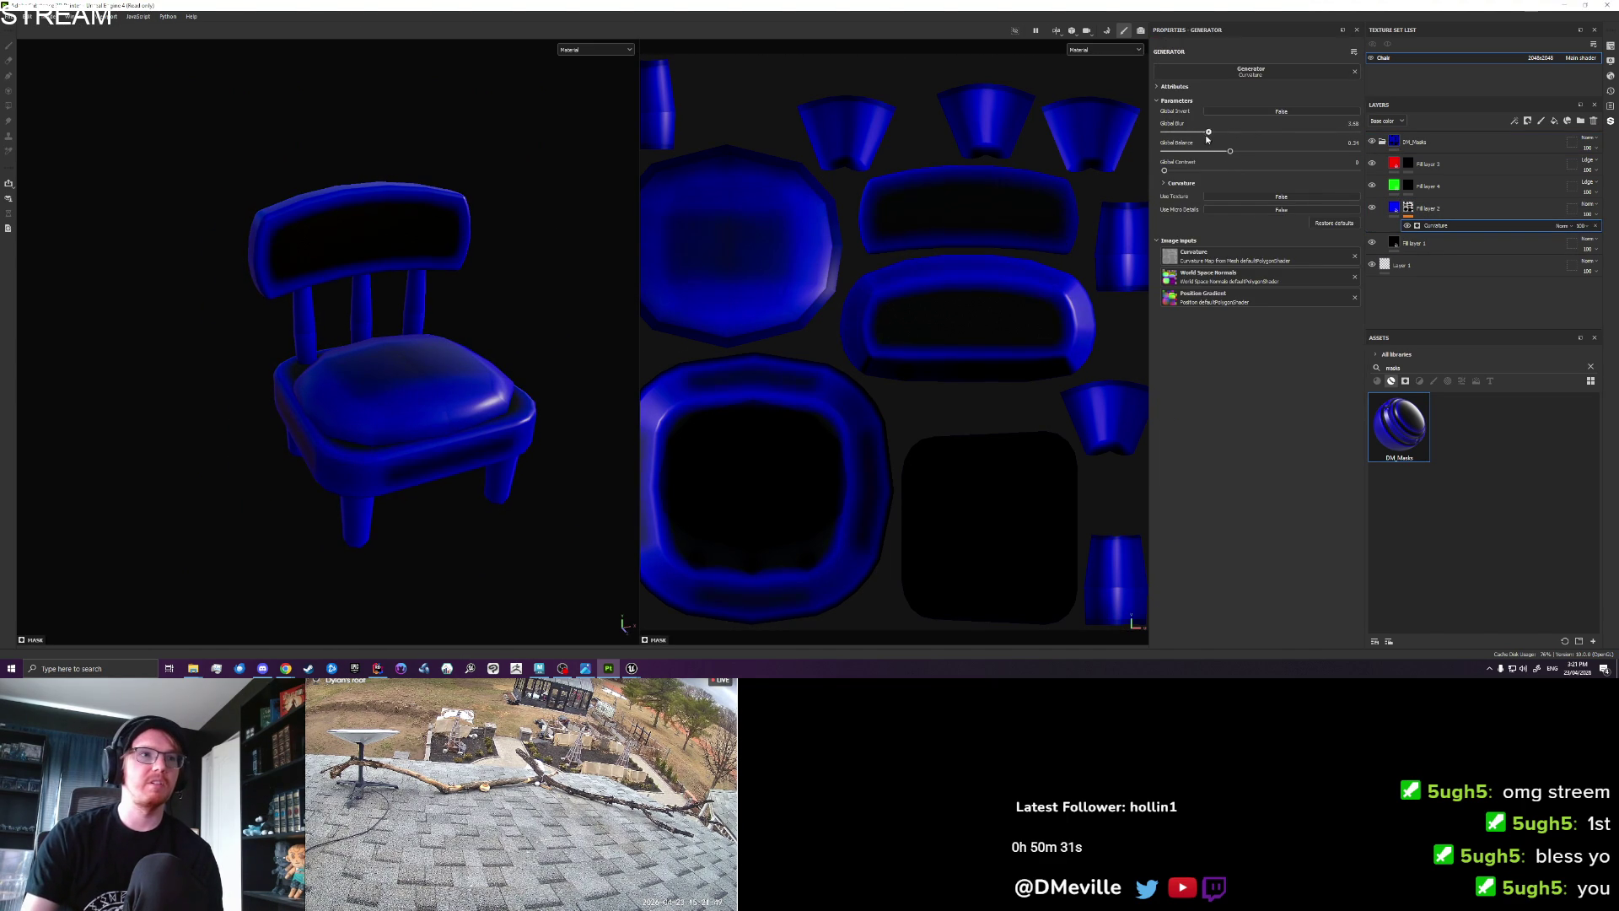
drag(1232, 153, 1170, 151)
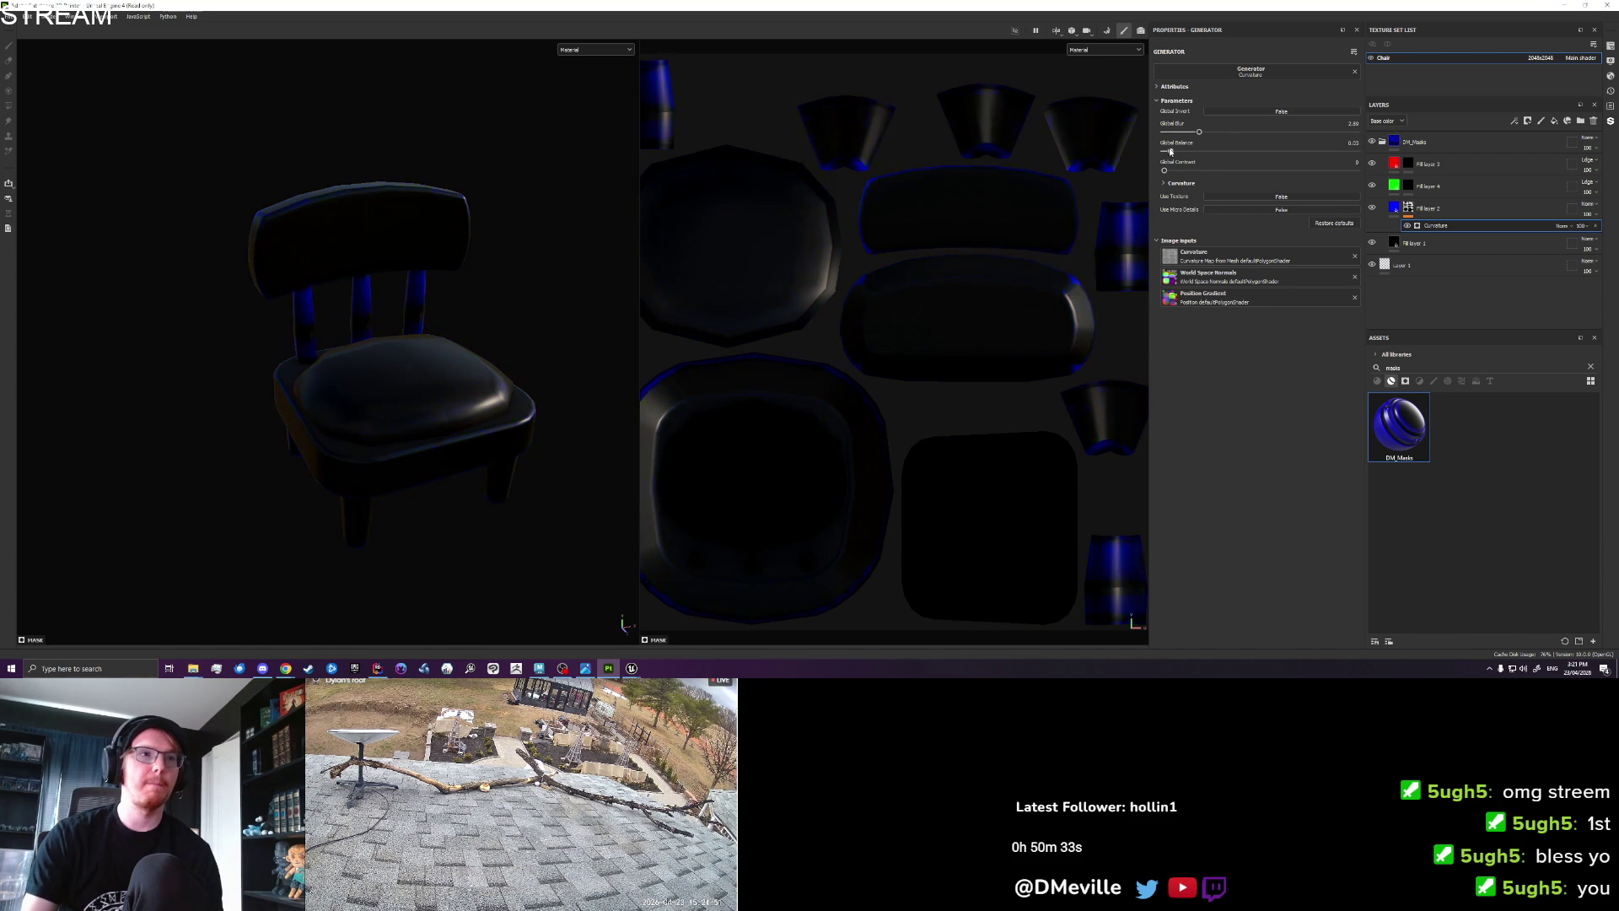
drag(1210, 144, 1188, 150)
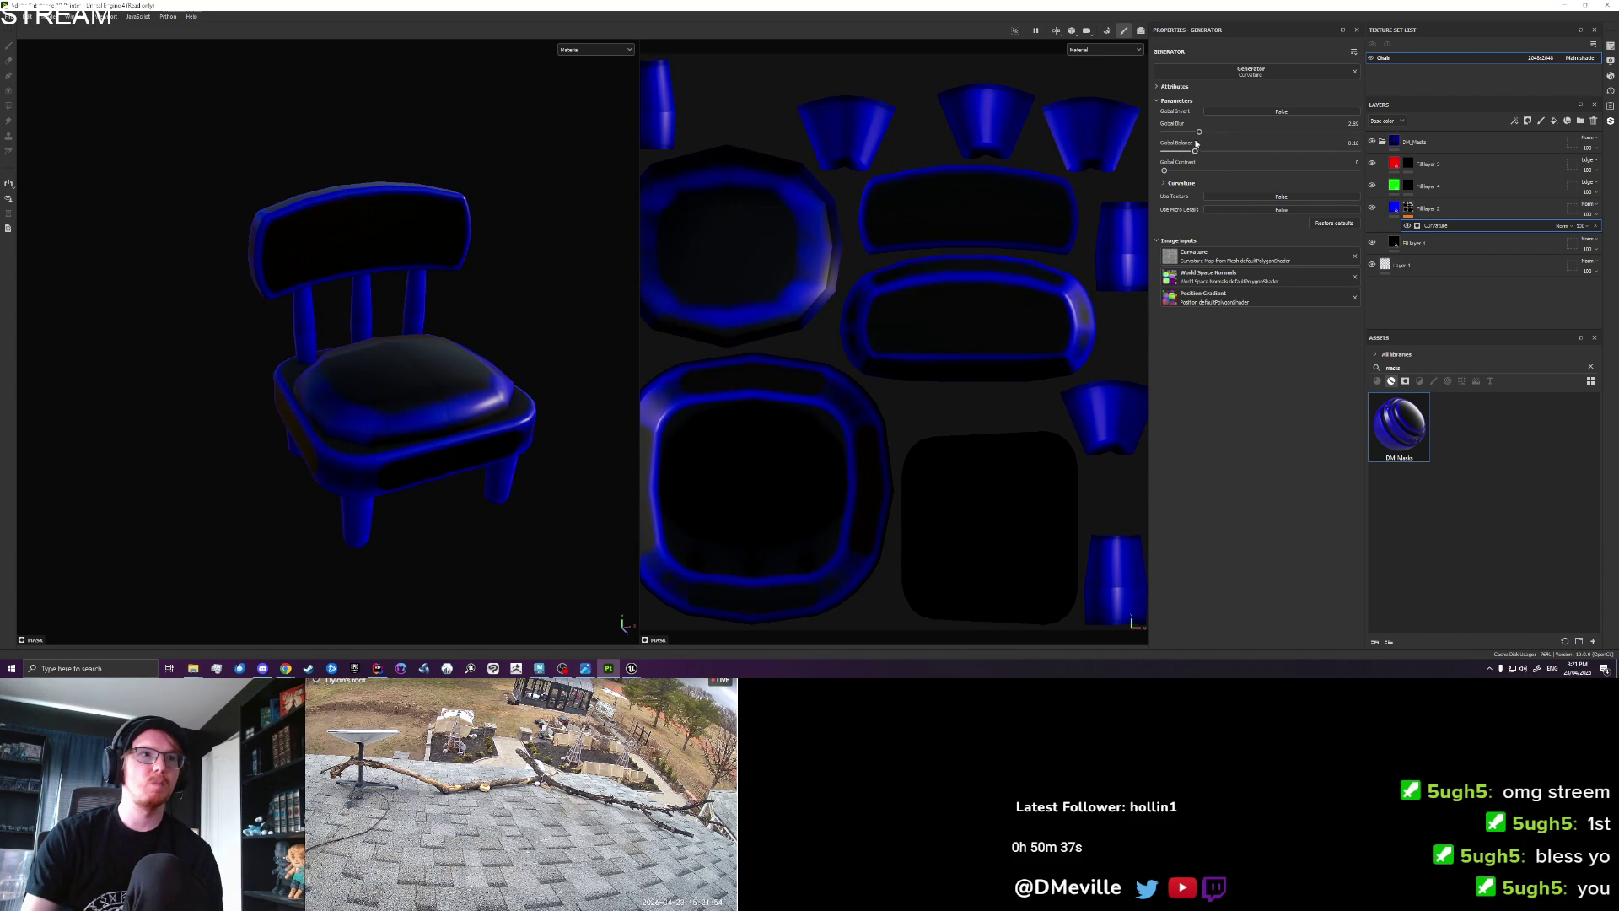
mouse_move(394, 384)
mouse_down()
mouse_move(354, 499)
mouse_move(513, 326)
mouse_move(512, 357)
mouse_up()
click(539, 667)
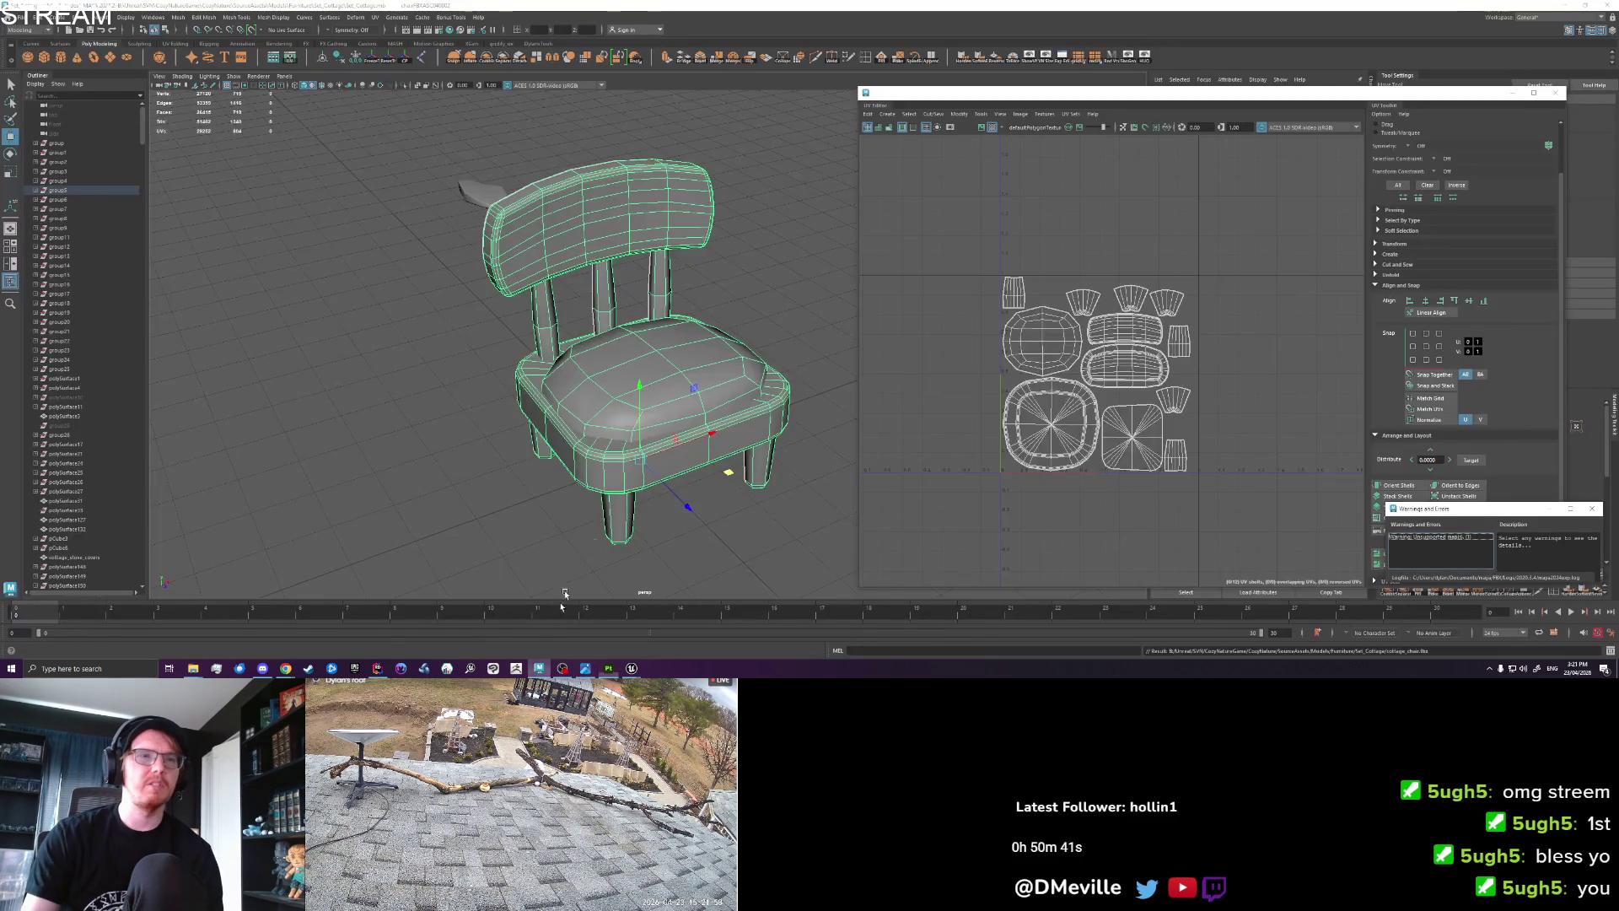
Select the seat cushion's face shell and smooth its shading normals.
scroll(652, 460, up, 5)
click(788, 344)
drag(787, 343, 615, 380)
click(614, 380)
right_click(592, 384)
click(594, 393)
double_click(595, 393)
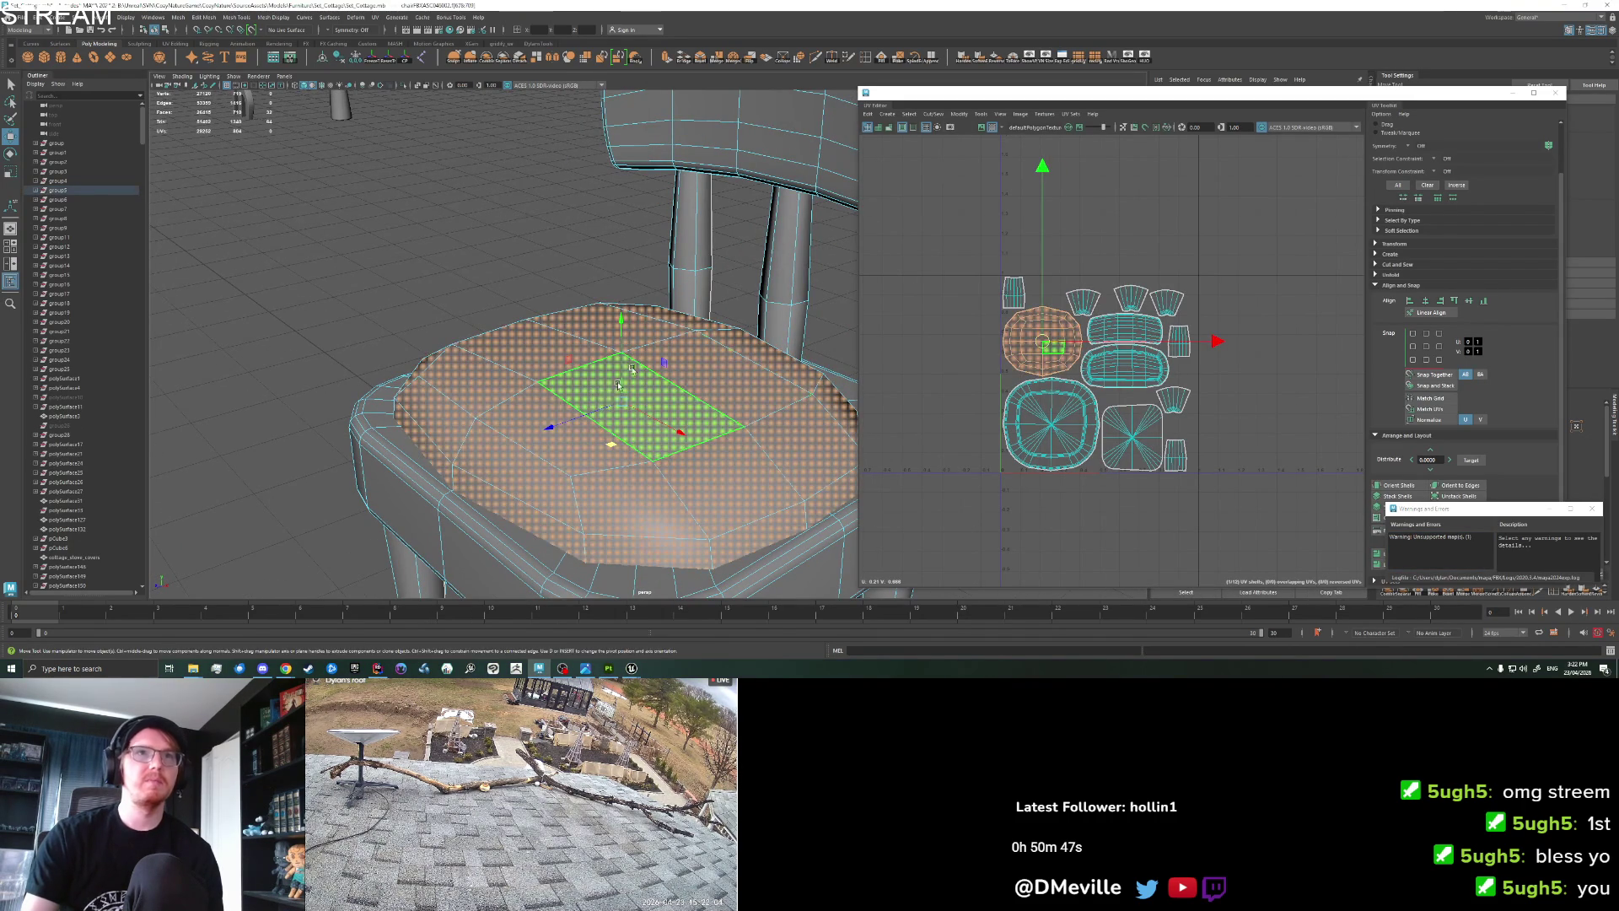
click(987, 66)
Select edges on the chair's leg and set them soft or hard.
right_click(569, 364)
mouse_move(601, 349)
mouse_down()
mouse_move(447, 260)
mouse_move(473, 332)
mouse_move(543, 361)
mouse_move(604, 343)
mouse_move(542, 309)
mouse_move(599, 321)
mouse_move(506, 338)
mouse_move(524, 336)
mouse_up()
click(506, 337)
right_click(492, 340)
click(492, 314)
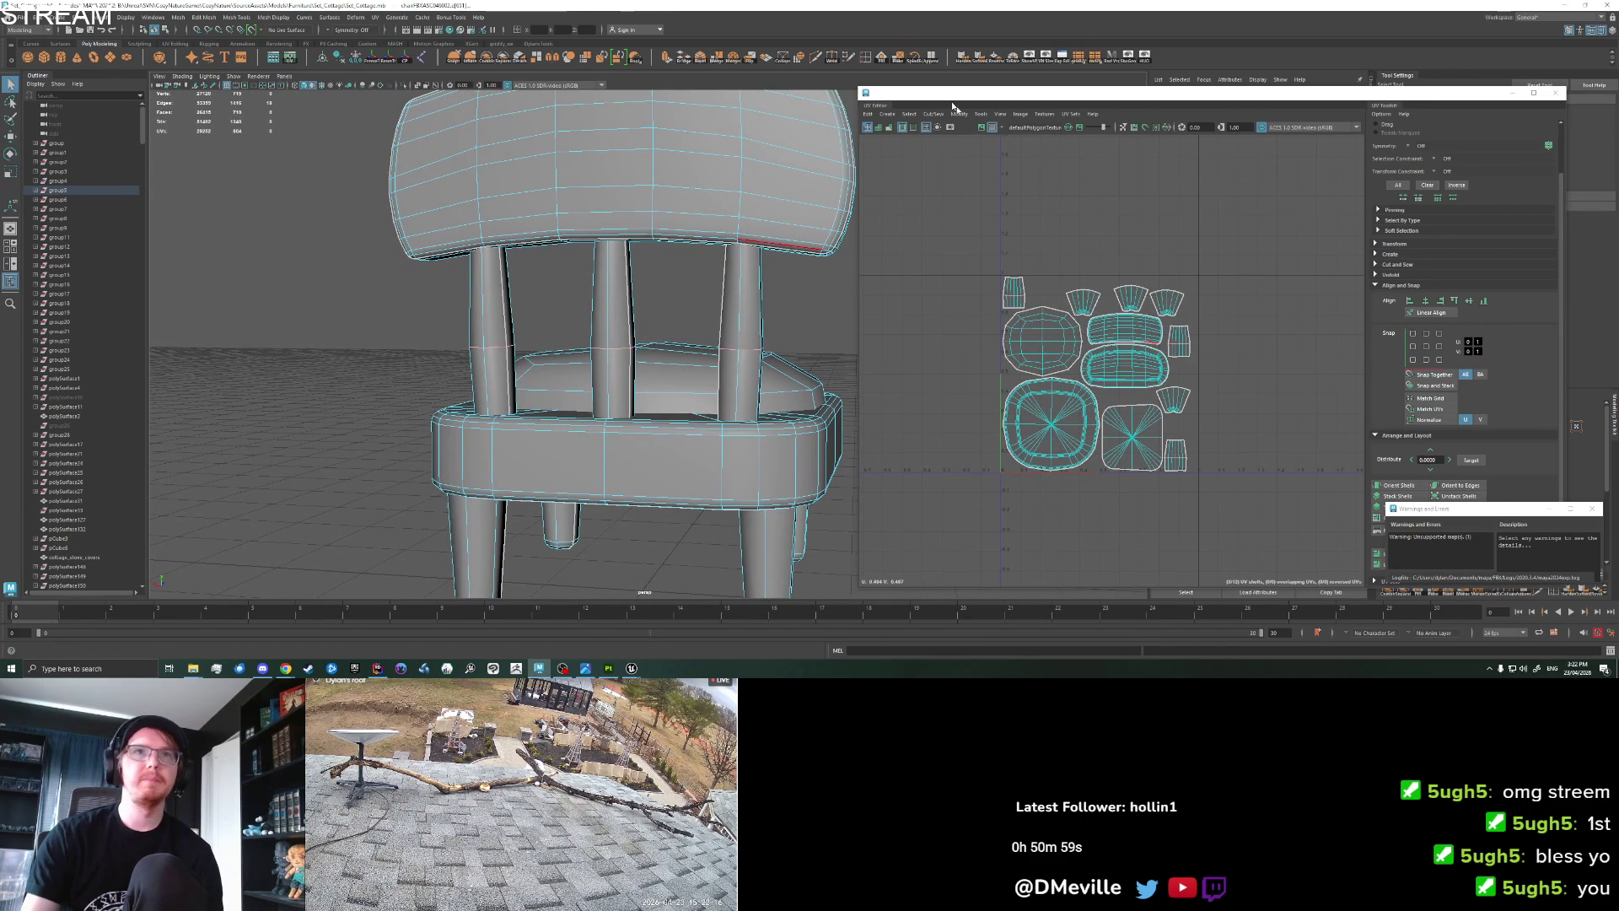
click(980, 57)
right_click(760, 297)
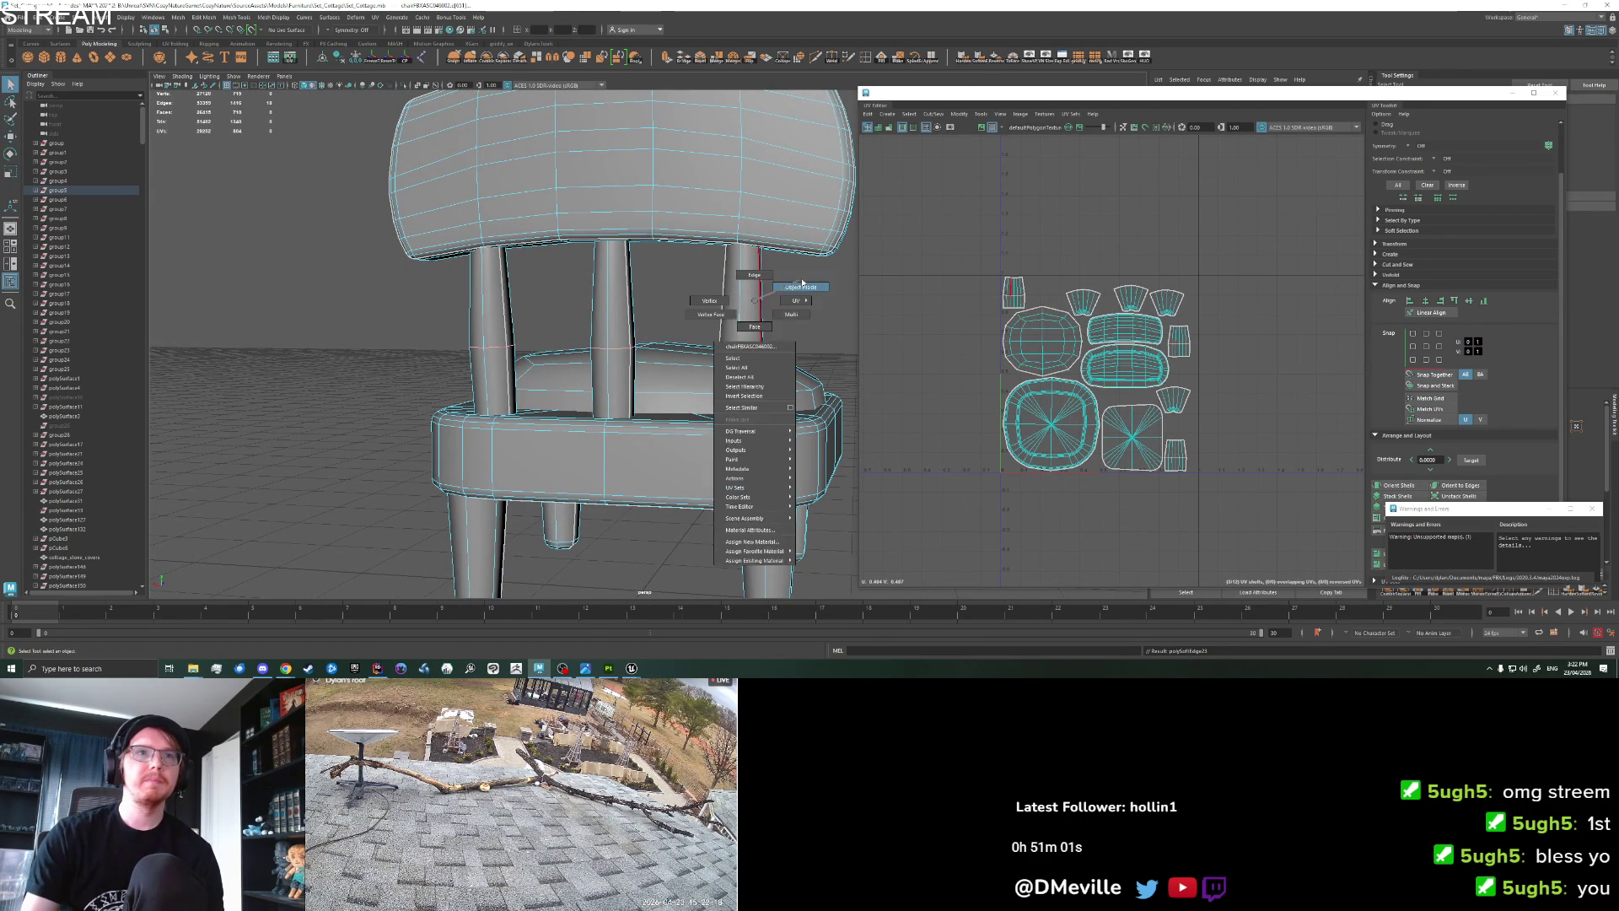
click(810, 320)
Export the selected chair group, overwriting cottage_chair.fbx.
mouse_move(810, 321)
mouse_down()
mouse_move(679, 346)
mouse_move(609, 304)
mouse_move(535, 337)
mouse_move(565, 354)
mouse_move(599, 334)
mouse_move(594, 371)
mouse_move(582, 328)
mouse_move(540, 337)
mouse_up()
click(641, 397)
click(14, 16)
click(59, 142)
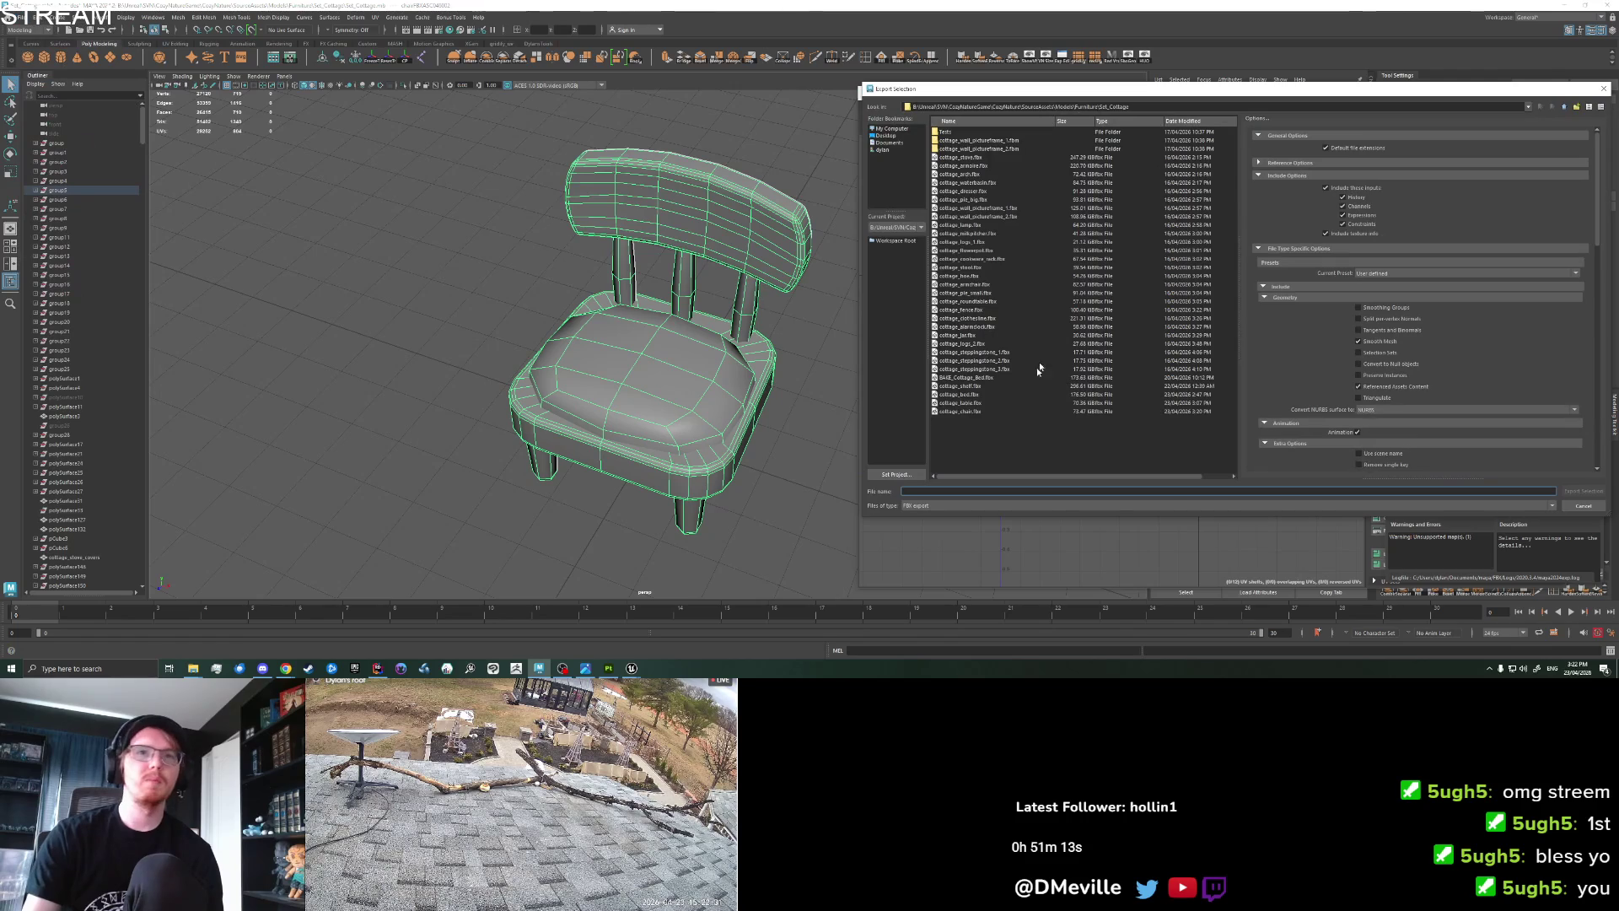
click(964, 410)
click(1583, 491)
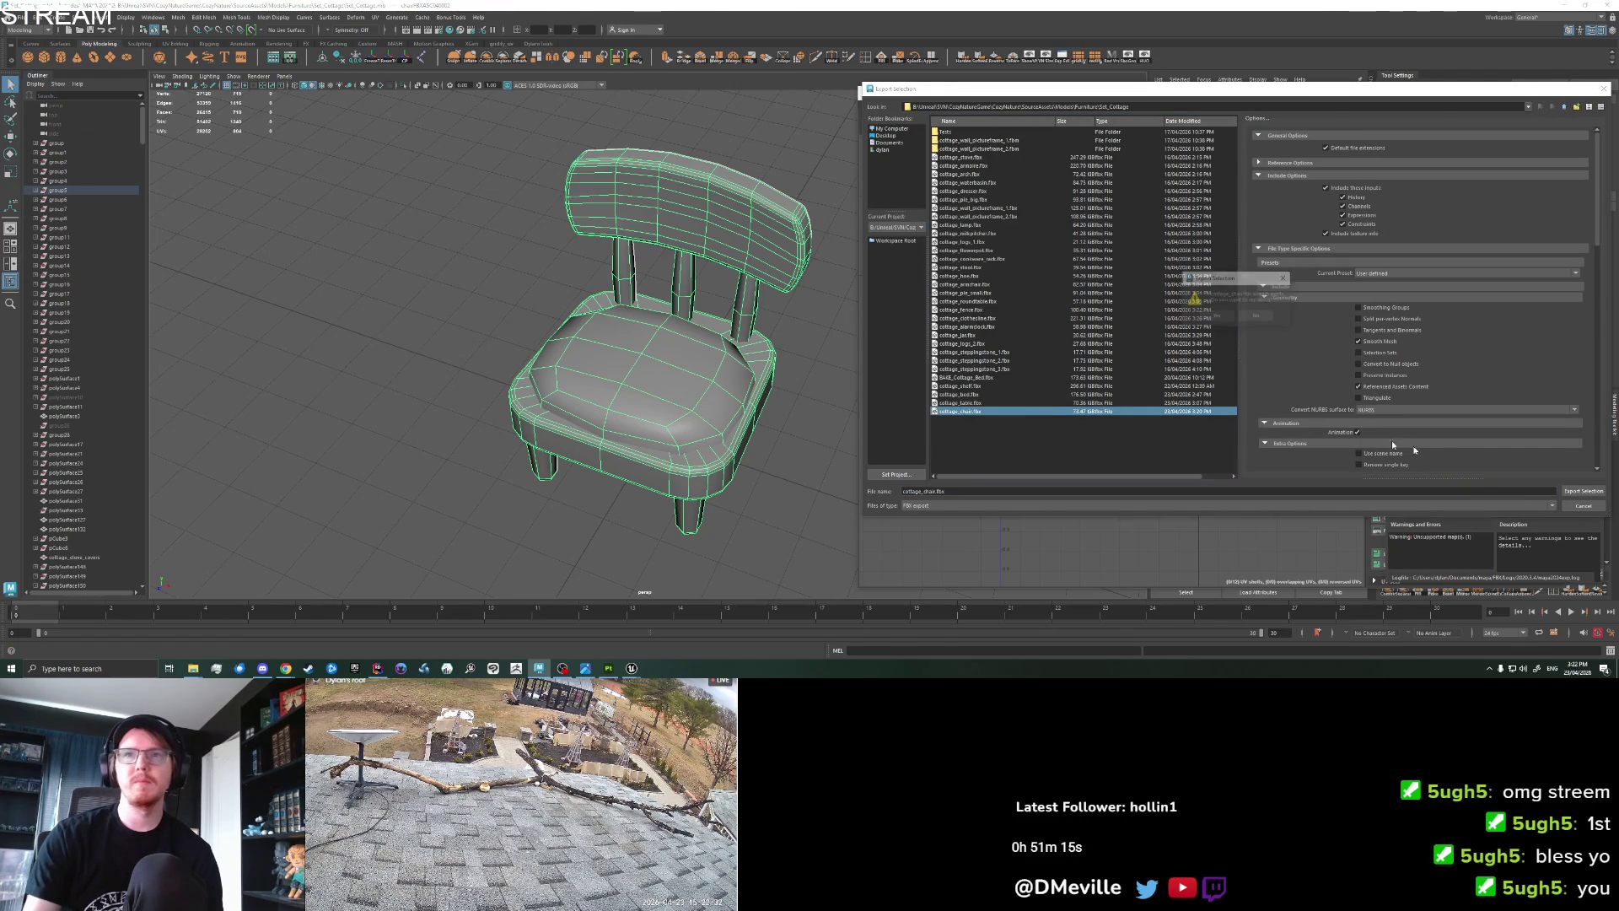
click(1219, 312)
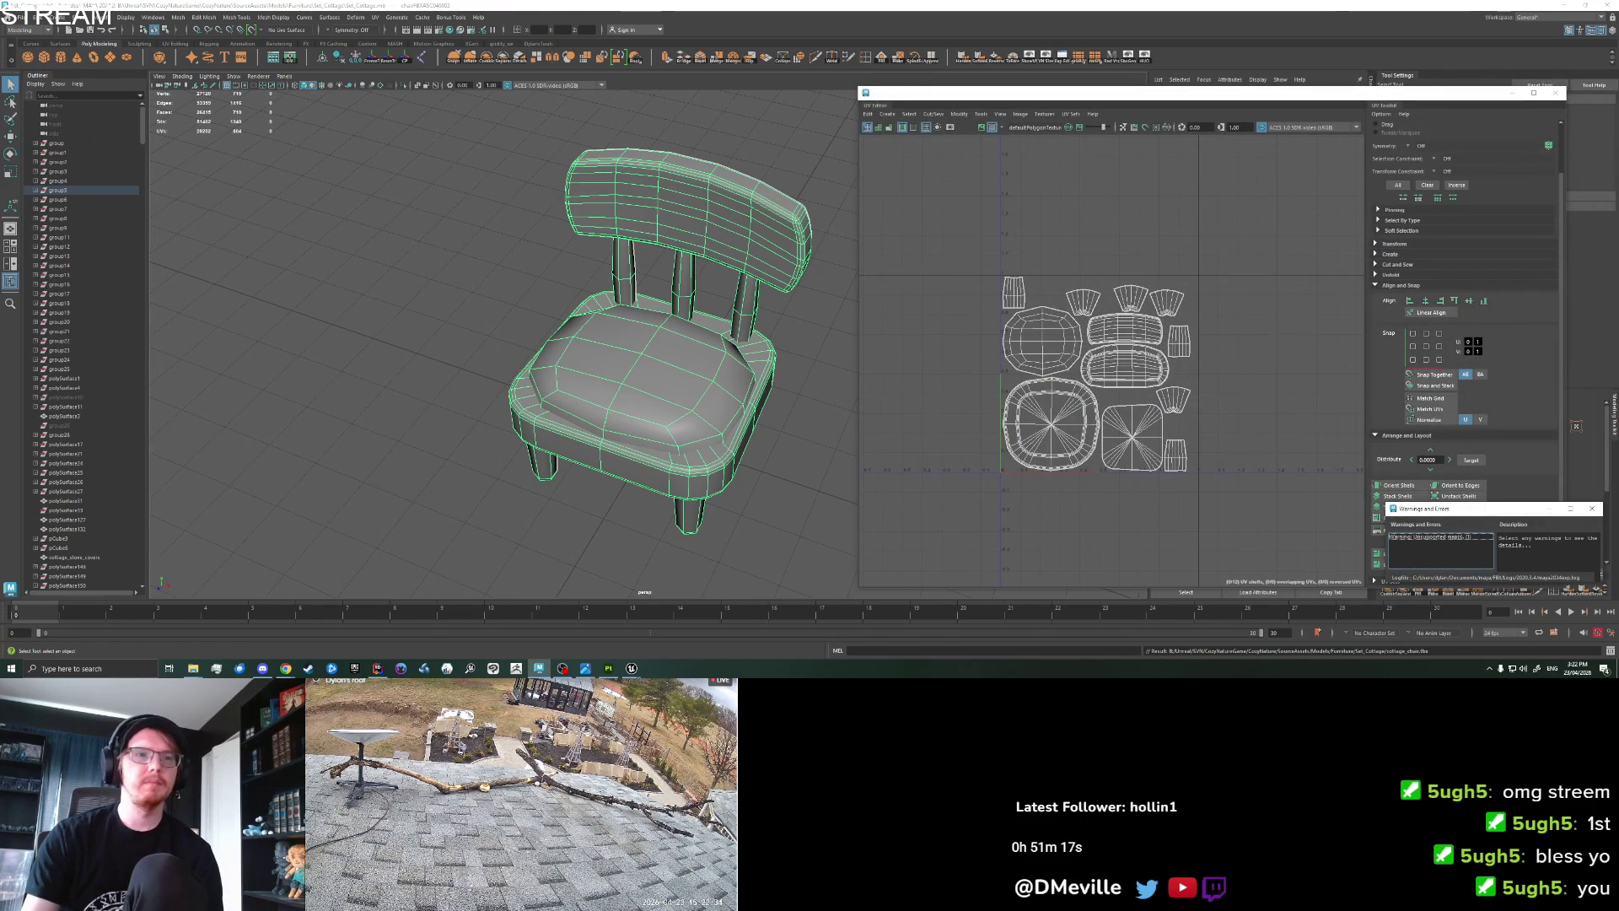
Glance at the Unreal level, then return to the Substance Painter chair project.
mouse_move(633, 668)
click(568, 638)
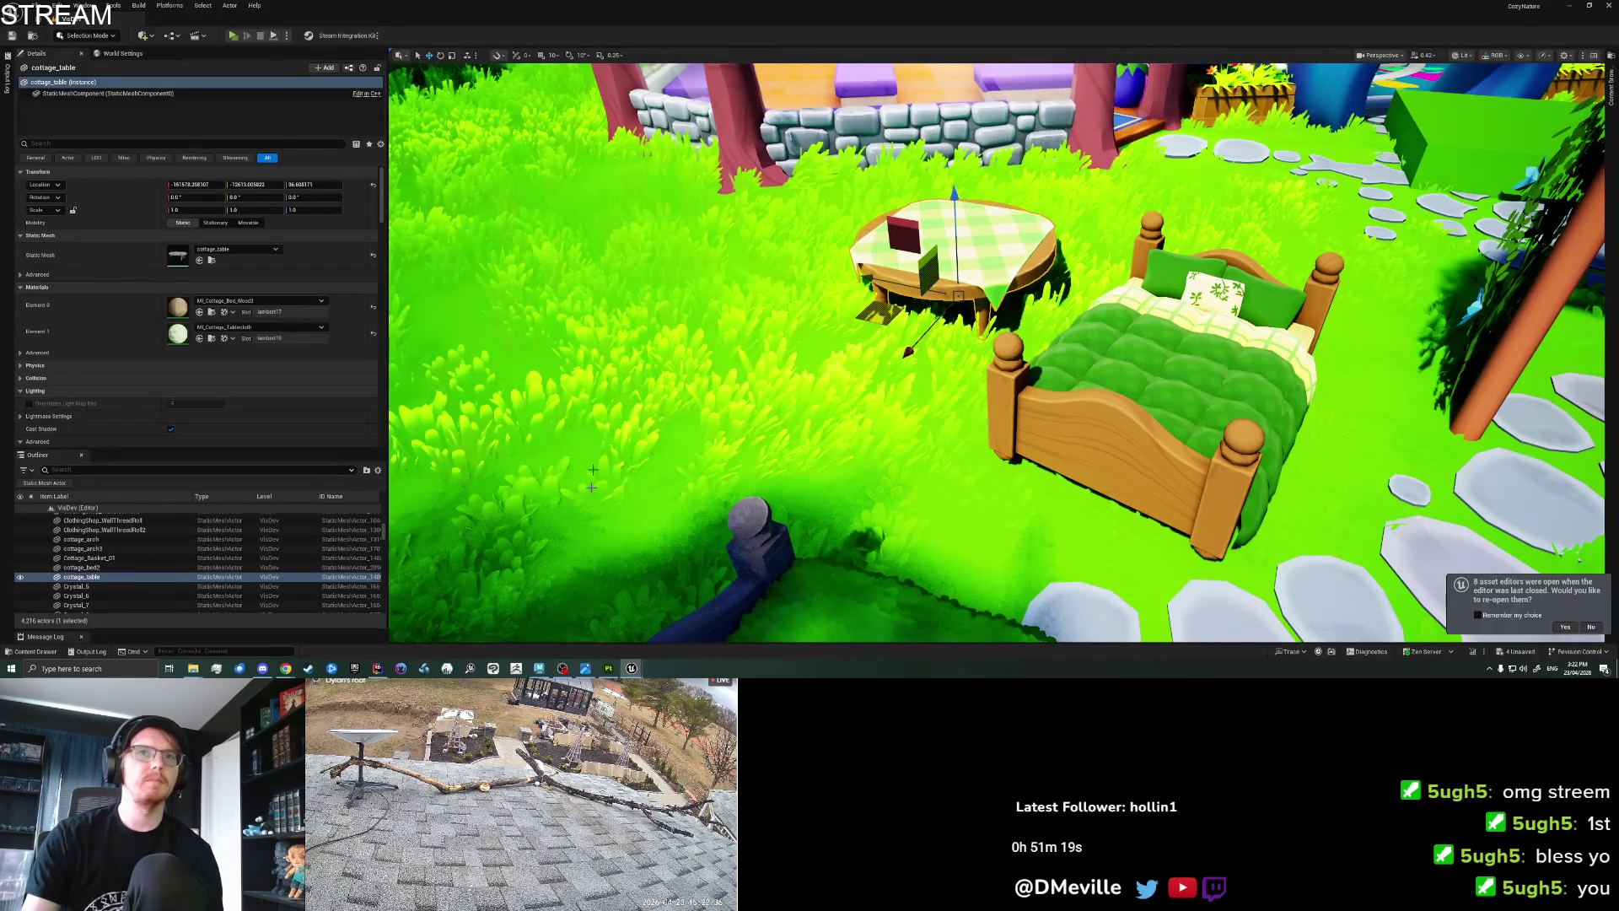
click(608, 668)
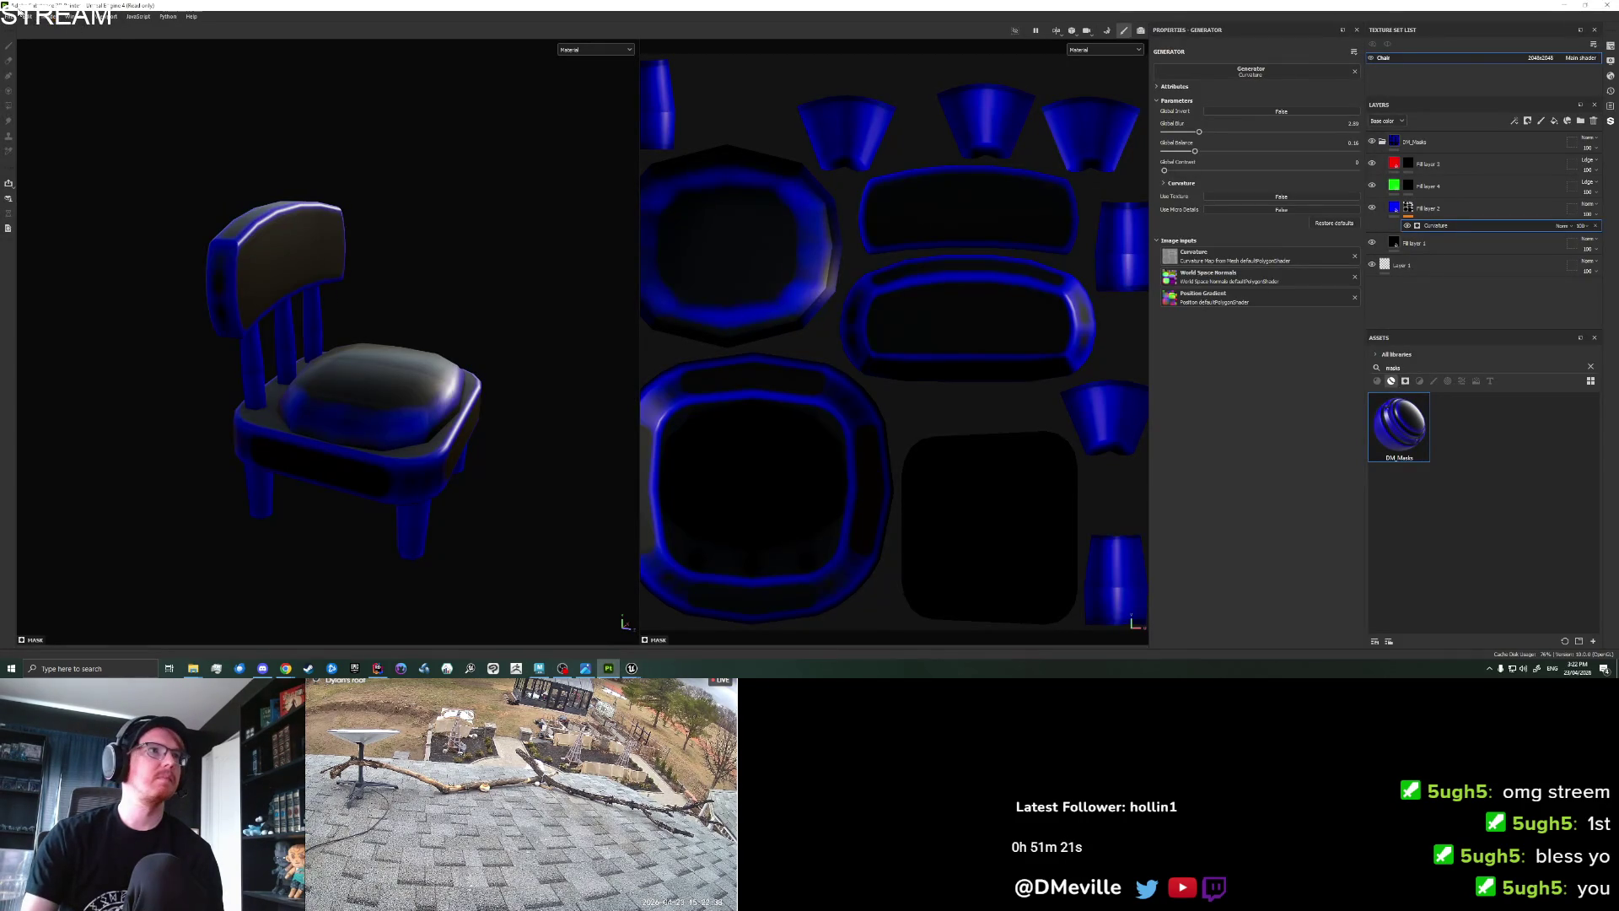
Rebake the chair's mesh maps.
click(30, 16)
key(Escape)
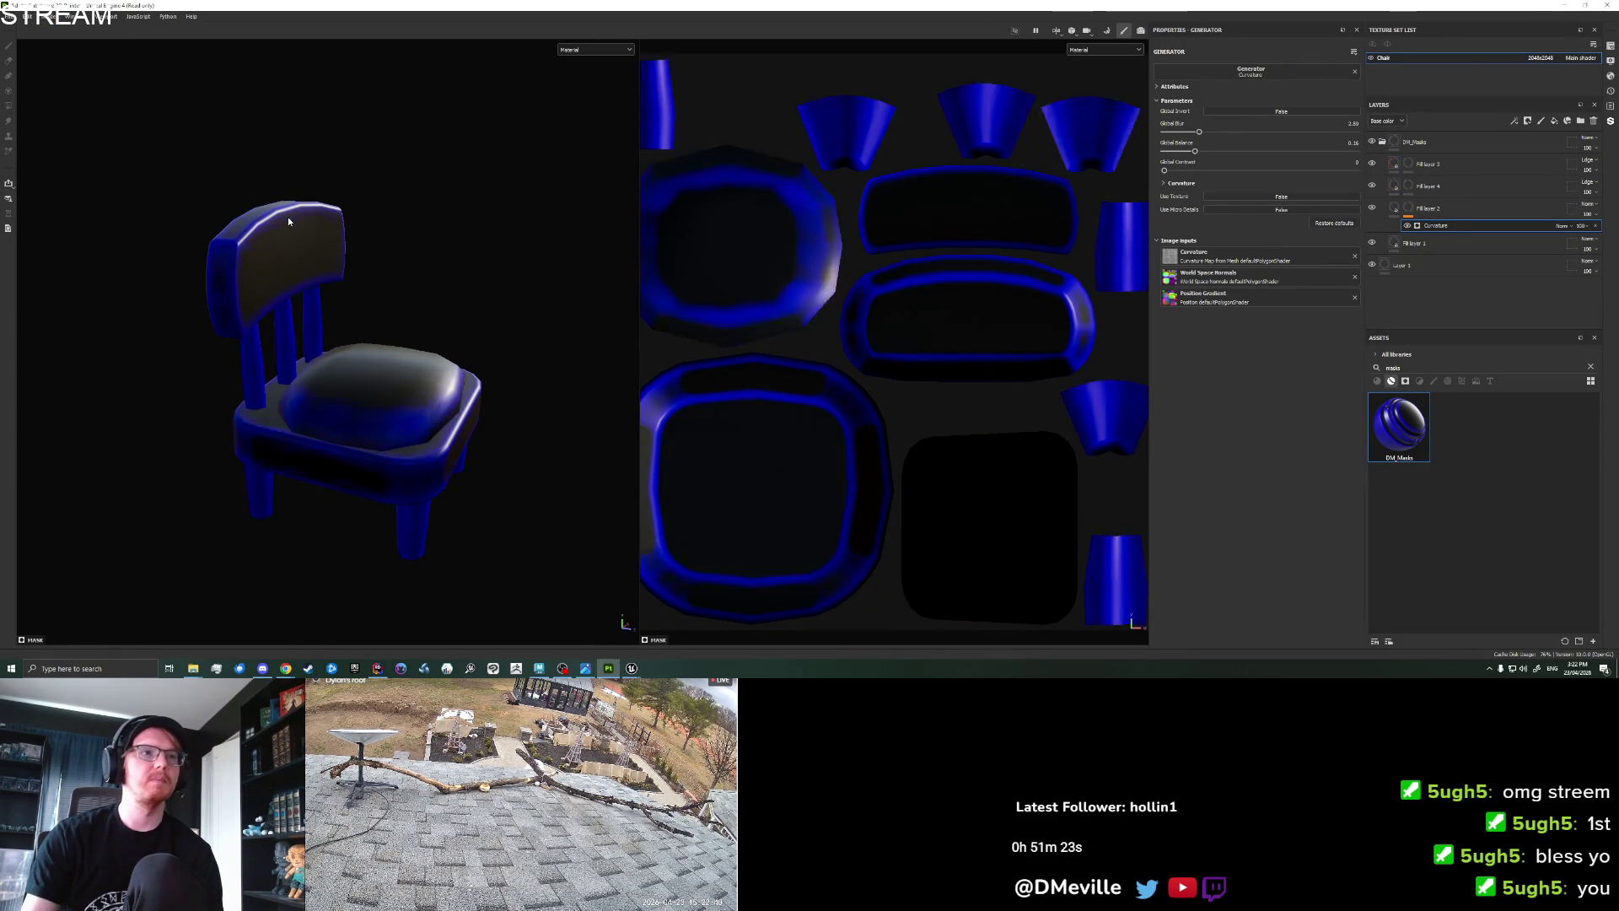
click(1108, 30)
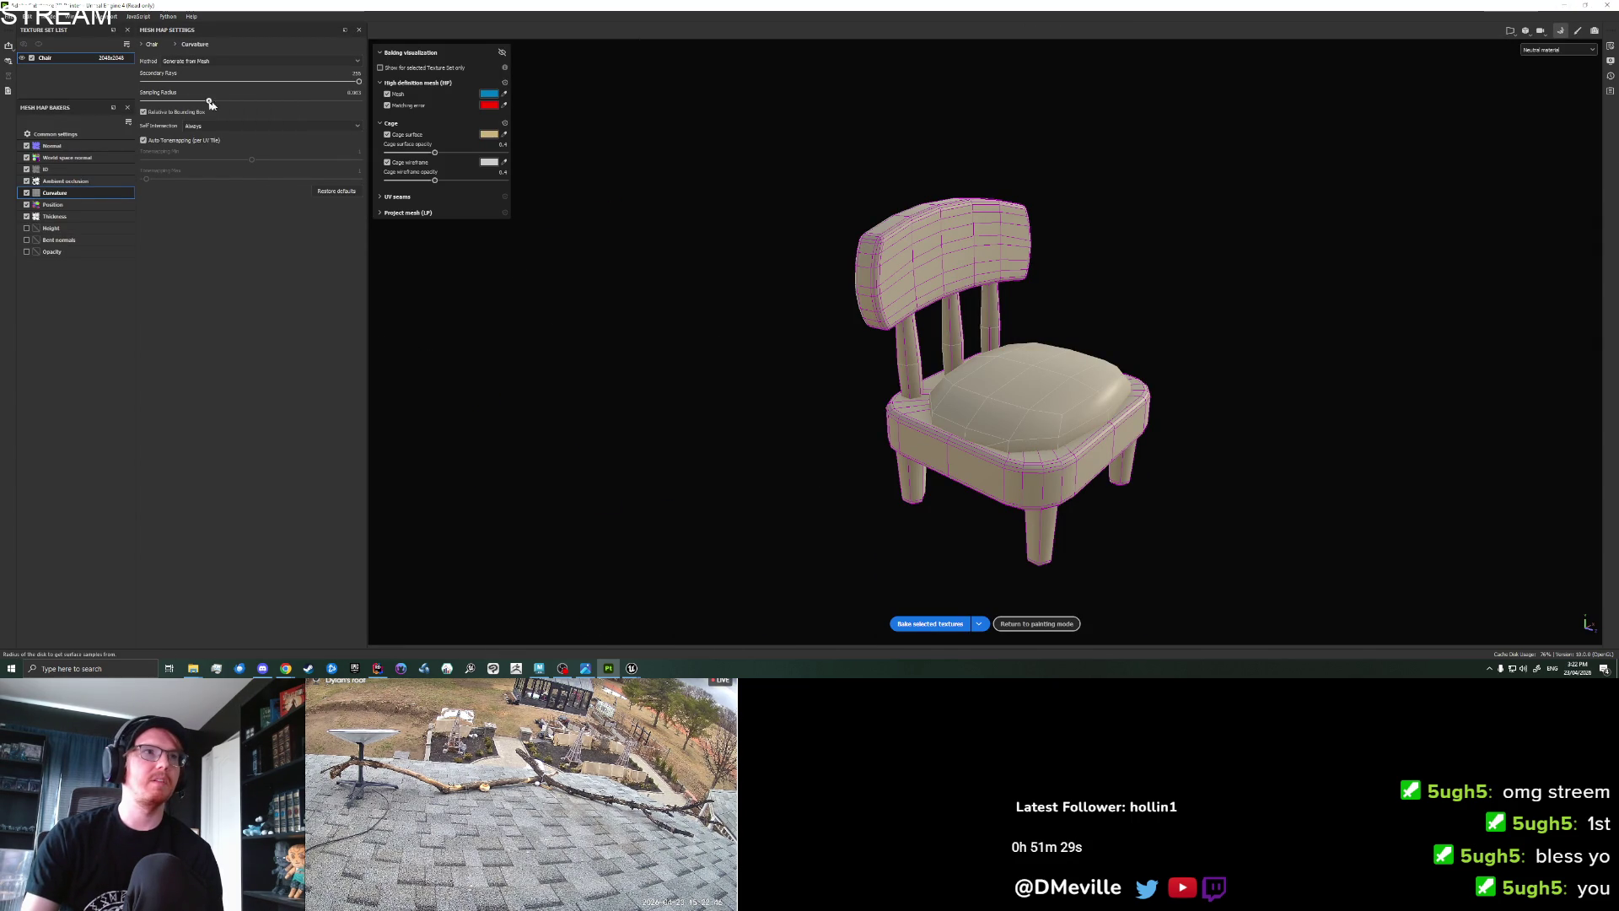
click(945, 626)
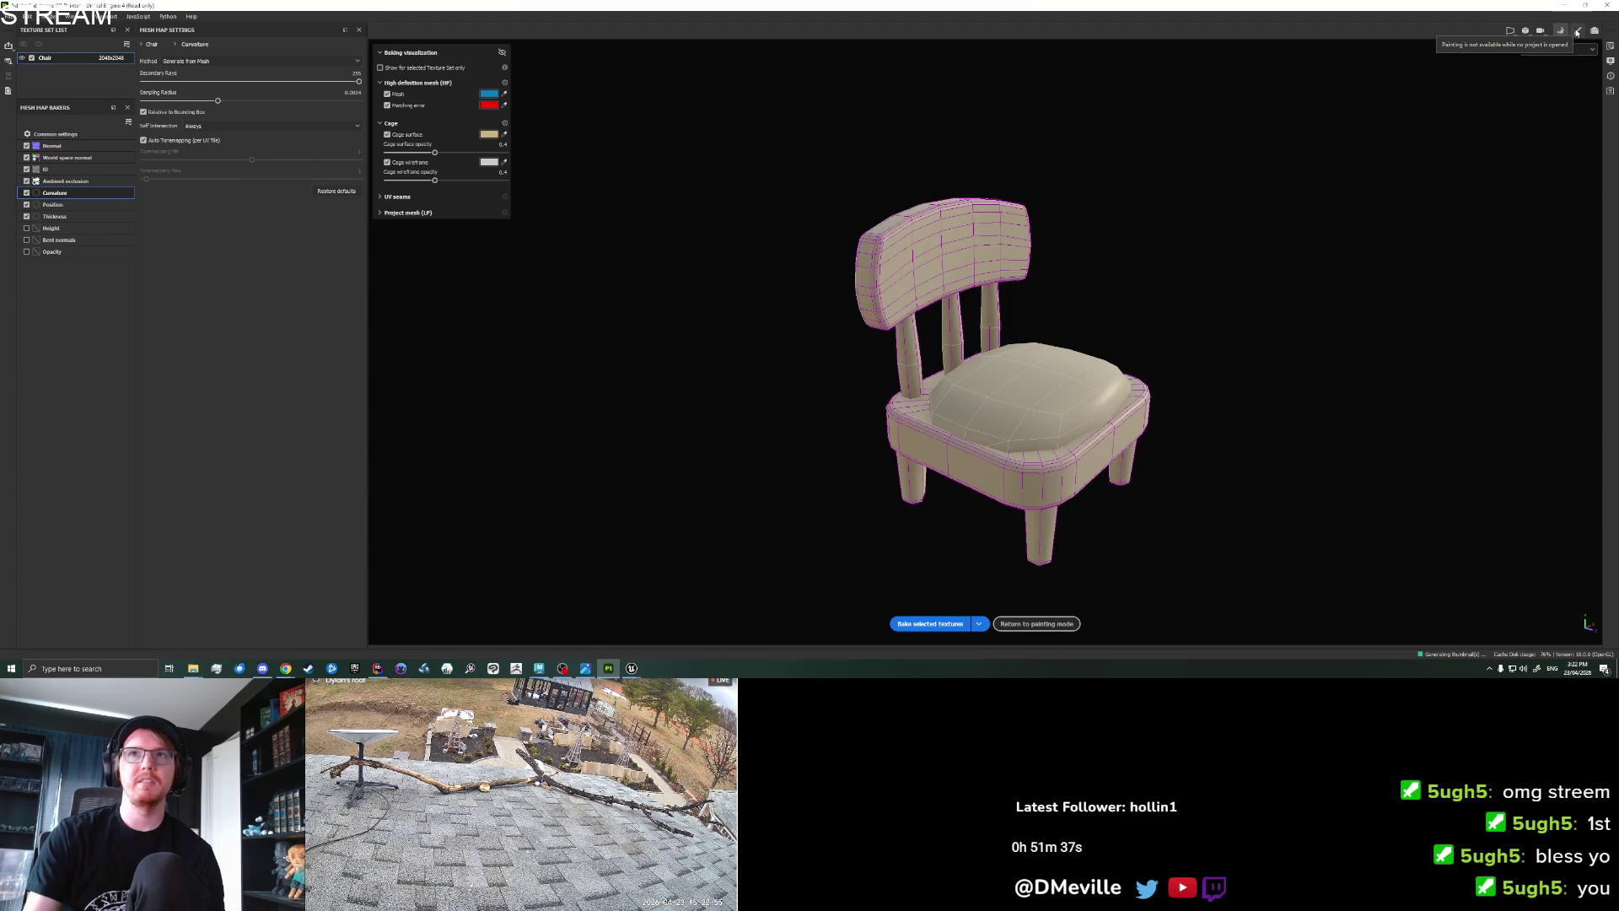
Reset the curvature generator to defaults and raise its Global Balance so more edges turn blue.
click(1576, 32)
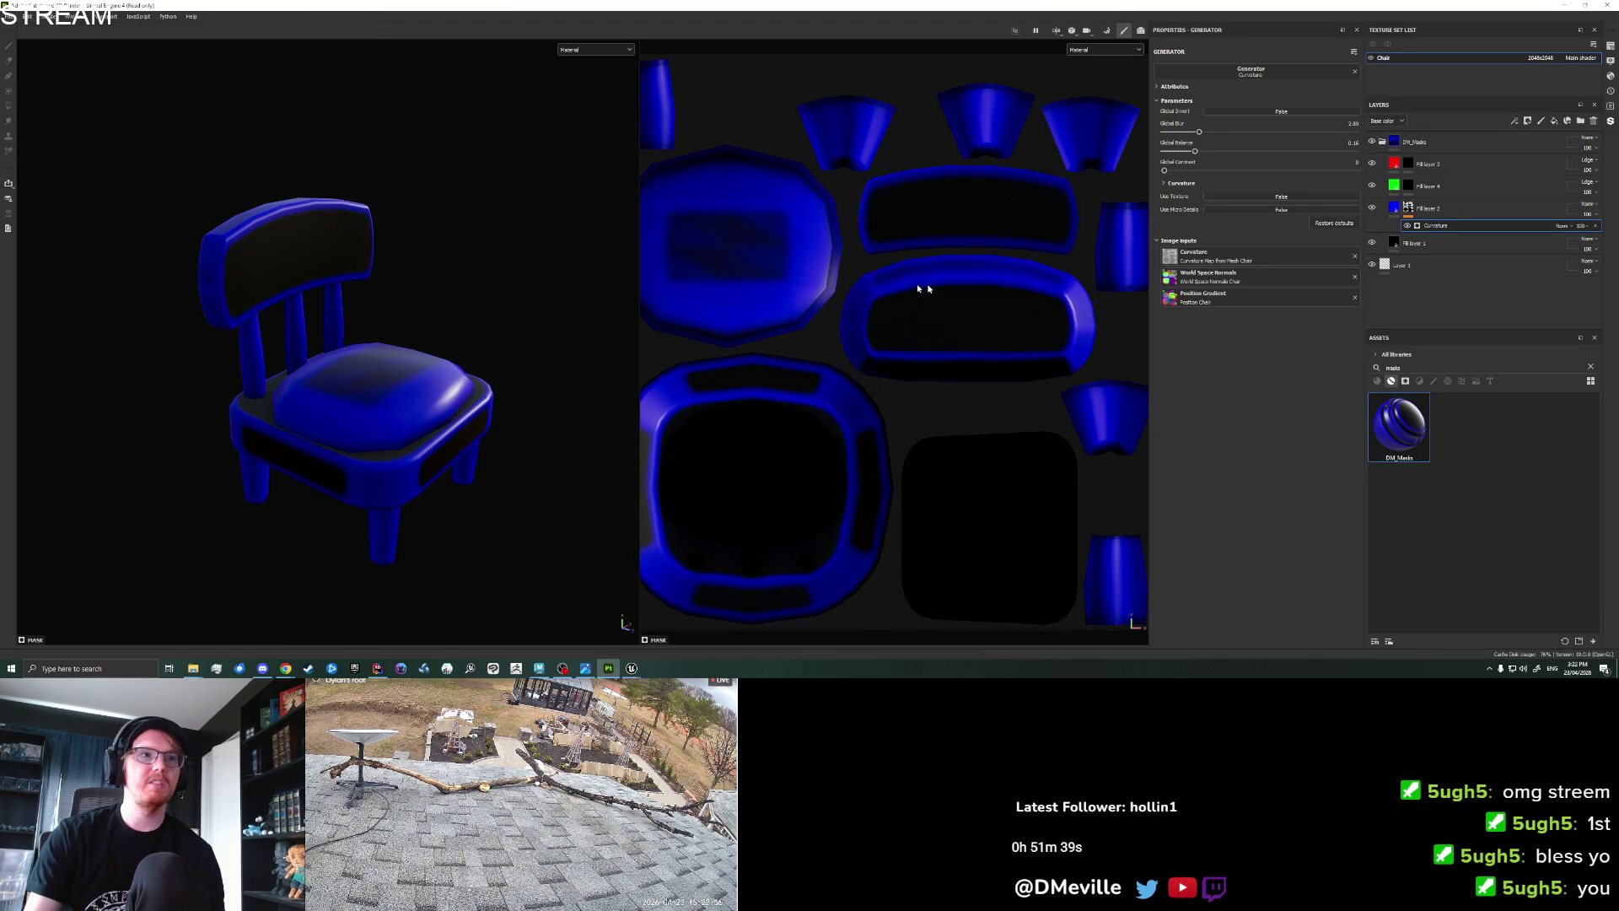
click(1333, 223)
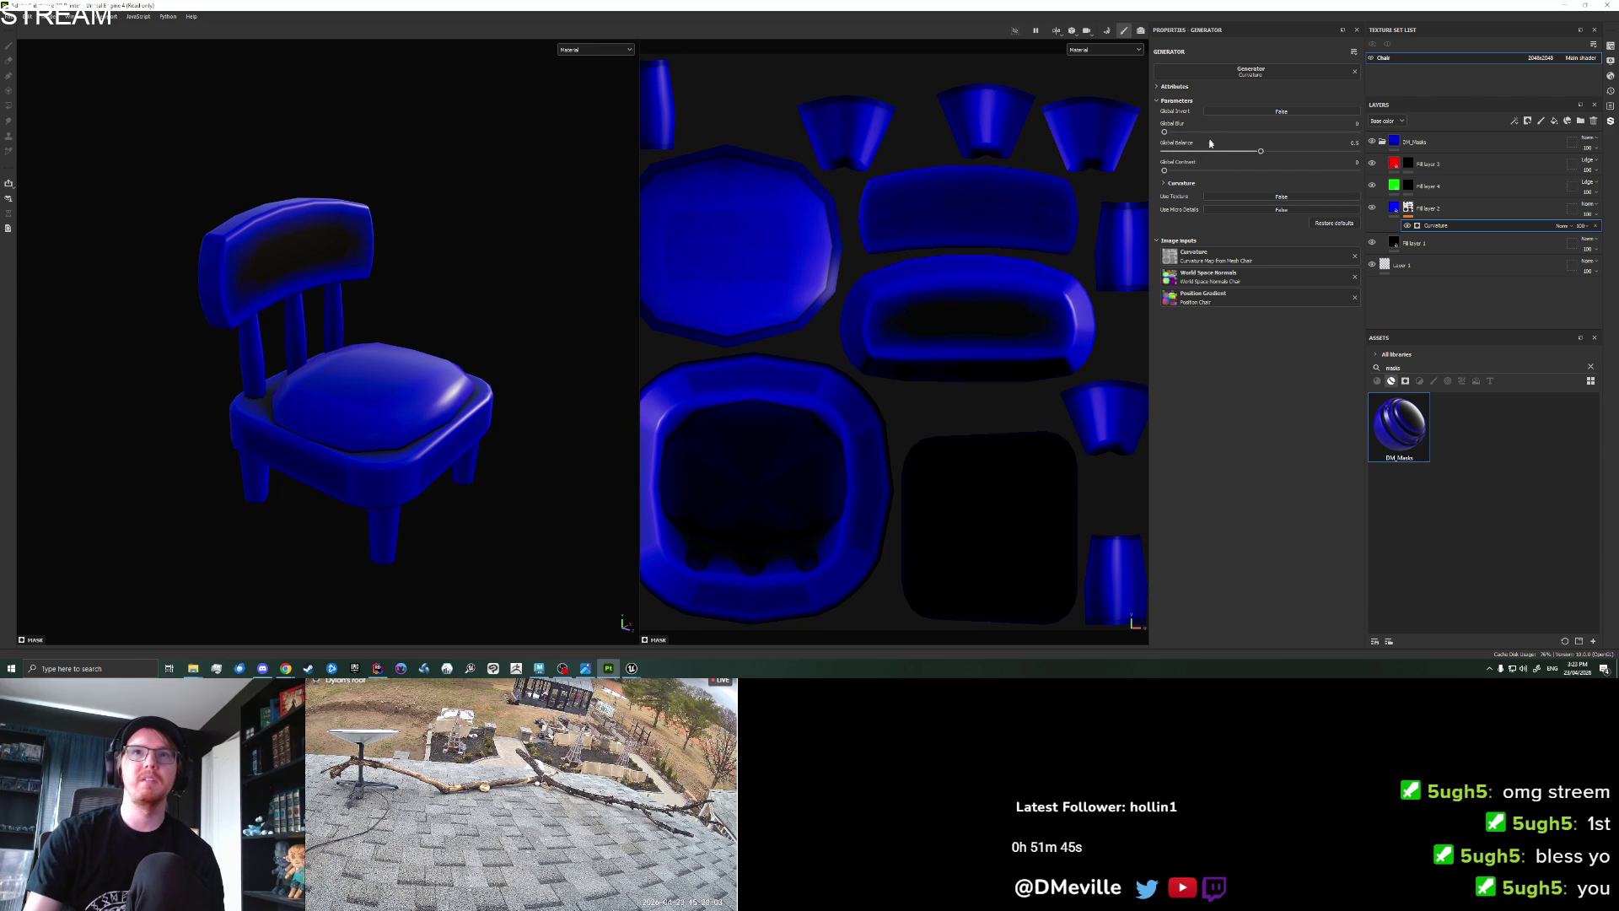
drag(1229, 152, 1248, 152)
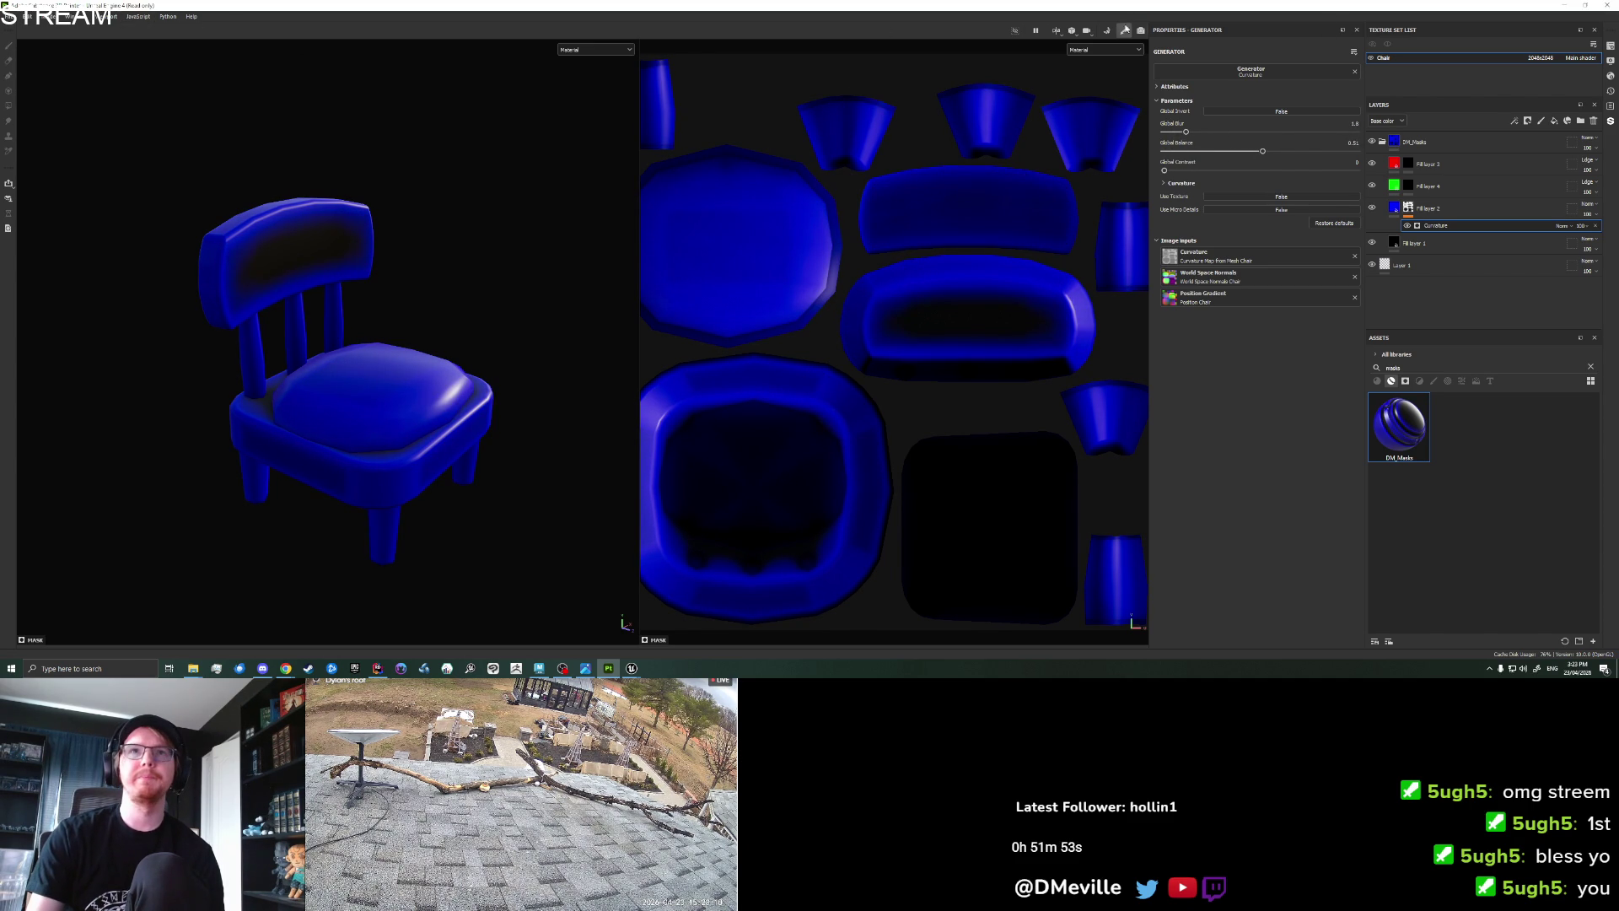
click(1105, 31)
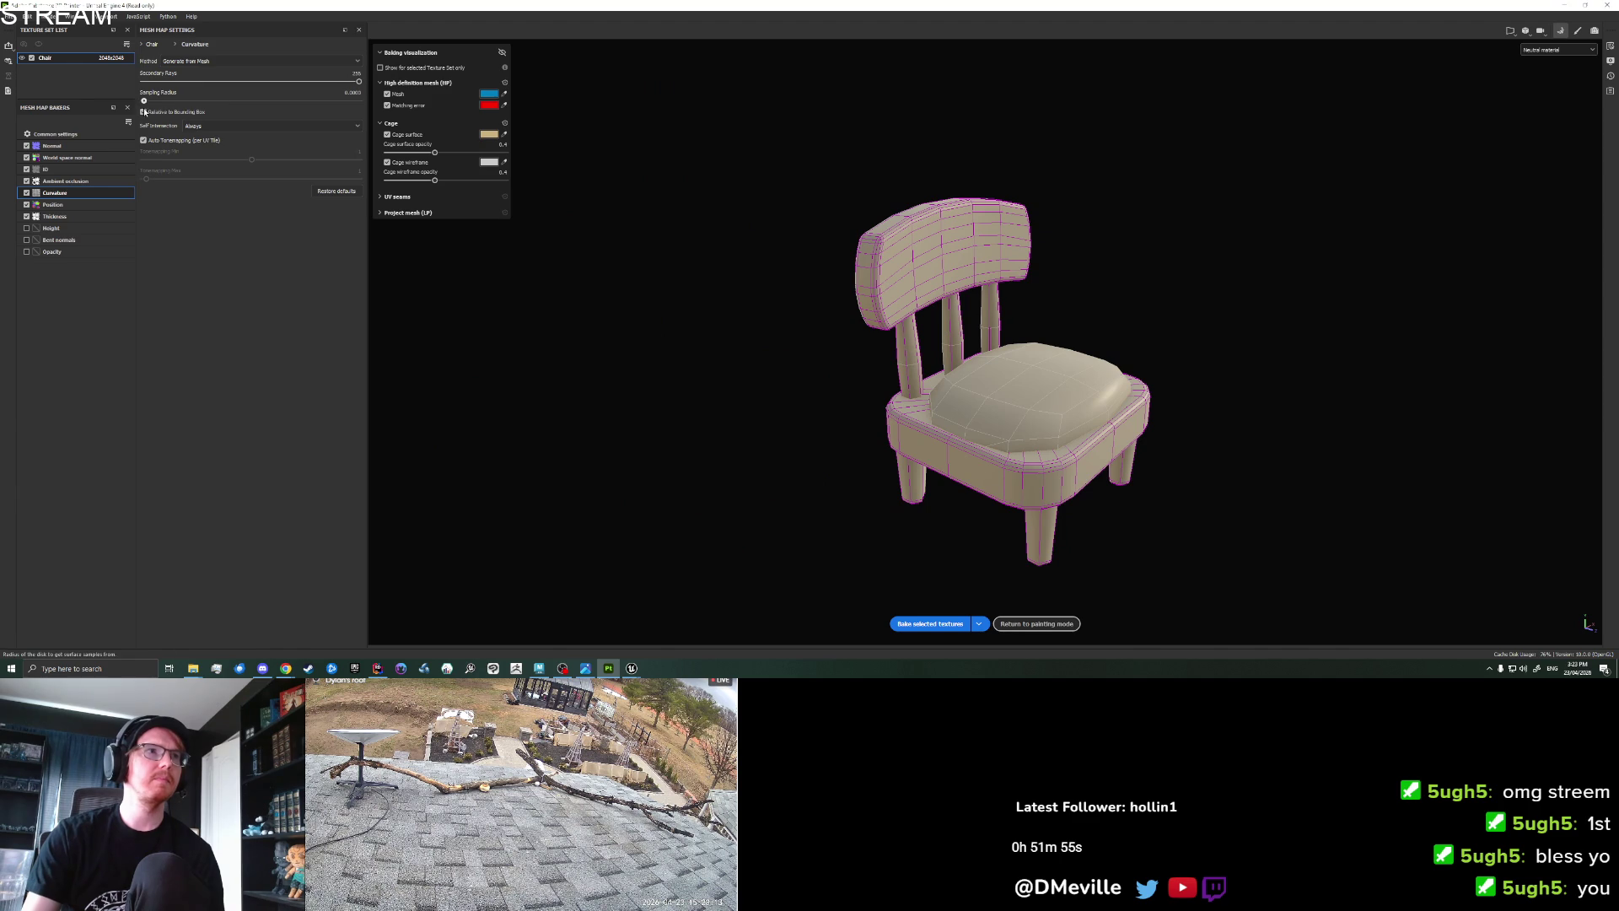
Rebake the mesh maps, raise Global Balance to restore the blue mask, then rebake again.
click(930, 623)
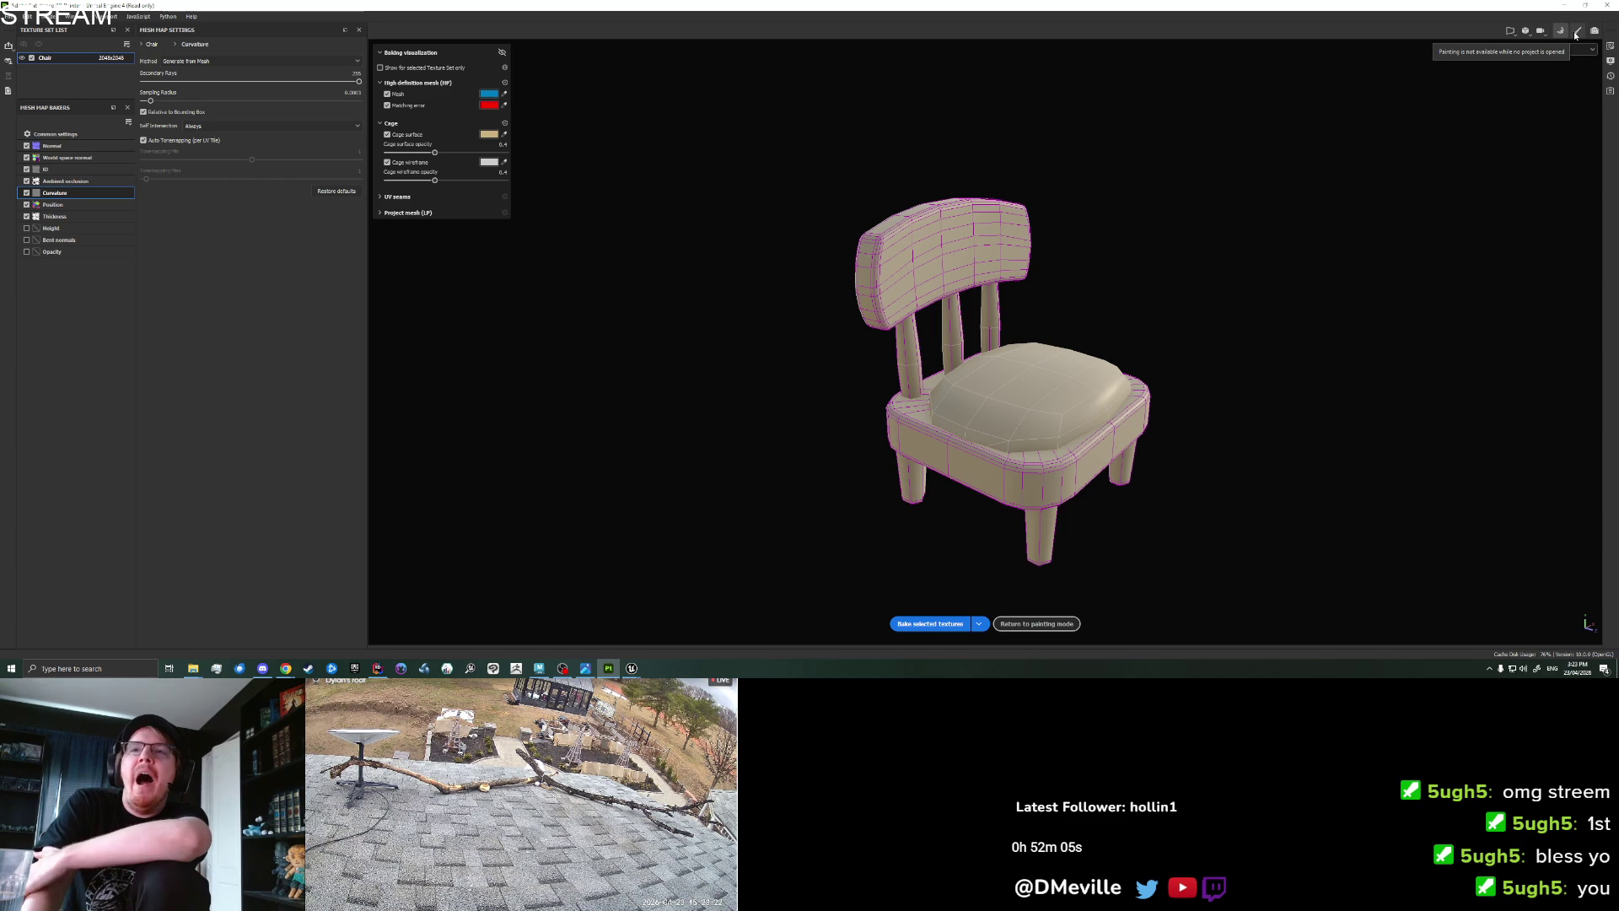
click(1575, 34)
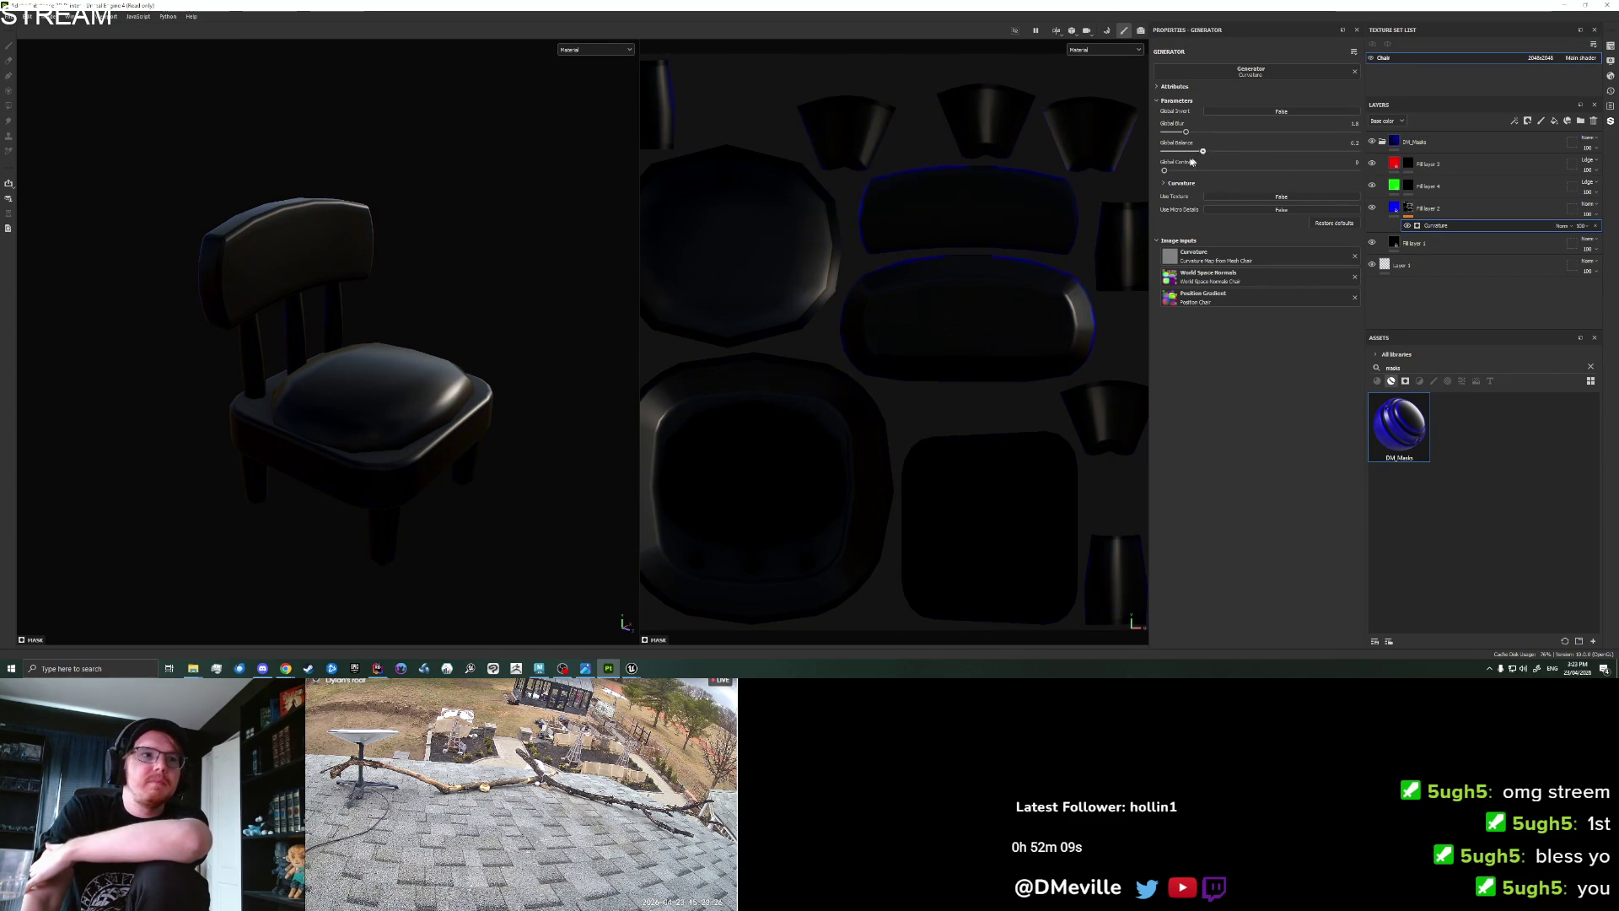
drag(1164, 169, 1263, 172)
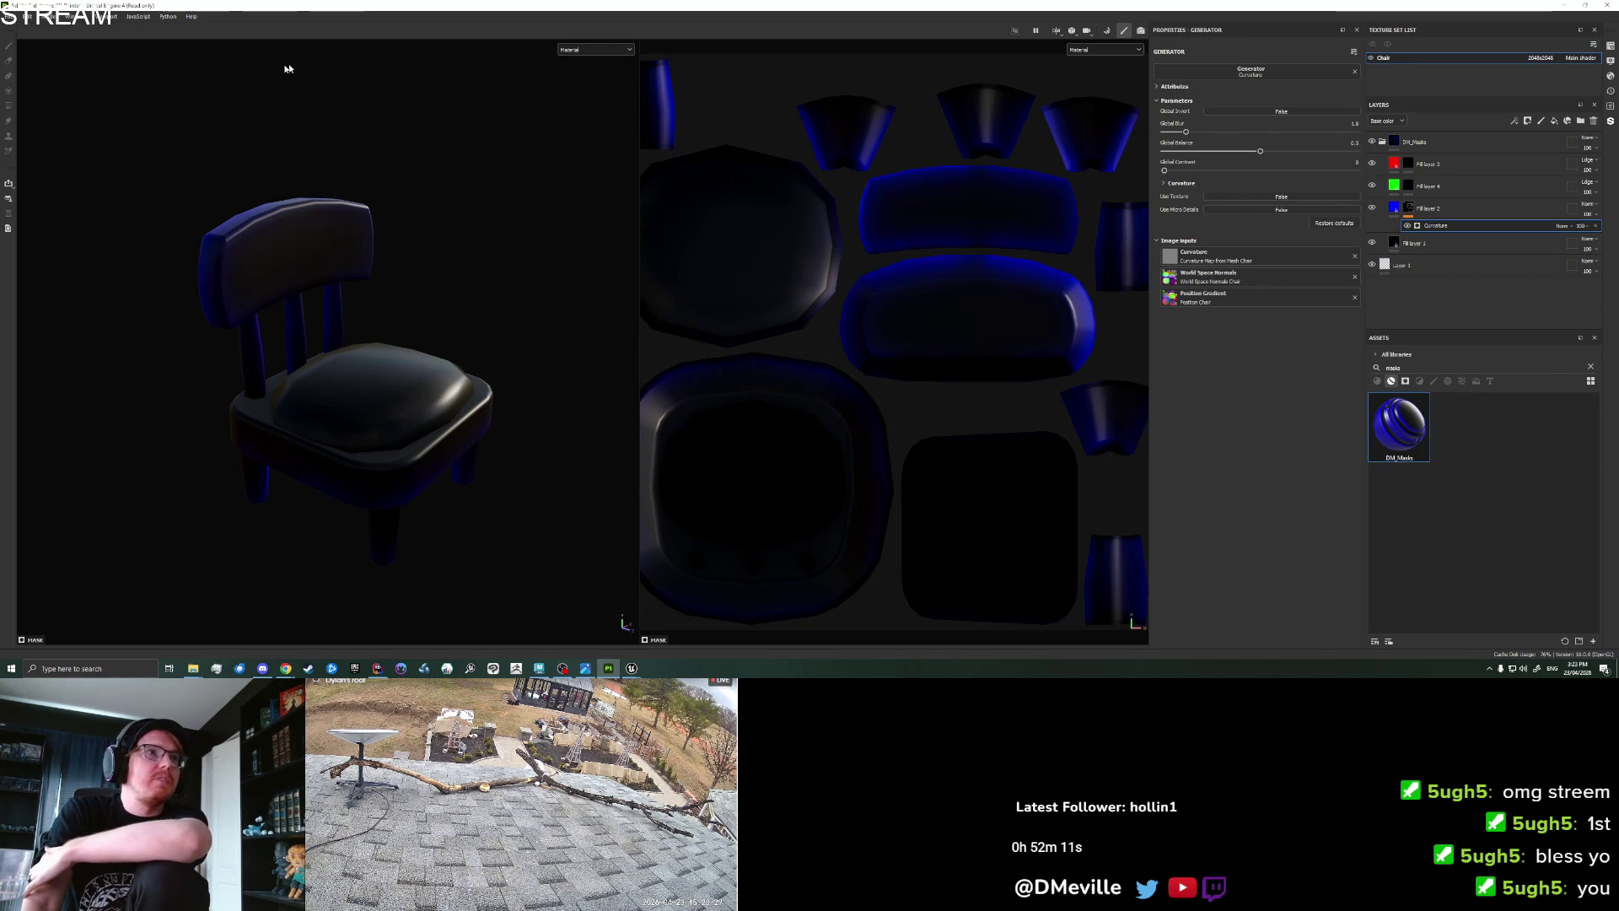
click(1107, 34)
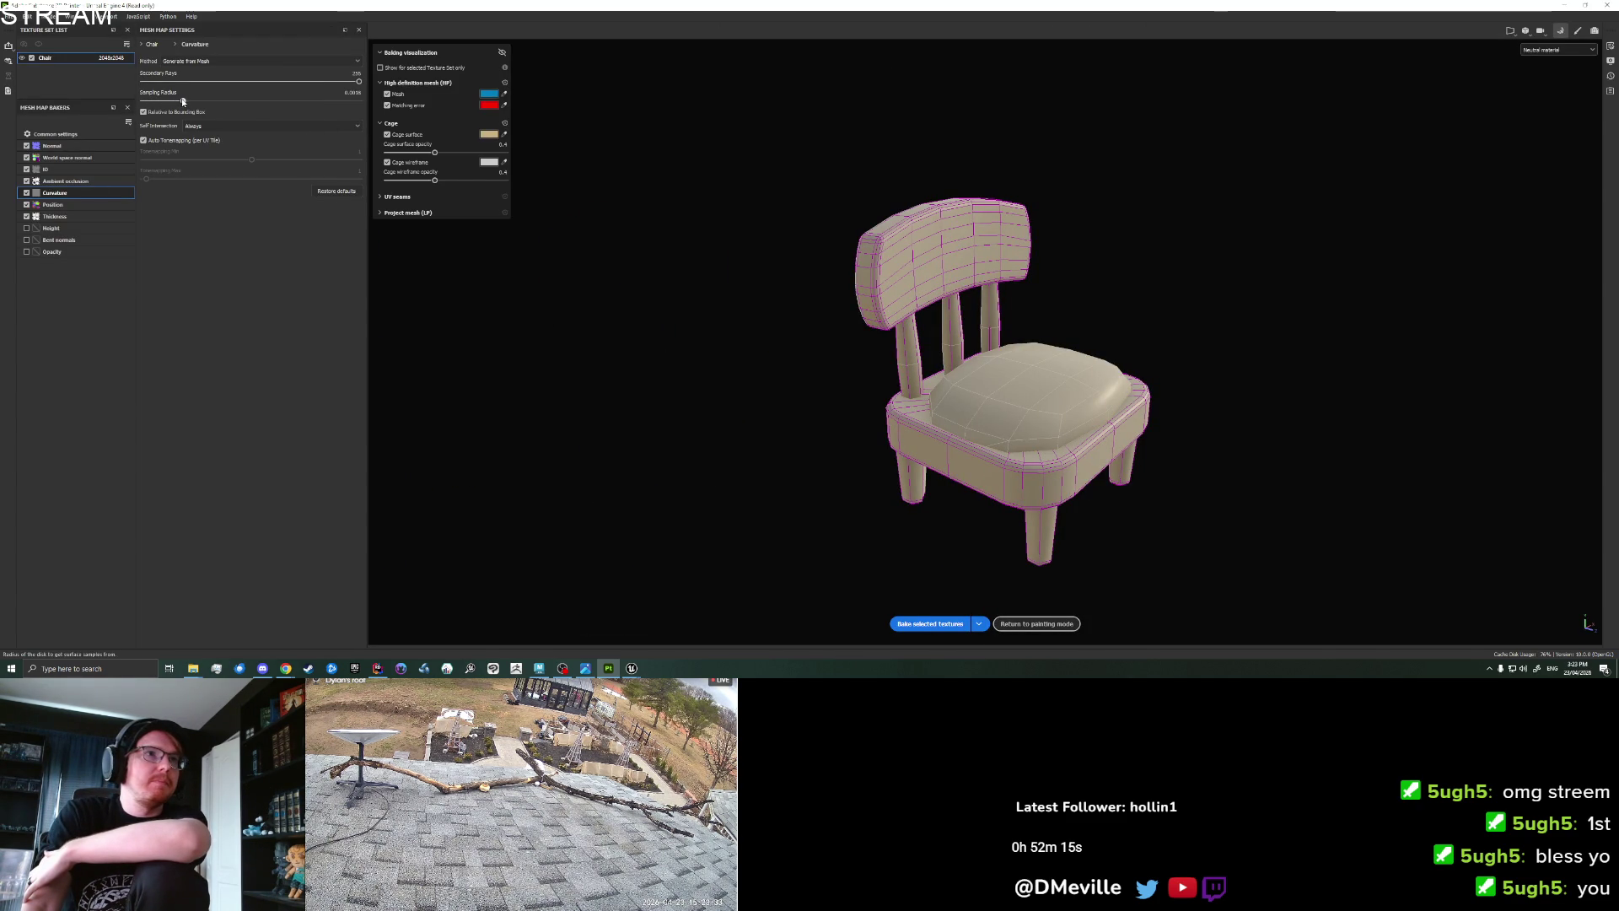
click(930, 624)
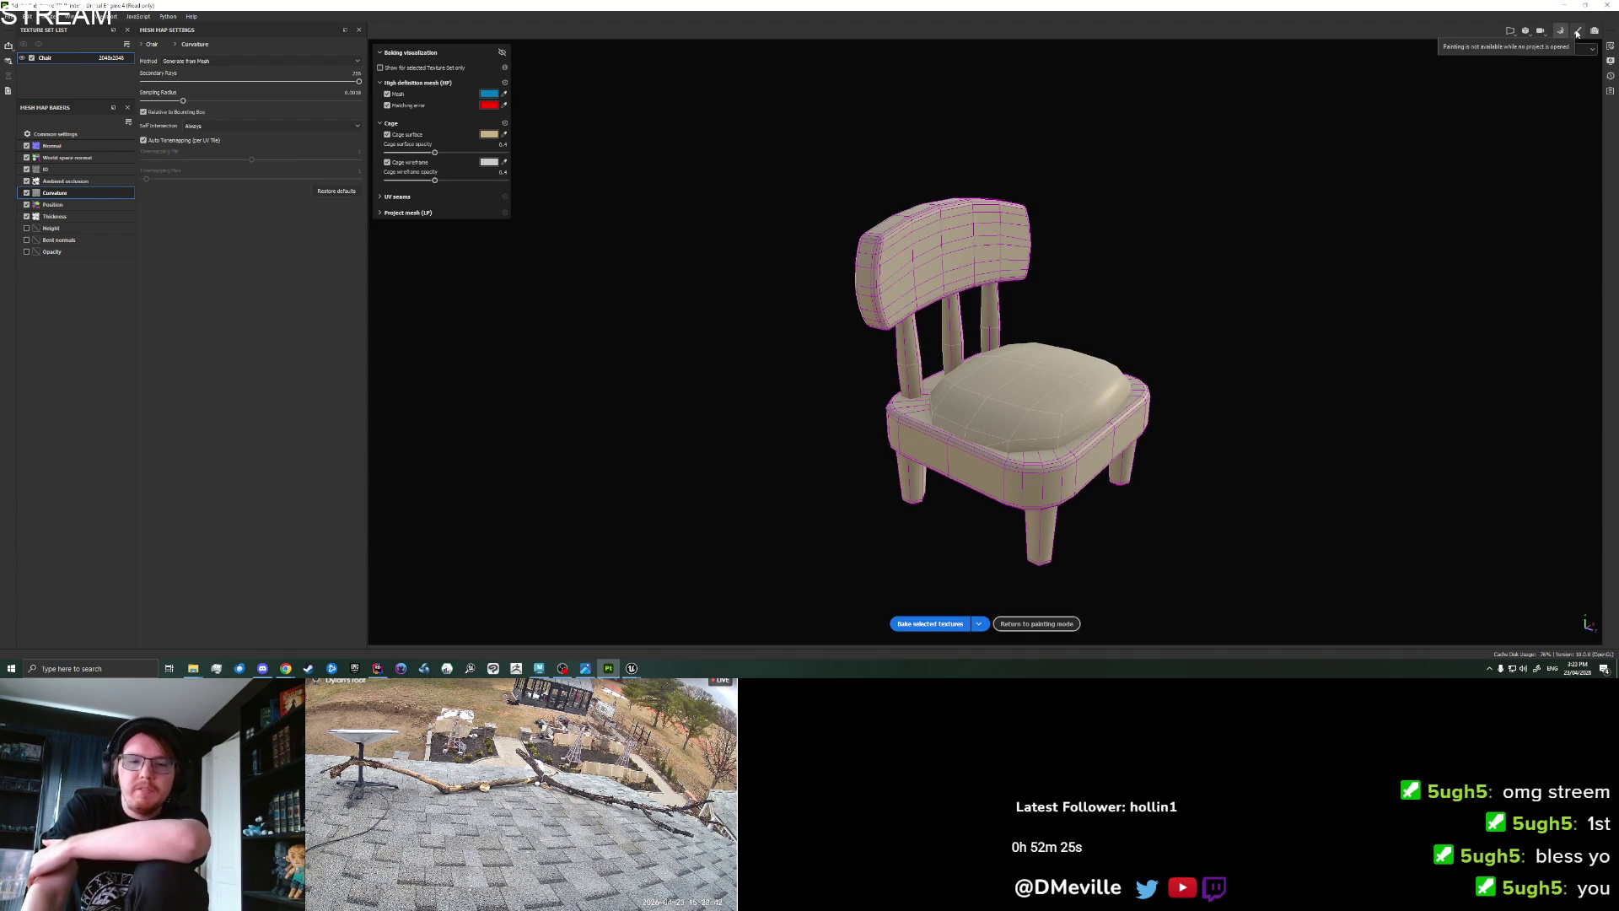
click(1576, 32)
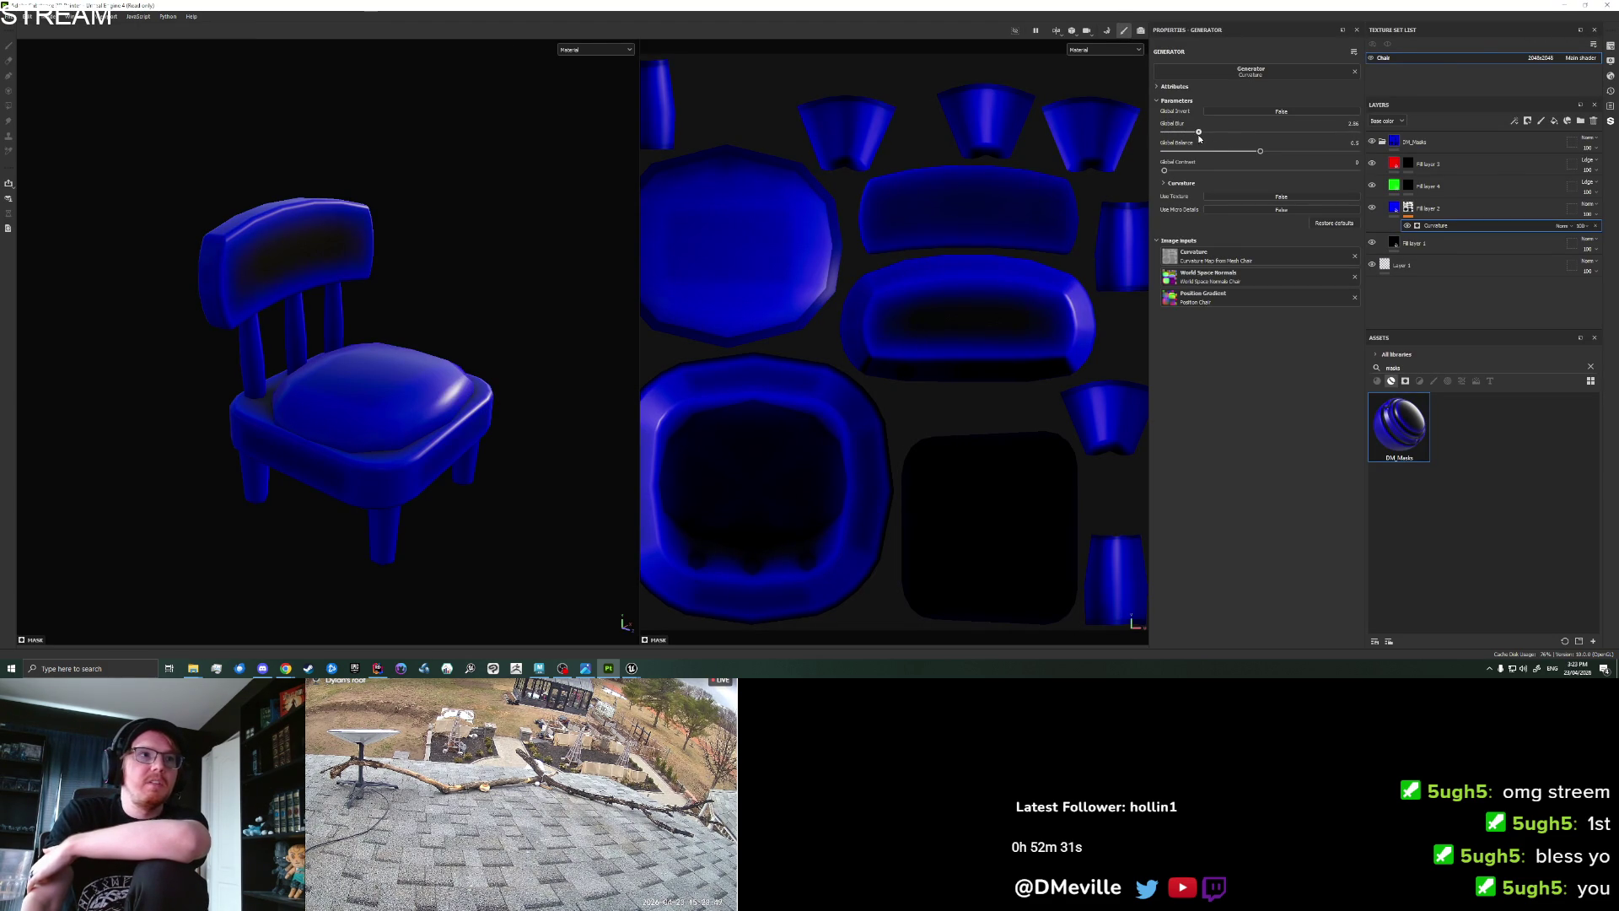
Lower Global Balance to about 0.05 so blue stays on edges, then rebake the mesh maps.
drag(1189, 152, 1188, 152)
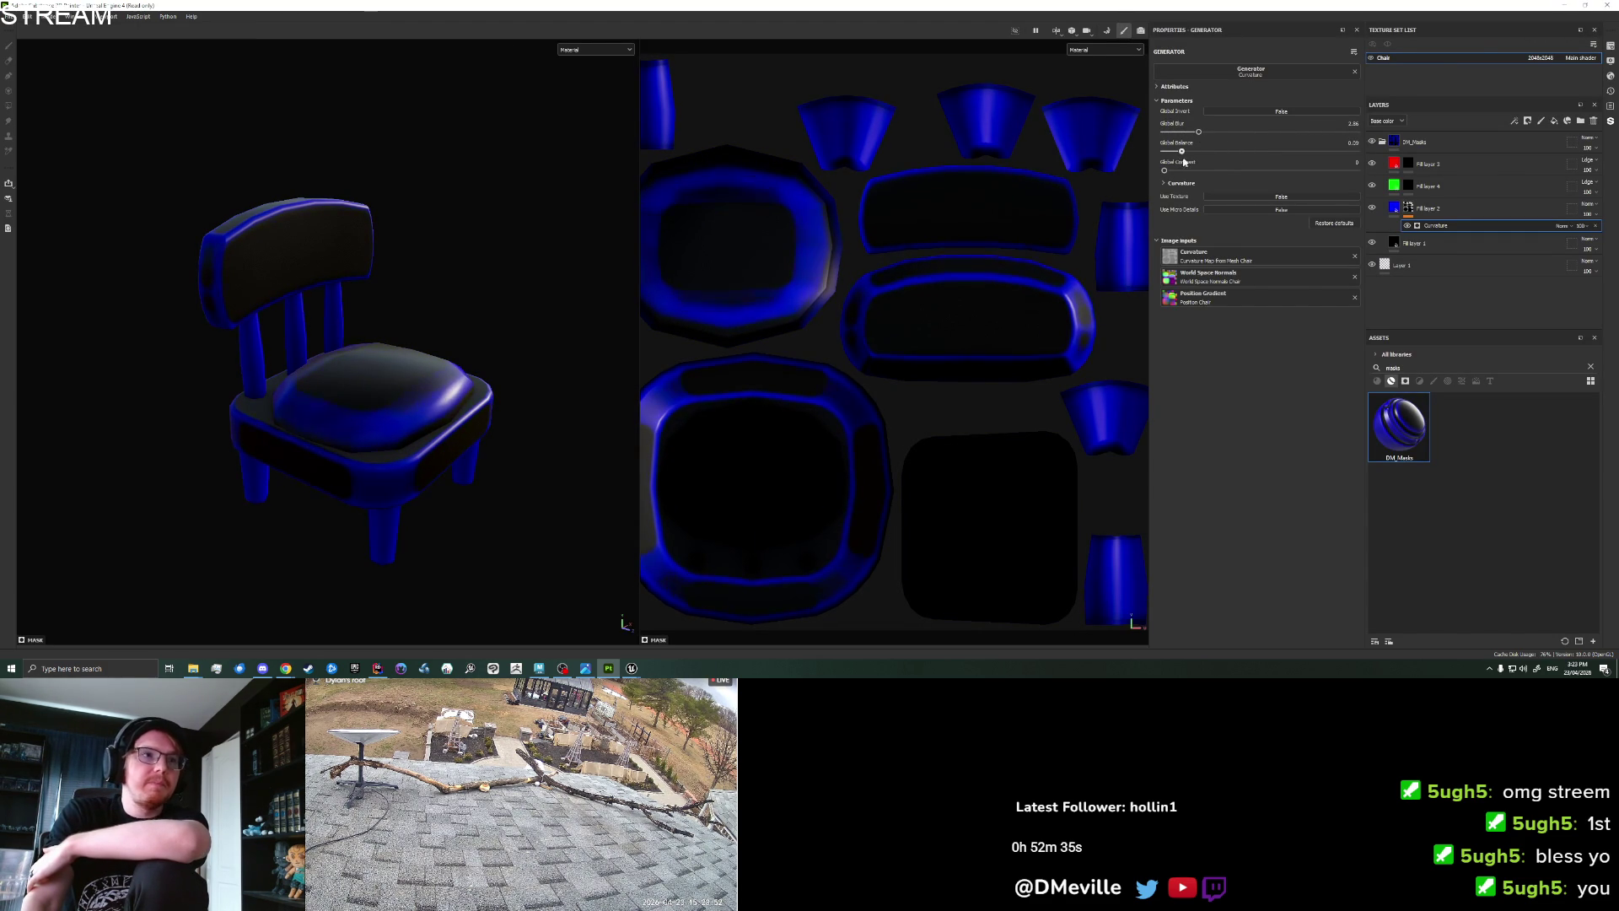
drag(1178, 160, 1194, 162)
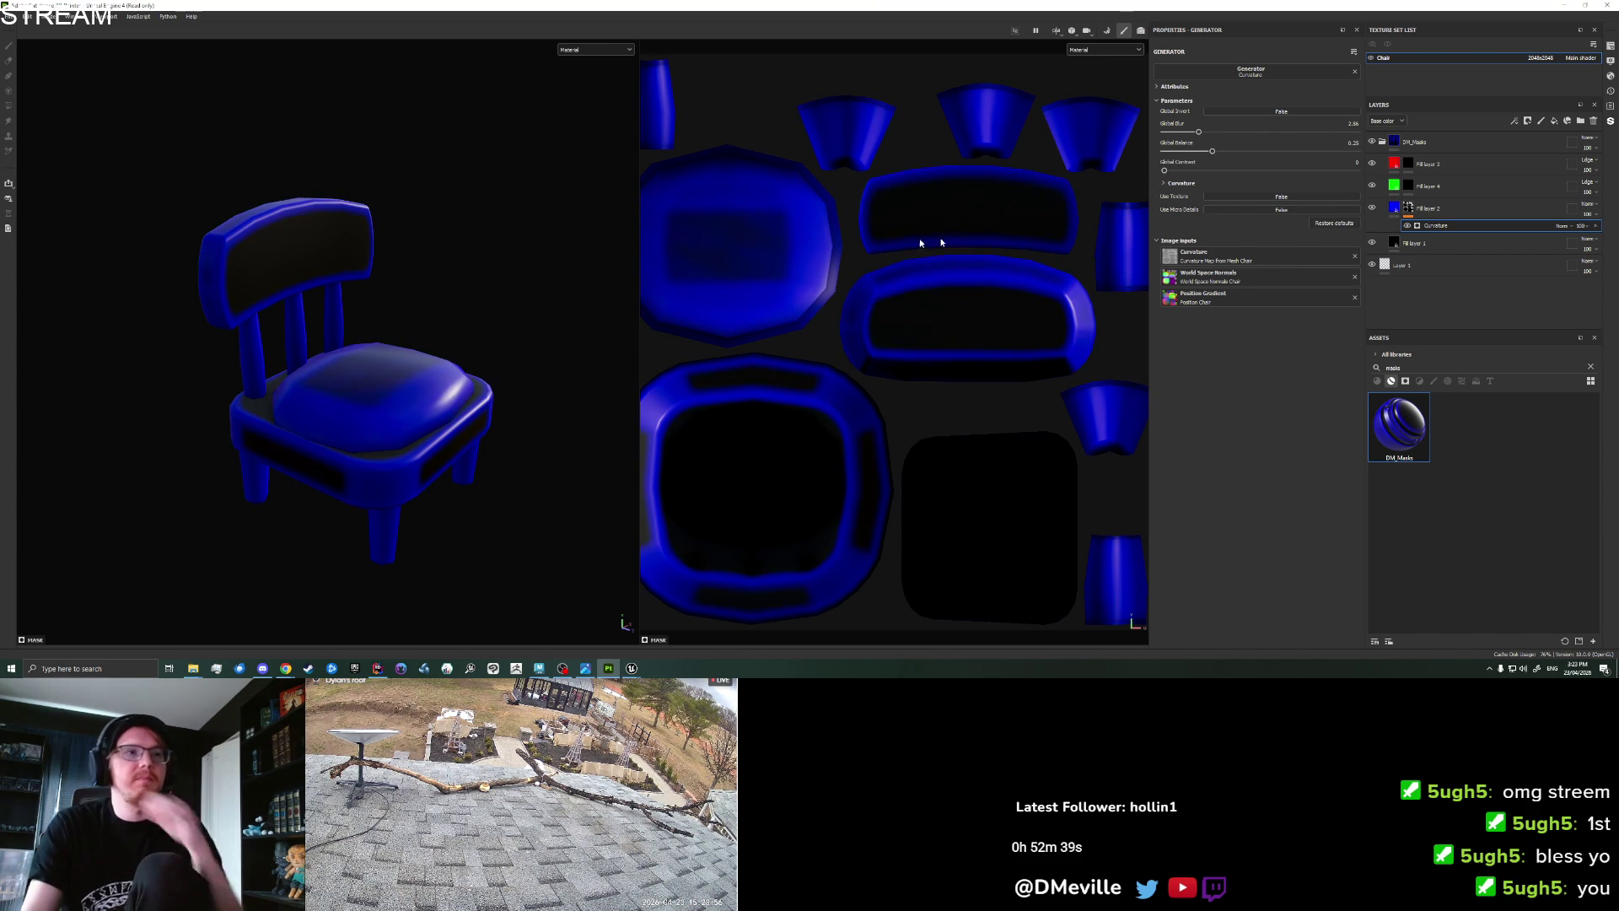
mouse_move(484, 296)
mouse_down()
mouse_move(479, 329)
mouse_move(321, 376)
mouse_move(430, 347)
mouse_move(510, 391)
mouse_move(515, 428)
mouse_move(452, 332)
mouse_up()
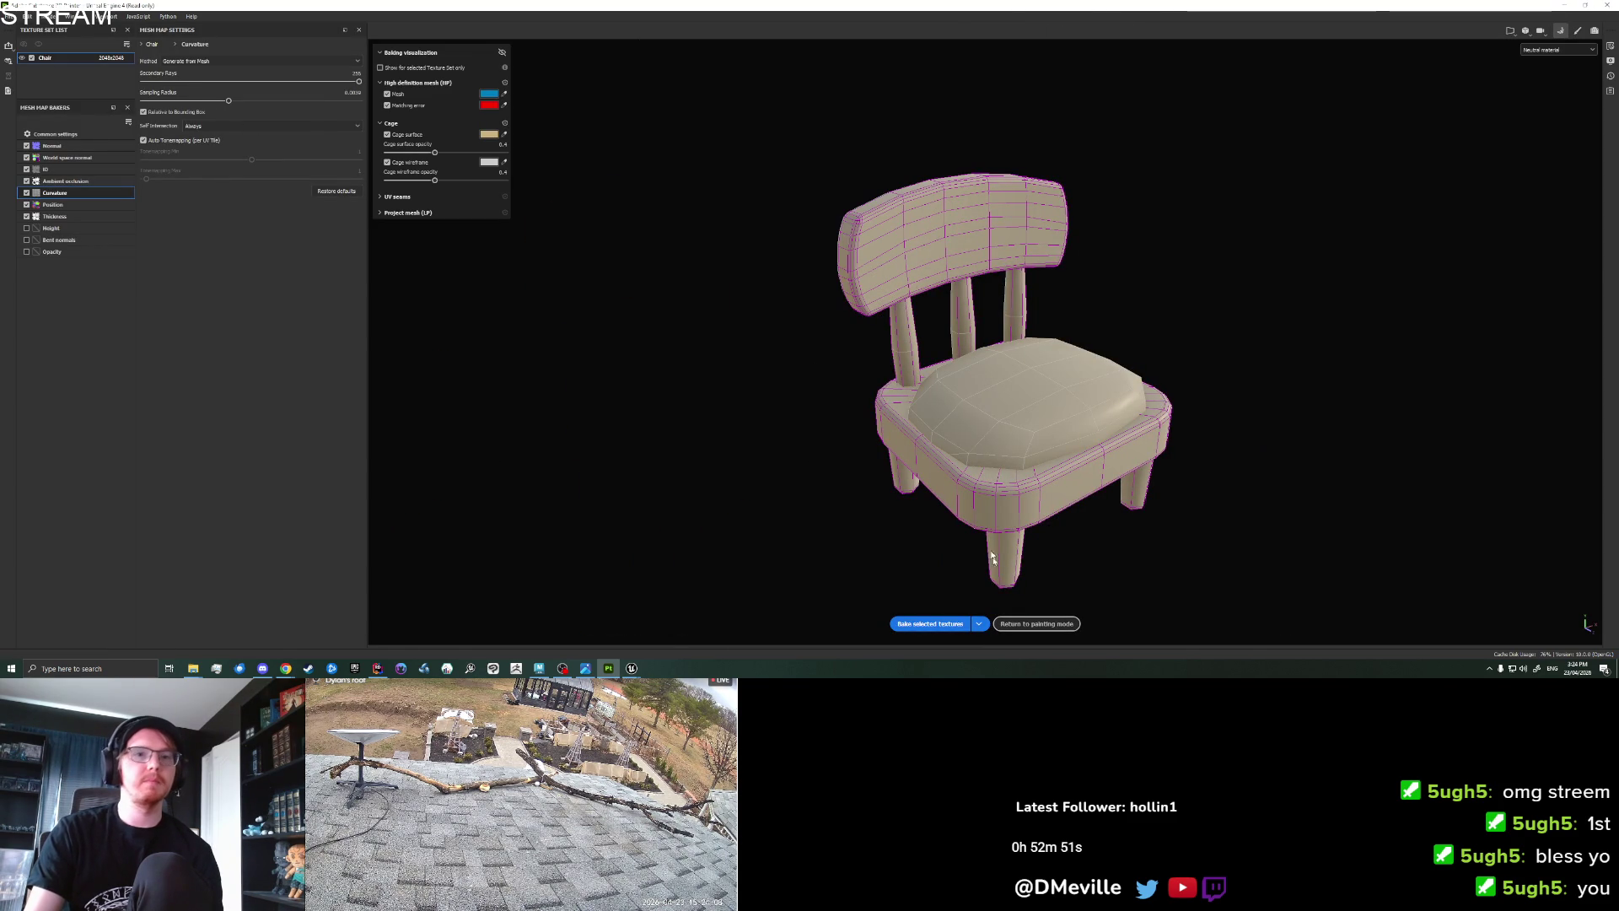
click(928, 624)
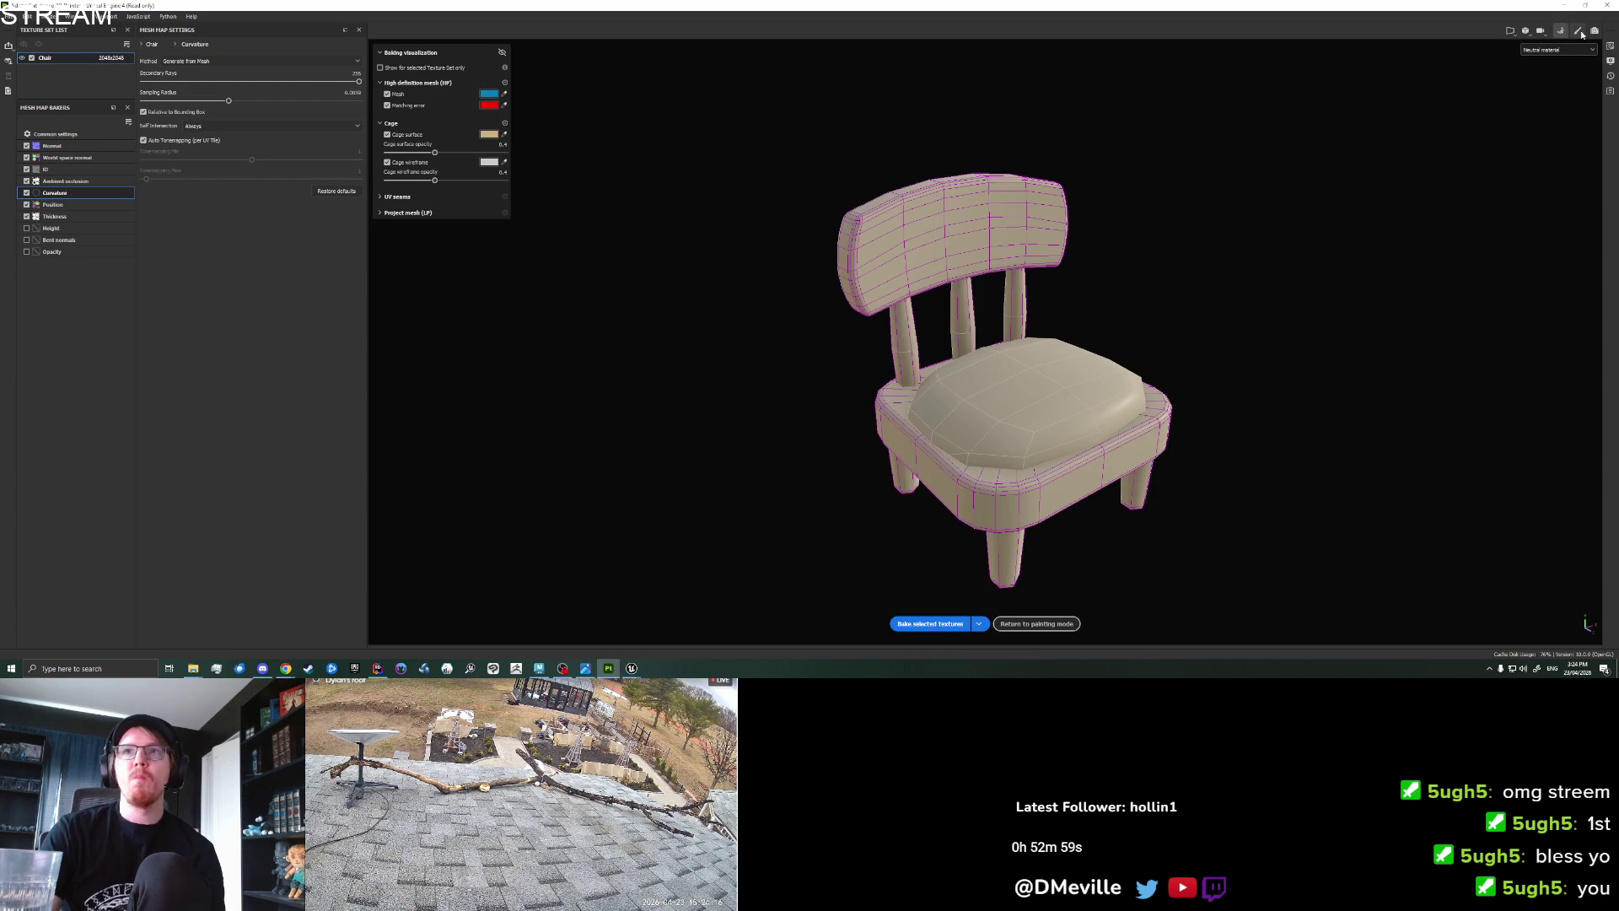
click(1580, 32)
scroll(402, 294, down, 3)
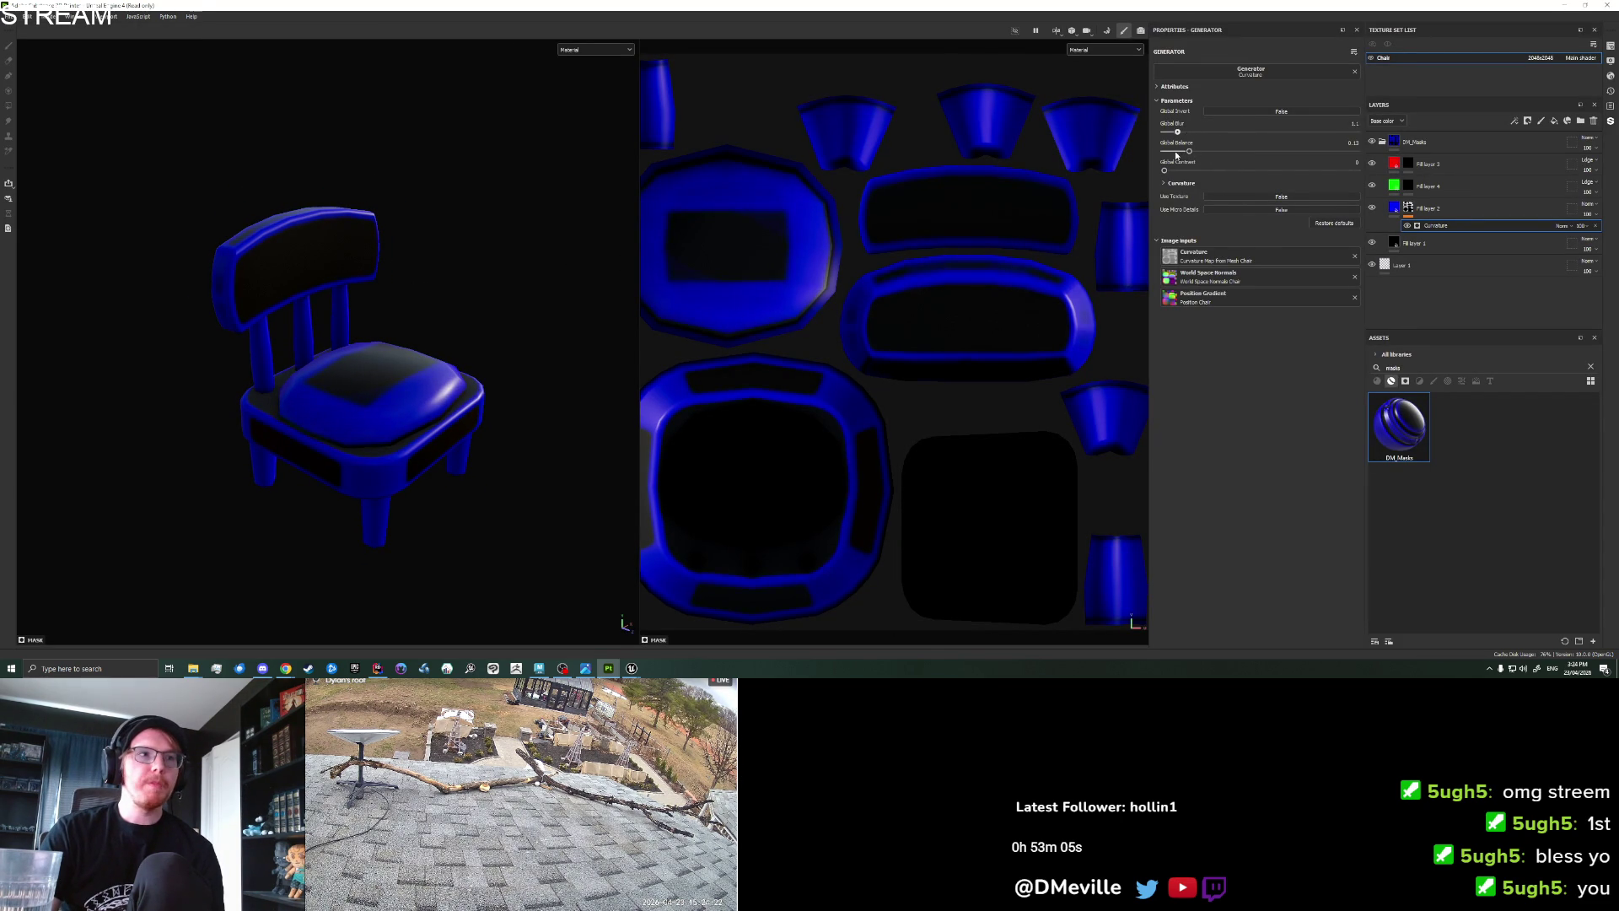
Raise Global Blur from 3.01 to 3.21 and inspect the softened mask from several angles.
drag(1203, 157, 1203, 157)
mouse_move(438, 439)
mouse_down()
mouse_move(329, 463)
mouse_move(224, 448)
mouse_up()
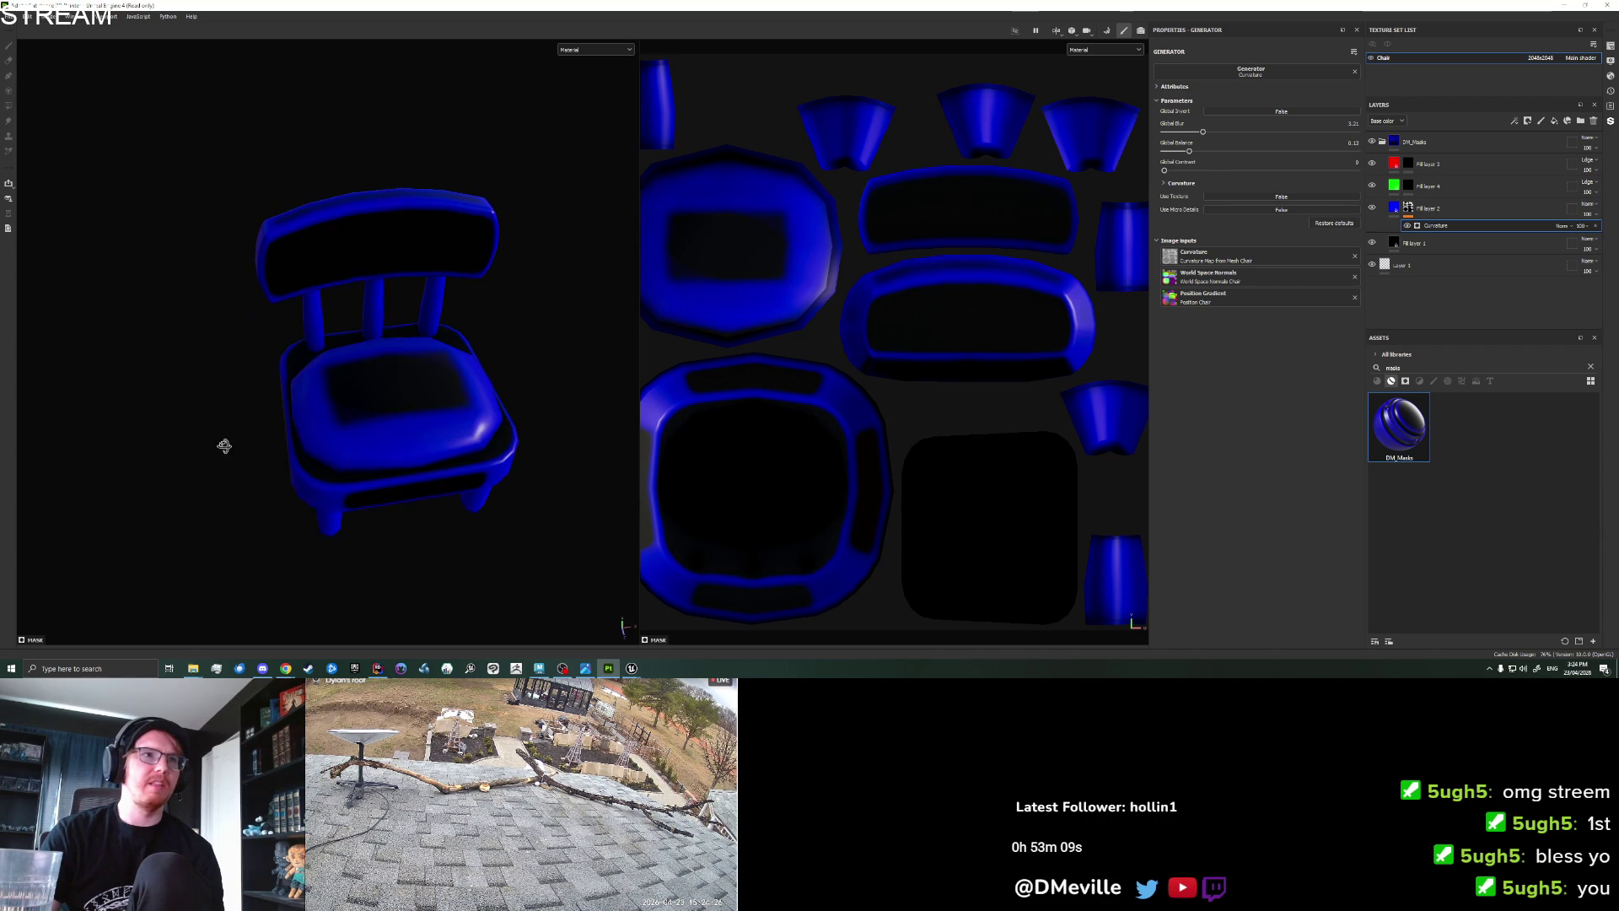
mouse_move(371, 463)
mouse_down()
mouse_move(397, 419)
mouse_move(318, 387)
mouse_move(334, 376)
mouse_move(155, 318)
mouse_move(79, 379)
mouse_move(247, 351)
mouse_move(365, 287)
mouse_move(317, 367)
mouse_up()
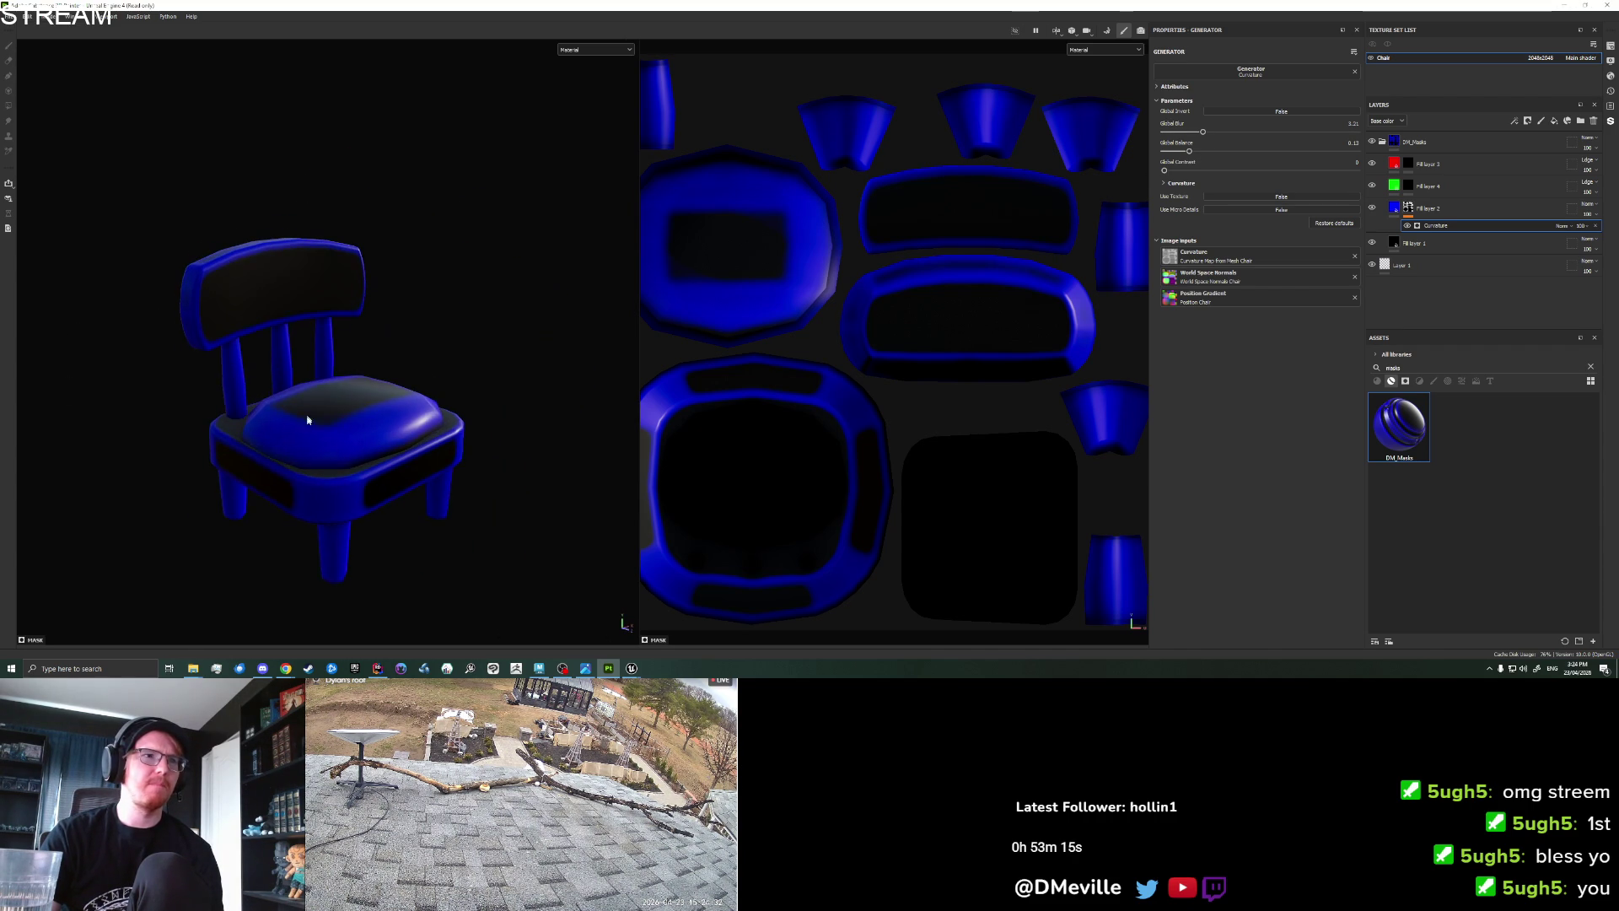
mouse_move(286, 515)
mouse_down()
mouse_move(332, 494)
mouse_move(264, 469)
mouse_move(314, 480)
mouse_move(299, 505)
mouse_move(203, 444)
mouse_move(194, 528)
mouse_move(188, 459)
mouse_move(58, 397)
mouse_move(123, 452)
mouse_move(267, 506)
mouse_move(296, 582)
mouse_move(179, 434)
mouse_move(275, 469)
mouse_move(390, 463)
mouse_move(379, 542)
mouse_move(312, 513)
mouse_move(366, 471)
mouse_move(444, 140)
mouse_up()
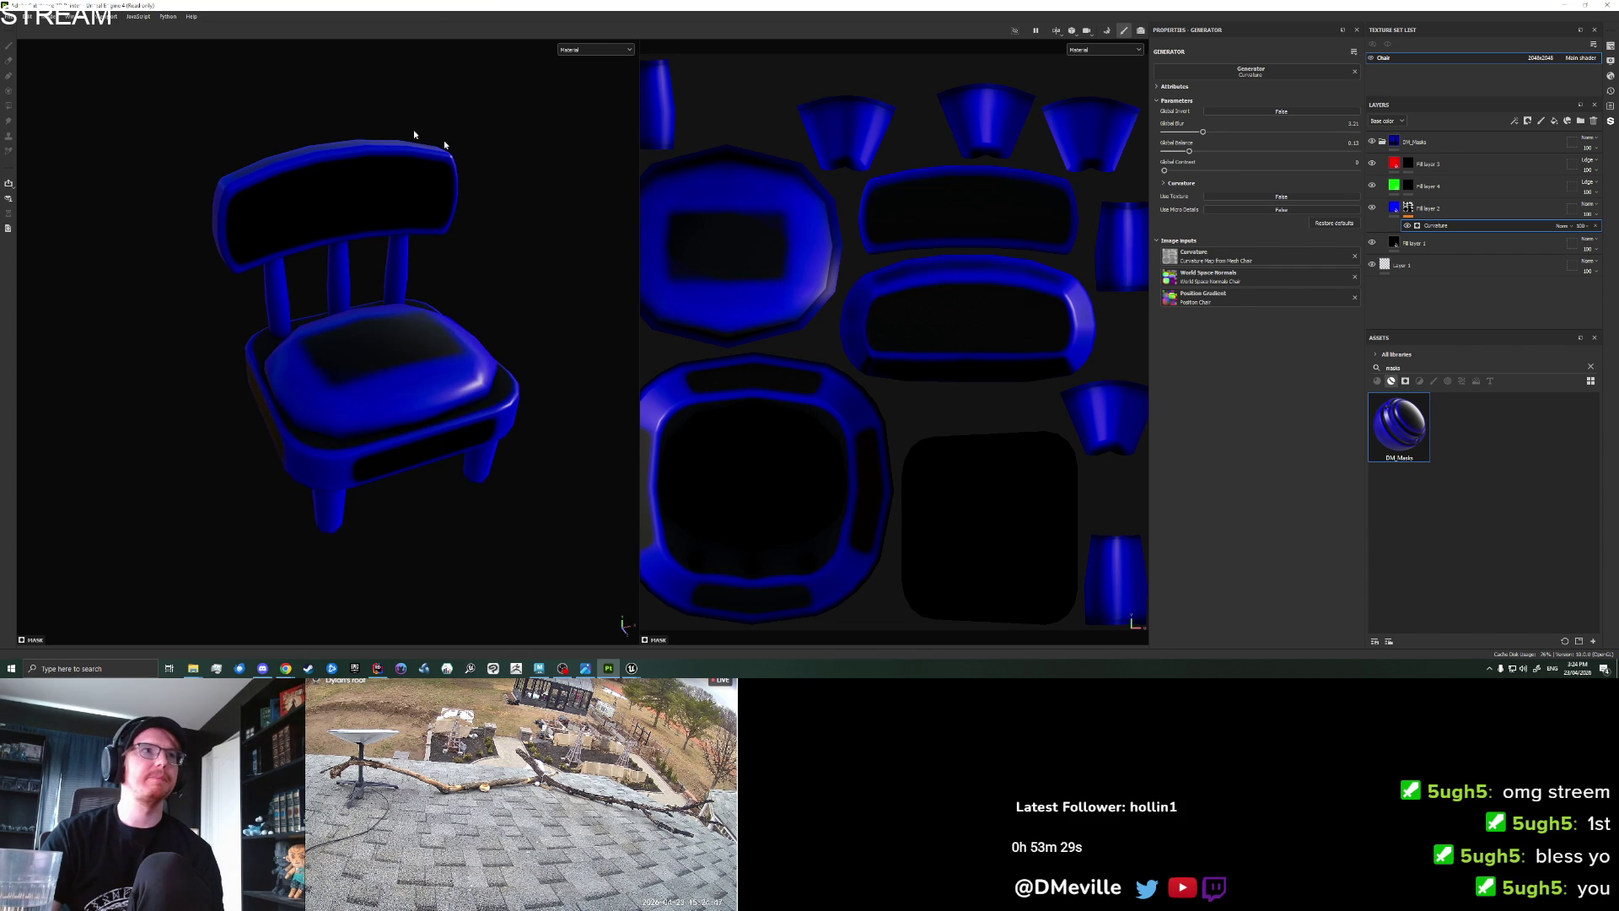
key(ctrl+b)
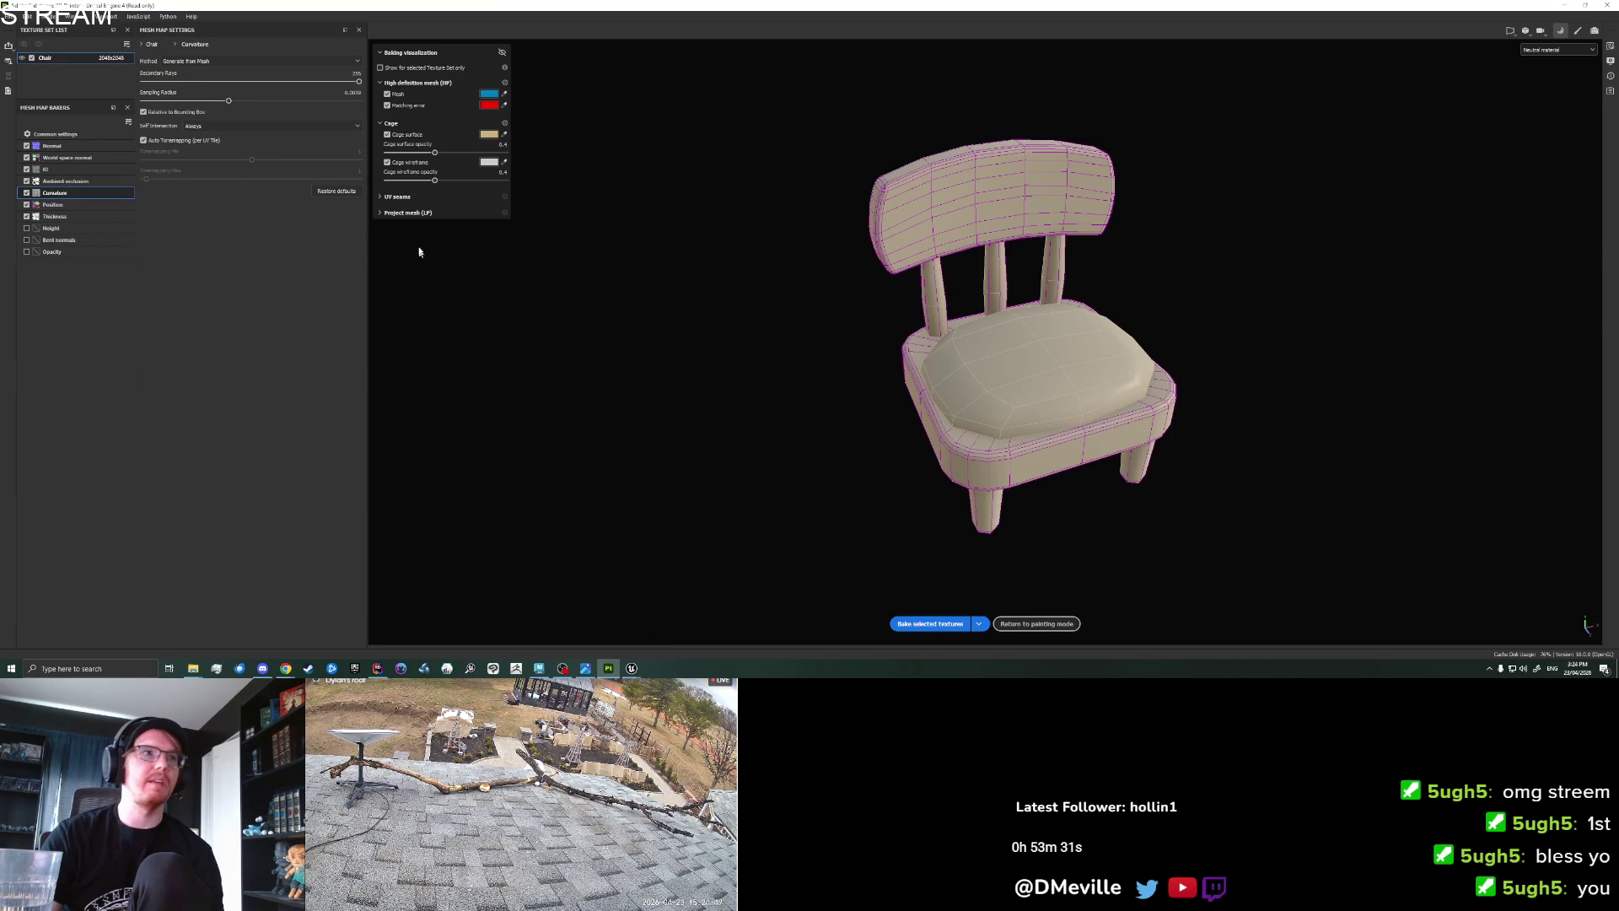
Disable the Normal, ID, Ambient occlusion and Position bakers, keeping World space normal and Curvature.
click(26, 204)
click(27, 181)
click(26, 169)
click(50, 157)
click(26, 145)
Increase the Curvature baker's Sampling Radius, keep self-intersection at Always, and bake.
click(55, 192)
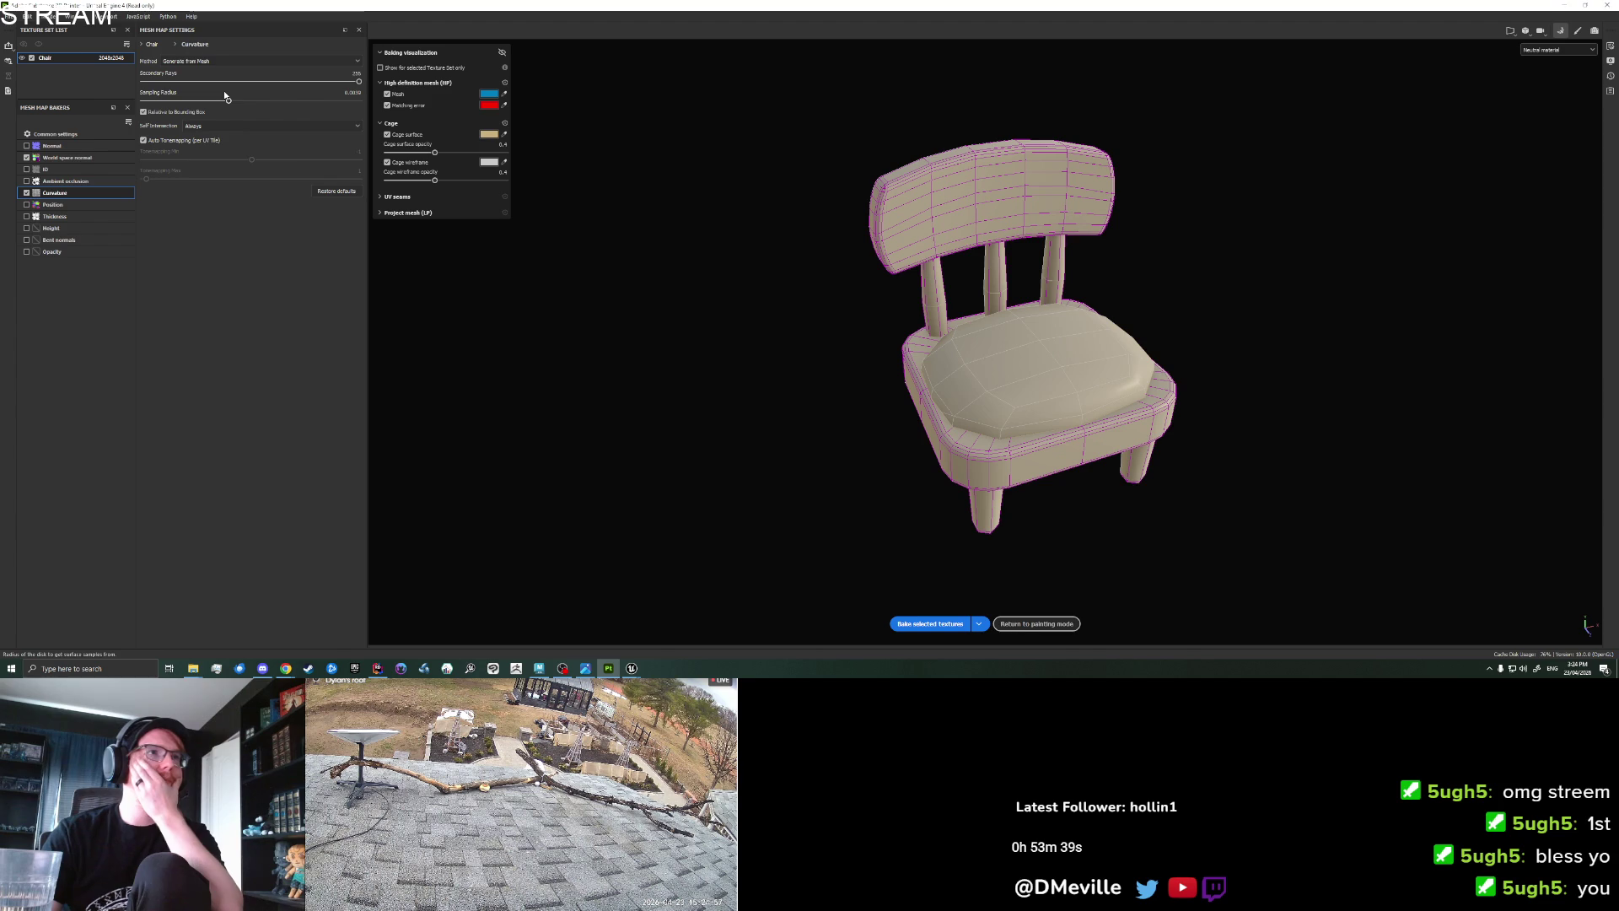
click(216, 126)
click(216, 126)
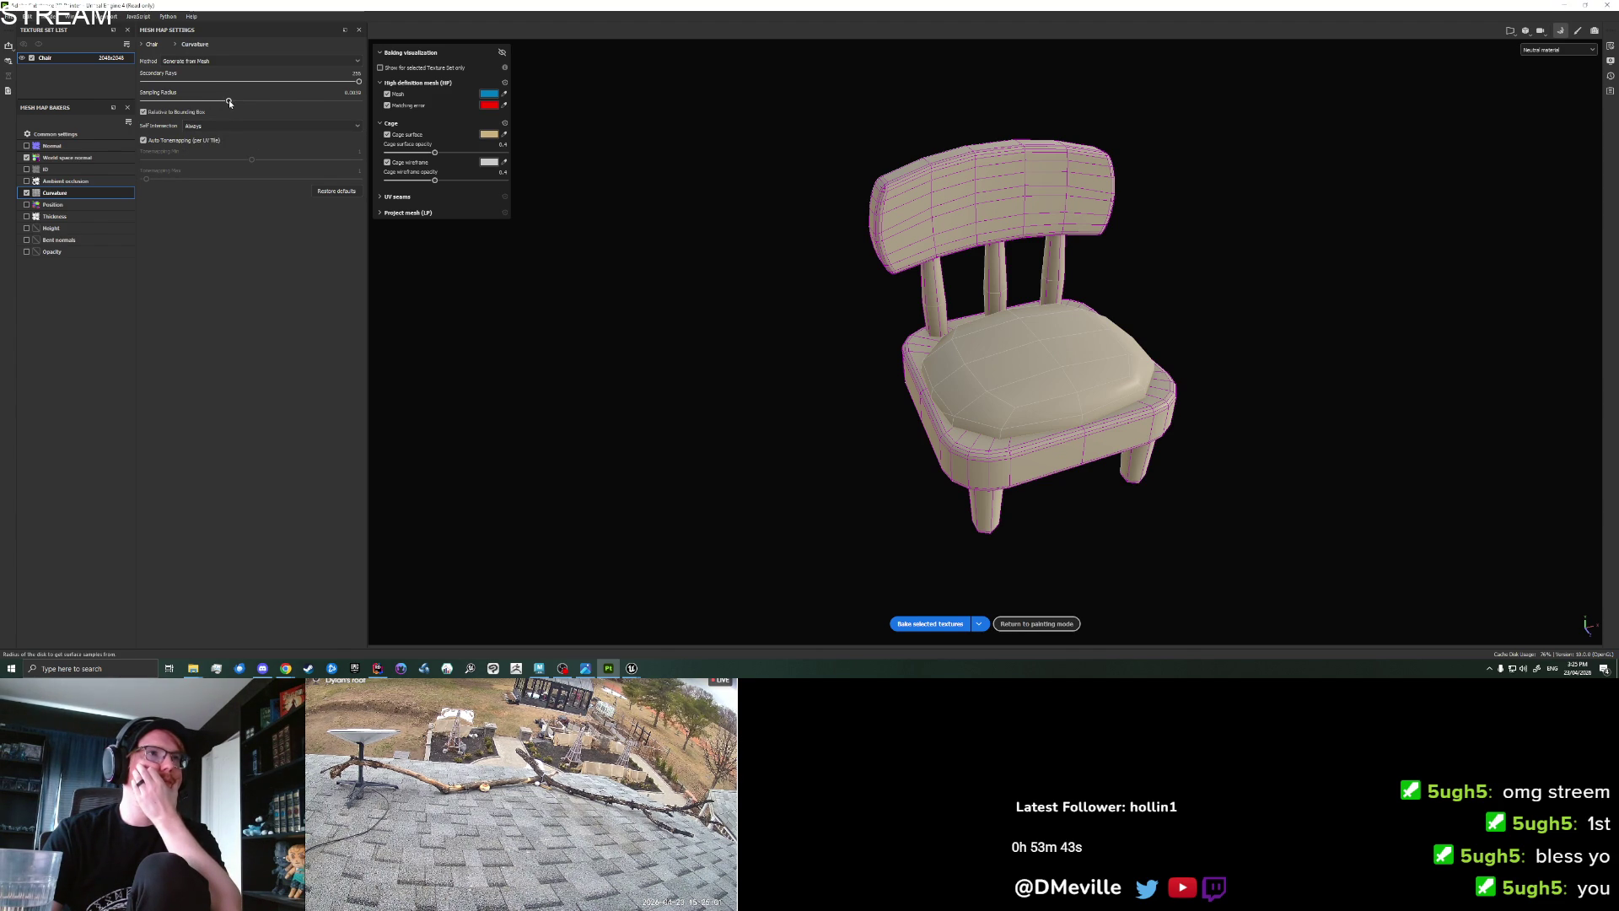
drag(230, 102, 320, 102)
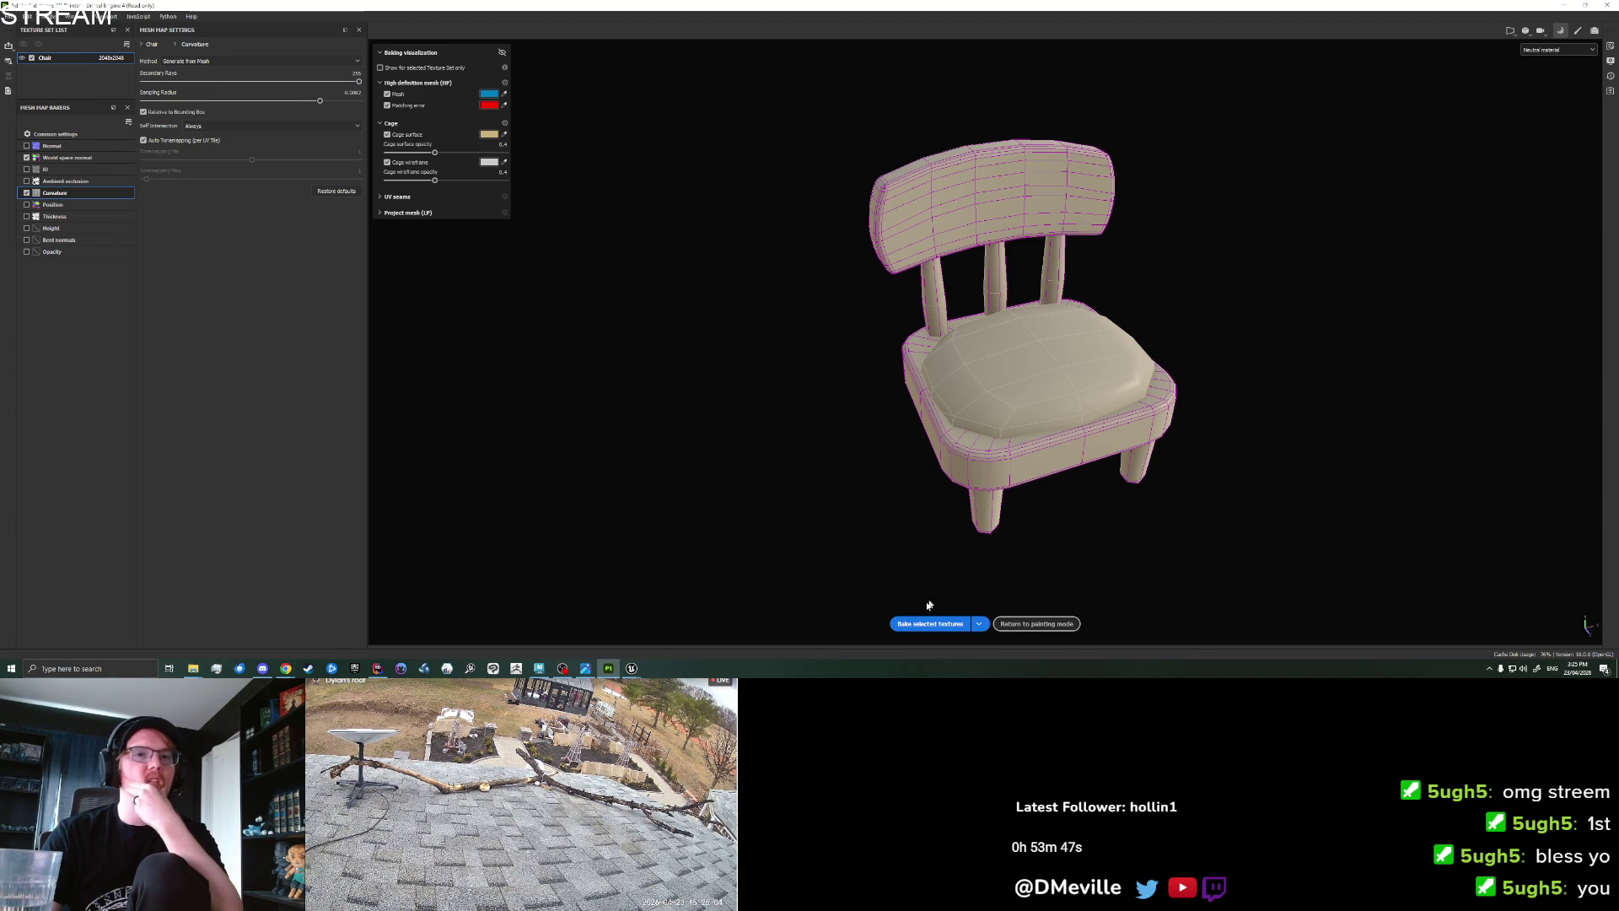
click(930, 623)
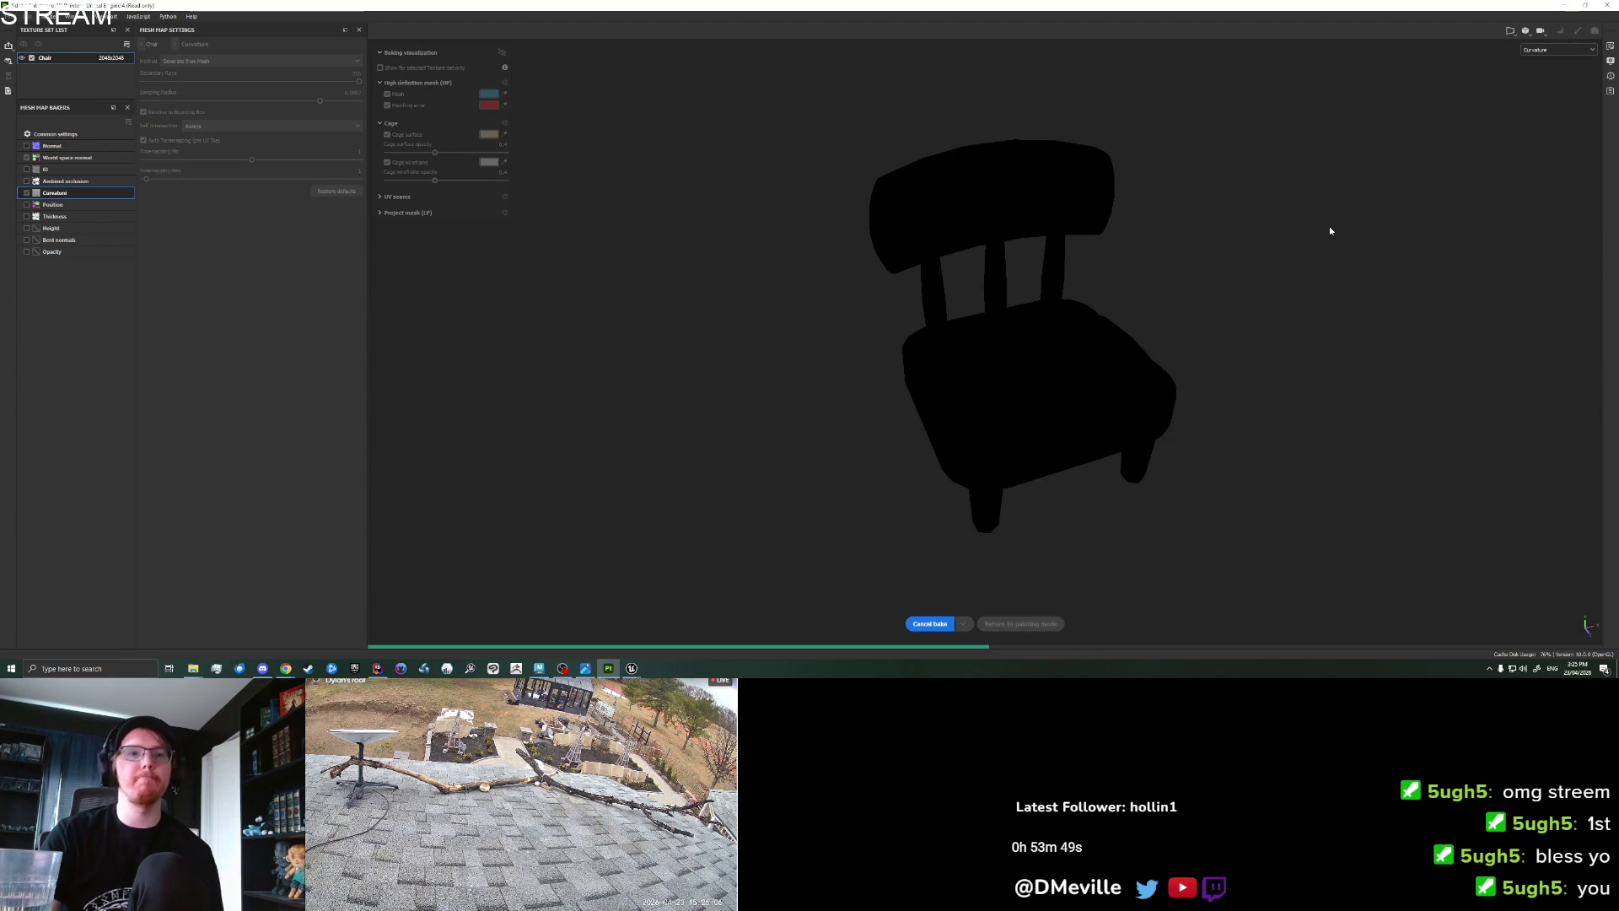
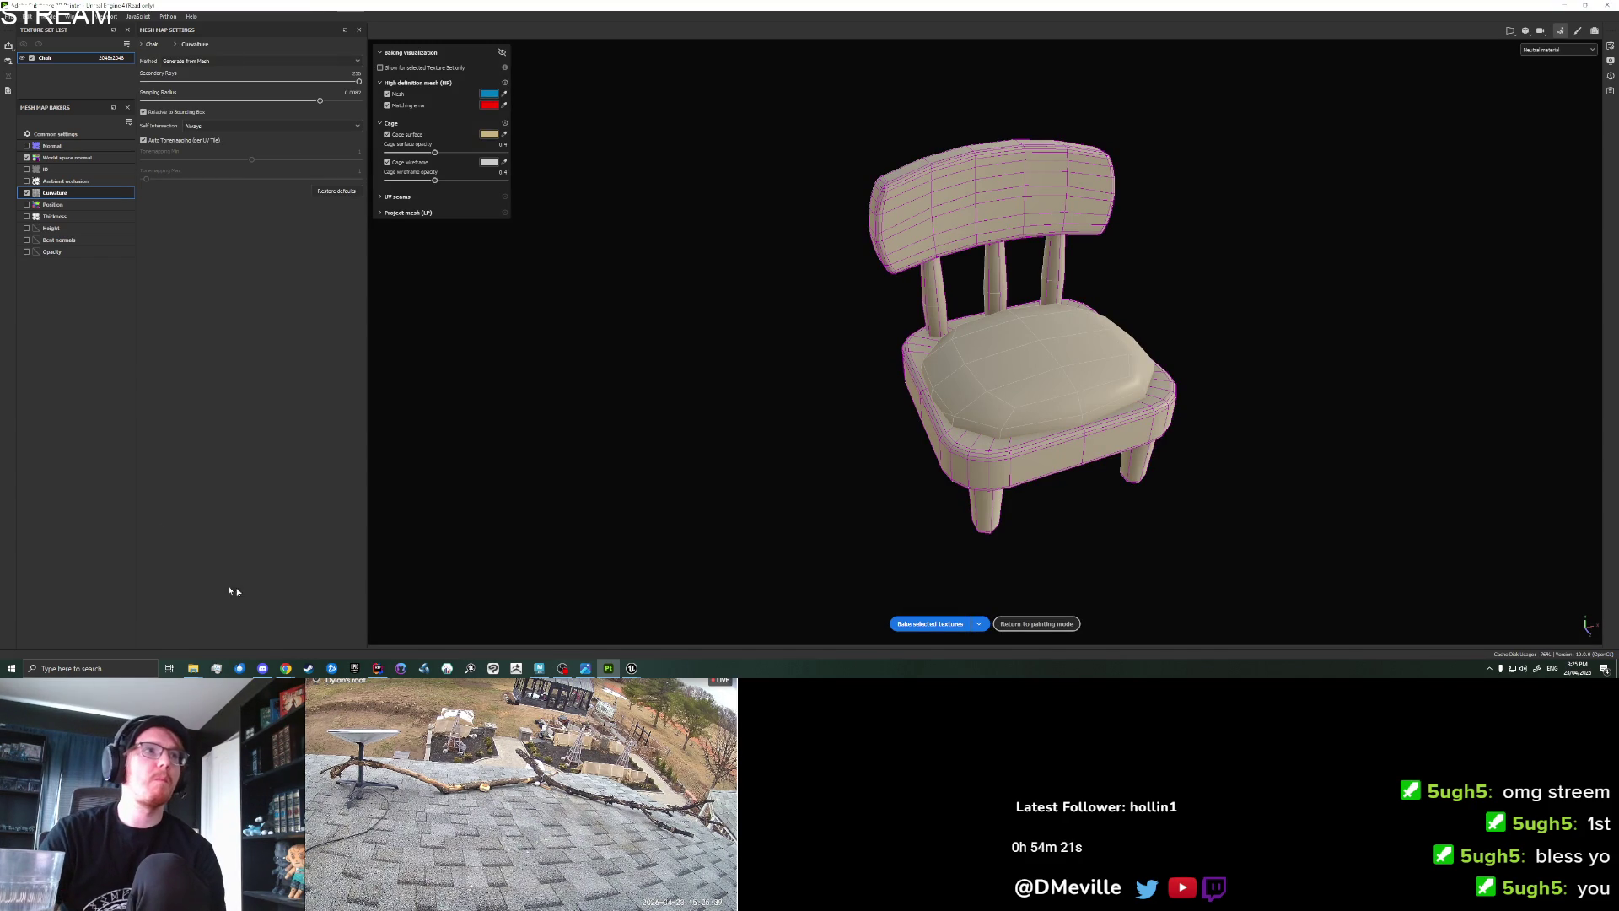
Check the World space normal baker settings, then leave baking to return to painting the chair.
click(27, 157)
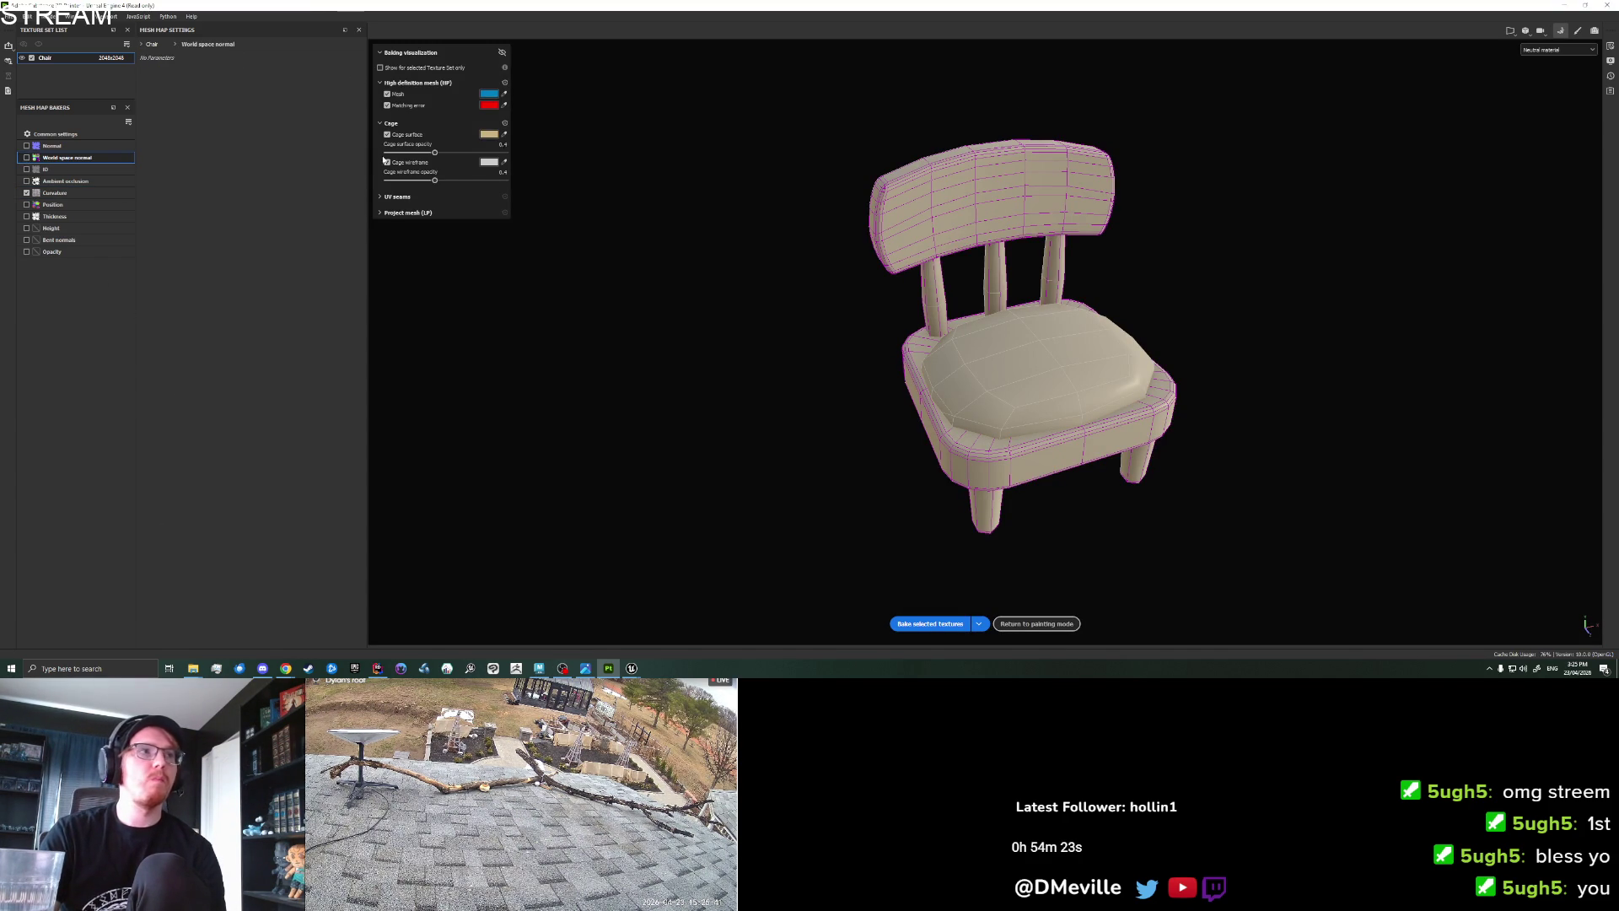
key(Escape)
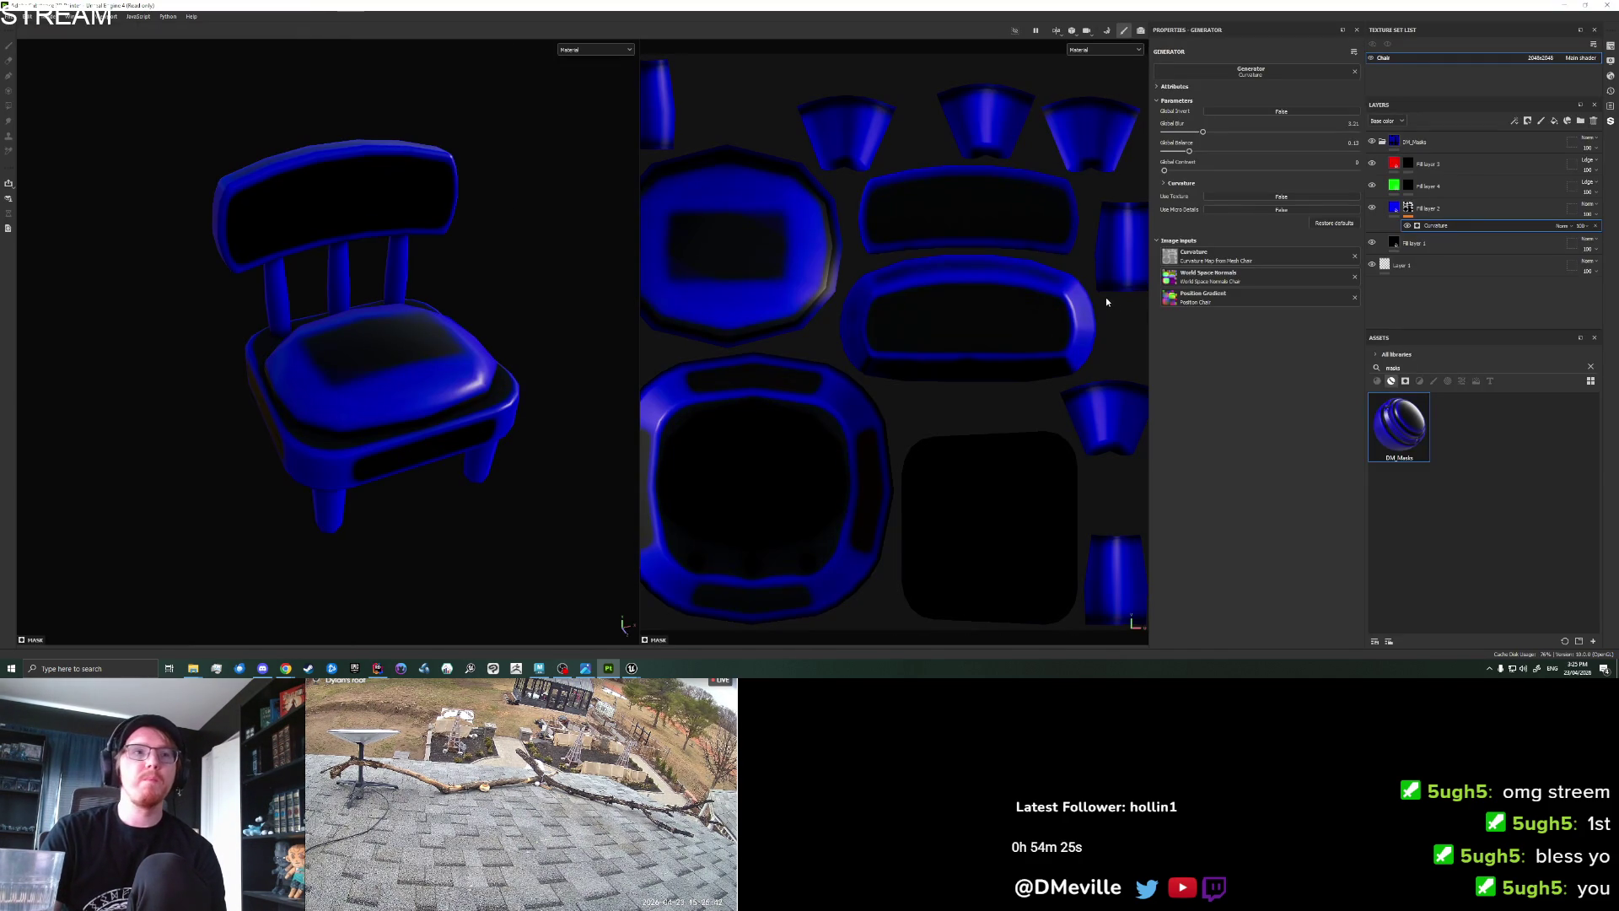
mouse_move(487, 351)
alt+mouse_down()
mouse_move(470, 332)
mouse_move(437, 362)
mouse_move(530, 350)
alt+mouse_up()
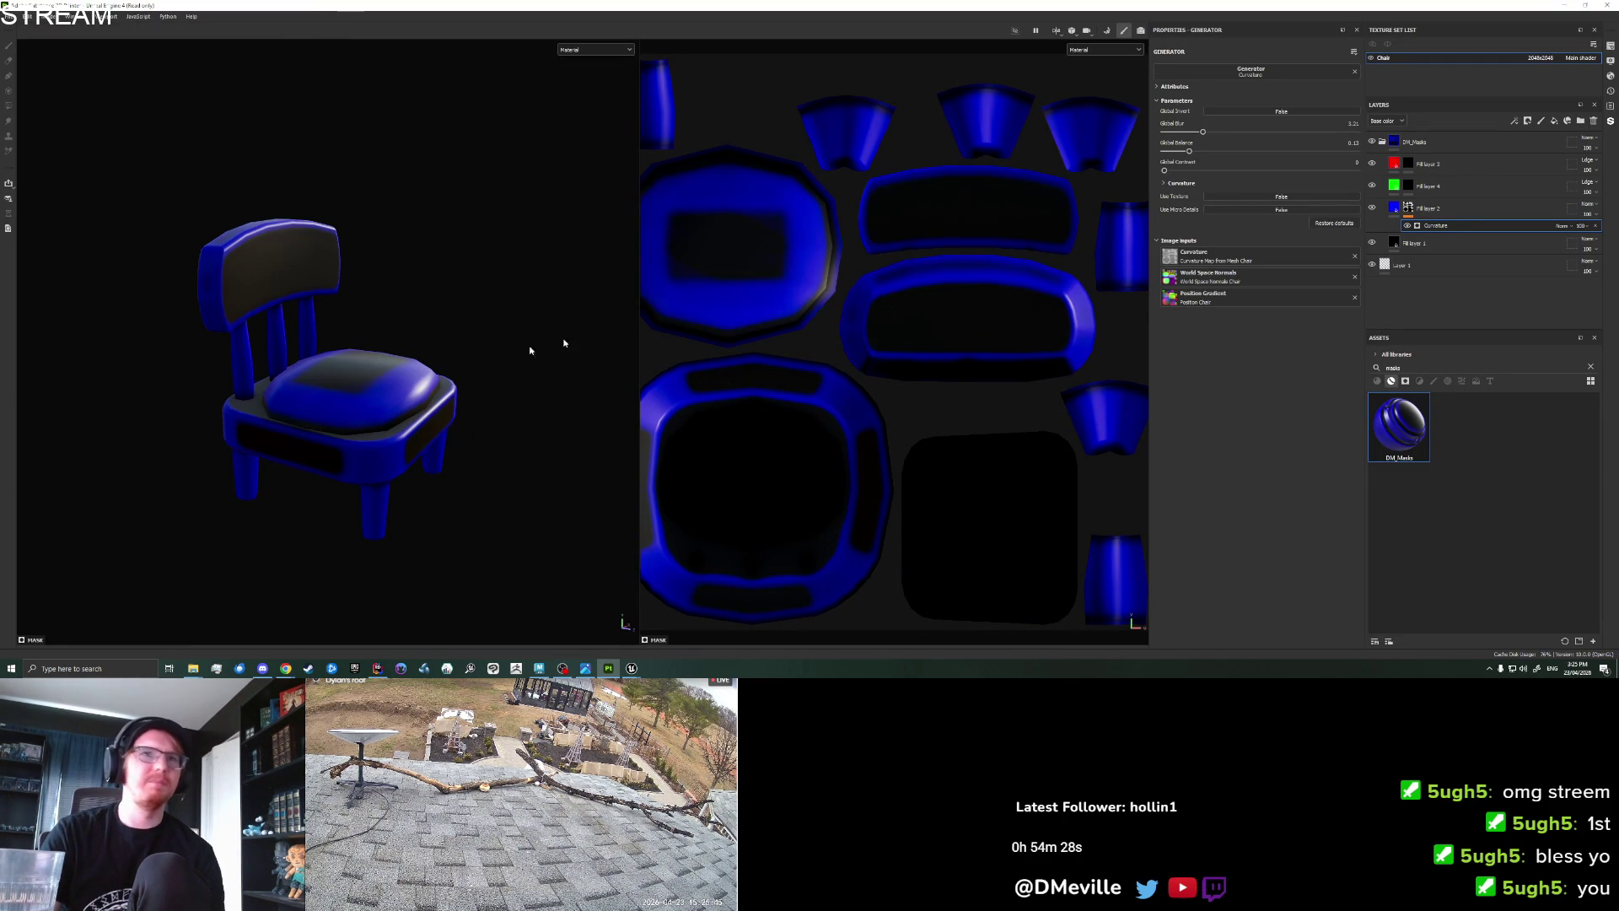
Reset the curvature generator to defaults and raise its Global Balance to spread the blue mask.
click(1349, 222)
mouse_move(590, 253)
alt+mouse_down()
mouse_move(416, 281)
mouse_move(584, 277)
alt+mouse_up()
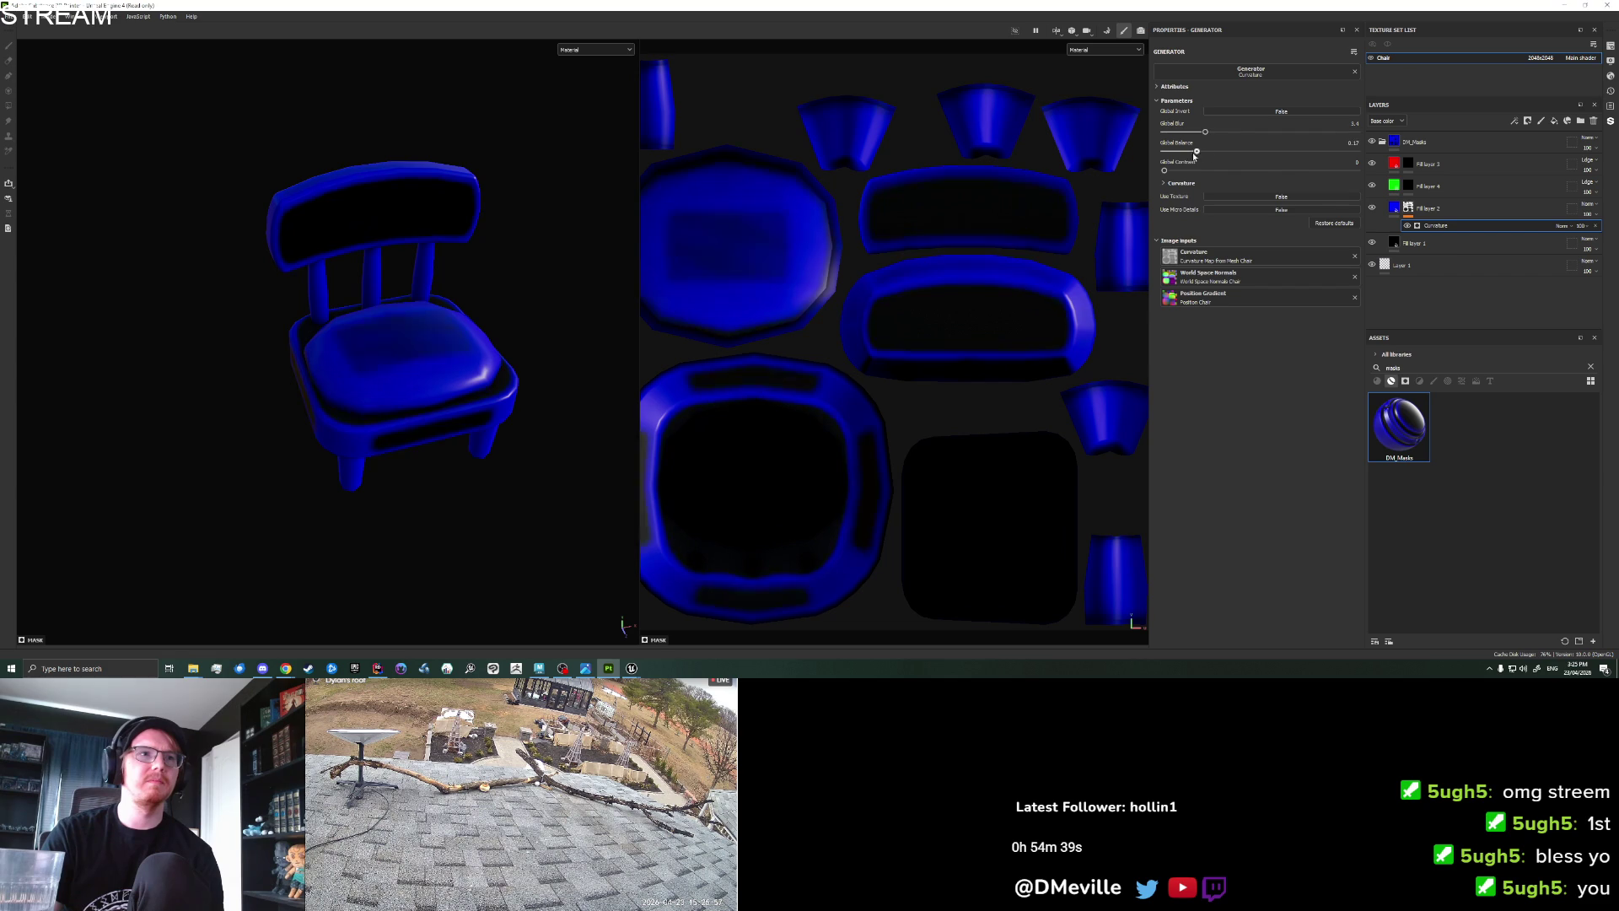
drag(1181, 156, 1261, 153)
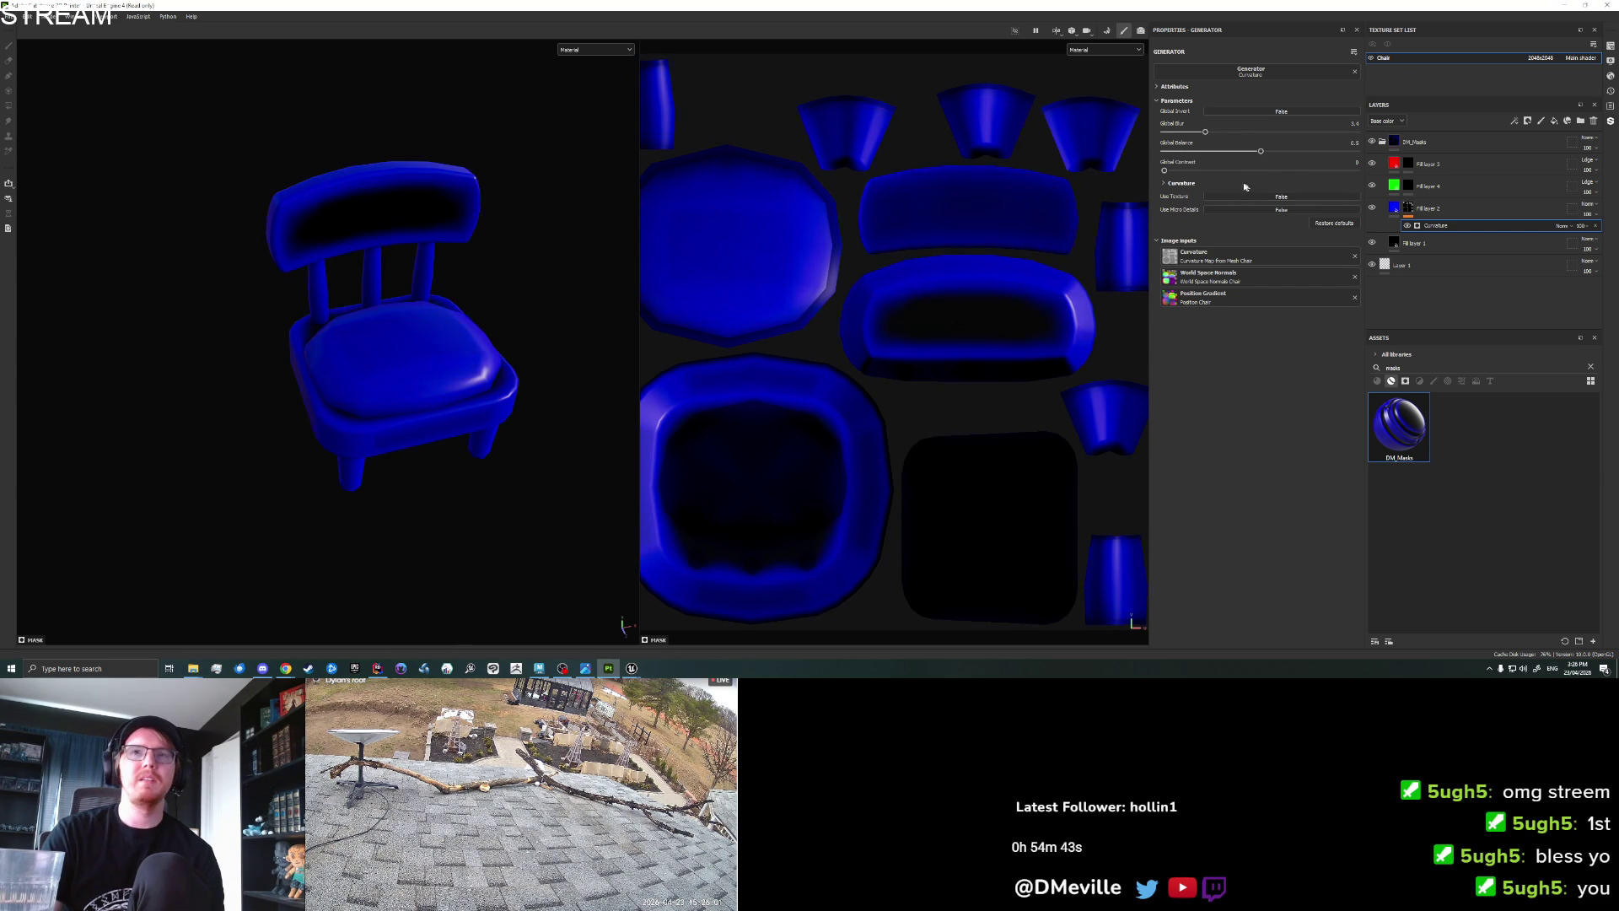
mouse_move(520, 220)
mouse_down()
mouse_move(307, 275)
mouse_move(224, 209)
mouse_up()
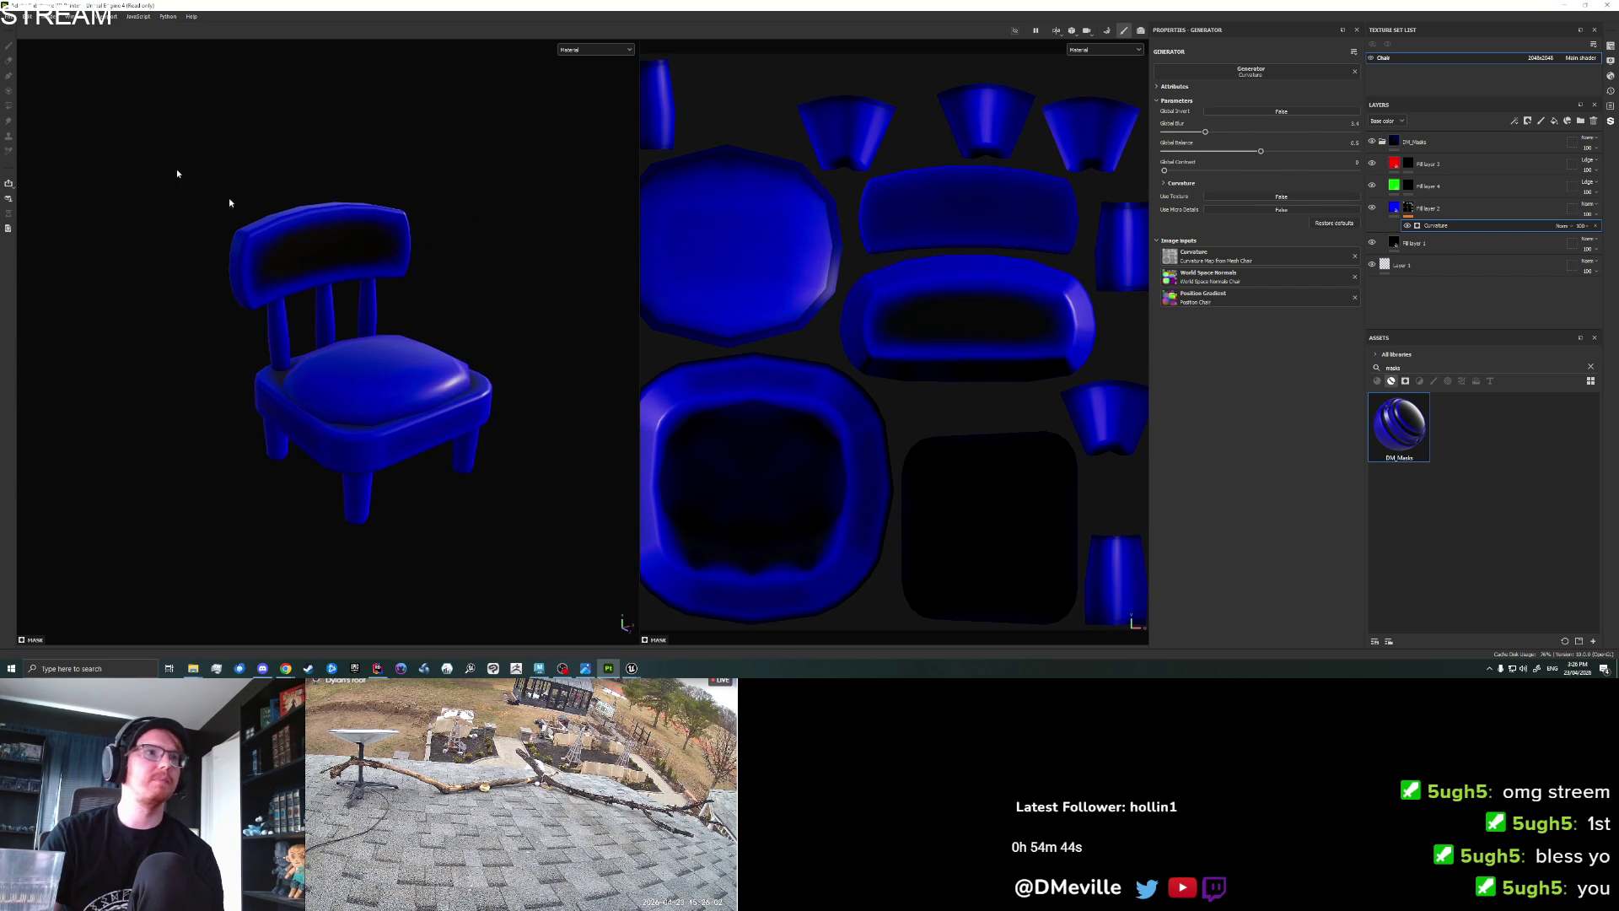
click(11, 16)
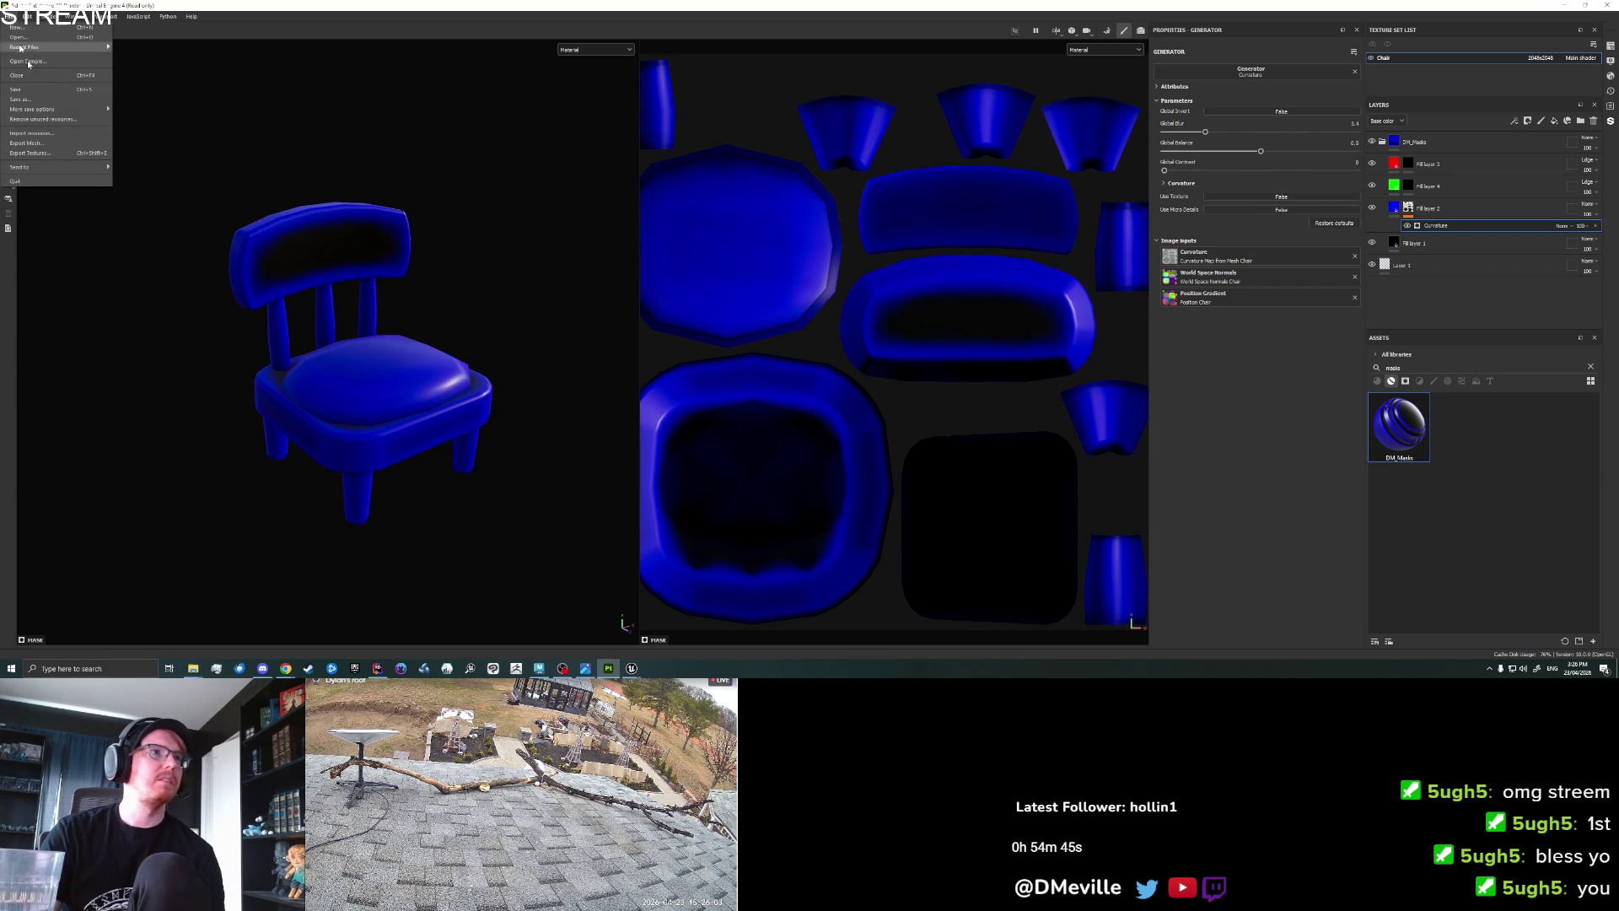
Export the Chair texture set's BaseColor maps into the Furniture/Set_Cottage folder.
click(47, 152)
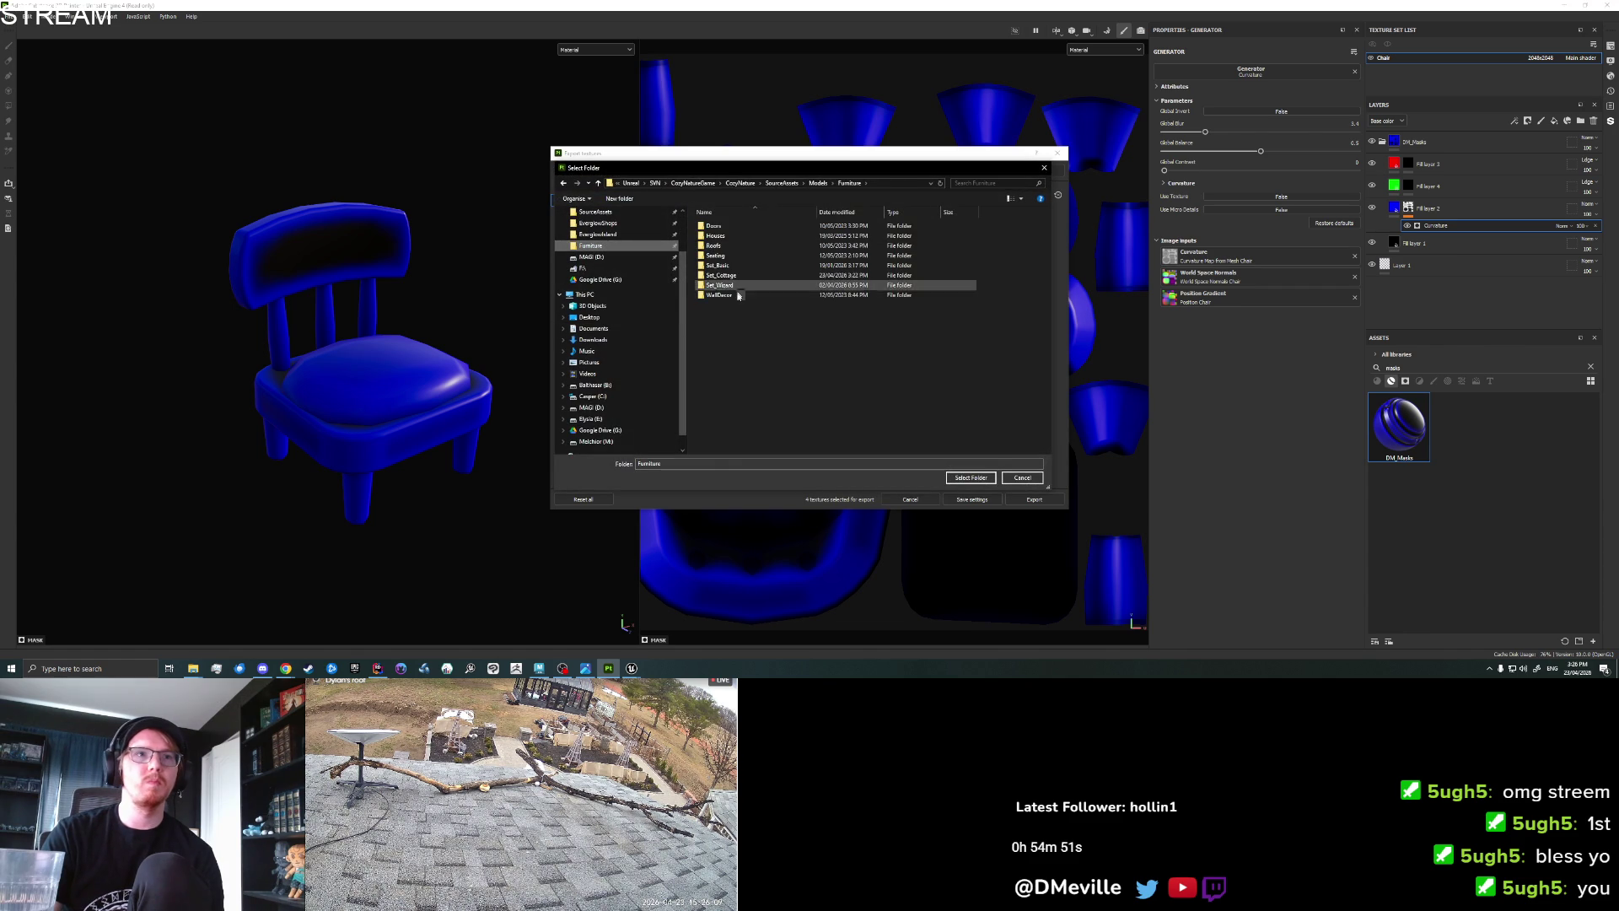
double_click(721, 275)
click(970, 477)
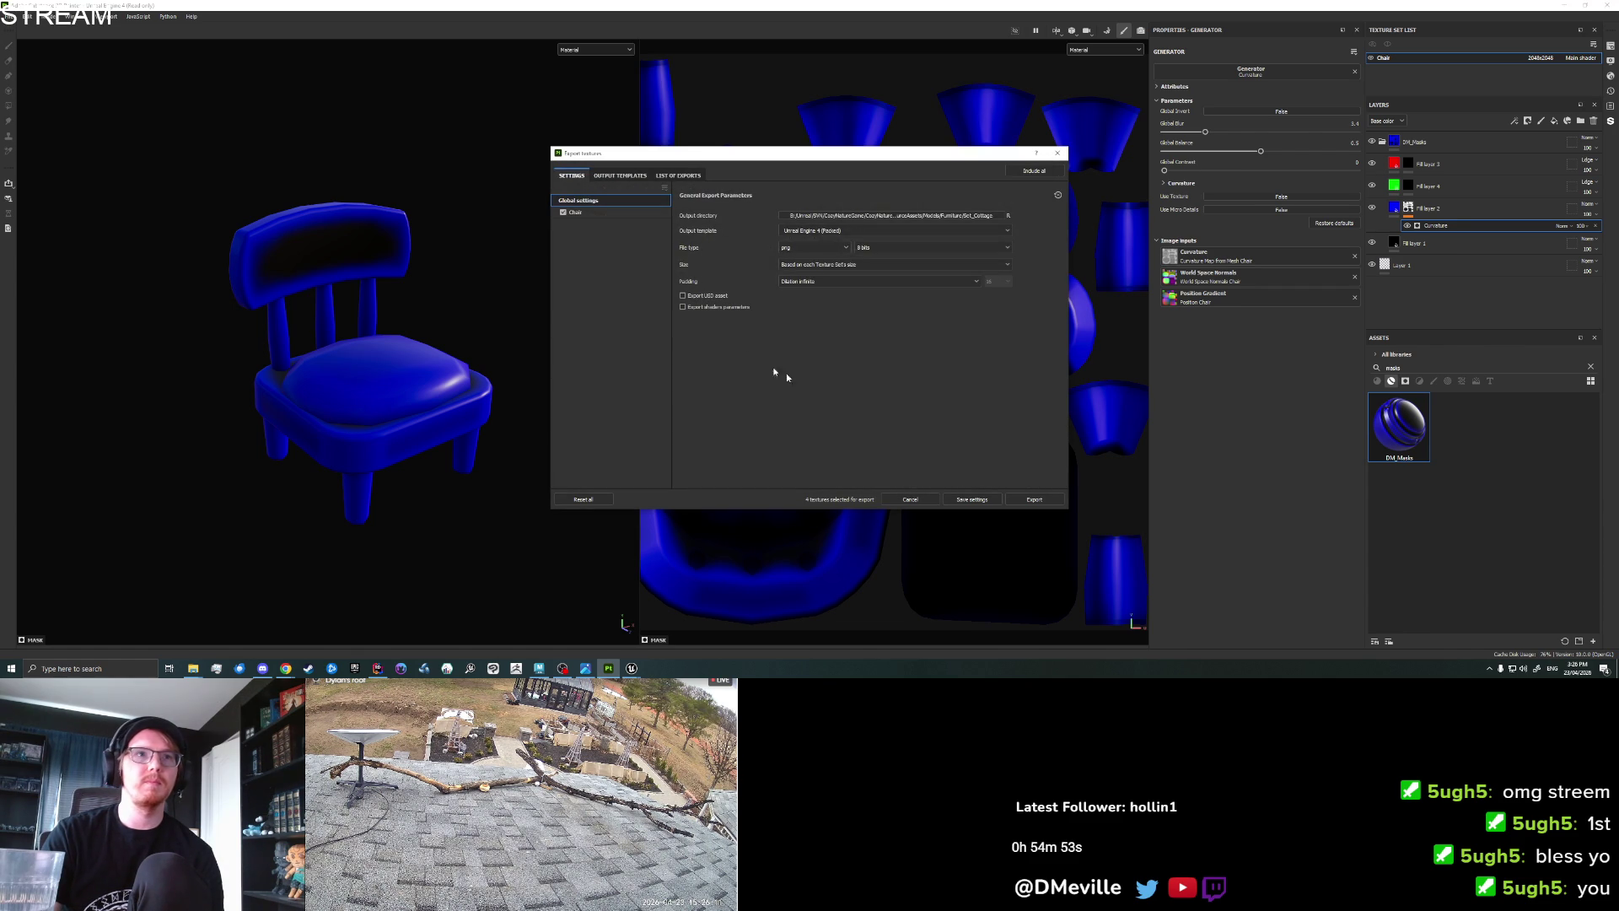
click(591, 211)
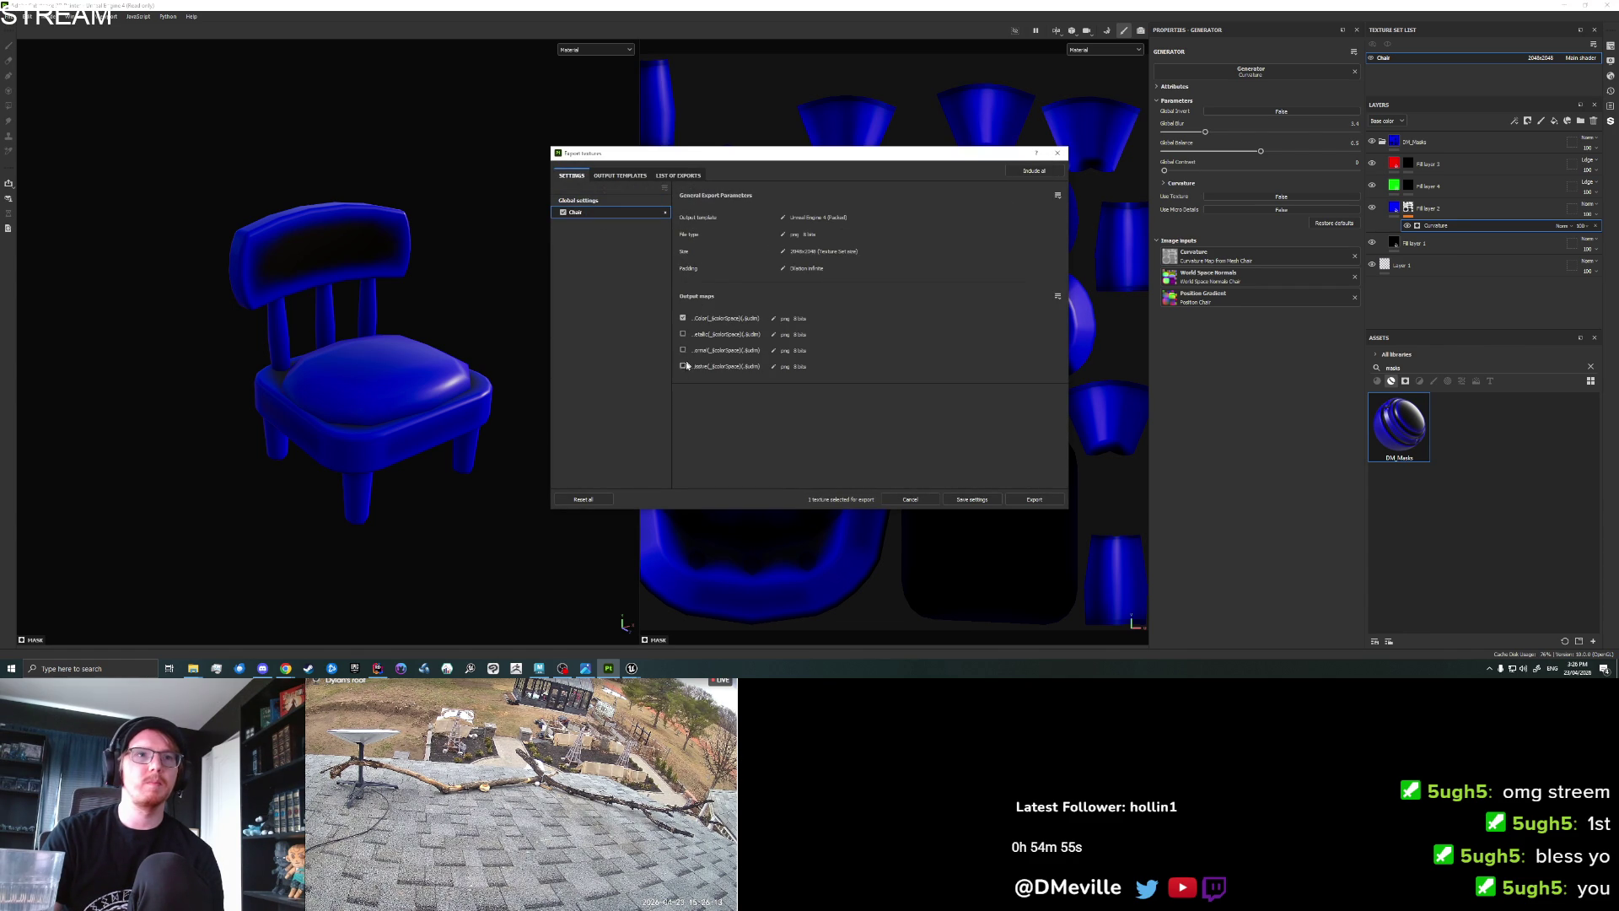
click(1013, 500)
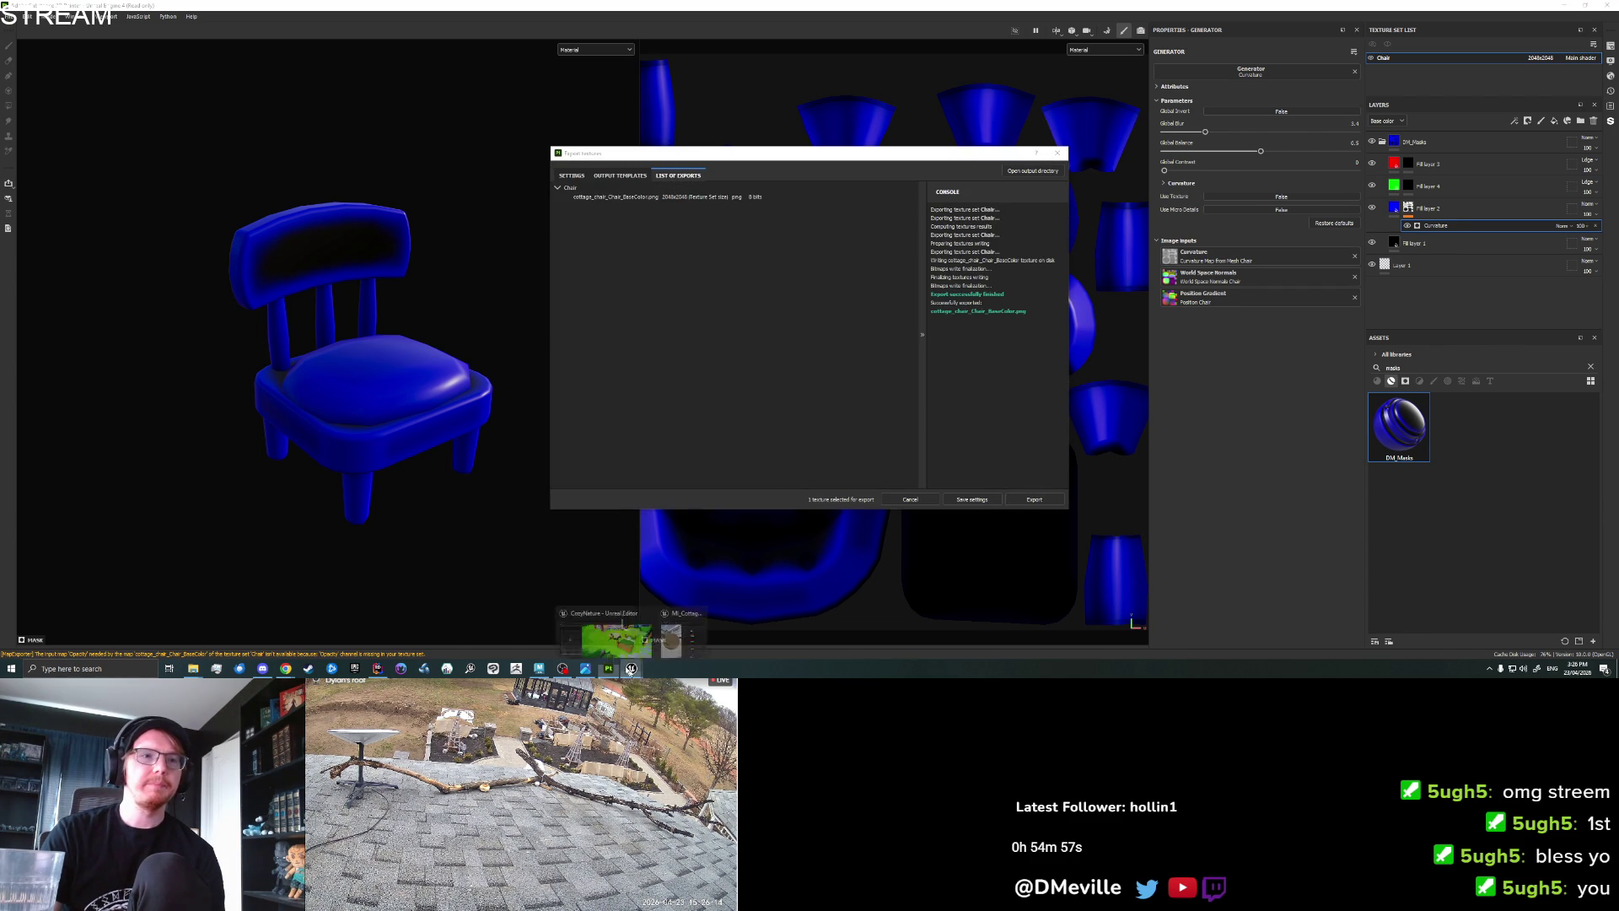
click(632, 651)
key(alt+Tab)
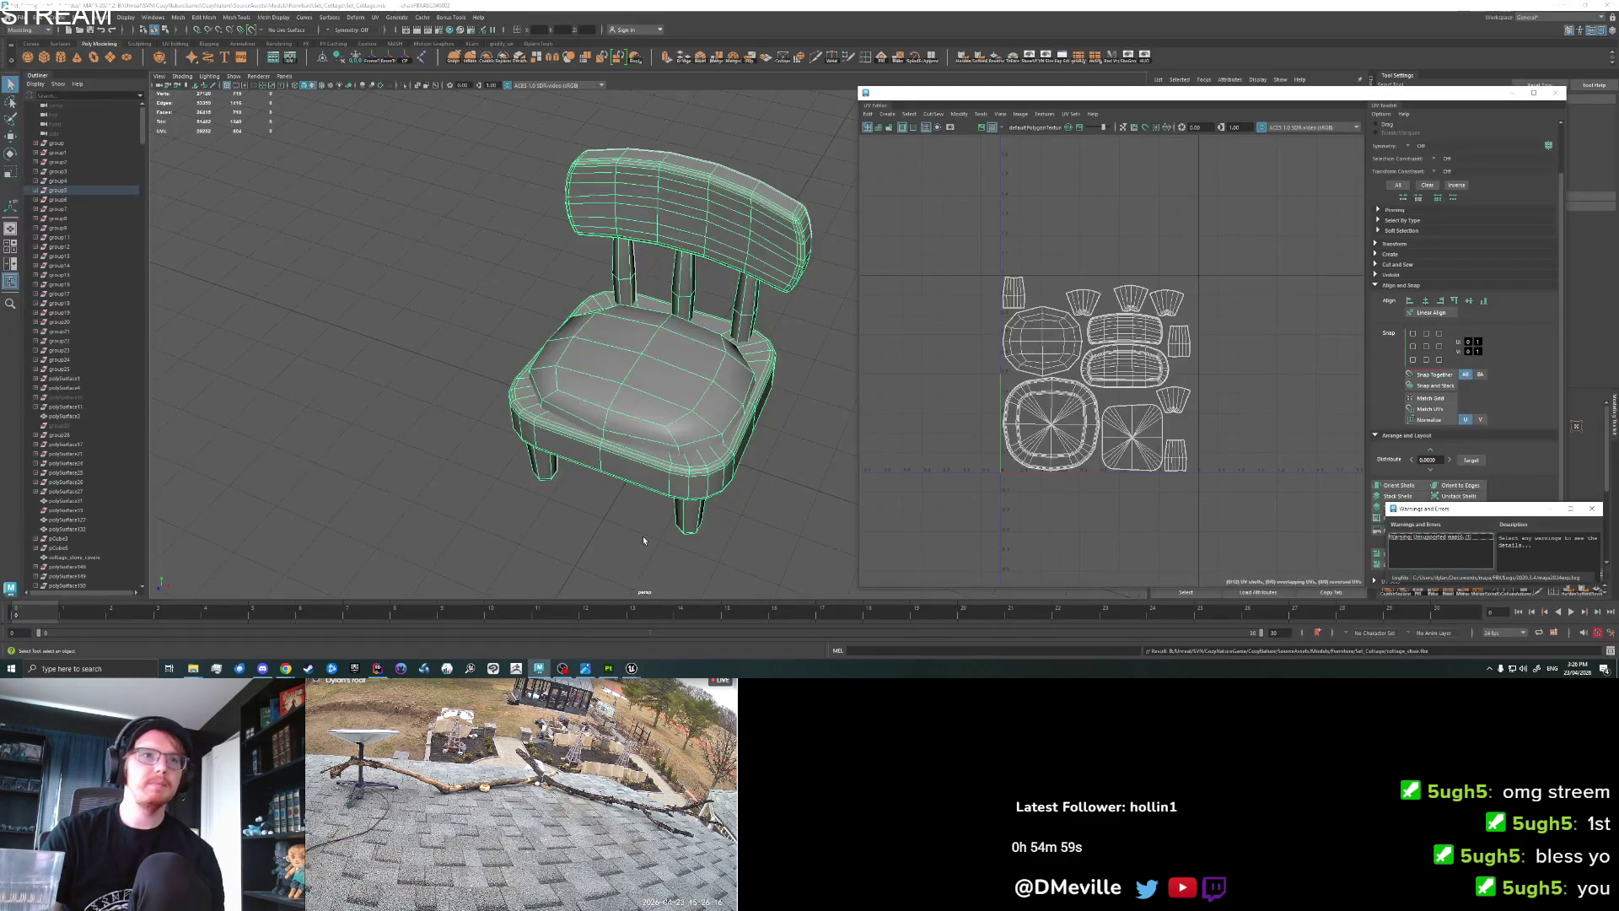
Assign a new Lambert material to the chair's seat faces.
right_click(639, 396)
click(640, 384)
right_click(639, 382)
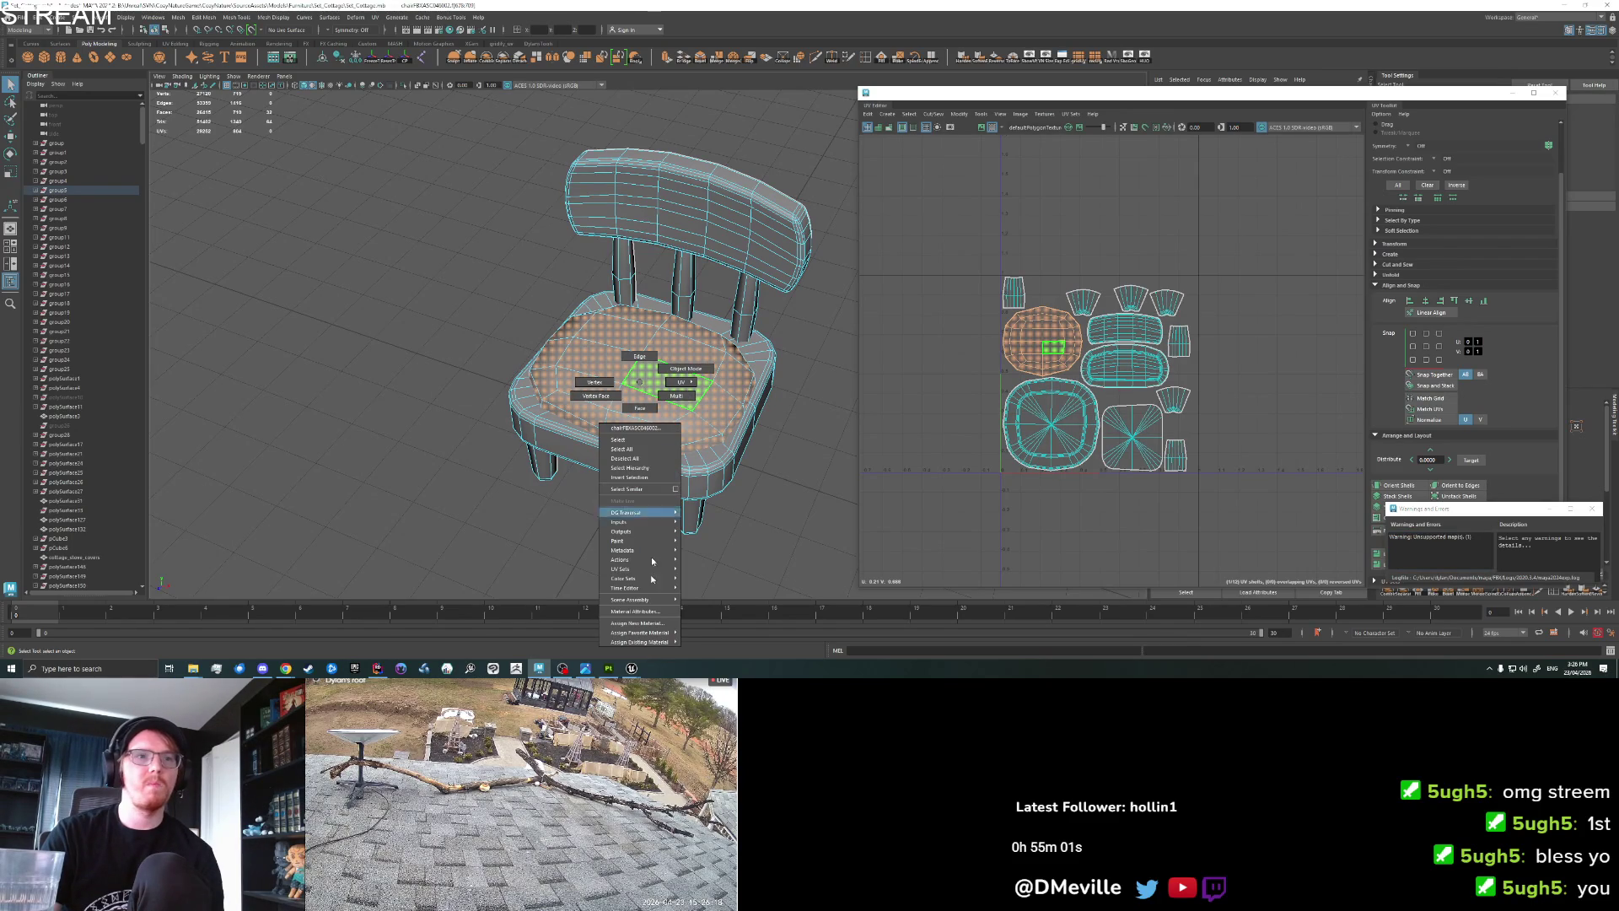
click(646, 621)
click(615, 314)
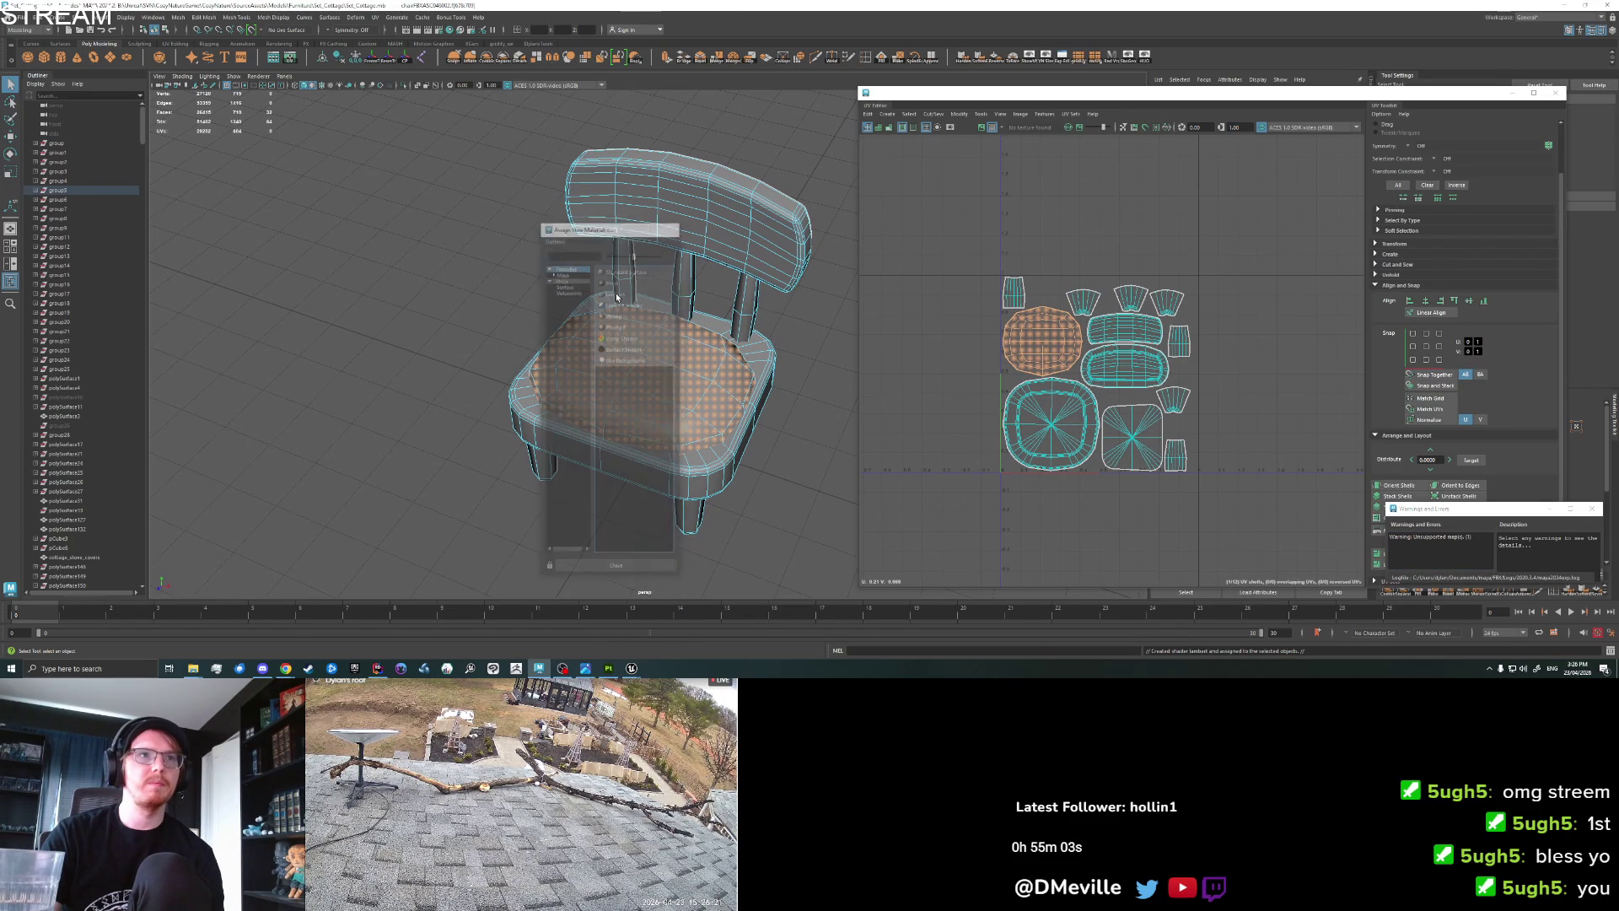
right_click(617, 399)
Export the selected chair over the existing cottage_chair.fbx, confirming the overwrite.
click(574, 364)
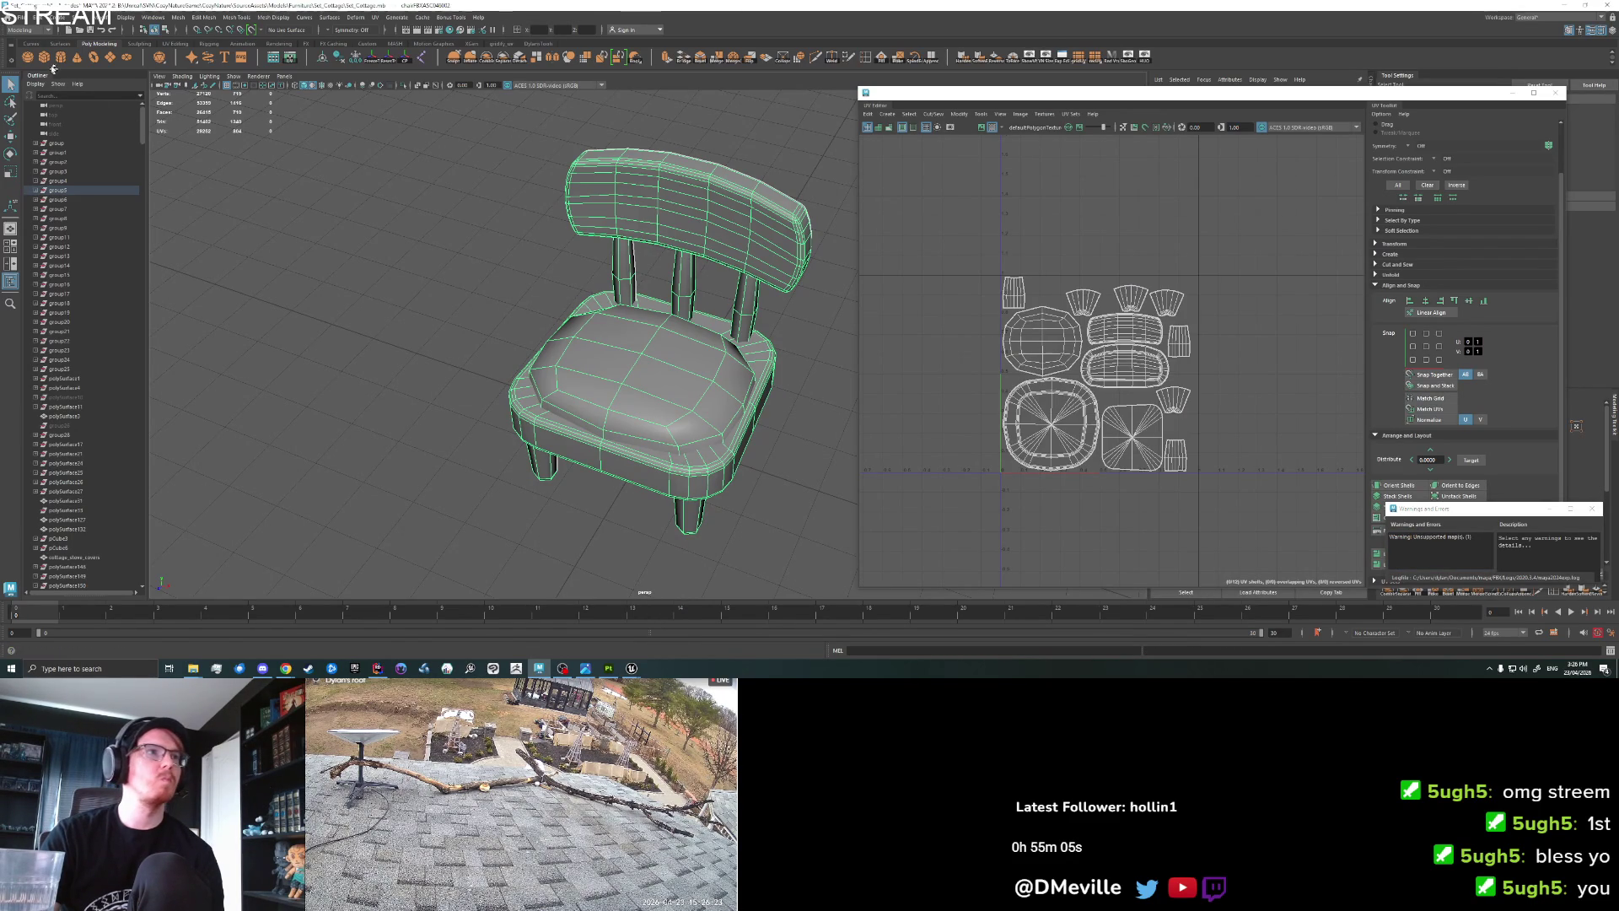
click(14, 17)
click(59, 145)
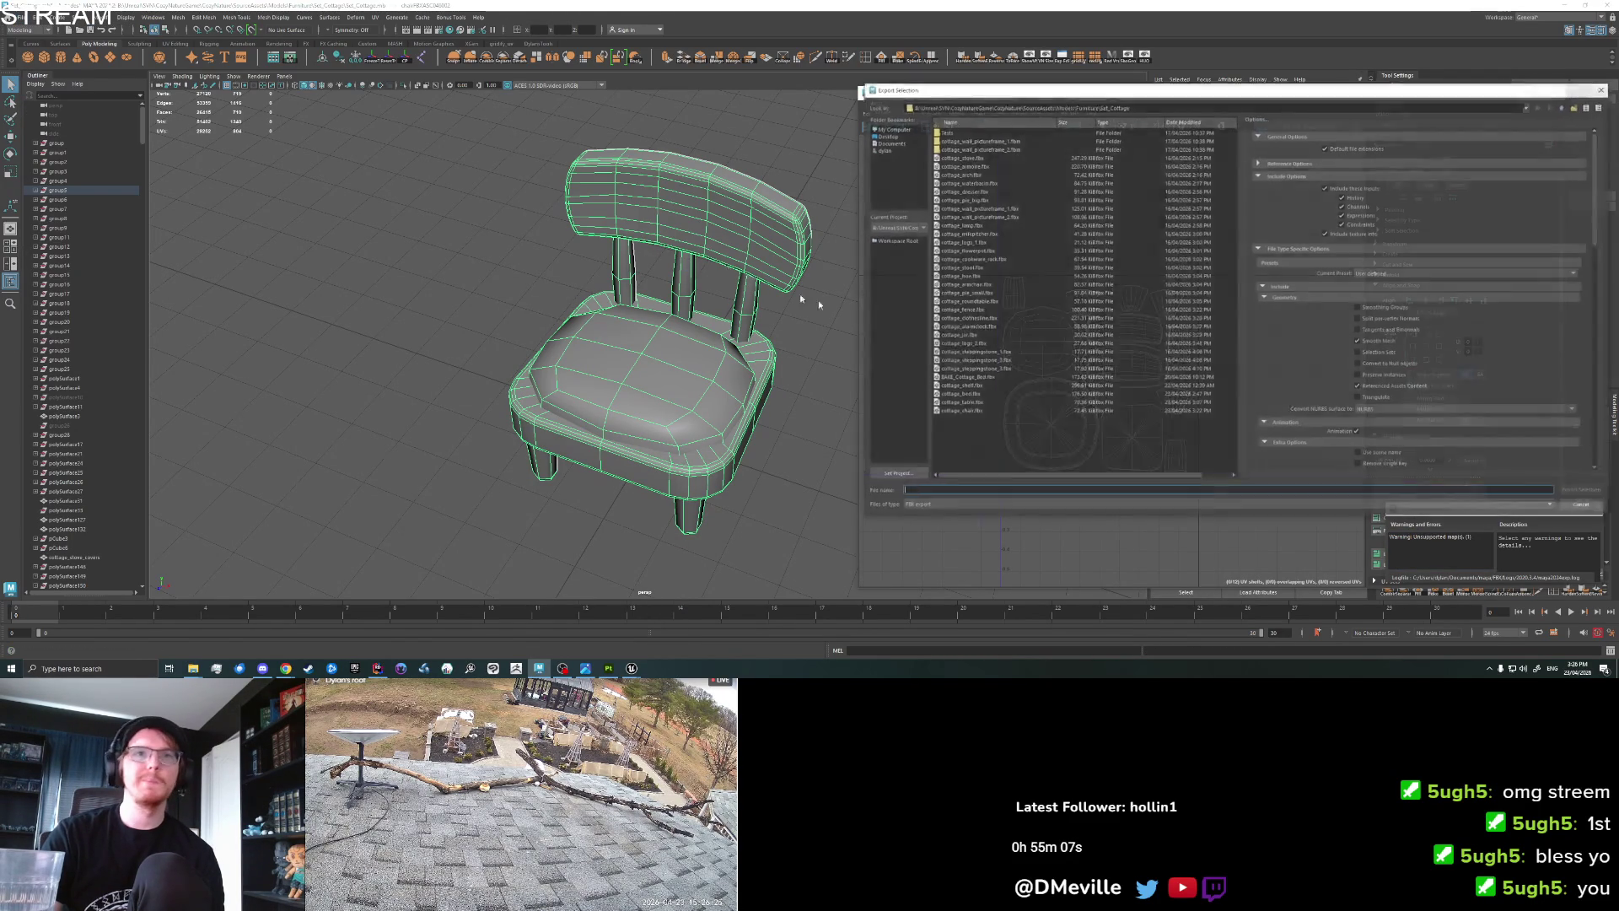
click(957, 411)
click(1583, 490)
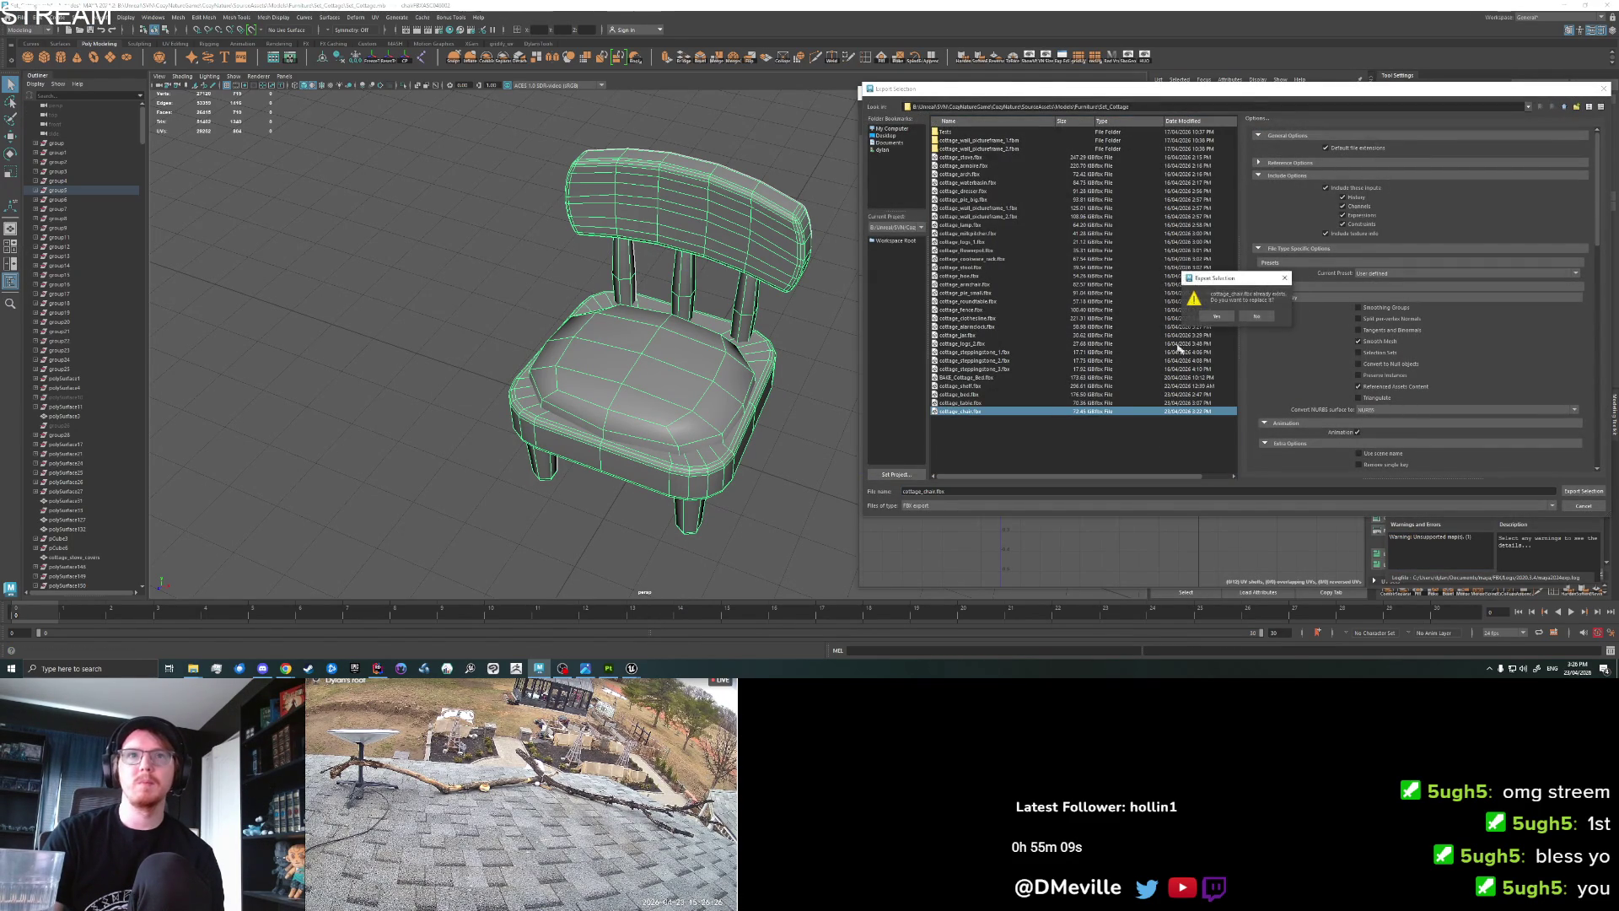
click(1213, 318)
mouse_move(631, 668)
click(605, 636)
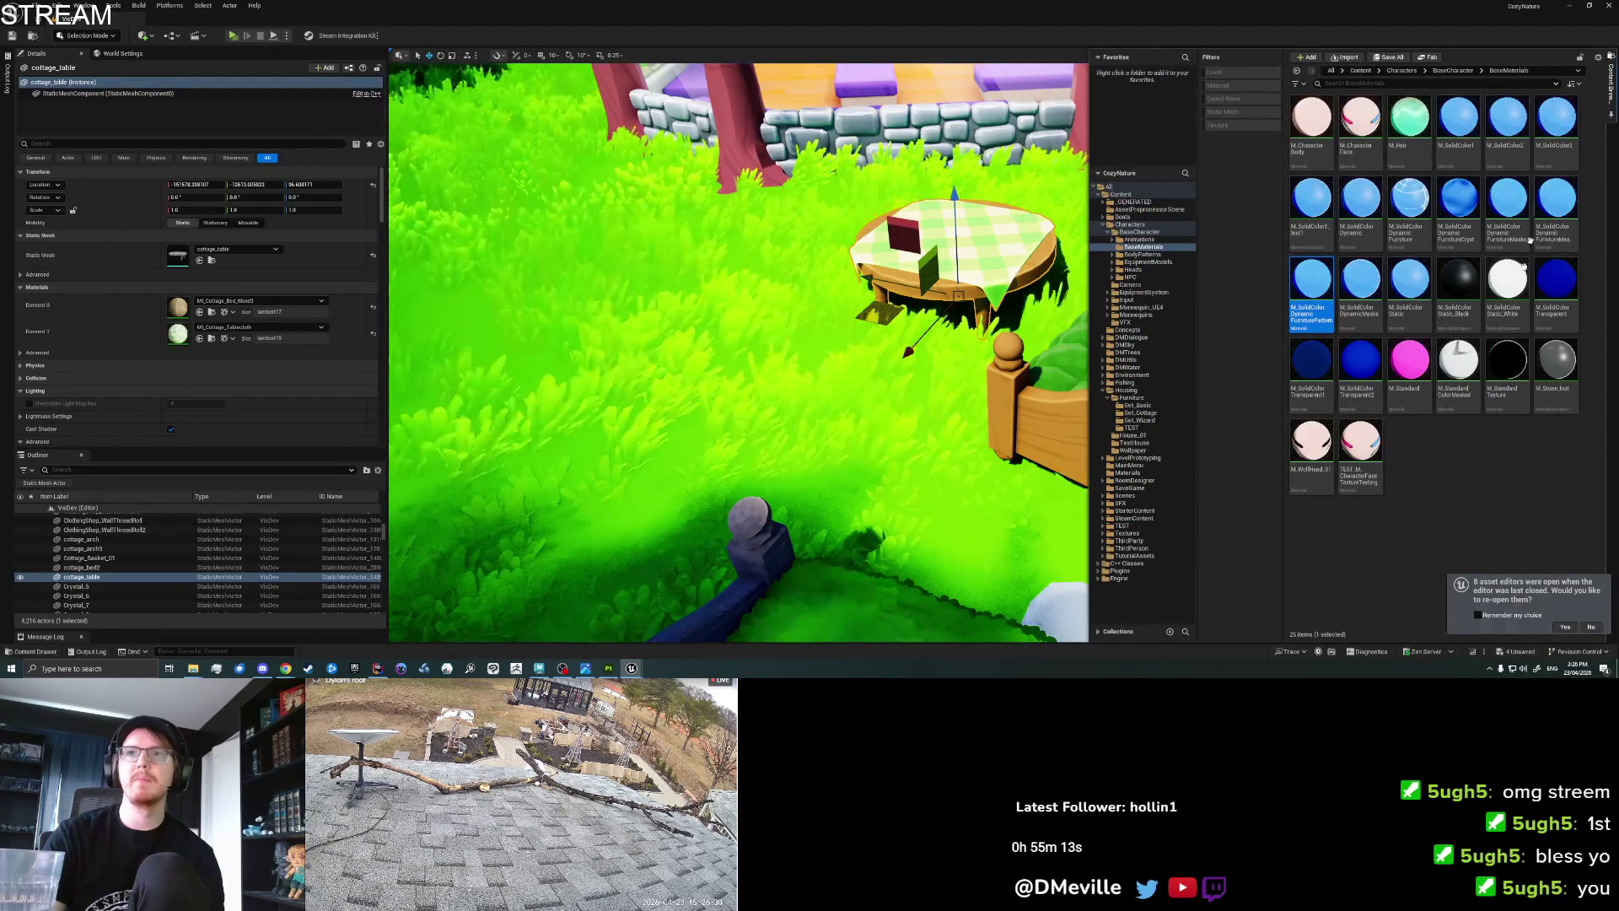
Import the updated chair into Set_Cottage and place cottage_chair on the table.
click(200, 259)
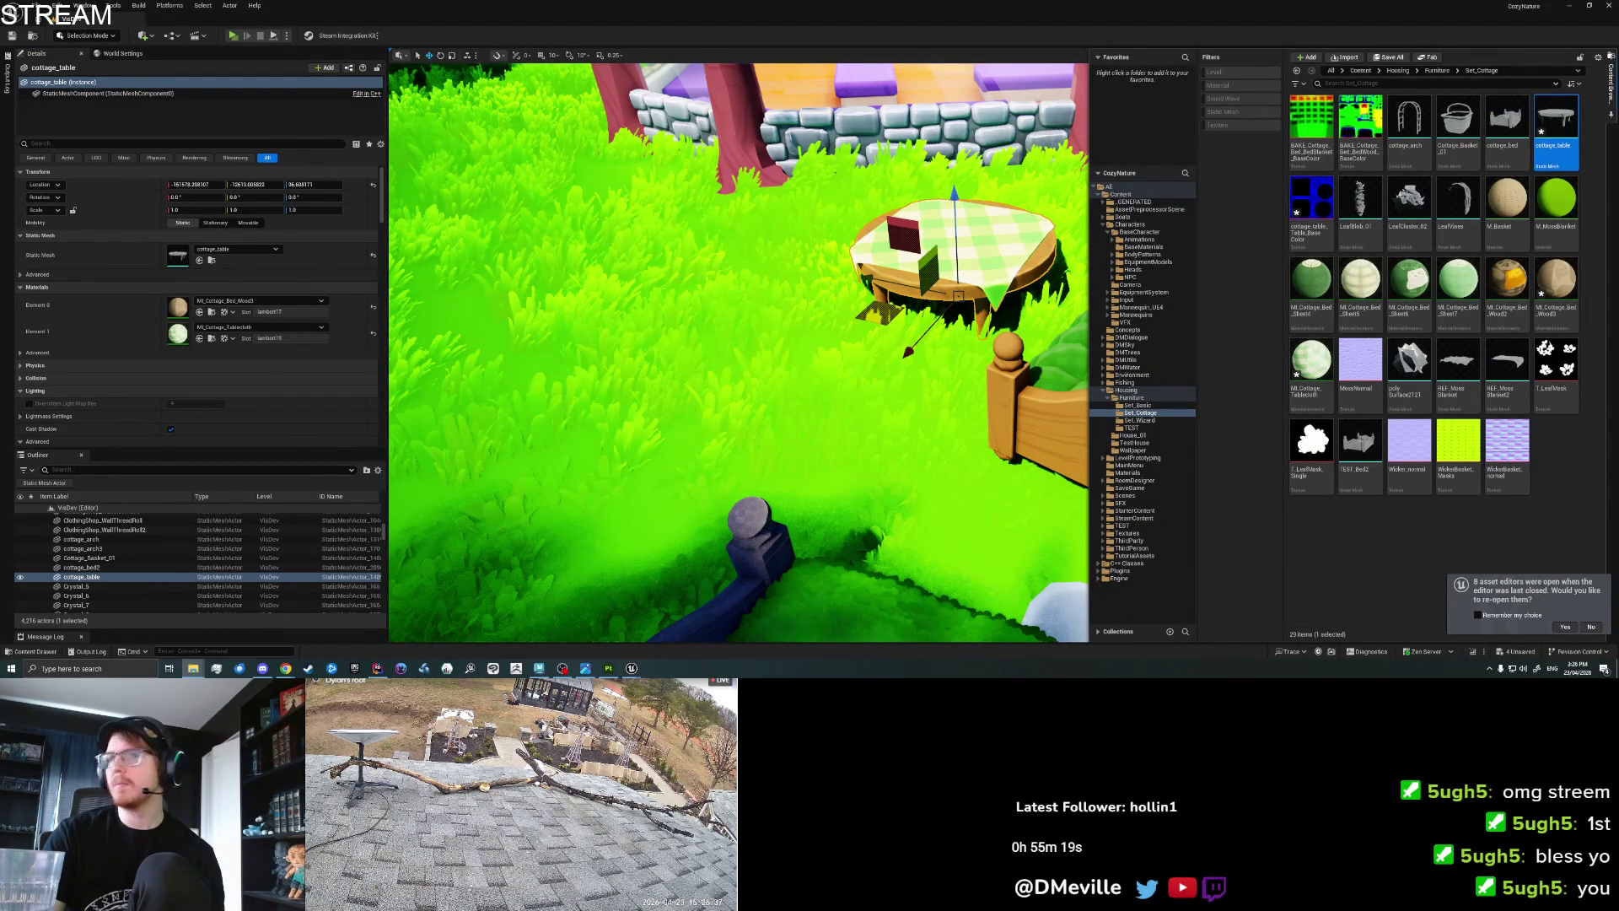
click(923, 483)
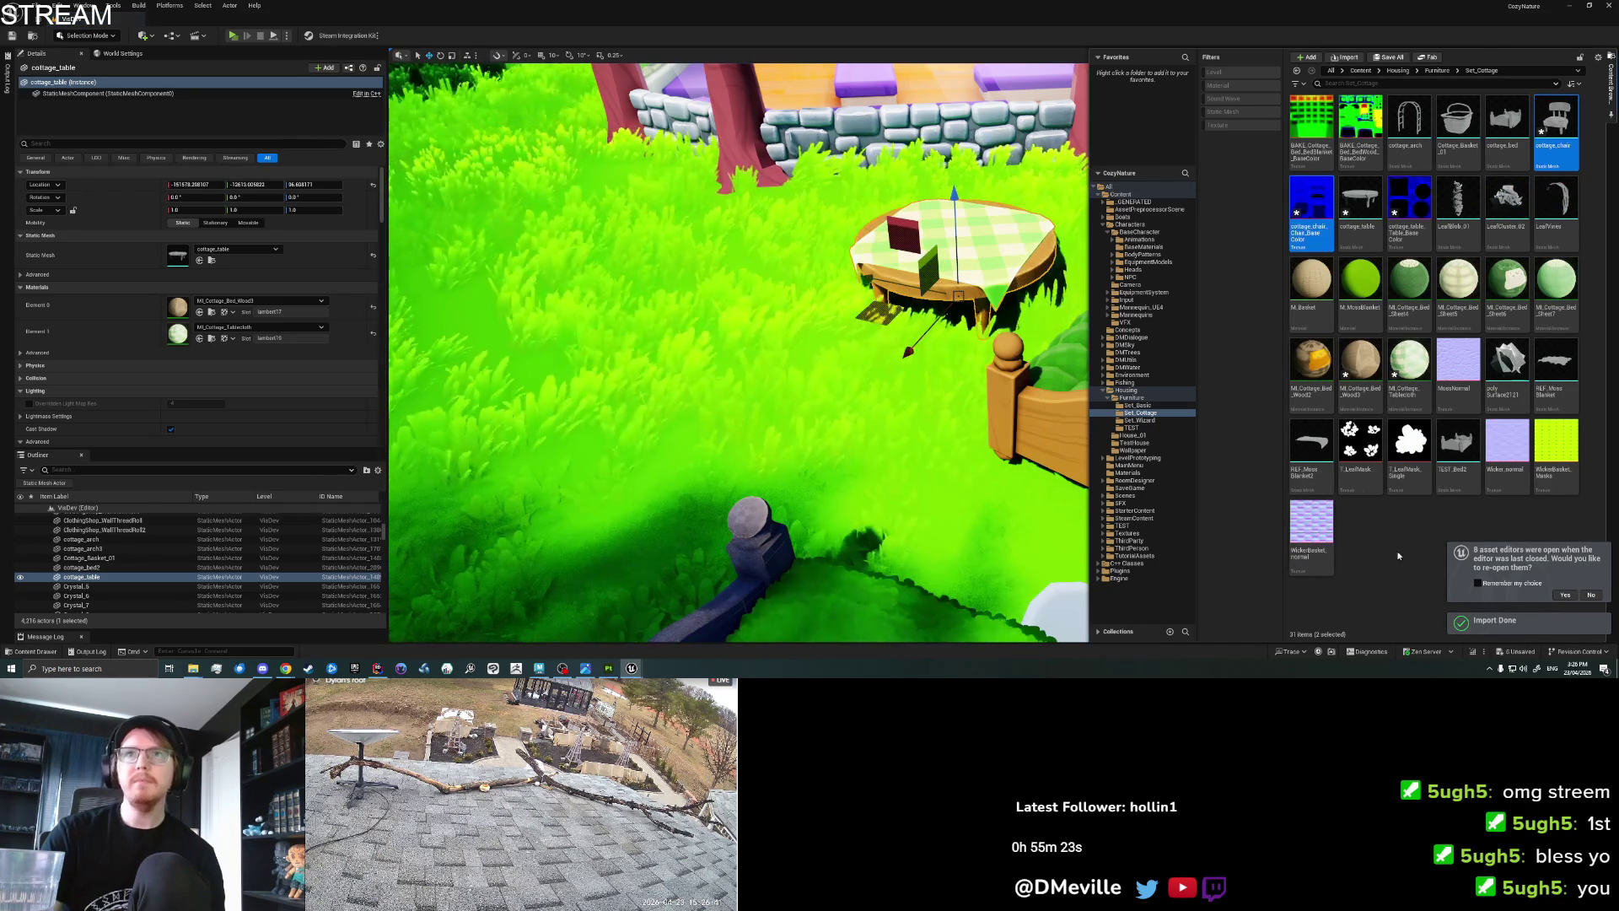
drag(1557, 128, 953, 227)
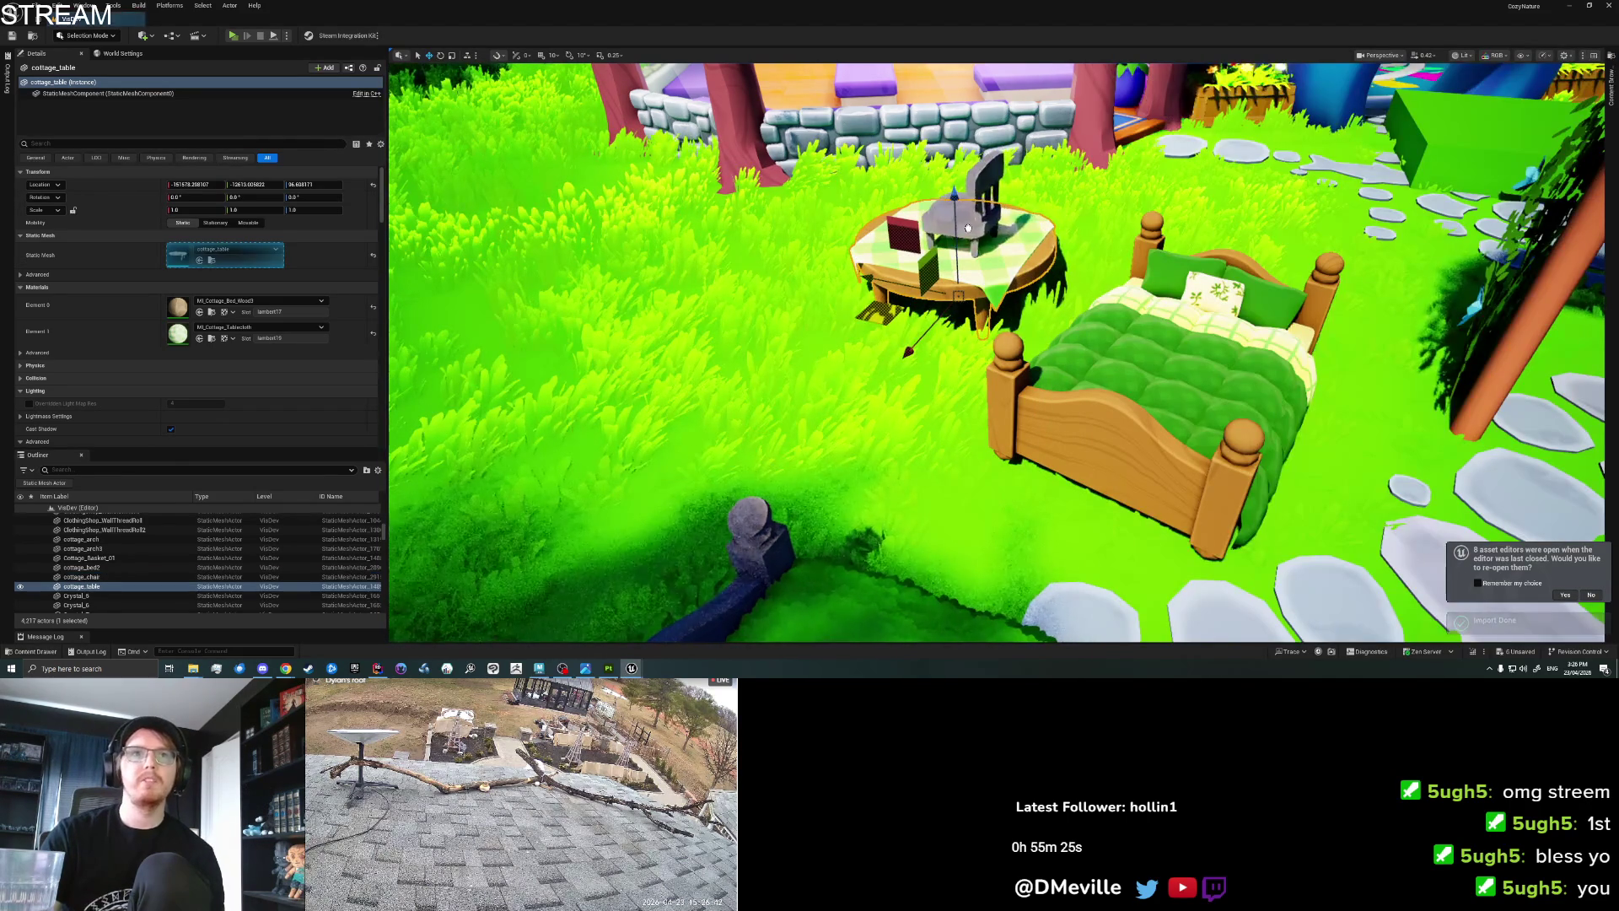
key(f)
mouse_move(902, 397)
mouse_down()
mouse_move(1054, 402)
mouse_move(1054, 366)
mouse_up()
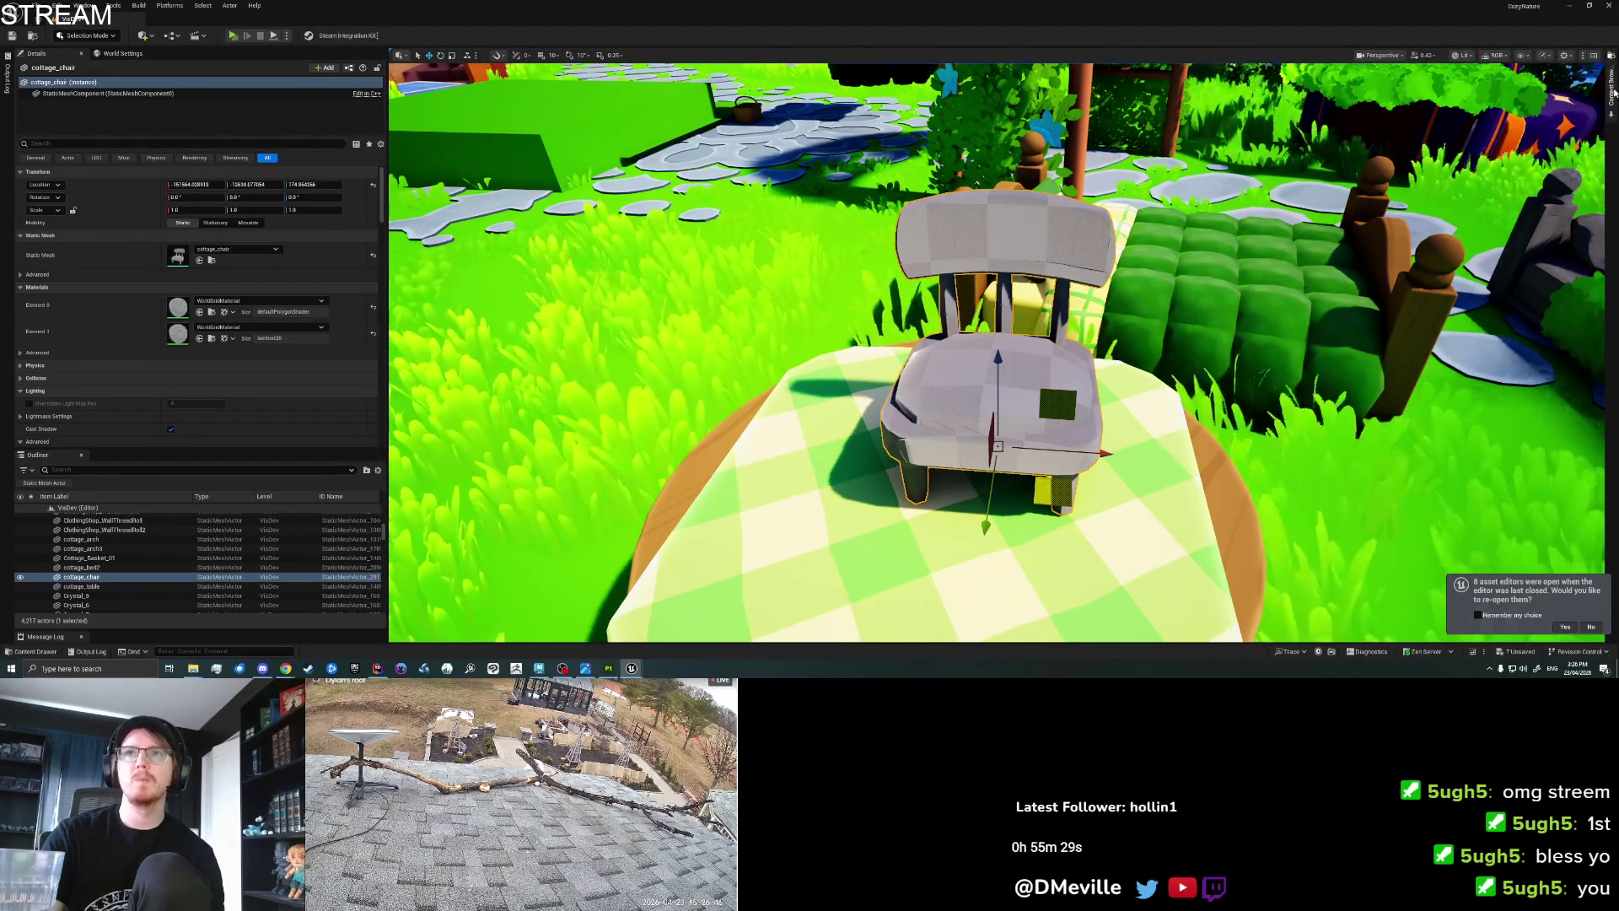
Try MI_Cottage_Bed_Wood4 on the cottage_table, then undo it to keep the tablecloth.
key(ctrl+space)
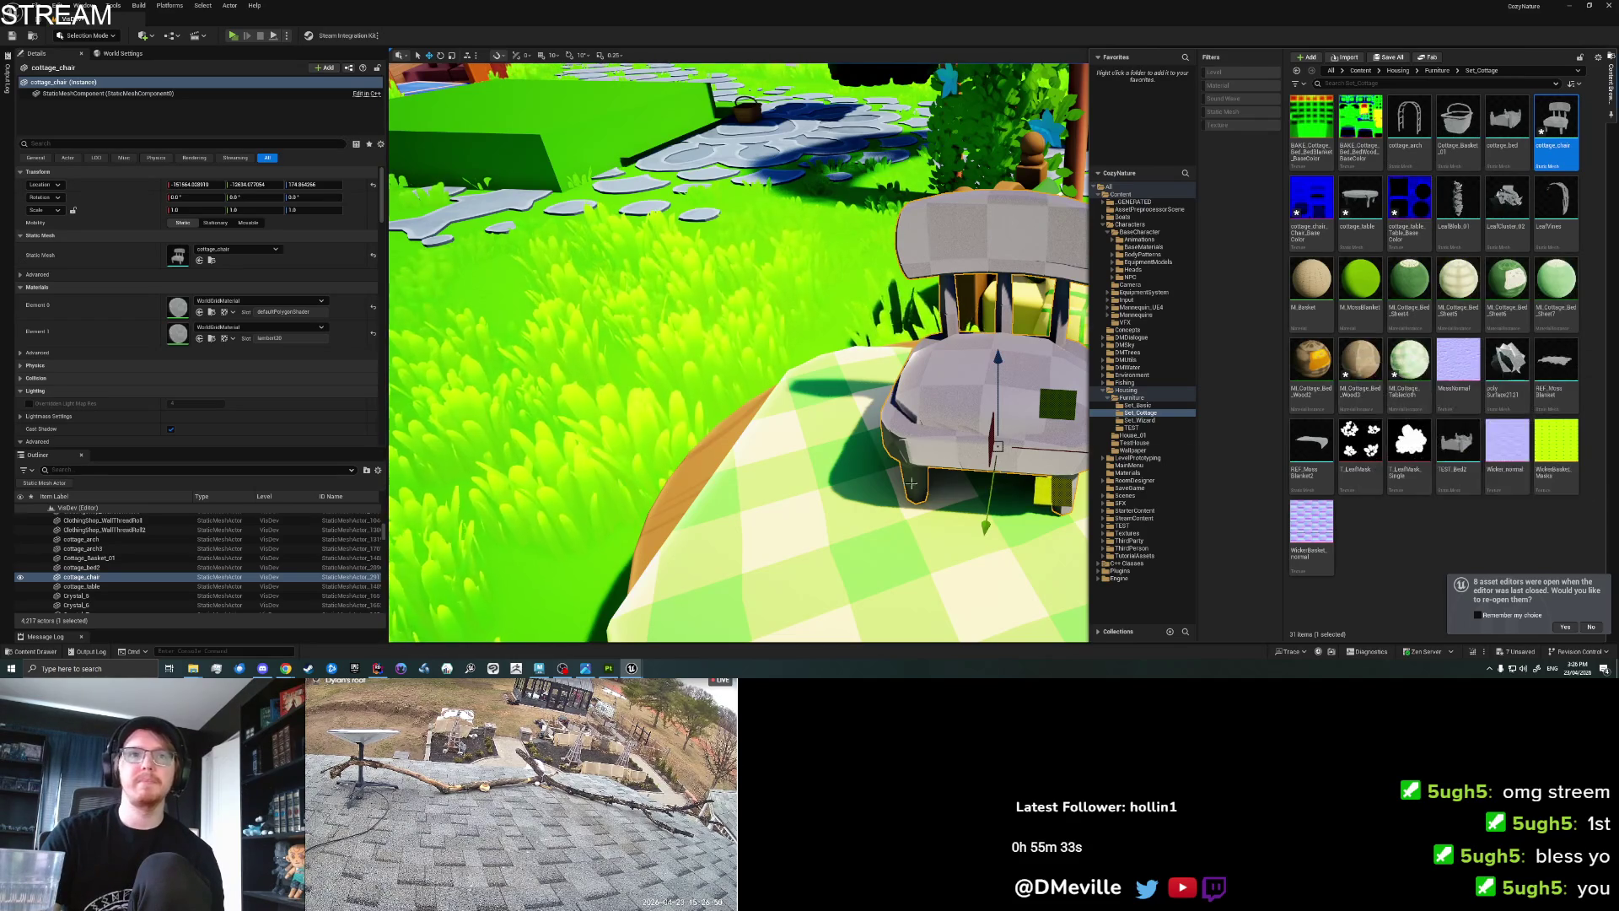
scroll(870, 482, down, 3)
click(870, 482)
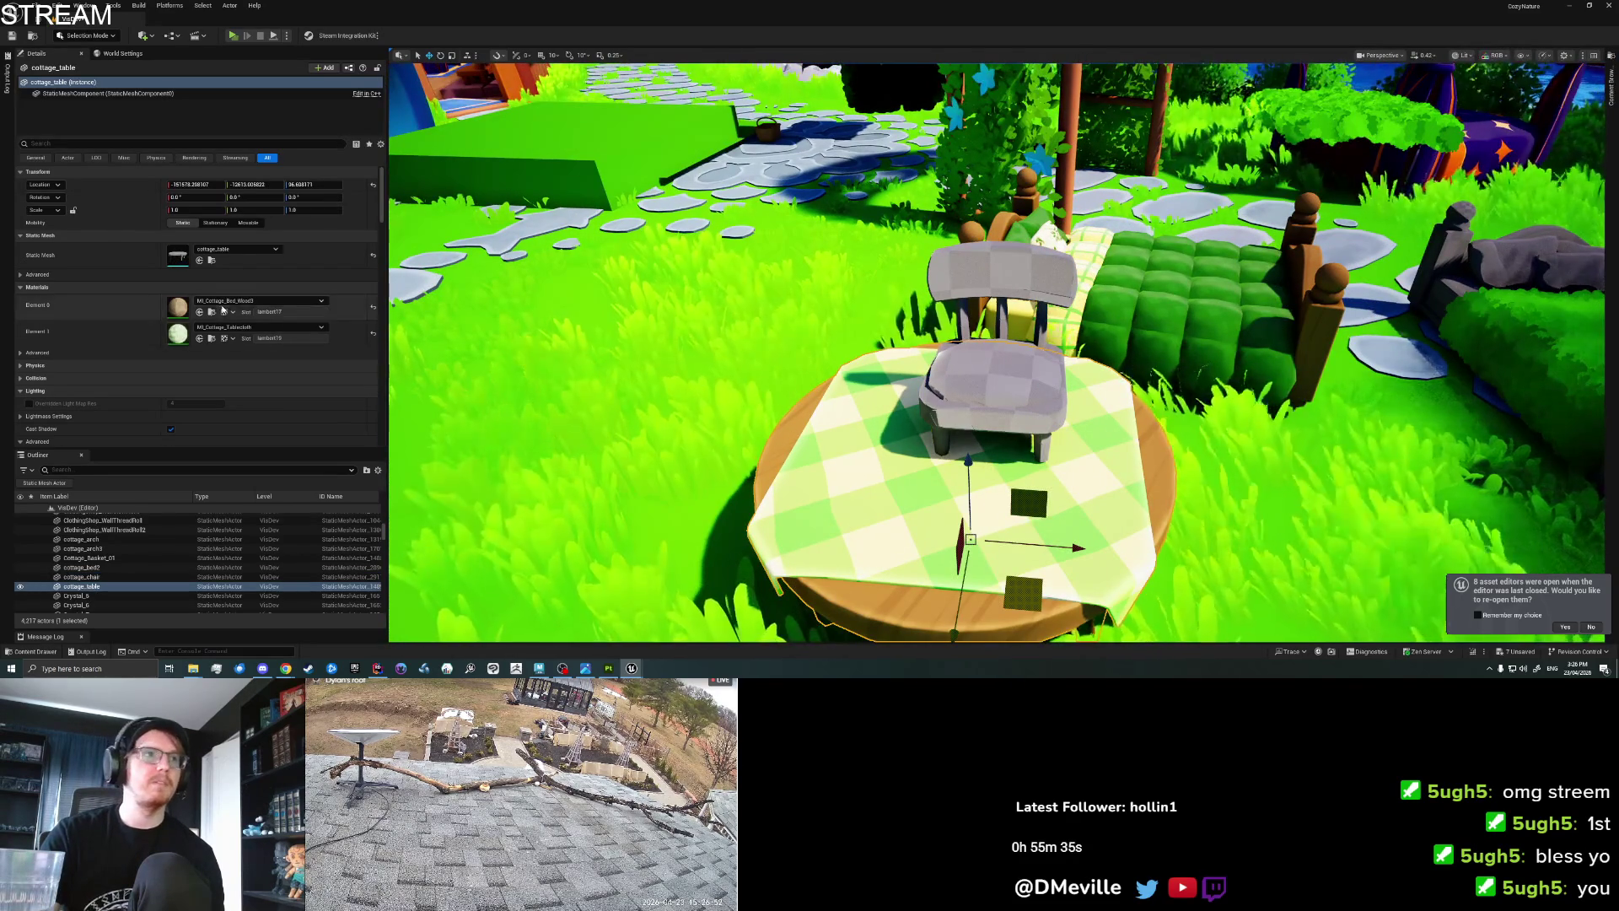
key(ctrl+space)
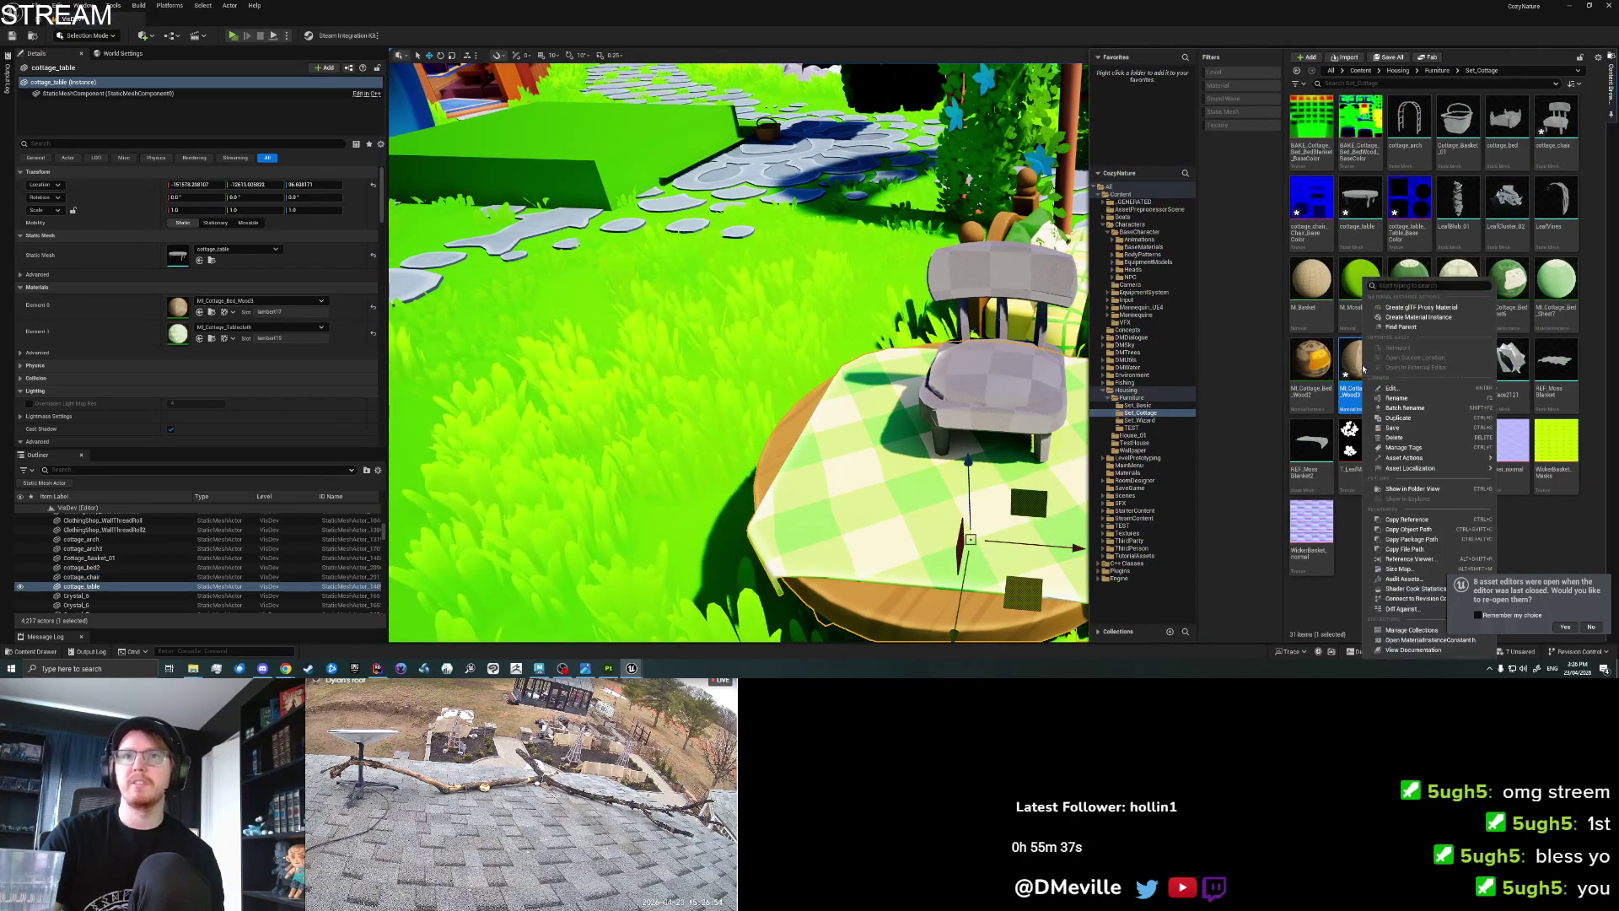
mouse_move(1418, 412)
mouse_down()
mouse_move(949, 325)
mouse_move(1011, 413)
mouse_up()
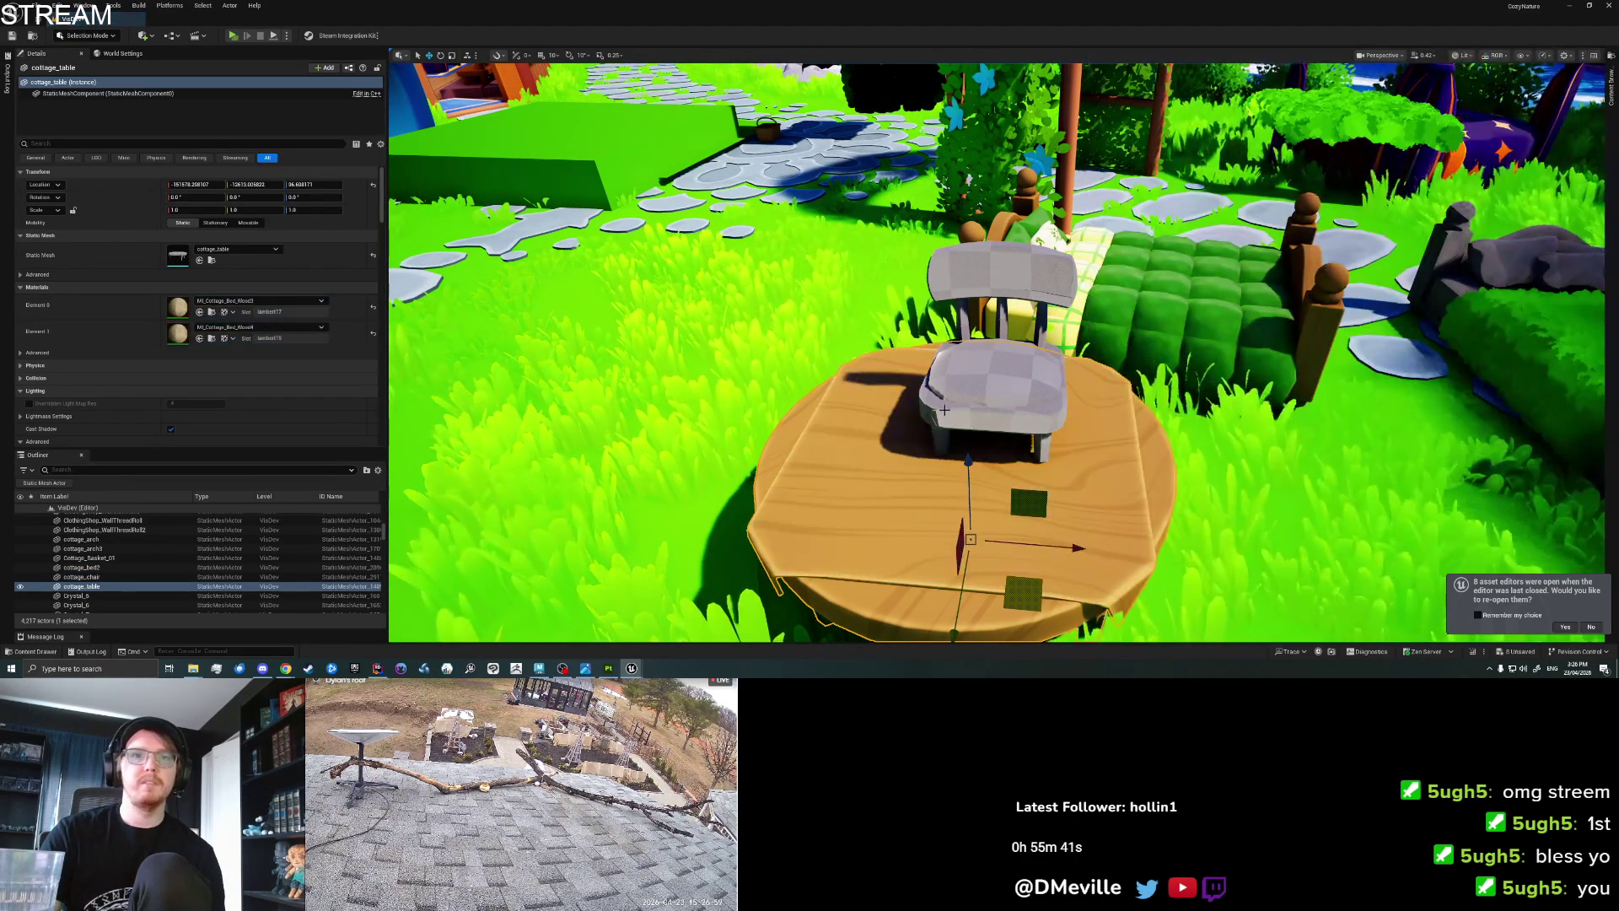
key(ctrl+z)
Give the chair MI_Cottage_Bed_Wood4 with Masks set to the chair's base colour texture.
click(991, 380)
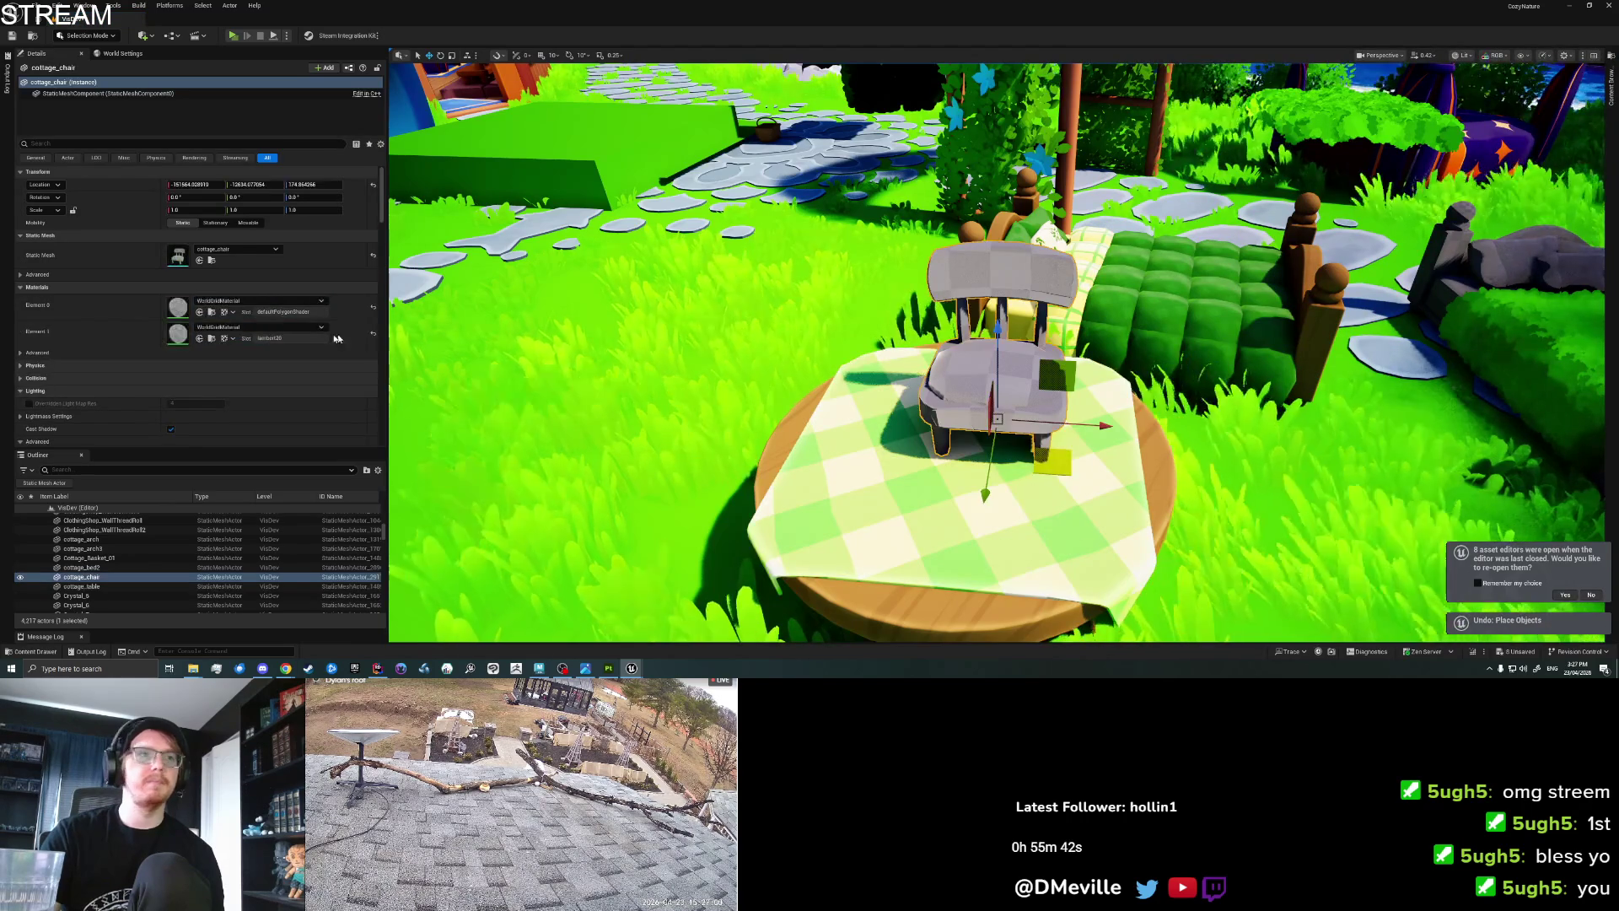
click(200, 311)
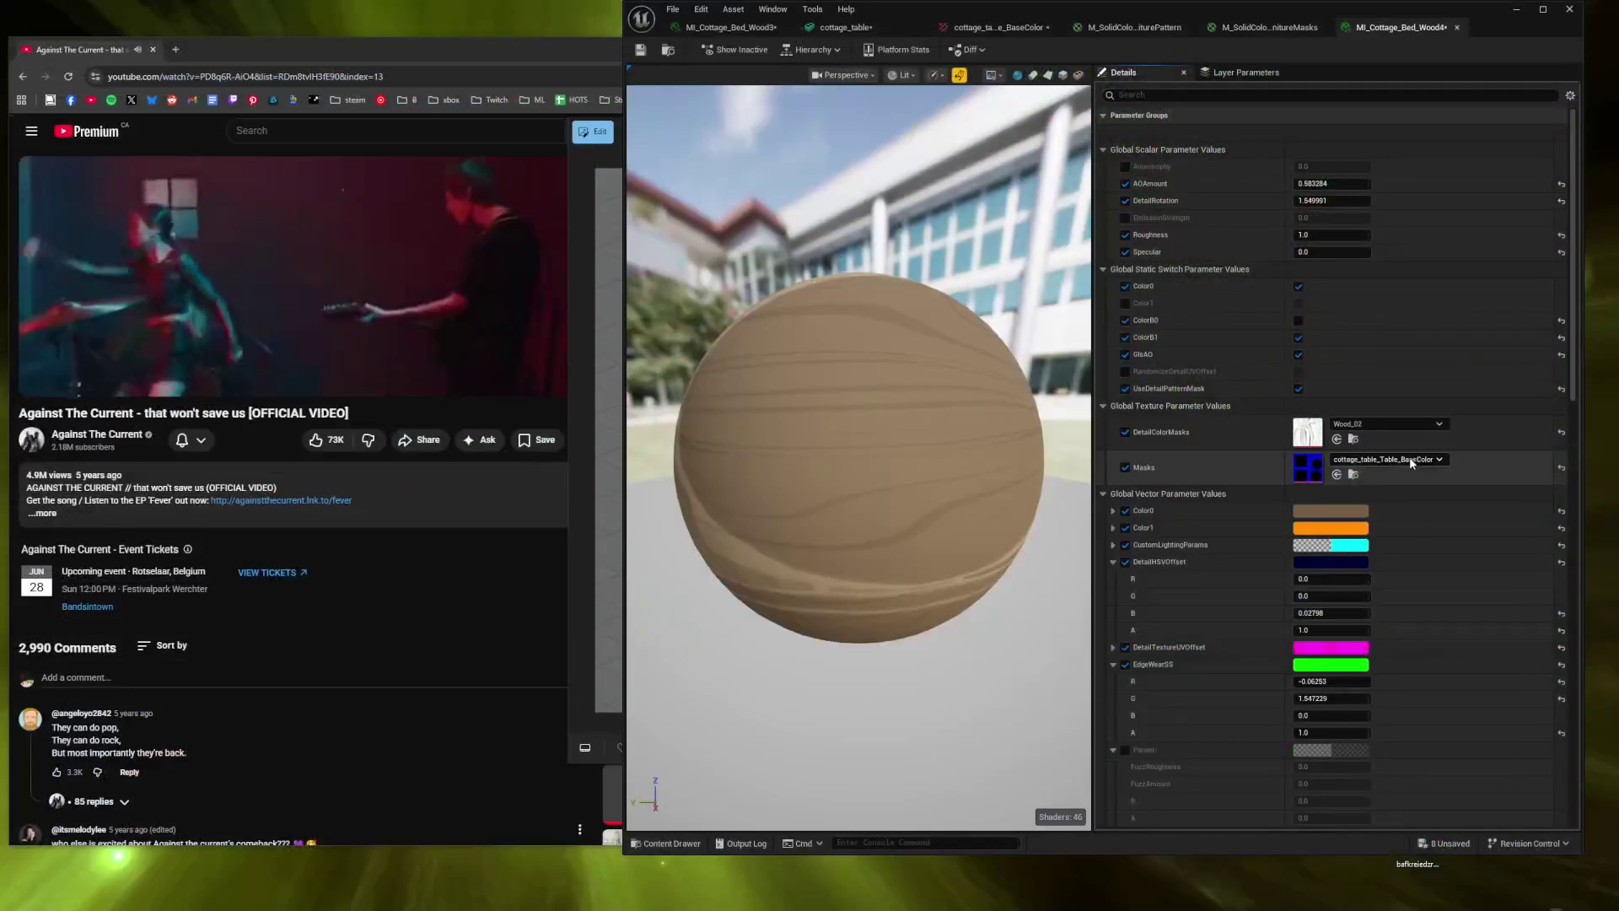
click(1410, 460)
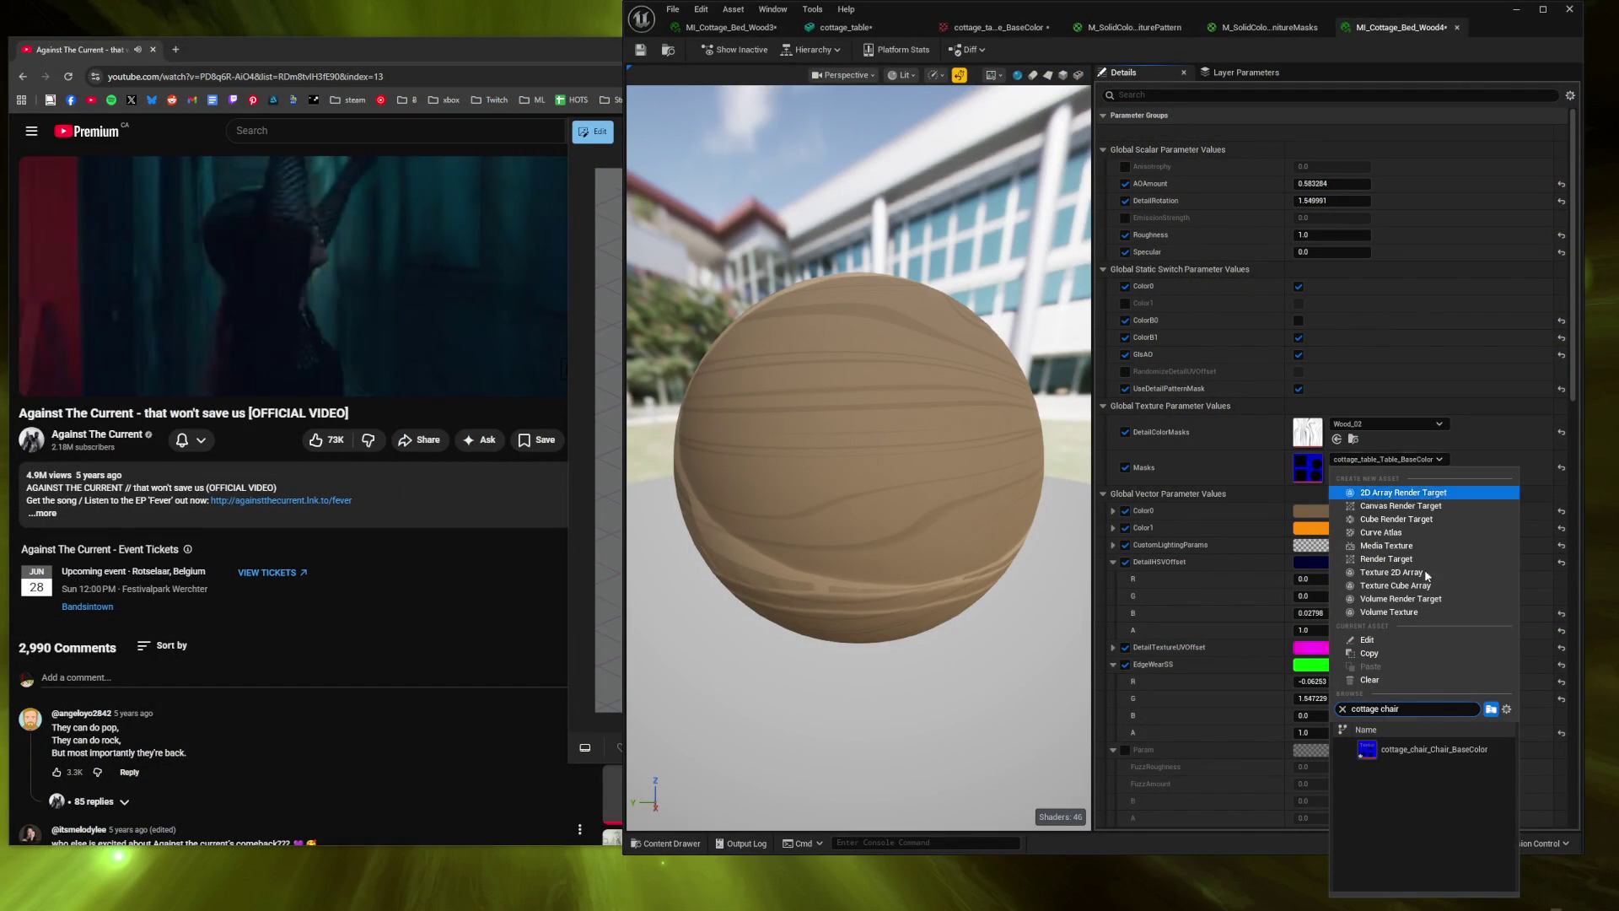
click(1427, 749)
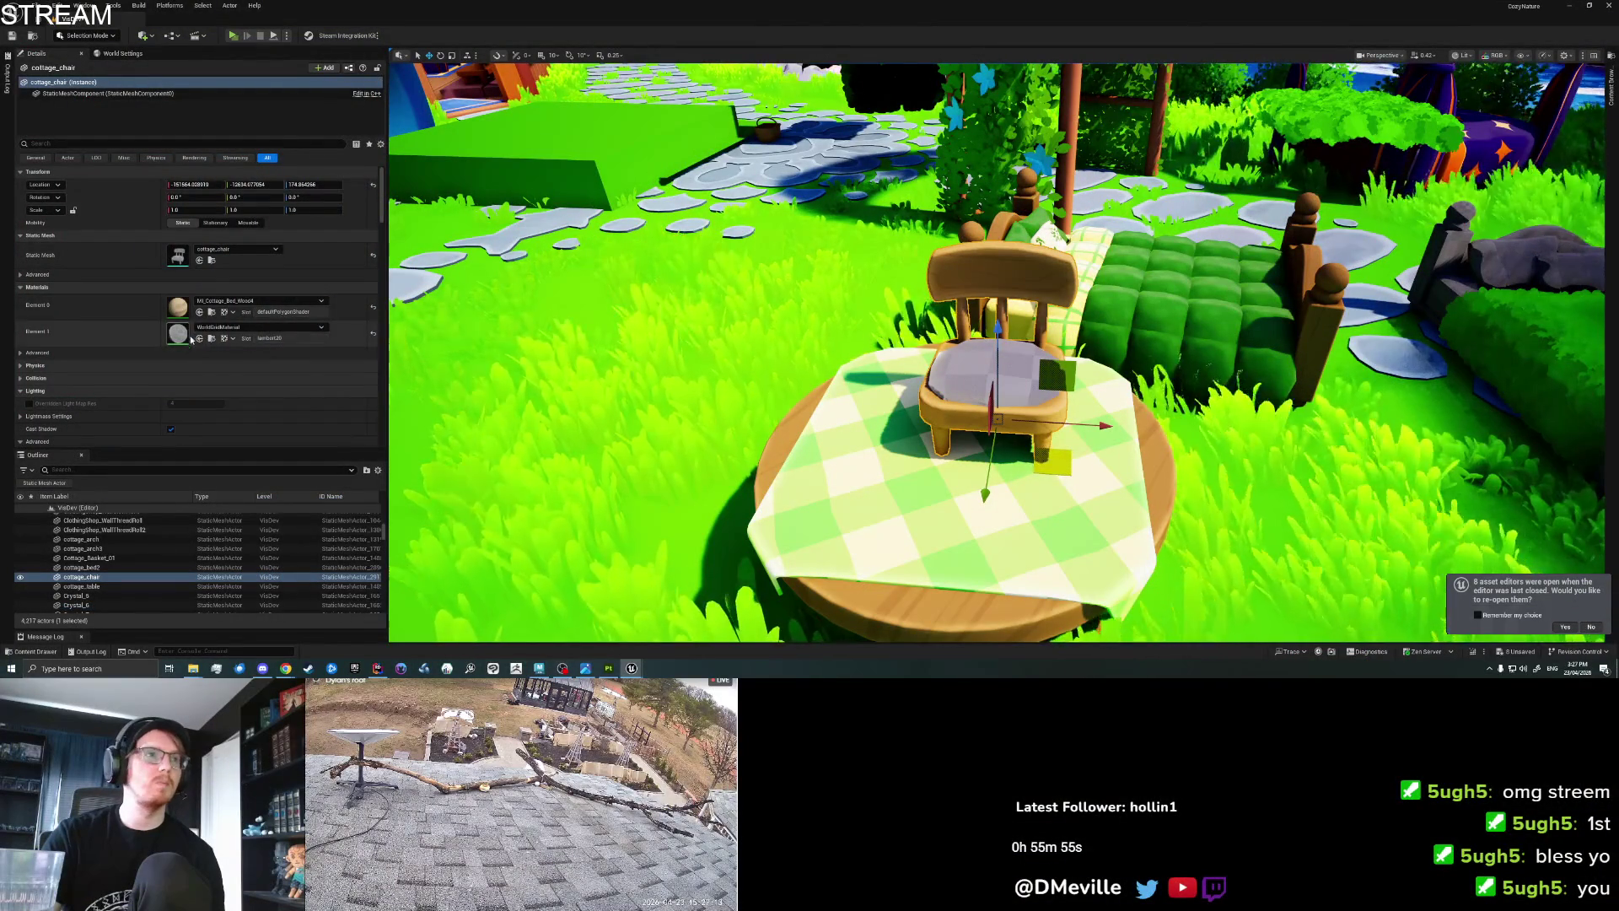
Duplicate MI_Cottage_Tablecloth and set the copy's Masks to cottage_chair_Chair_BaseColor.
click(860, 472)
click(212, 338)
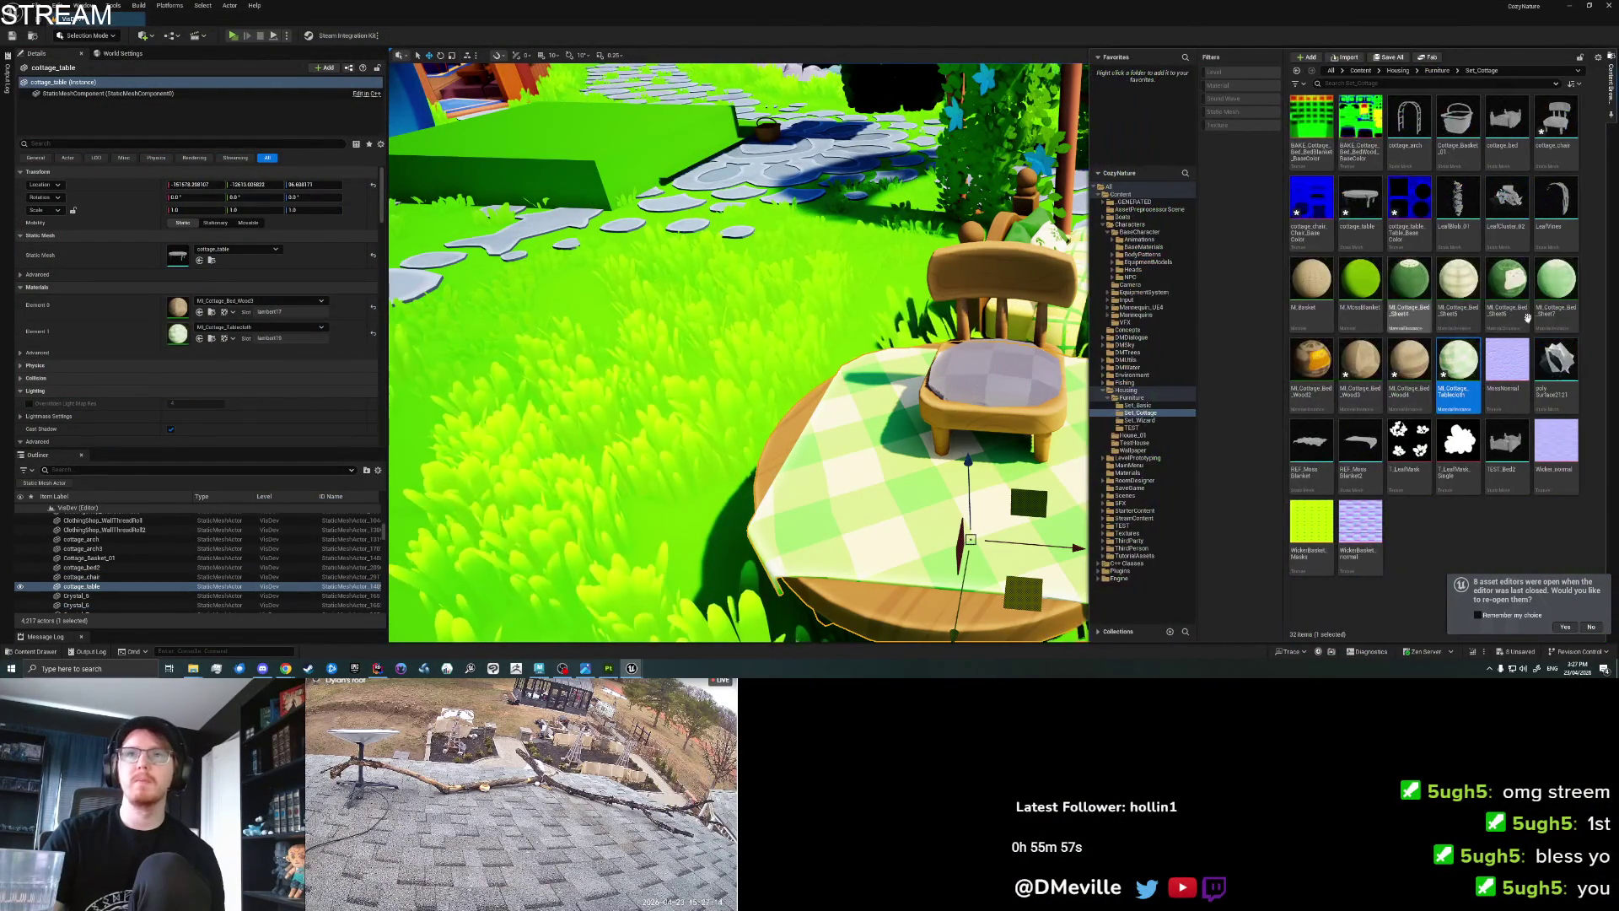
right_click(1458, 371)
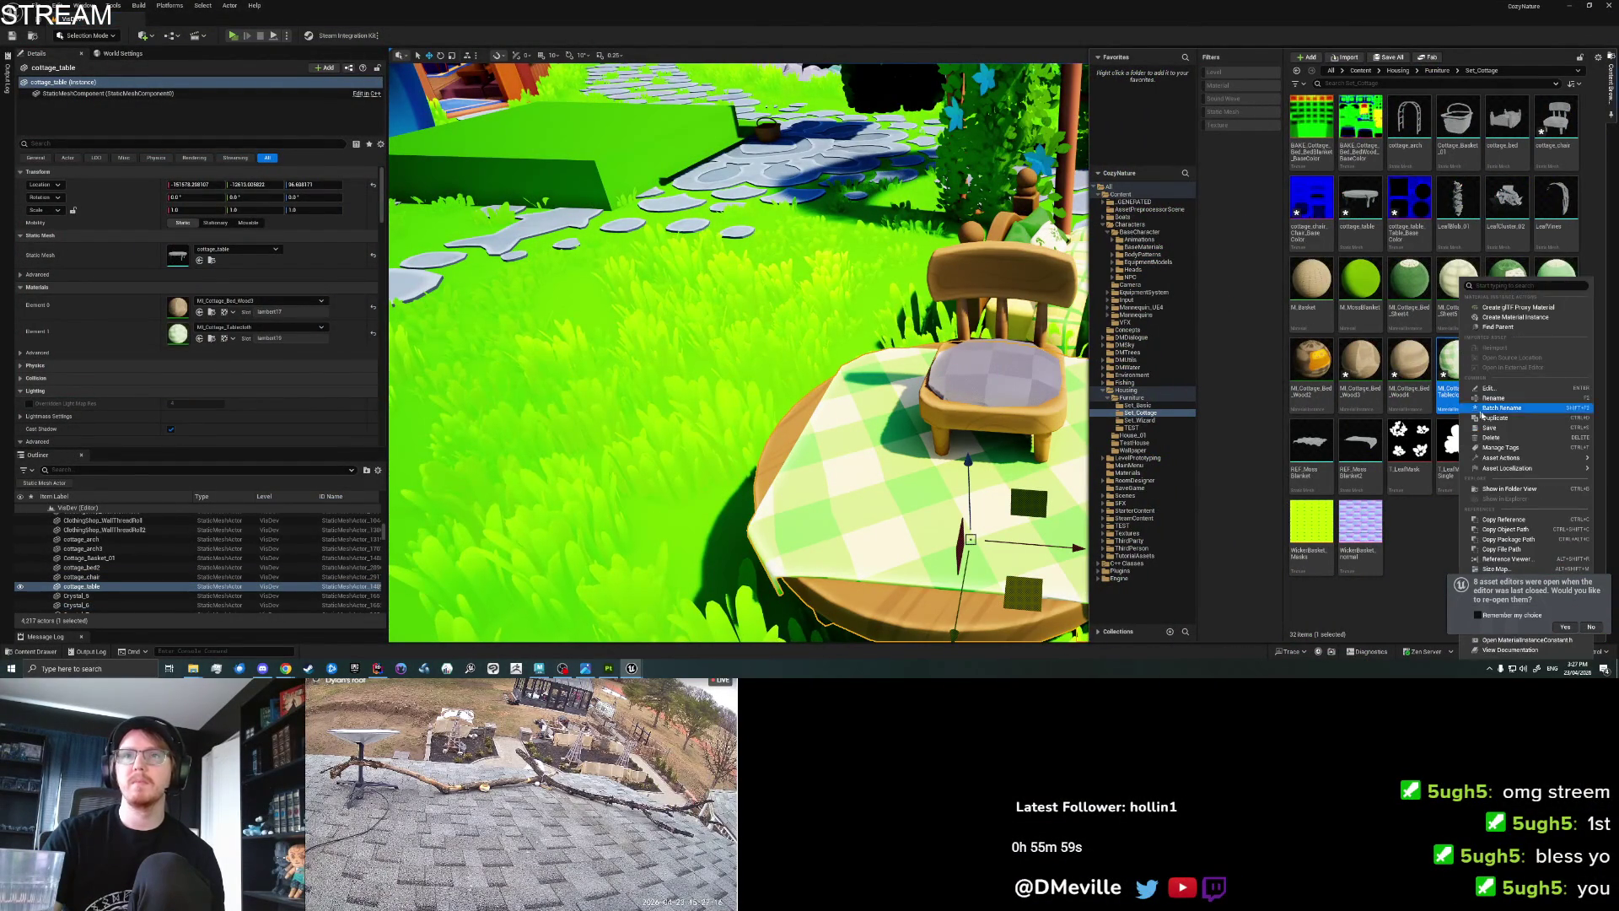
click(1496, 417)
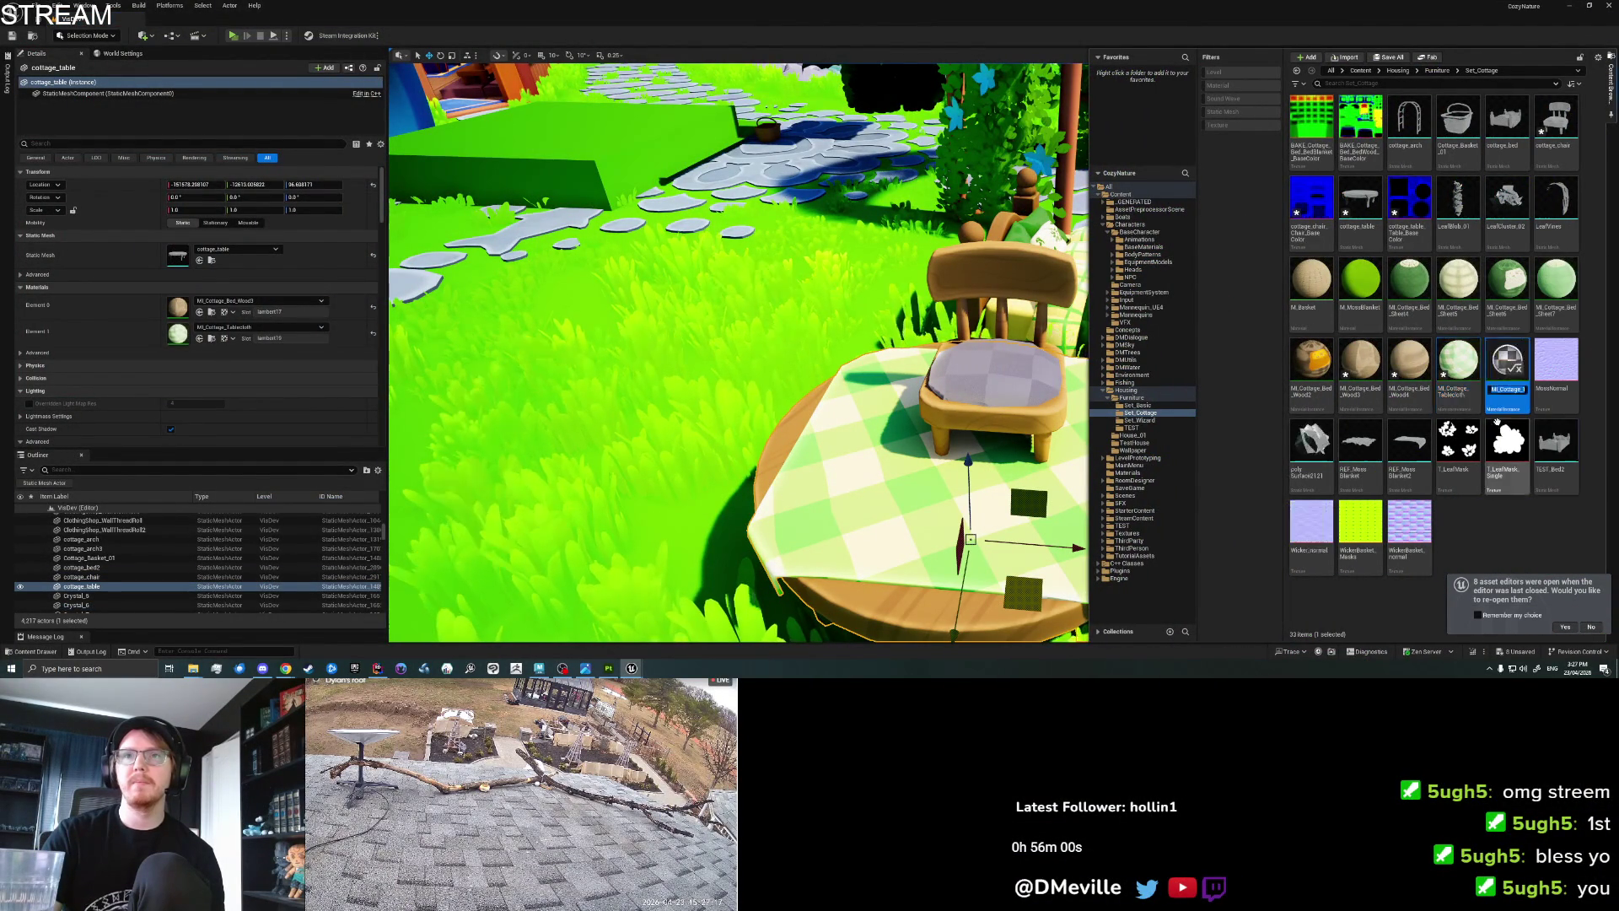
double_click(1487, 371)
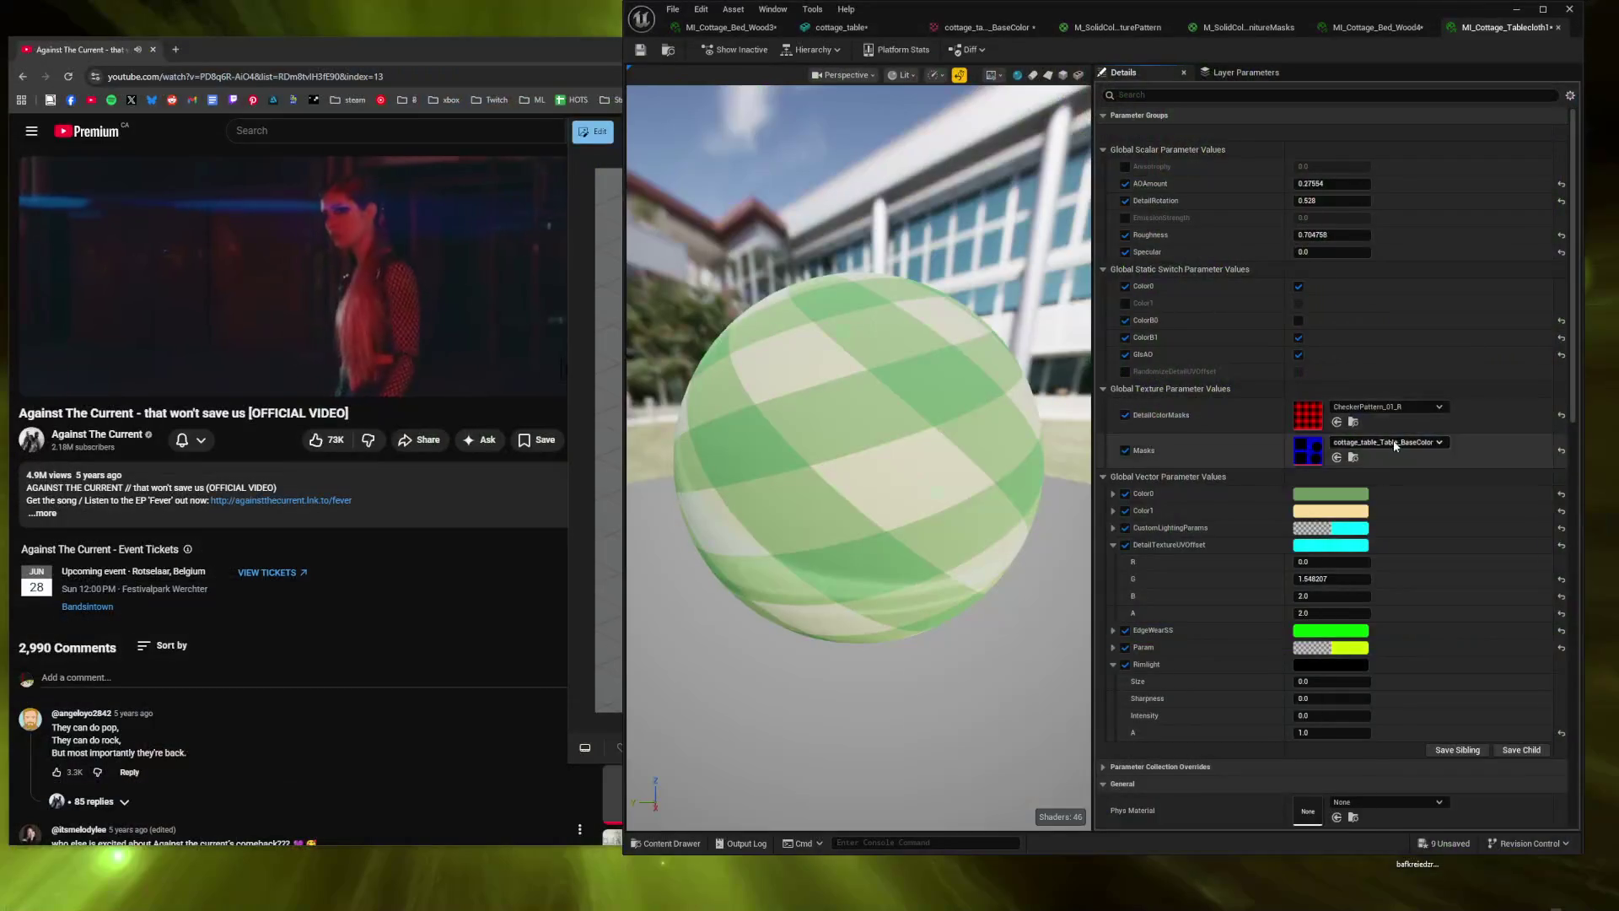
click(1389, 442)
text(cottage chair)
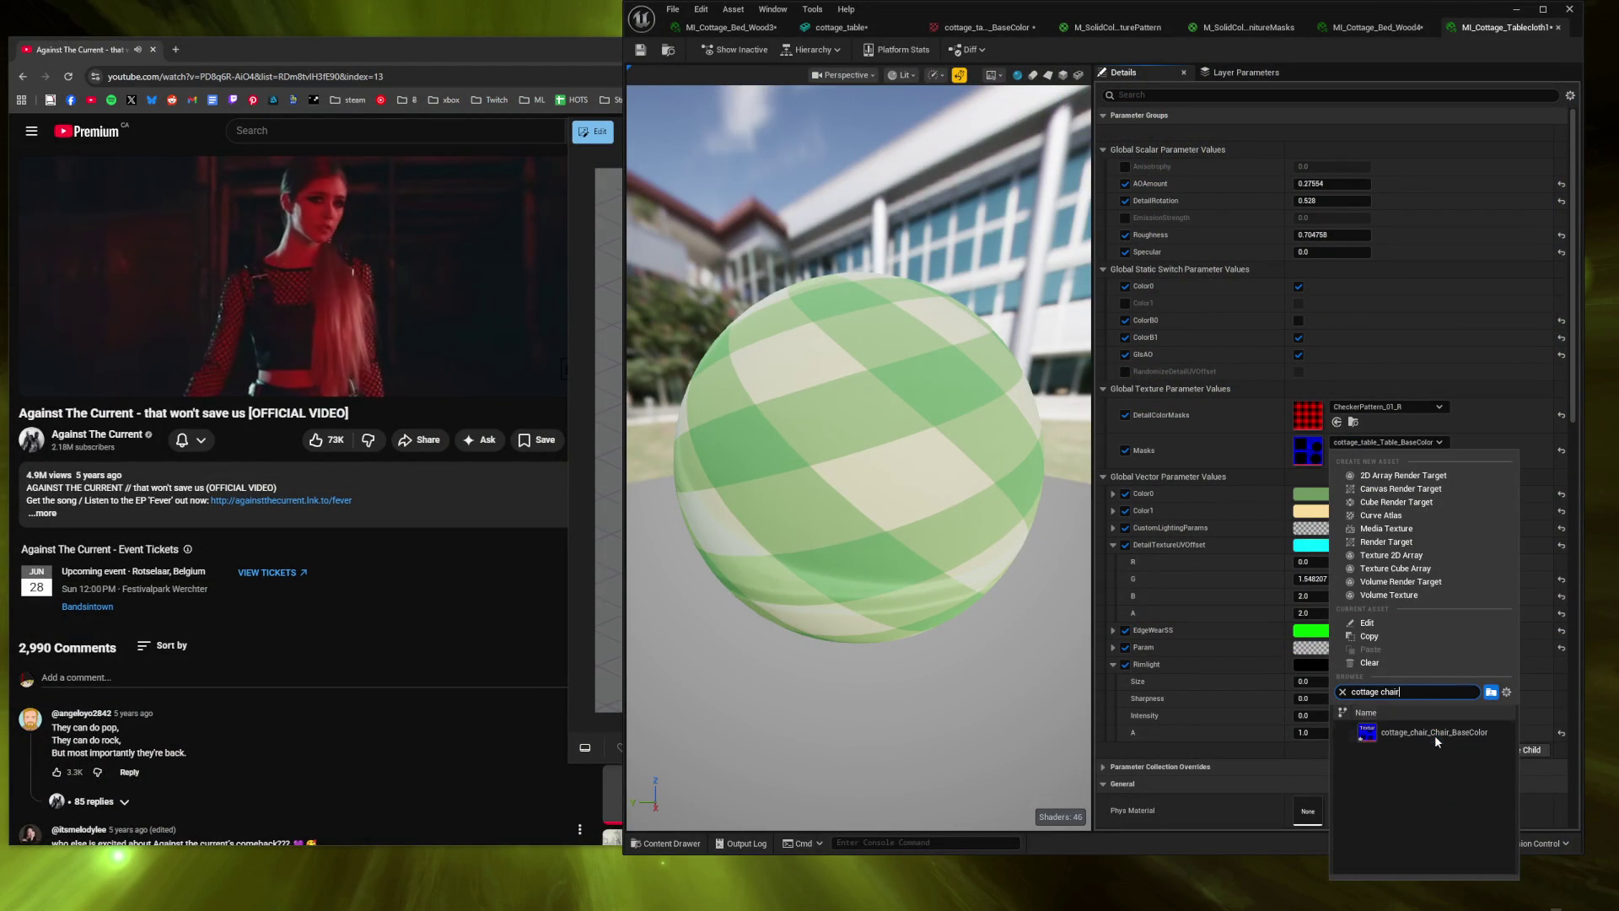
click(1435, 734)
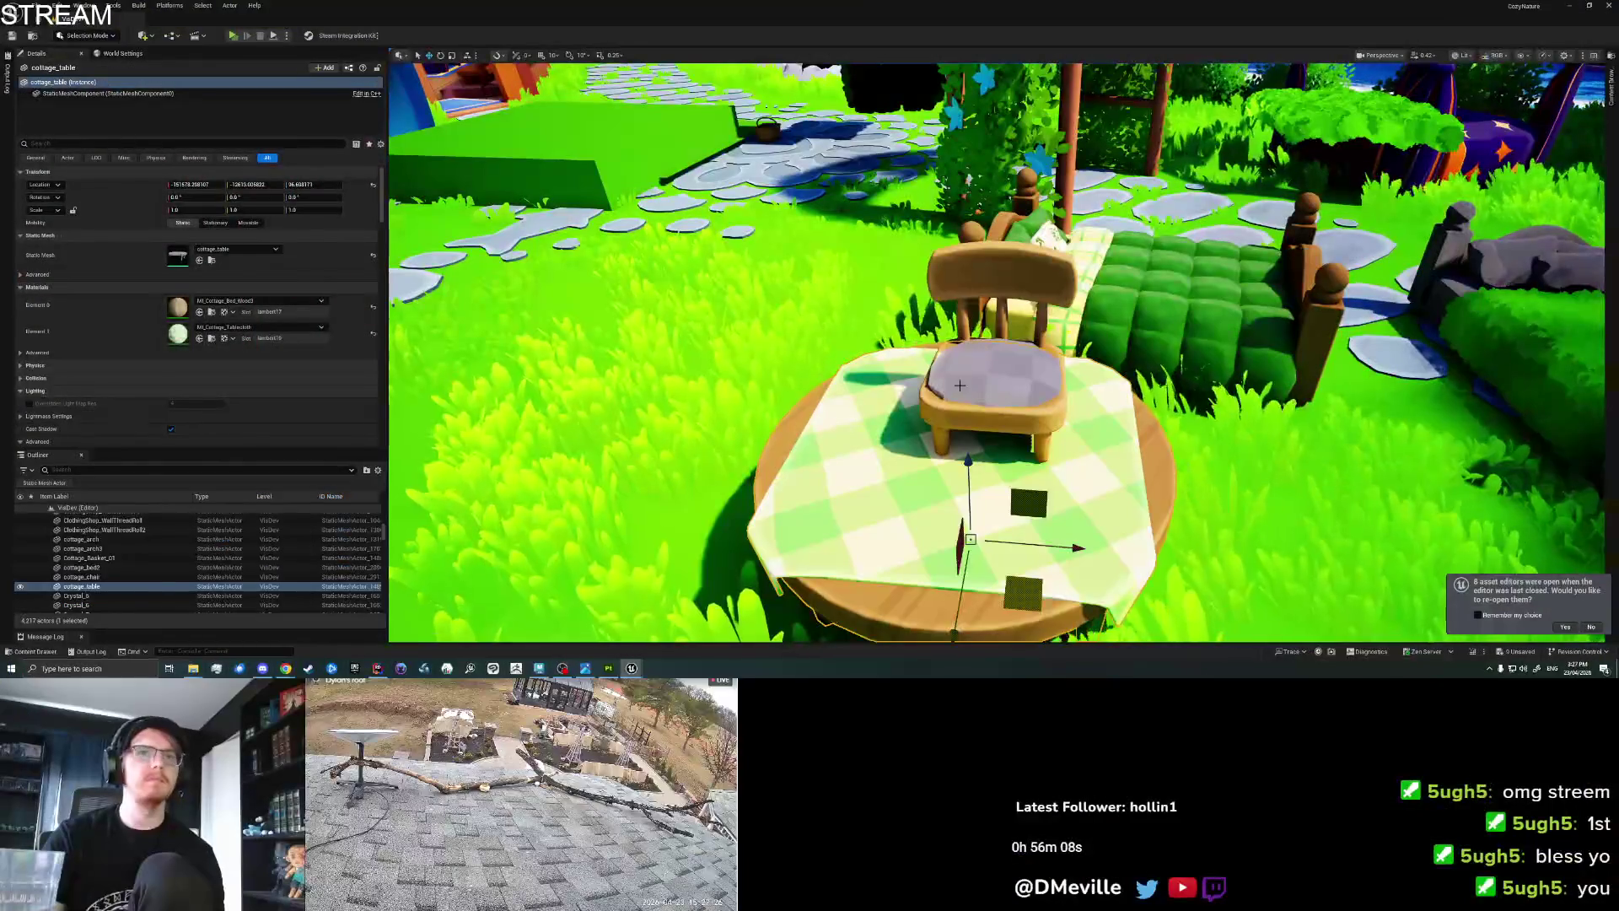
Save the map and rotate the chair about 99 degrees around Z.
click(995, 380)
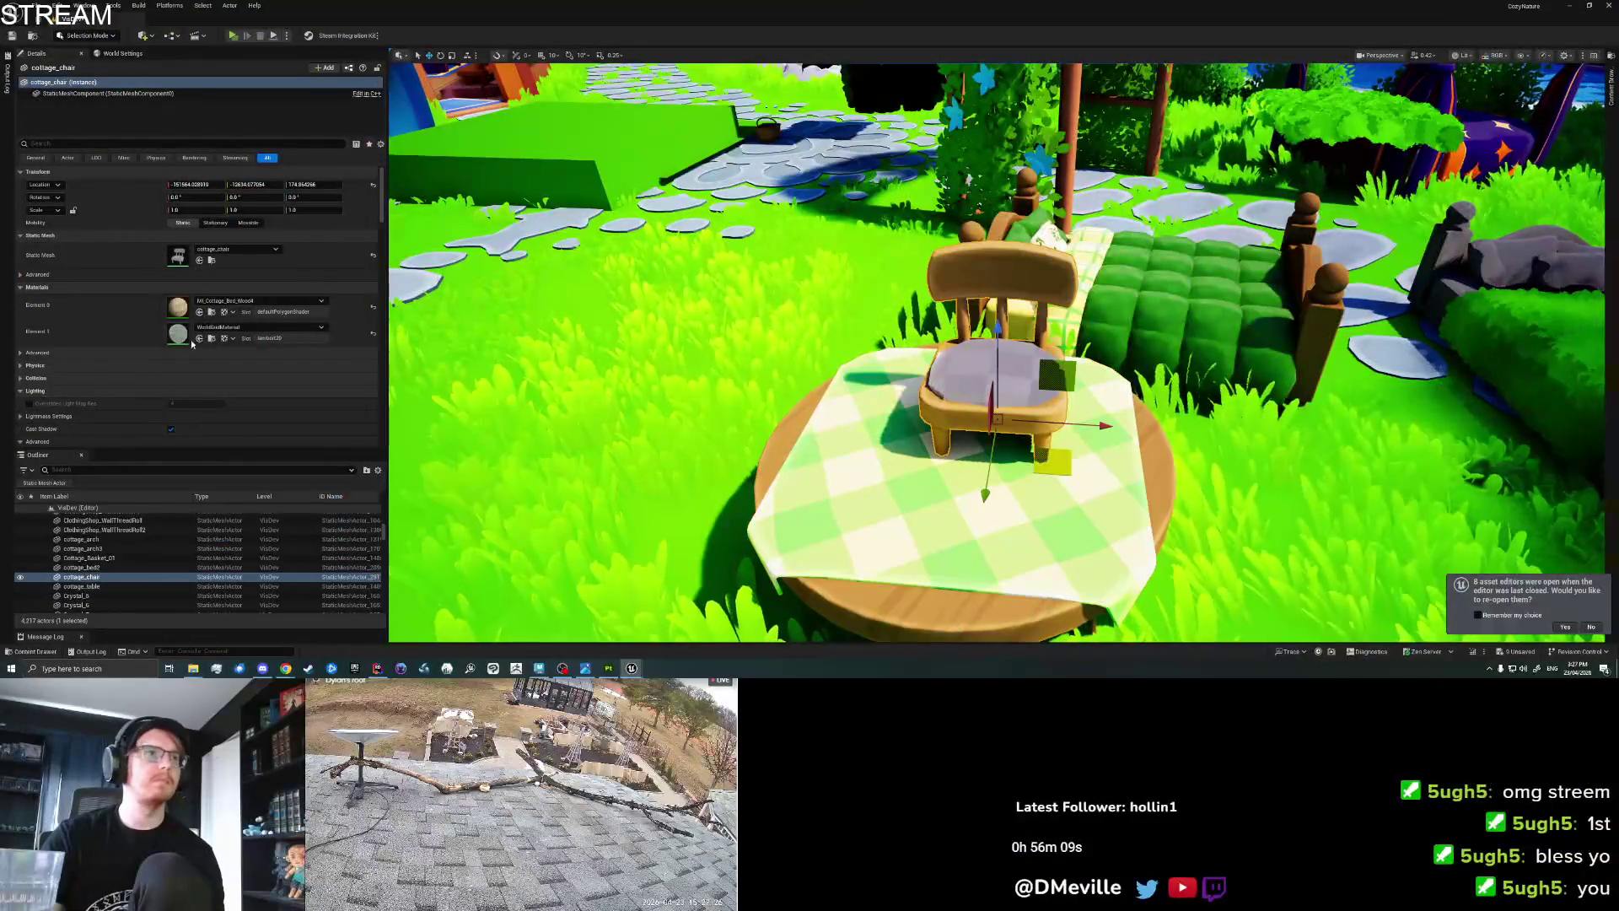
scroll(833, 399, up, 3)
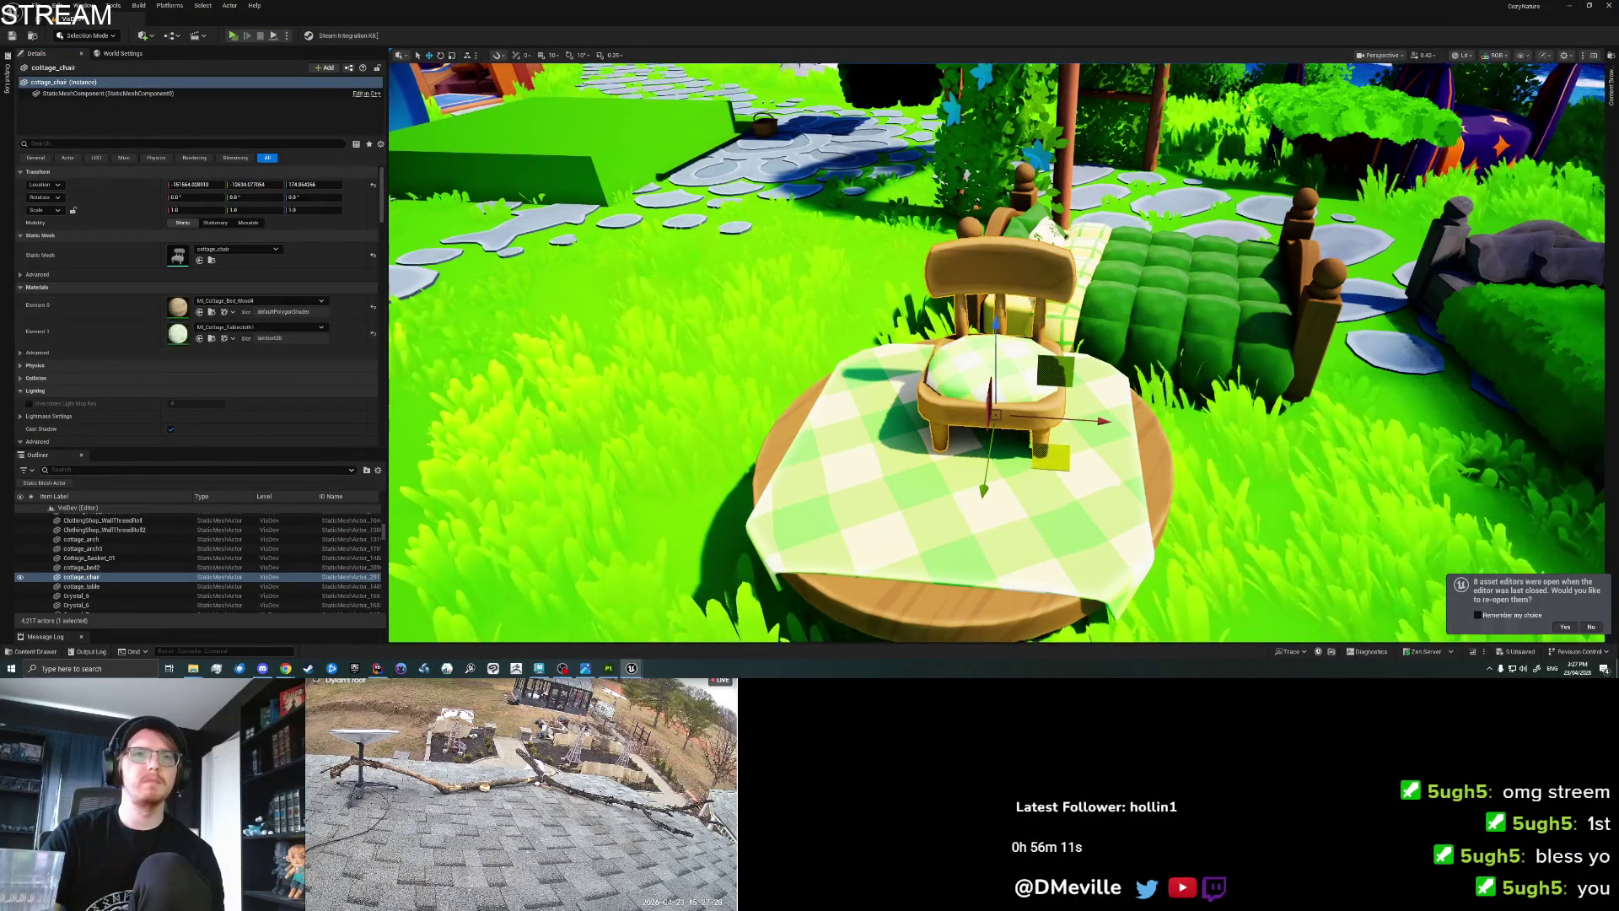
key(ctrl+s)
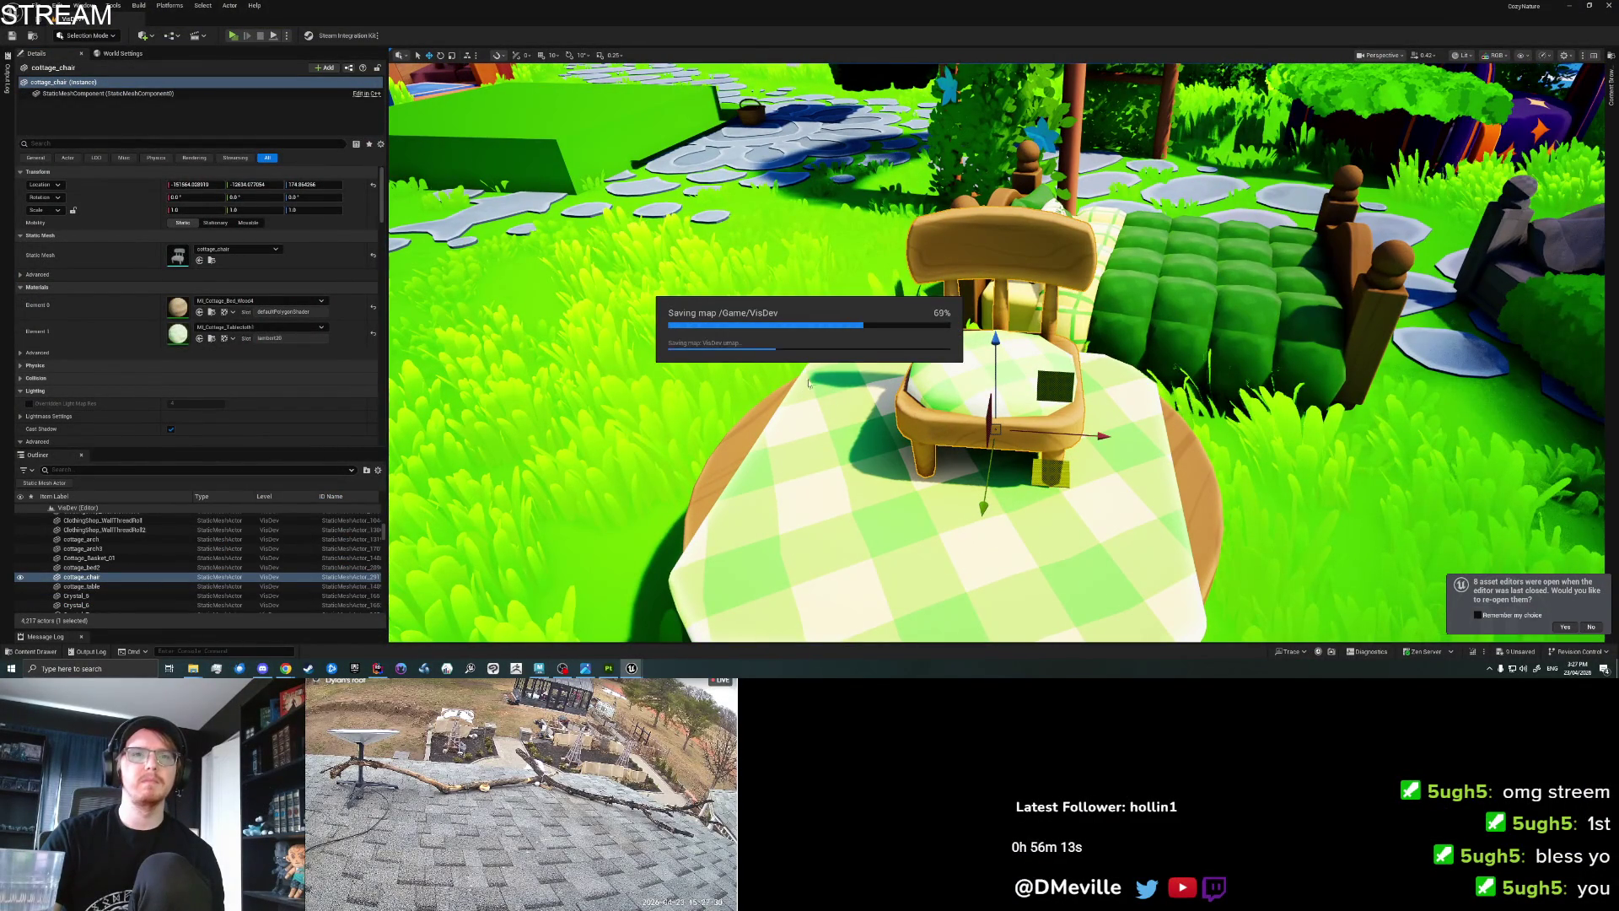
drag(903, 416, 963, 397)
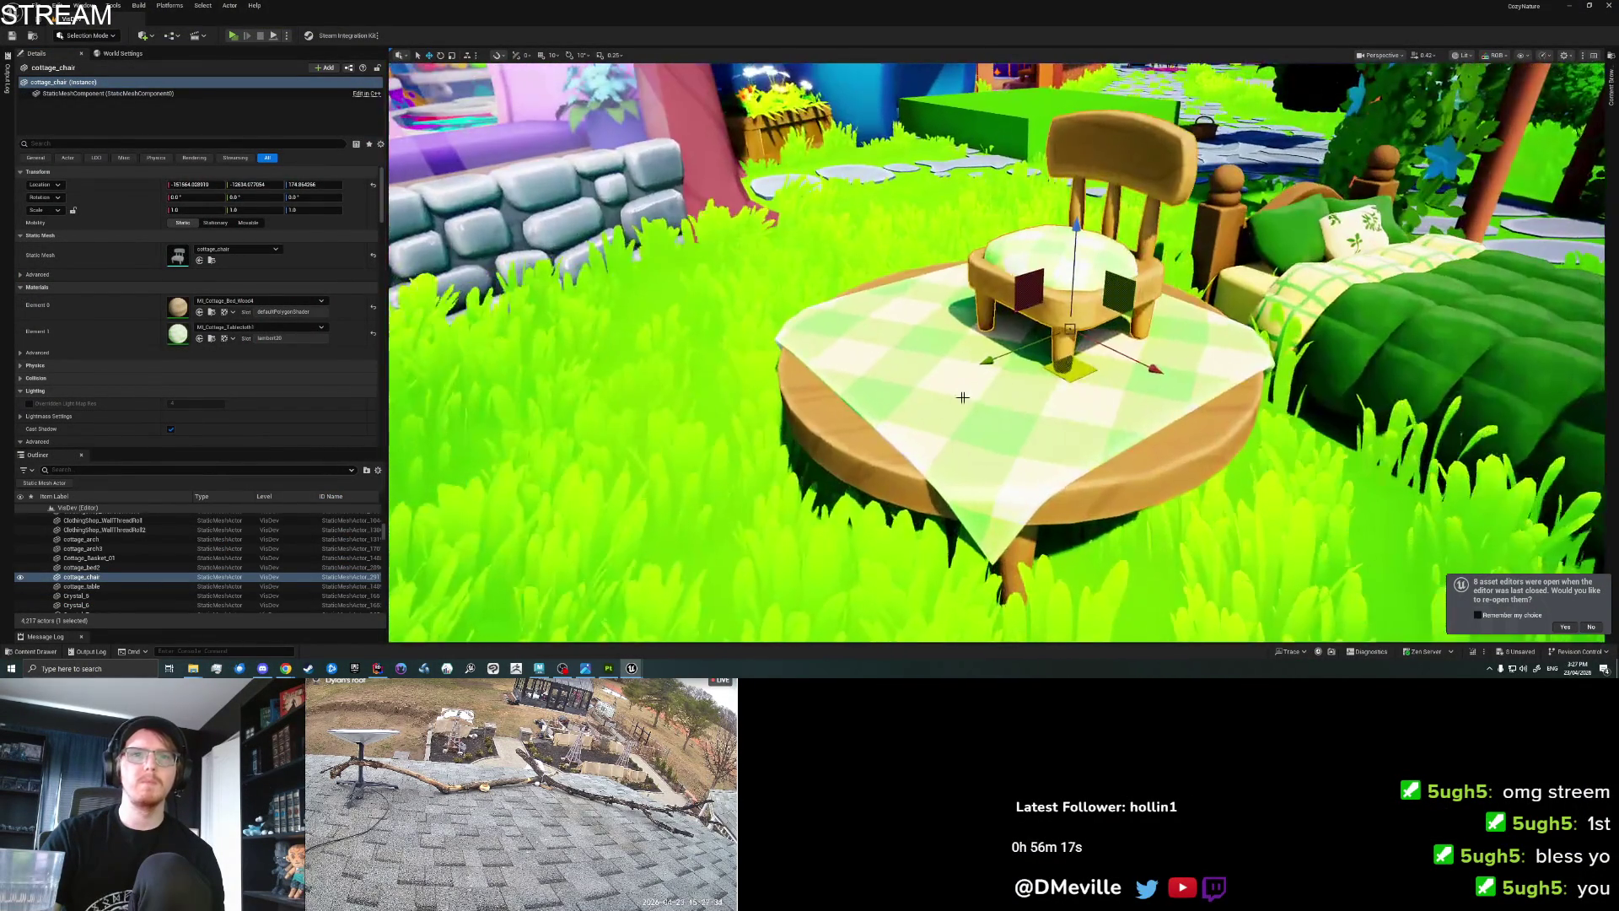
key(e)
mouse_move(1070, 383)
mouse_down()
mouse_move(1244, 373)
mouse_move(1155, 303)
mouse_move(1214, 310)
mouse_move(1126, 334)
mouse_up()
key(Escape)
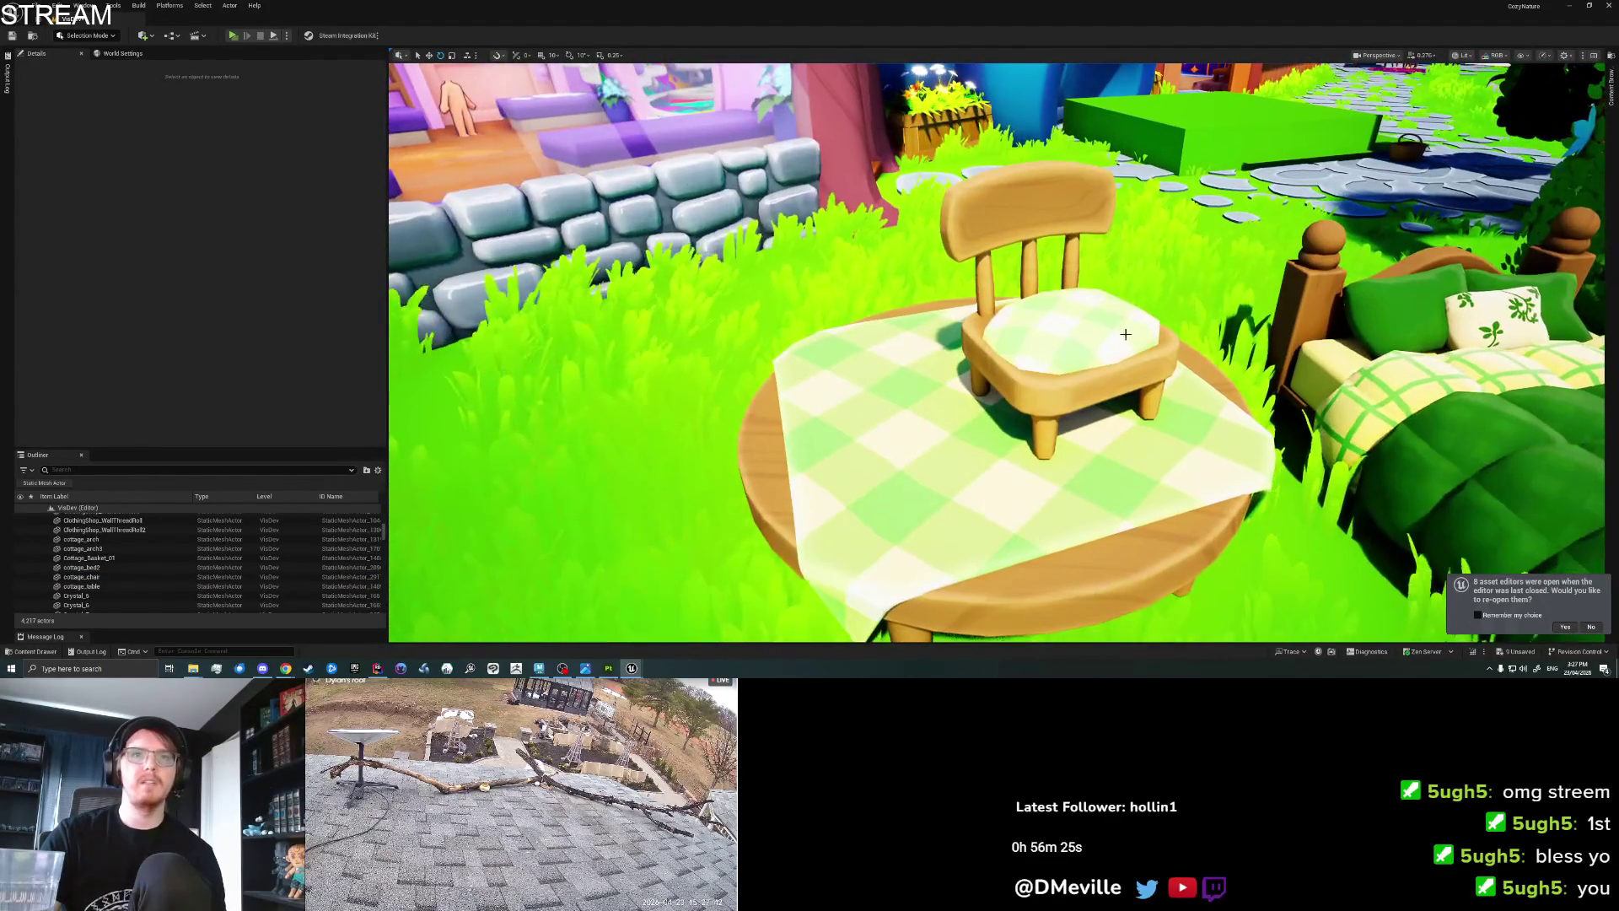
Select the cottage table and open the colour picker for its tablecloth's cream Color1.
click(1126, 334)
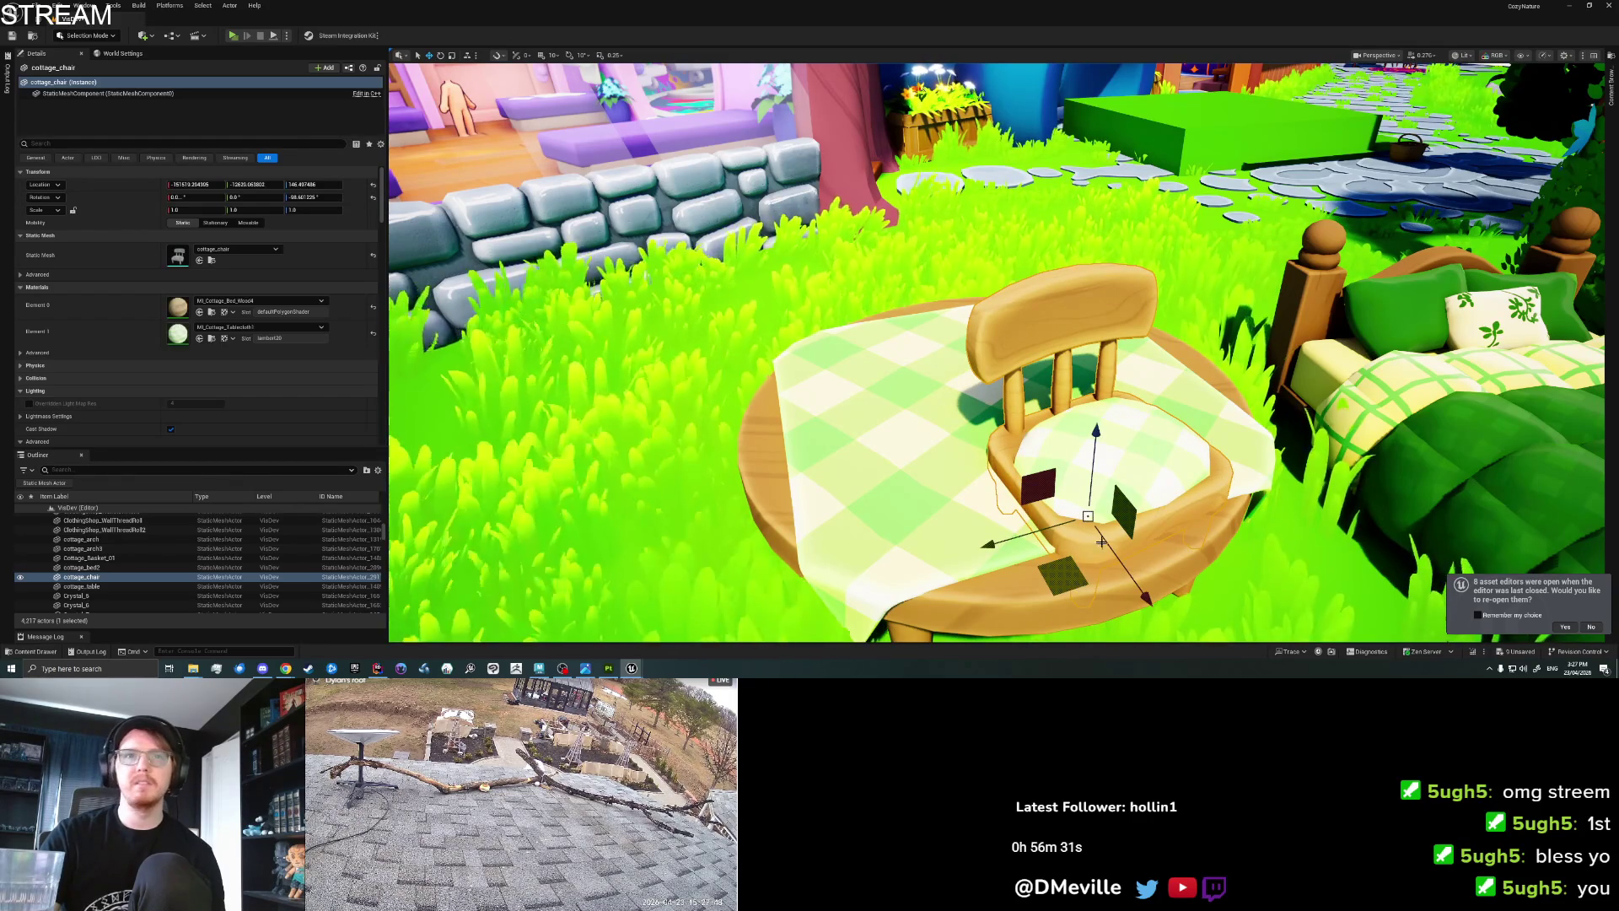
key(Escape)
mouse_move(1097, 363)
mouse_down()
mouse_move(1105, 438)
mouse_move(1088, 435)
mouse_move(1100, 405)
mouse_up()
click(635, 417)
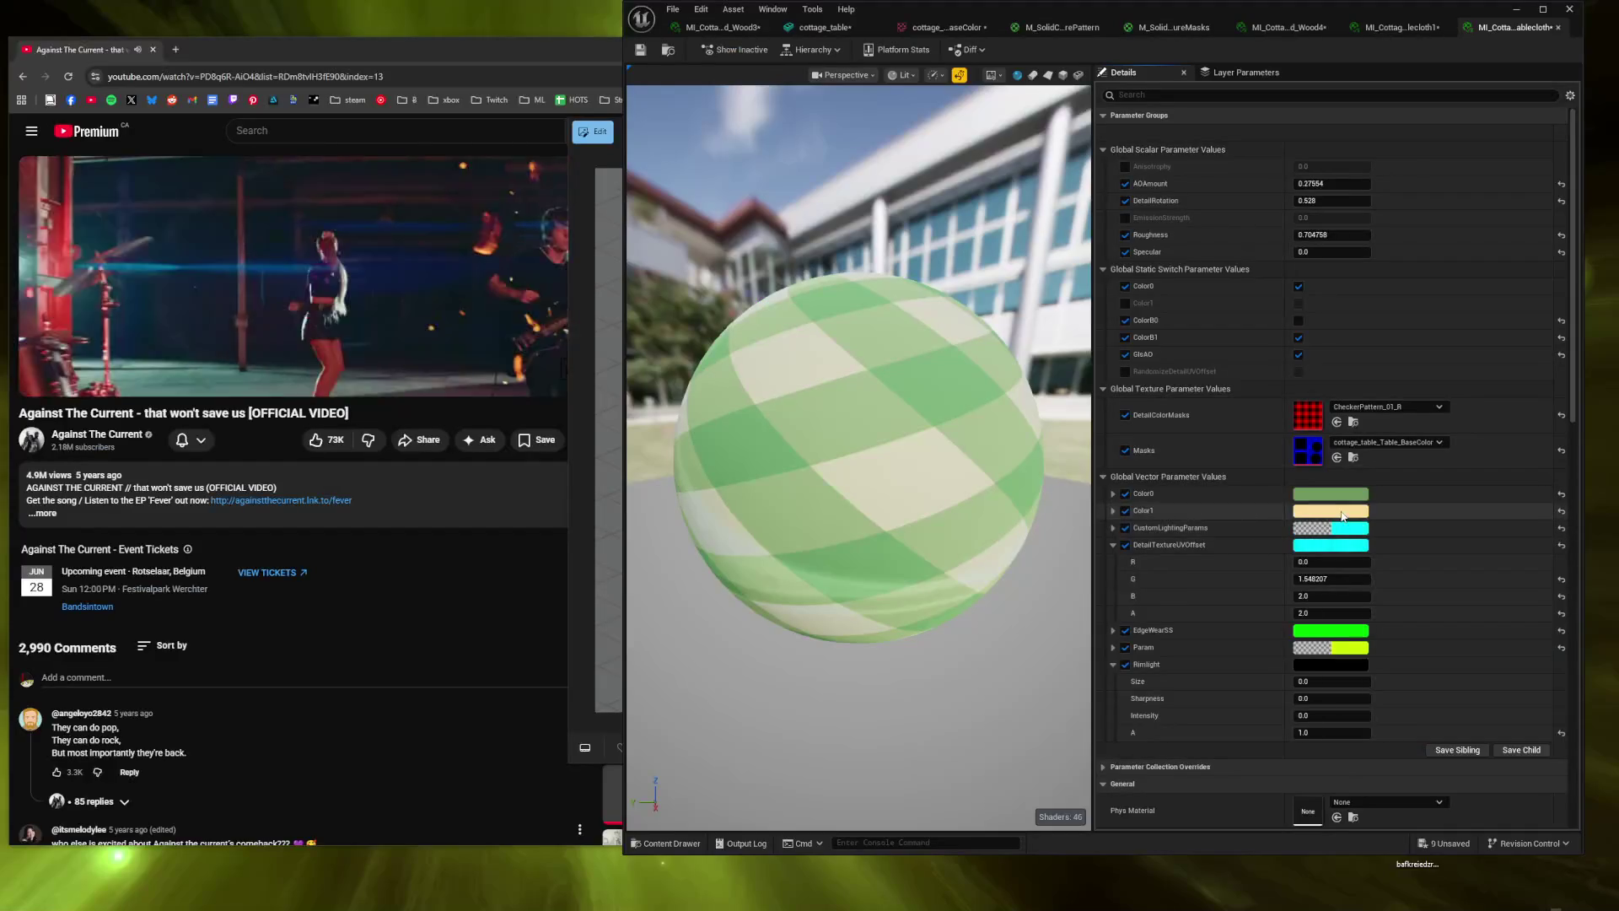
click(1342, 515)
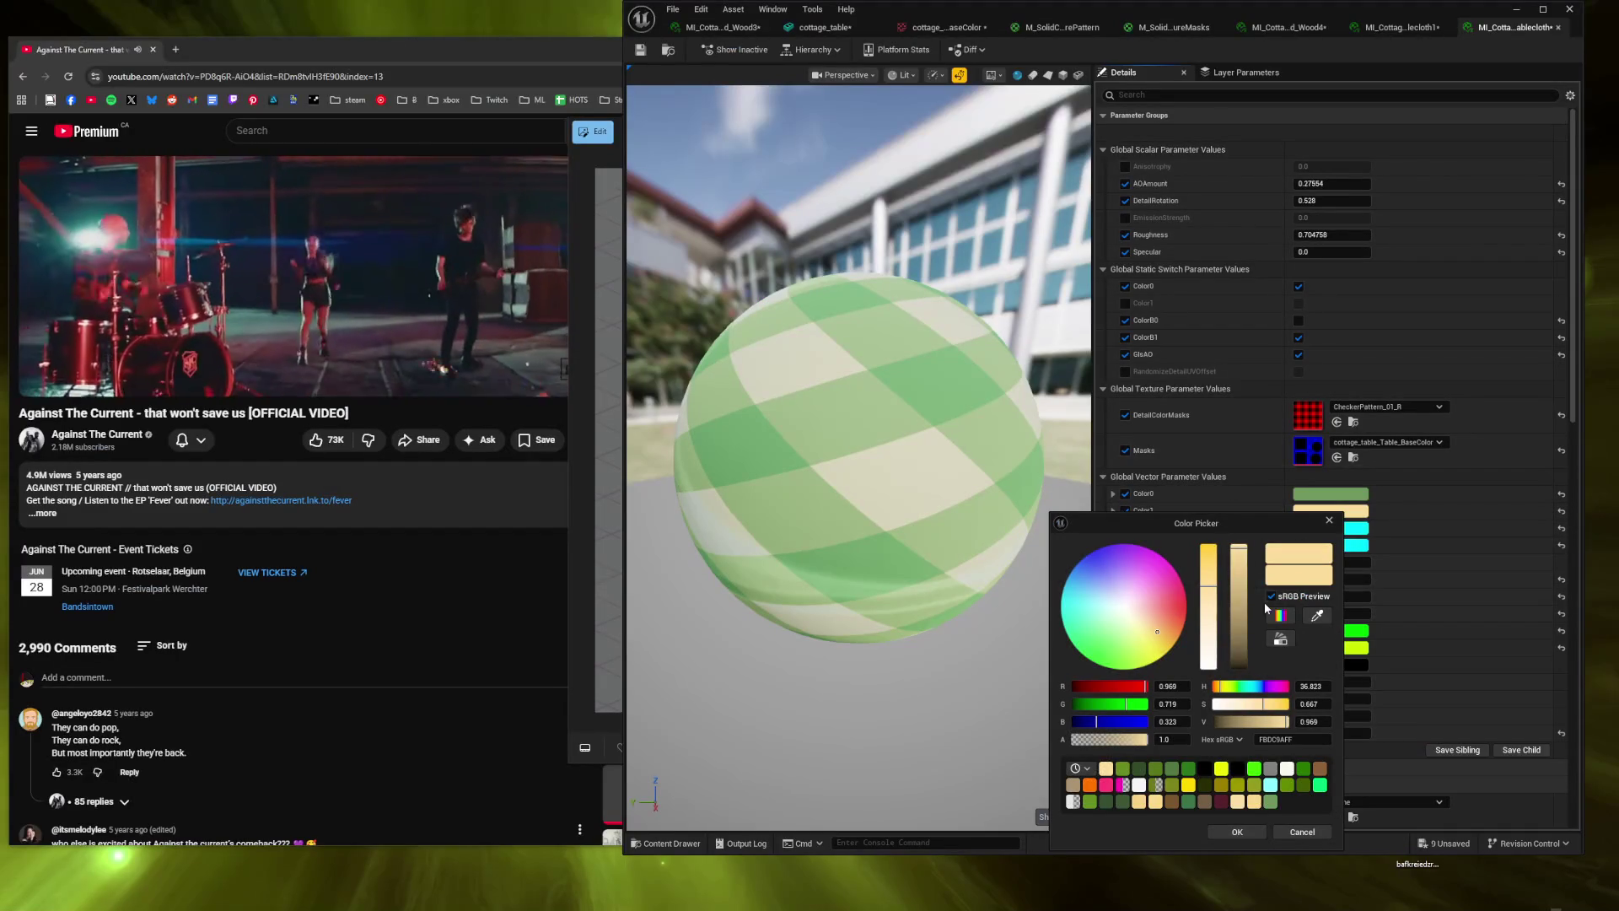
Preview a darker tan Color1 and a duller, shifted green Color0, cancelling both changes.
mouse_move(1232, 586)
mouse_down()
mouse_move(1229, 658)
mouse_move(1216, 607)
mouse_up()
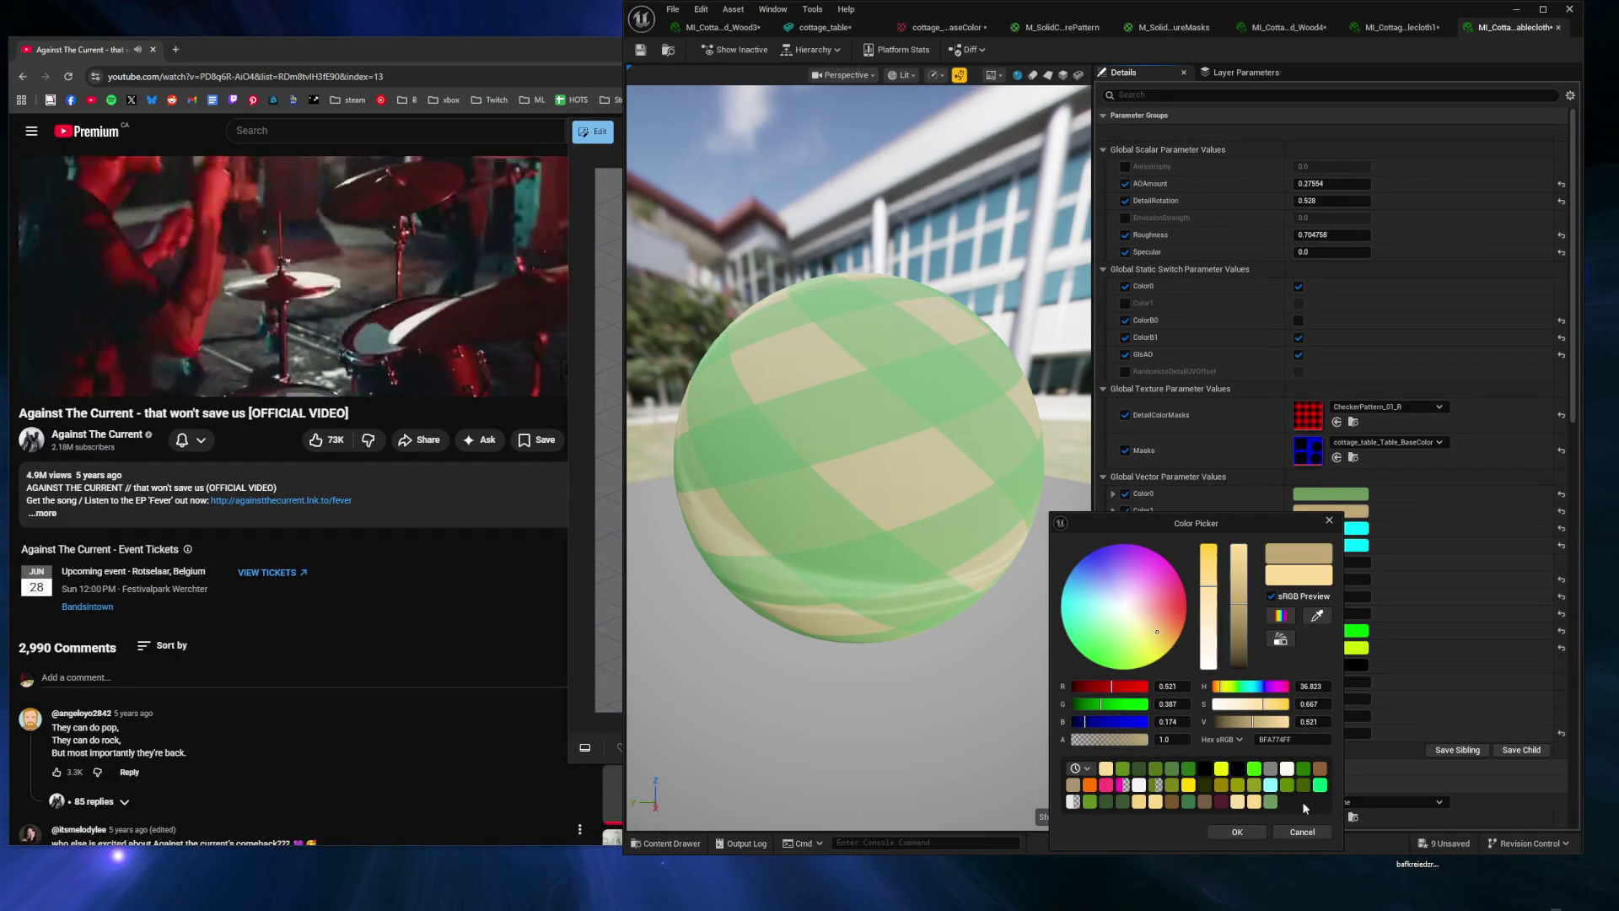
click(1295, 830)
click(1345, 497)
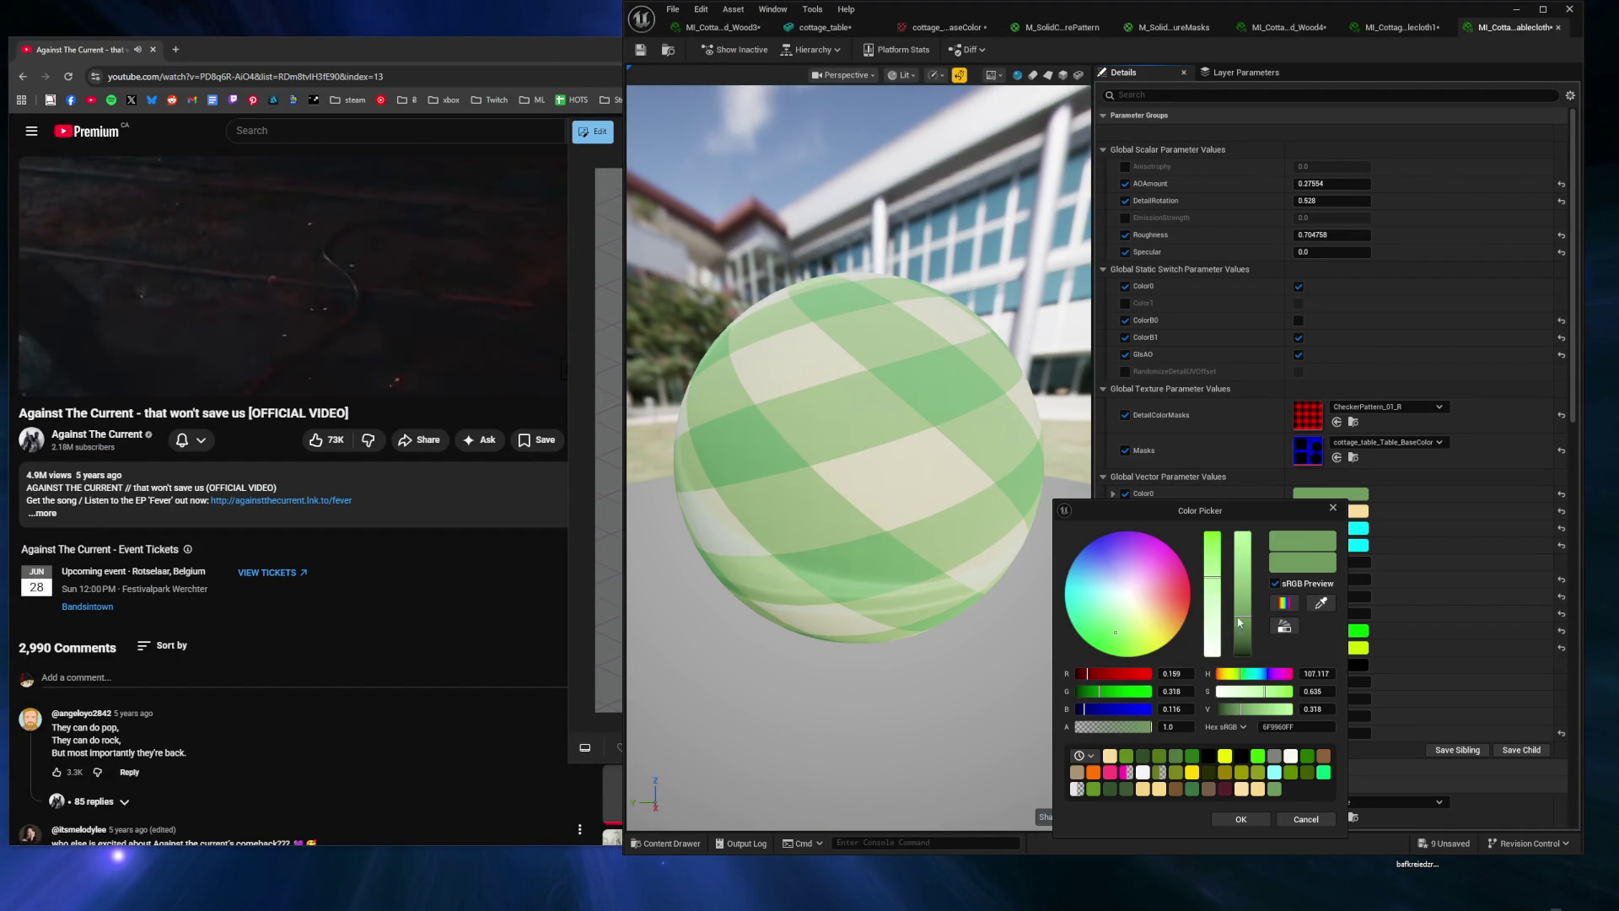
mouse_move(1207, 582)
mouse_down()
mouse_move(1211, 628)
mouse_move(1212, 580)
mouse_move(1239, 633)
mouse_up()
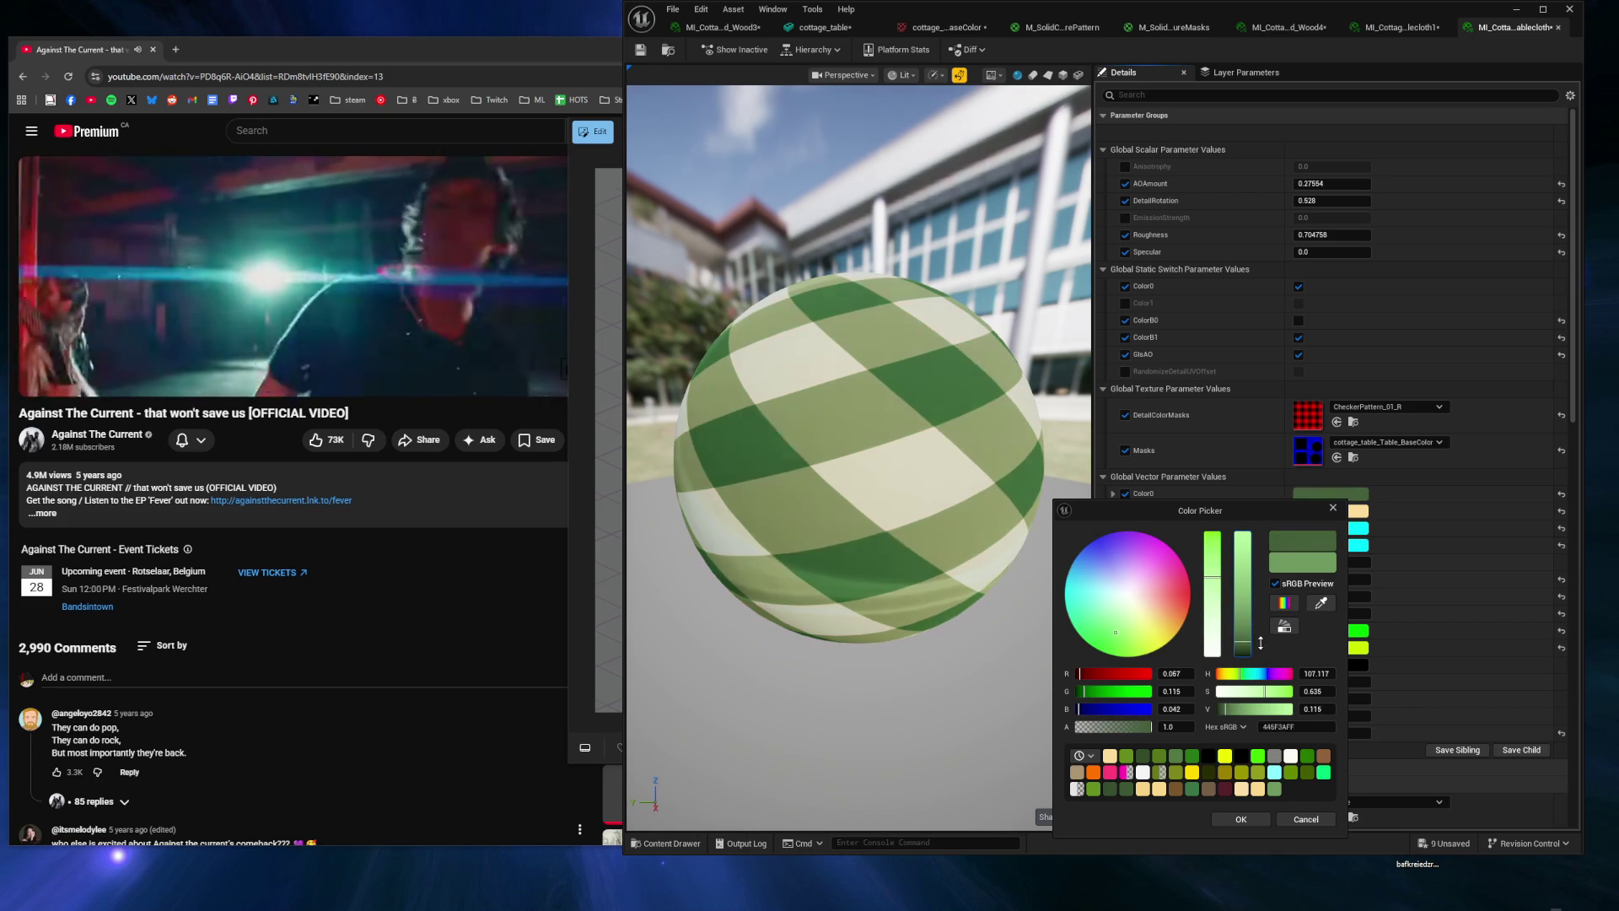
drag(1113, 632, 1089, 621)
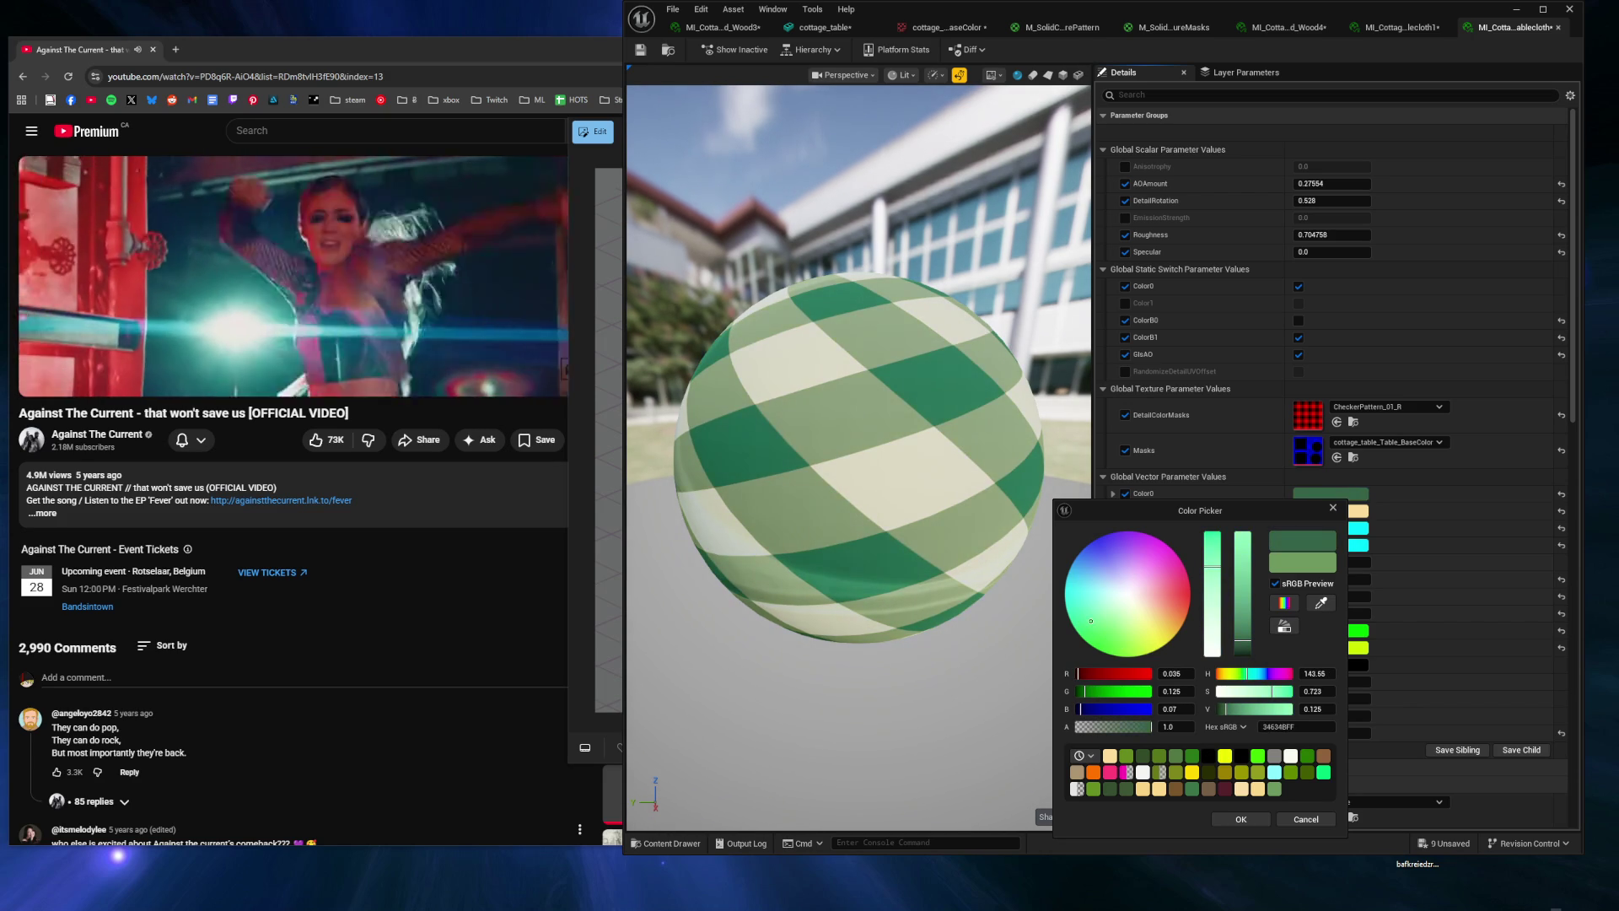
click(1305, 819)
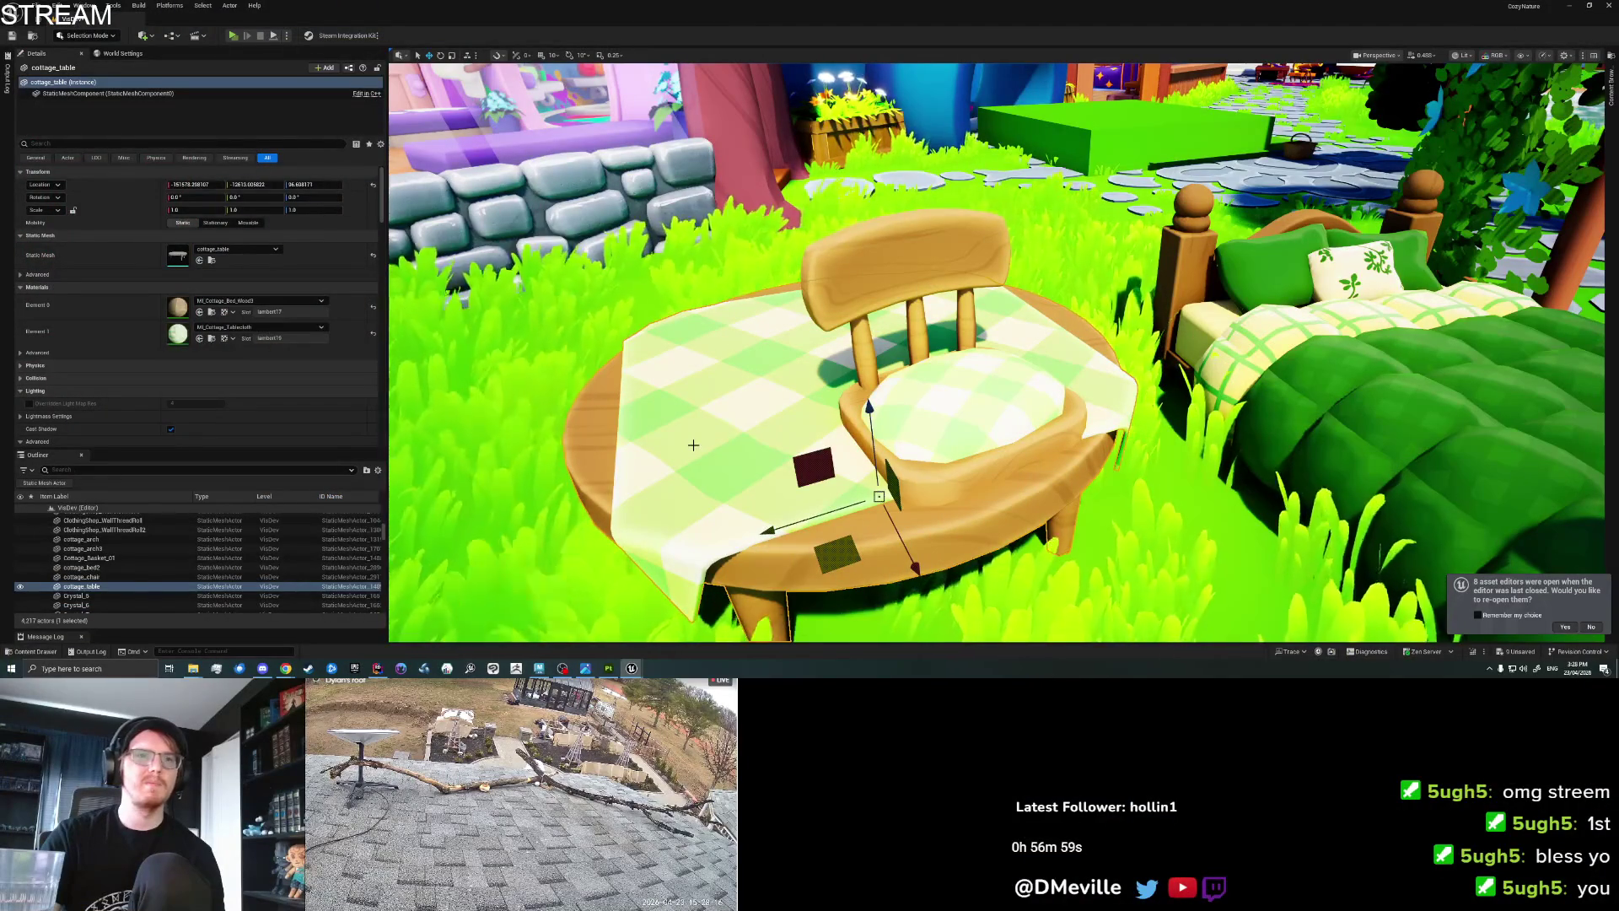
Select the chair and drag its wood material's EdgeWearSS G value to 2.213366.
click(1007, 401)
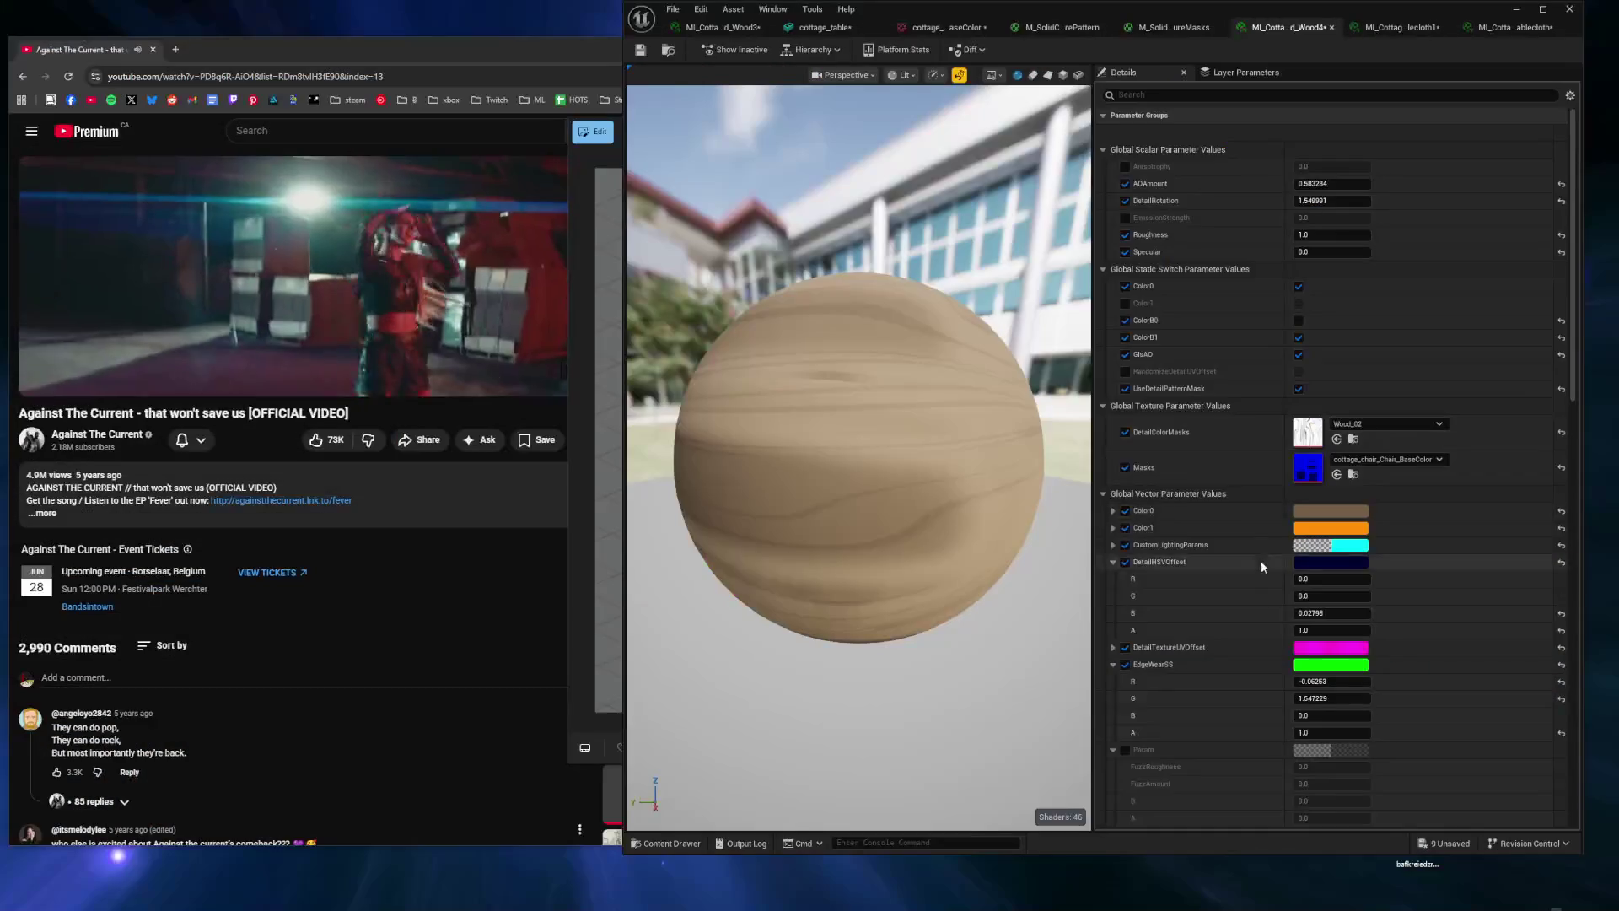
scroll(1233, 583, down, 5)
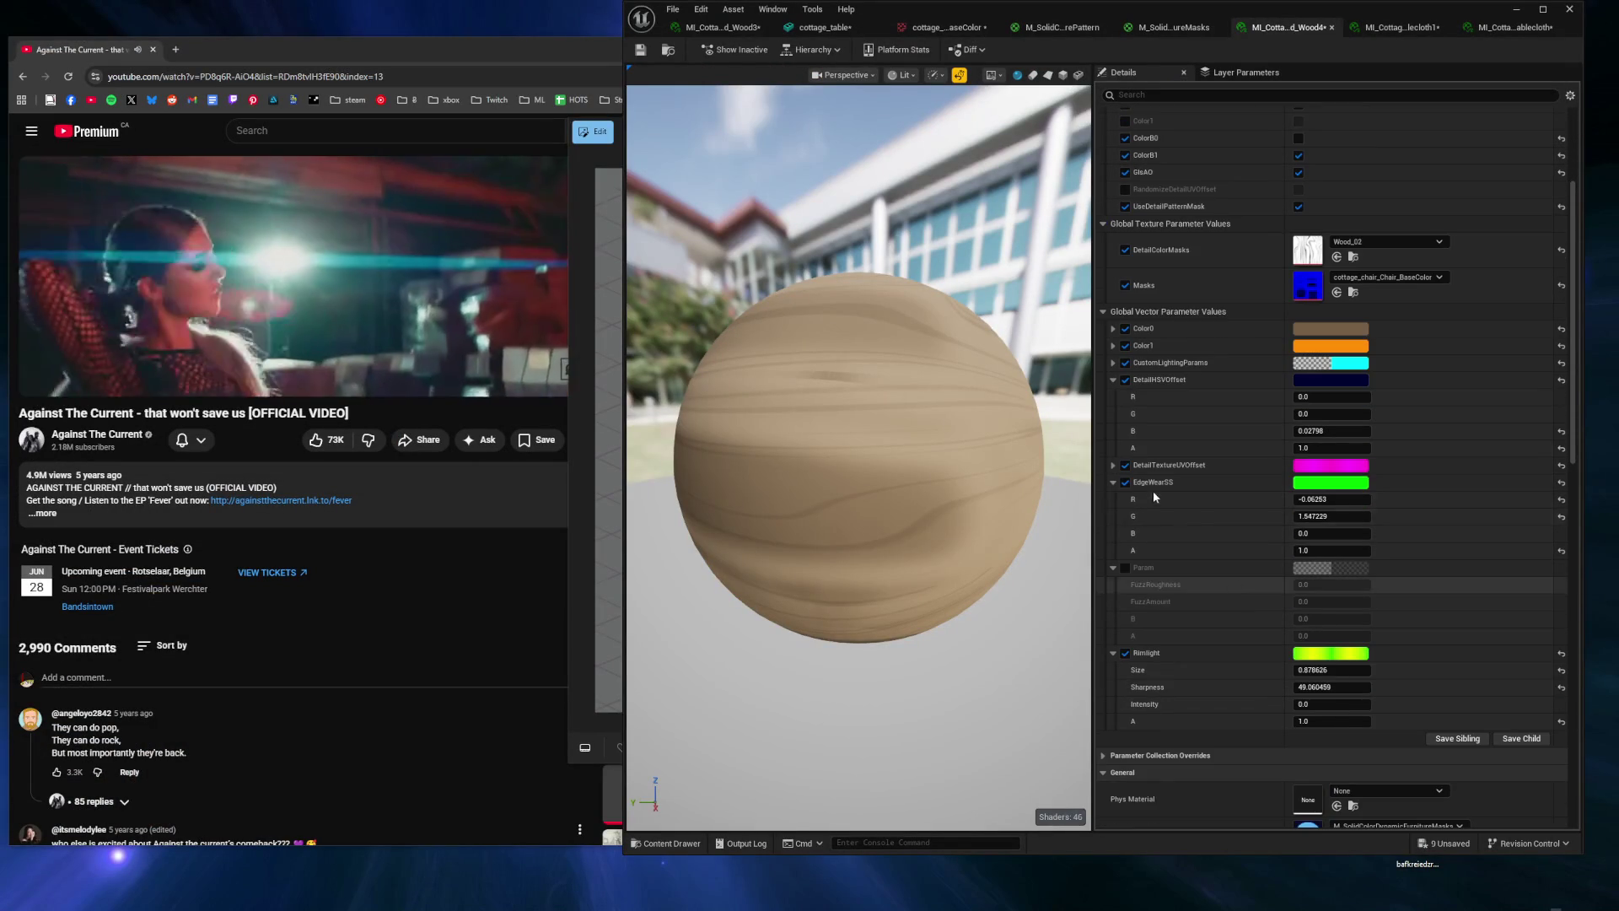
click(1328, 517)
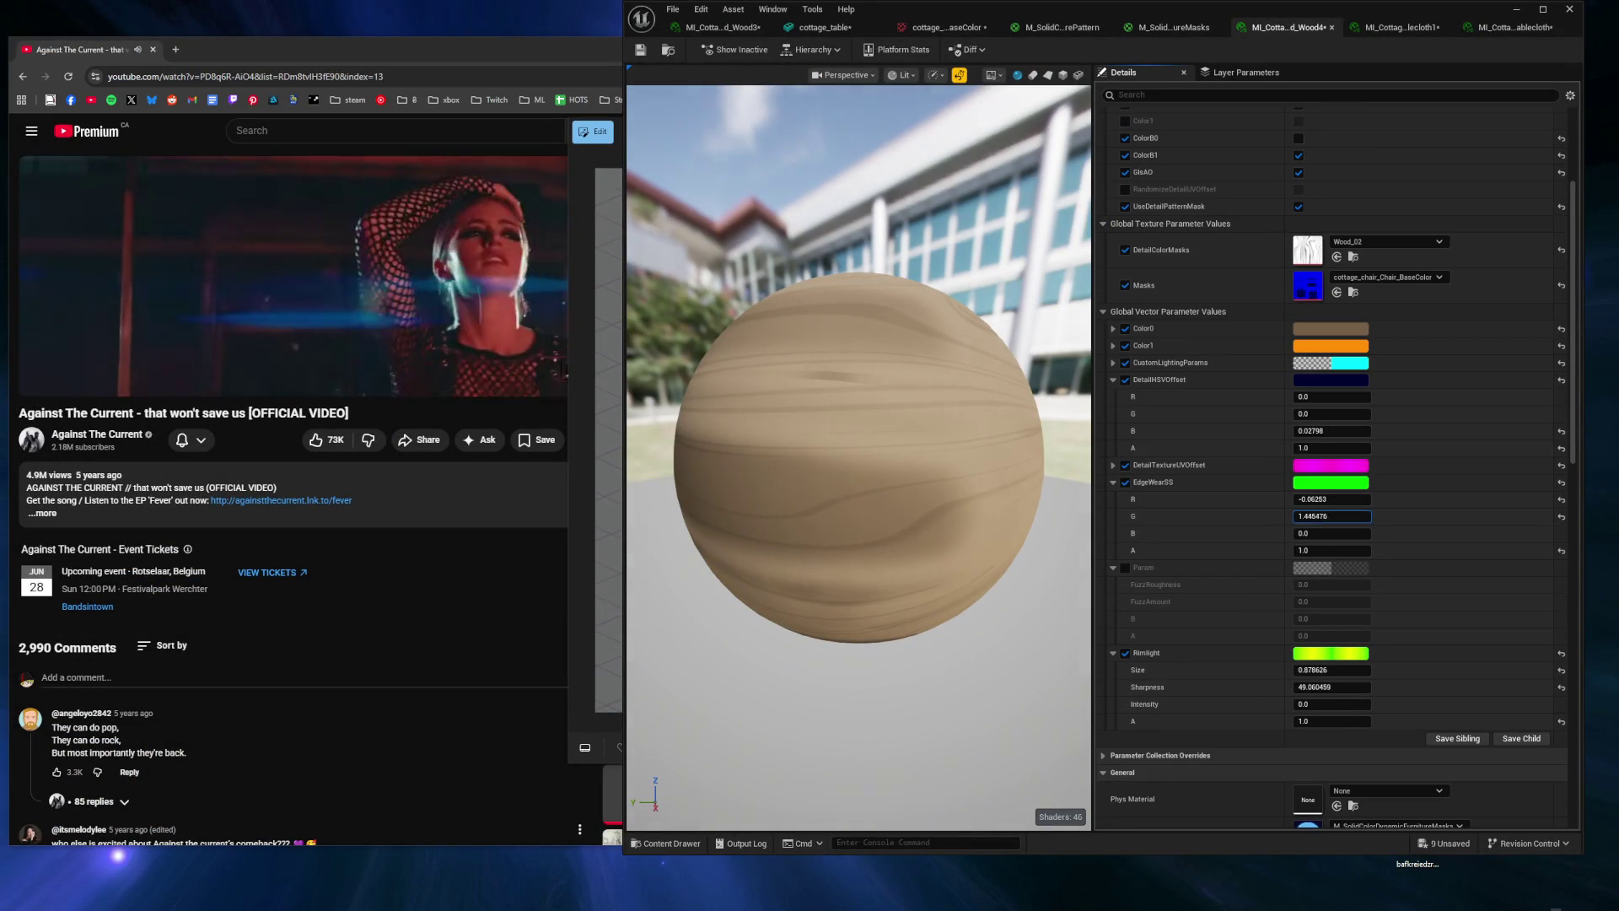
drag(1327, 517, 1321, 499)
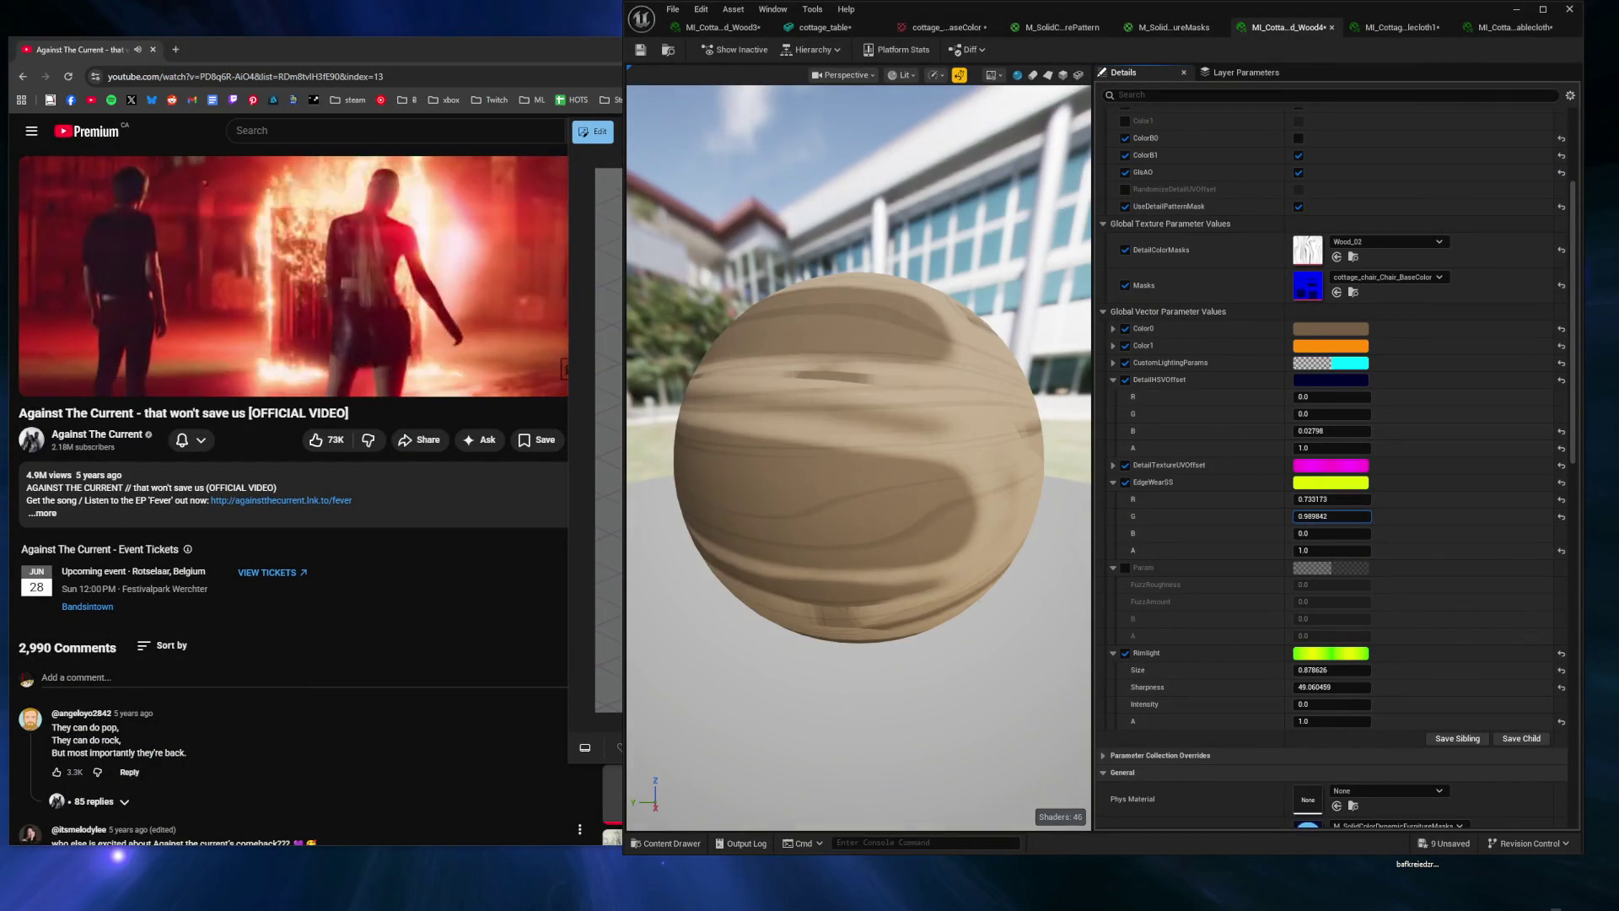
Set the wood's EdgeWearSS G to about 1.16 and orbit closer to the chair and table.
drag(1332, 516, 1347, 516)
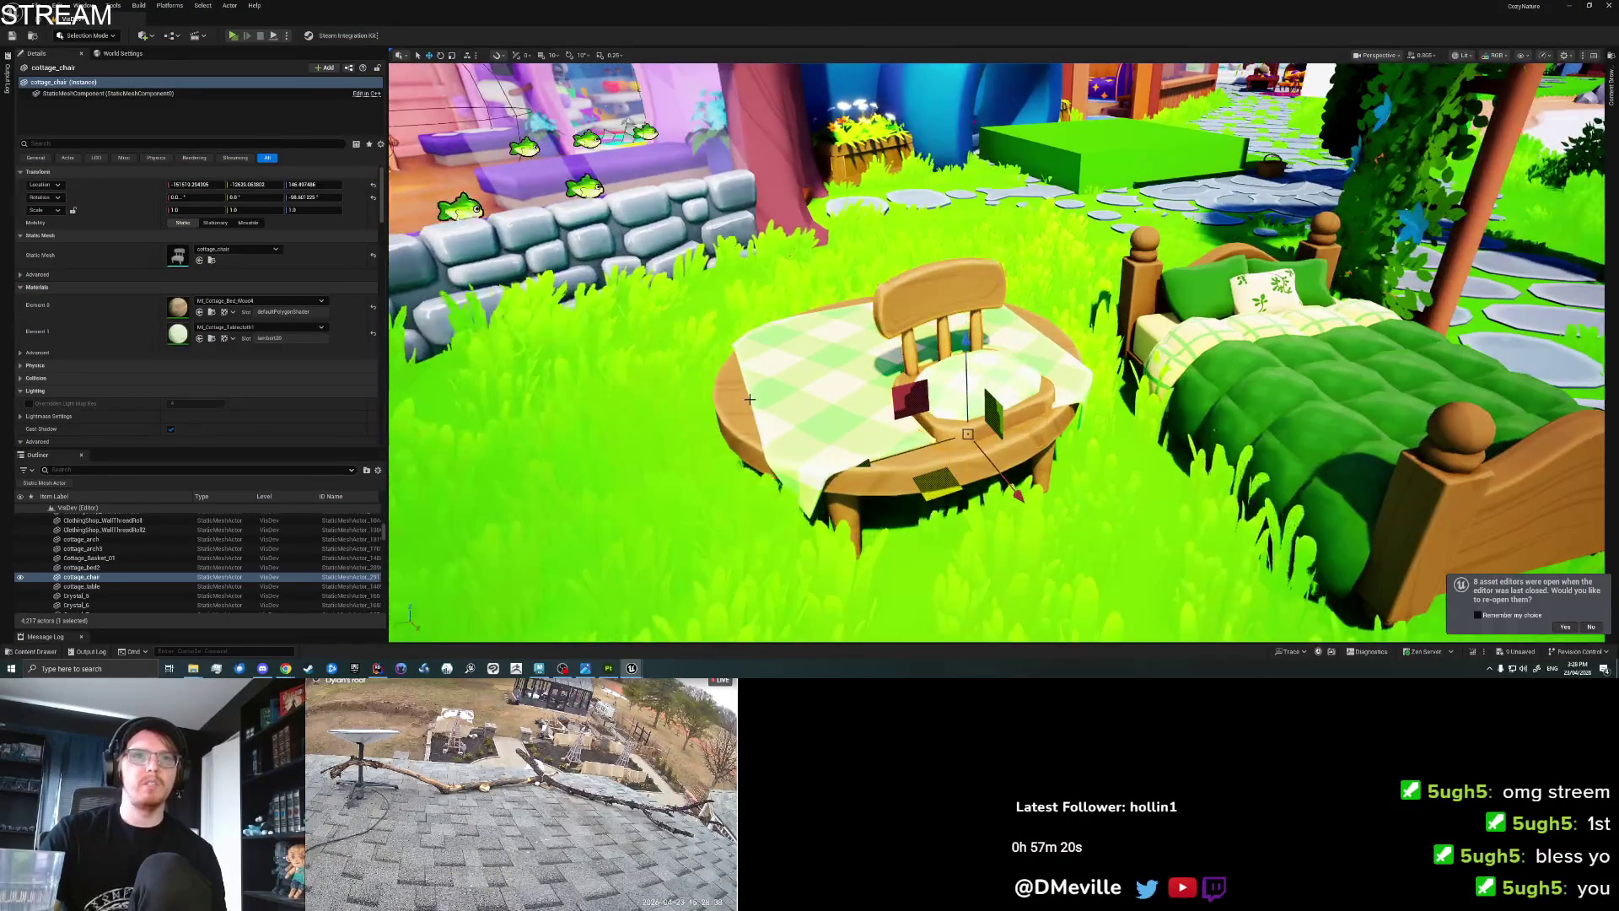
scroll(995, 353, up, 5)
mouse_move(995, 353)
mouse_down()
mouse_move(868, 352)
mouse_move(827, 371)
mouse_move(851, 438)
mouse_move(925, 490)
mouse_move(870, 424)
mouse_up()
scroll(845, 388, down, 5)
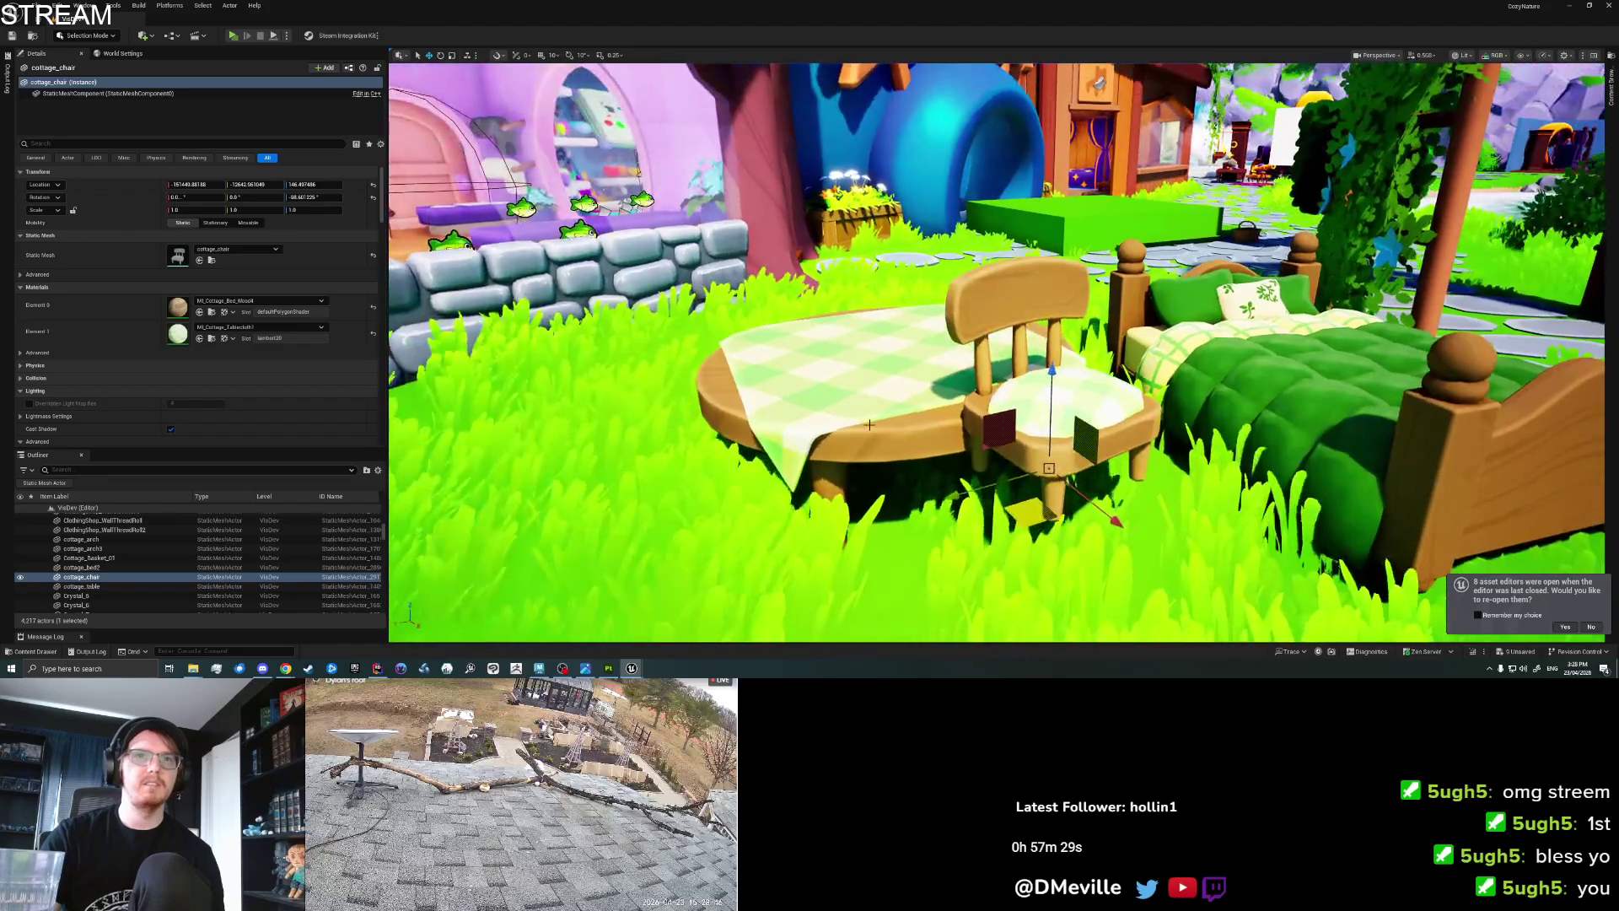
mouse_move(960, 482)
mouse_down()
mouse_move(927, 473)
mouse_move(962, 485)
mouse_move(943, 516)
mouse_move(576, 517)
mouse_up()
click(615, 668)
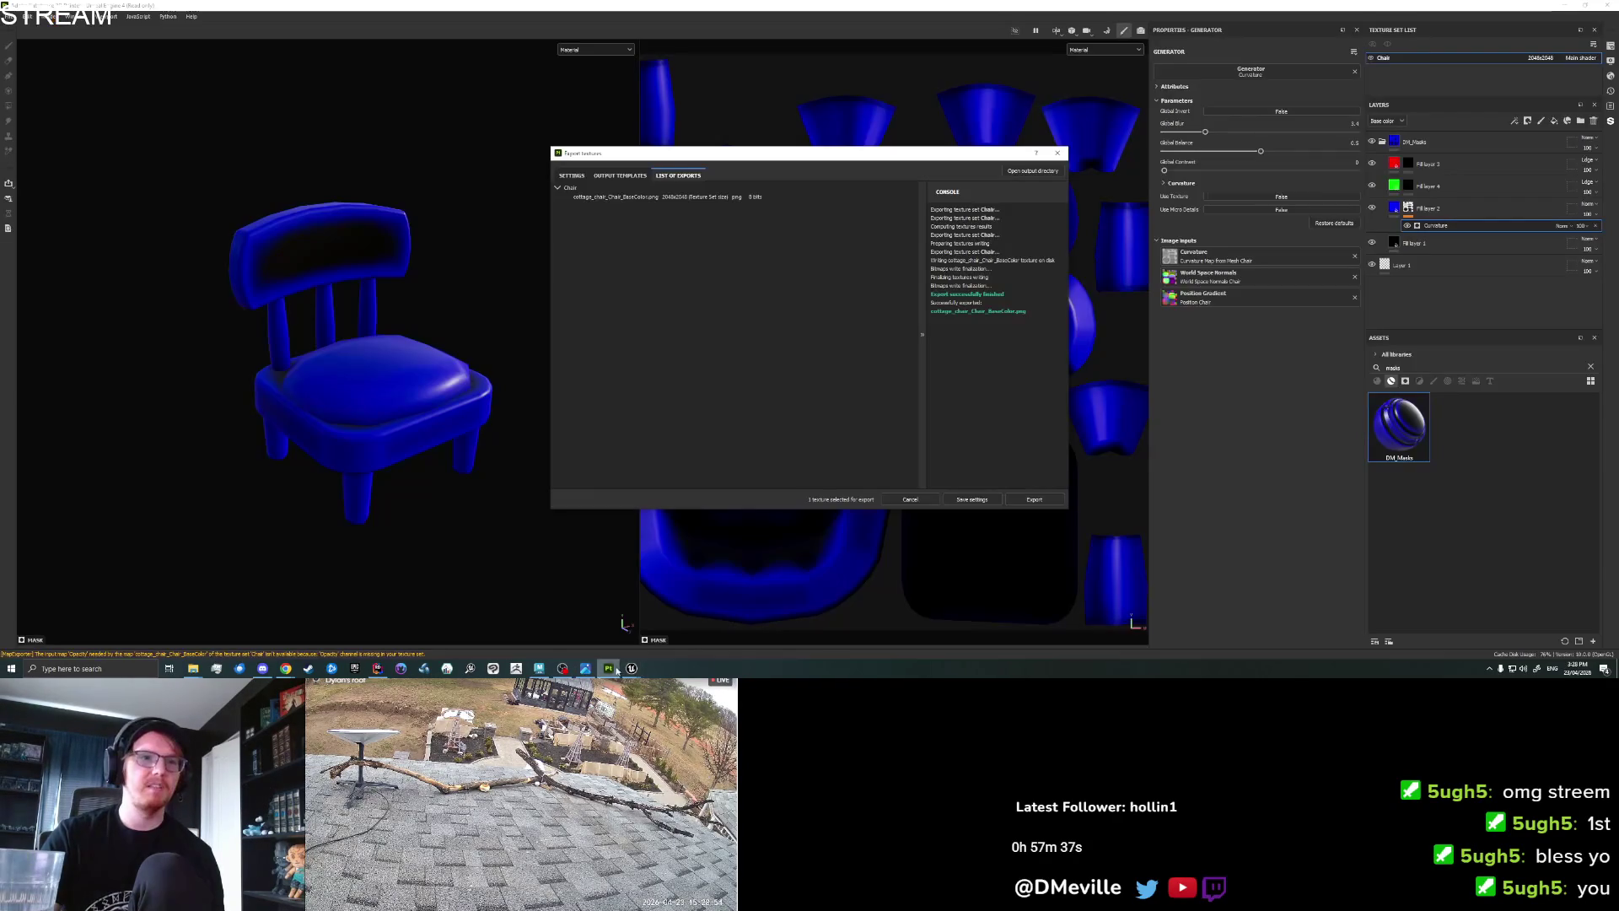
Add a new black fill layer above the red fill layer.
click(1058, 152)
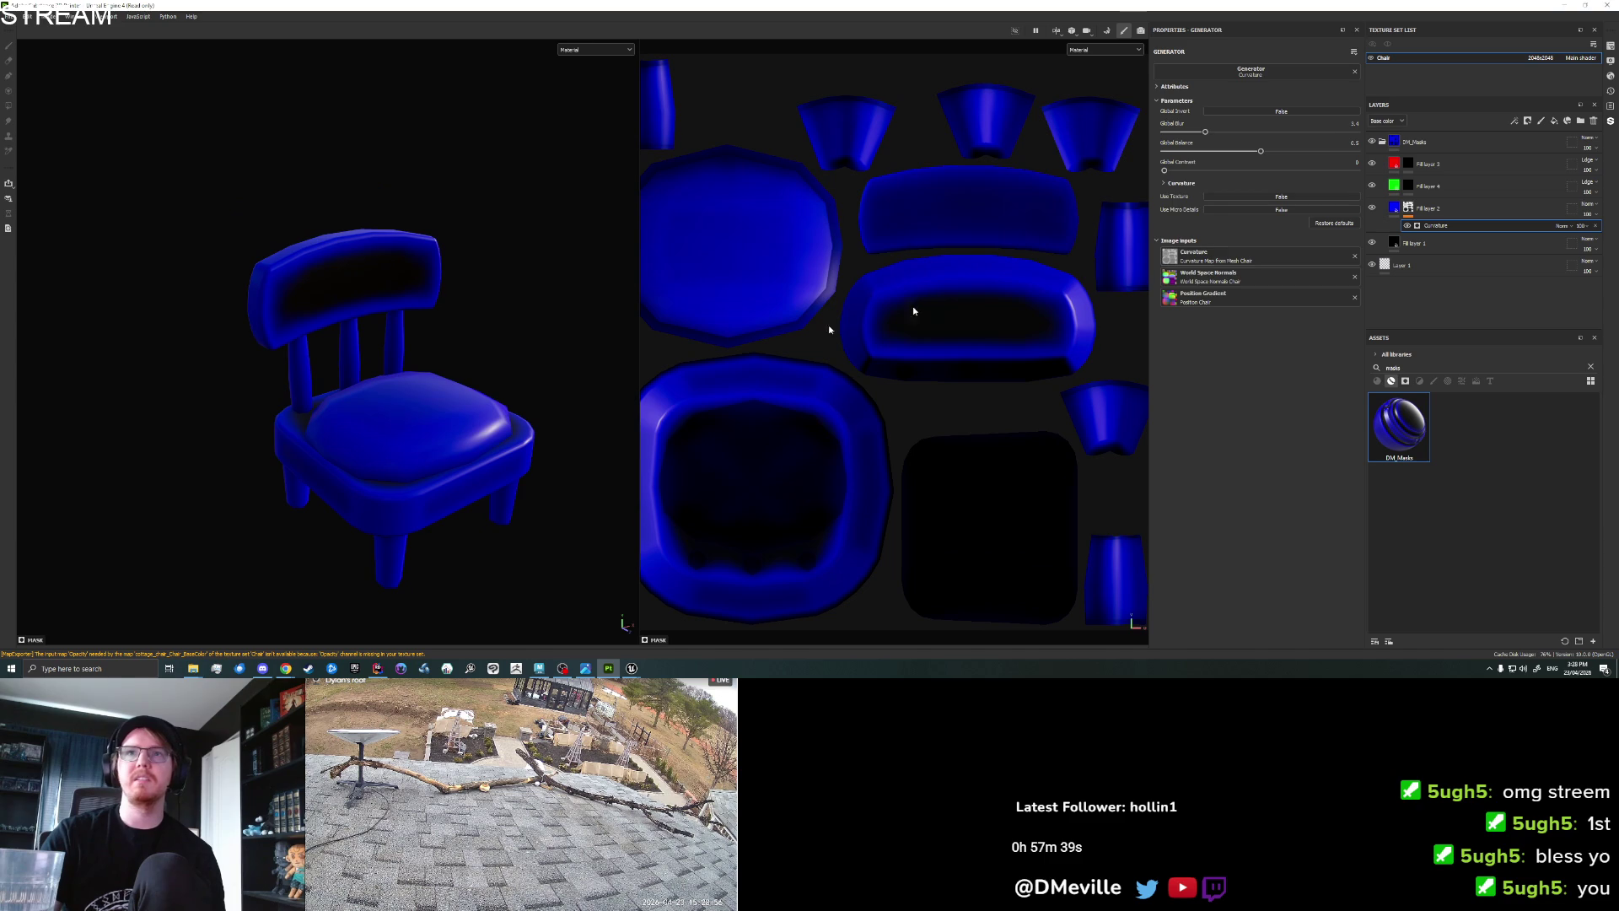
click(1435, 168)
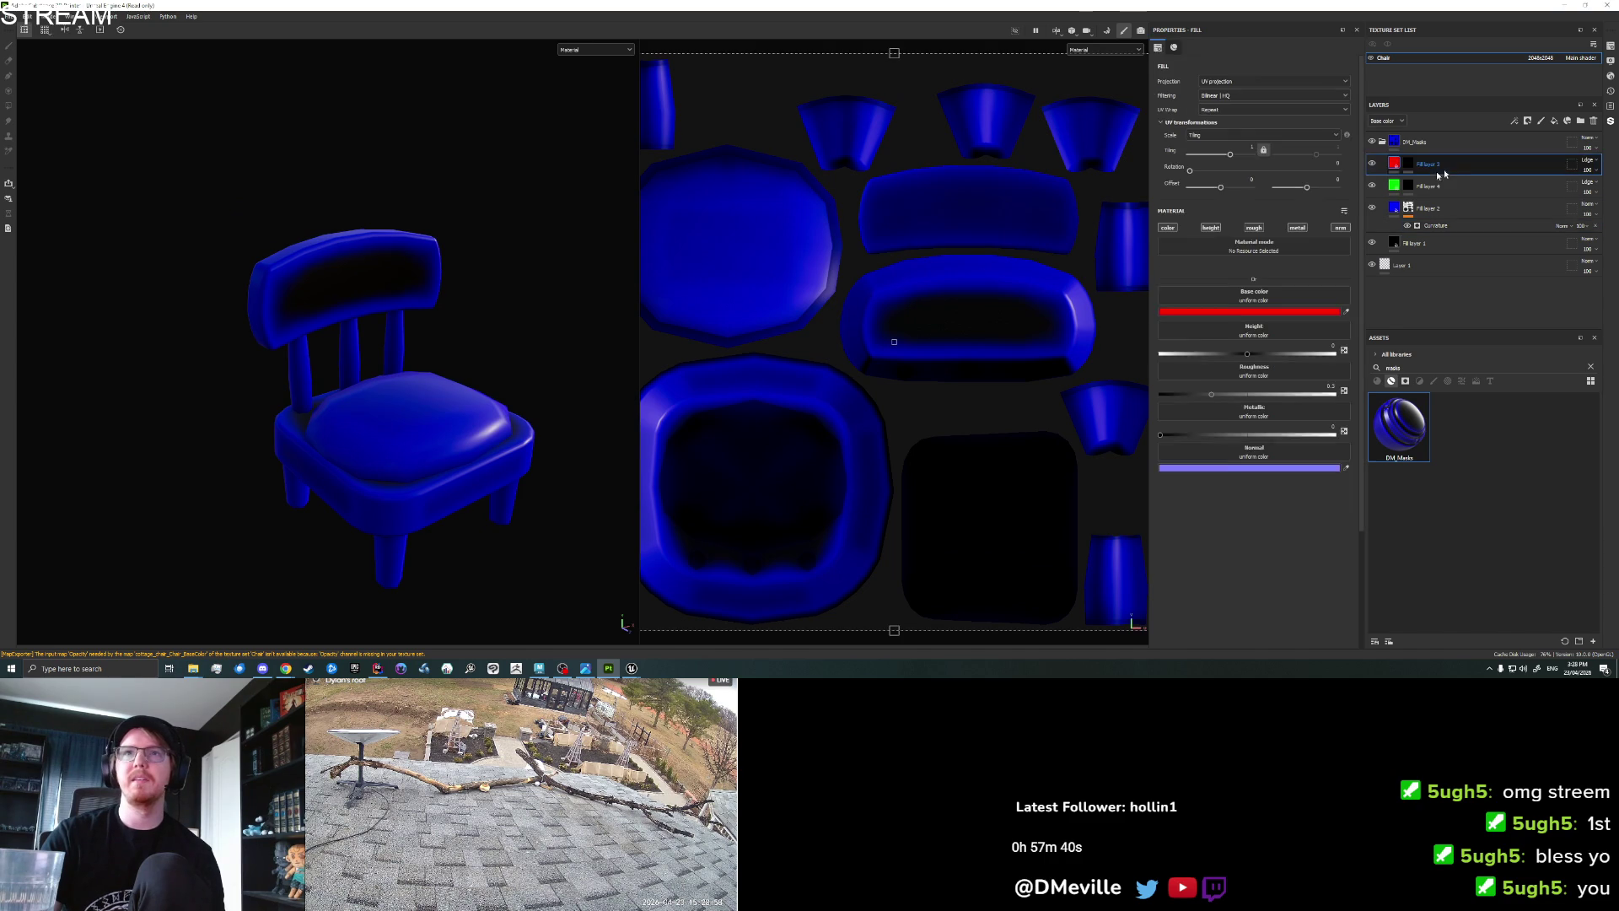
click(1554, 122)
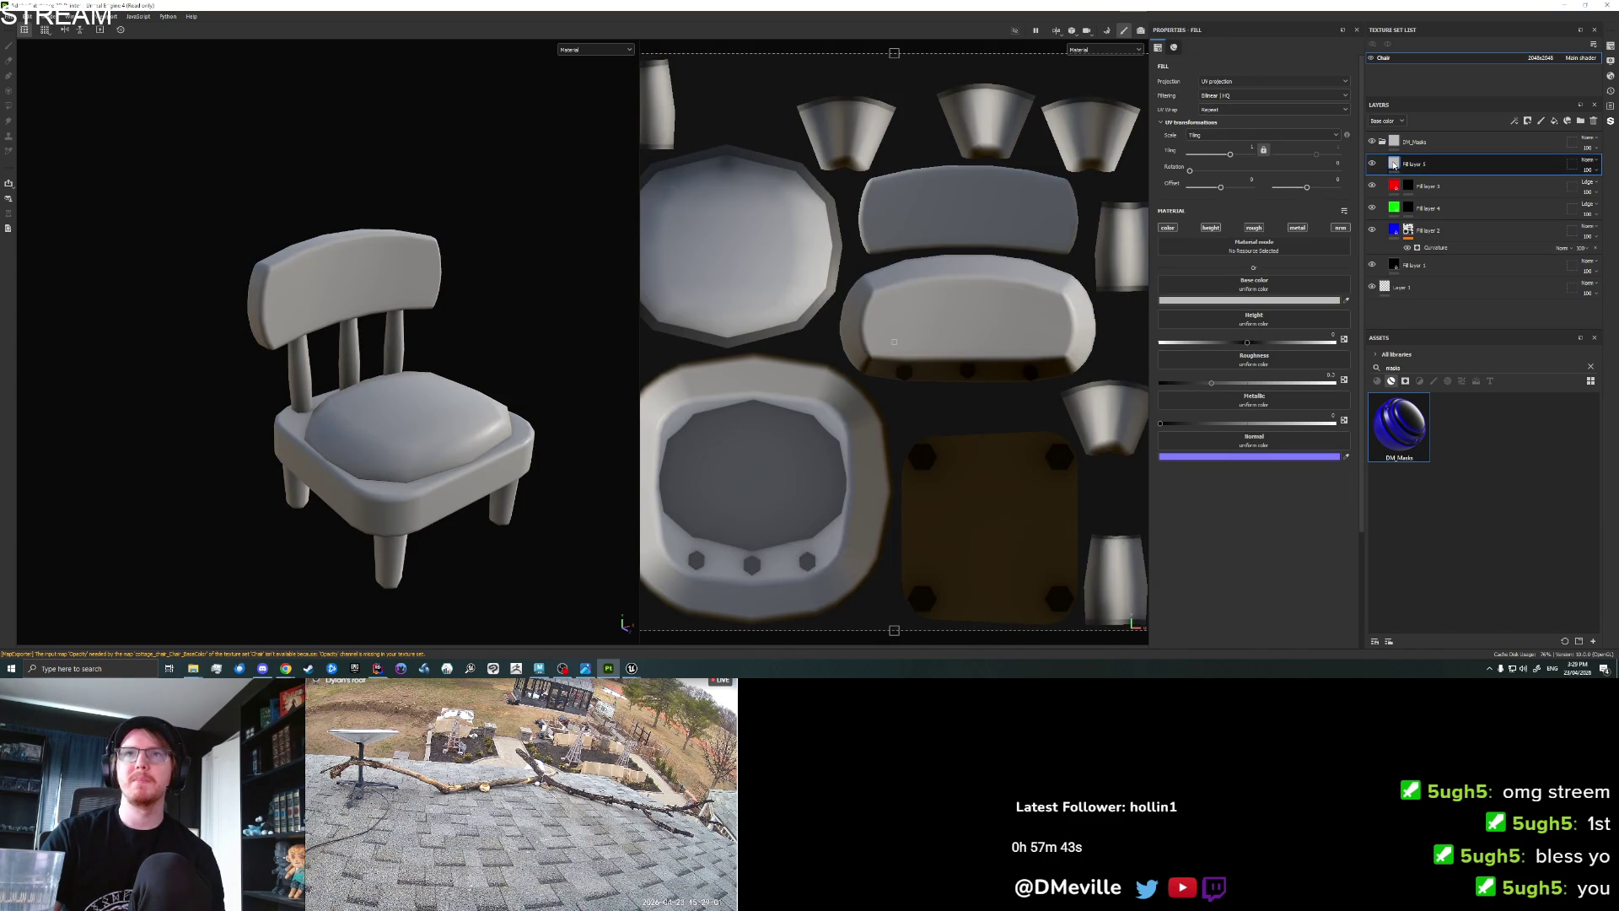
click(1281, 300)
drag(1349, 380, 1315, 434)
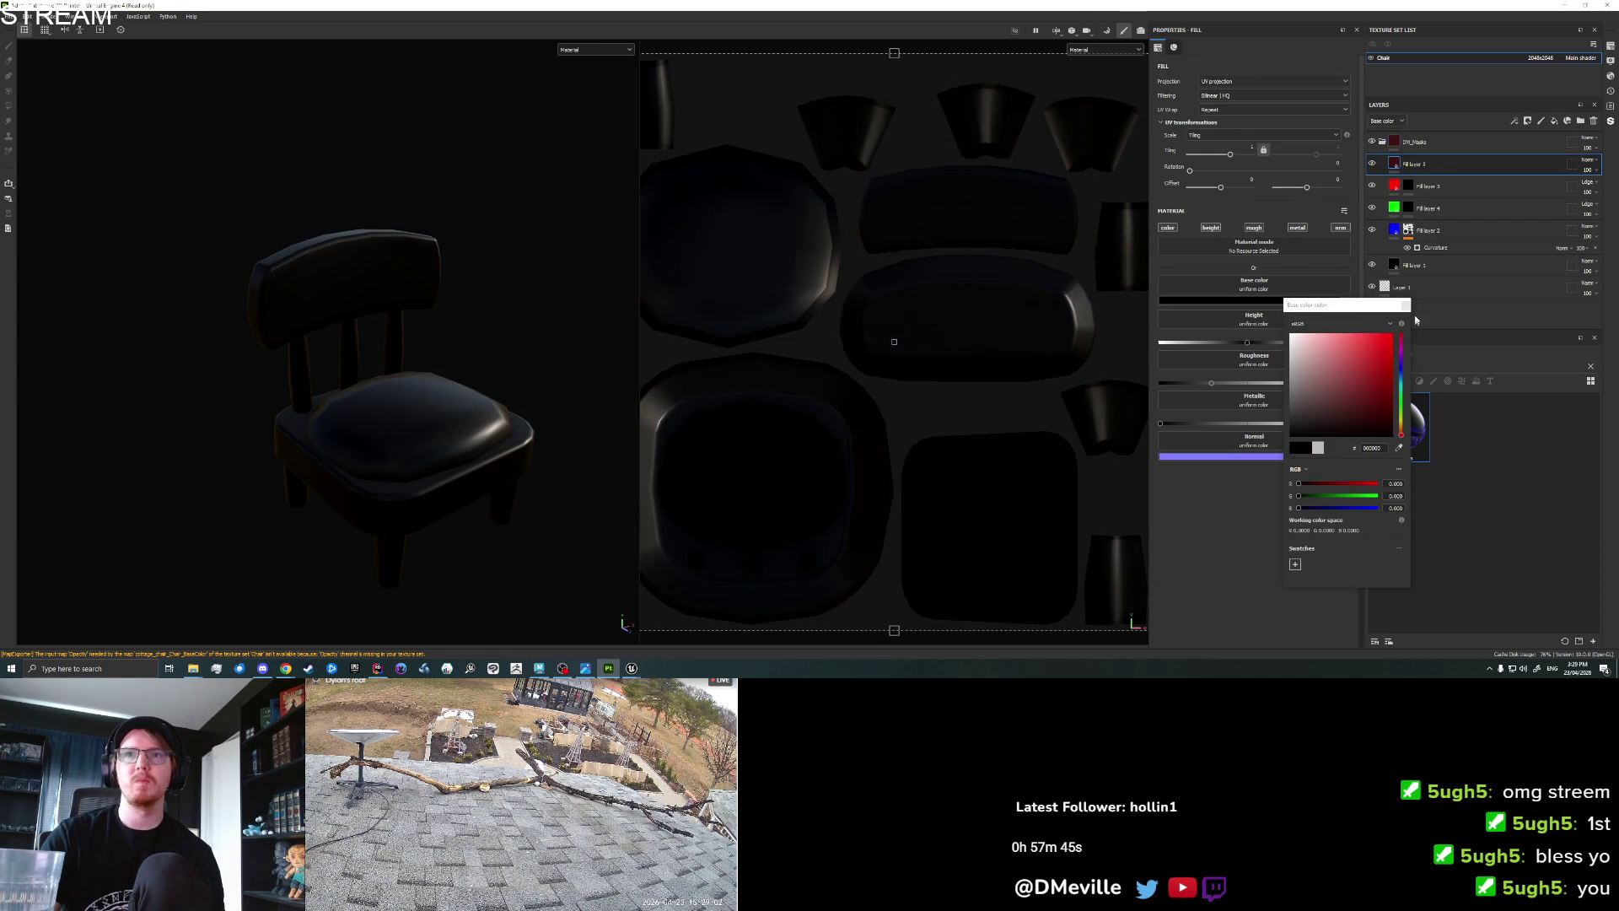
click(1407, 305)
Rename the new fill layer, give it a black mask, and switch to polygon fill with UVs framed.
double_click(1416, 166)
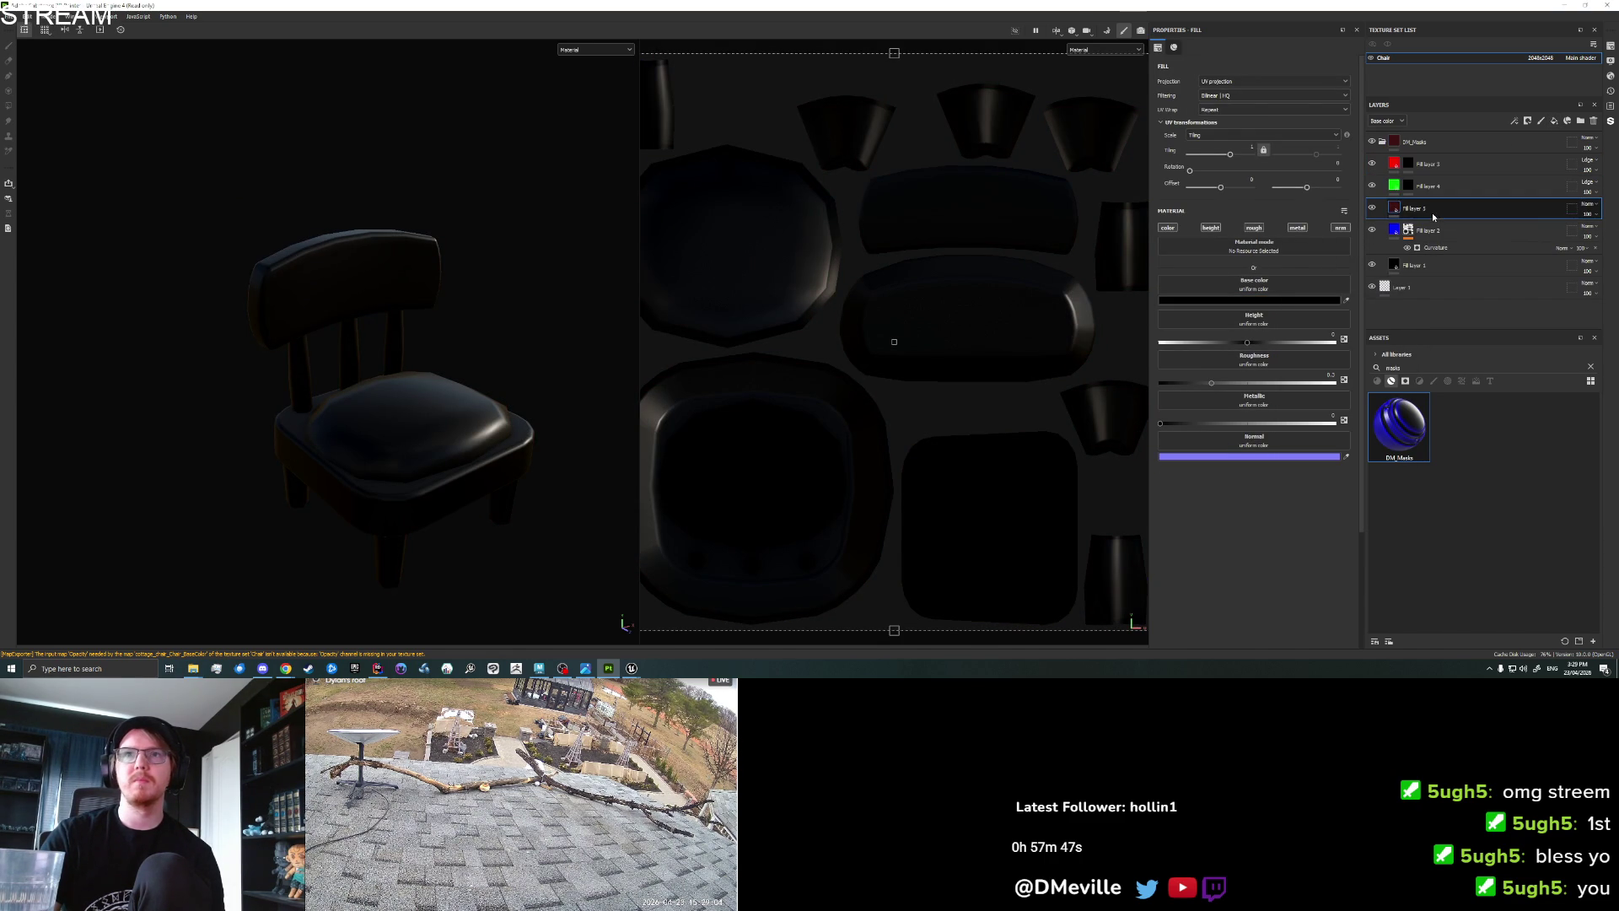
right_click(1396, 211)
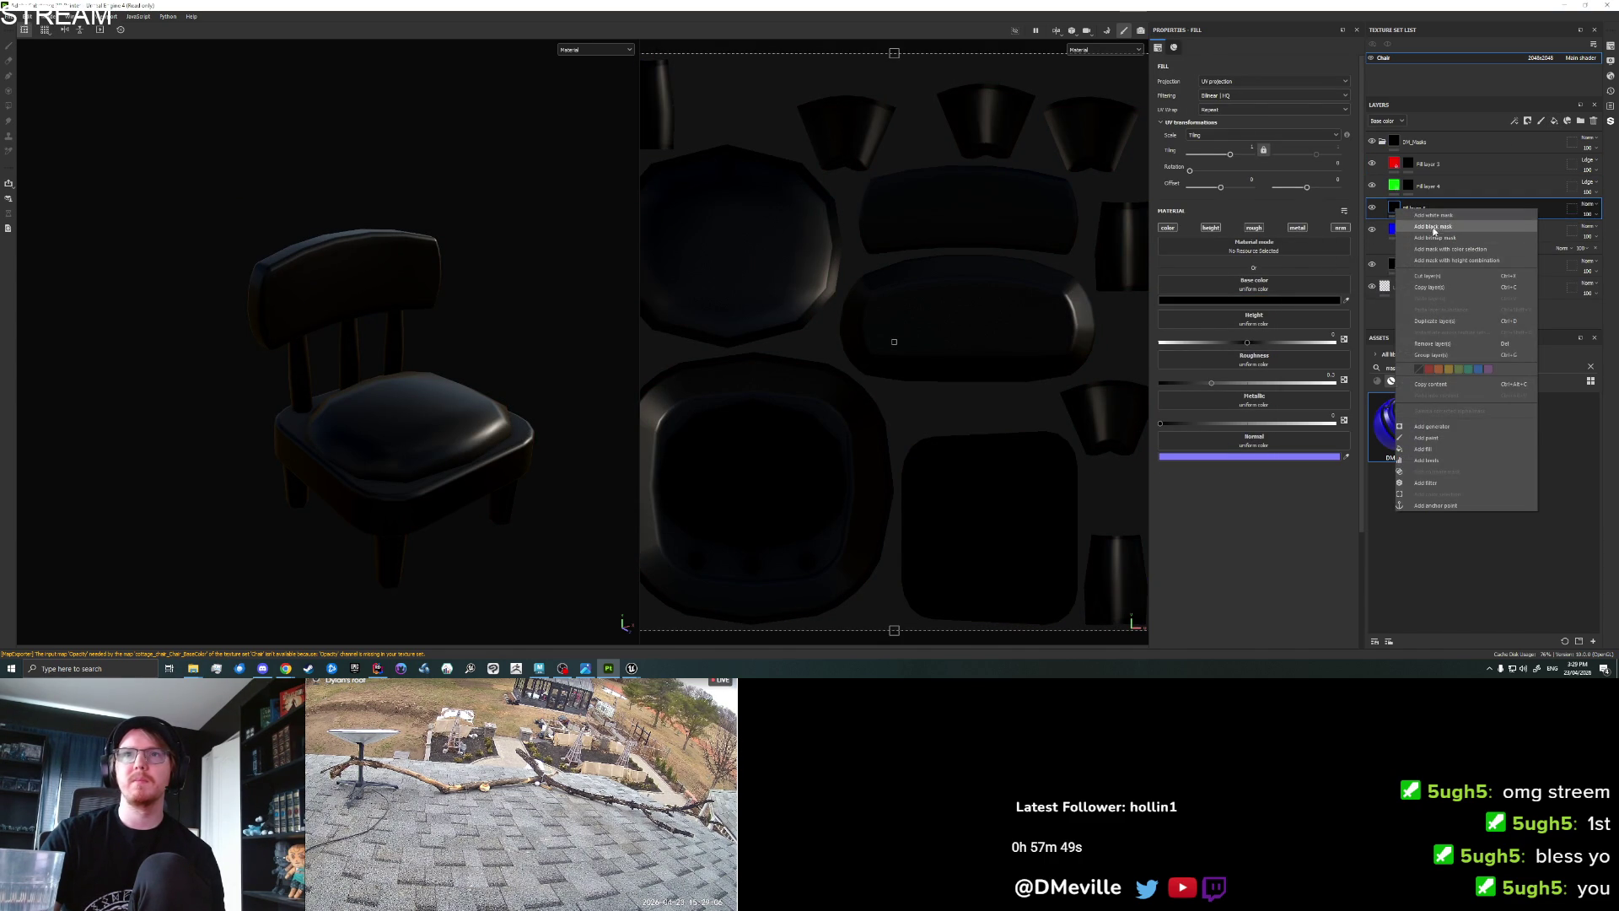
click(1434, 227)
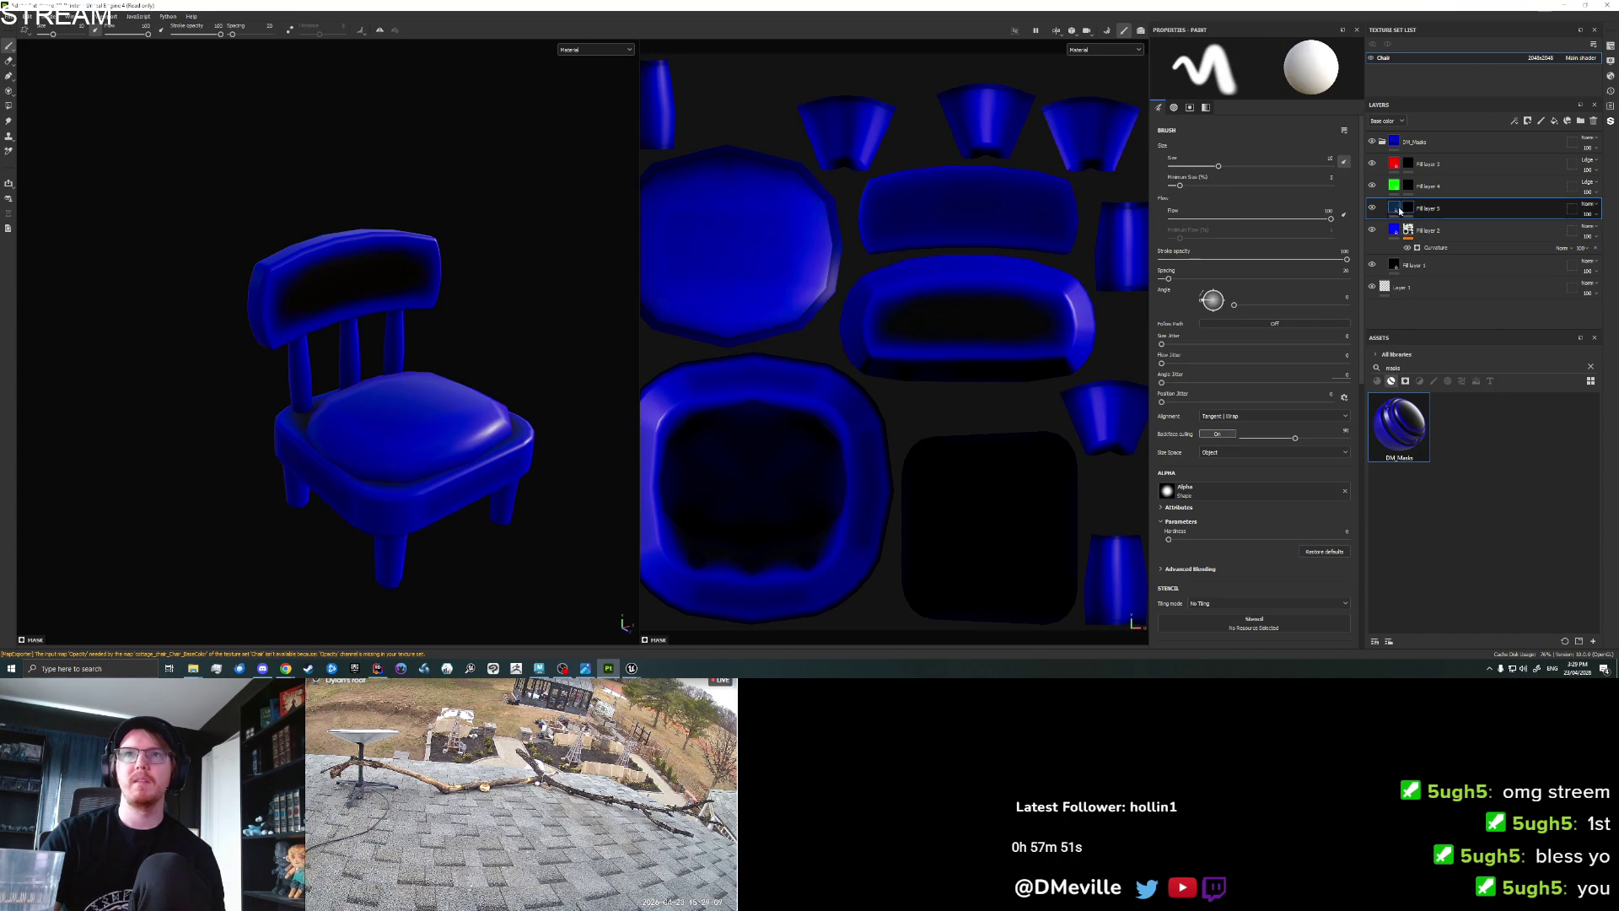
click(11, 108)
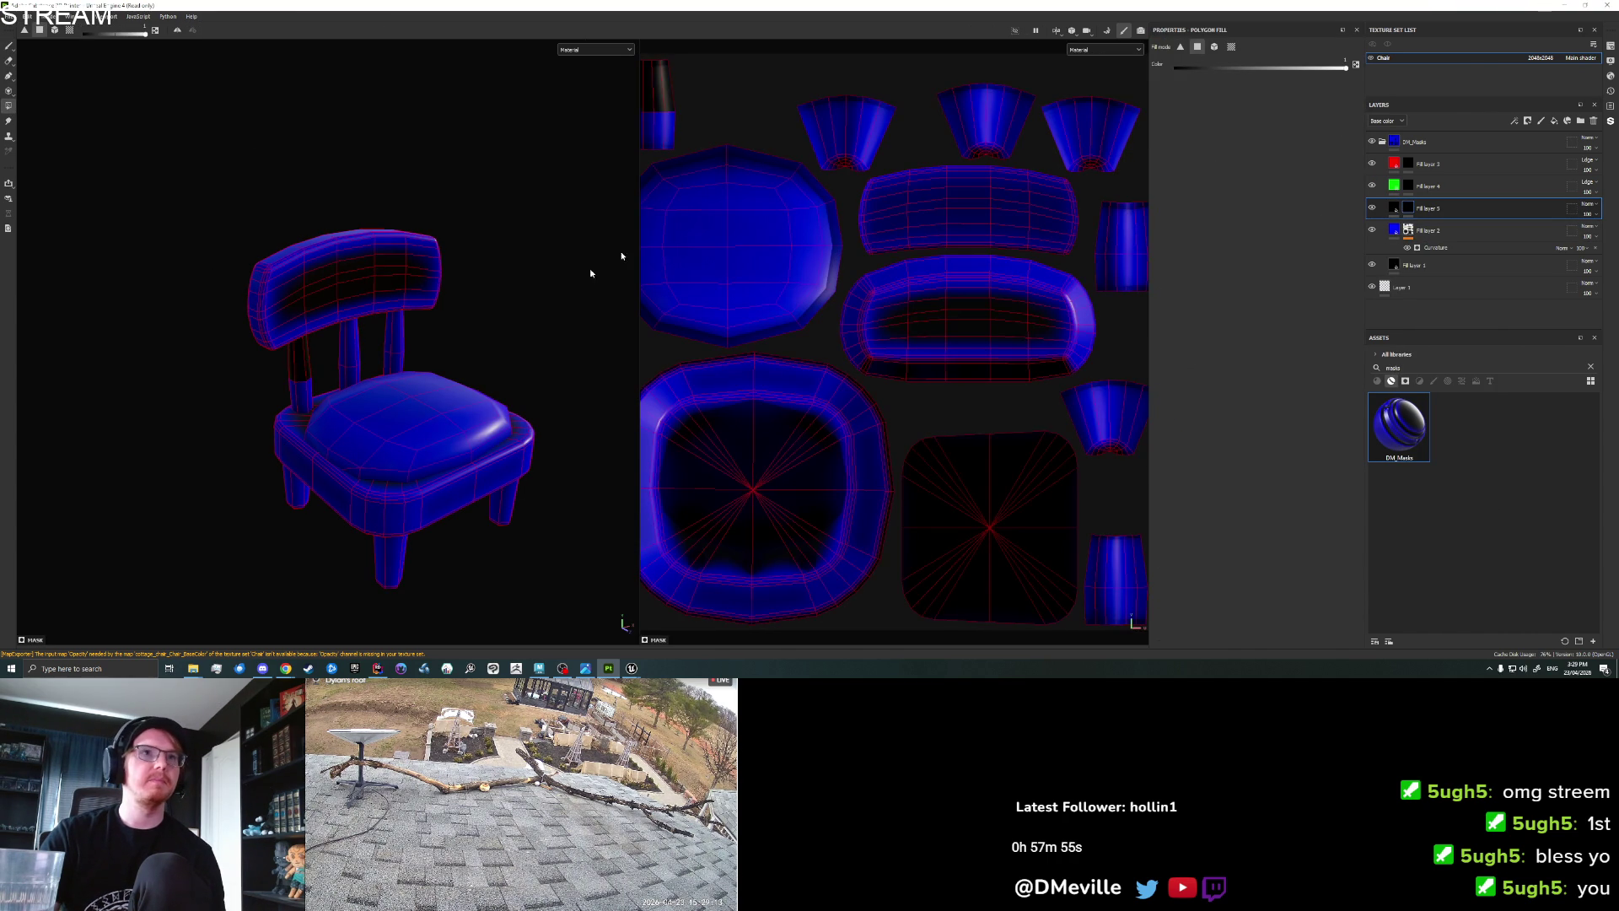
key(f)
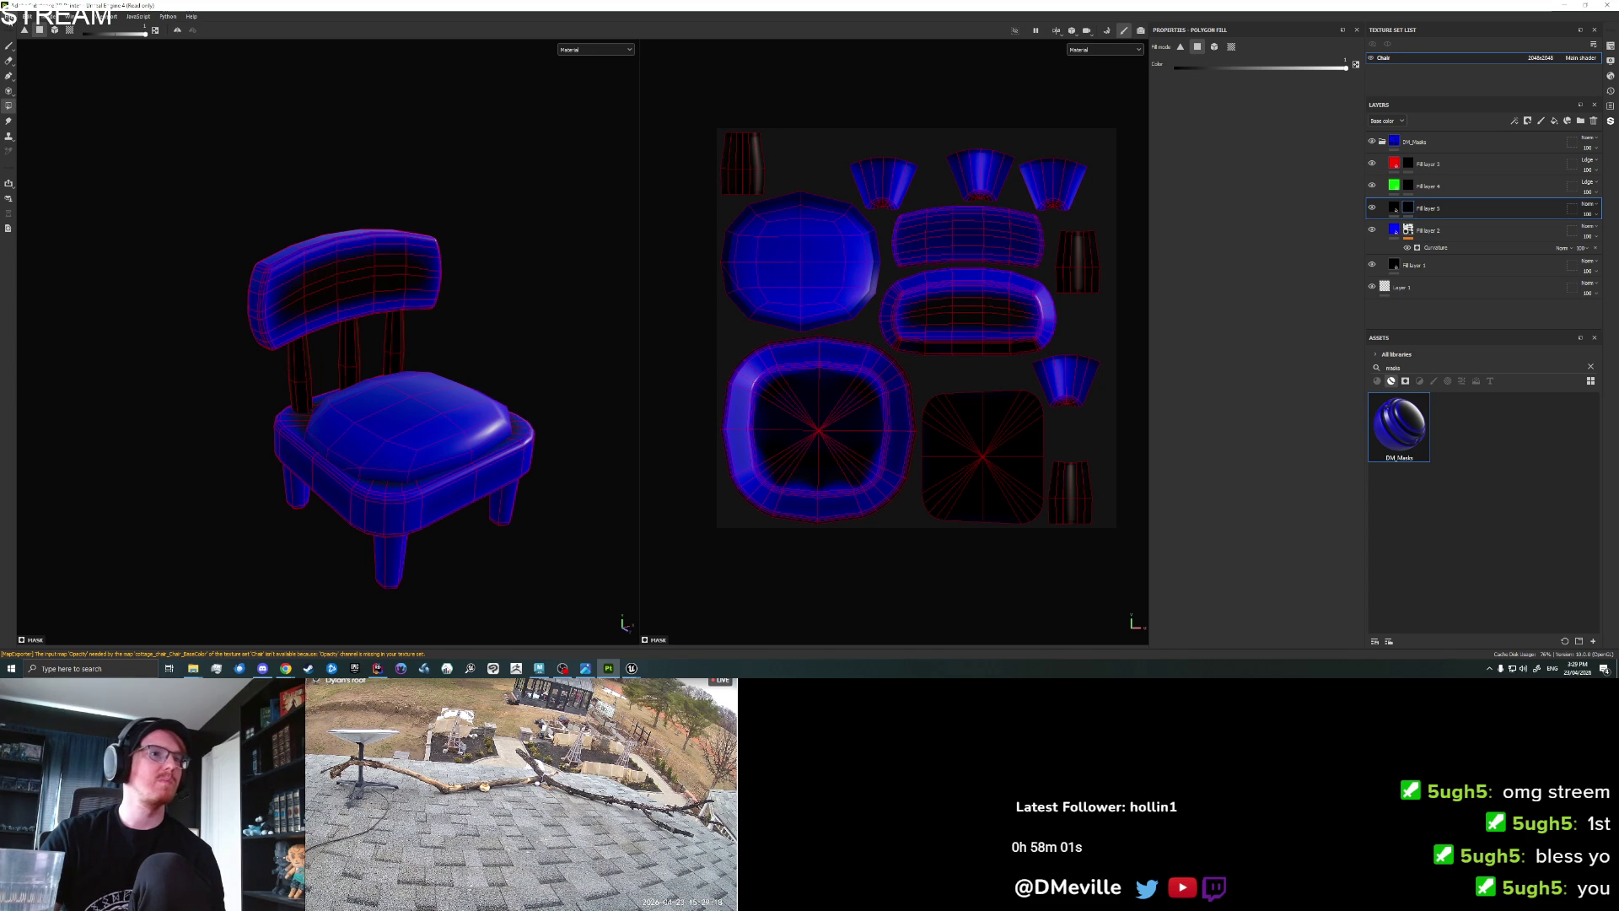
Orbit the chair to a three-quarter view and open the Export Textures settings.
click(8, 16)
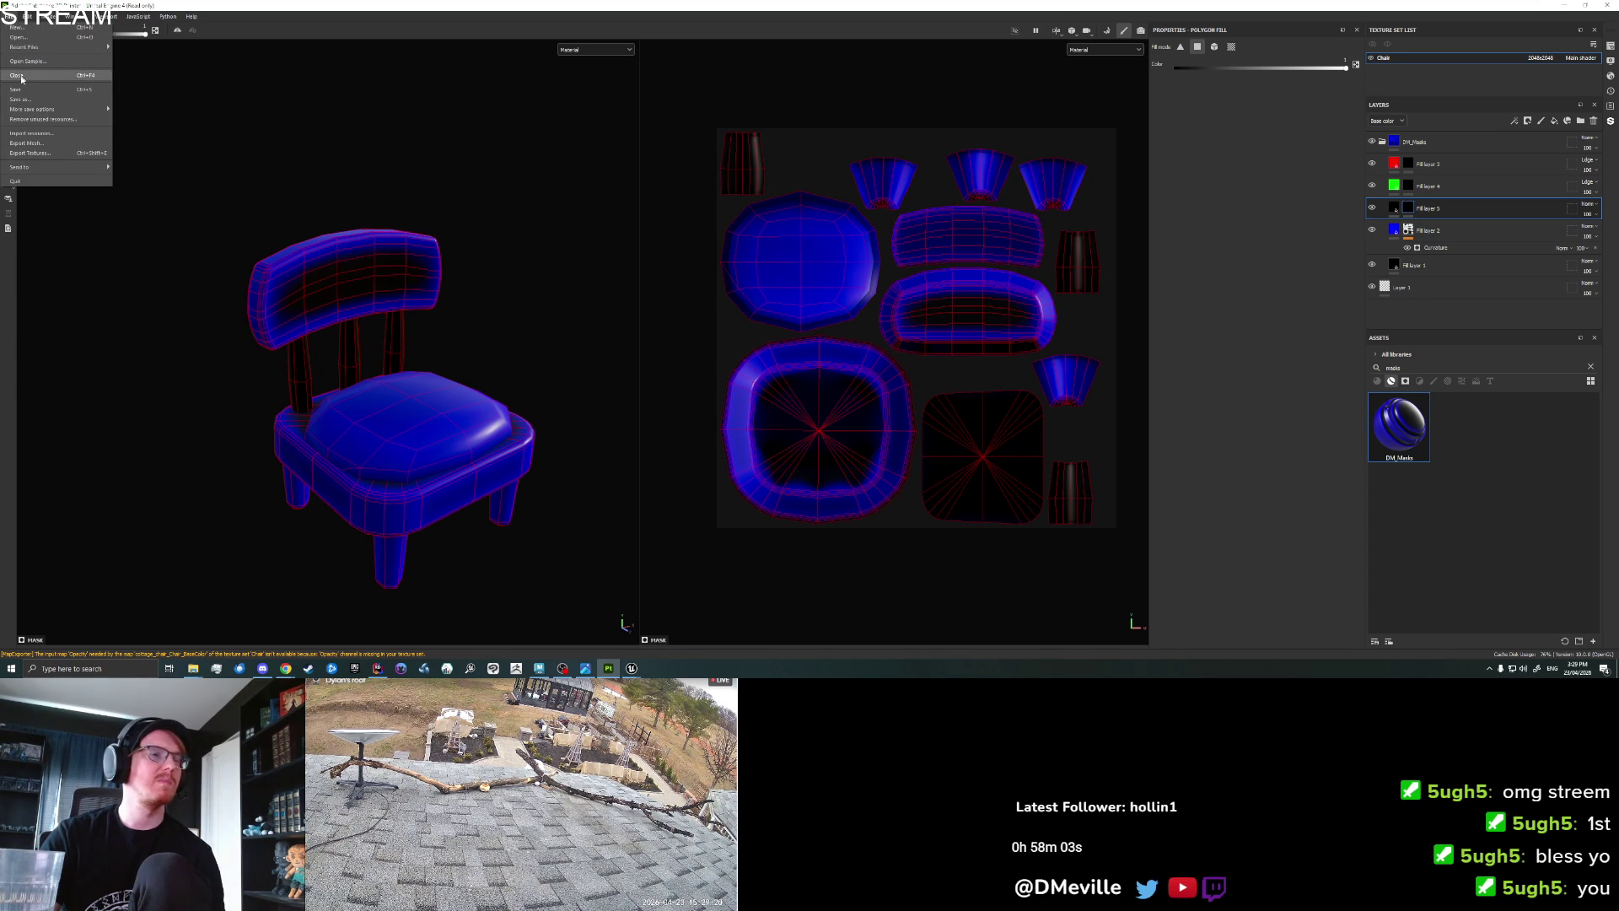
click(249, 511)
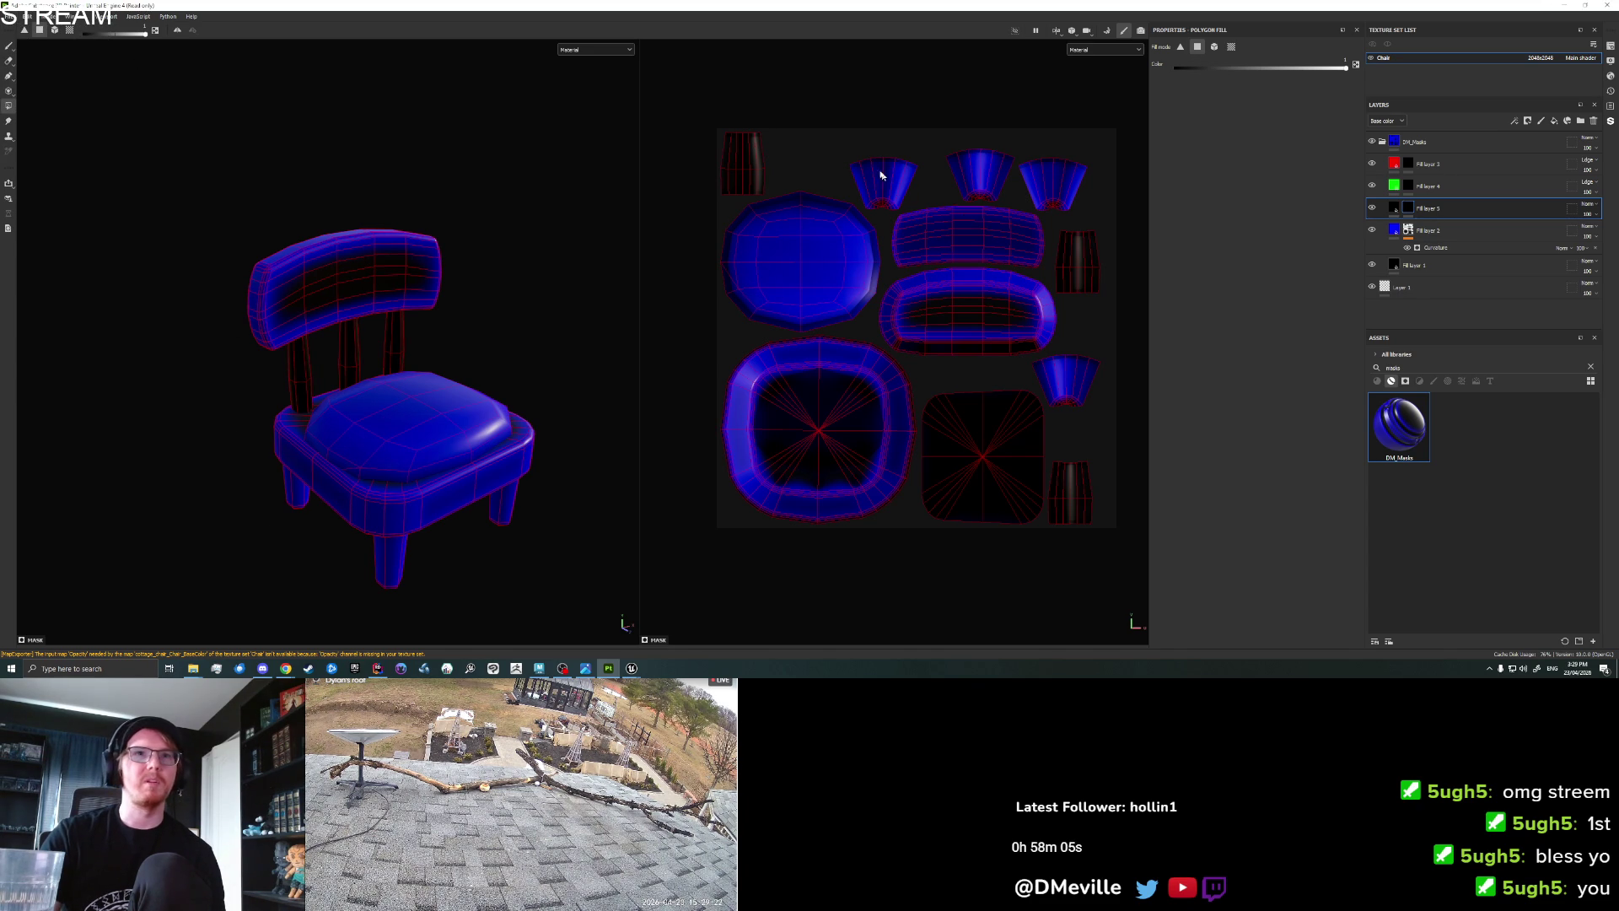
mouse_move(520, 563)
mouse_down()
mouse_move(433, 470)
mouse_move(397, 452)
mouse_move(365, 463)
mouse_up()
drag(191, 571, 570, 469)
drag(588, 326, 634, 397)
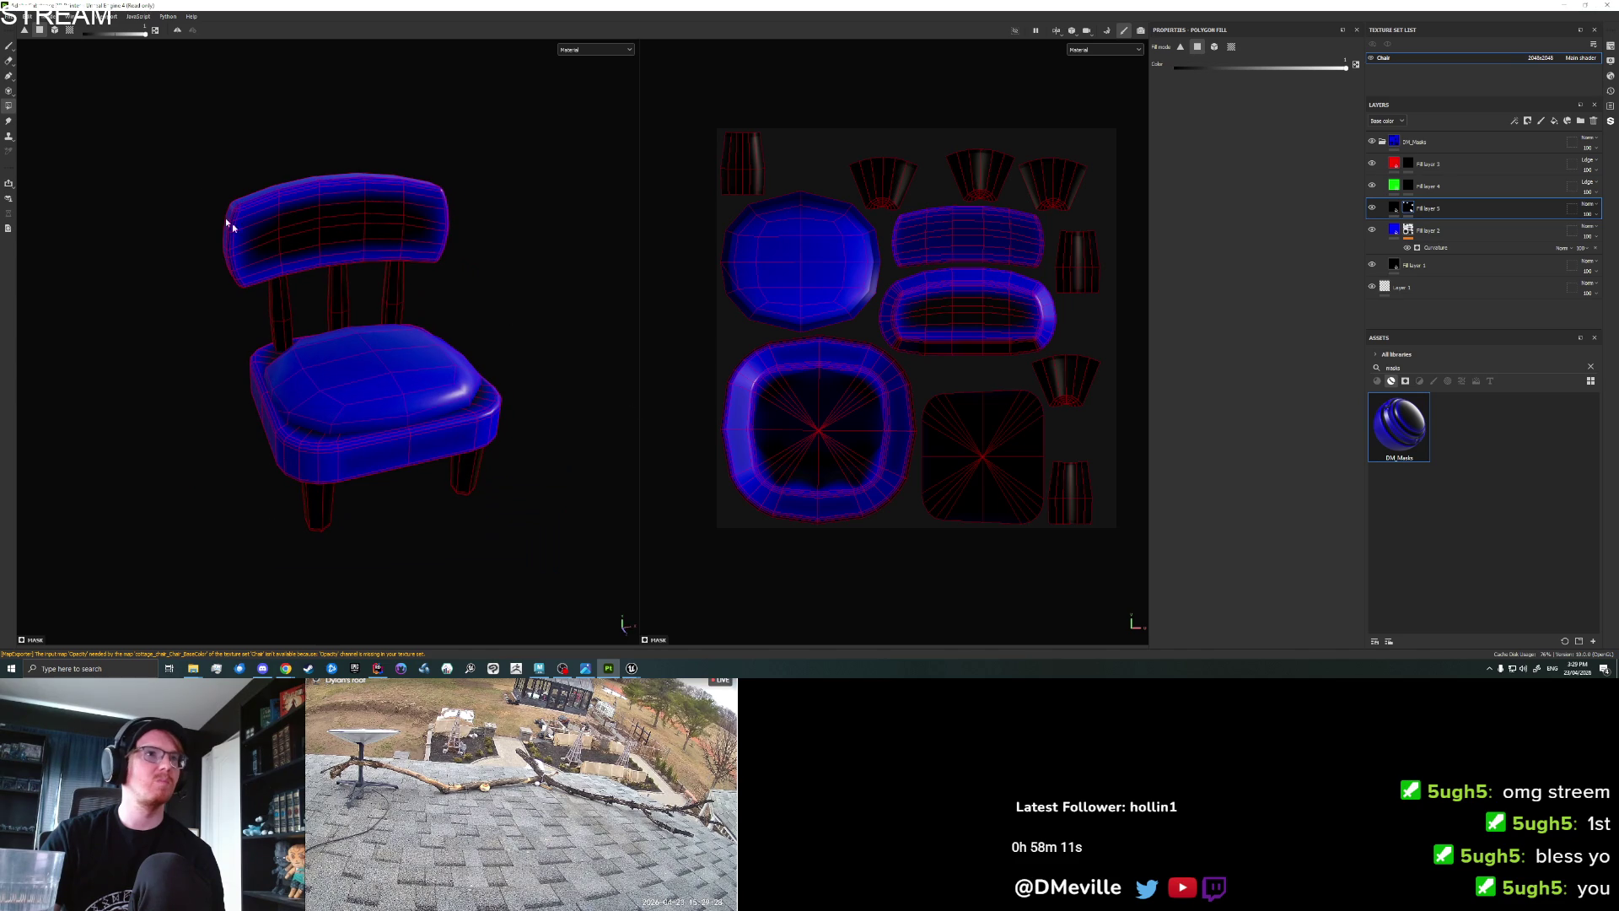
click(10, 16)
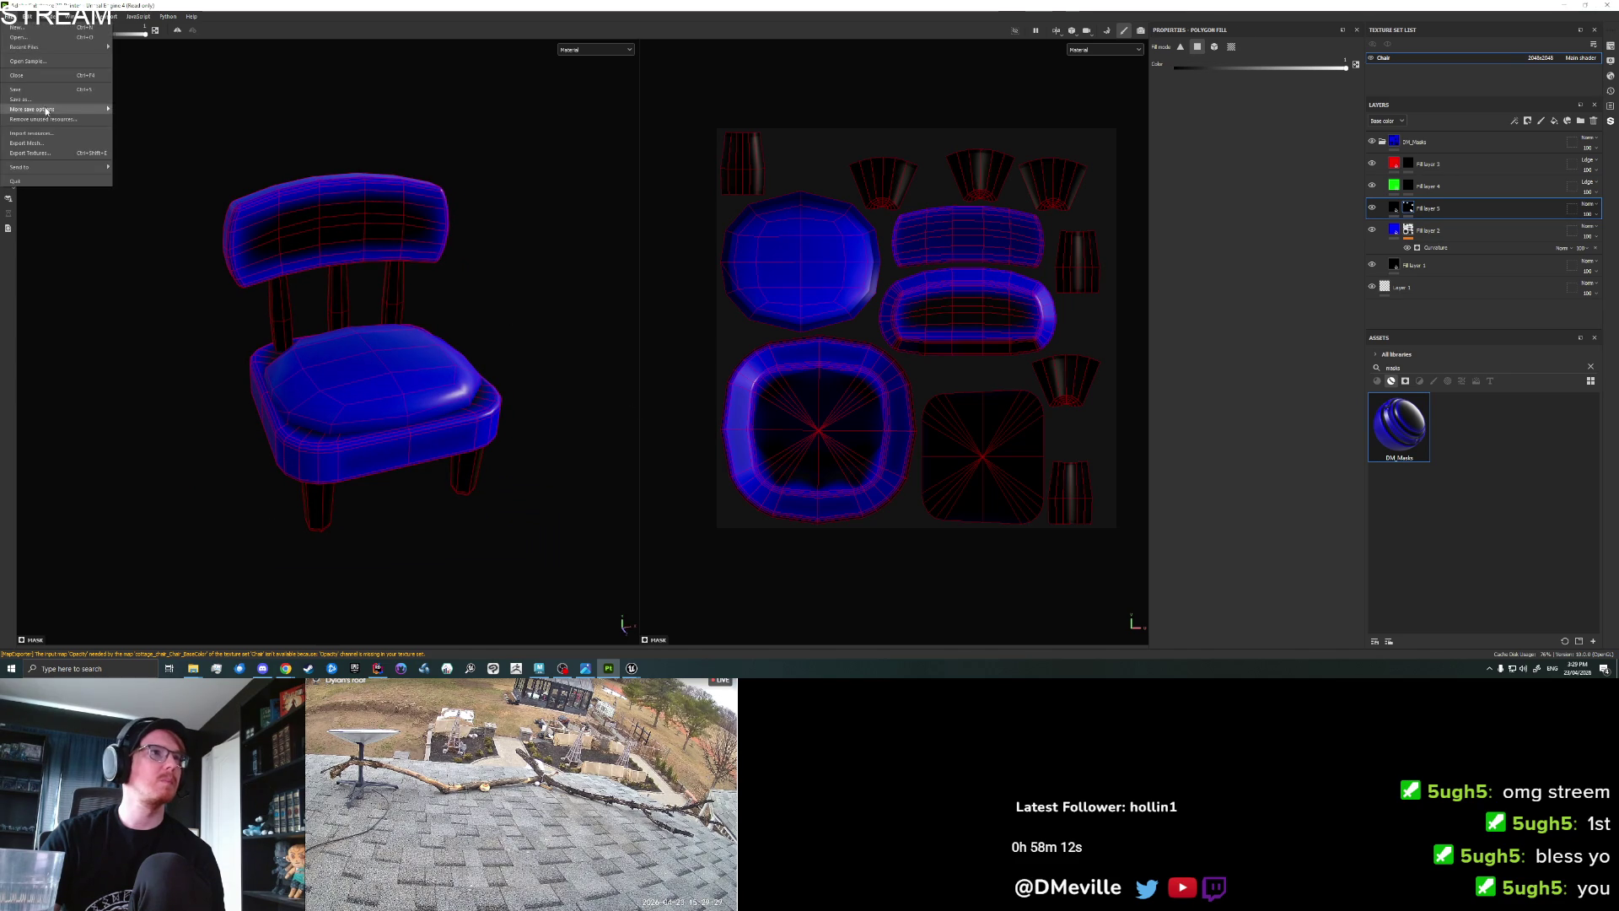
click(44, 154)
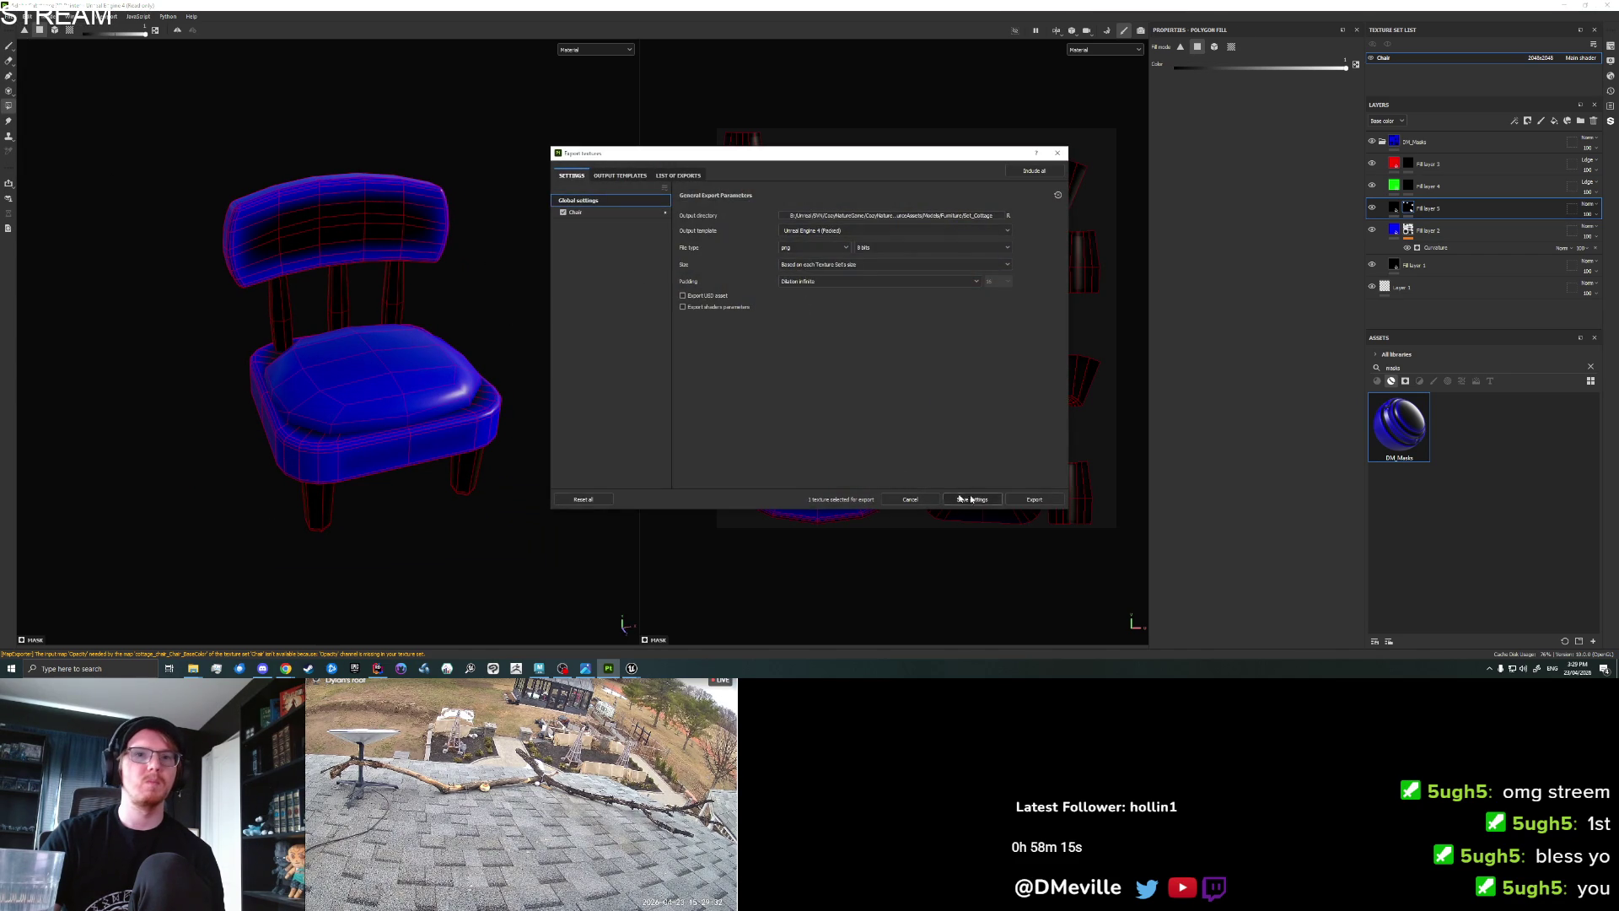
click(602, 642)
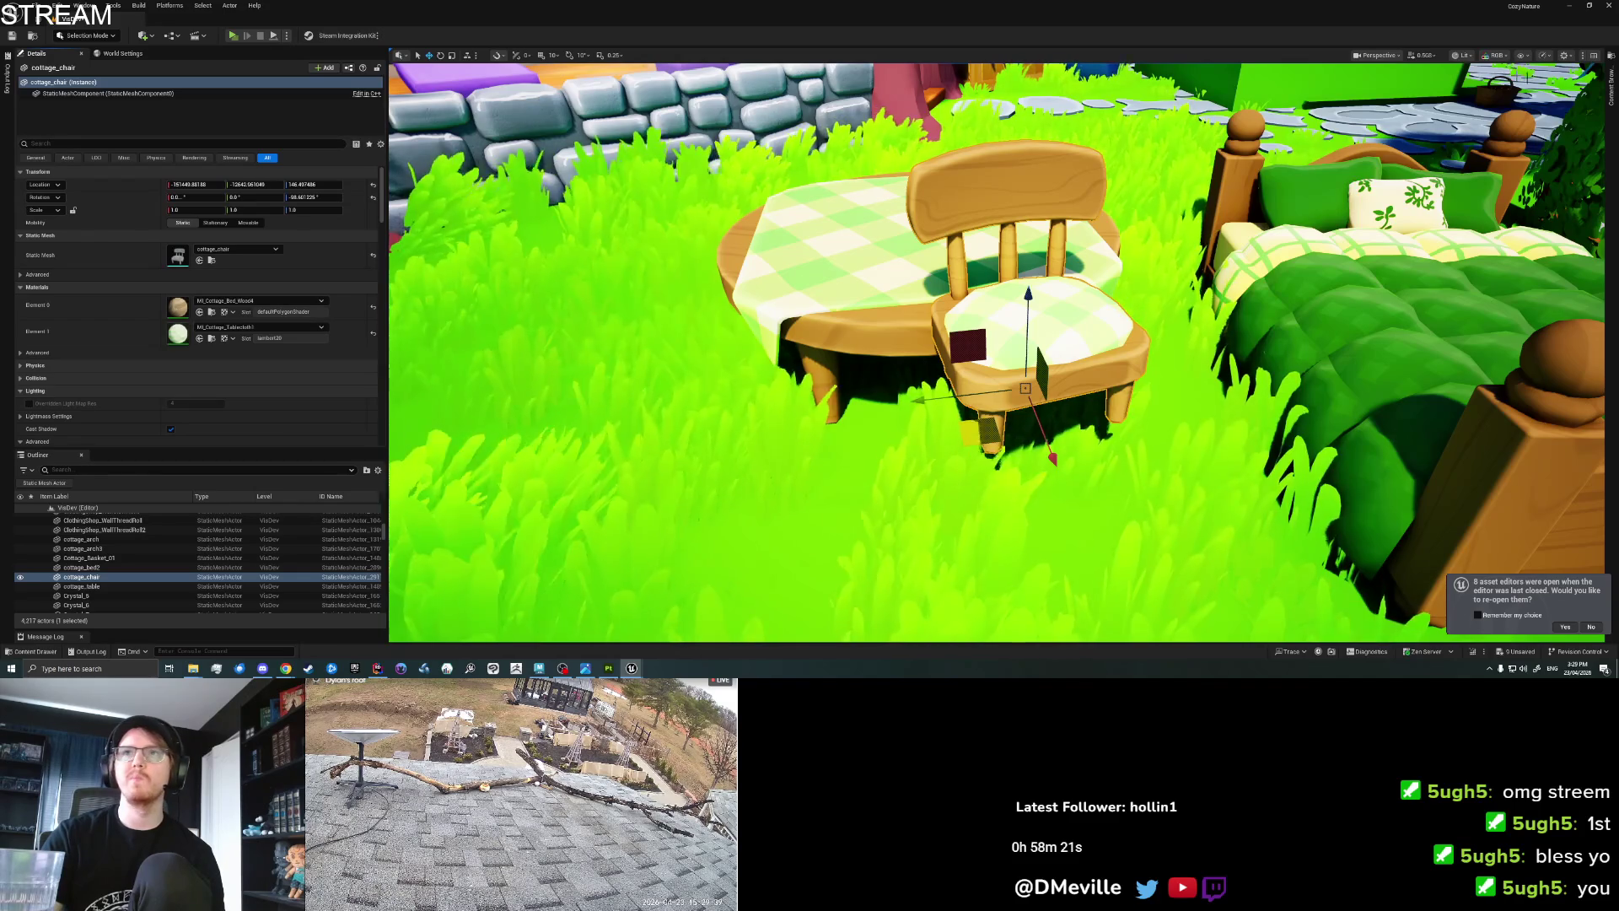
Fly the Unreal viewport to the chair and table, then save the level.
key(ctrl+space)
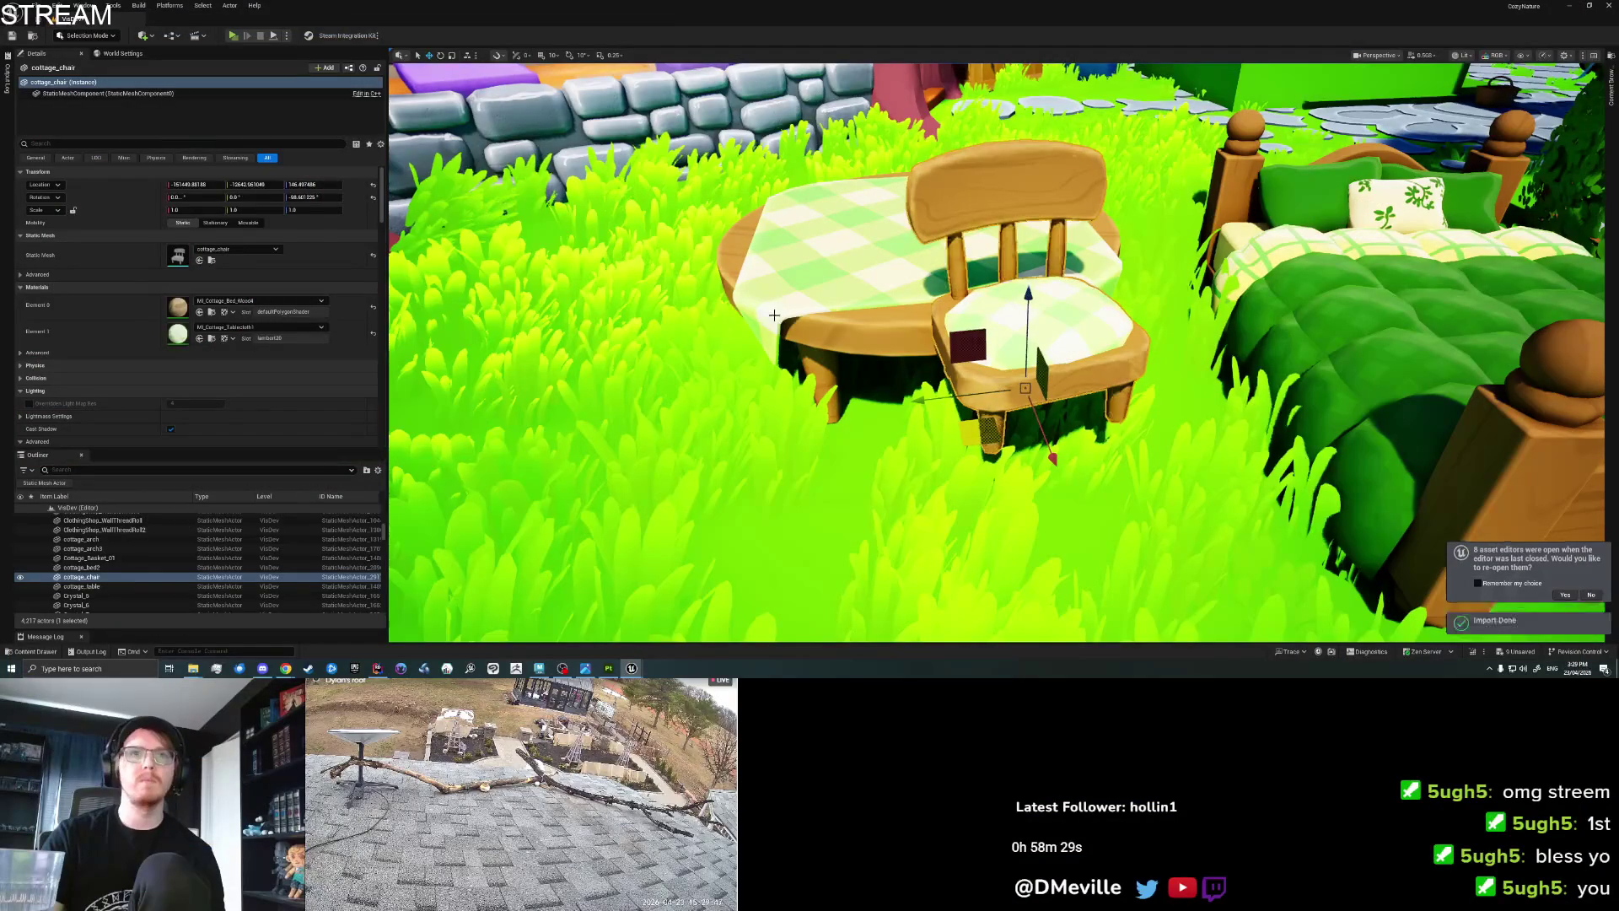
scroll(775, 314, down, 5)
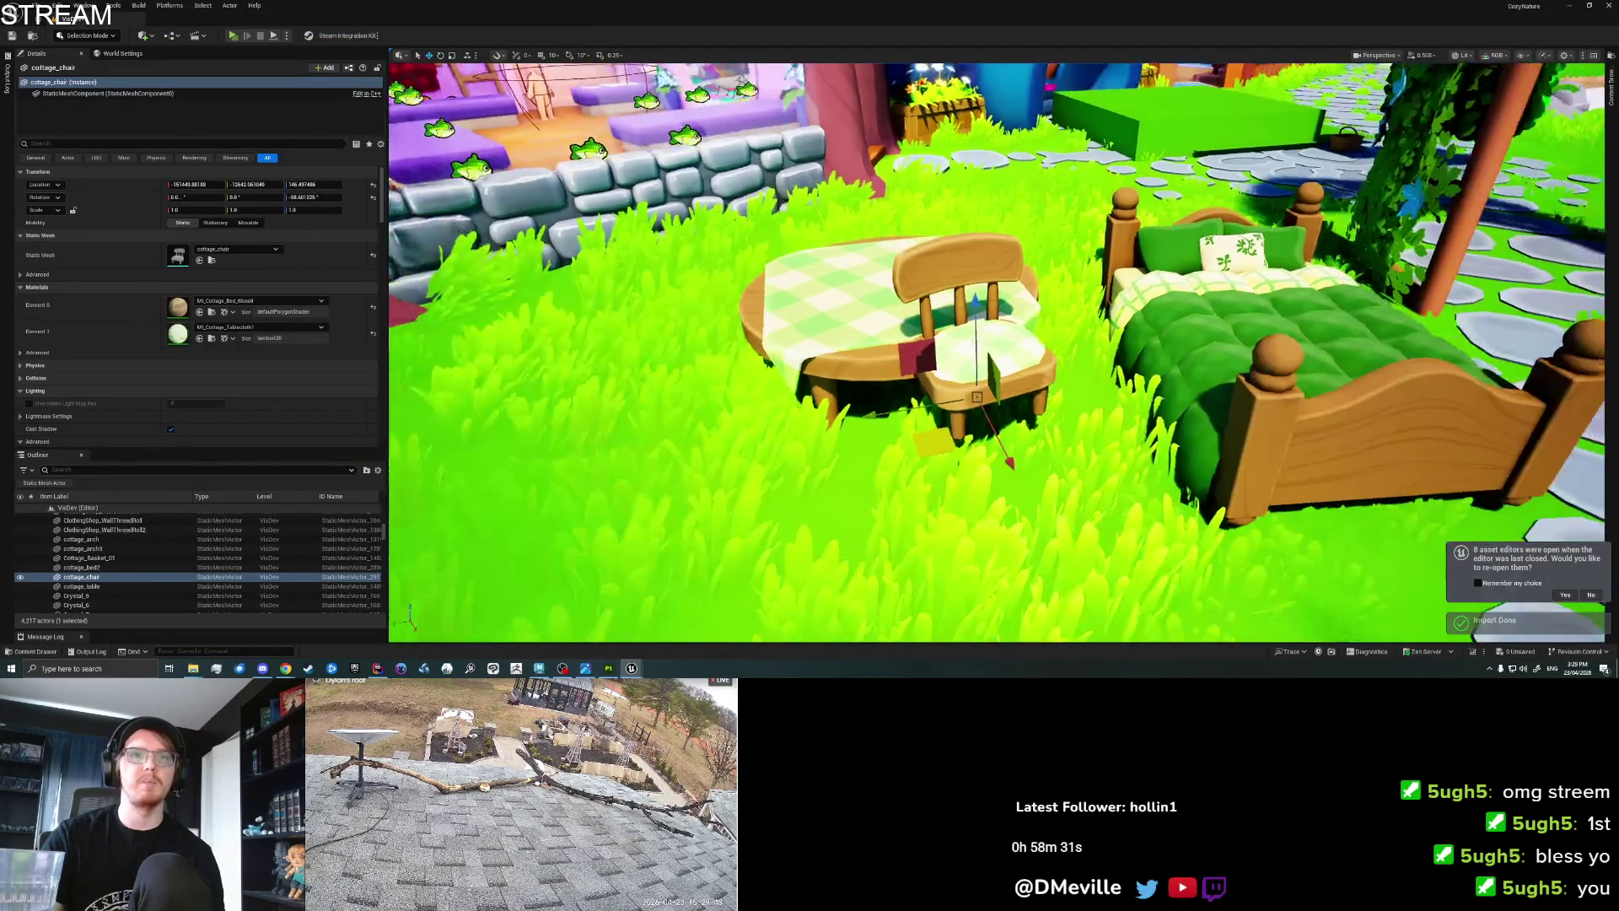
mouse_move(765, 339)
mouse_down()
mouse_move(810, 341)
mouse_move(806, 321)
mouse_move(843, 364)
mouse_up()
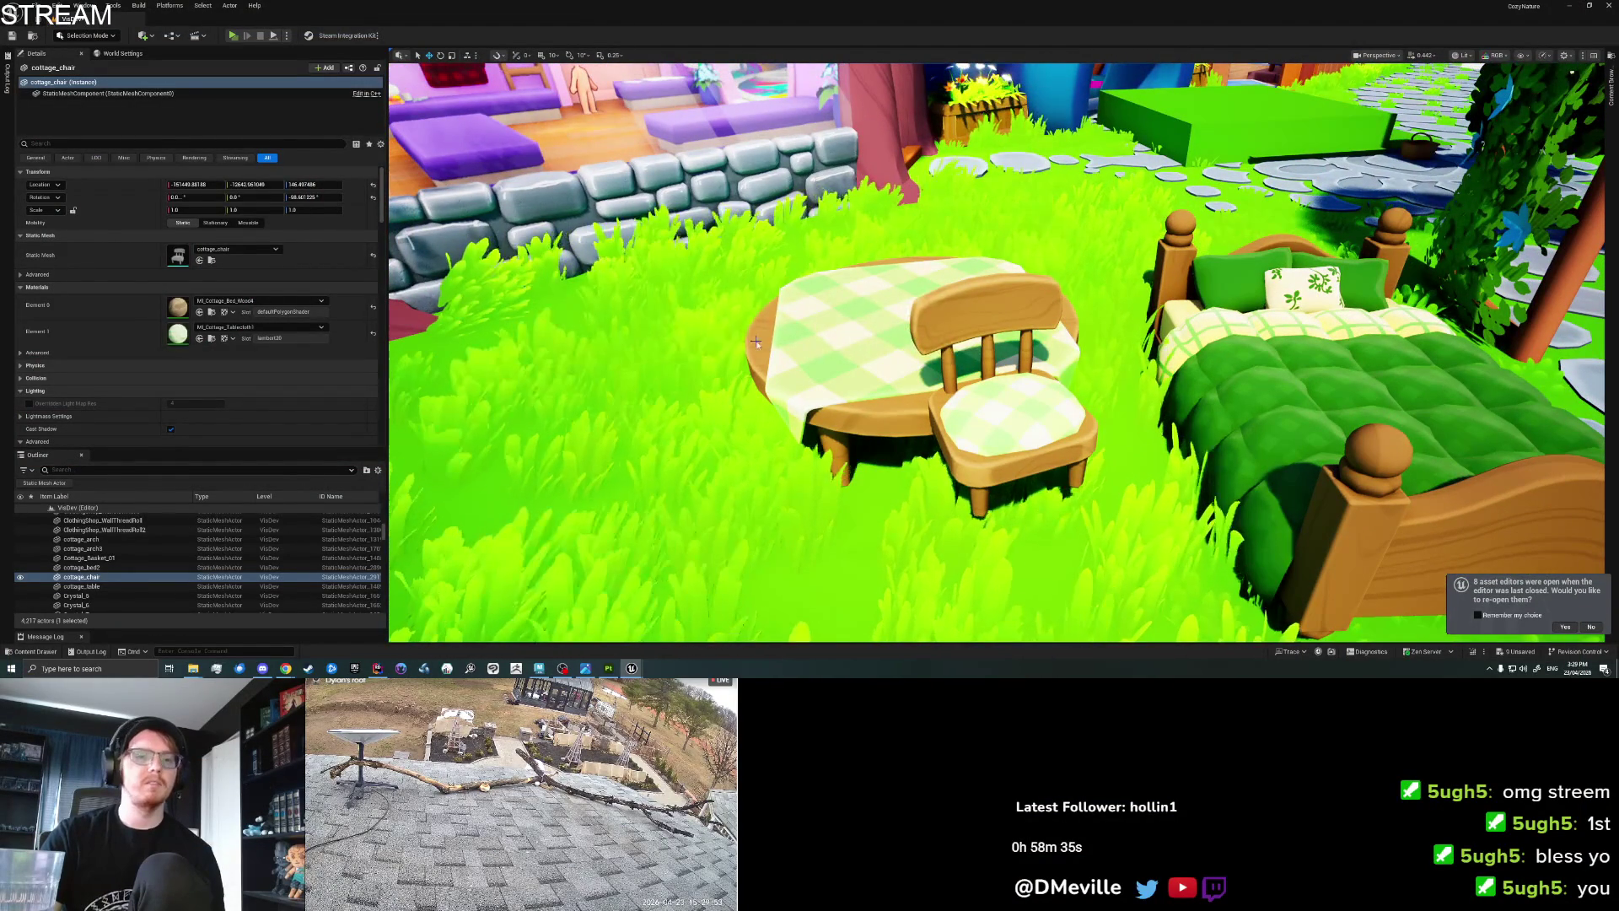
key(ctrl+s)
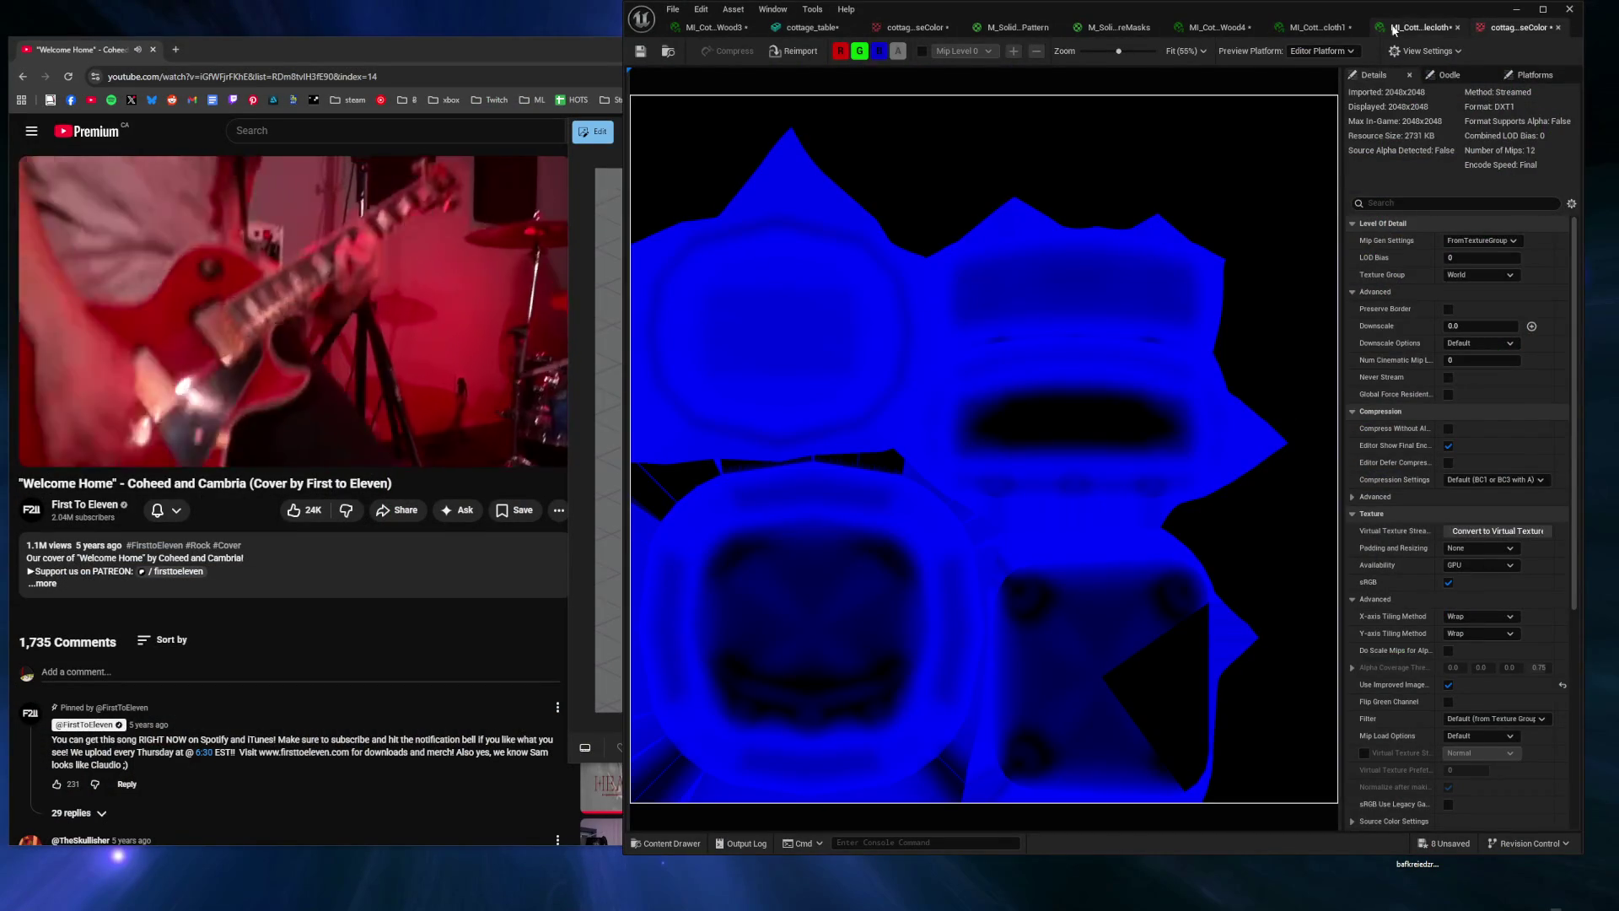
Open the chair's wood material instance and expand its DetailTextureUVOffset values.
click(1393, 31)
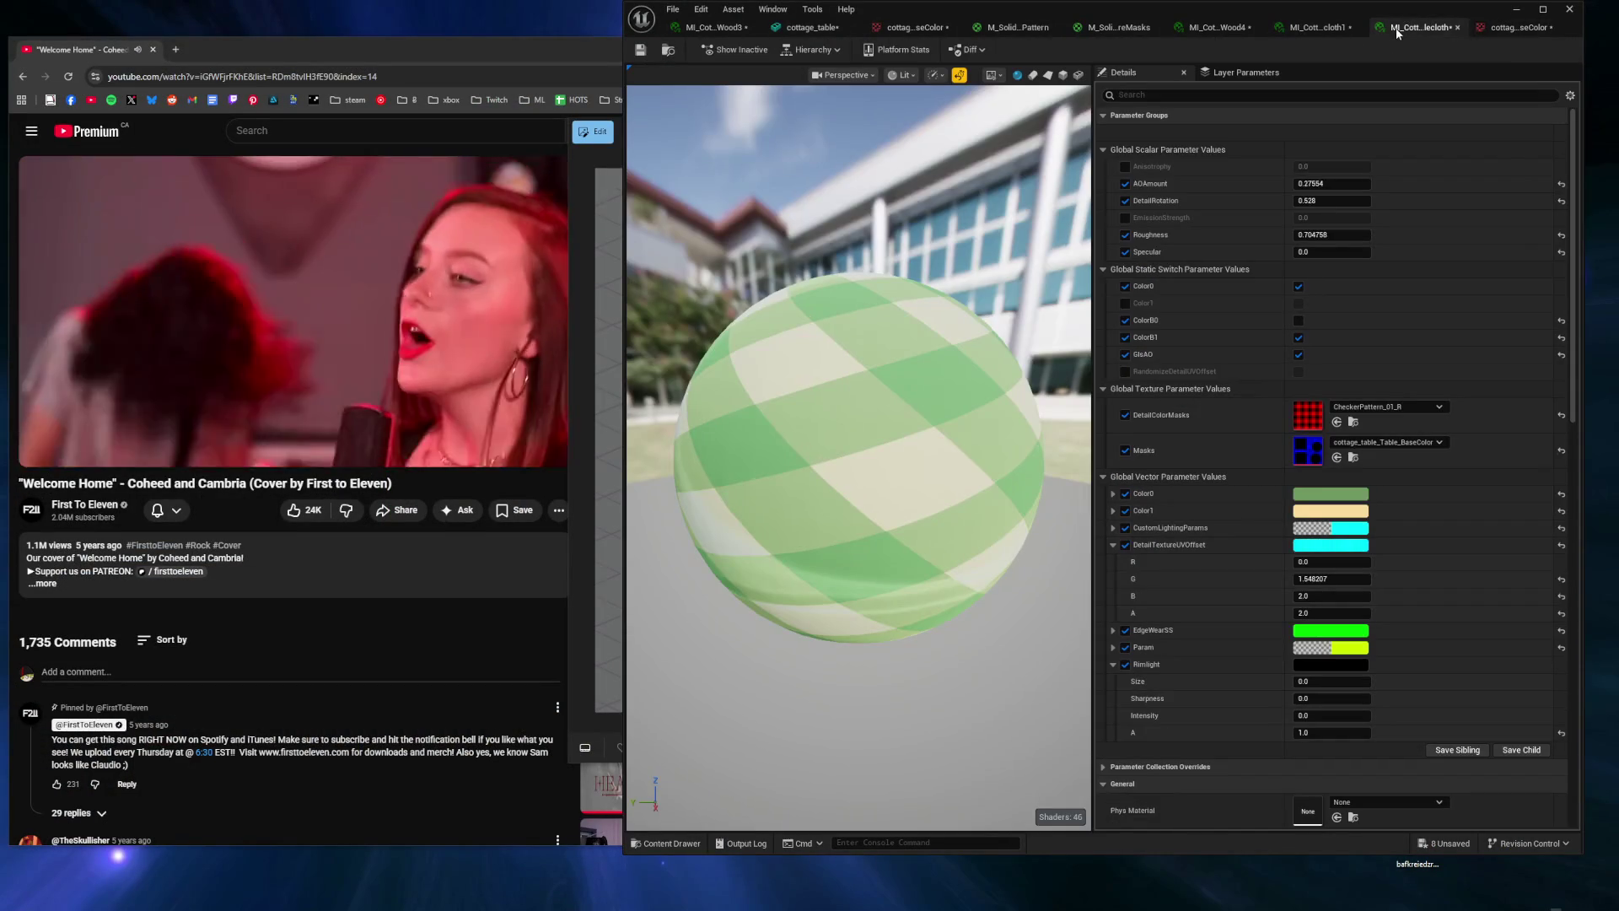
click(1335, 32)
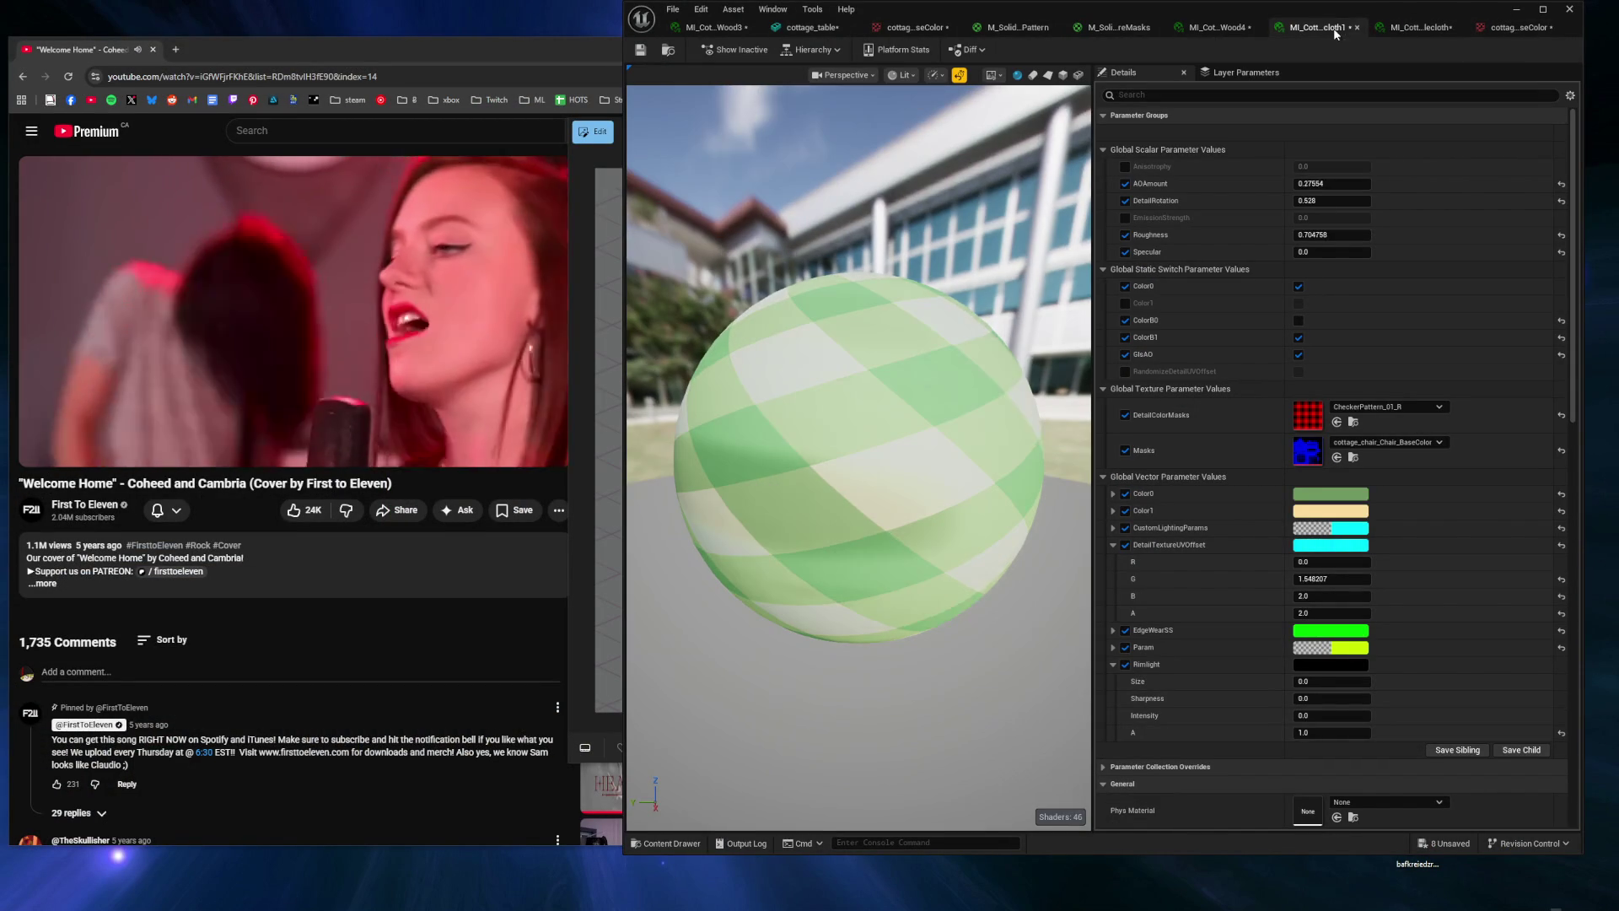
click(1223, 29)
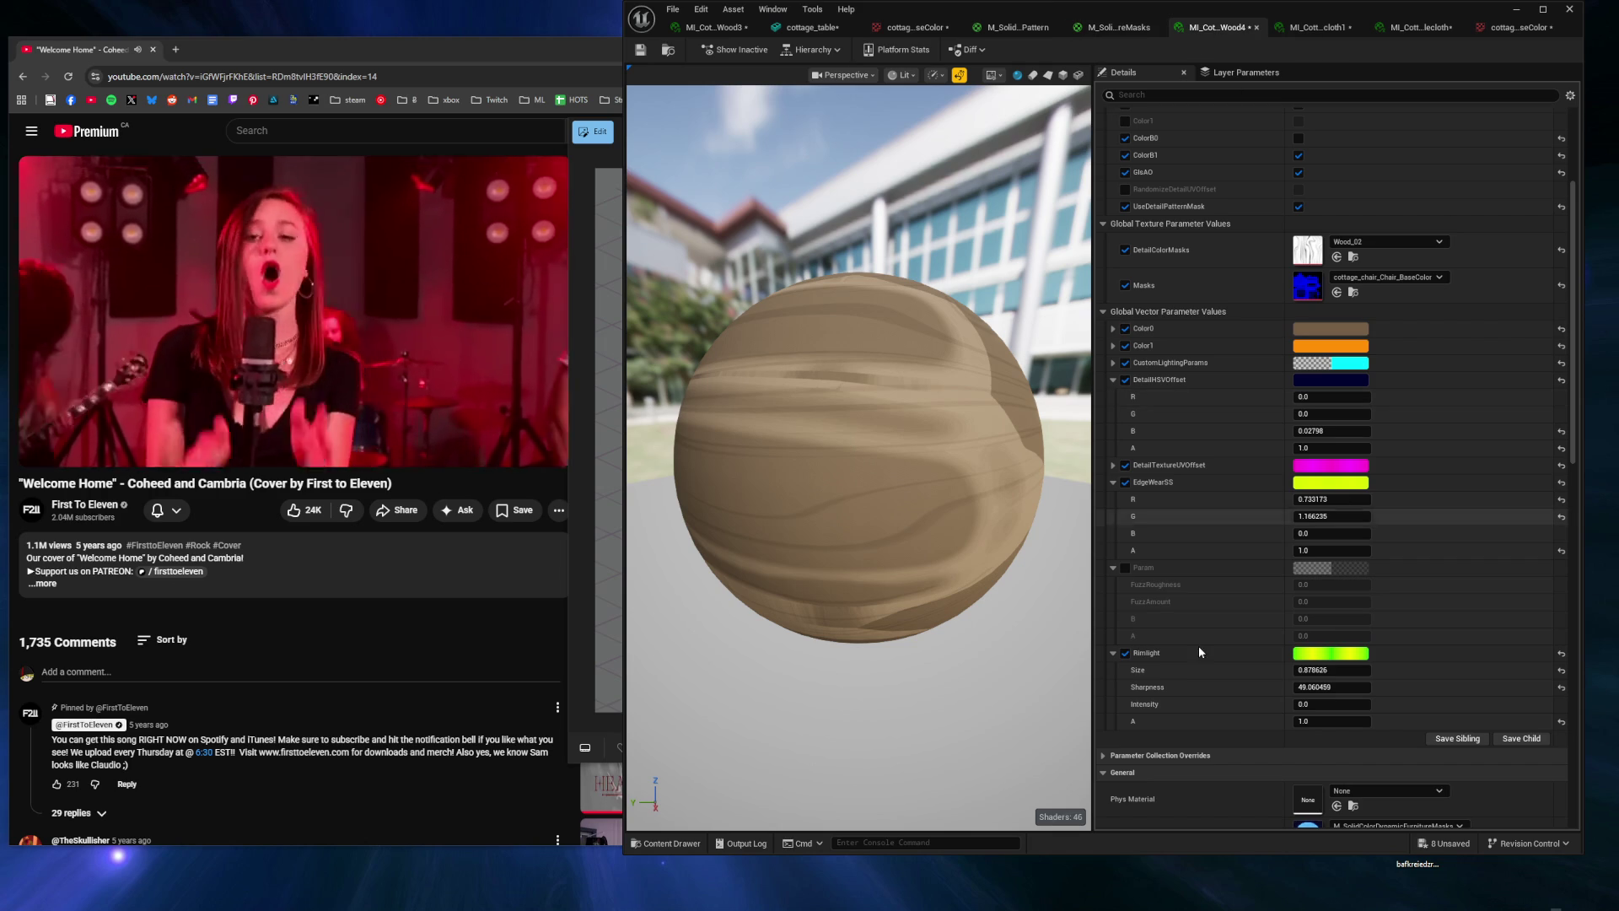
click(1114, 380)
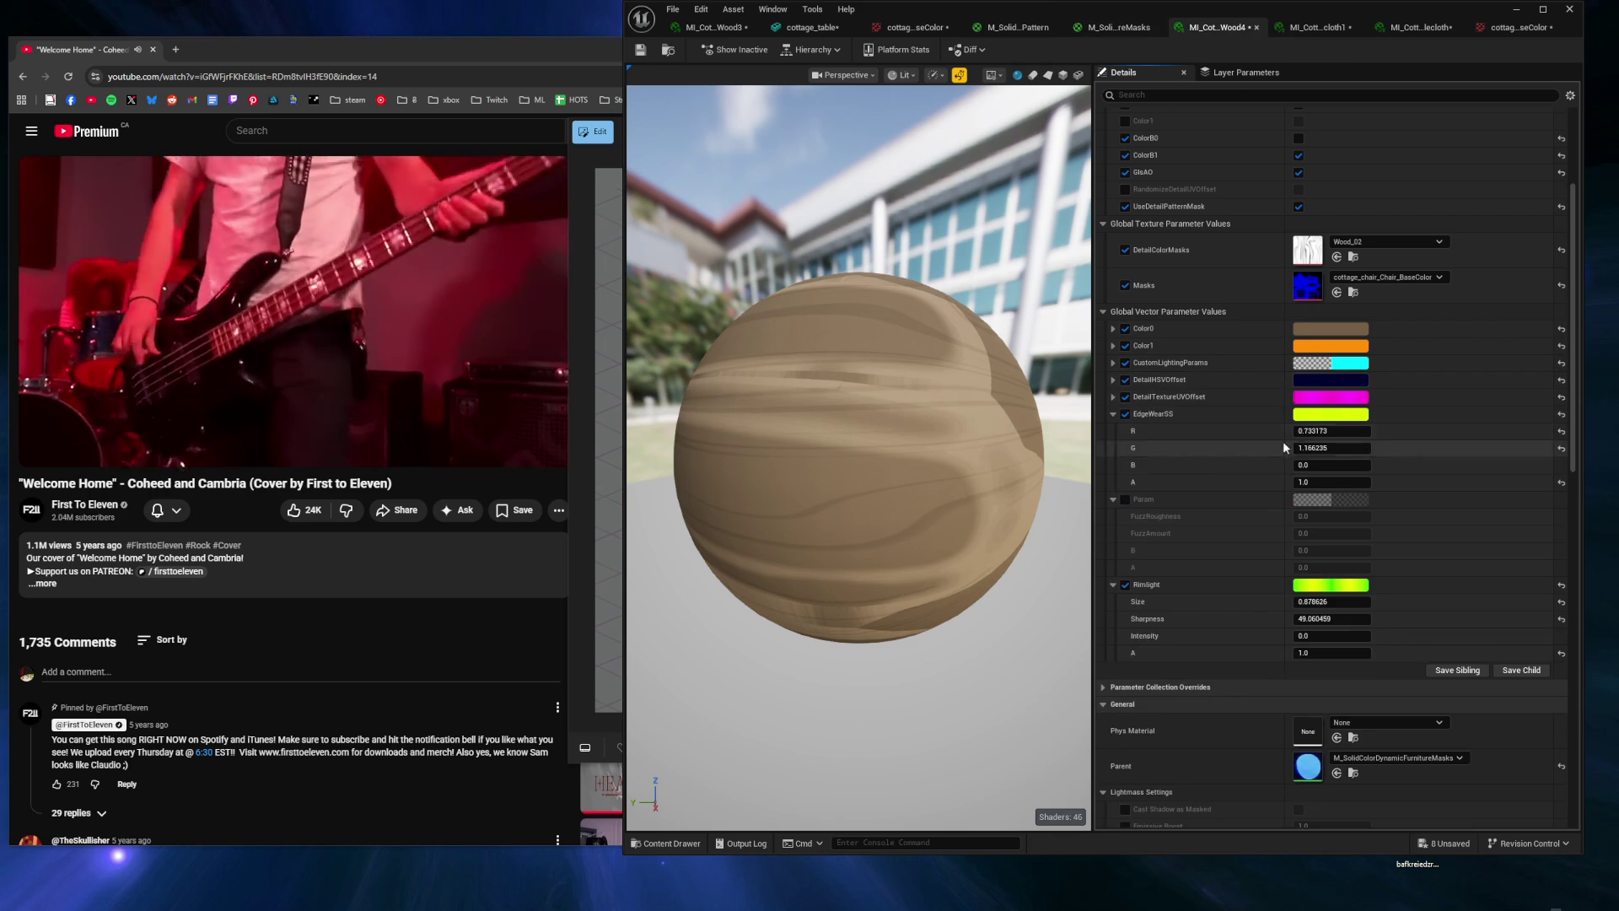
click(1115, 397)
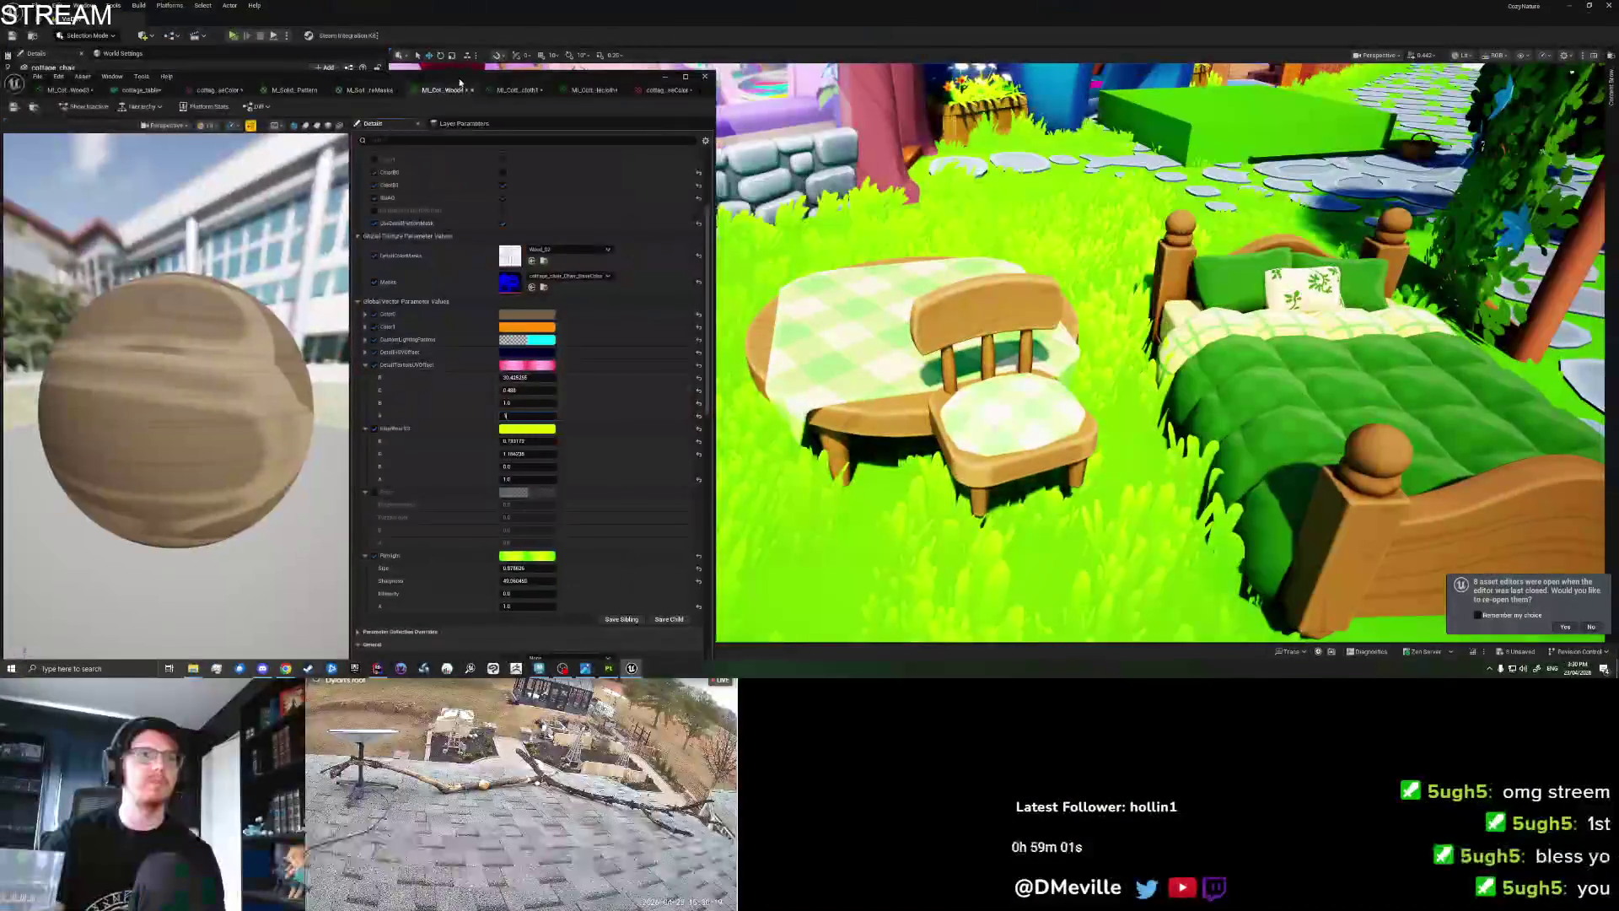
Set DetailRotation to 0.632, then push it higher to rotate the wood detail.
click(509, 402)
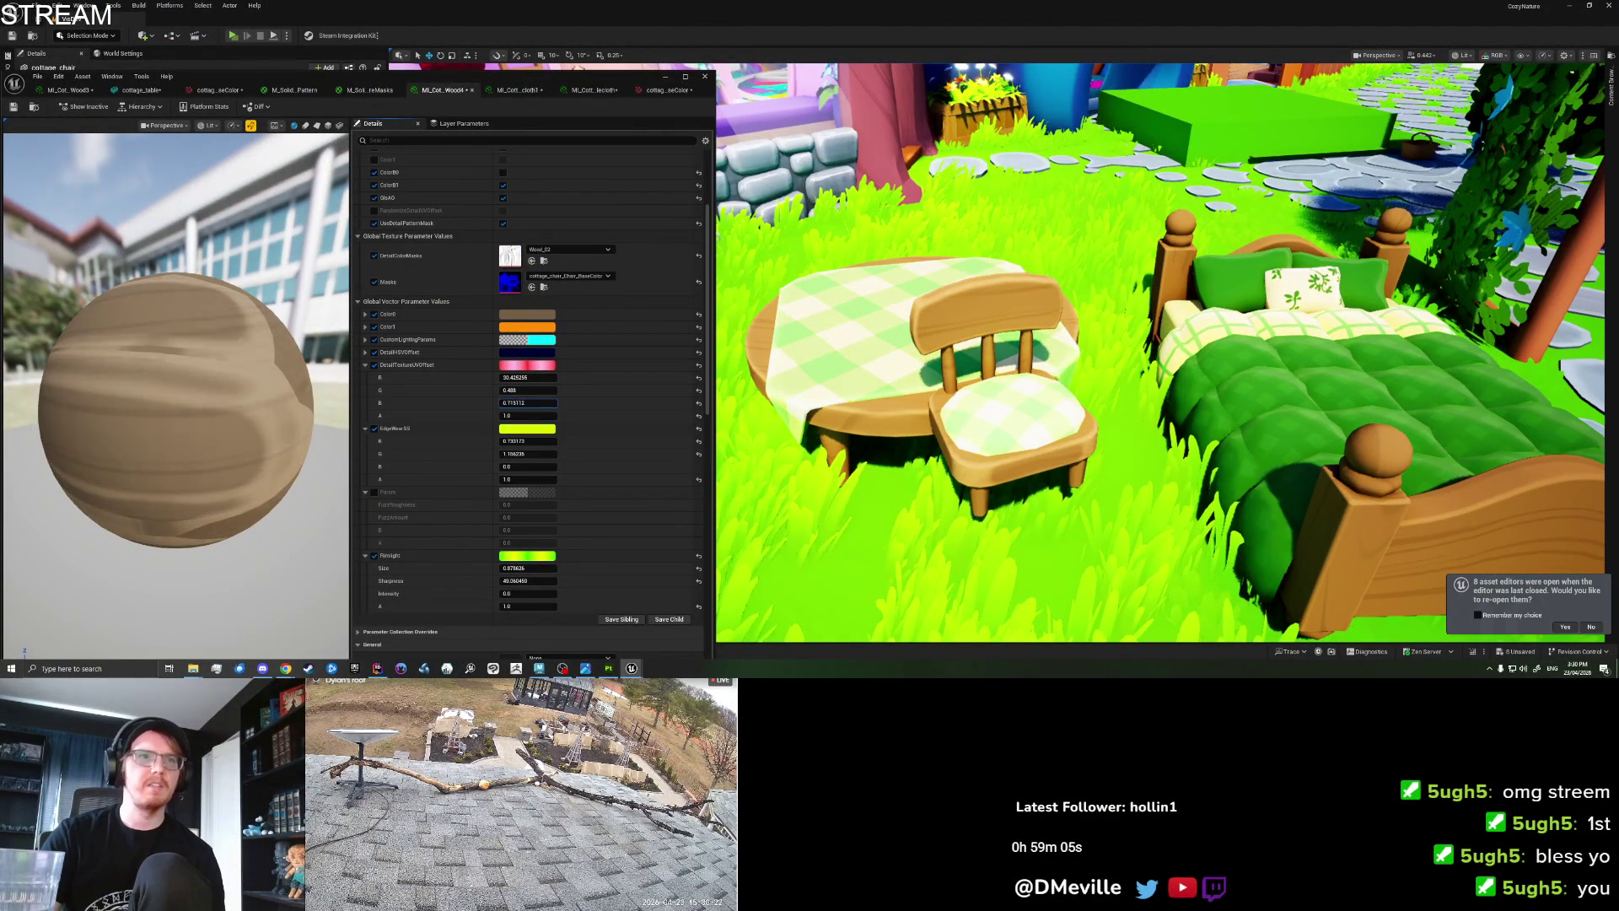
scroll(485, 282, up, 3)
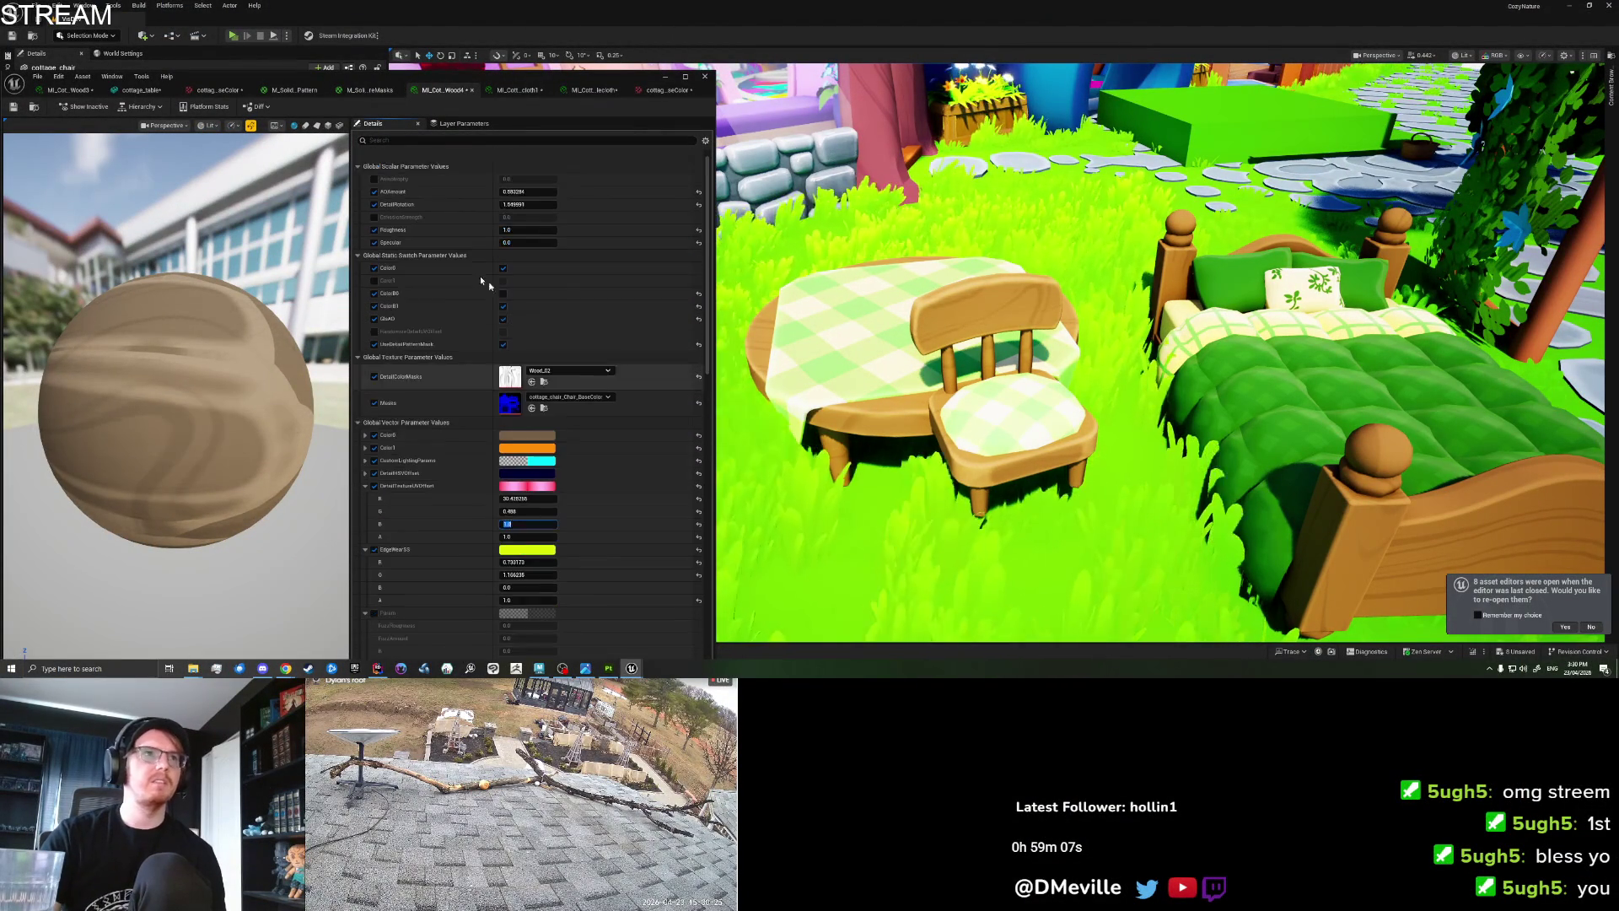
click(527, 204)
text(0.632)
key(Return)
mouse_move(527, 204)
mouse_down()
mouse_move(654, 204)
mouse_move(607, 204)
mouse_up()
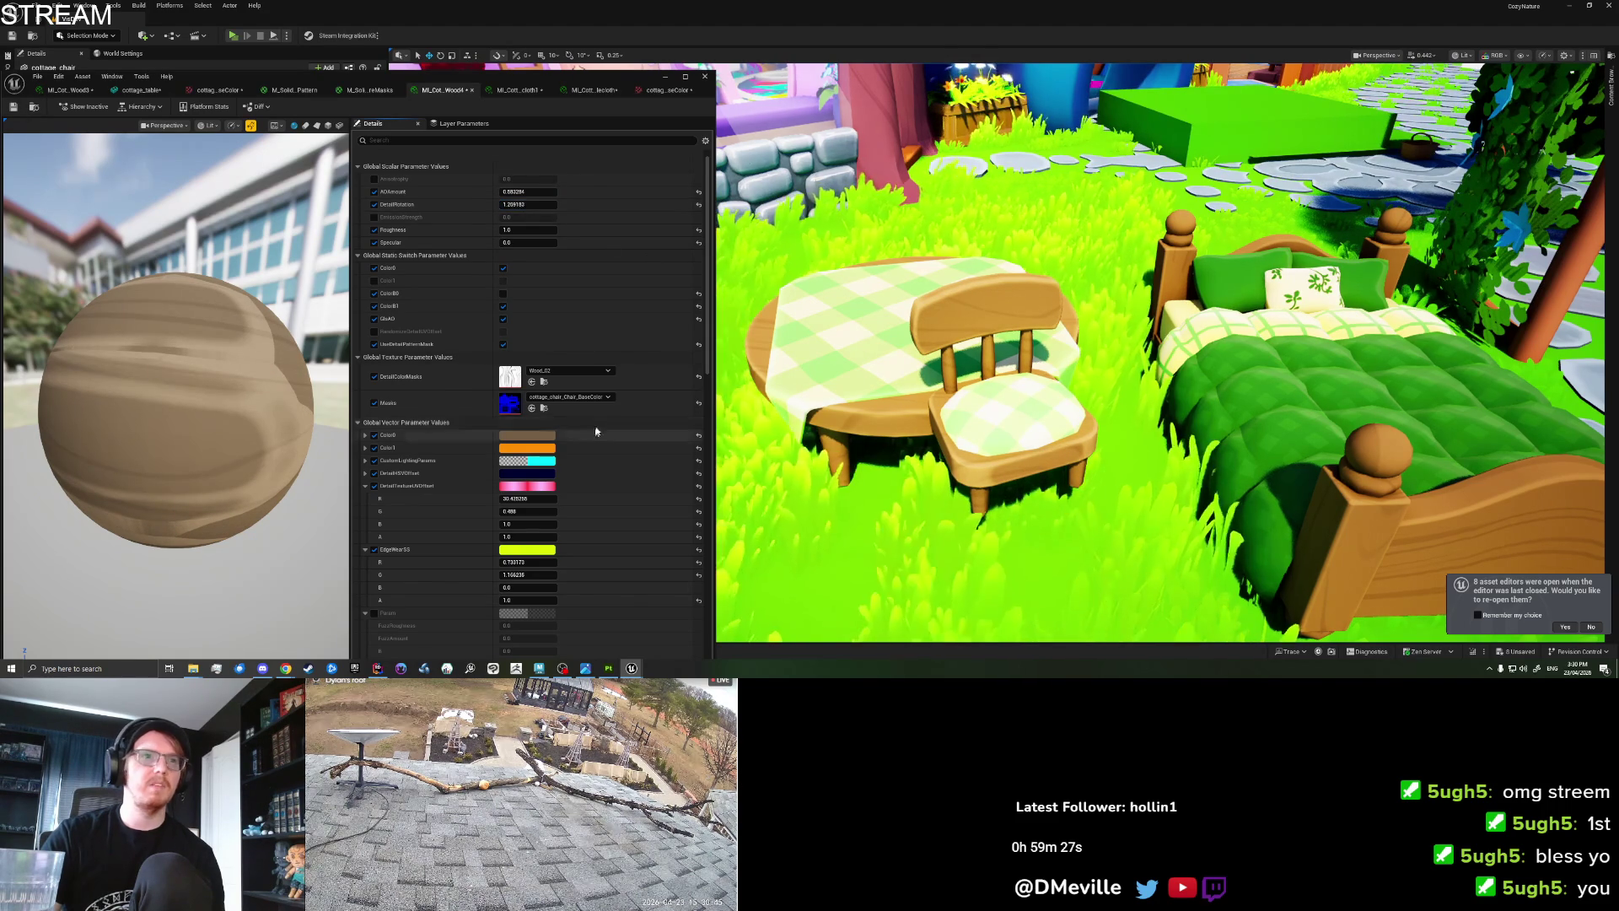
Lower EdgeWearSS red to about 0.48 and set the UV offset R to about 0.35.
scroll(588, 435, down, 3)
drag(527, 486, 539, 486)
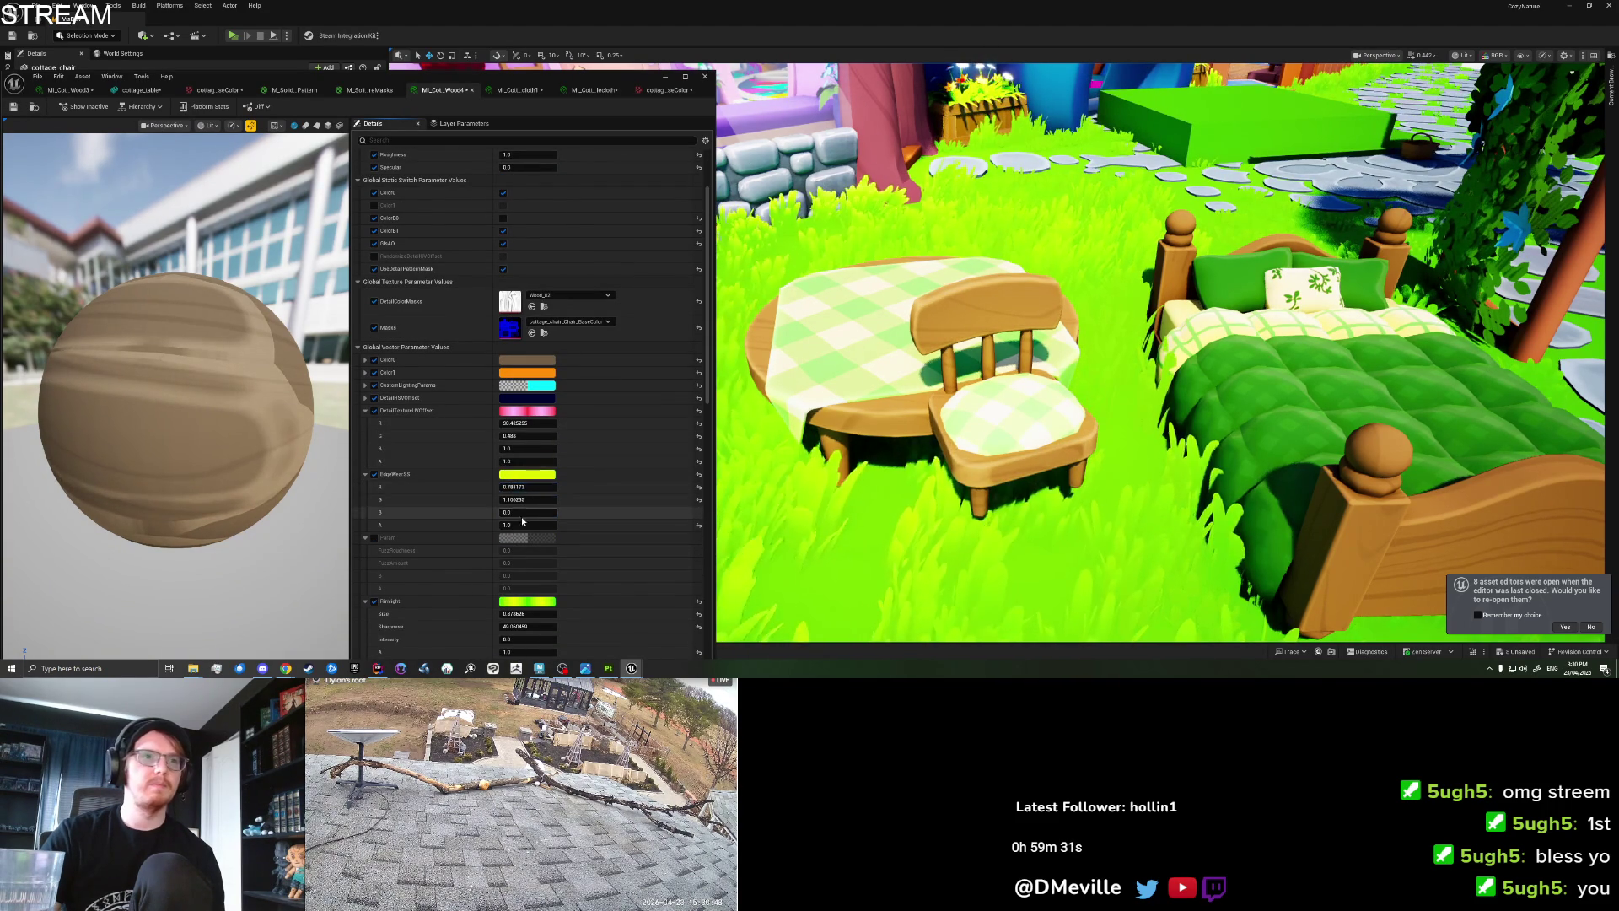
drag(525, 423, 525, 423)
click(525, 423)
text(0)
key(Tab)
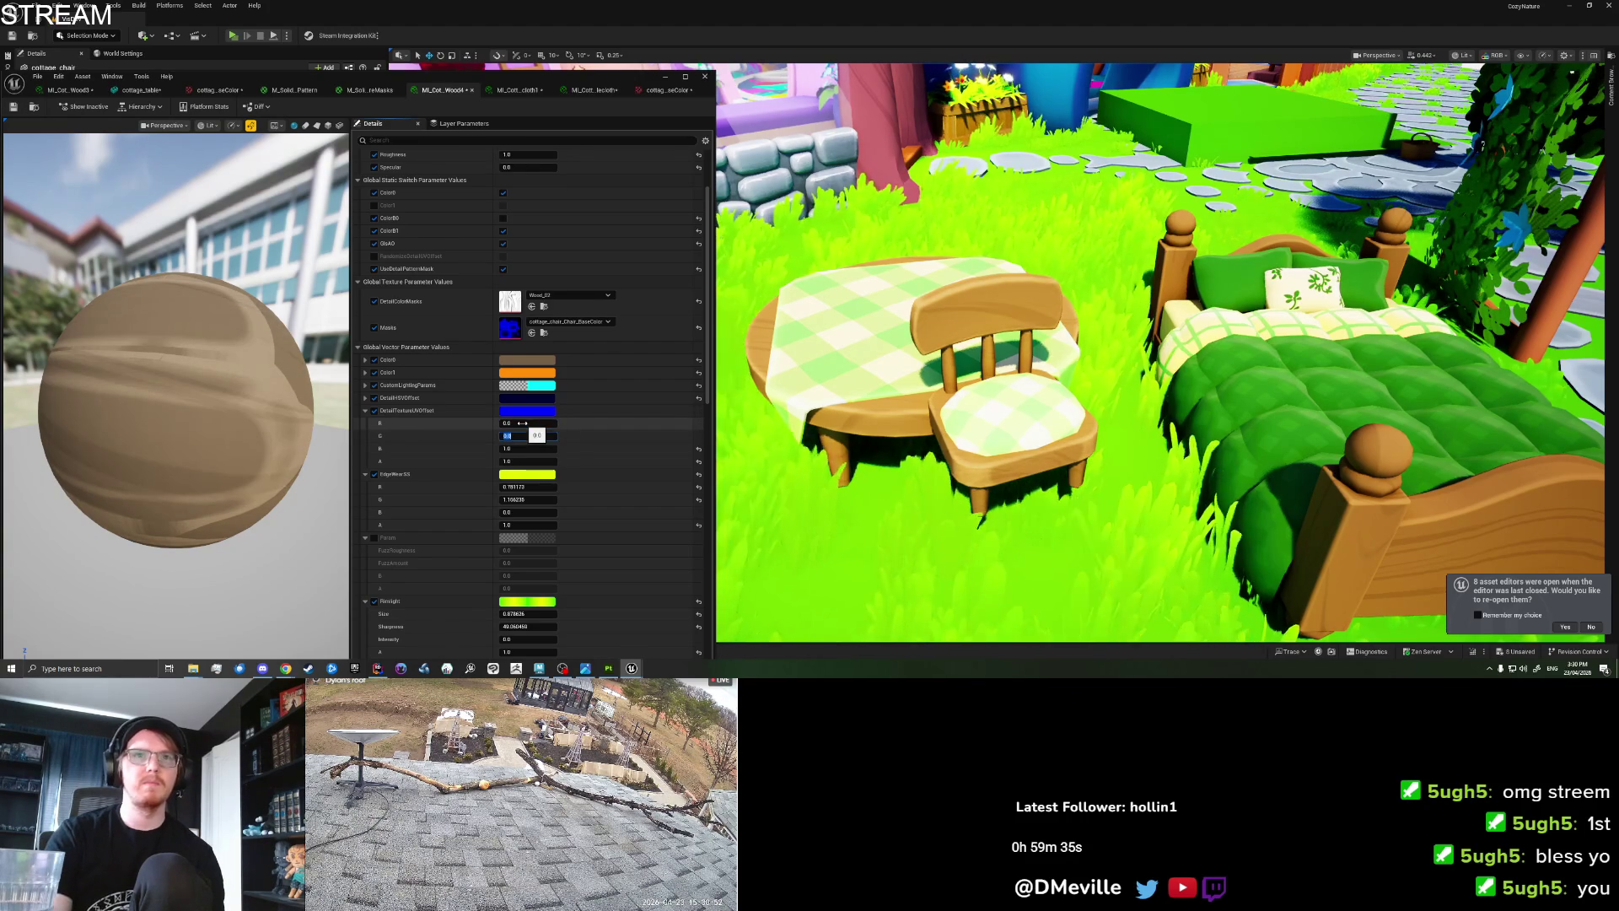
text(0)
mouse_move(524, 422)
mouse_down()
mouse_move(547, 422)
mouse_move(447, 423)
mouse_up()
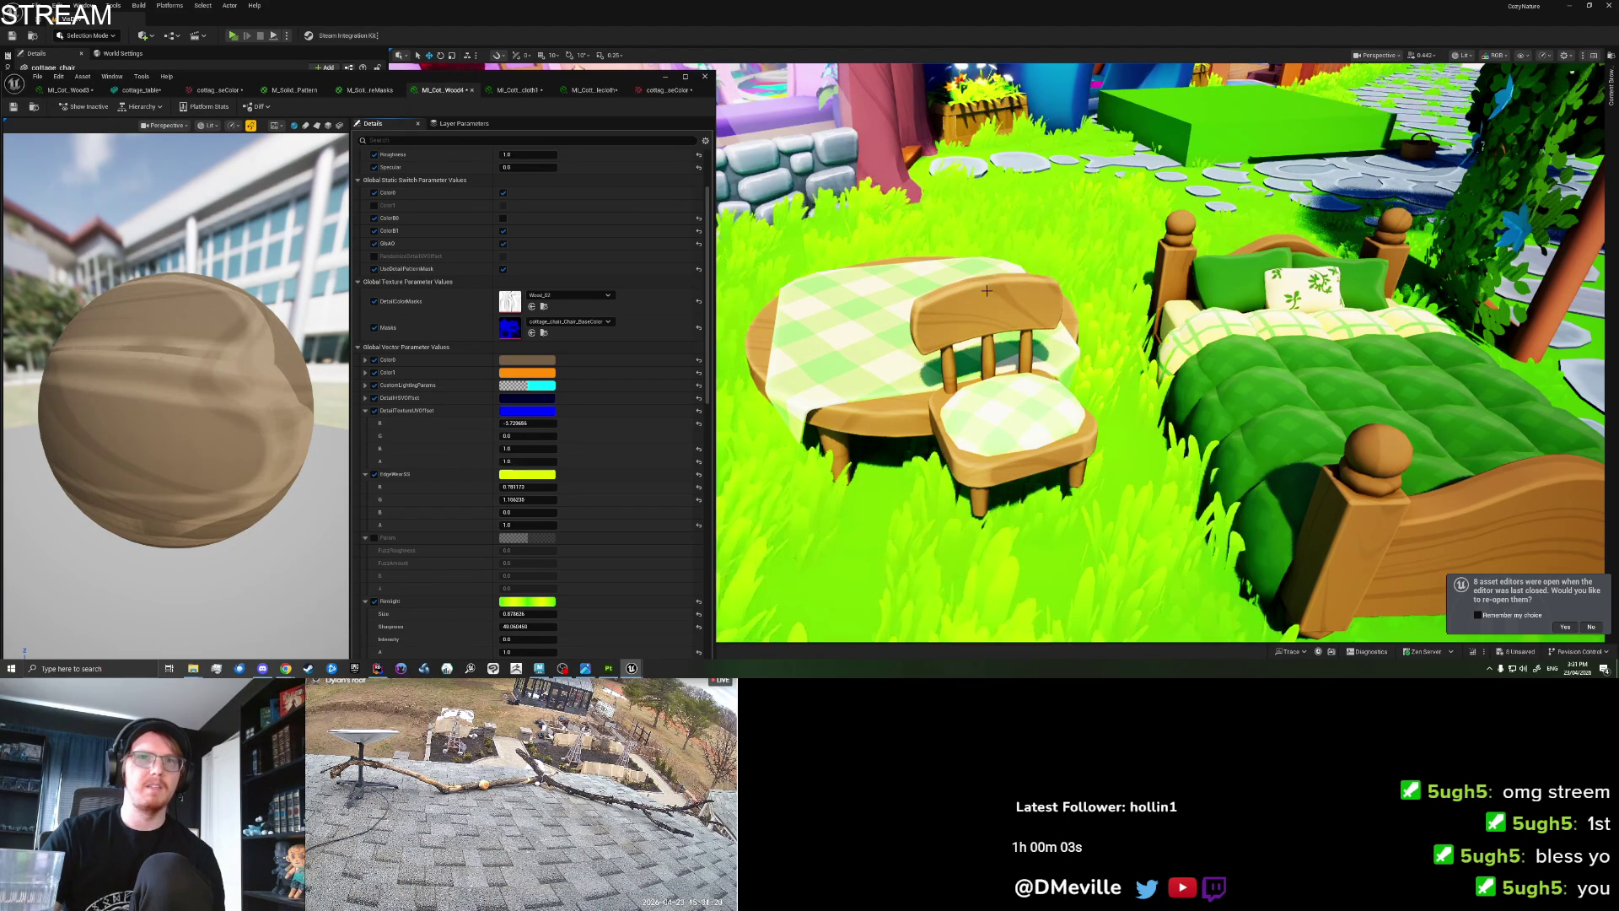
Adjust the UV offset R to about 1.0 and enable RandomizeDetailUVOffset.
click(528, 423)
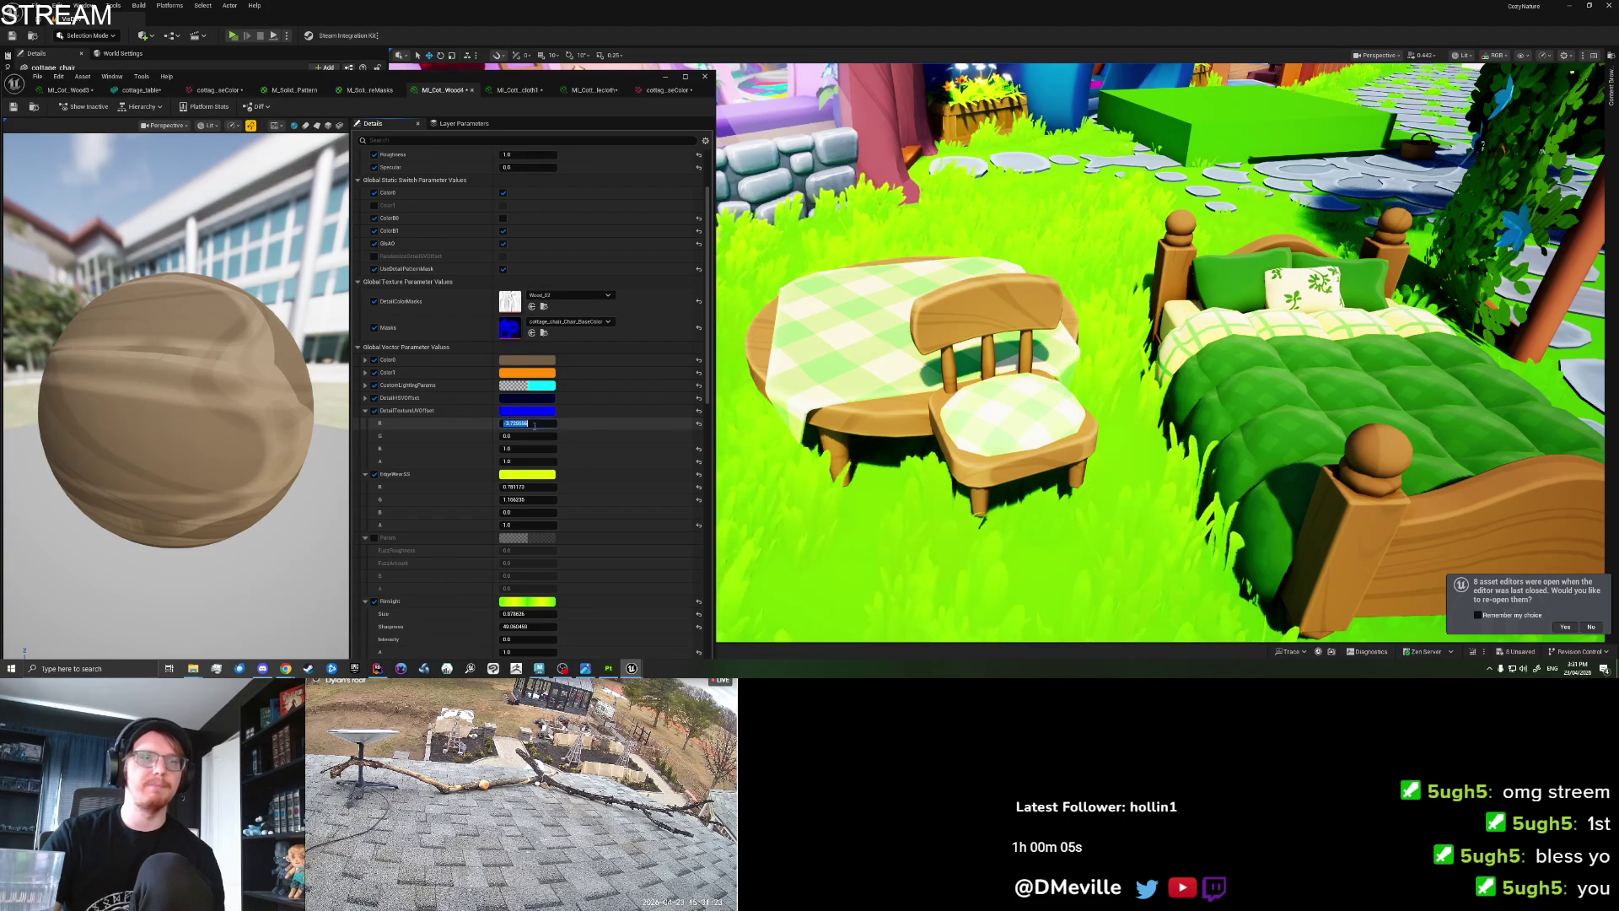
text(0)
key(Return)
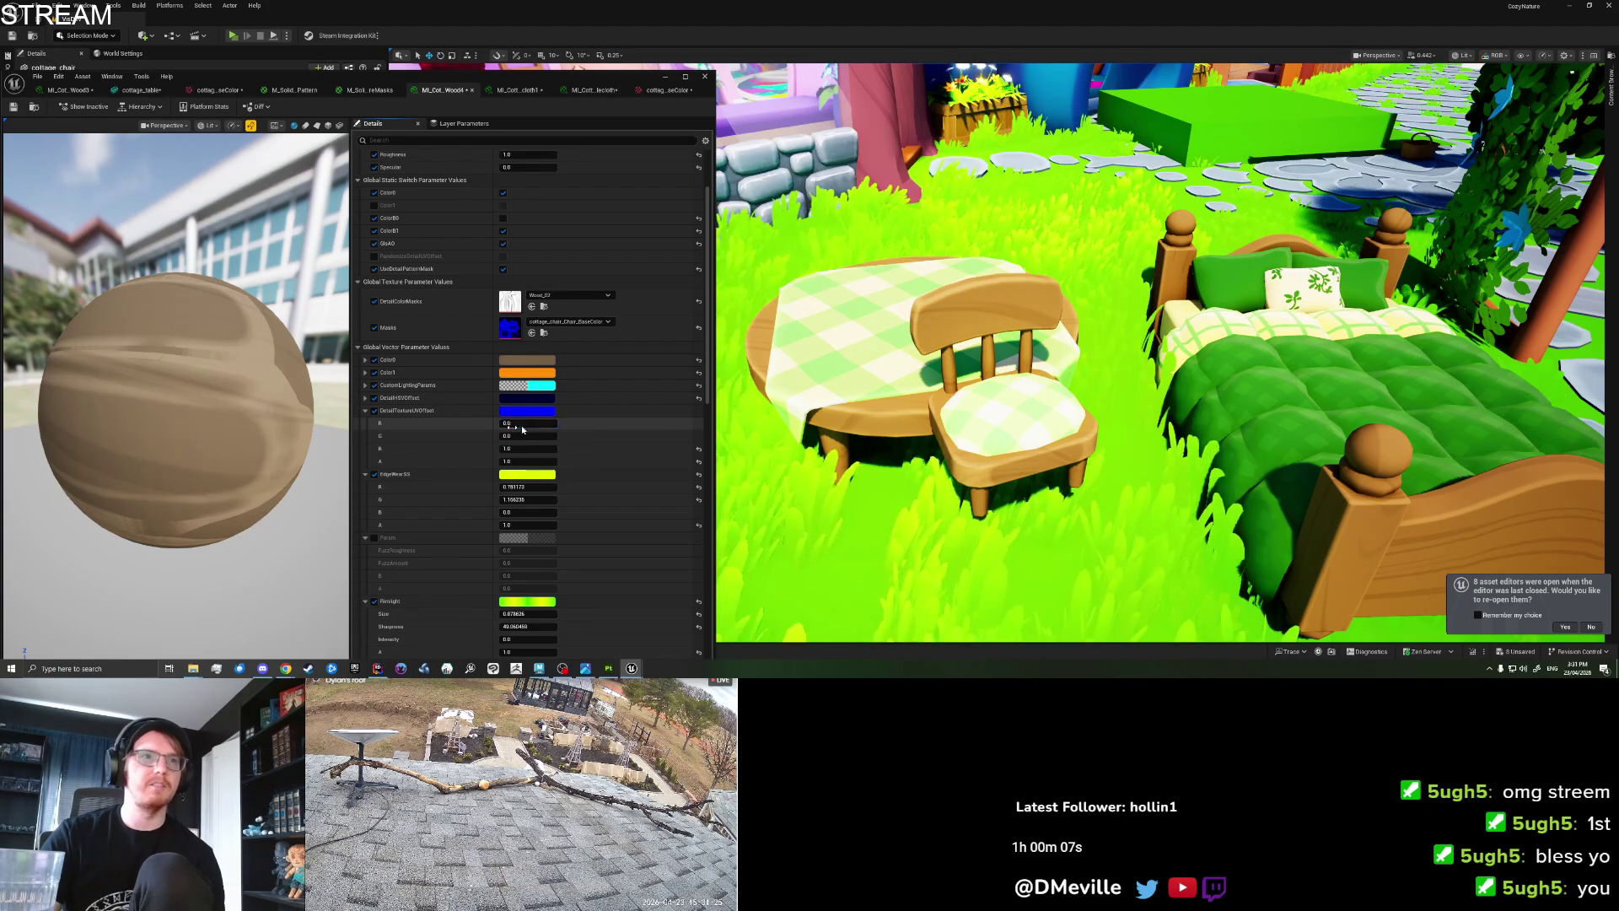
text(0.604)
key(Return)
text(0.304)
key(Return)
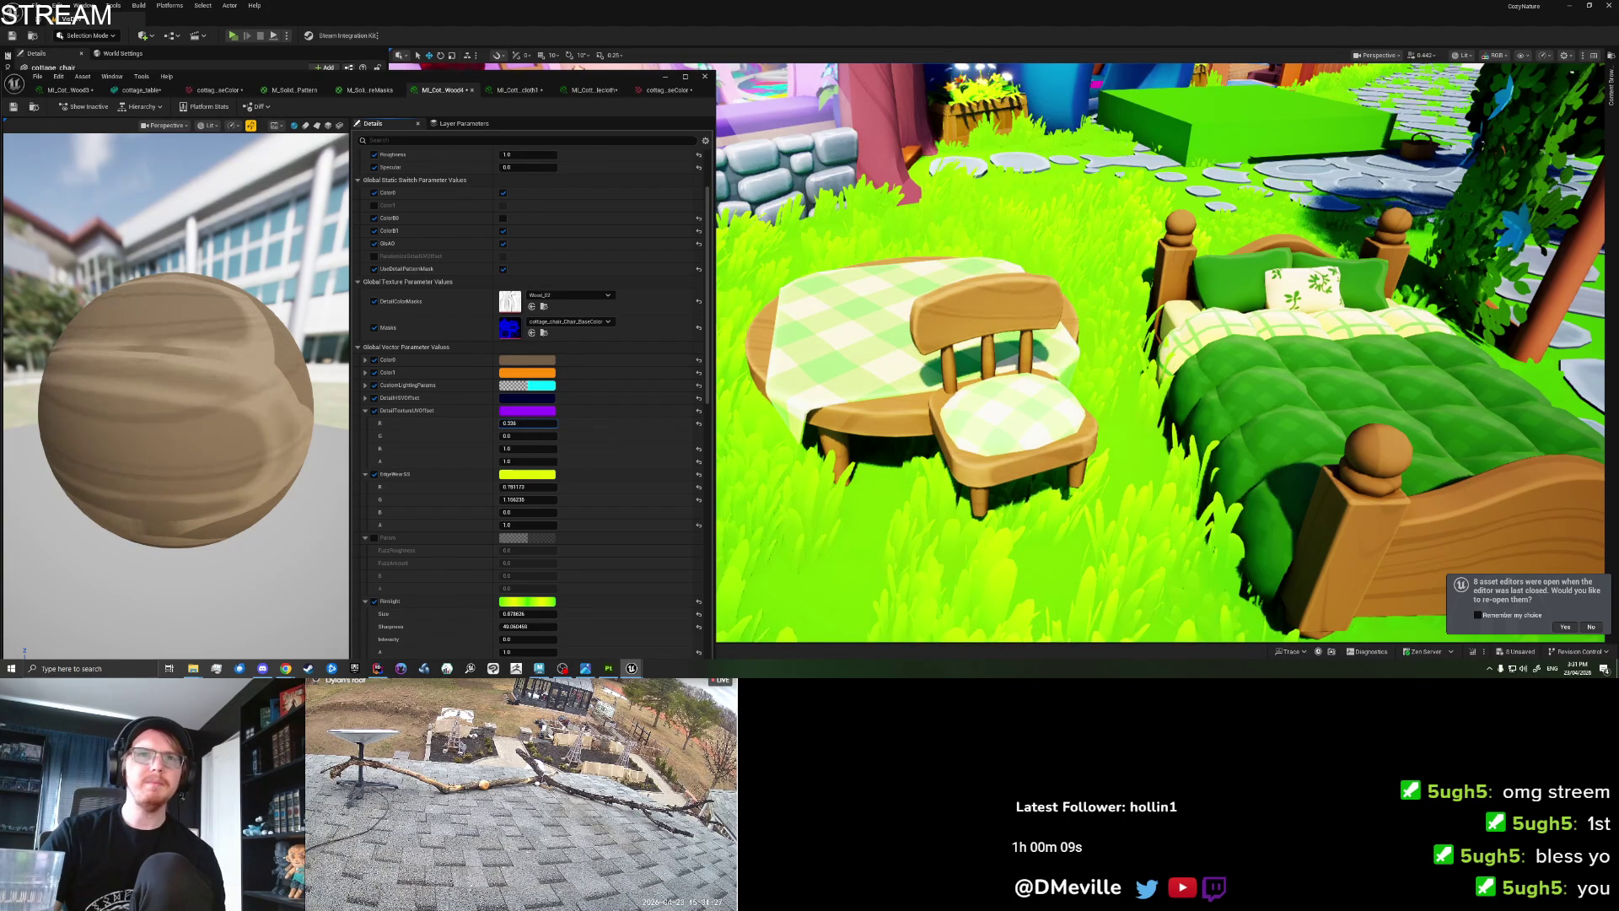
drag(527, 423, 578, 423)
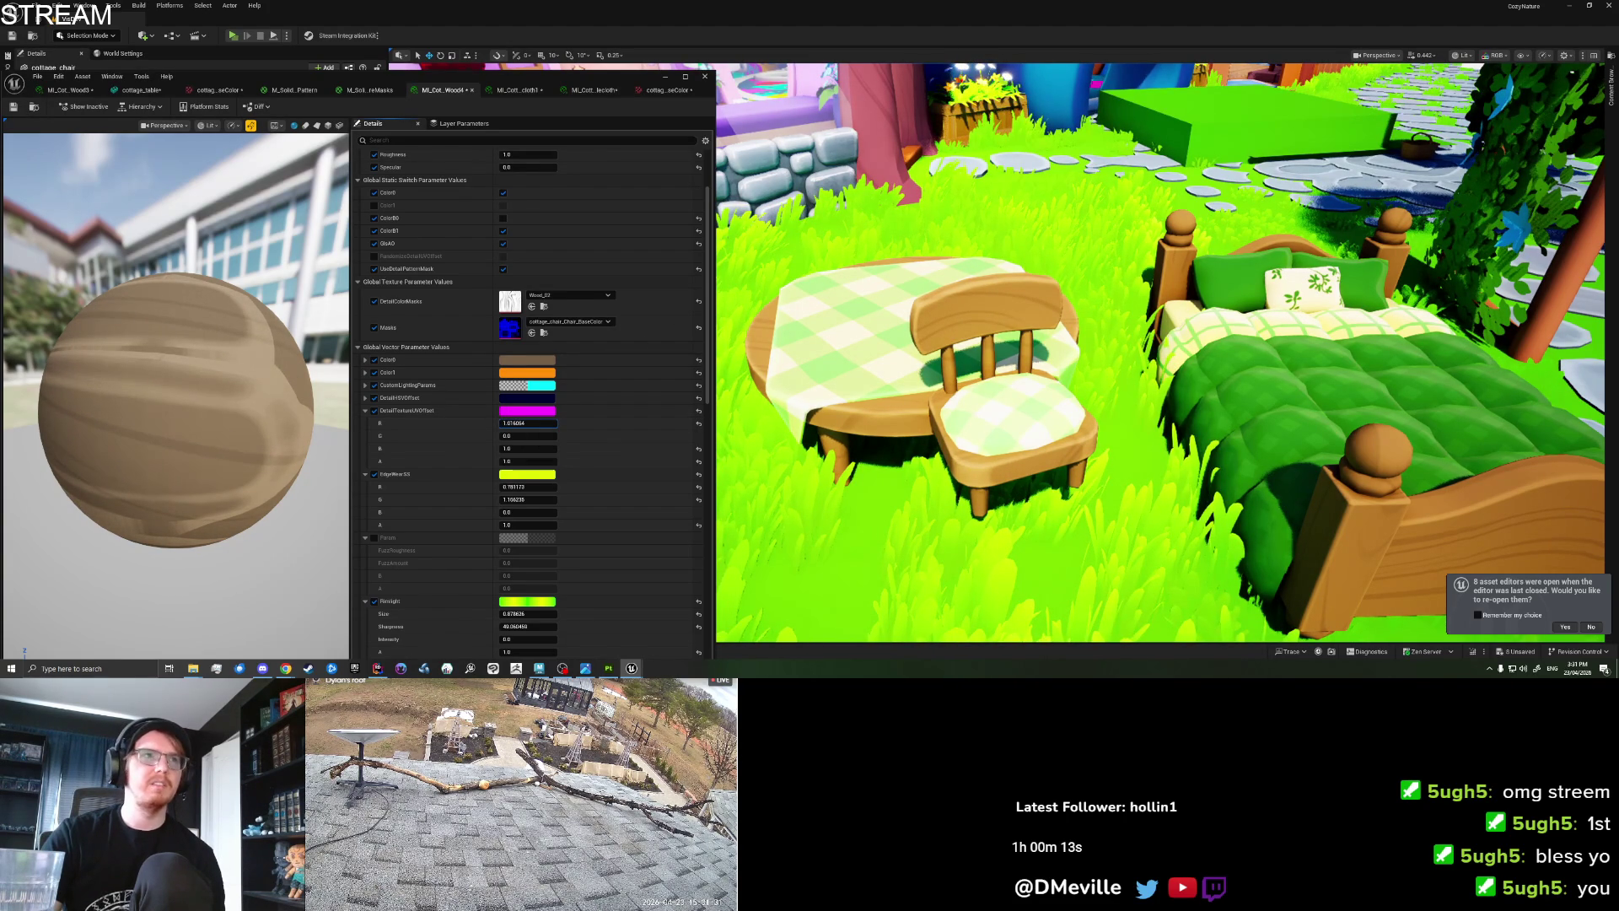
scroll(426, 437, up, 3)
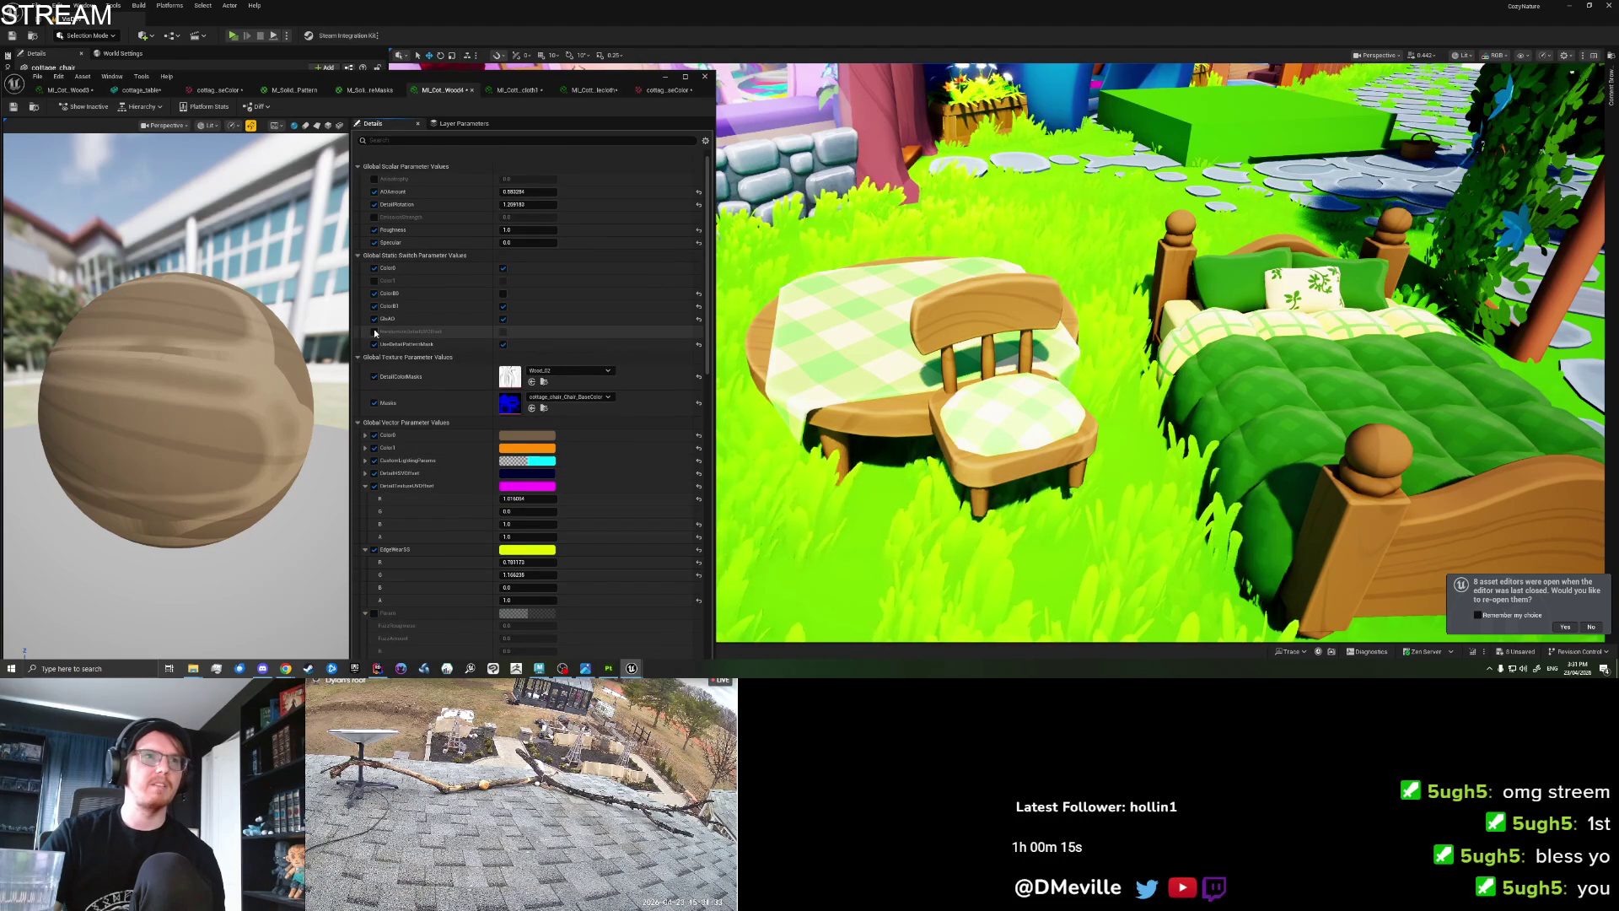
click(502, 331)
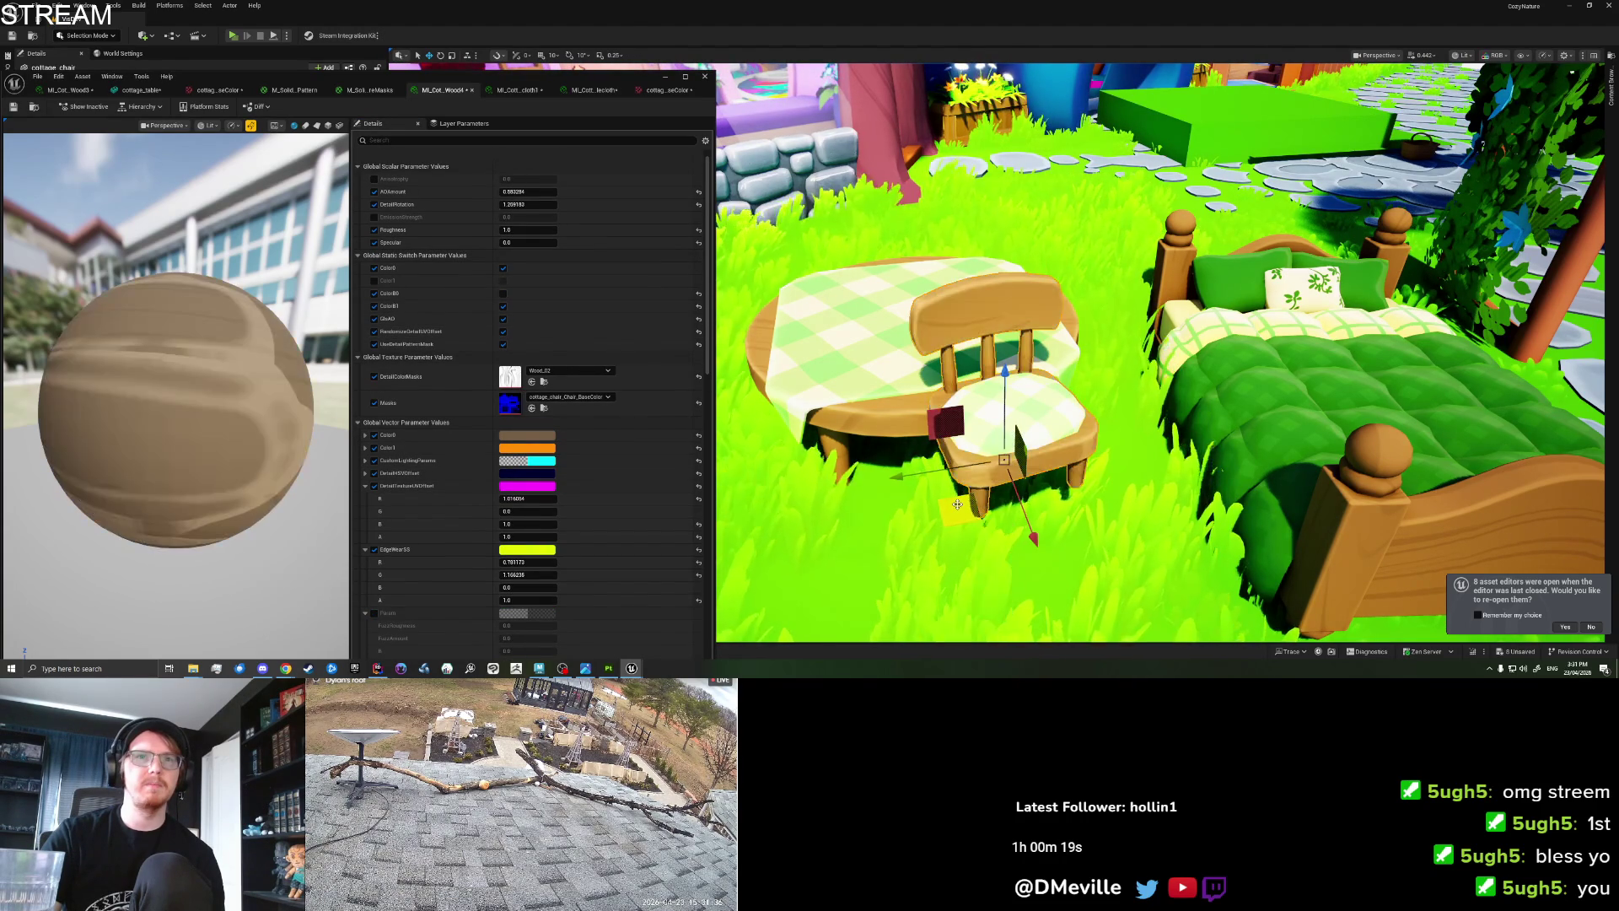
Place the chair on top of the table and turn off RandomizeDetailUVOffset.
mouse_move(949, 511)
mouse_down()
mouse_move(894, 498)
mouse_move(868, 455)
mouse_move(902, 393)
mouse_move(1012, 541)
mouse_up()
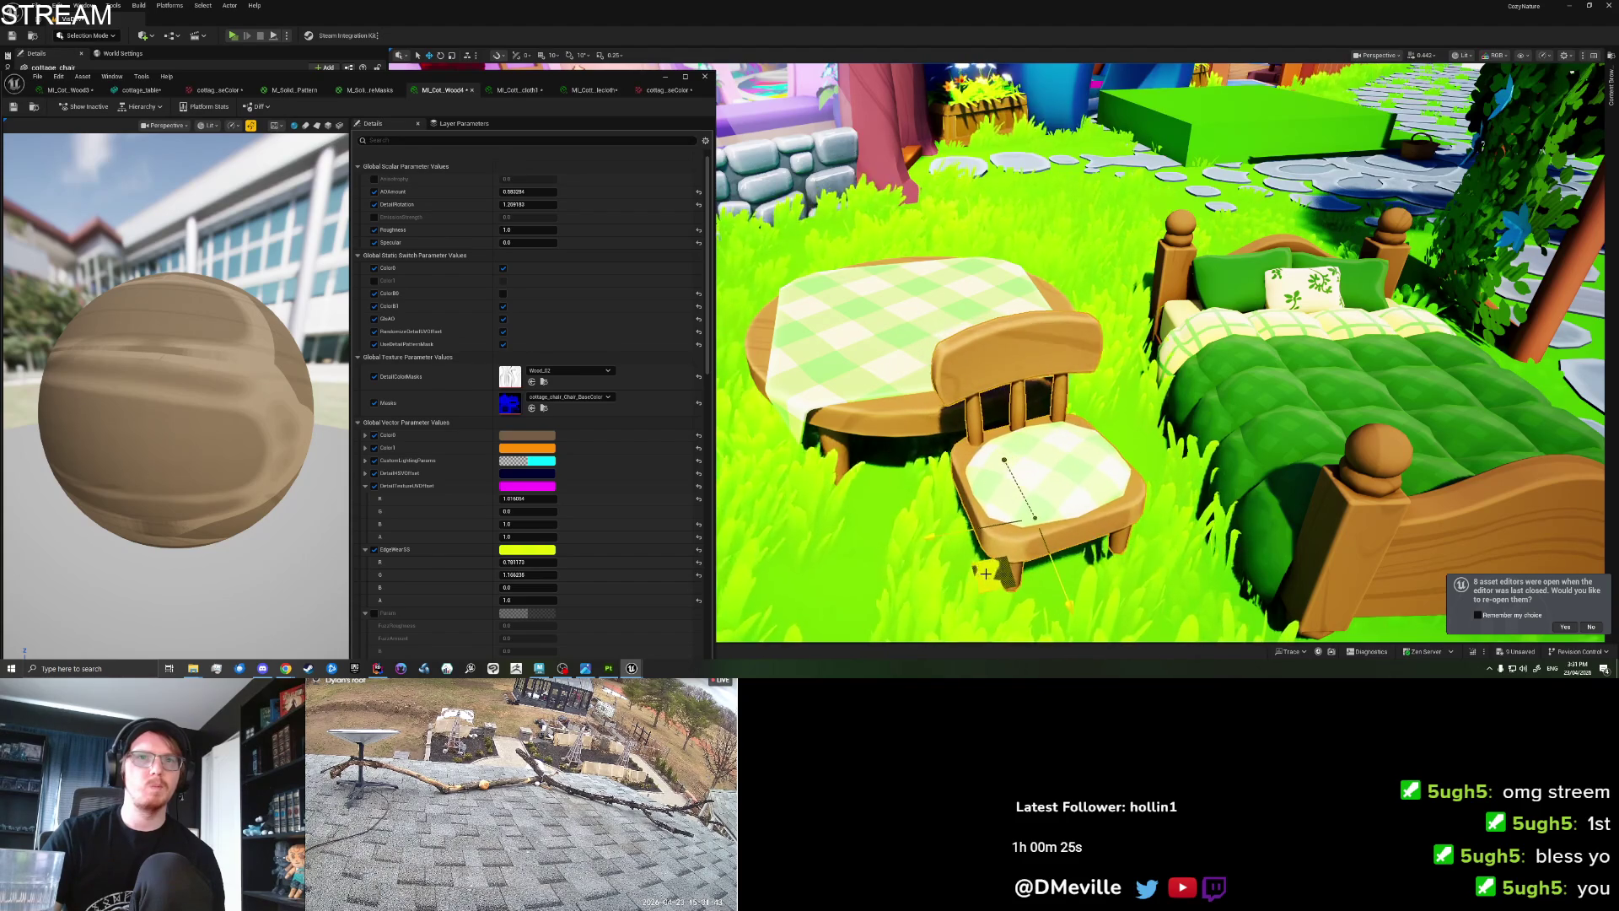
drag(986, 567, 919, 385)
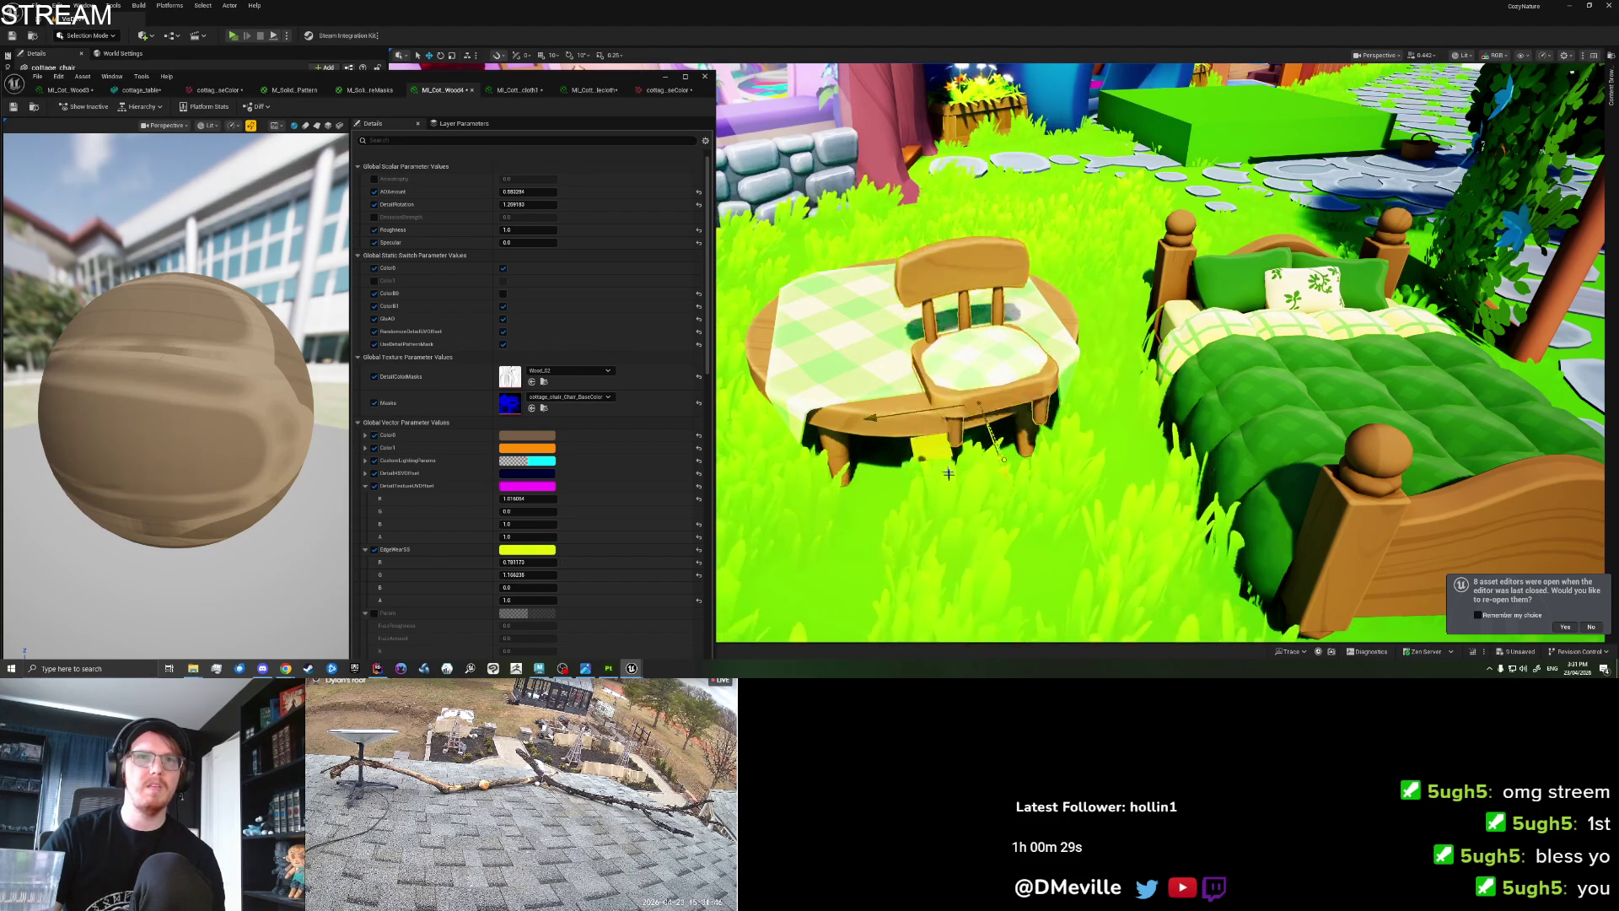
drag(948, 474, 978, 498)
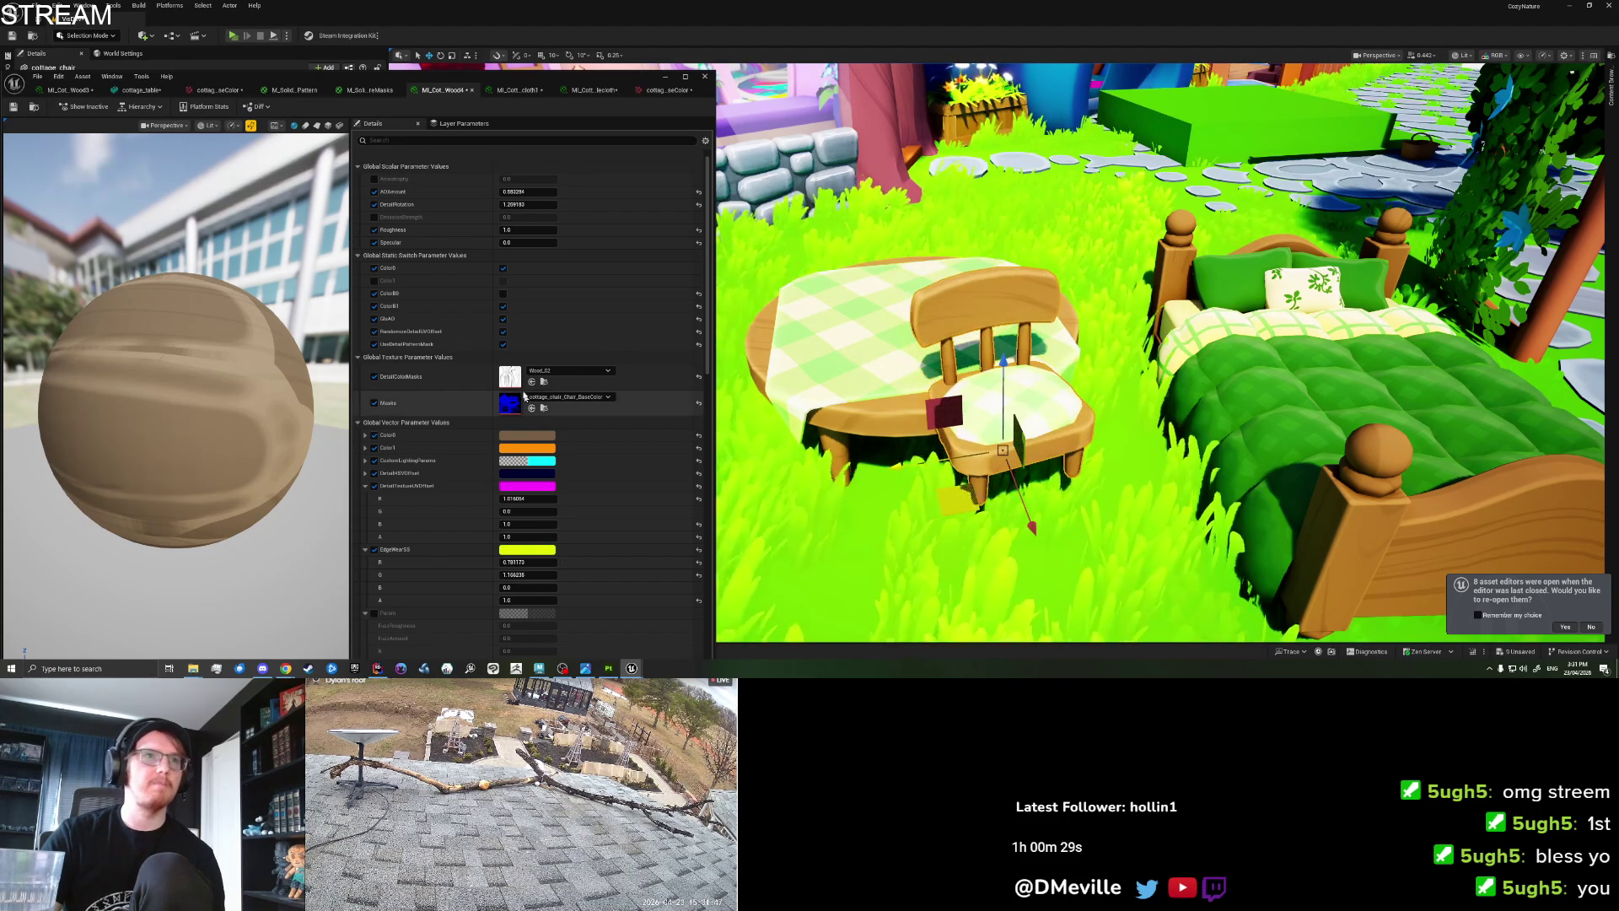
click(503, 331)
mouse_move(968, 491)
mouse_down()
mouse_move(894, 405)
mouse_move(945, 287)
mouse_move(987, 292)
mouse_move(834, 374)
mouse_up()
Frame the chair, save the level, and switch over to Maya.
key(f)
key(ctrl+s)
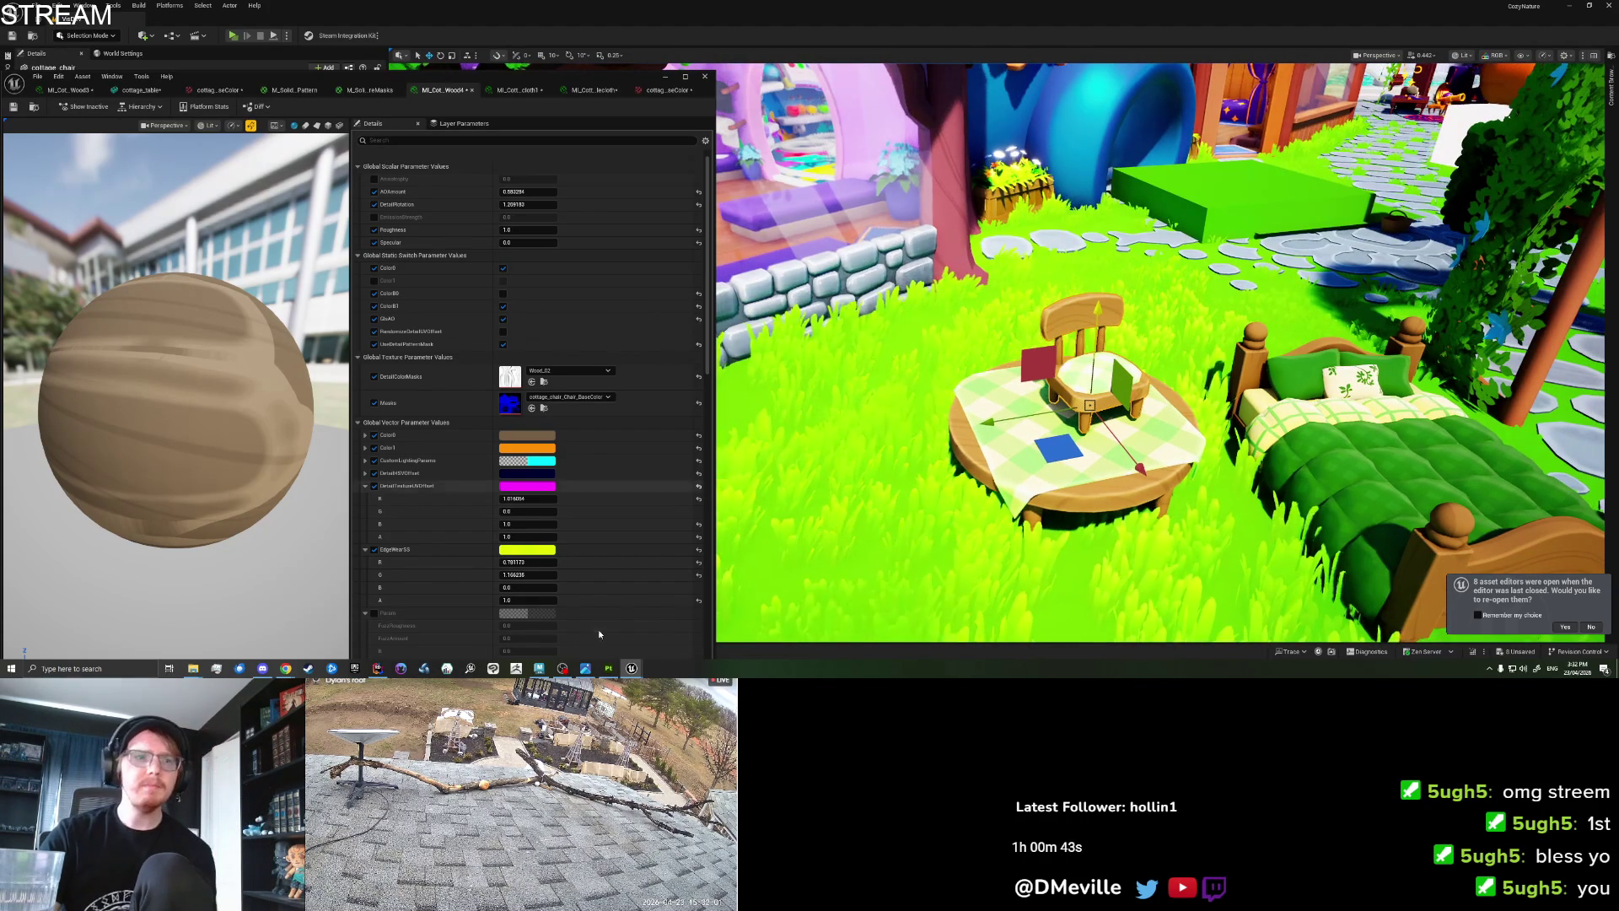
click(542, 668)
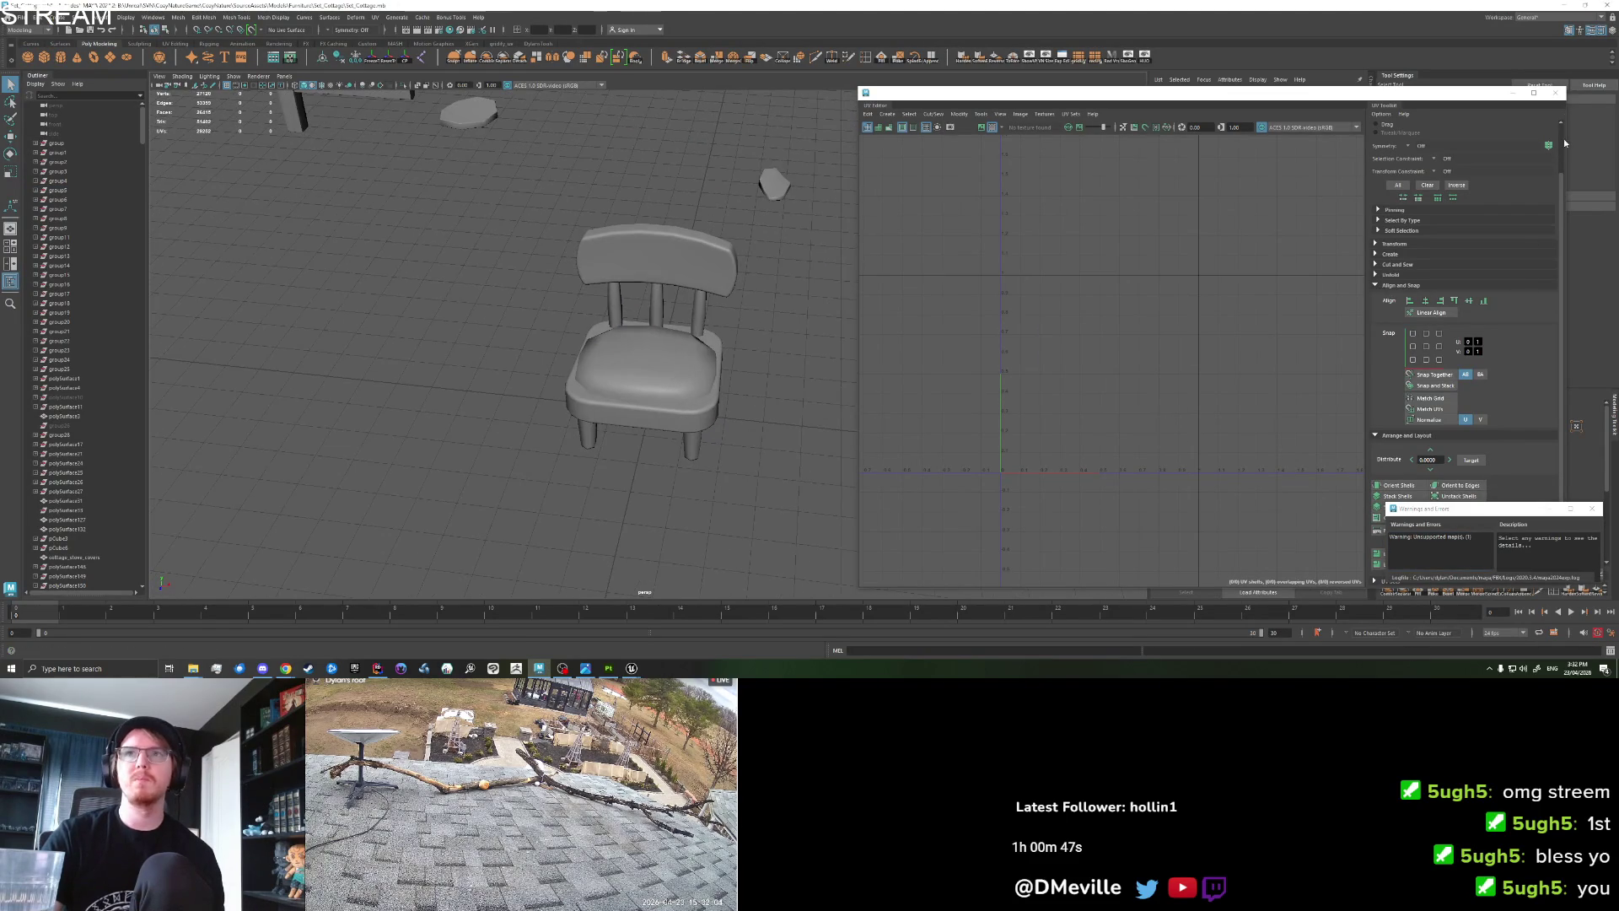
Close Maya's UV Editor and move the wooden chair along X out of the way.
click(1556, 92)
scroll(622, 463, down, 3)
click(599, 408)
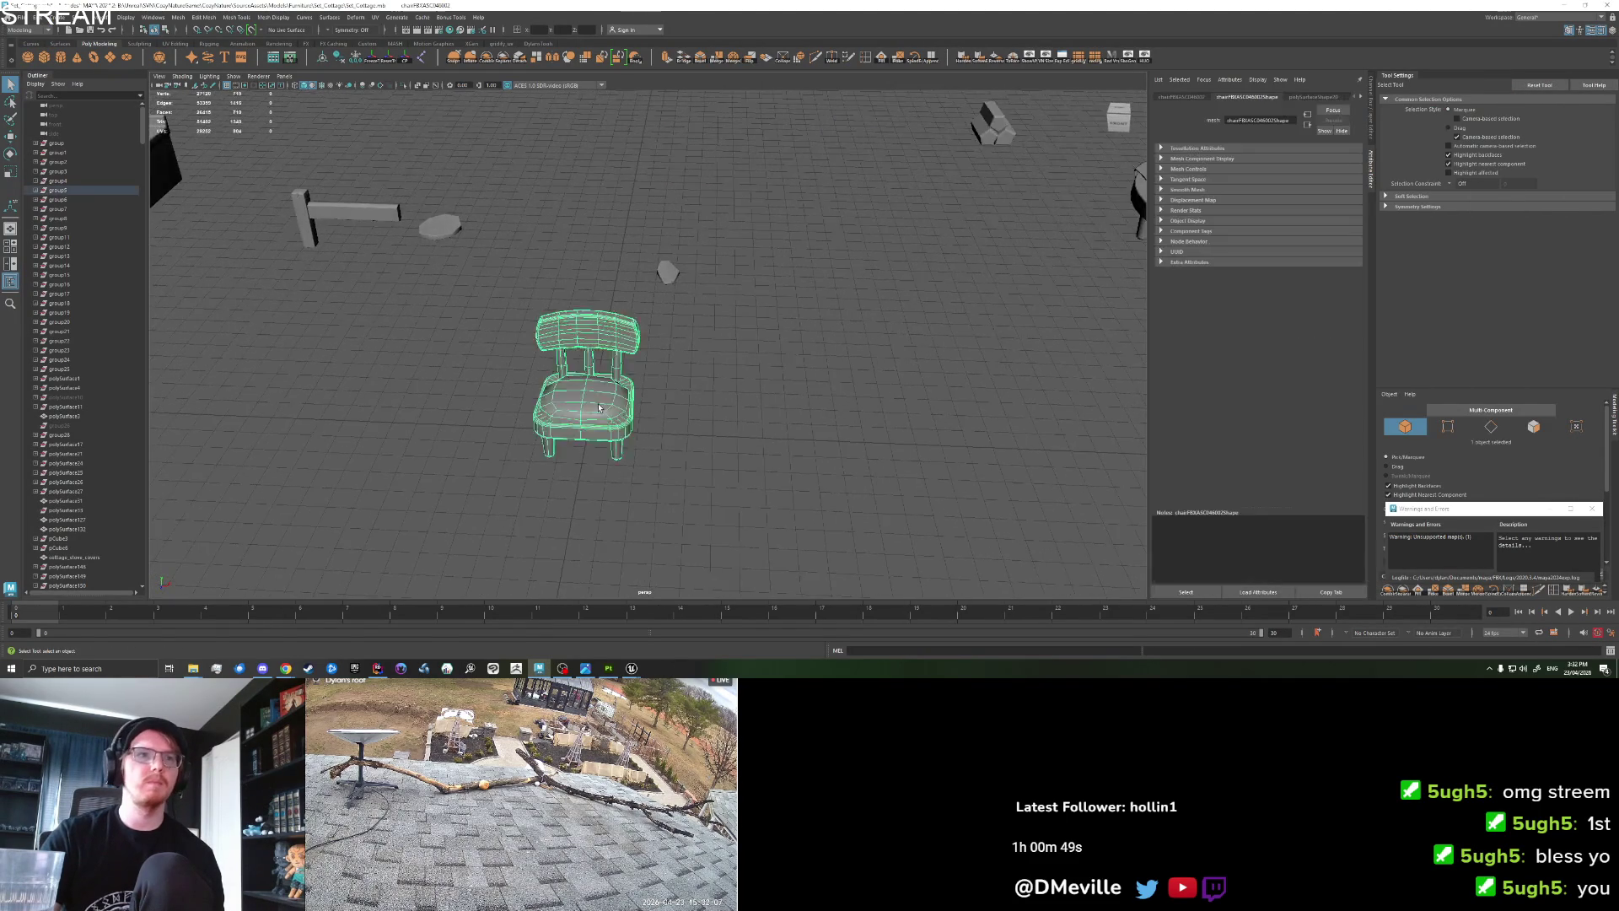
scroll(599, 407, down, 3)
key(w)
mouse_move(662, 401)
mouse_down()
mouse_move(1059, 412)
mouse_move(1045, 411)
mouse_up()
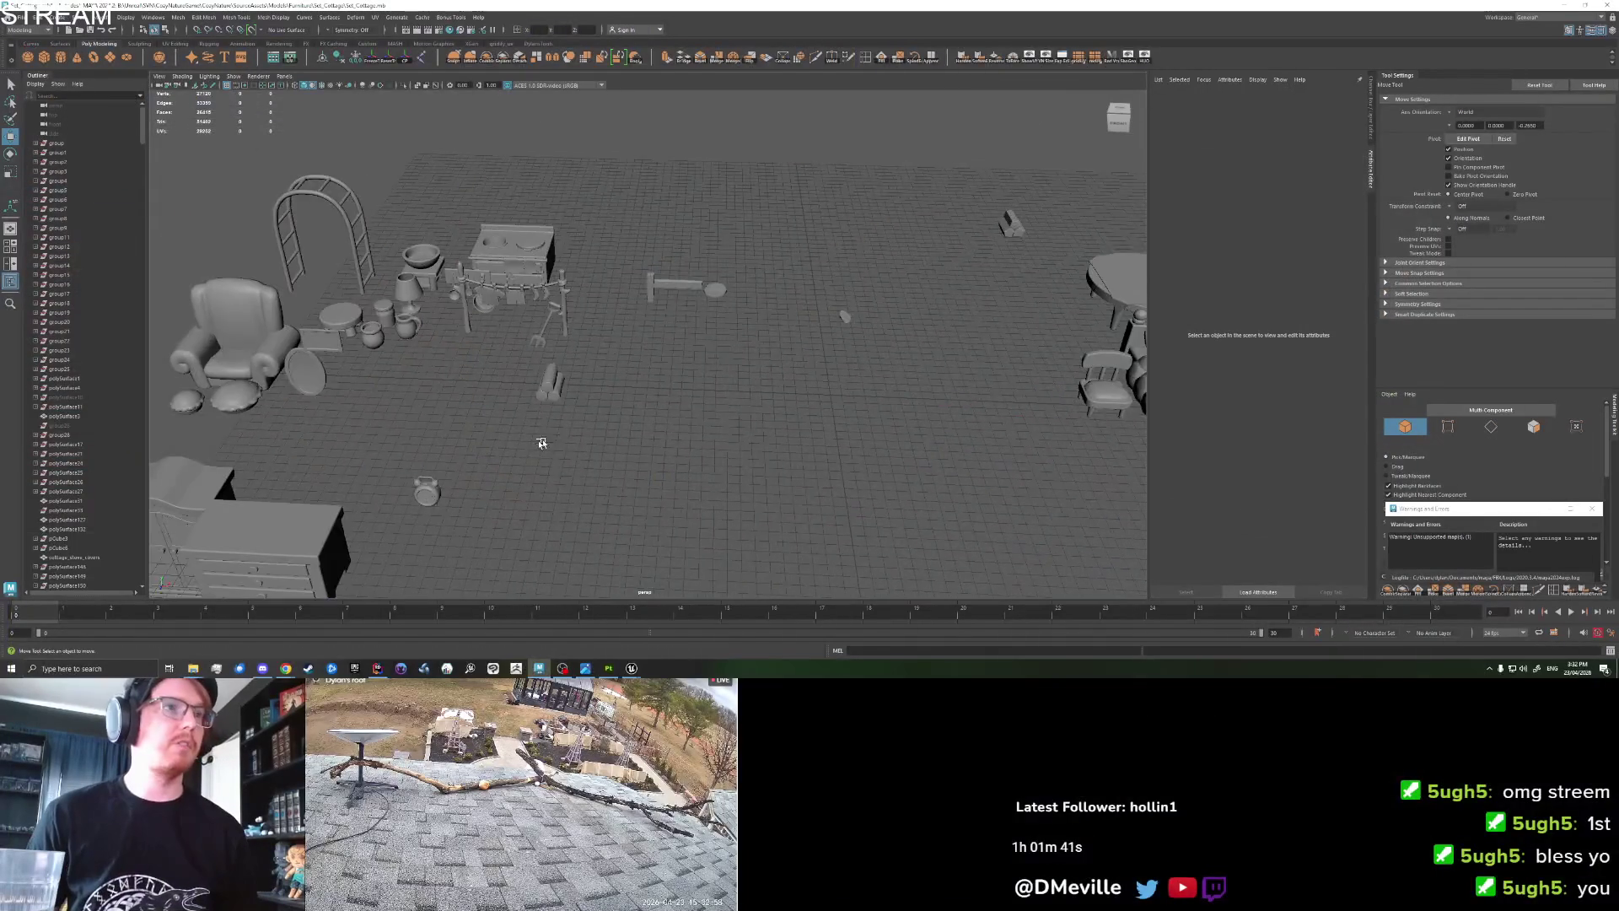
Move the armchair to the grid origin and raise it onto the floor in front view.
click(236, 337)
drag(236, 337, 624, 190)
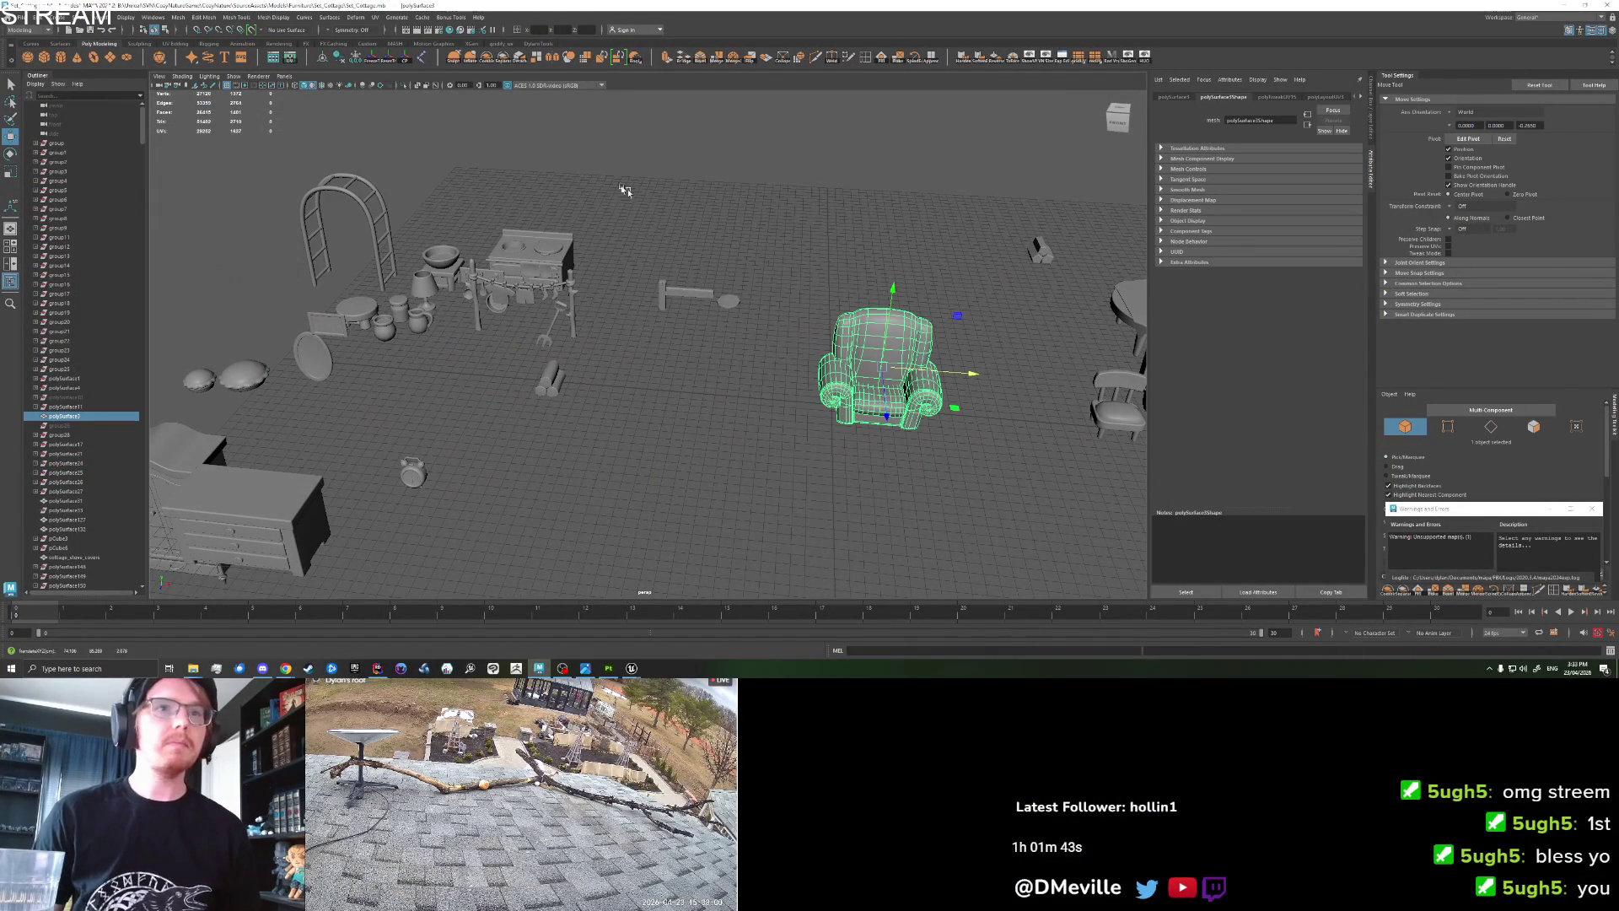
click(534, 31)
key(Return)
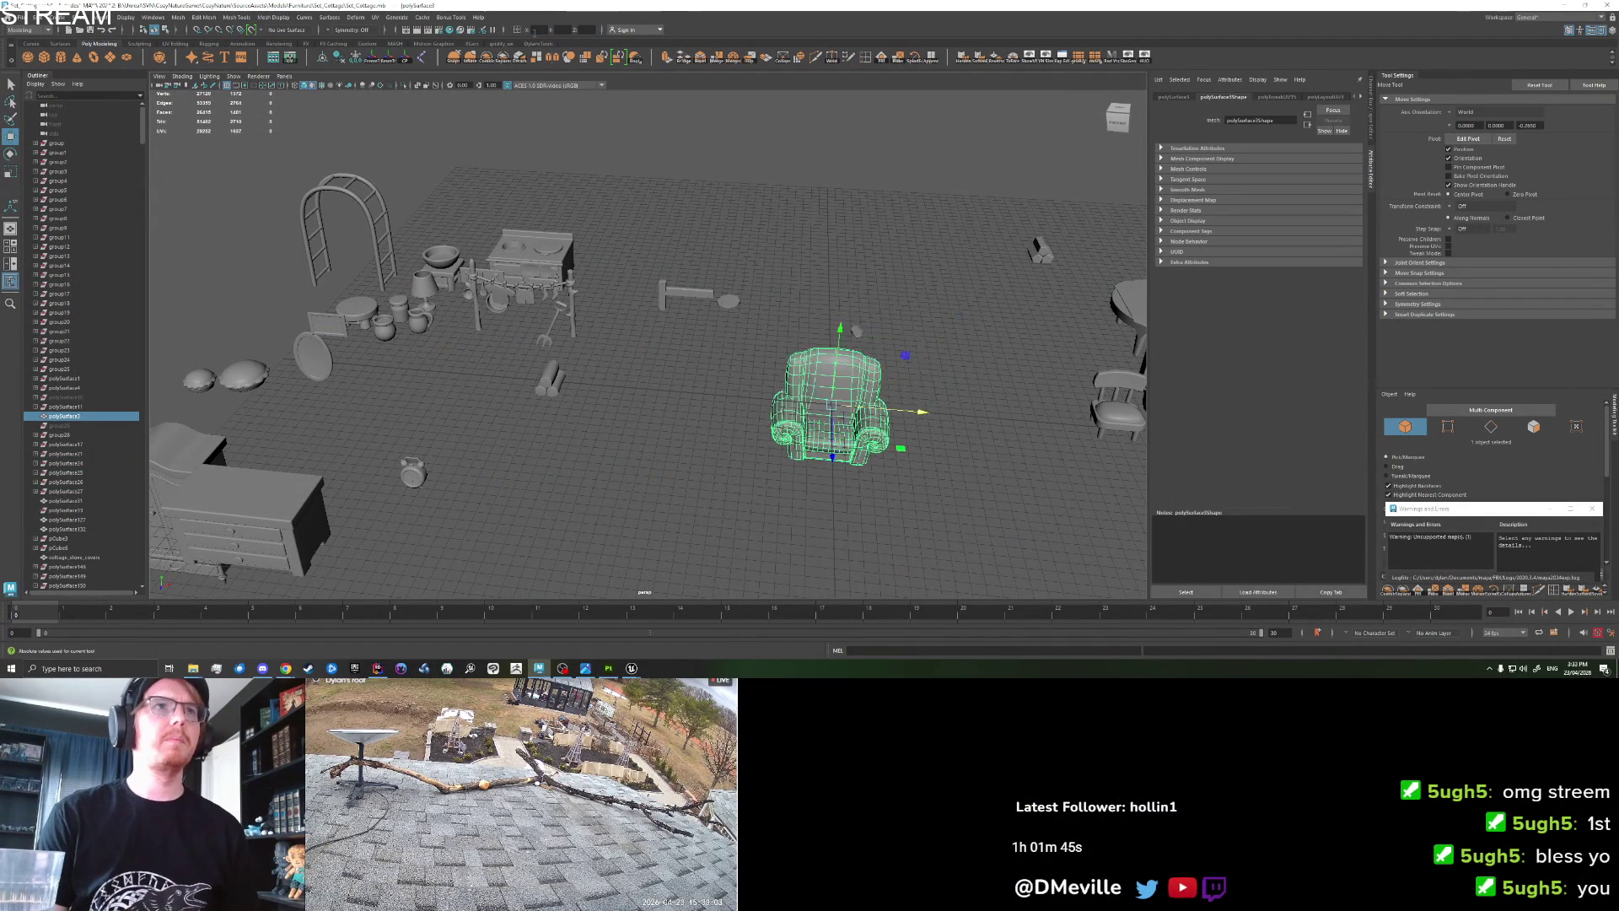
click(1117, 117)
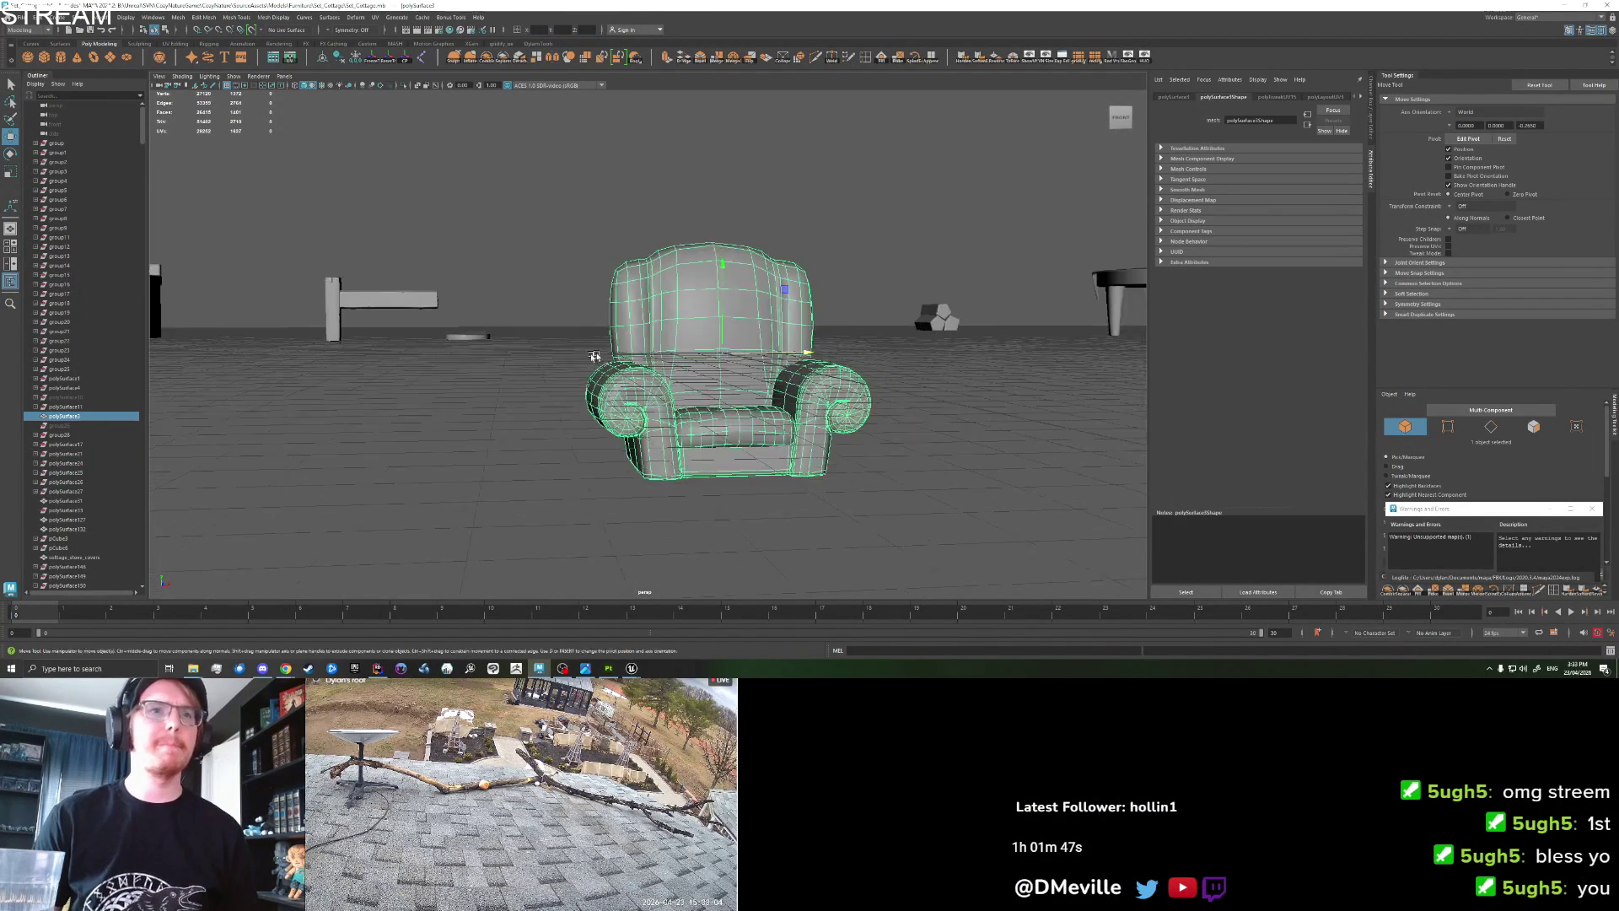
drag(722, 323, 724, 211)
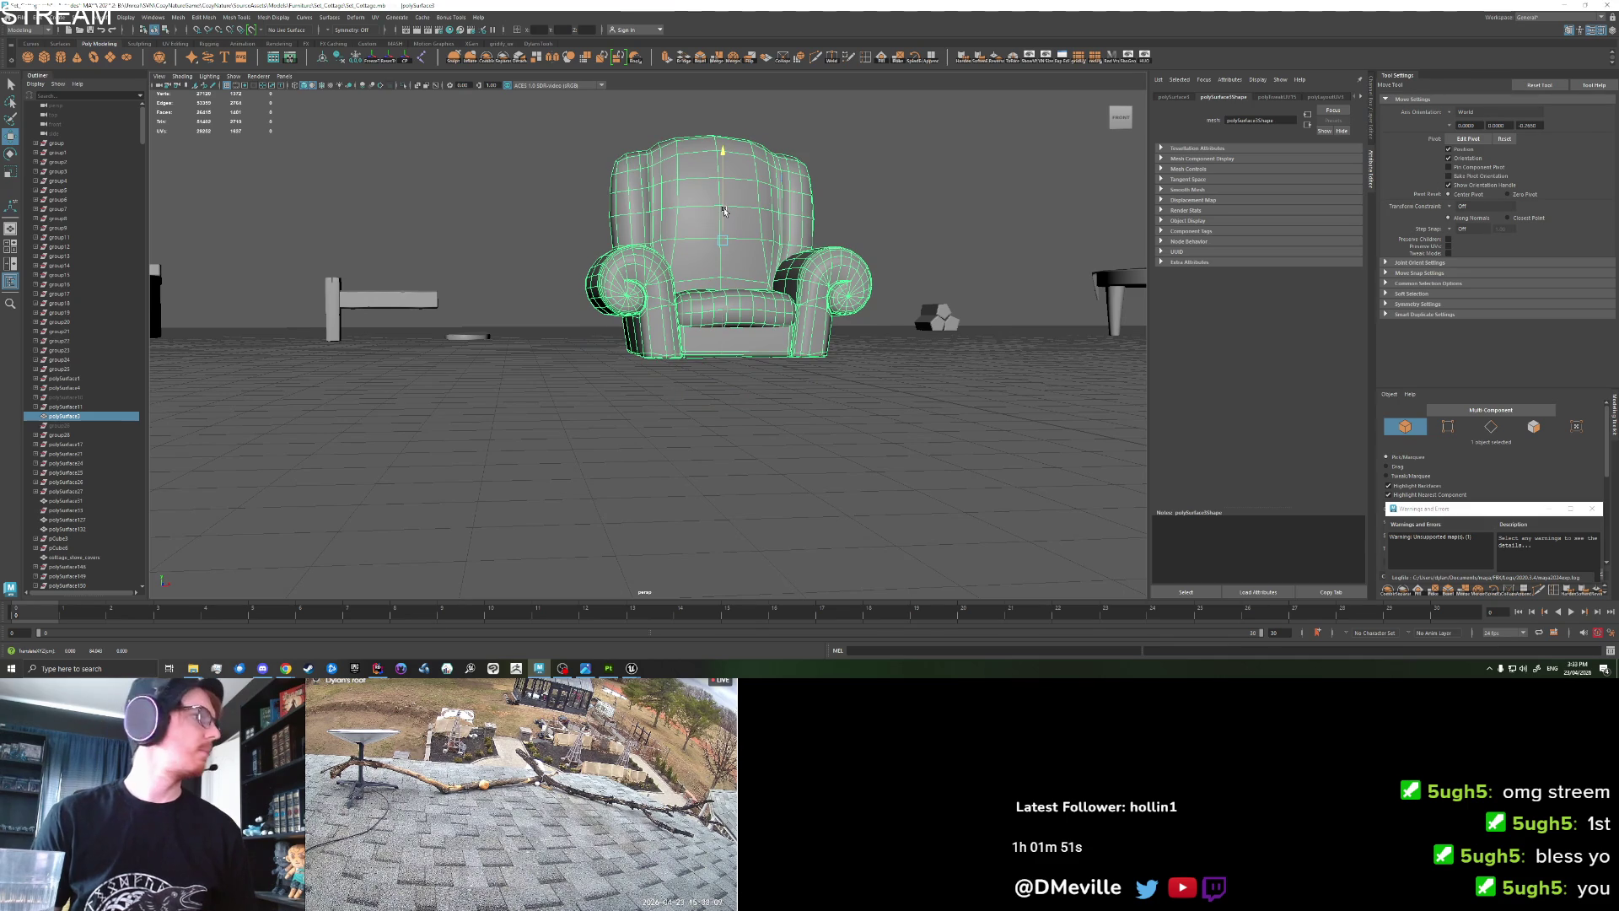
Nudge the armchair into place and freeze its transformations.
scroll(604, 427, up, 5)
mouse_move(604, 427)
mouse_down()
mouse_move(590, 463)
mouse_move(786, 299)
mouse_move(713, 384)
mouse_move(666, 371)
mouse_move(736, 242)
mouse_up()
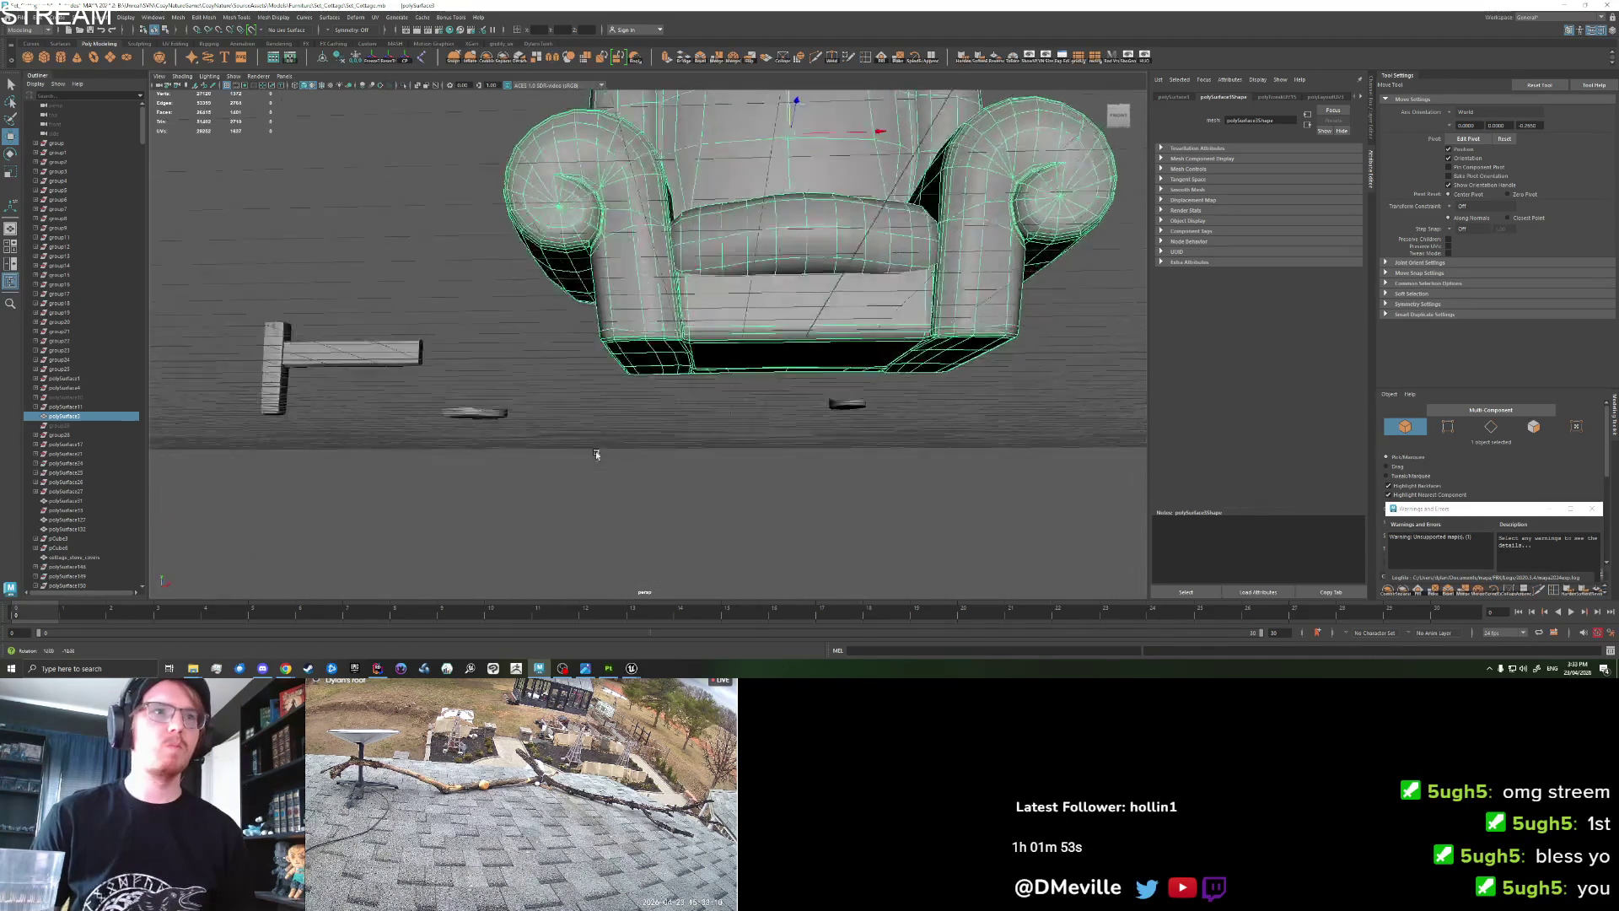
drag(719, 149, 716, 143)
drag(602, 402, 641, 429)
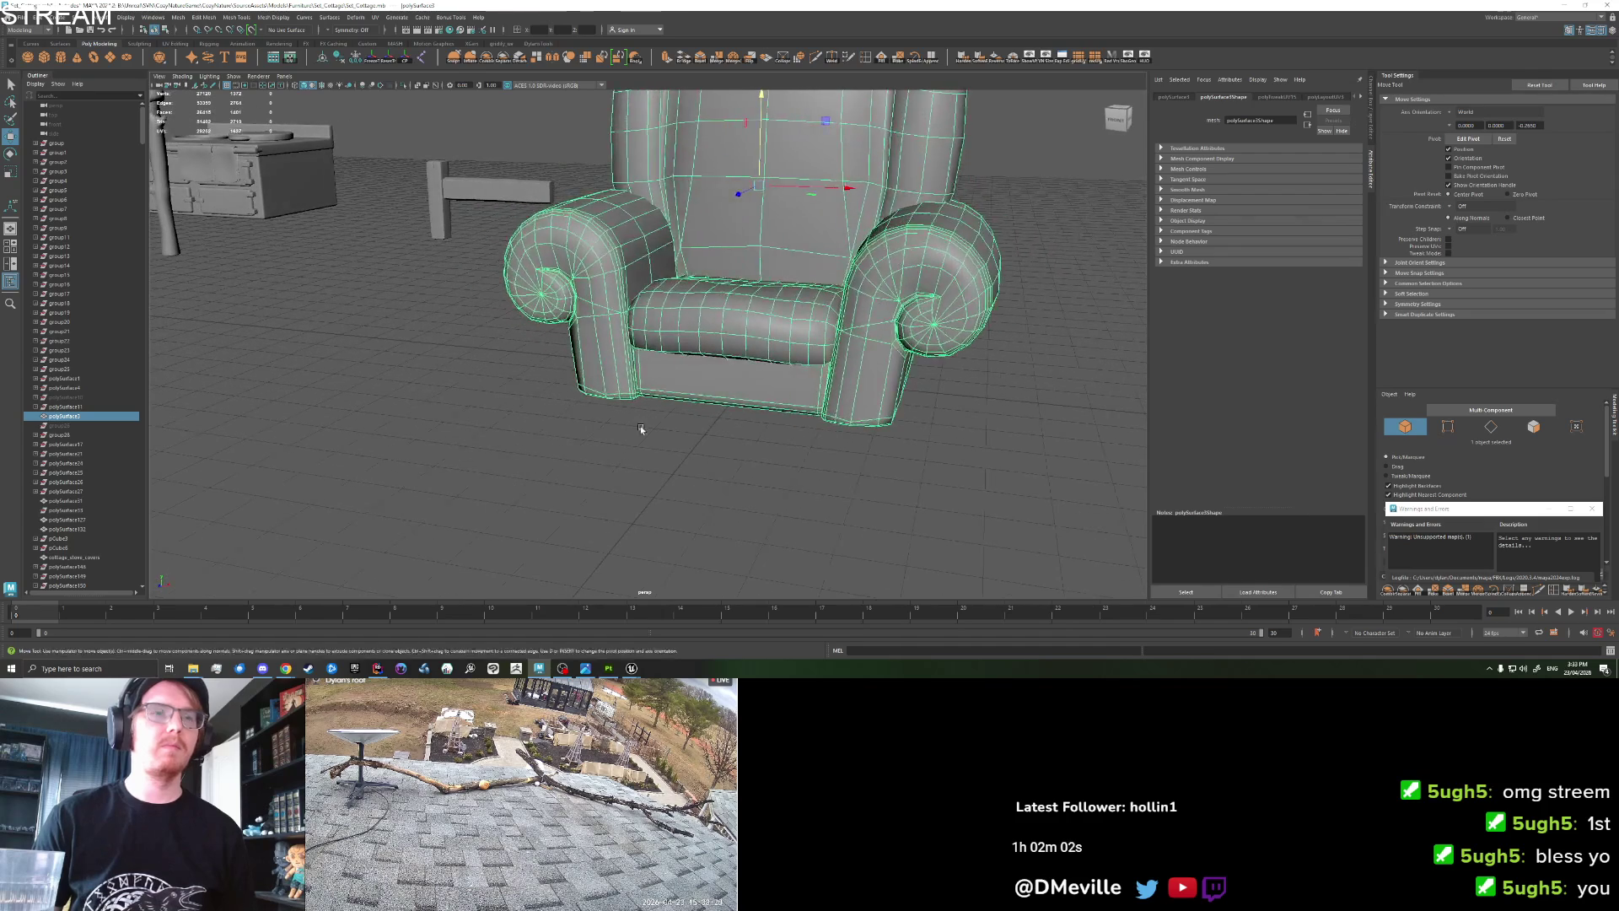
click(383, 60)
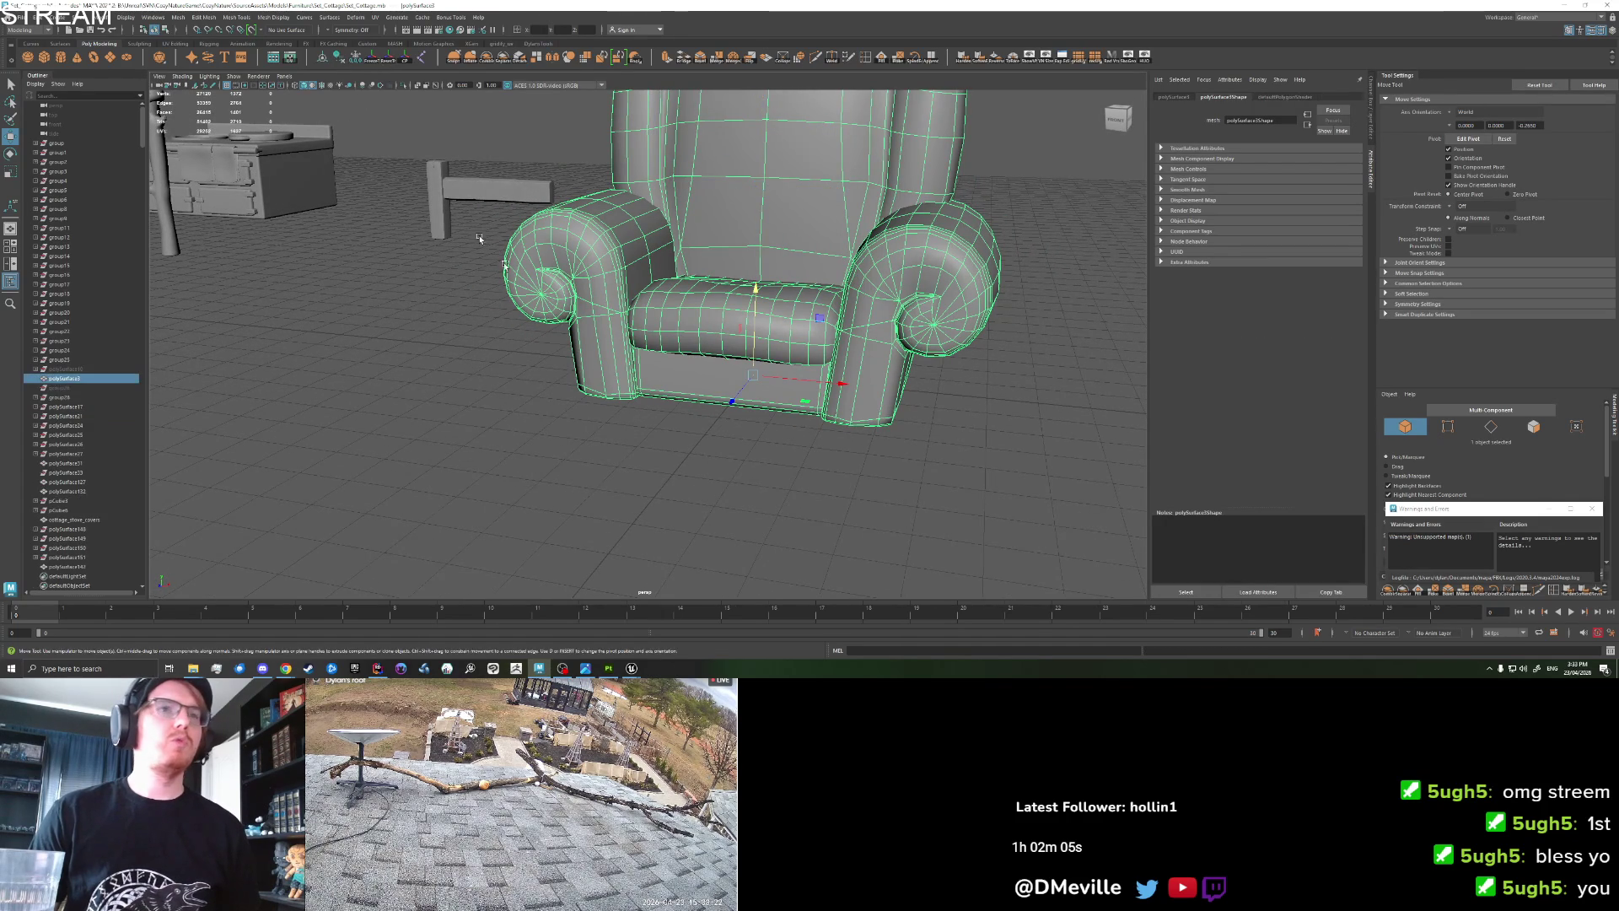
scroll(590, 354, down, 3)
drag(591, 354, 600, 438)
click(601, 444)
scroll(600, 442, up, 2)
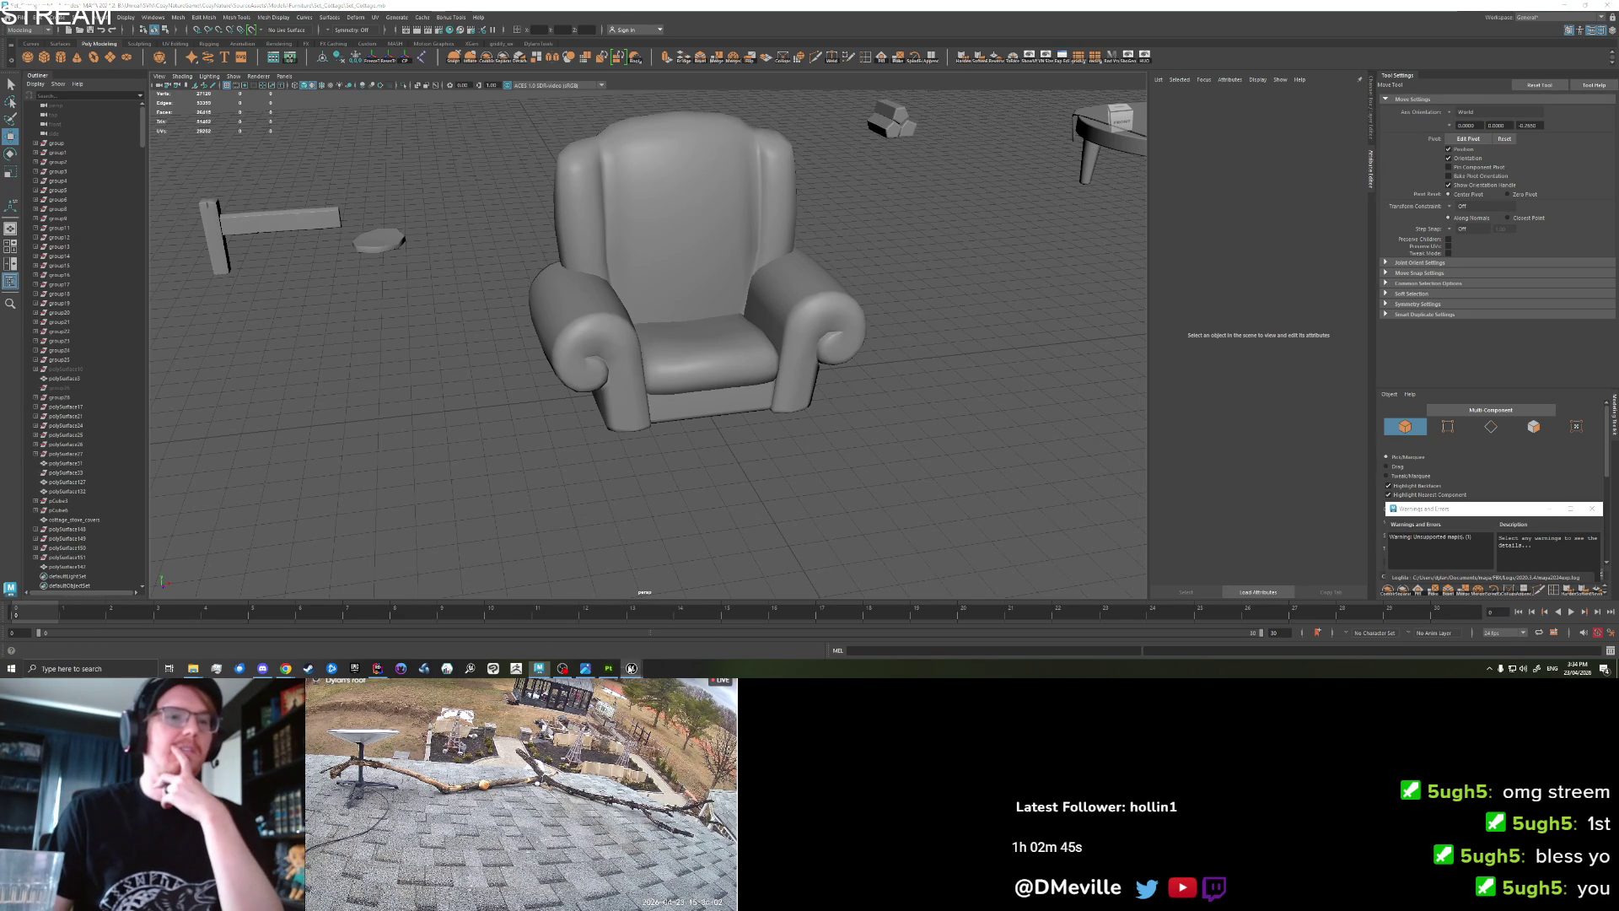
Select the cottage table in Unreal and inspect the M_SolidColorDynamicFurnitureMasks material graph.
click(632, 668)
click(1078, 500)
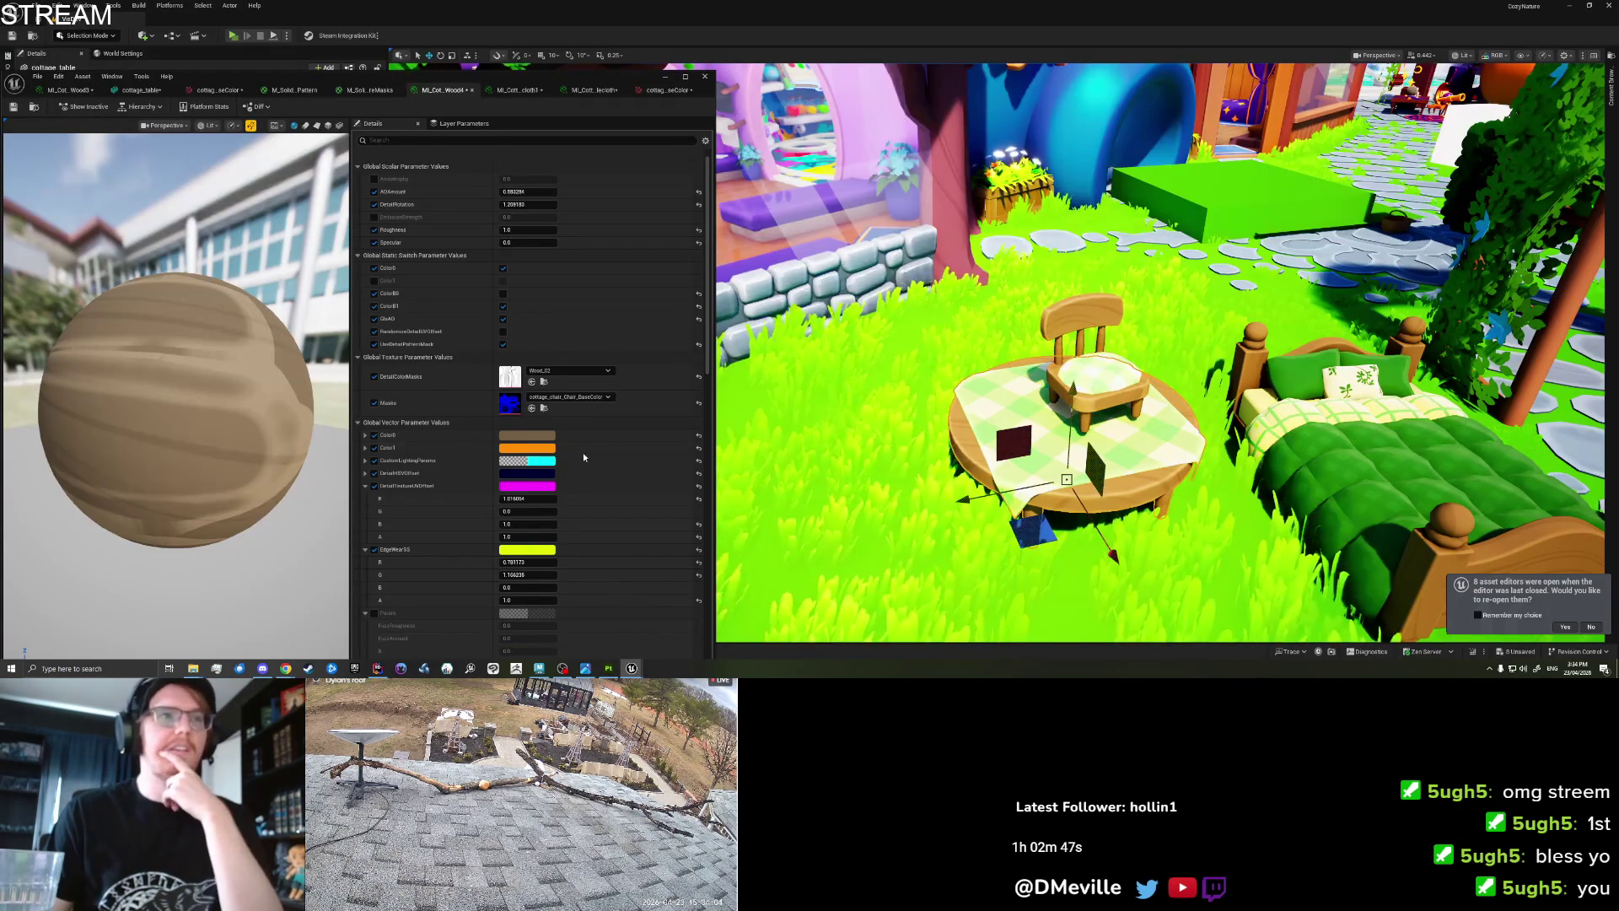
scroll(579, 529, down, 5)
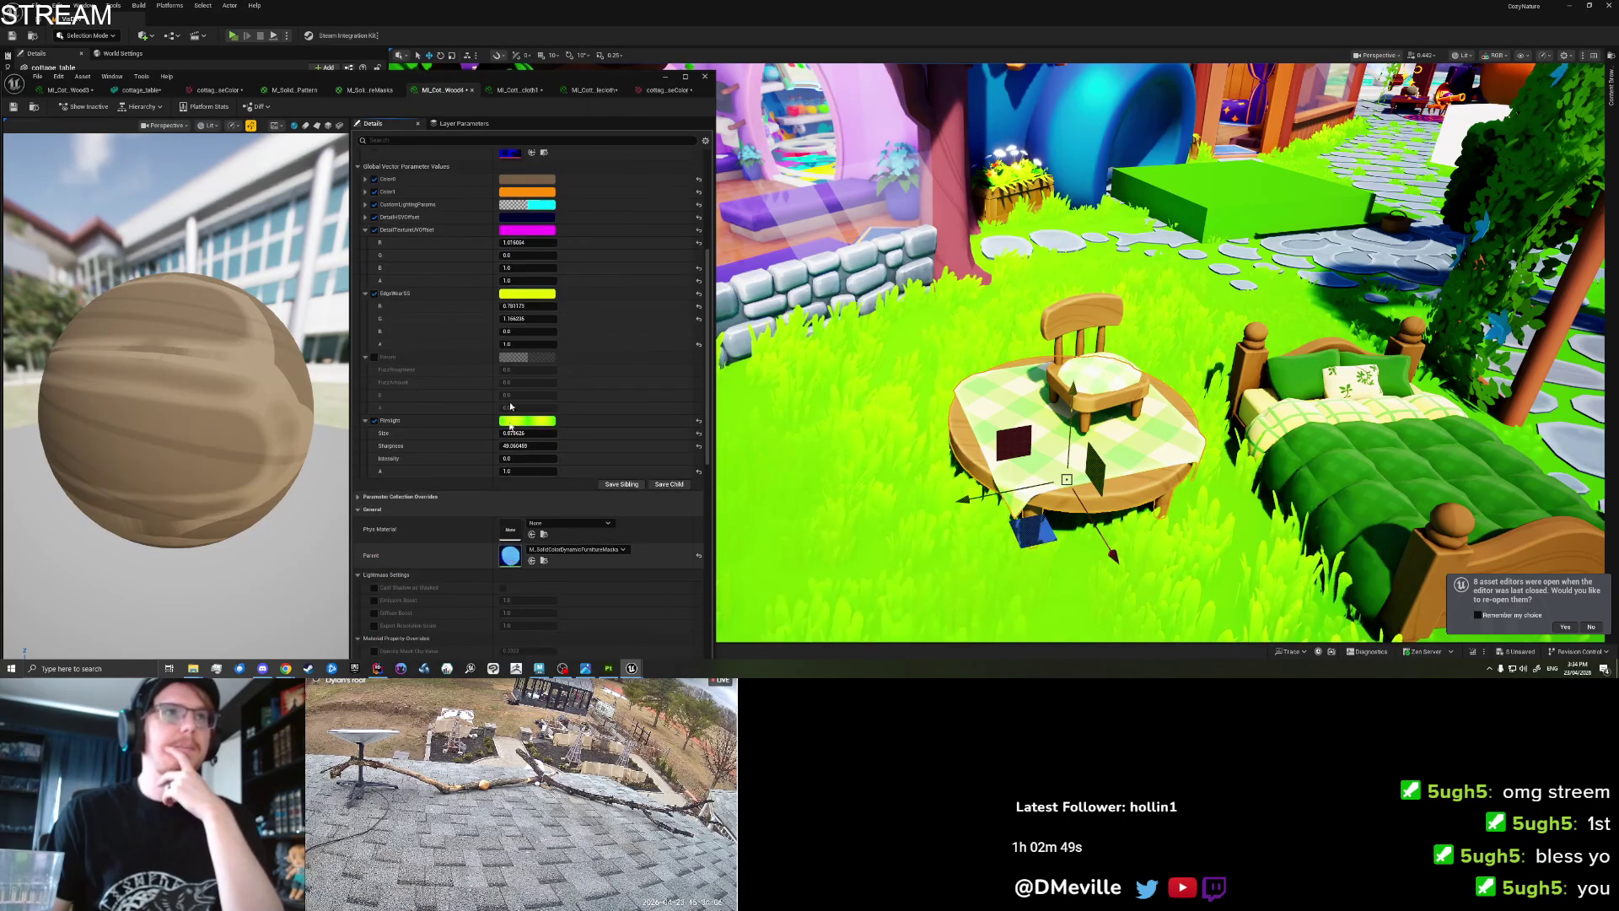
click(369, 90)
drag(520, 82, 586, 76)
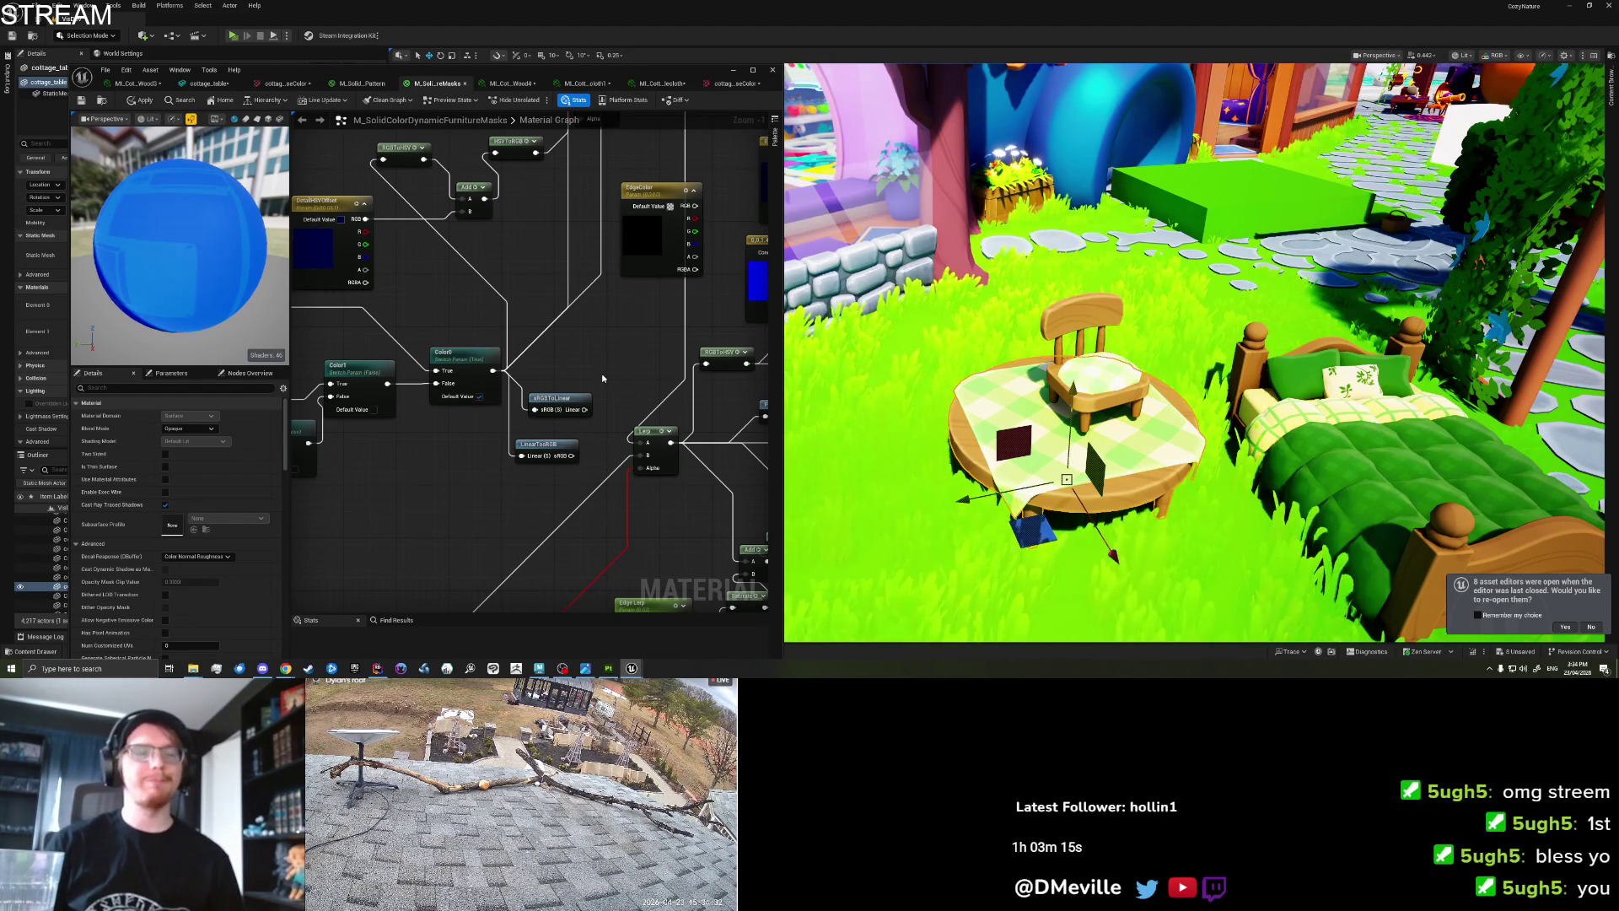
Dismiss the re-open assets notification, return to Maya, and select the armchair.
click(1573, 624)
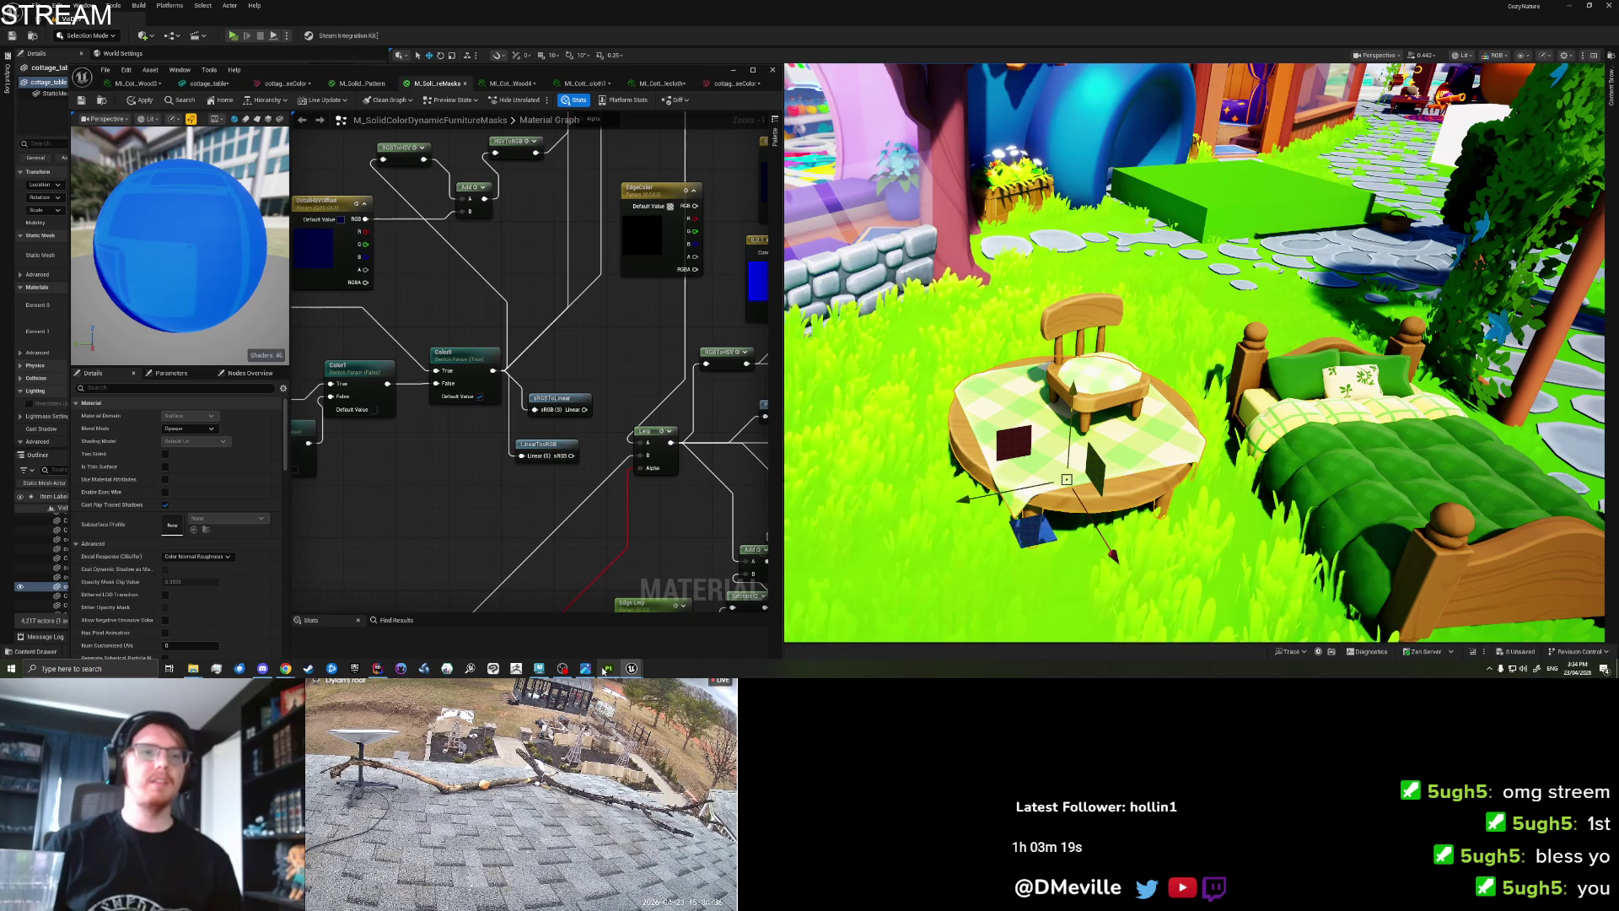
click(539, 668)
click(574, 398)
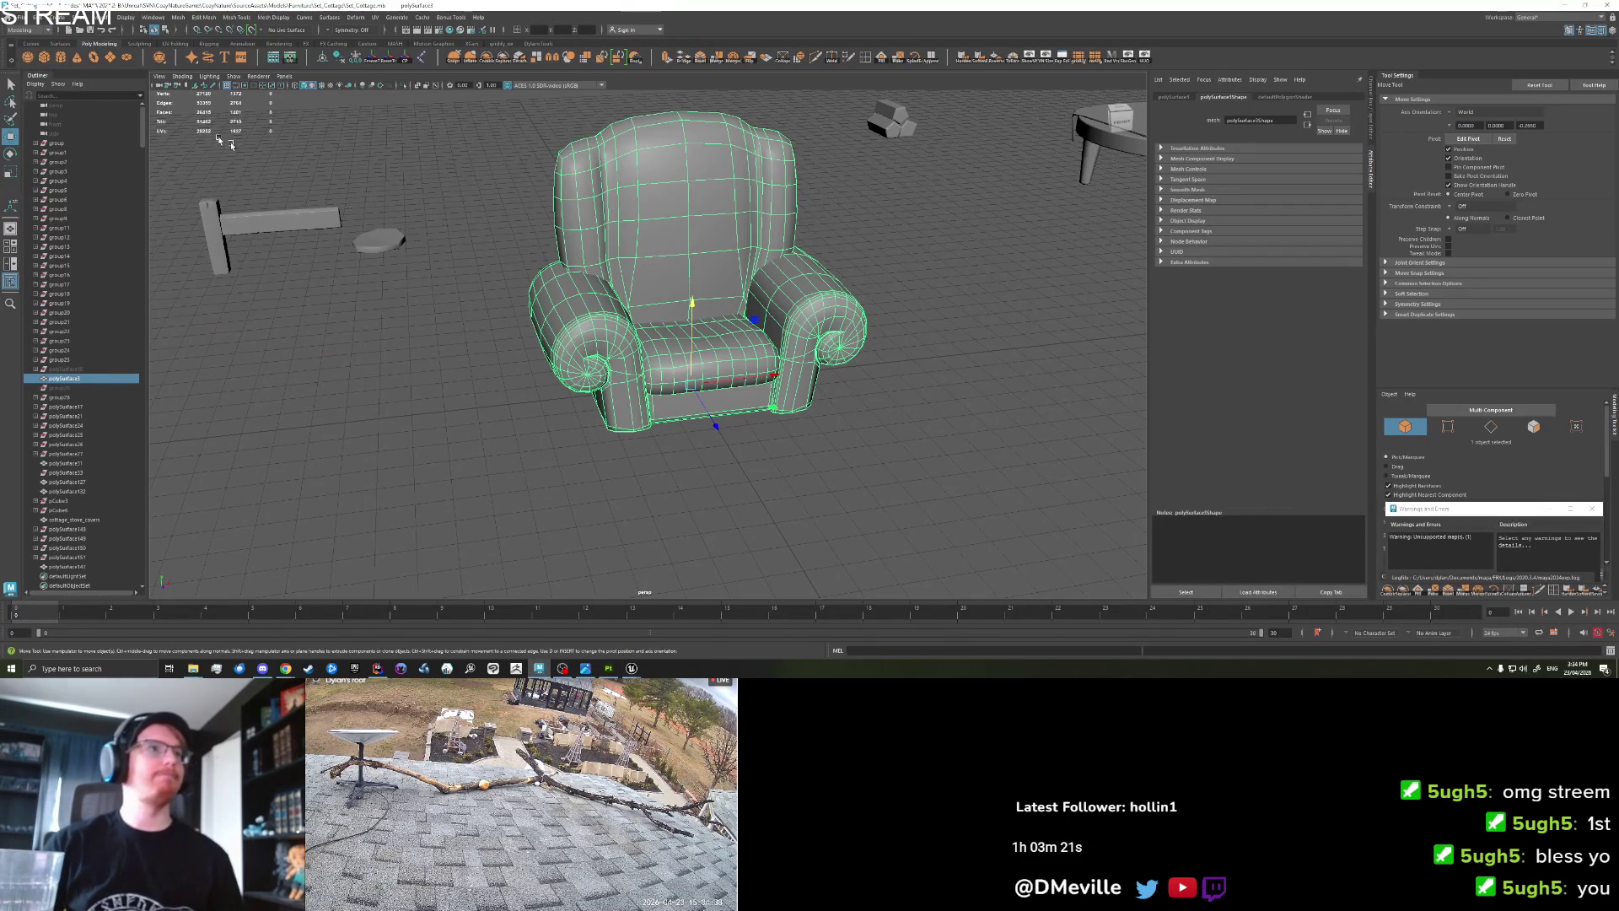
Export the selected armchair, overwriting its existing FBX file.
click(16, 17)
click(68, 150)
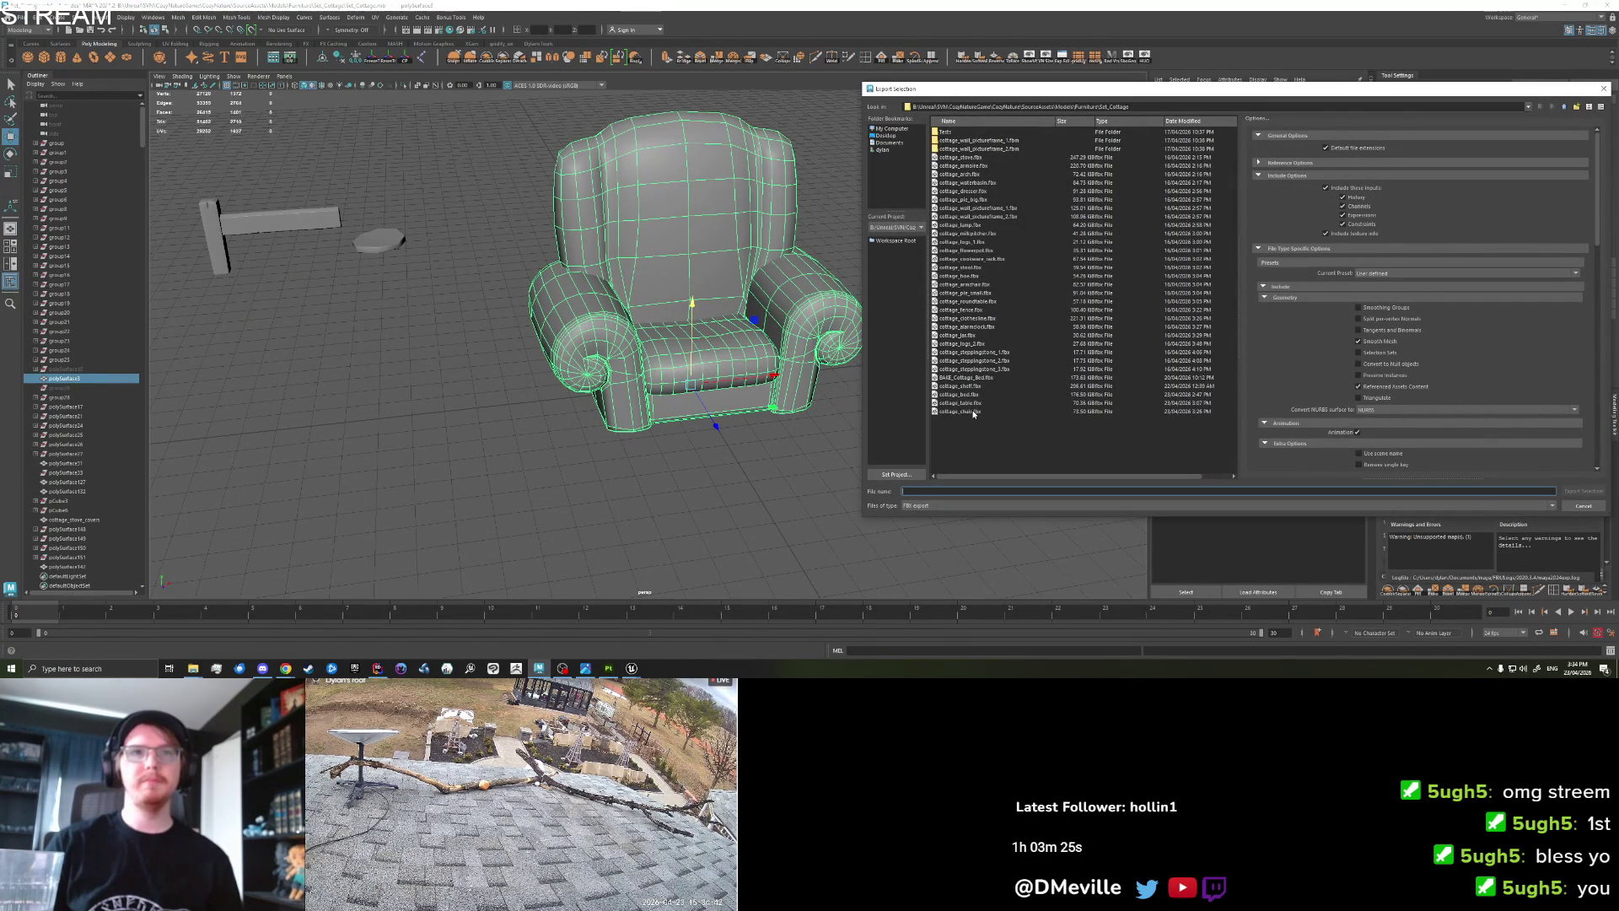
click(961, 285)
click(1584, 491)
click(1215, 317)
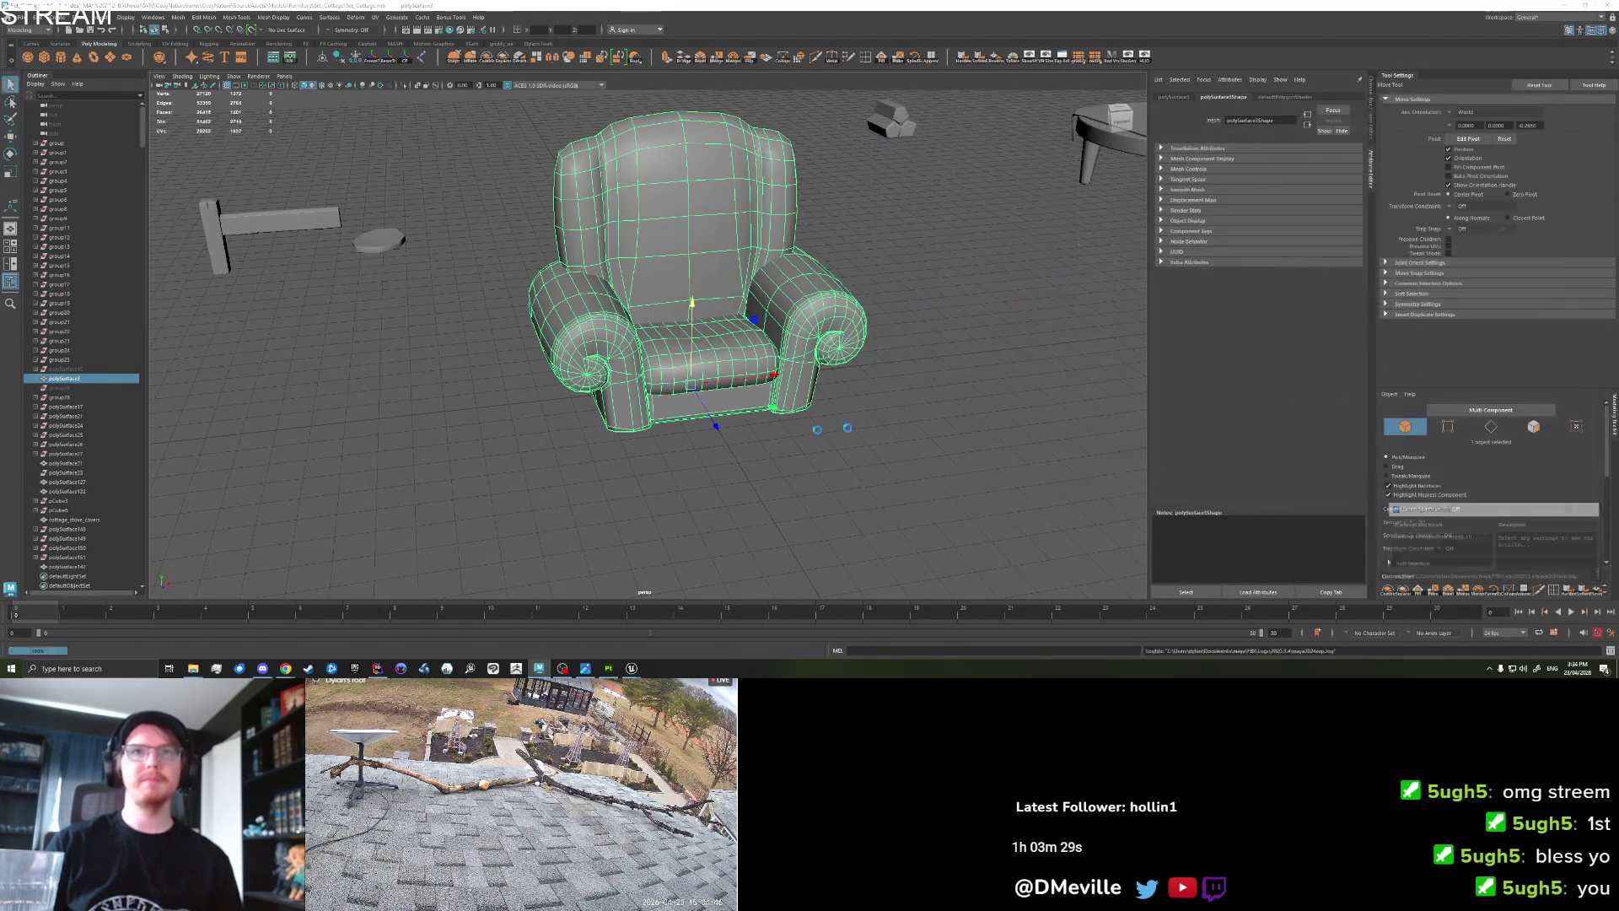
Check the armchair's UV layout, then go to Substance Painter and close texture export settings.
click(291, 59)
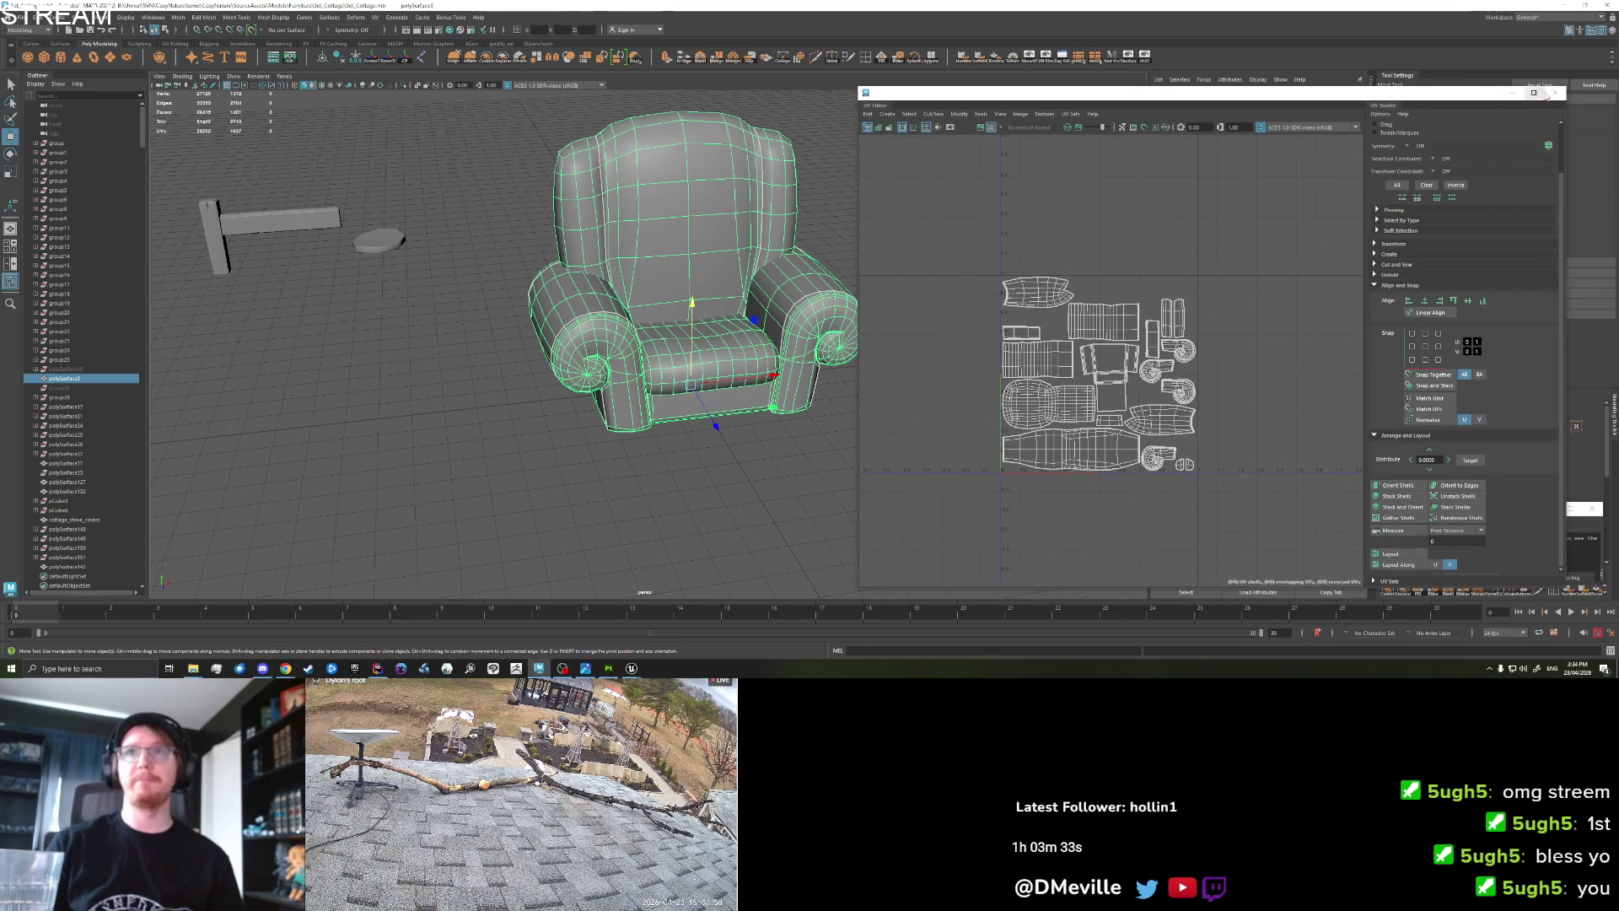
click(1553, 93)
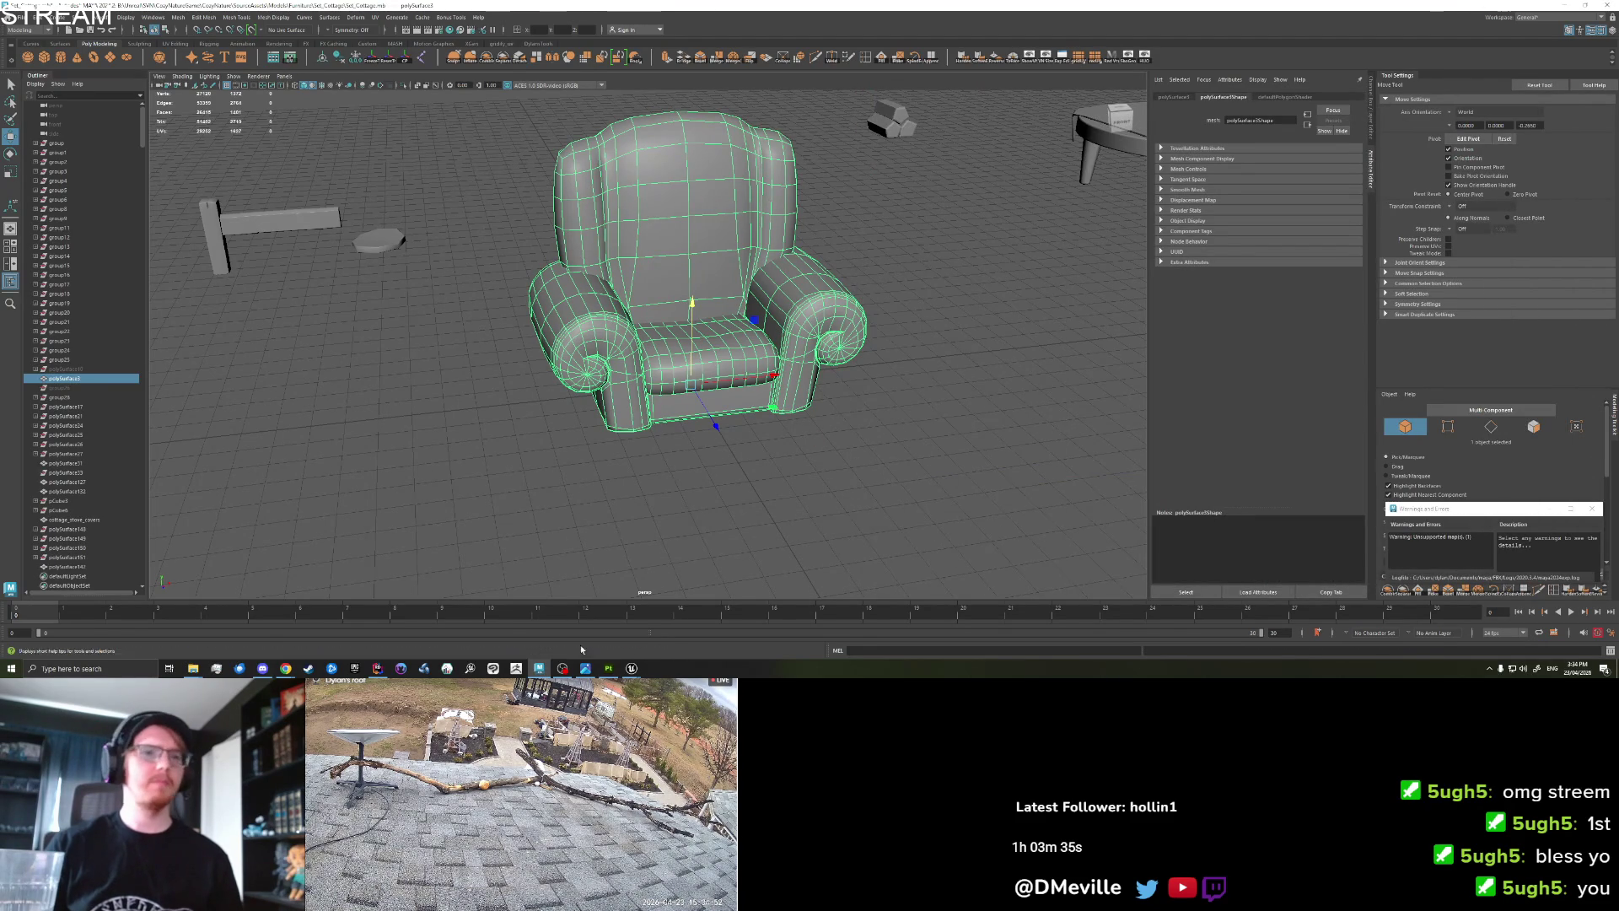
click(607, 667)
click(1058, 153)
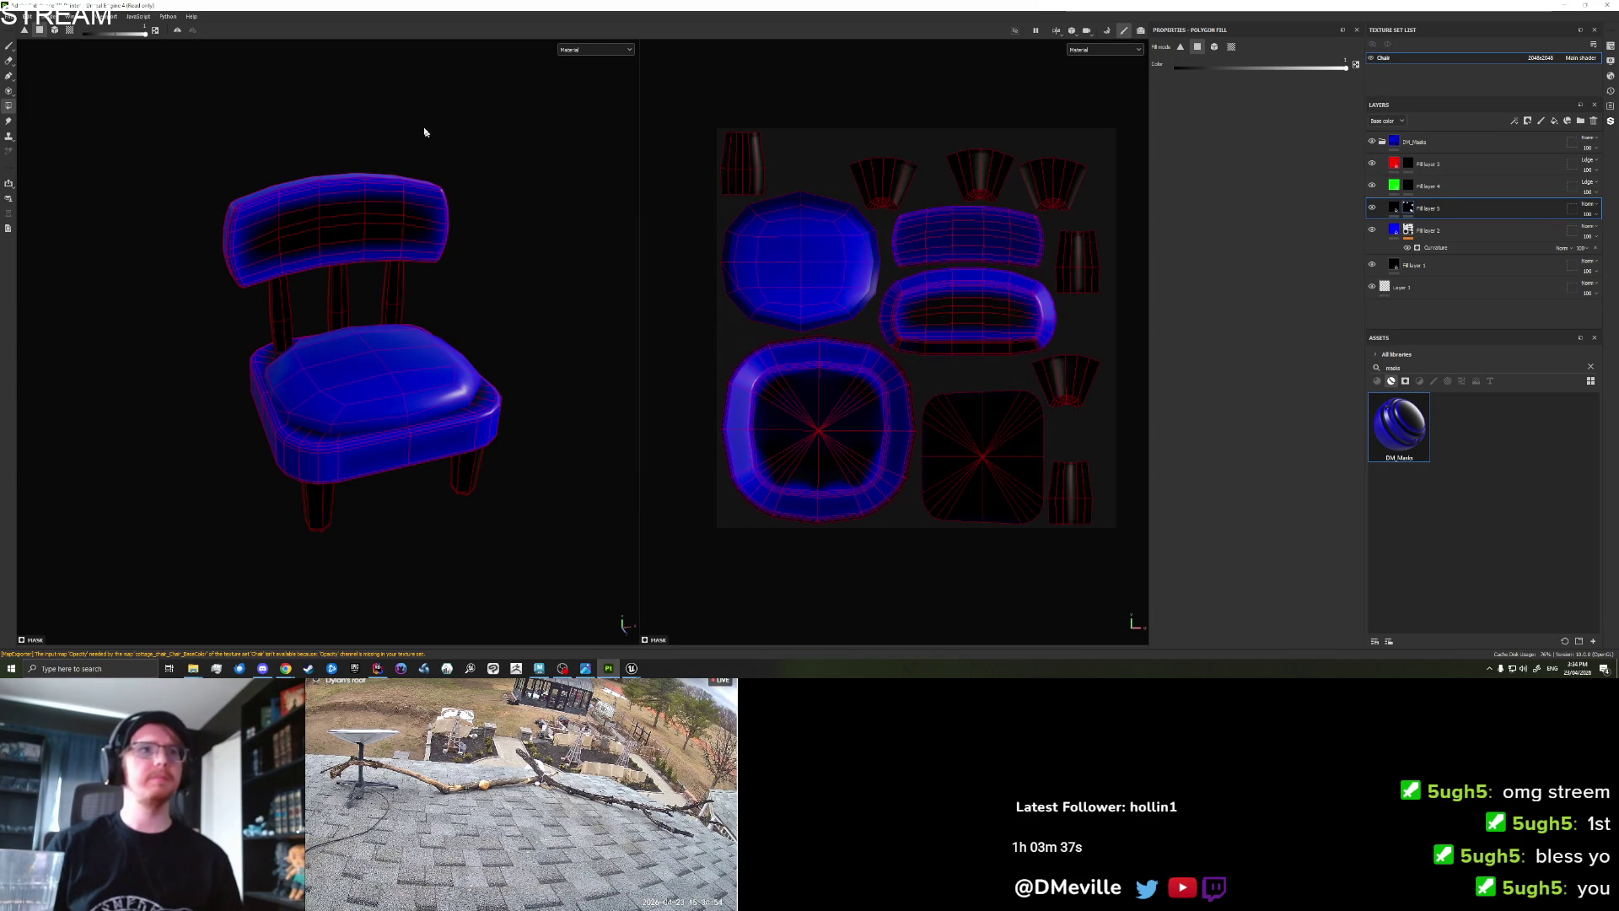
Create a new project from cottage_armchair.fbx, discarding the chair project's unsaved changes.
click(8, 16)
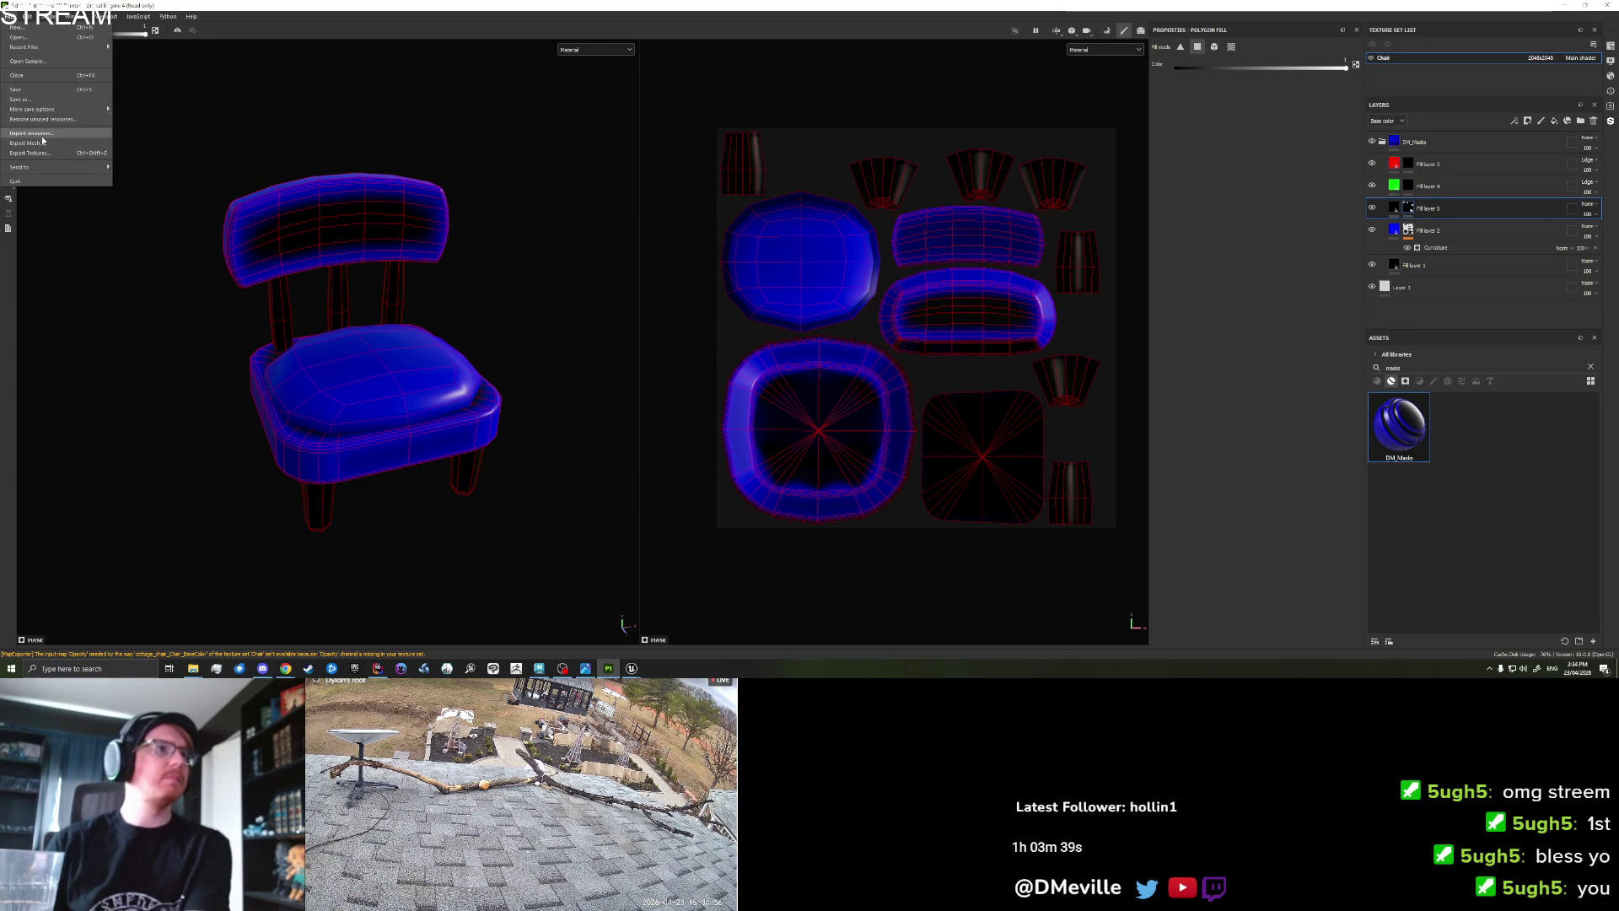
click(264, 121)
click(8, 16)
click(30, 25)
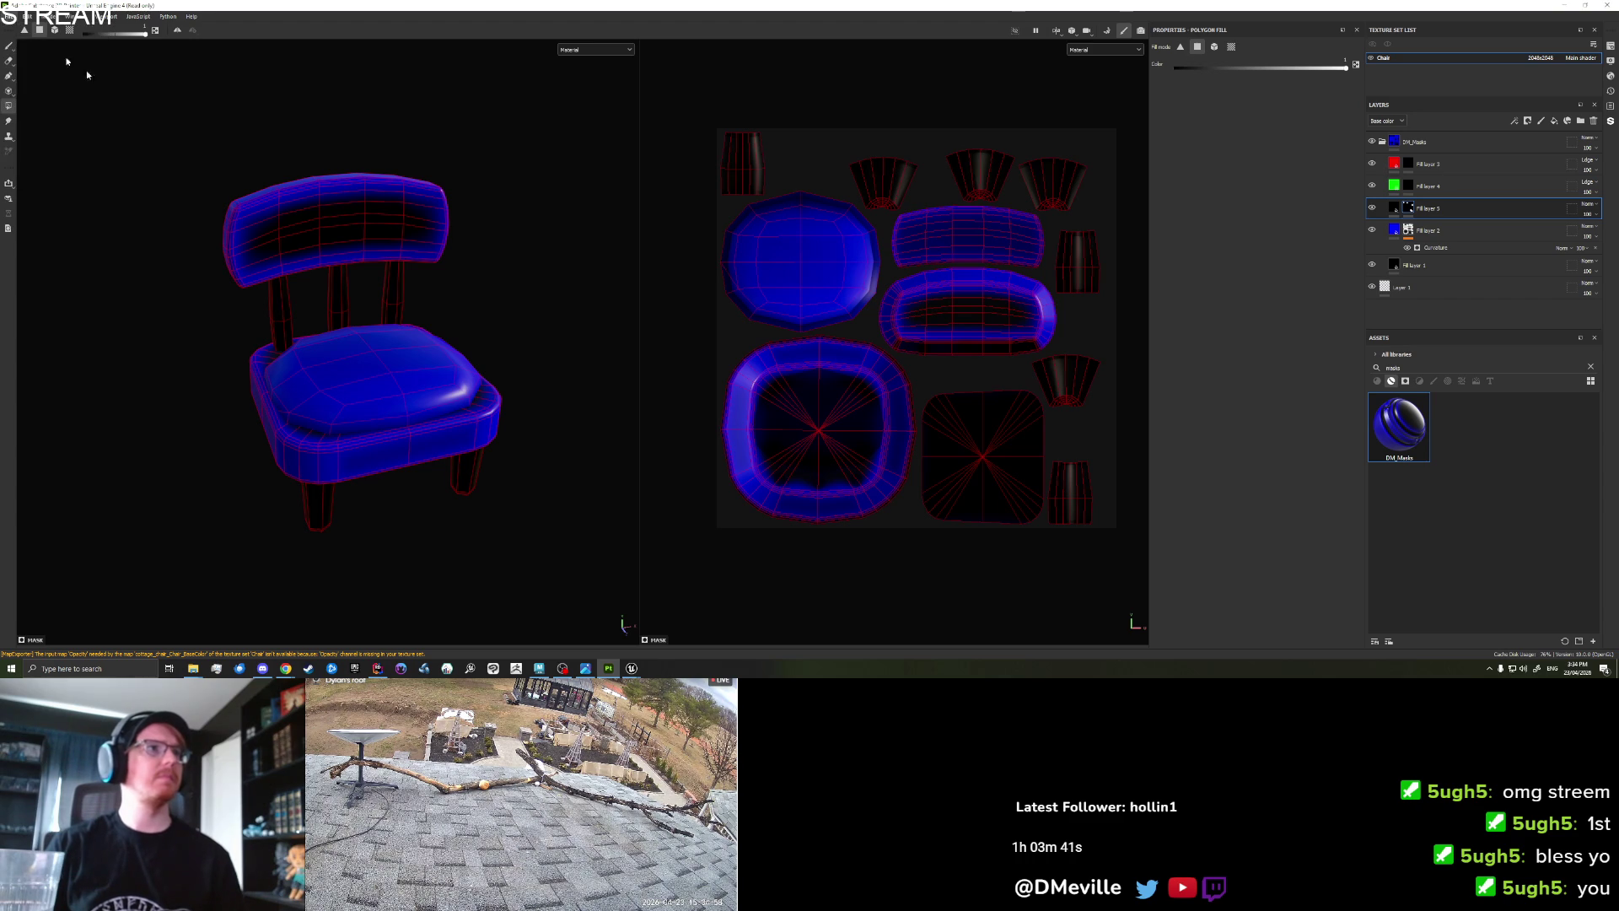
click(898, 229)
scroll(883, 456, down, 2)
click(884, 487)
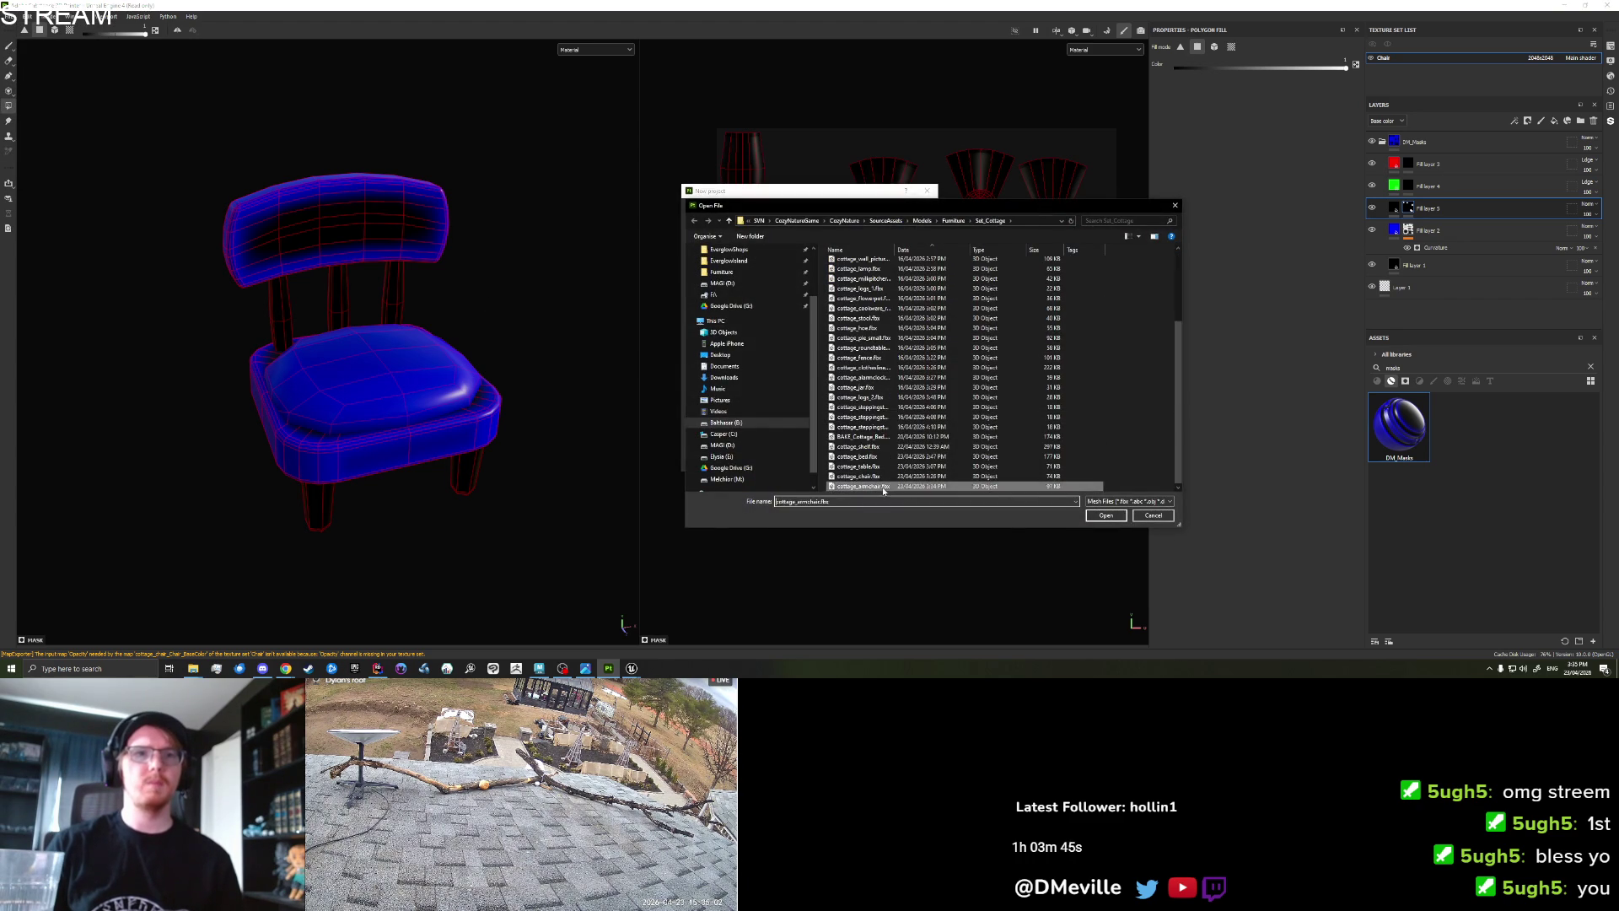
double_click(882, 488)
click(851, 459)
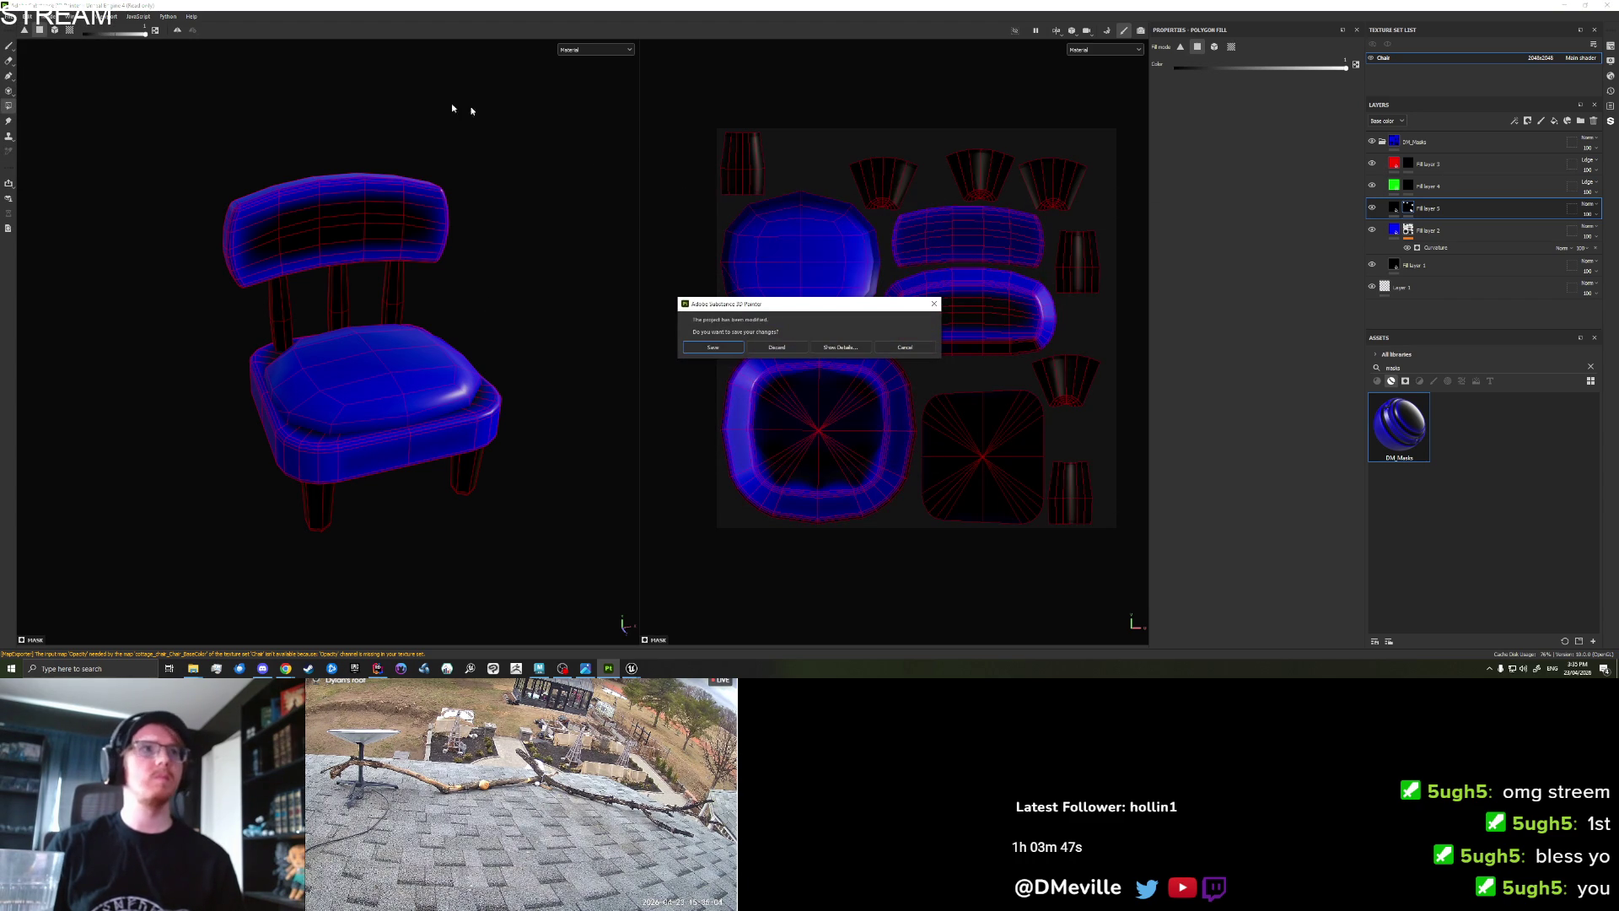
click(776, 346)
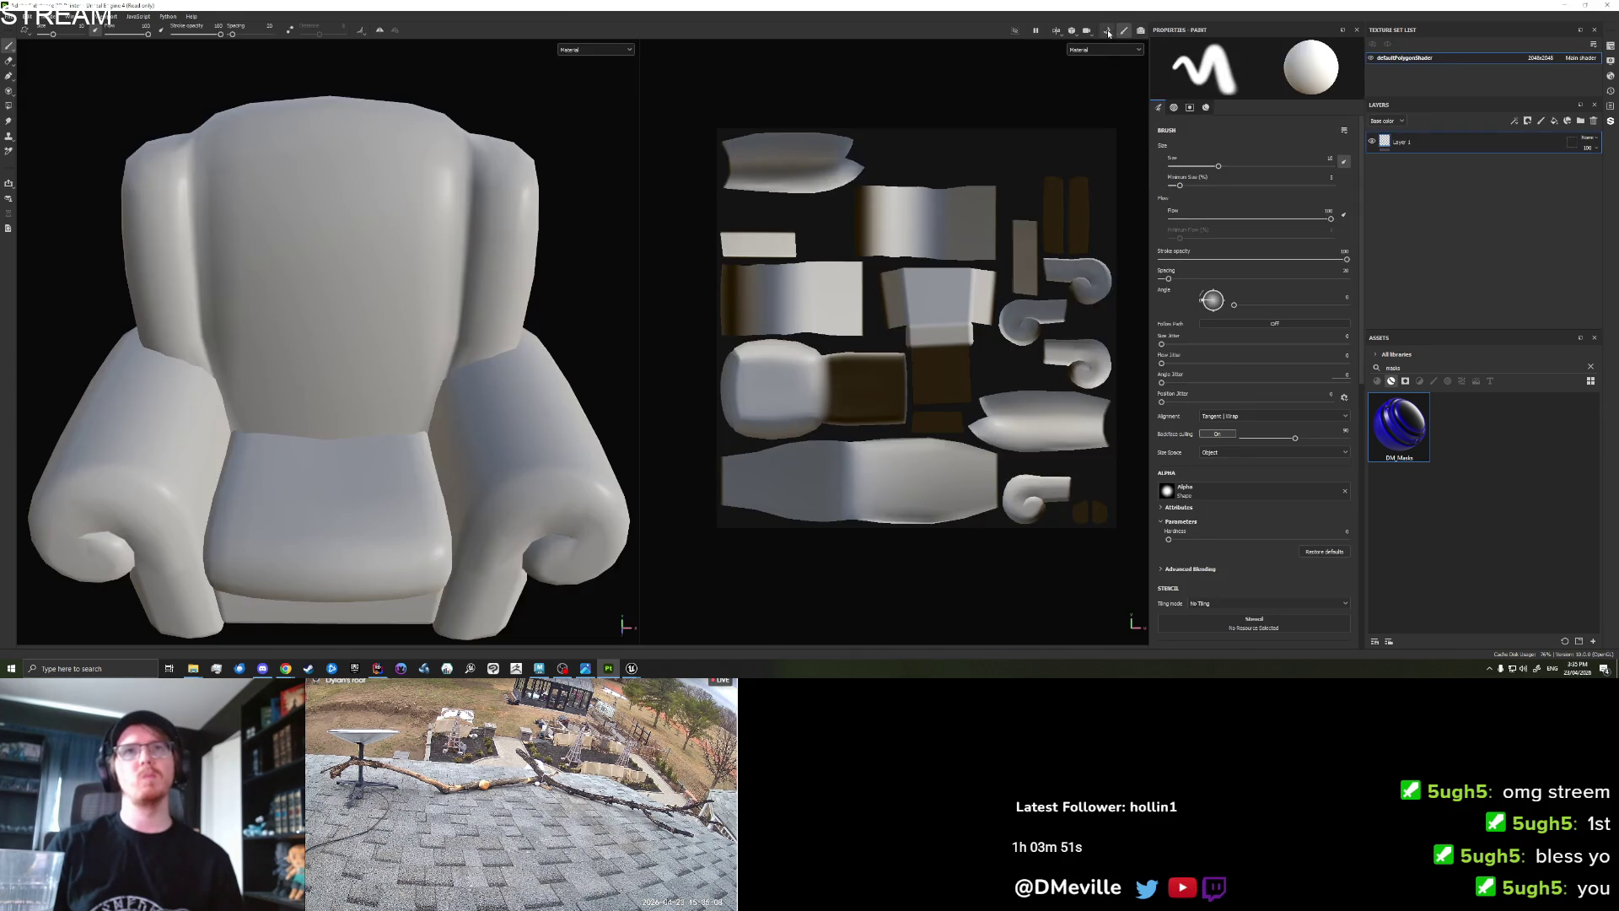
Bake the armchair's mesh maps, then drop the DM_Masks smart material onto the layer stack.
key(ctrl+shift+b)
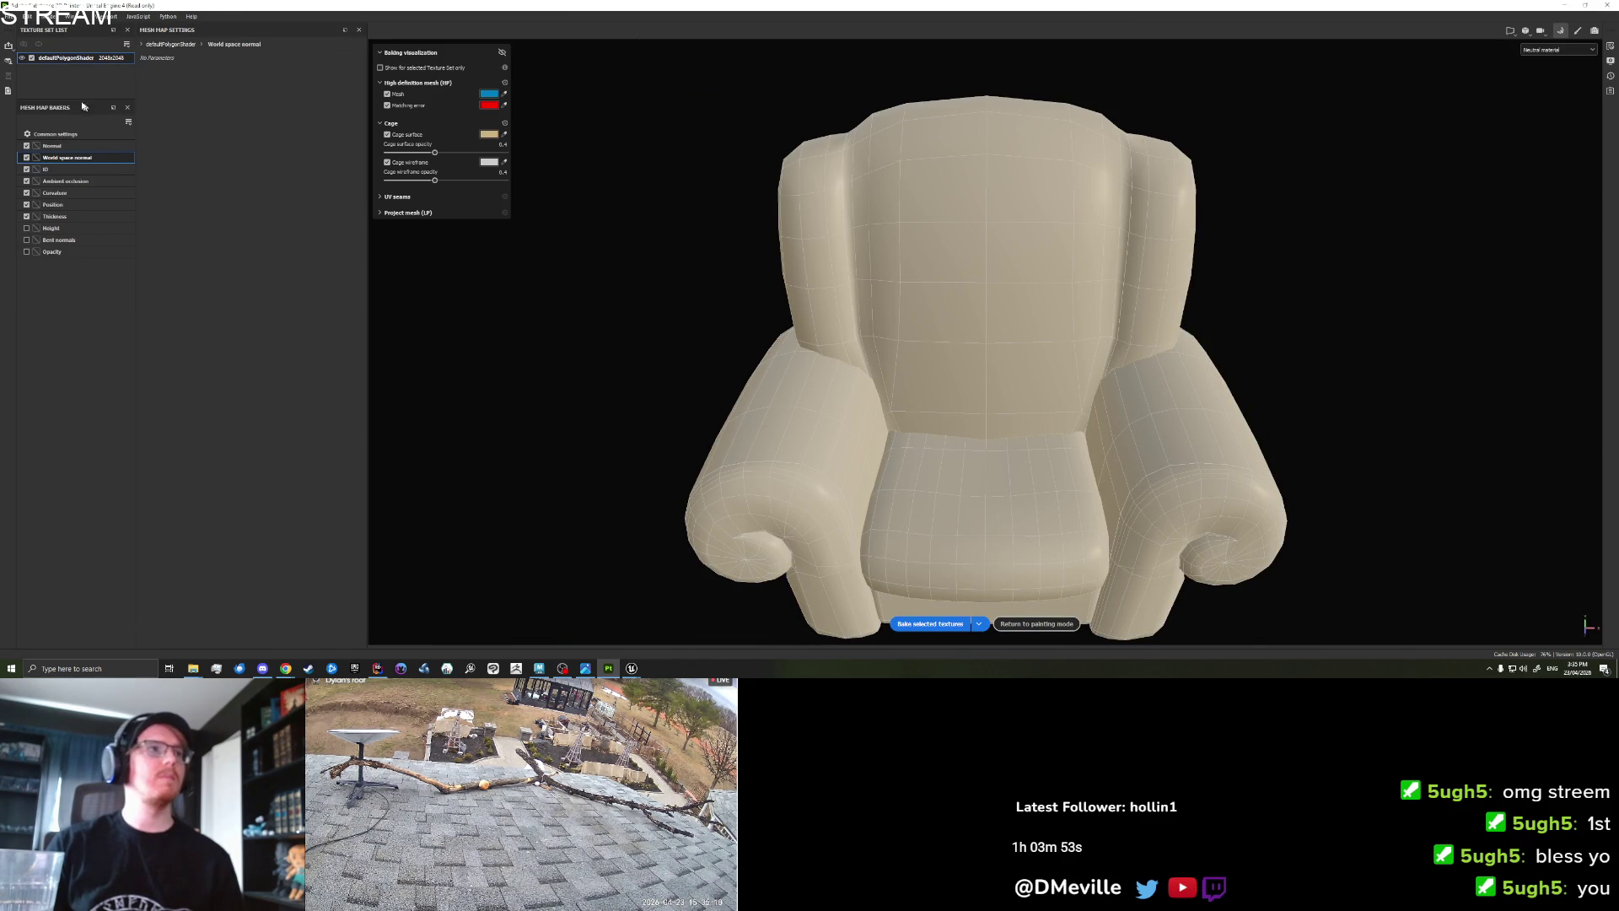
click(68, 193)
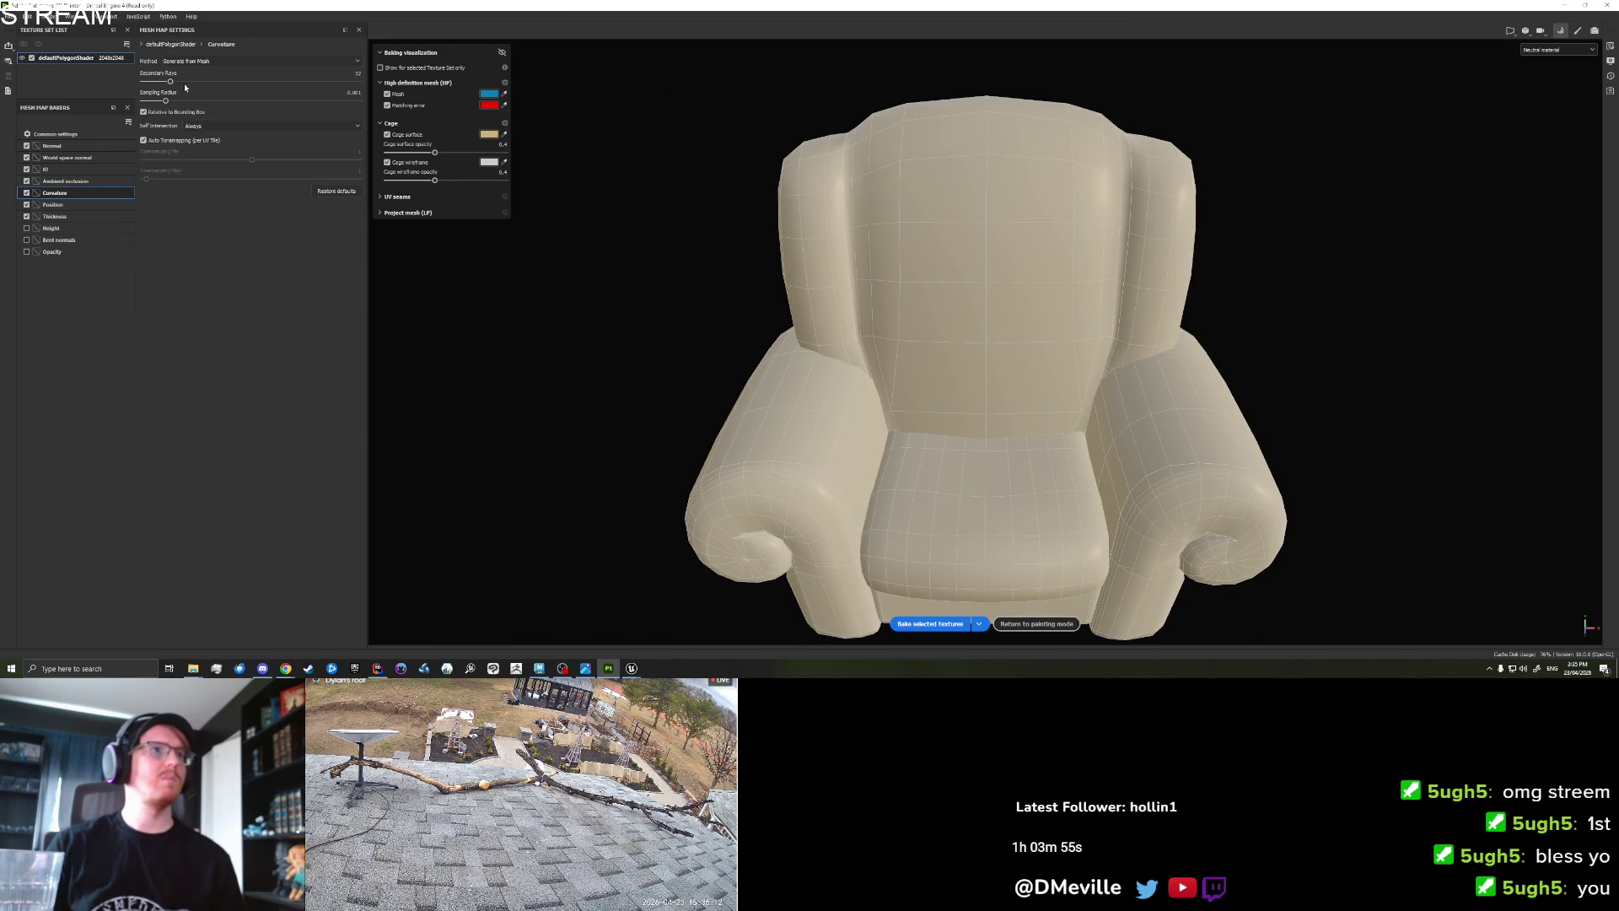
click(72, 181)
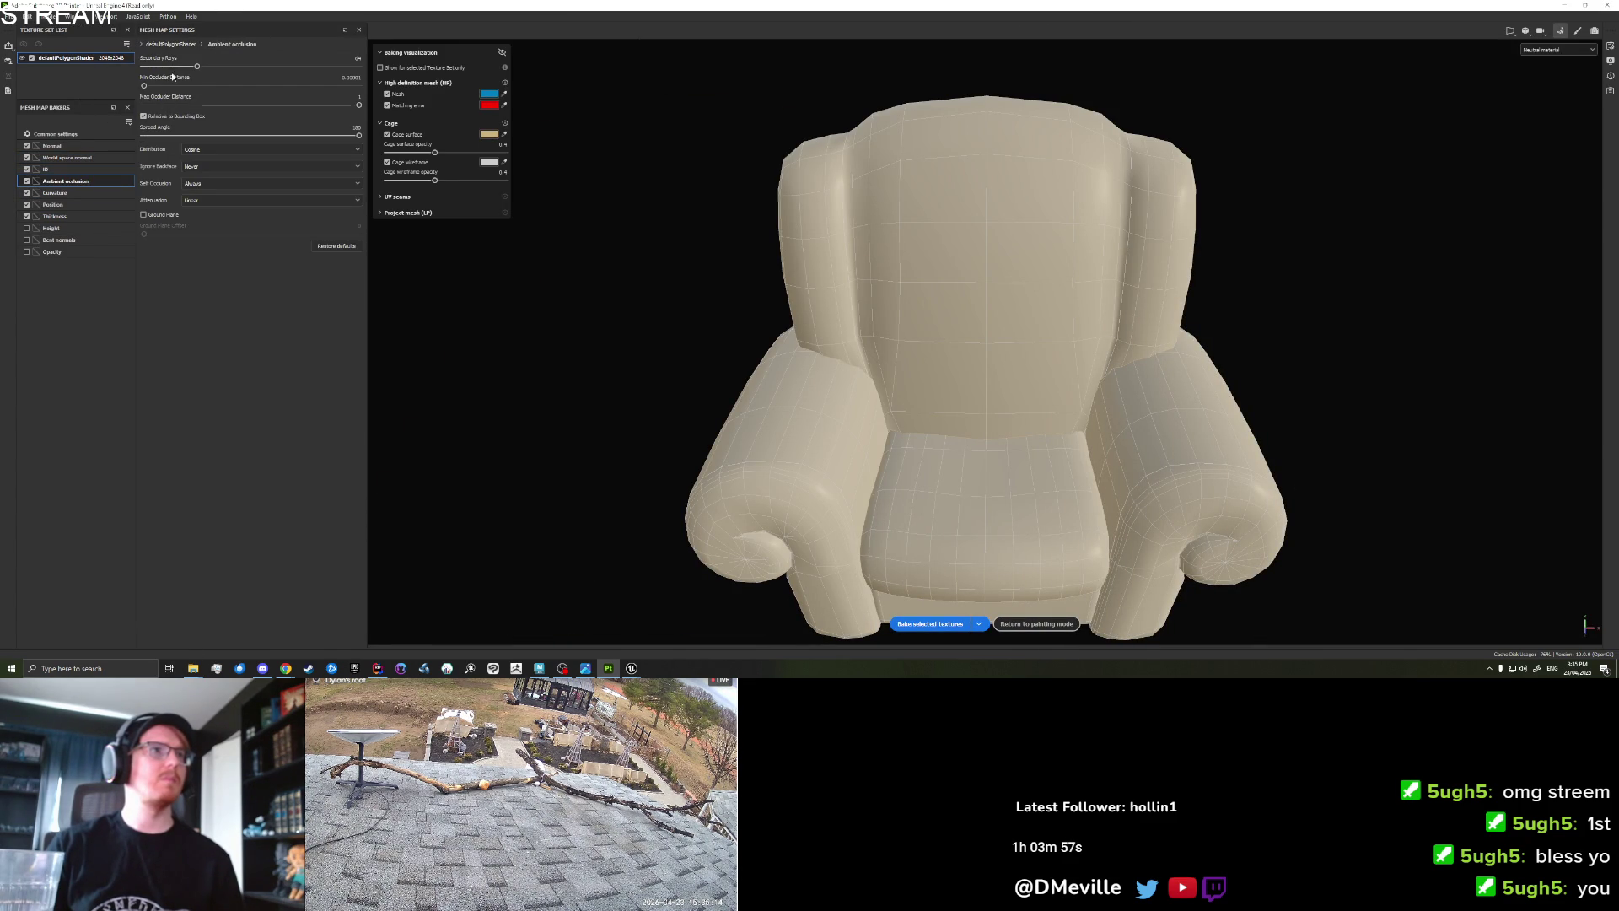
click(930, 623)
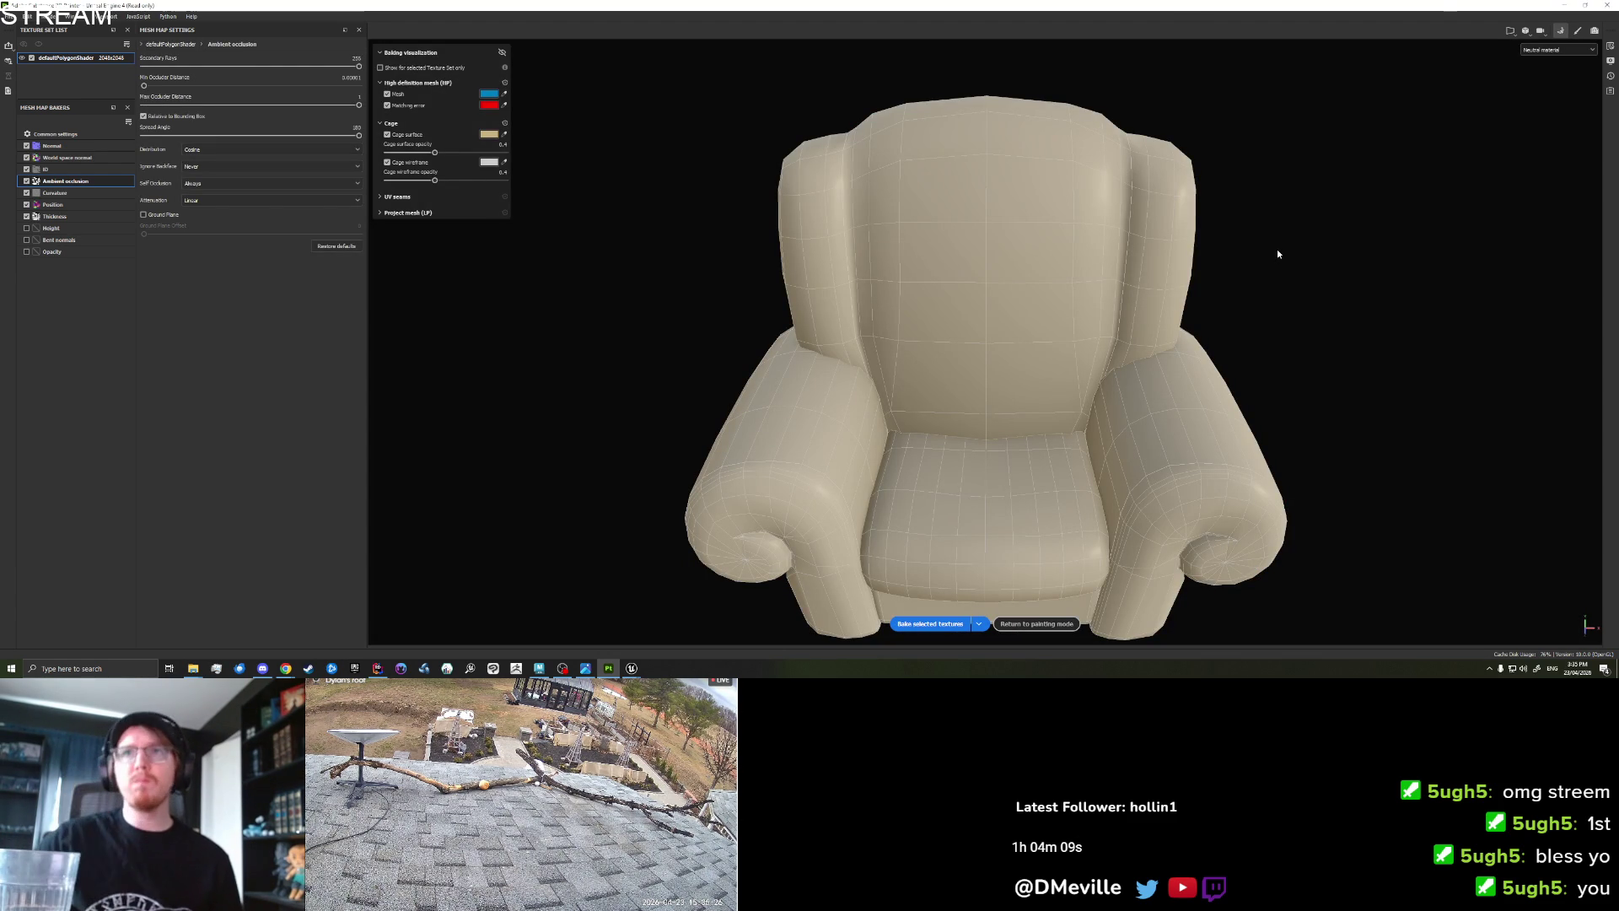
key(ctrl+shift+b)
mouse_move(1399, 426)
mouse_down()
mouse_move(1361, 291)
mouse_move(1414, 135)
mouse_move(1443, 143)
mouse_up()
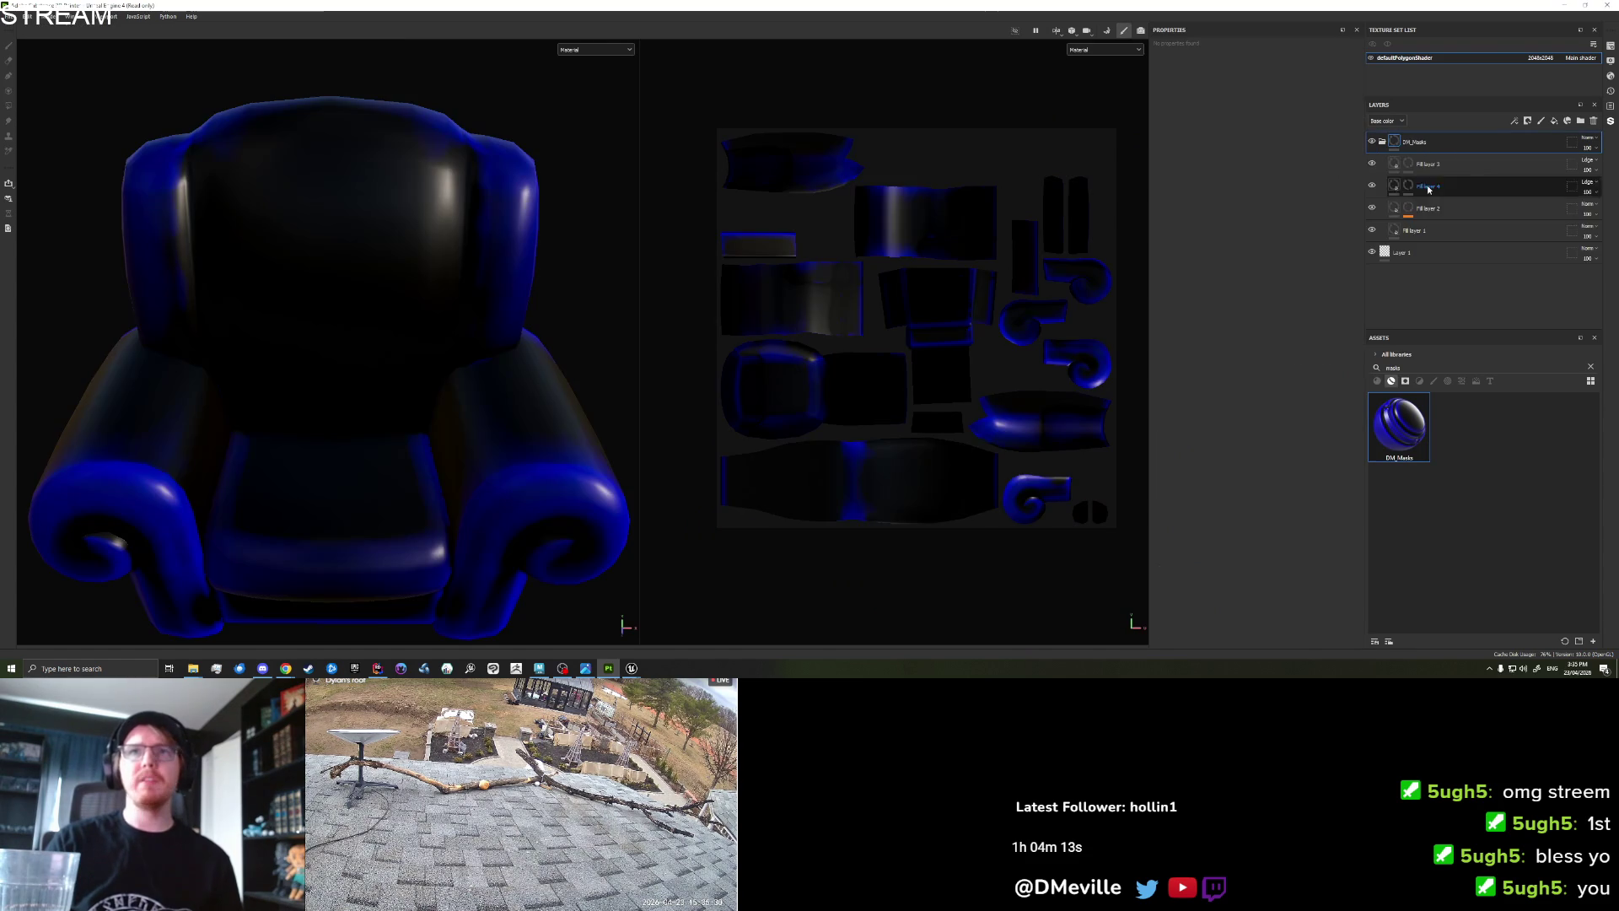
Add an Ambient Occlusion generator to Fill layer 4's mask.
click(1406, 188)
right_click(1406, 187)
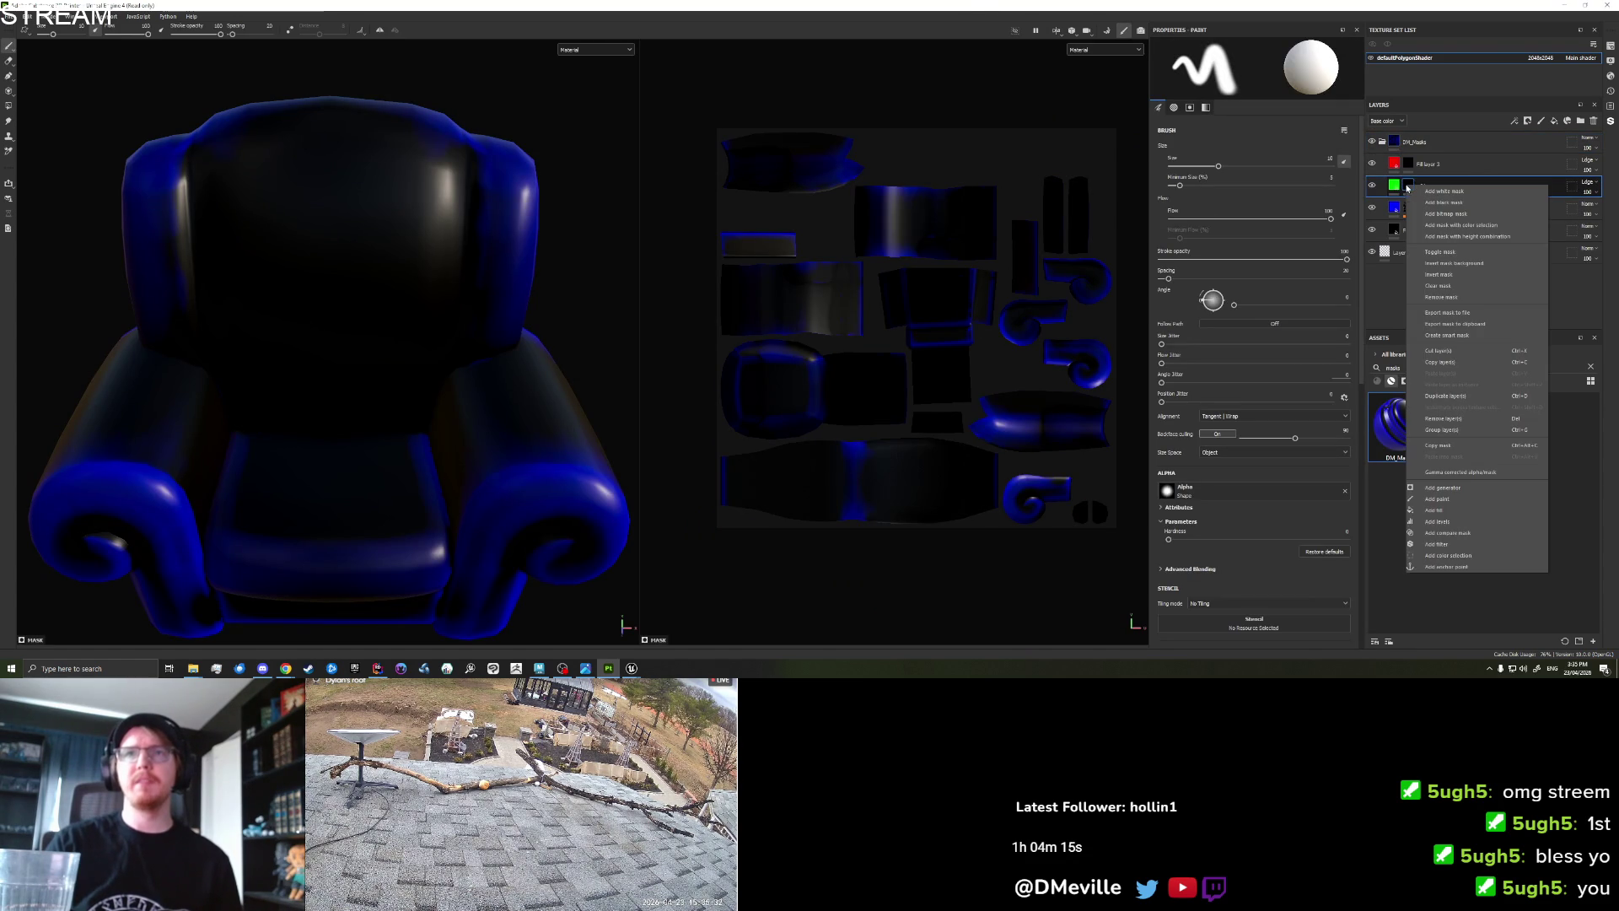
click(1474, 486)
click(1287, 69)
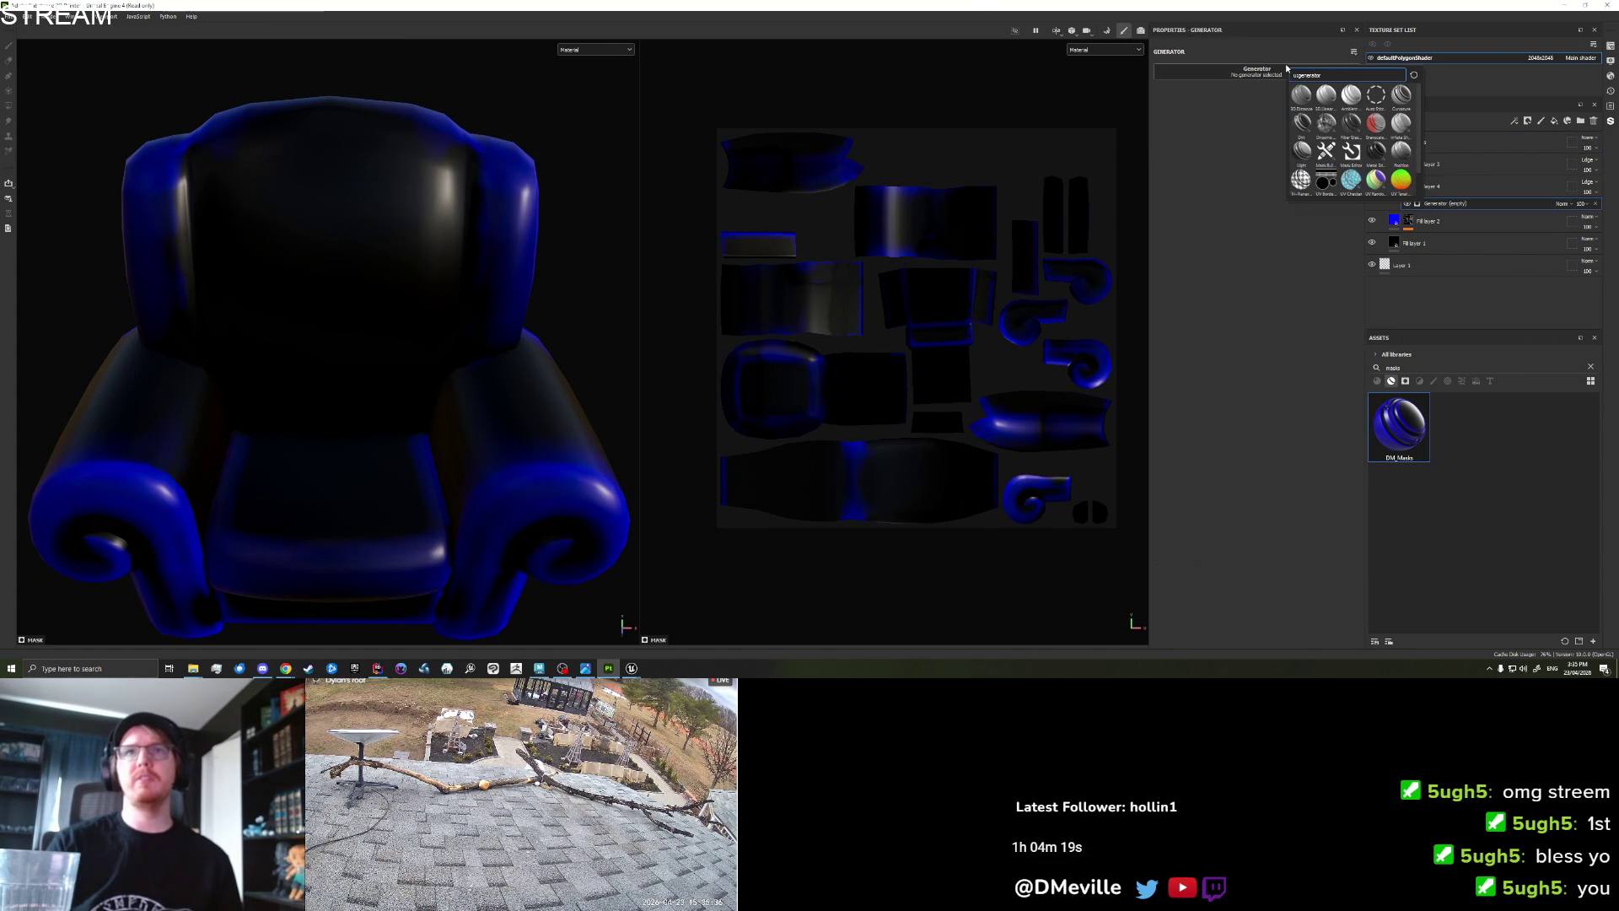
click(1351, 95)
Show only base colour and set the generator's Global Blur to about 1.84.
mouse_move(328, 325)
mouse_down()
mouse_move(402, 372)
mouse_move(441, 365)
mouse_move(337, 371)
mouse_up()
click(1098, 51)
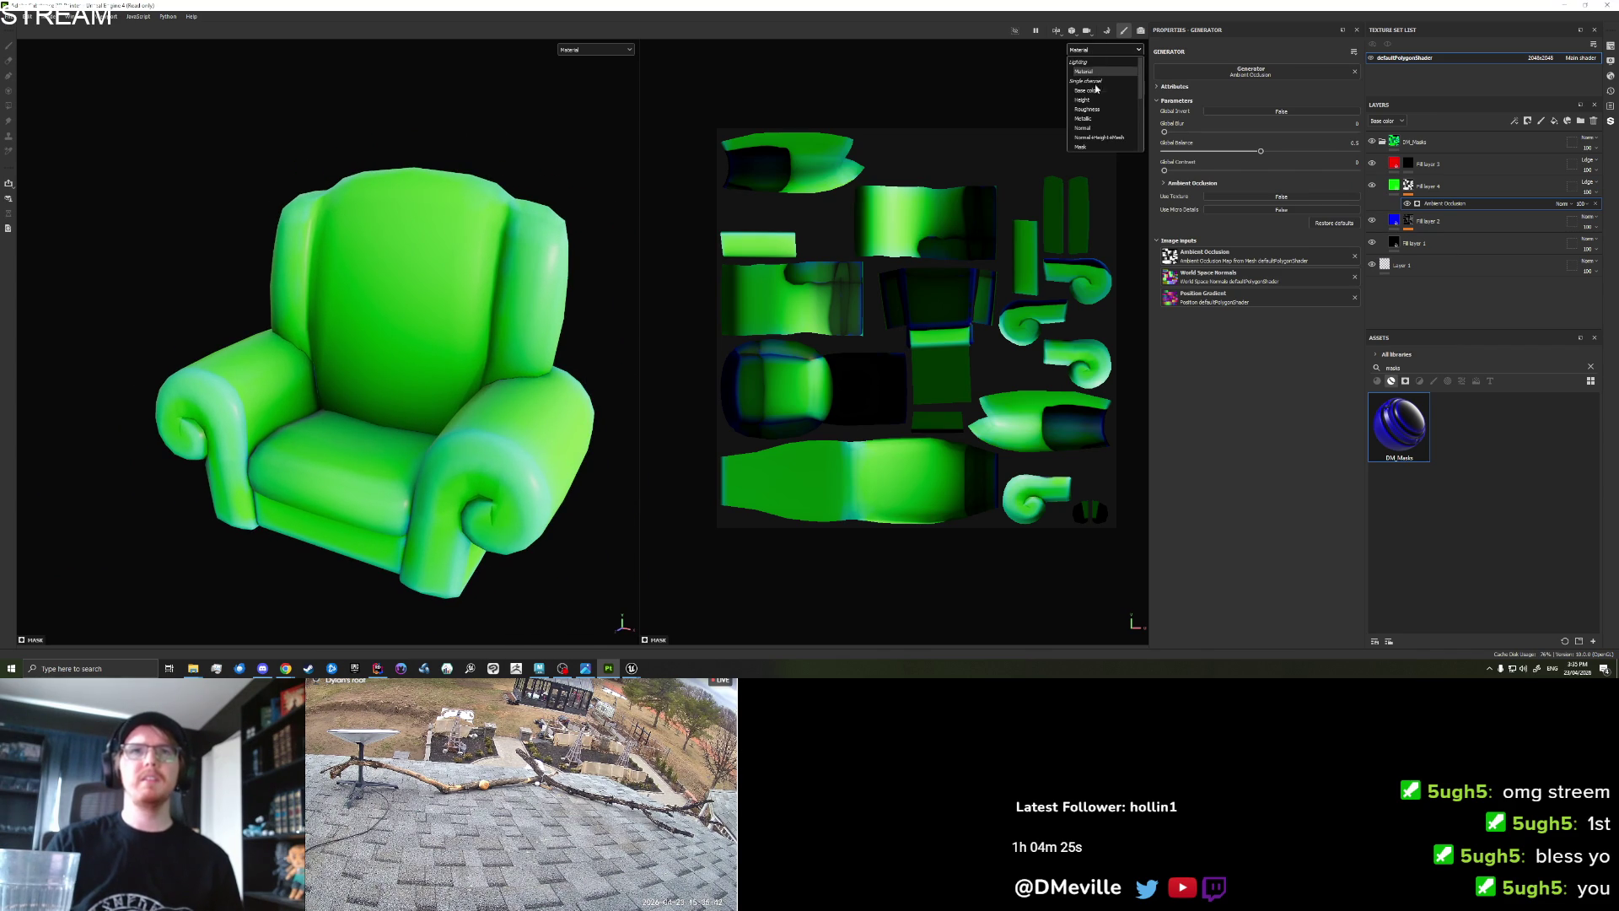
click(1084, 74)
scroll(428, 343, down, 3)
drag(427, 343, 400, 378)
click(1197, 132)
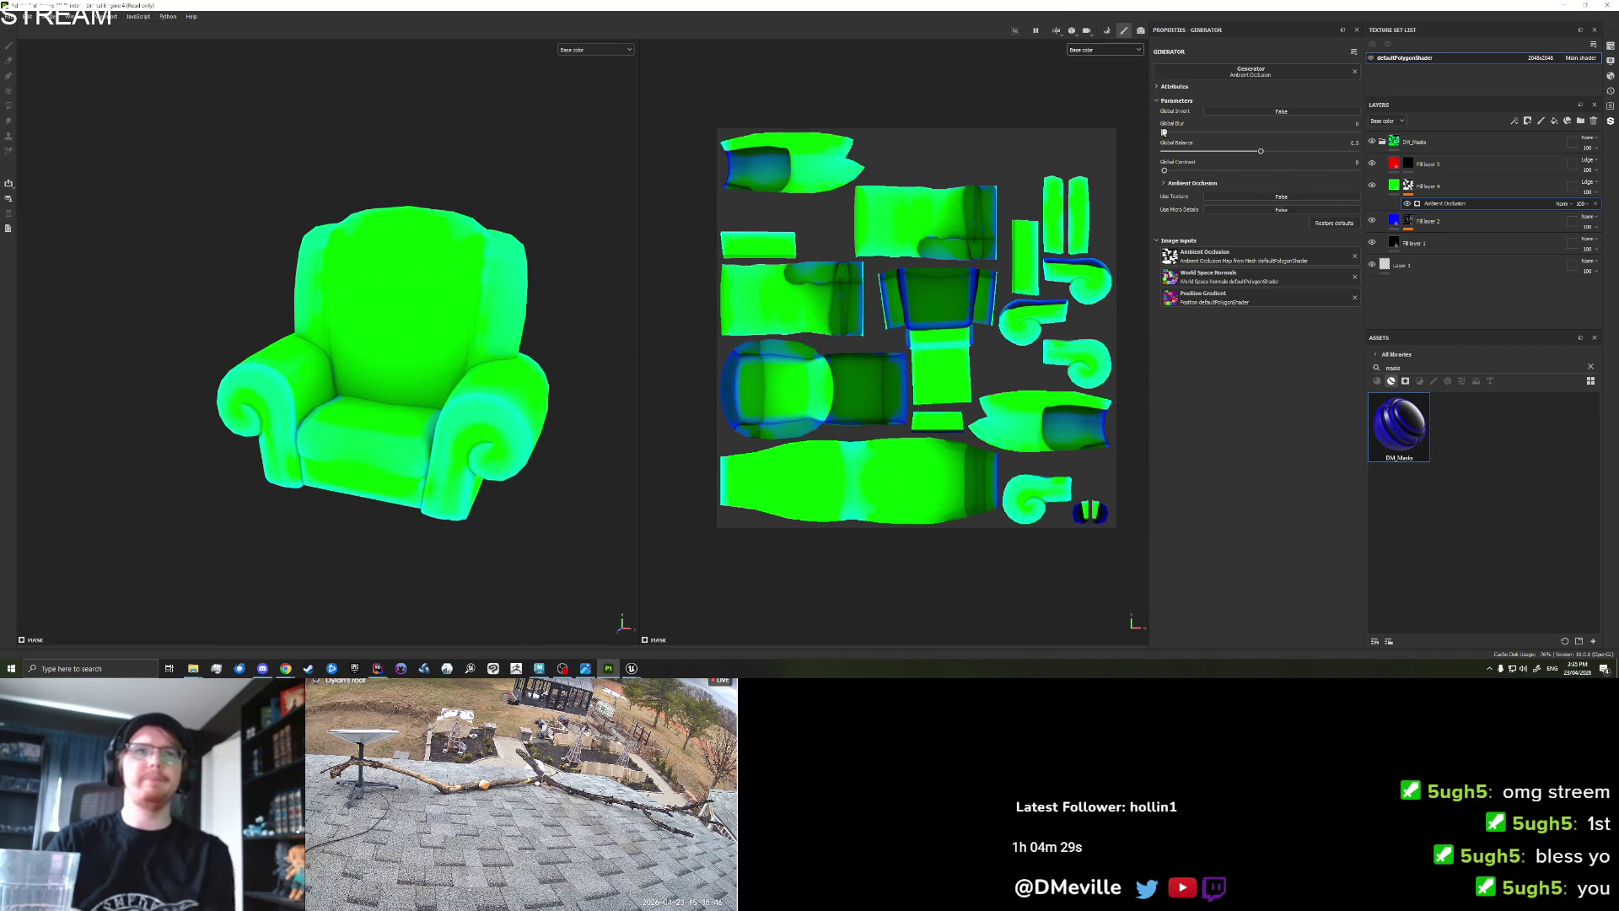
click(1243, 152)
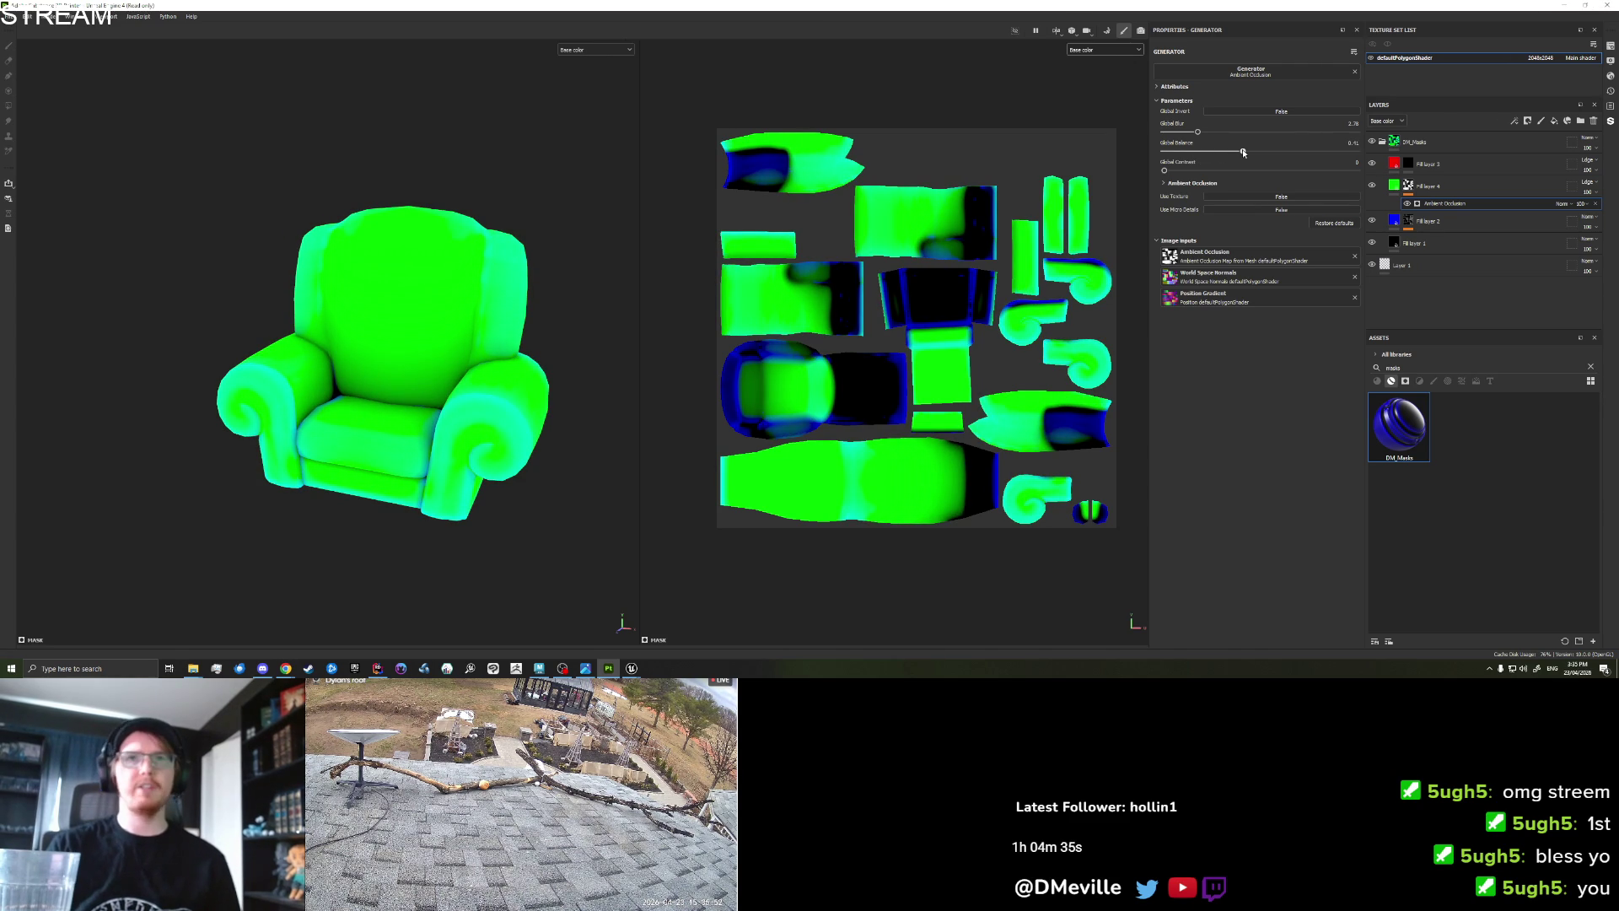
click(1332, 224)
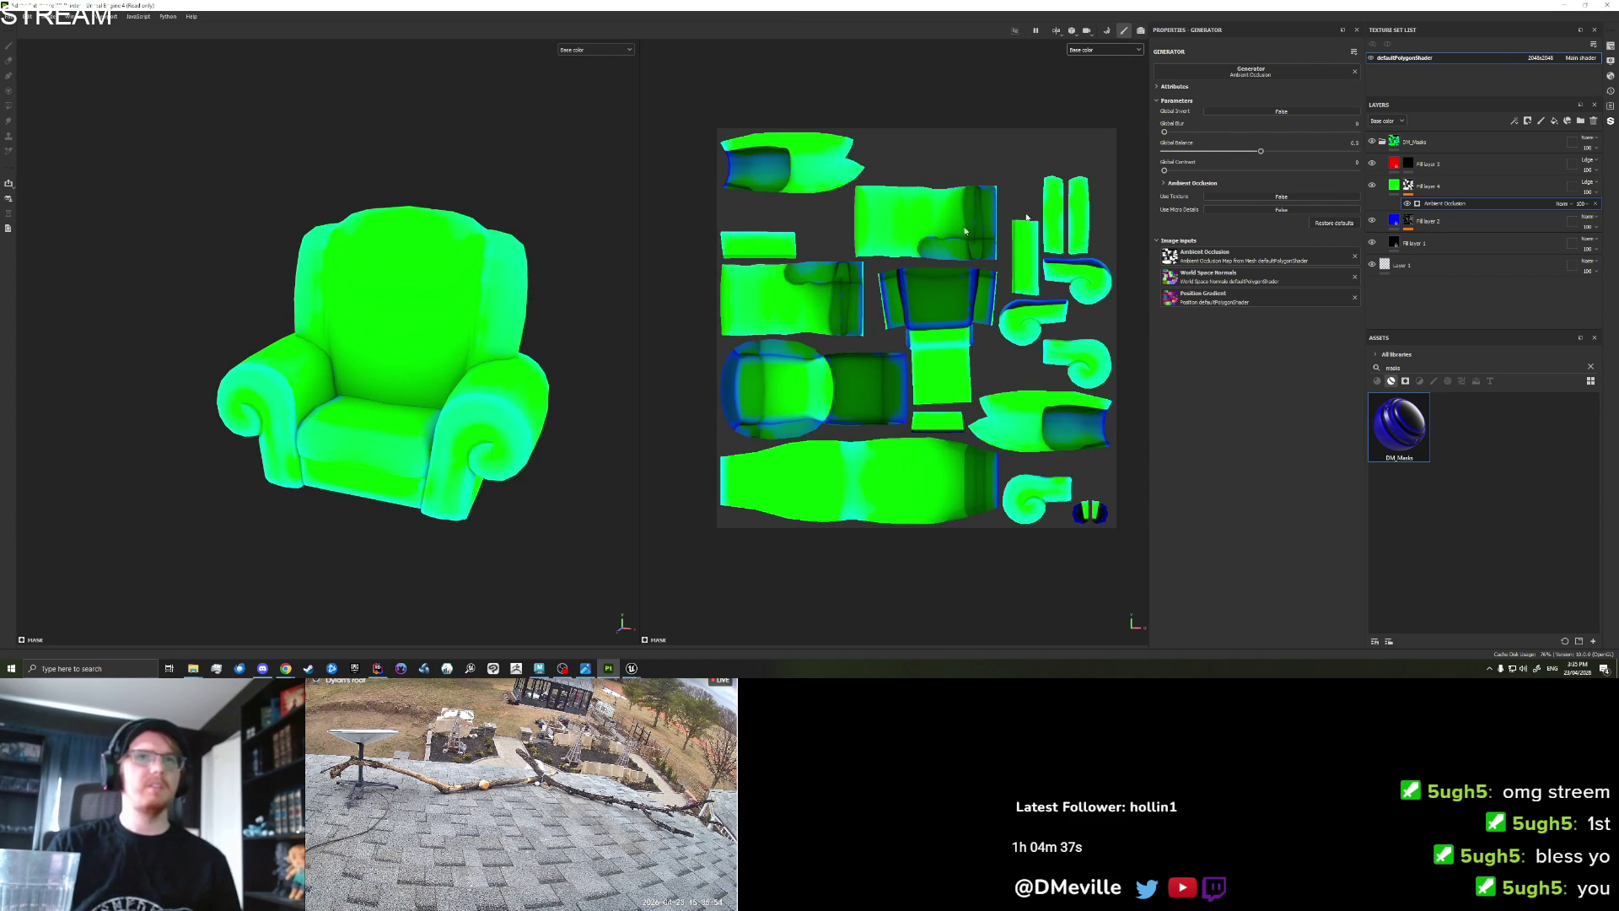
drag(1169, 133, 1188, 133)
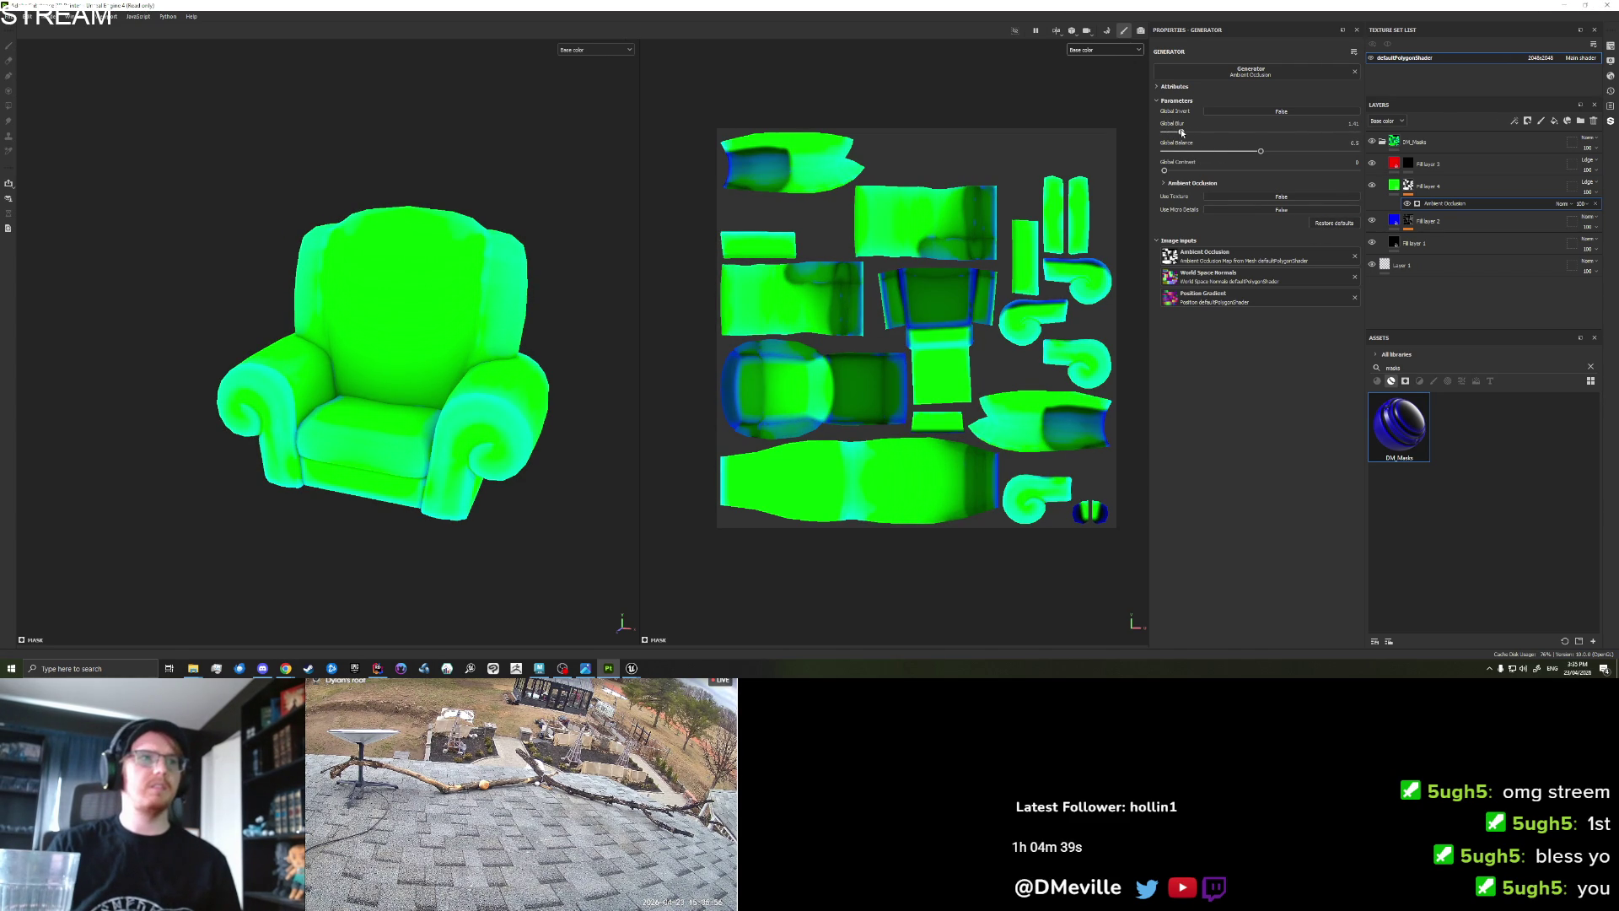
Hide Fill layer 4, view the chair from below, and open mesh map baking.
click(1373, 186)
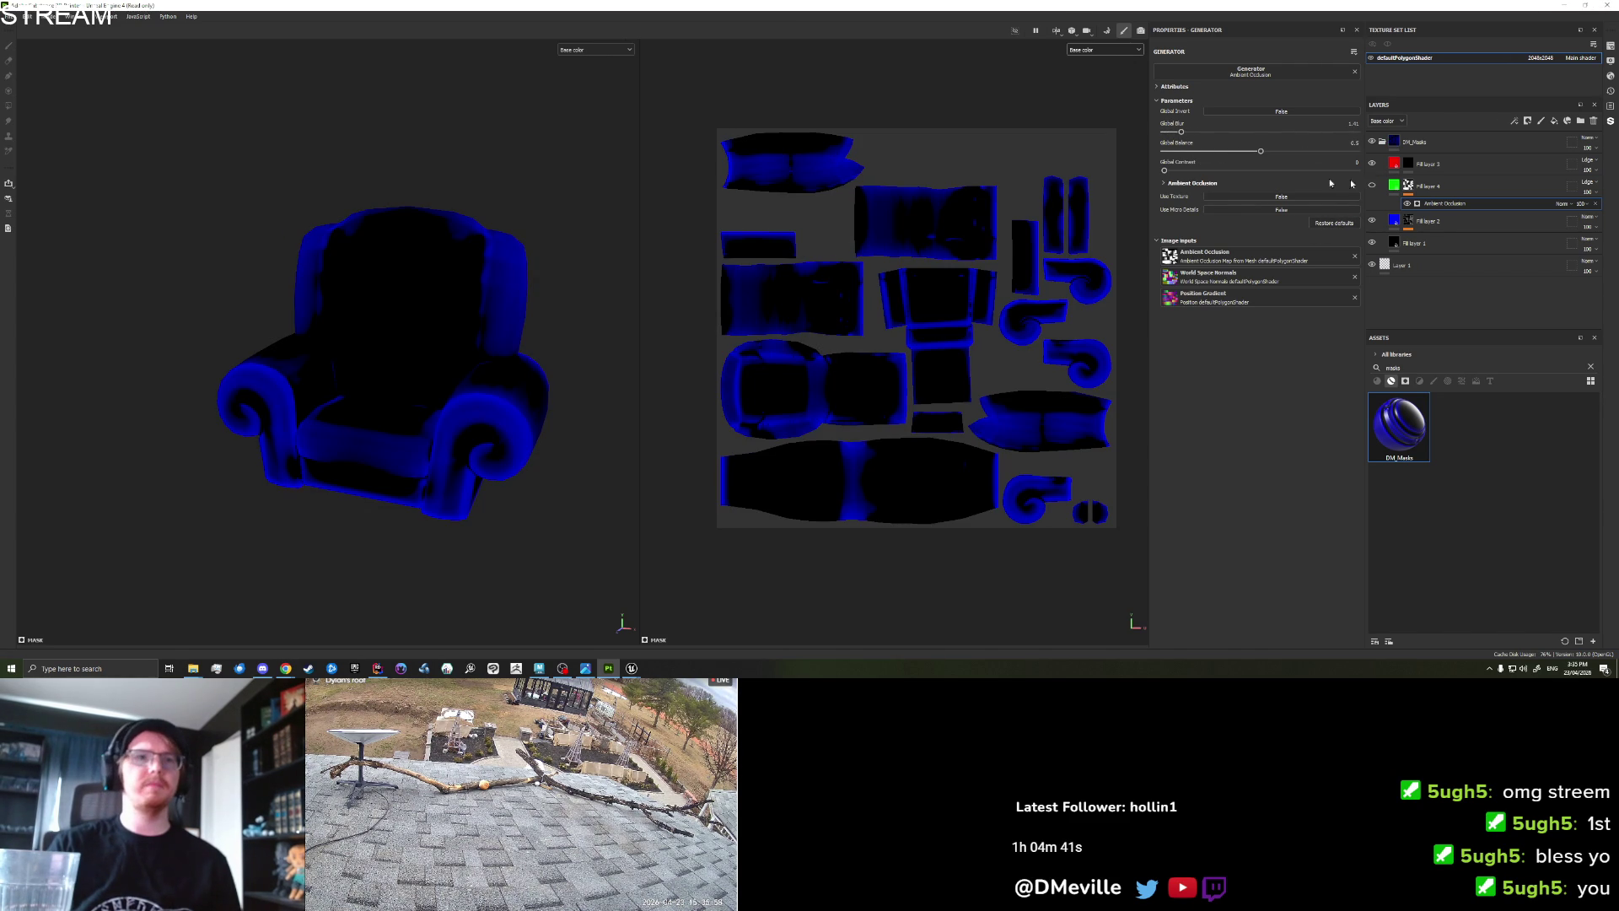
mouse_move(441, 343)
mouse_down()
mouse_move(387, 379)
mouse_move(423, 365)
mouse_move(506, 452)
mouse_move(637, 385)
mouse_move(404, 354)
mouse_up()
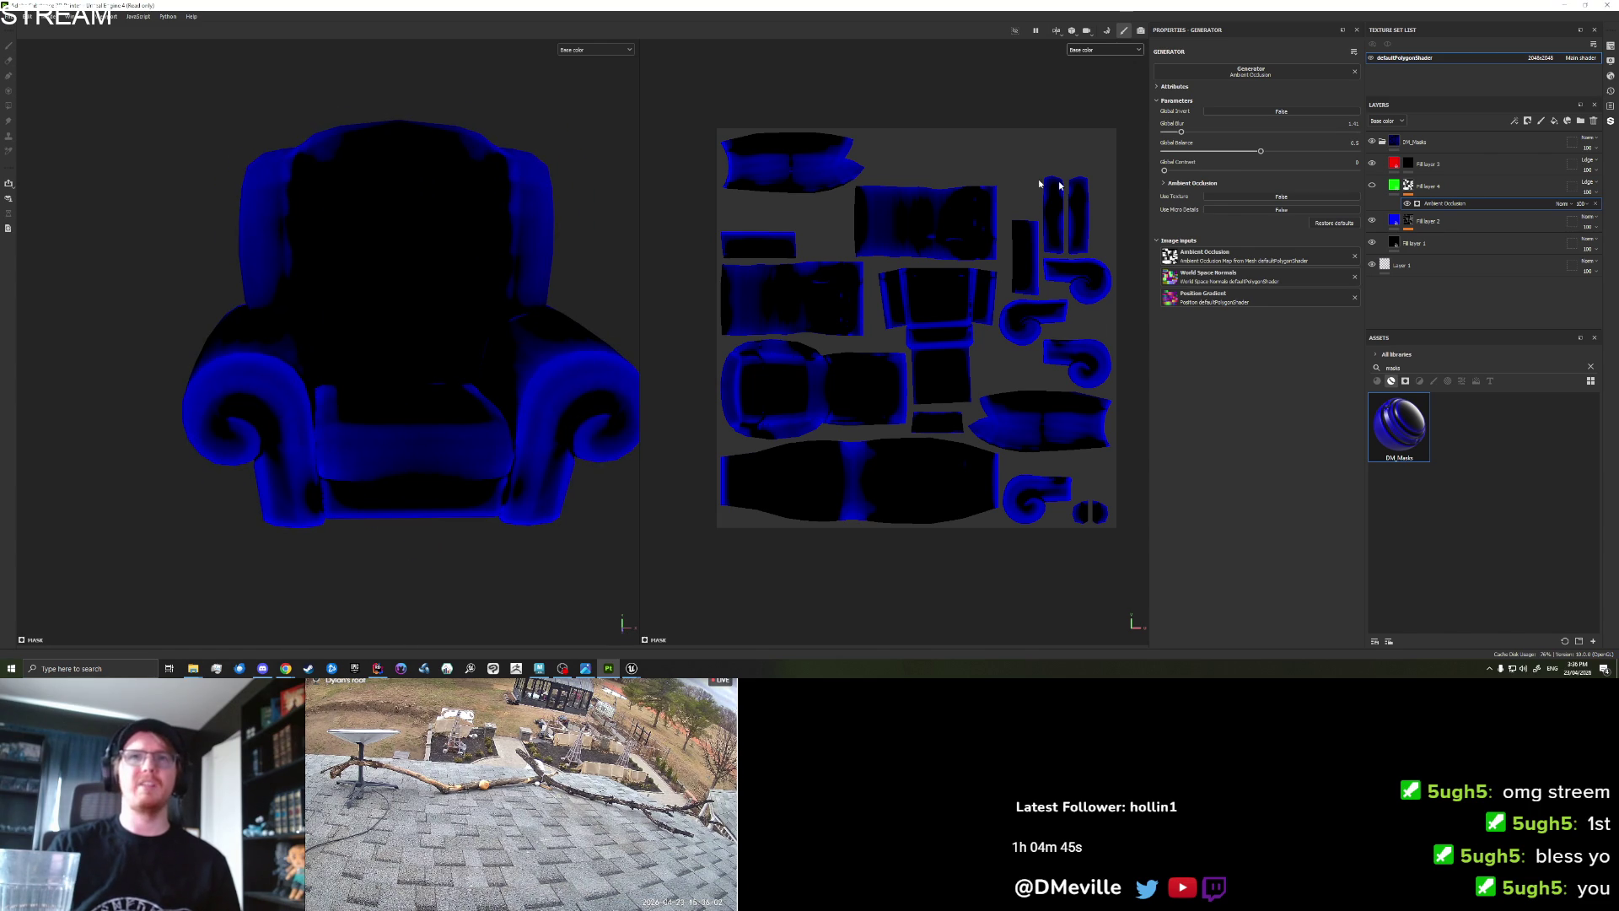
mouse_move(538, 226)
mouse_down()
mouse_move(390, 217)
mouse_move(452, 156)
mouse_move(465, 66)
mouse_move(470, 209)
mouse_move(405, 132)
mouse_up()
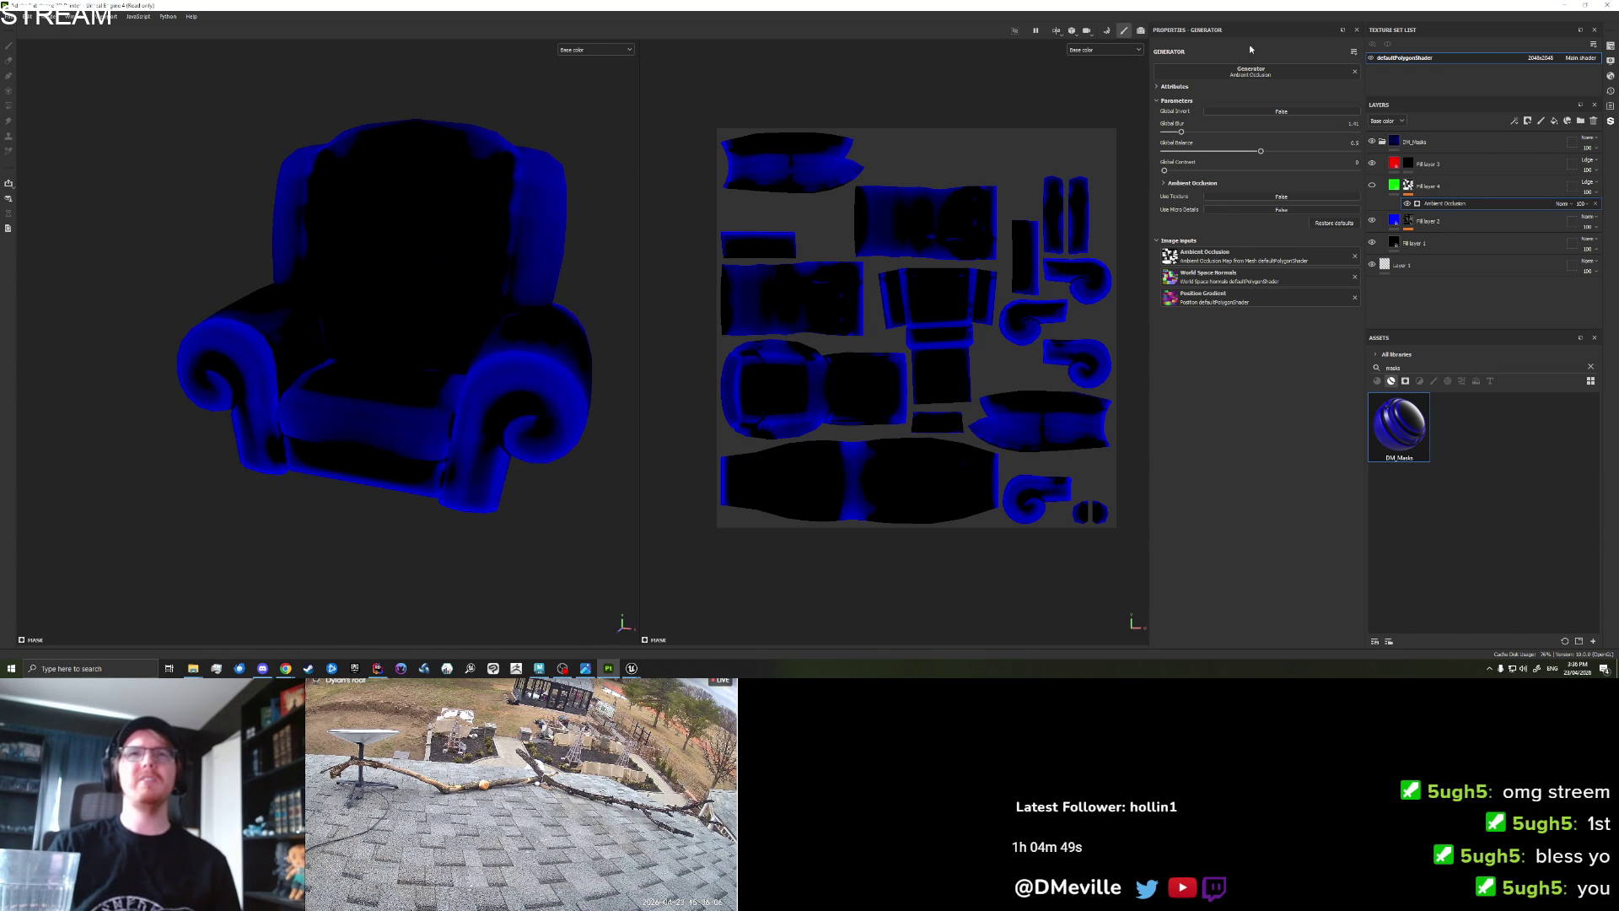
click(1120, 31)
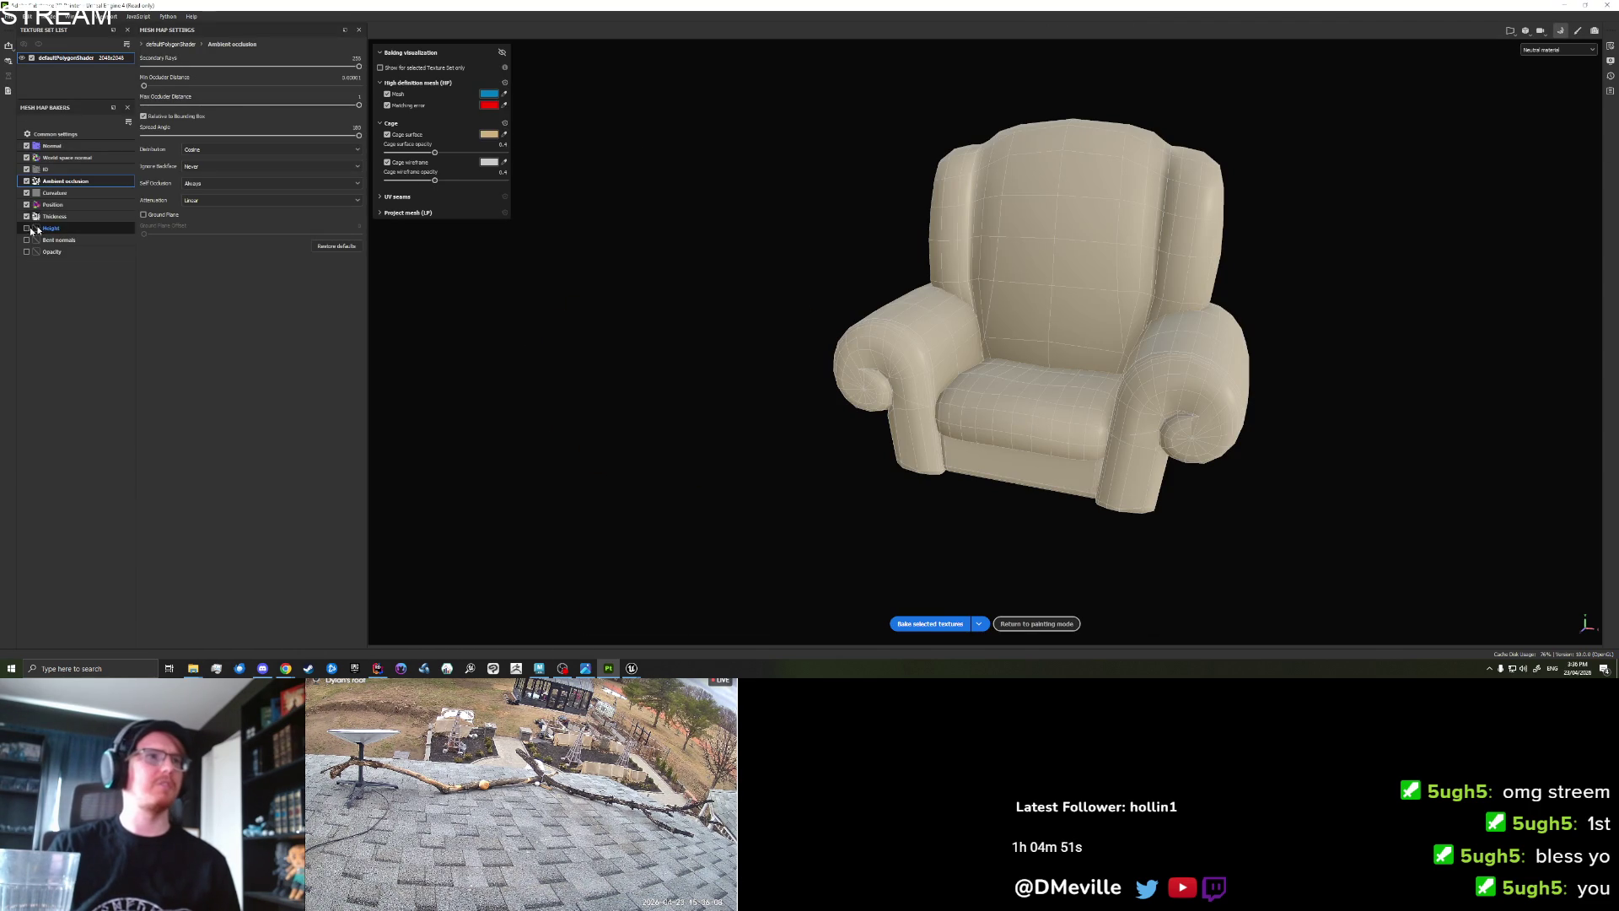
Nudge the Curvature baker's sampling radius up slightly and bake the selected textures.
click(54, 195)
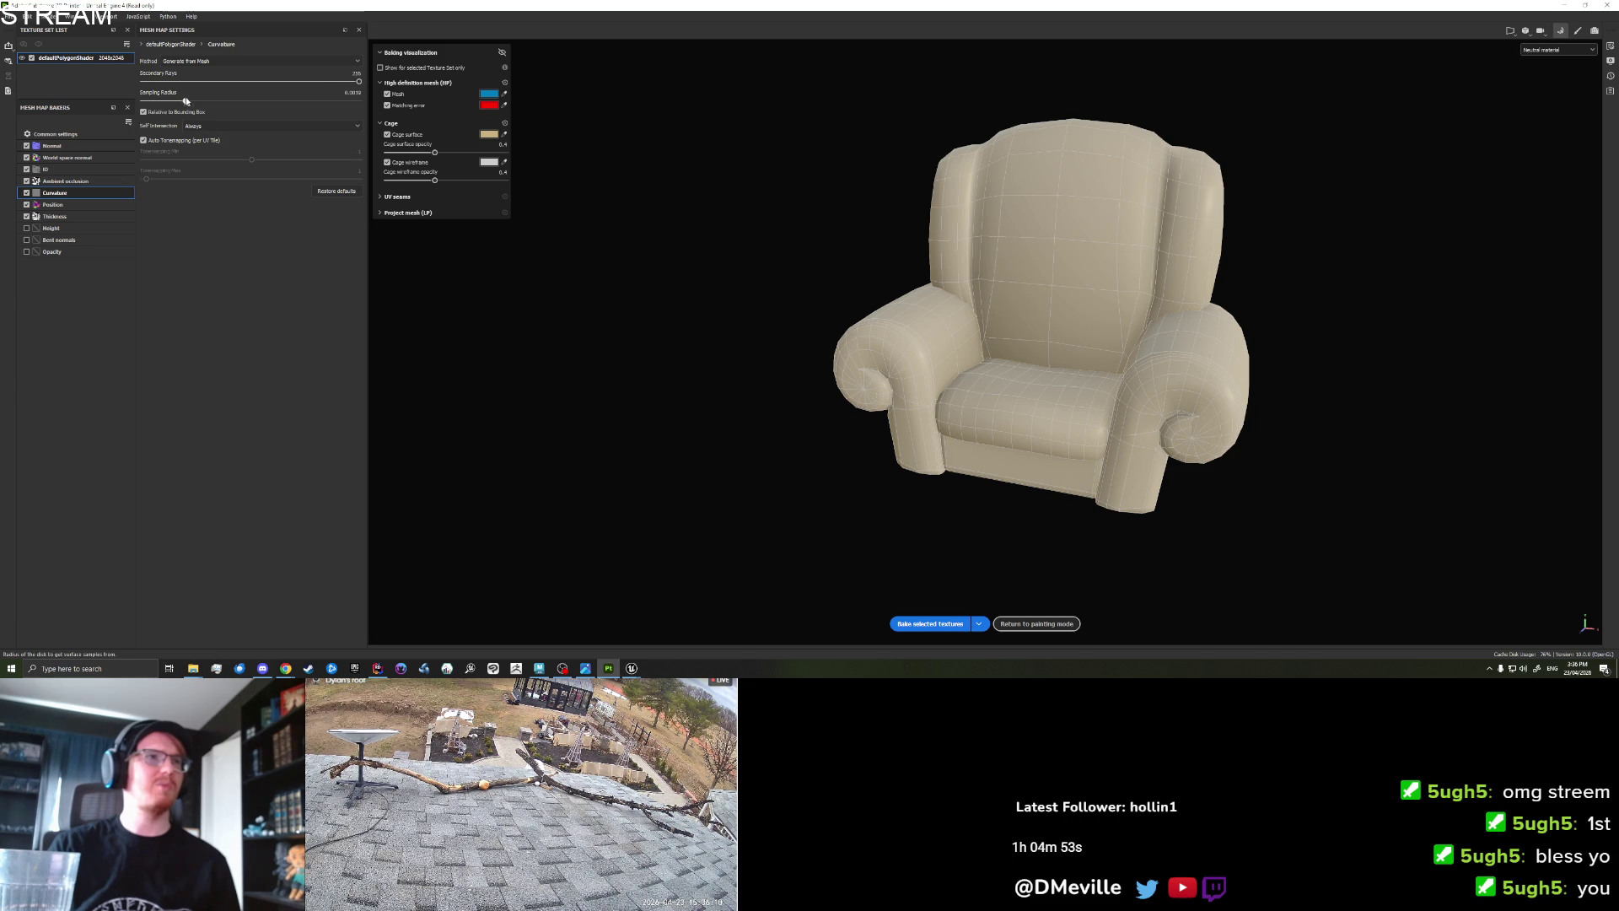
drag(219, 103, 223, 102)
click(924, 628)
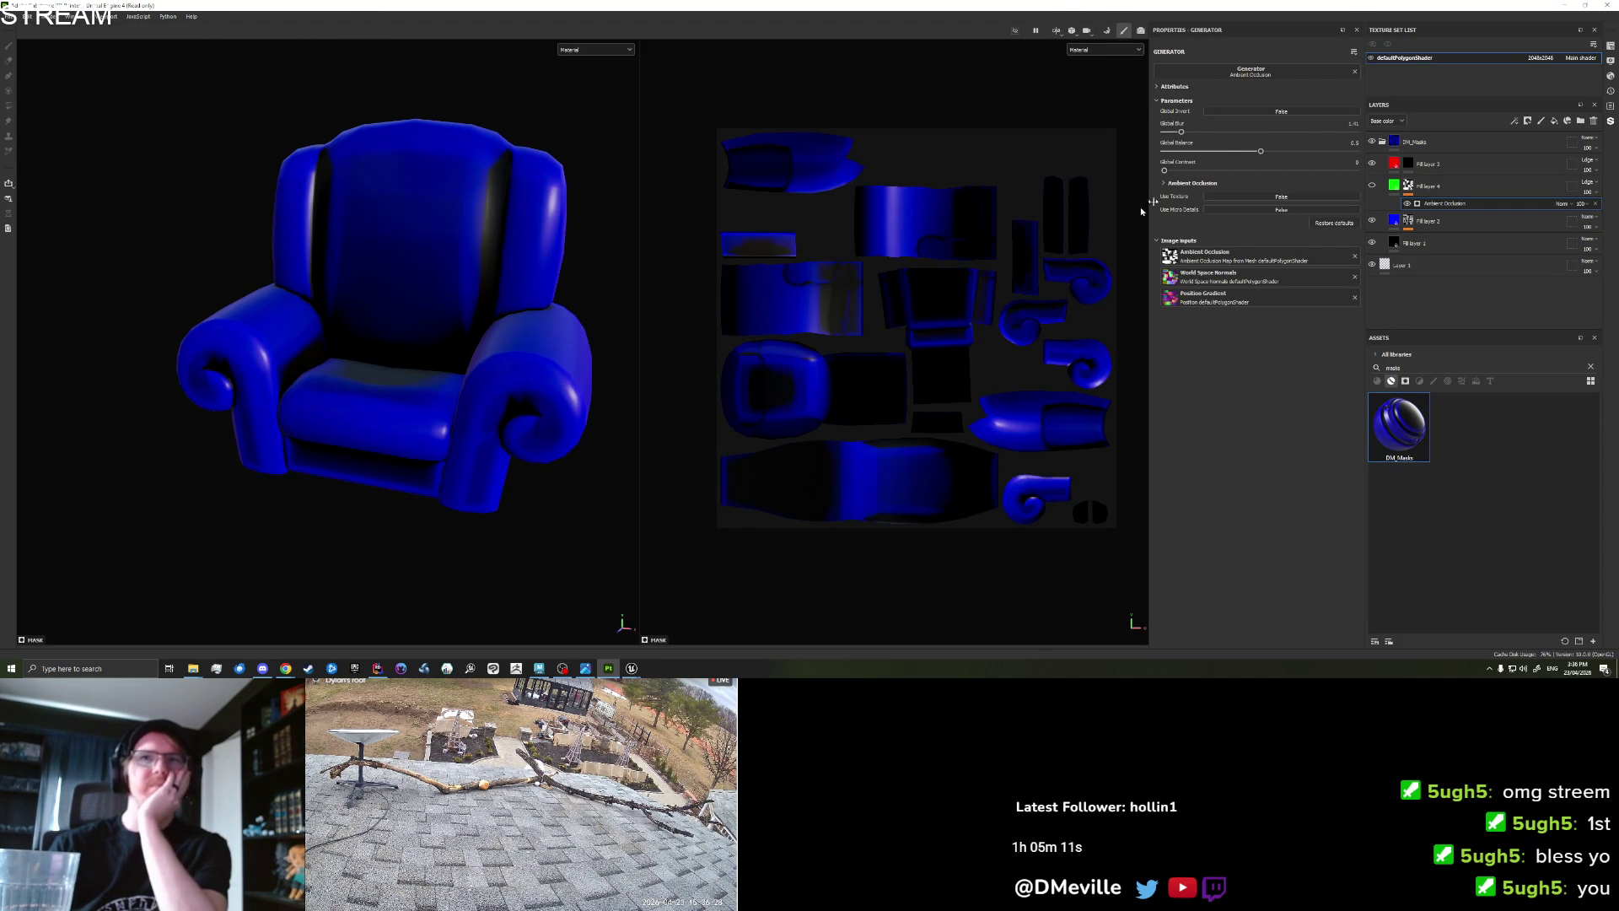
click(1090, 50)
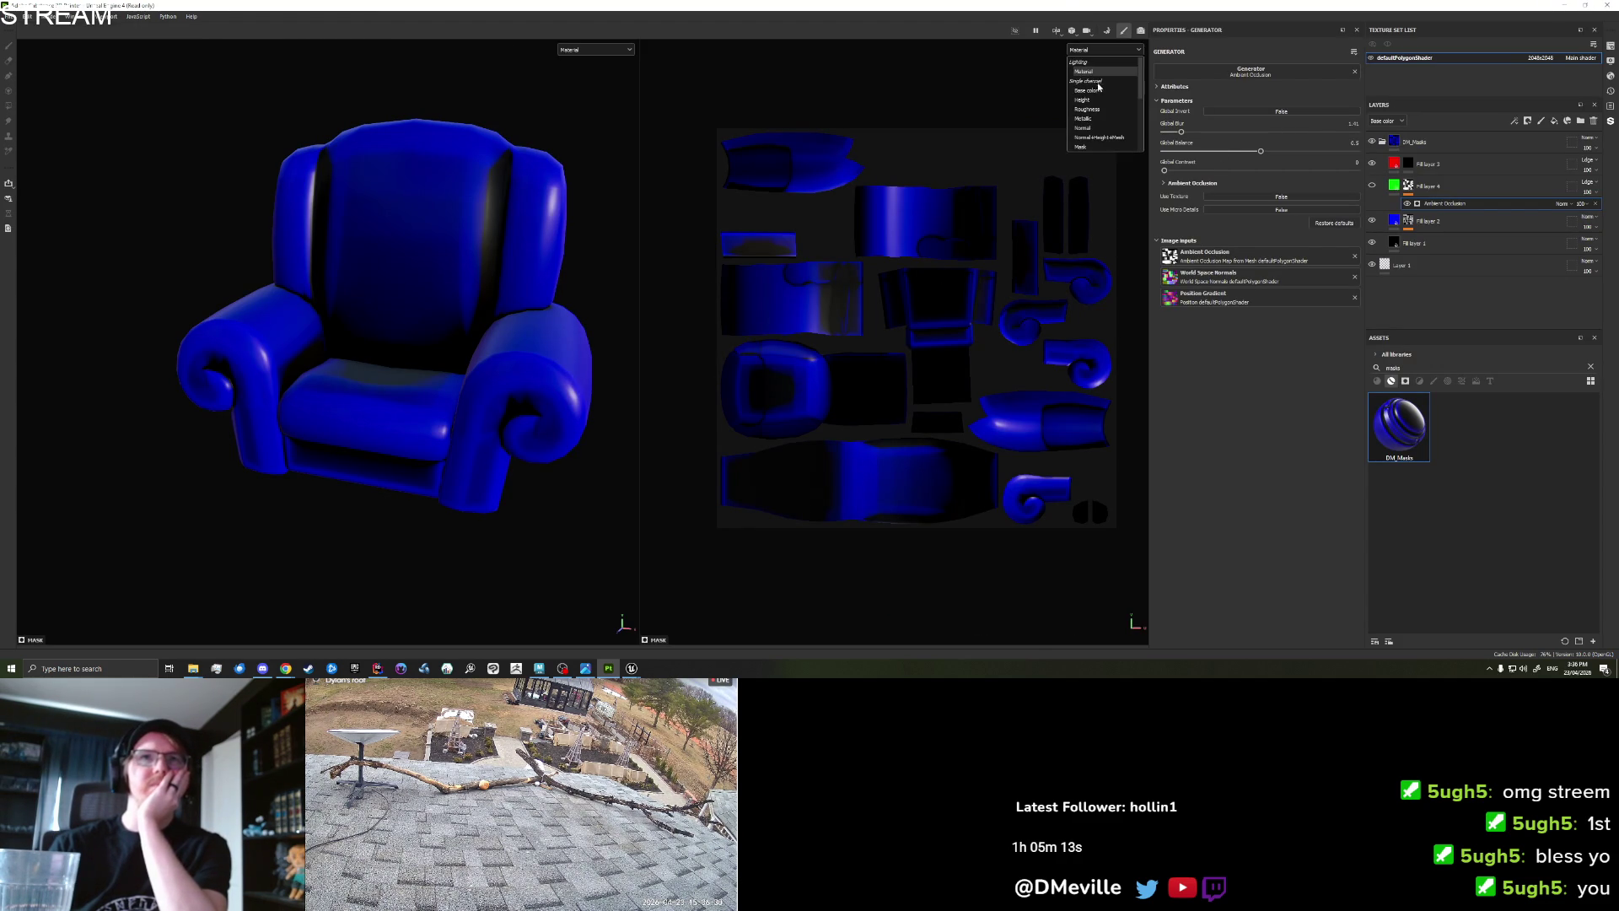
Show Base color in the viewports and raise Fill layer 2's curvature Global Blur to 2.78.
click(1099, 94)
click(1425, 221)
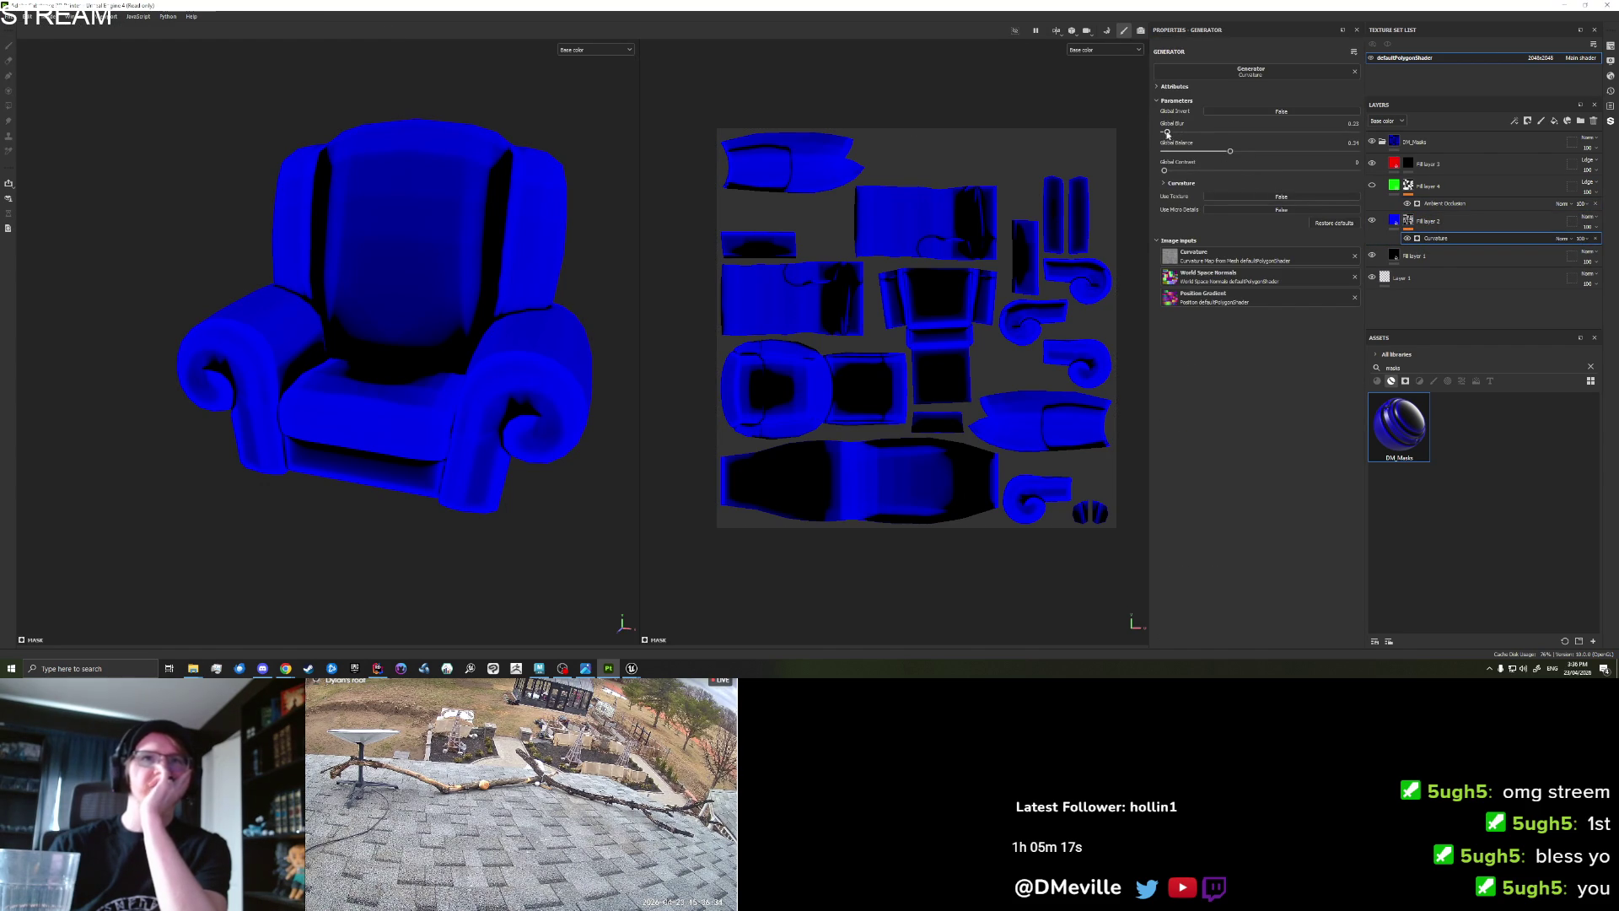
mouse_move(1203, 138)
mouse_down()
mouse_move(1164, 154)
mouse_move(1198, 154)
mouse_move(1178, 157)
mouse_up()
Raise the curvature generator's Global Blur to about 3.87 and lower Global Balance to 0.15.
mouse_move(602, 375)
mouse_down()
mouse_move(430, 398)
mouse_move(405, 354)
mouse_move(441, 365)
mouse_move(387, 349)
mouse_move(506, 376)
mouse_move(419, 354)
mouse_move(514, 350)
mouse_up()
scroll(441, 365, up, 5)
mouse_move(326, 346)
mouse_down()
mouse_move(441, 383)
mouse_move(437, 397)
mouse_up()
scroll(437, 392, up, 2)
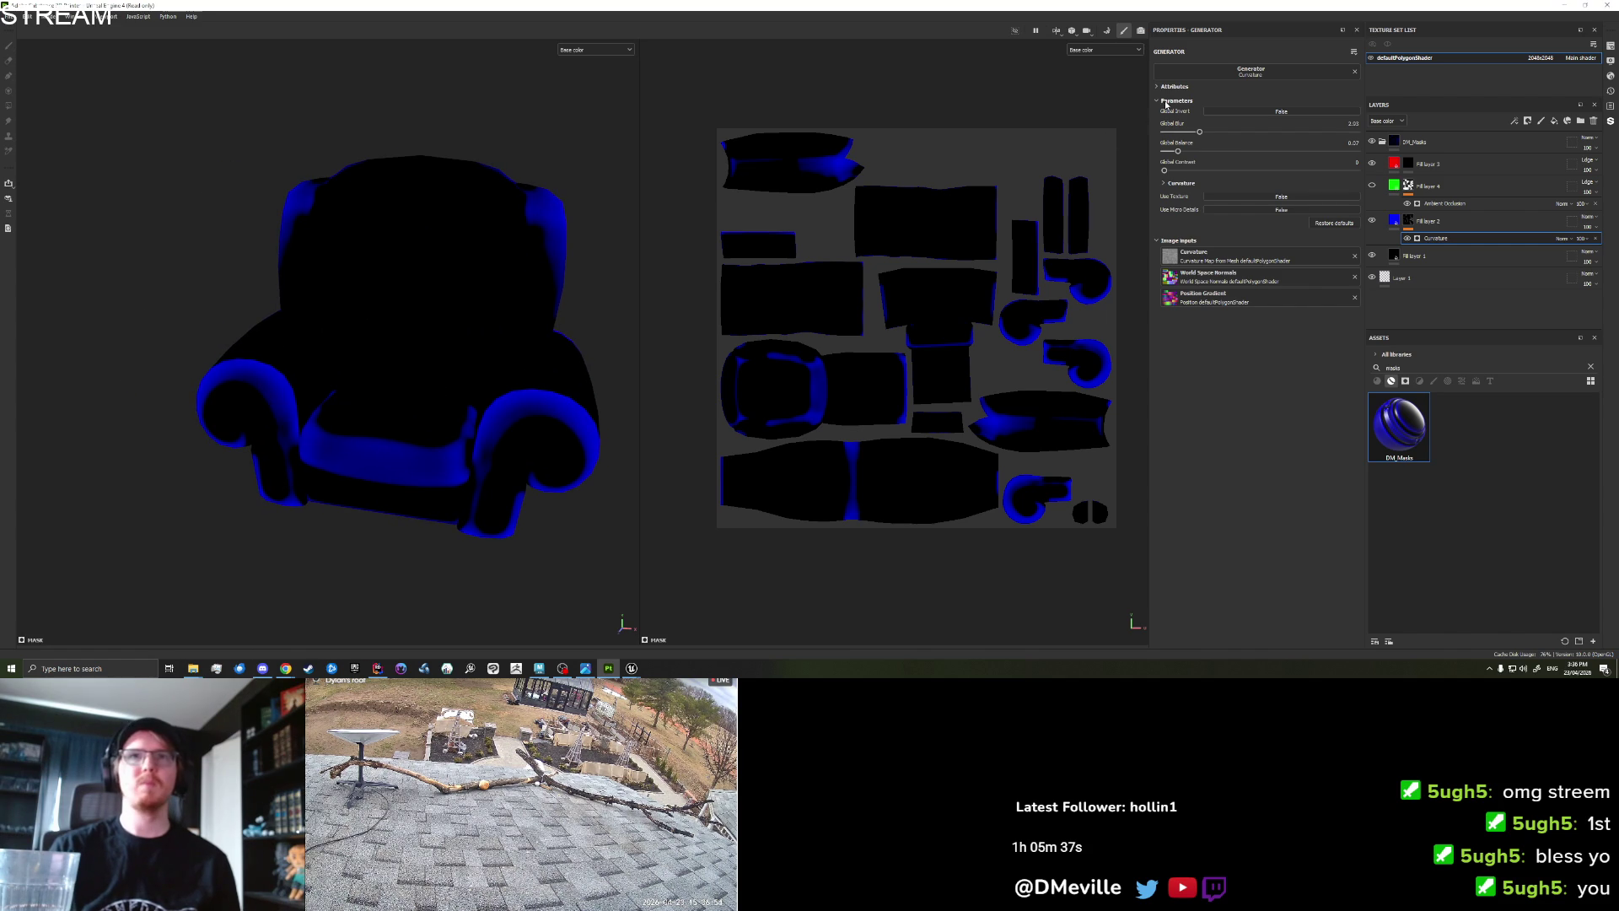
drag(1199, 132, 1180, 133)
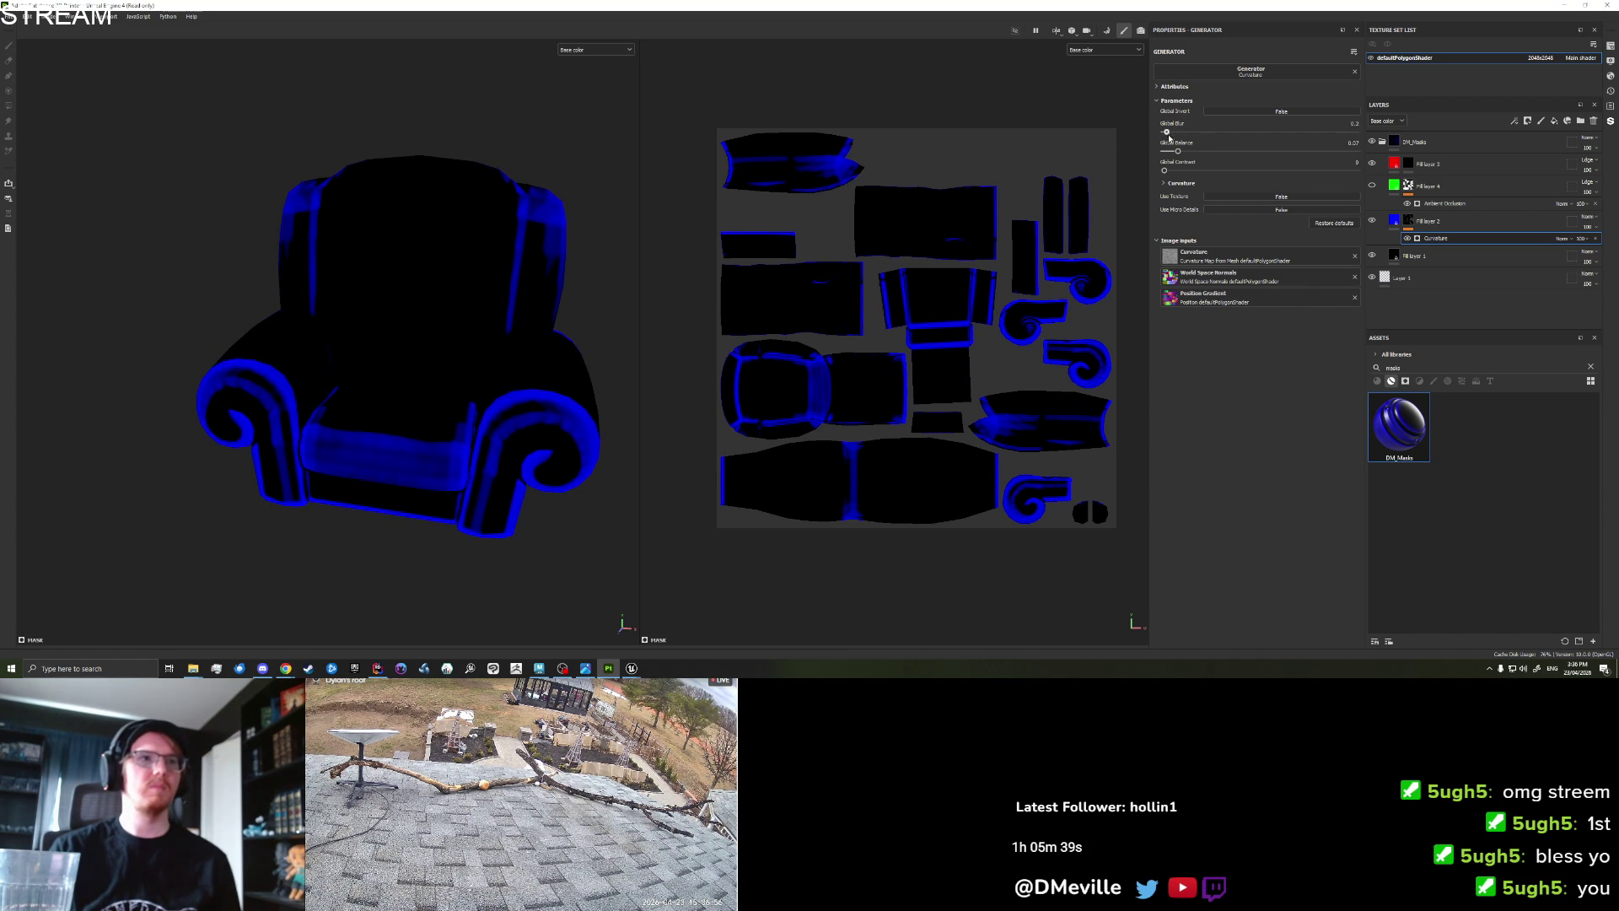
mouse_move(1185, 132)
mouse_down()
mouse_move(1212, 129)
mouse_move(1164, 152)
mouse_move(1203, 151)
mouse_up()
drag(1213, 151, 1194, 153)
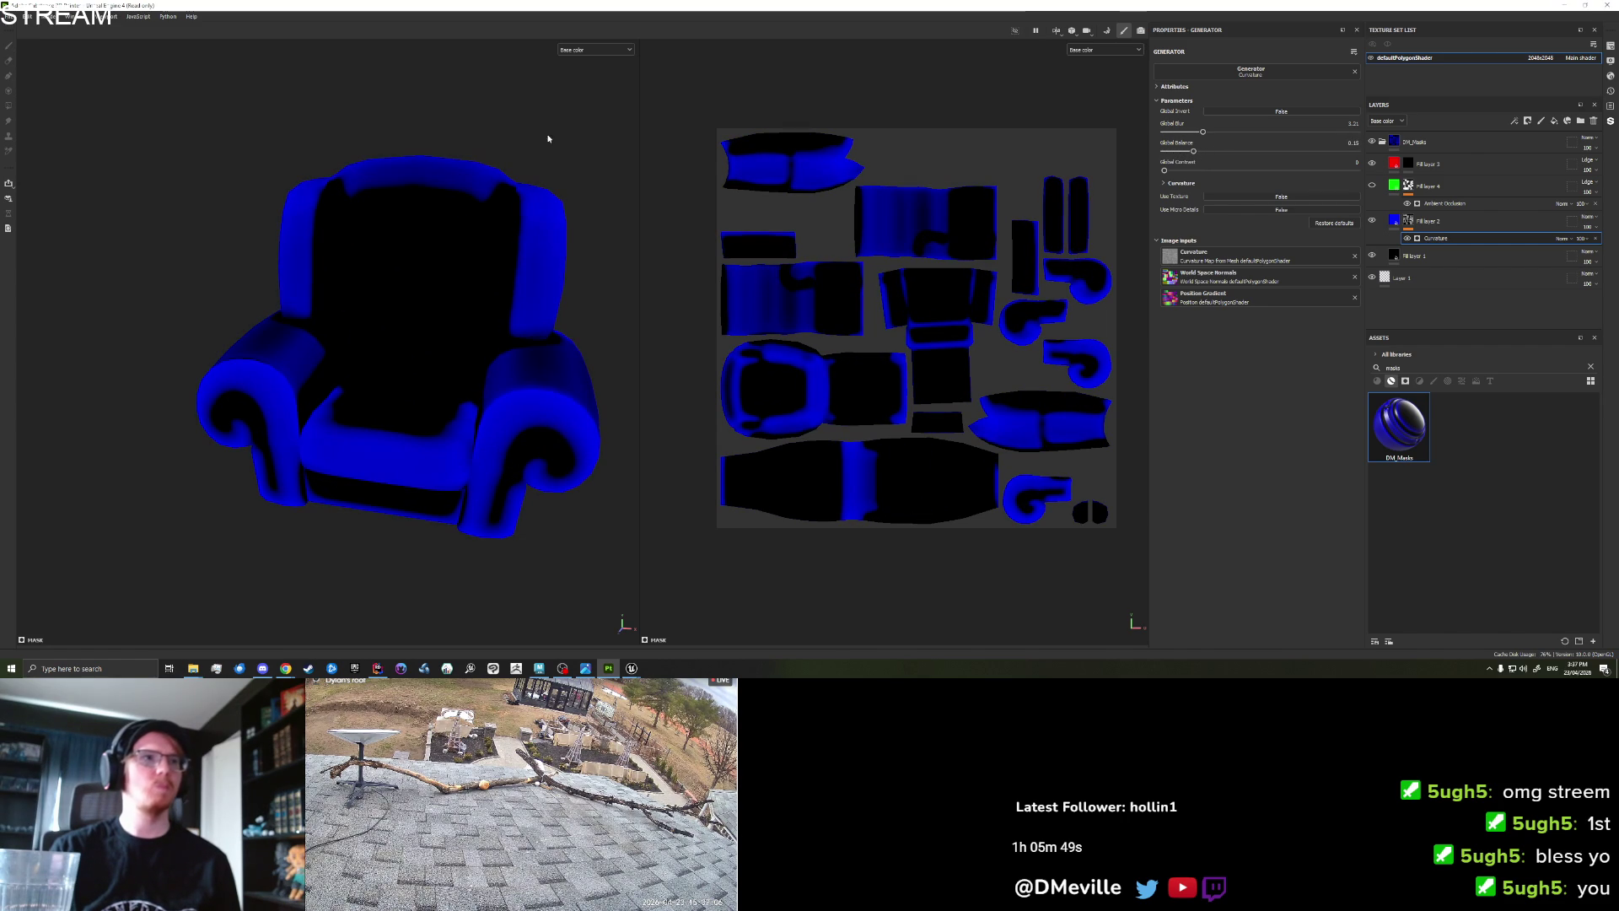
click(1107, 30)
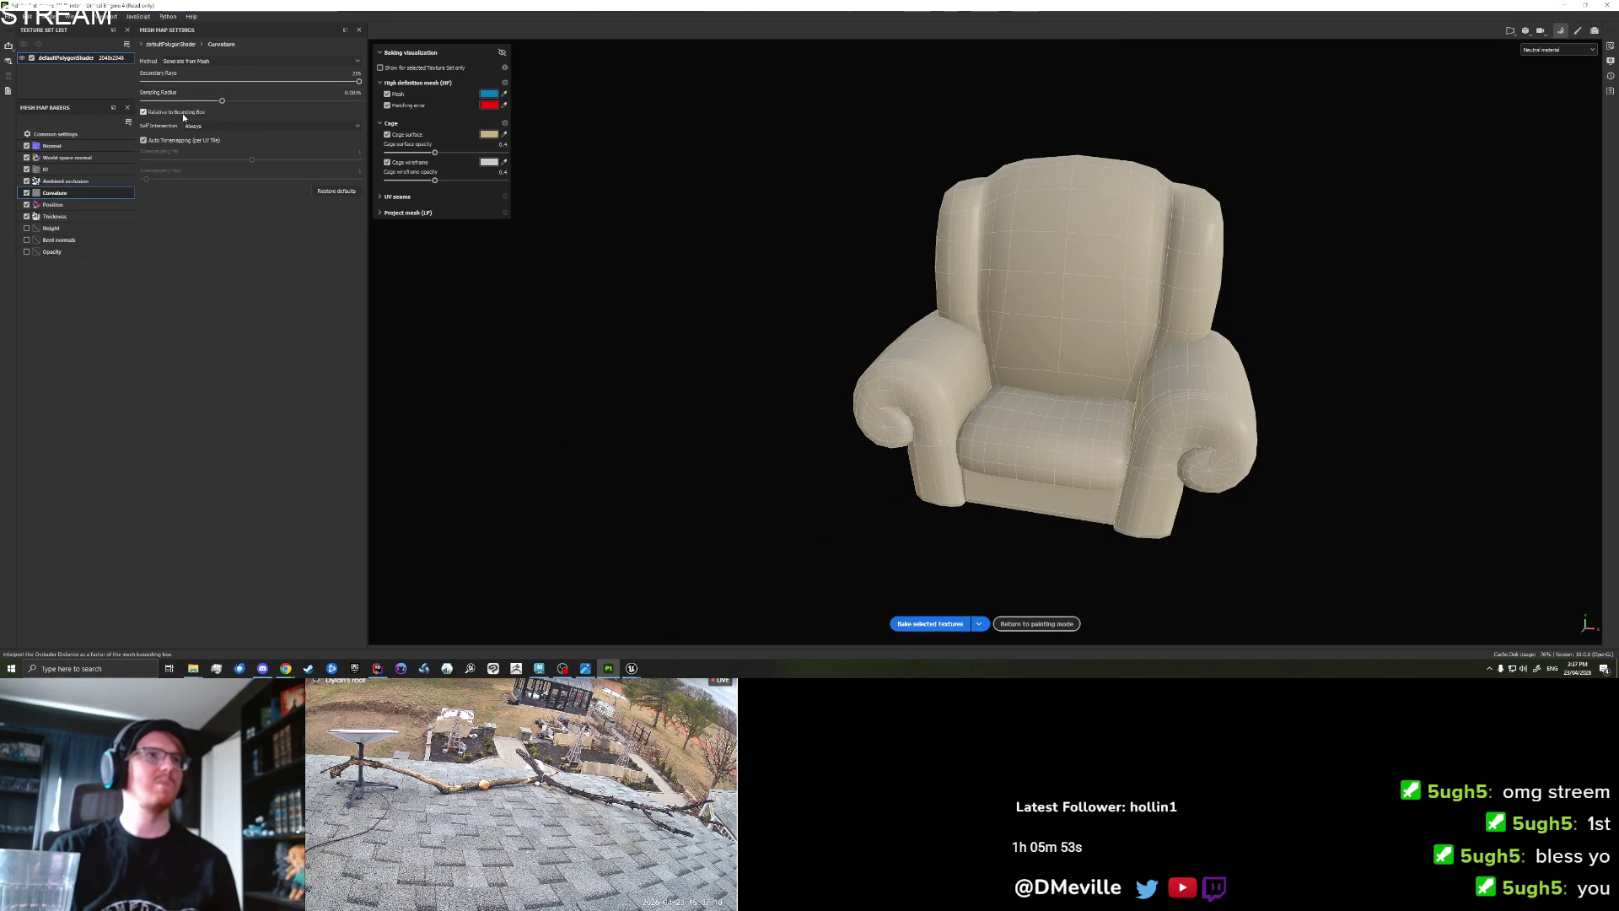
Lower, then raise, the Curvature sampling radius, rebake the curvature map, and return to painting.
drag(202, 97, 150, 107)
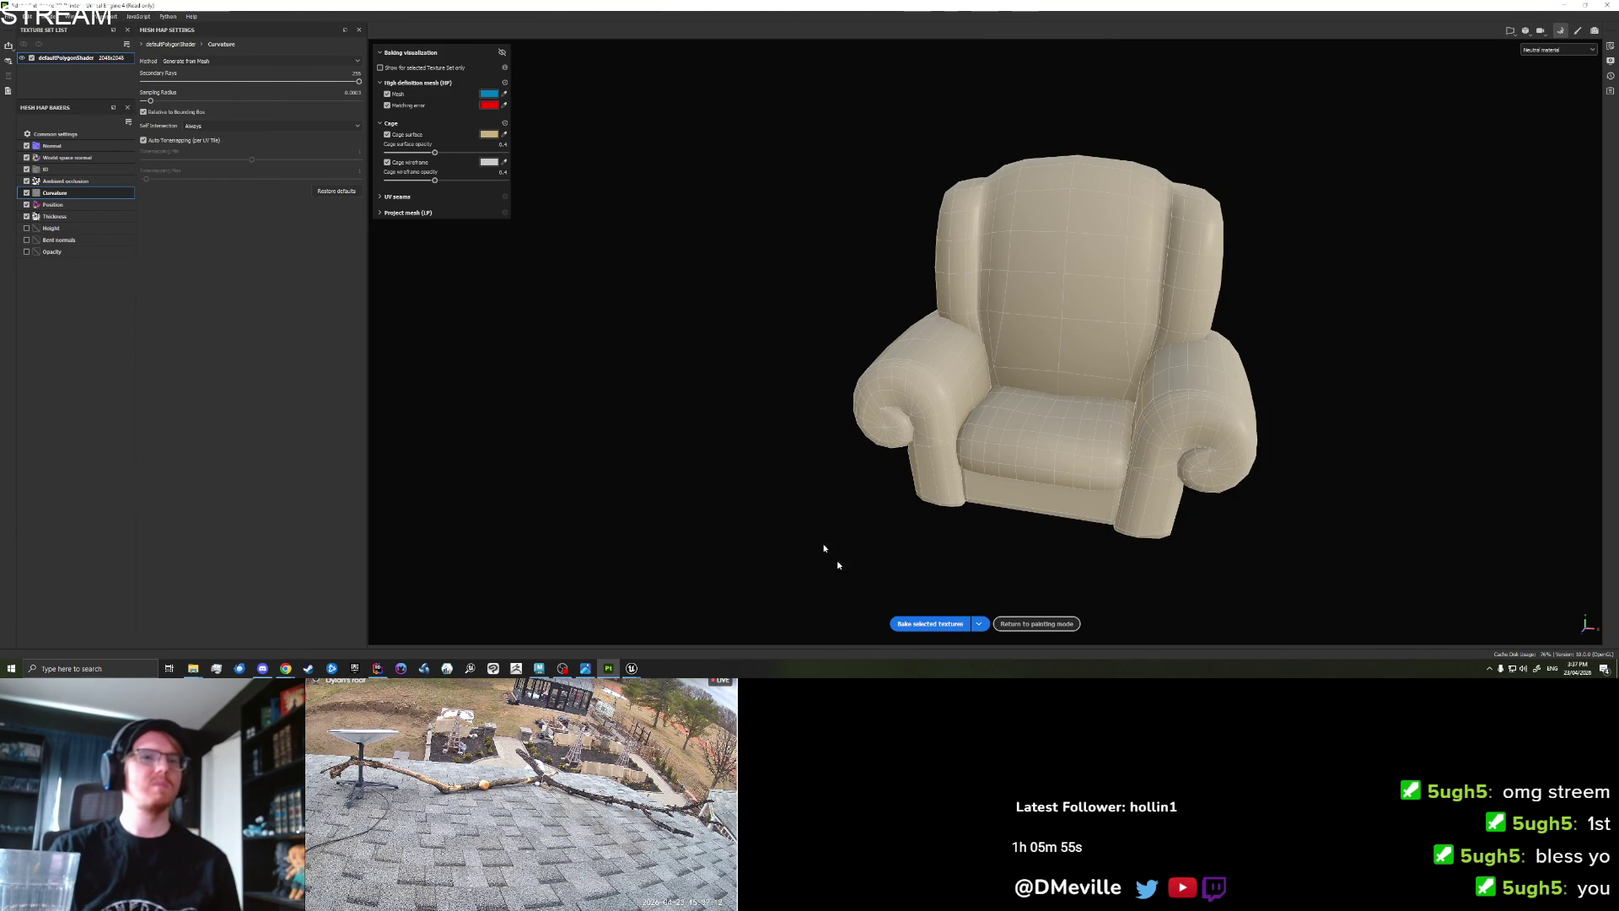
drag(174, 106, 179, 102)
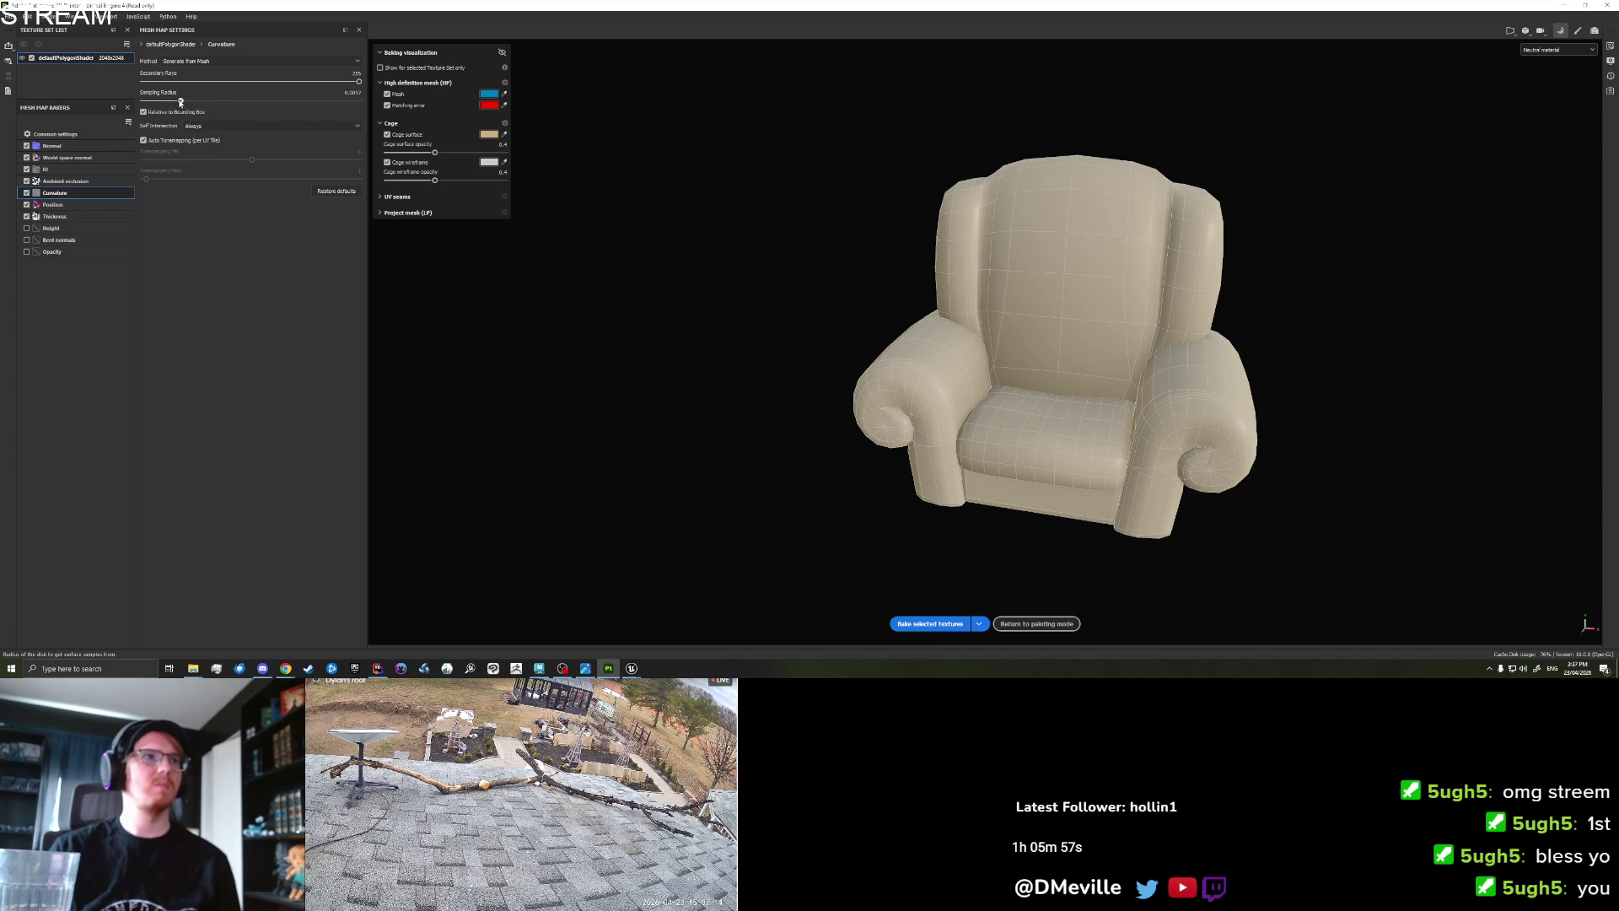
drag(323, 112, 293, 106)
click(930, 624)
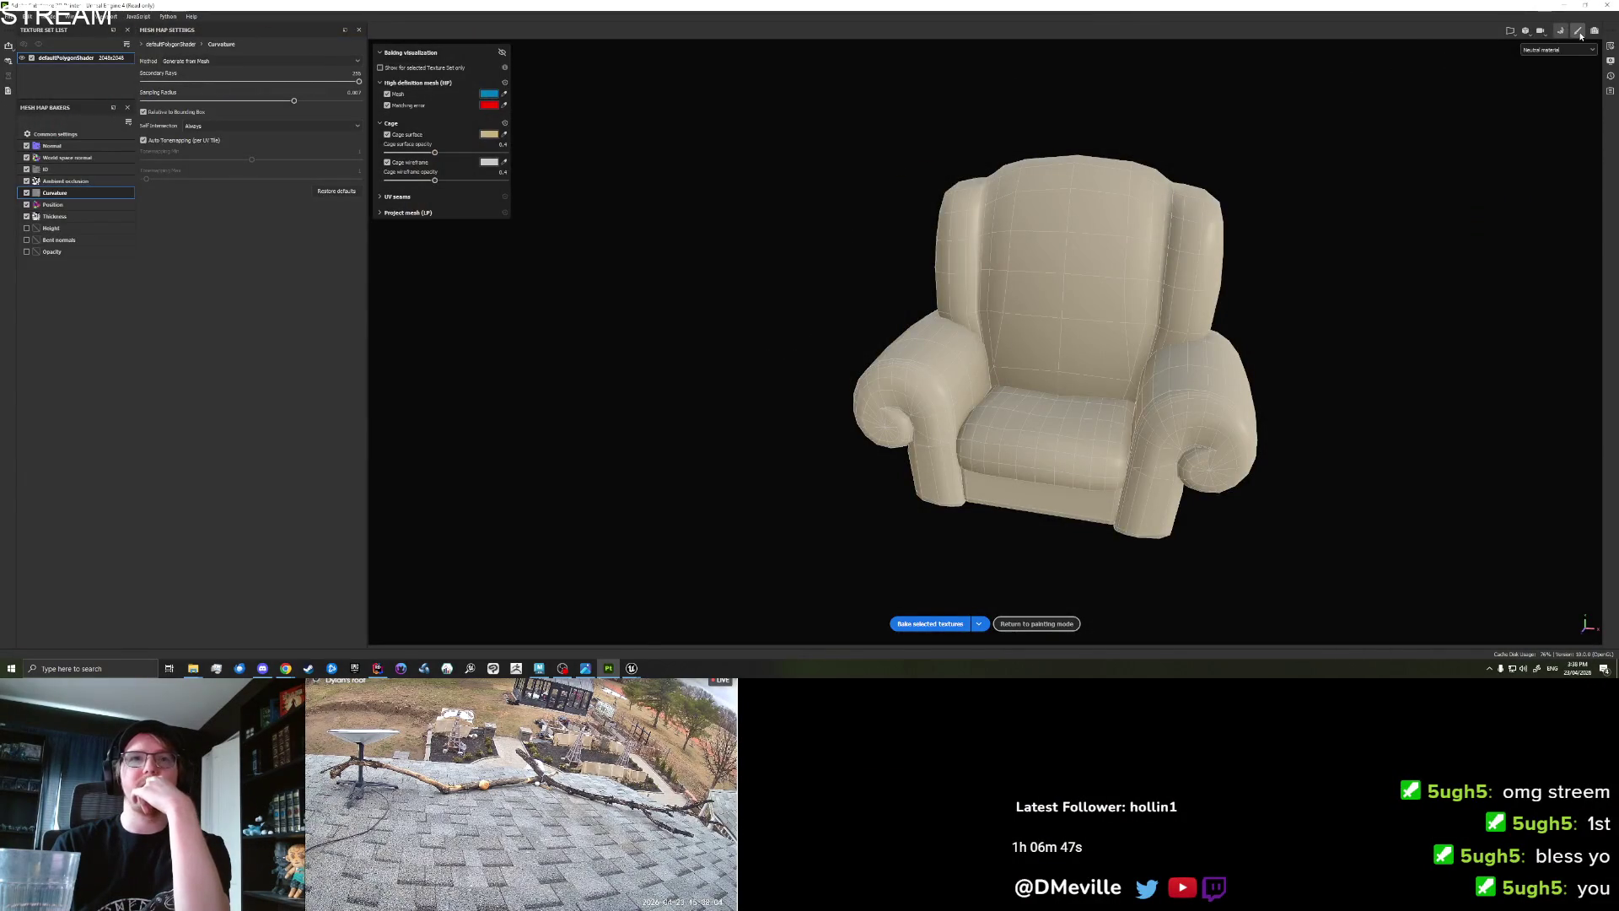
click(1579, 32)
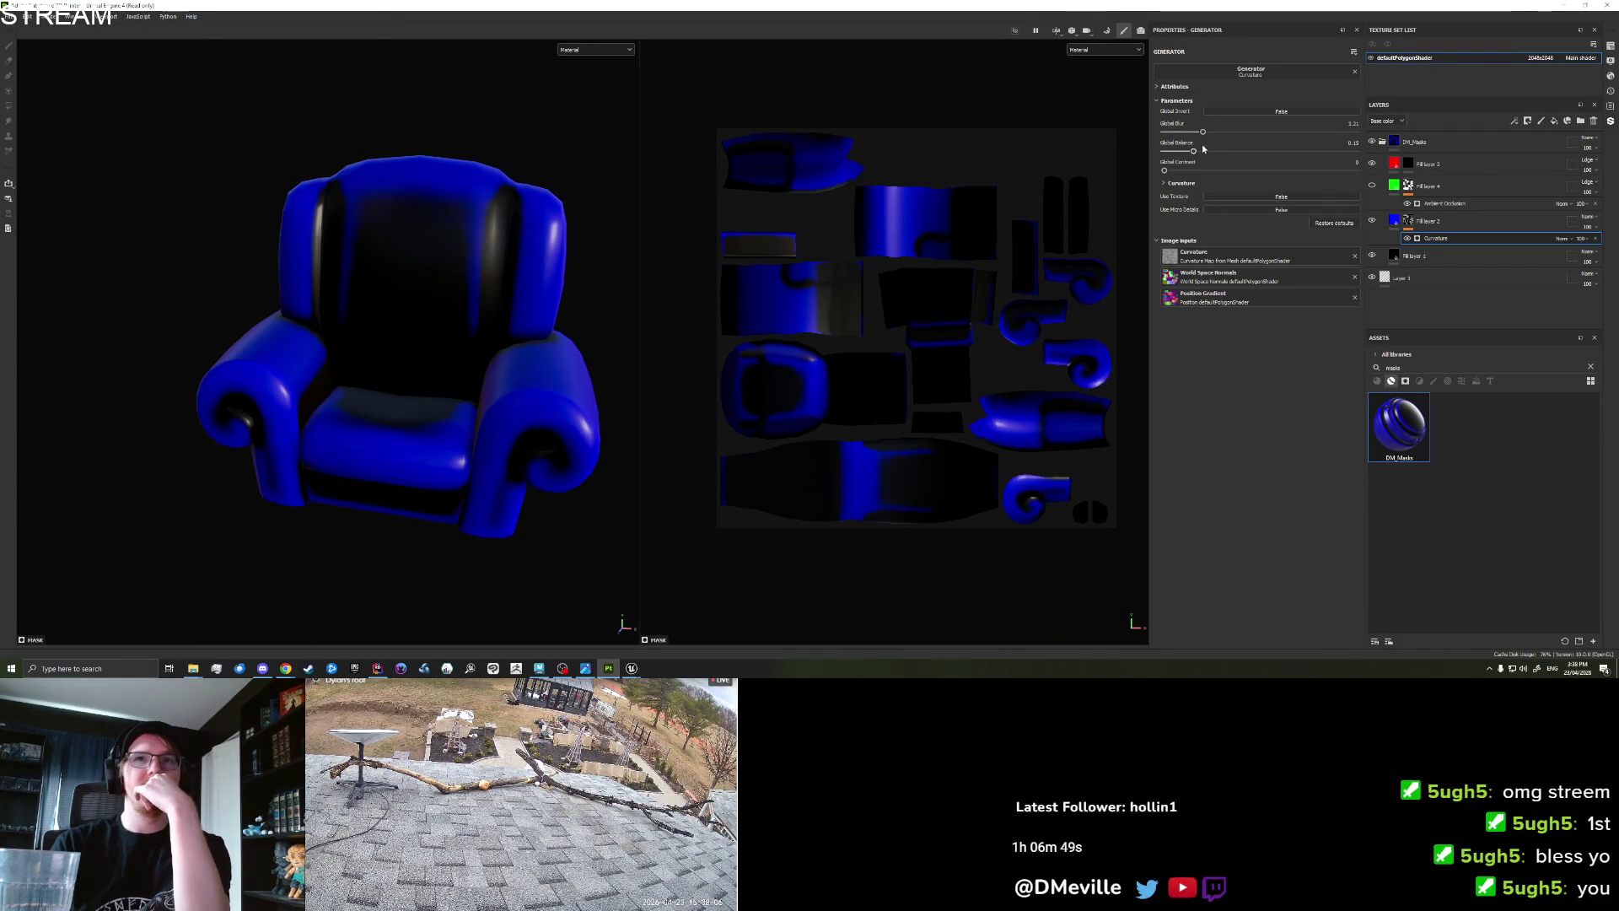
Try curvature generator settings, reset them, and settle on Global Blur about 4.11 and Balance 0.5.
mouse_move(1193, 150)
mouse_down()
mouse_move(1155, 157)
mouse_move(1171, 152)
mouse_up()
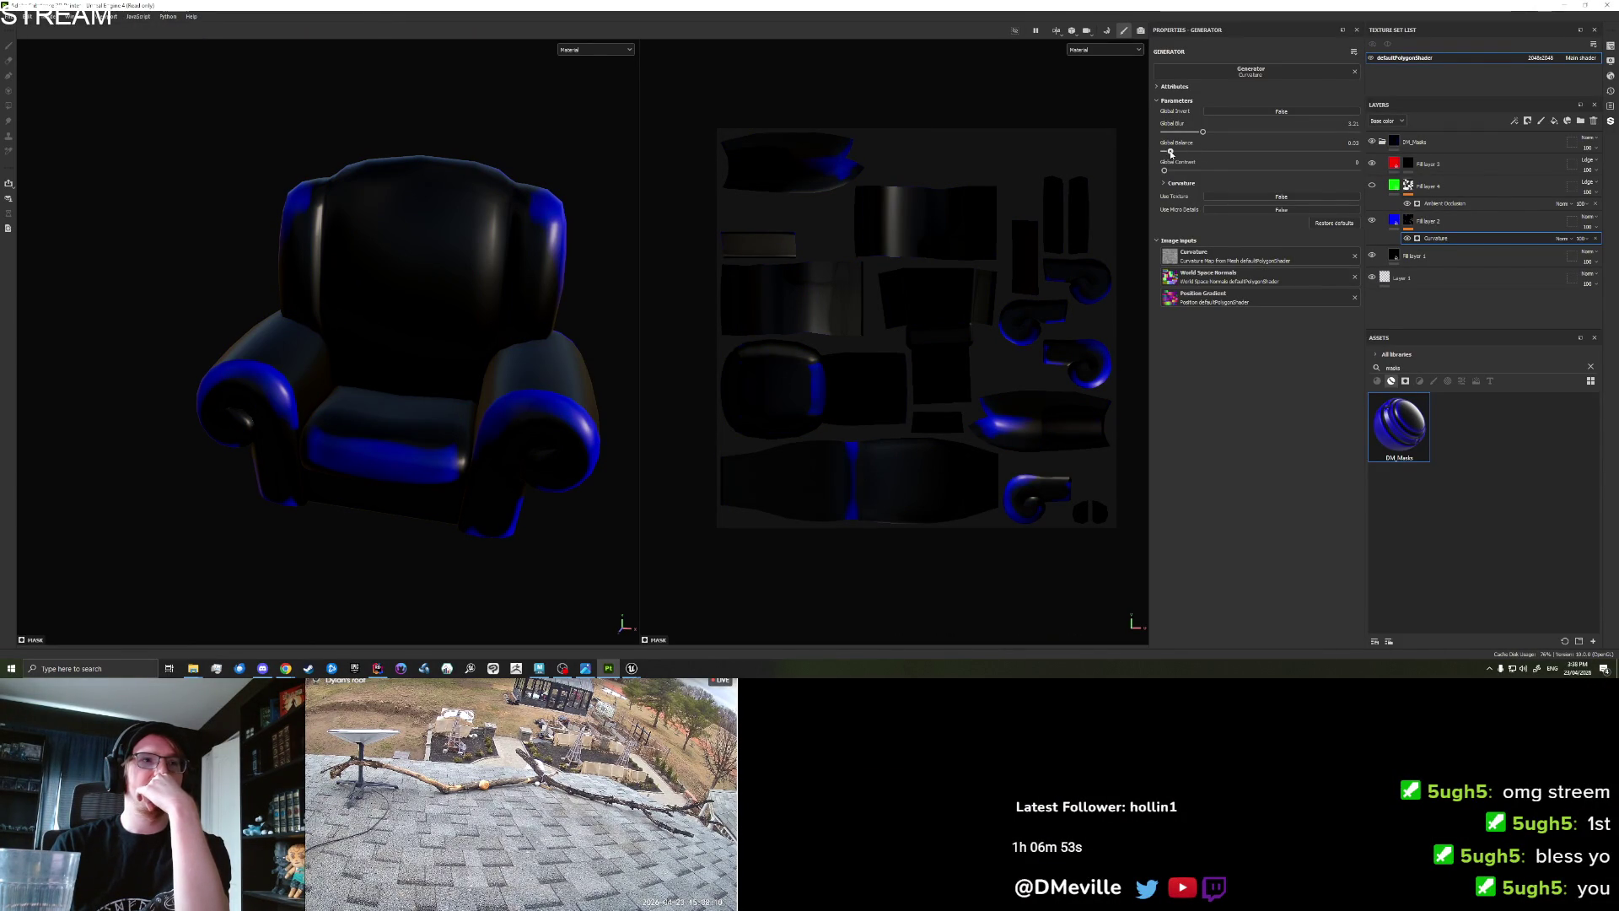
mouse_move(1203, 133)
mouse_down()
mouse_move(1241, 127)
mouse_move(1151, 141)
mouse_move(1192, 133)
mouse_up()
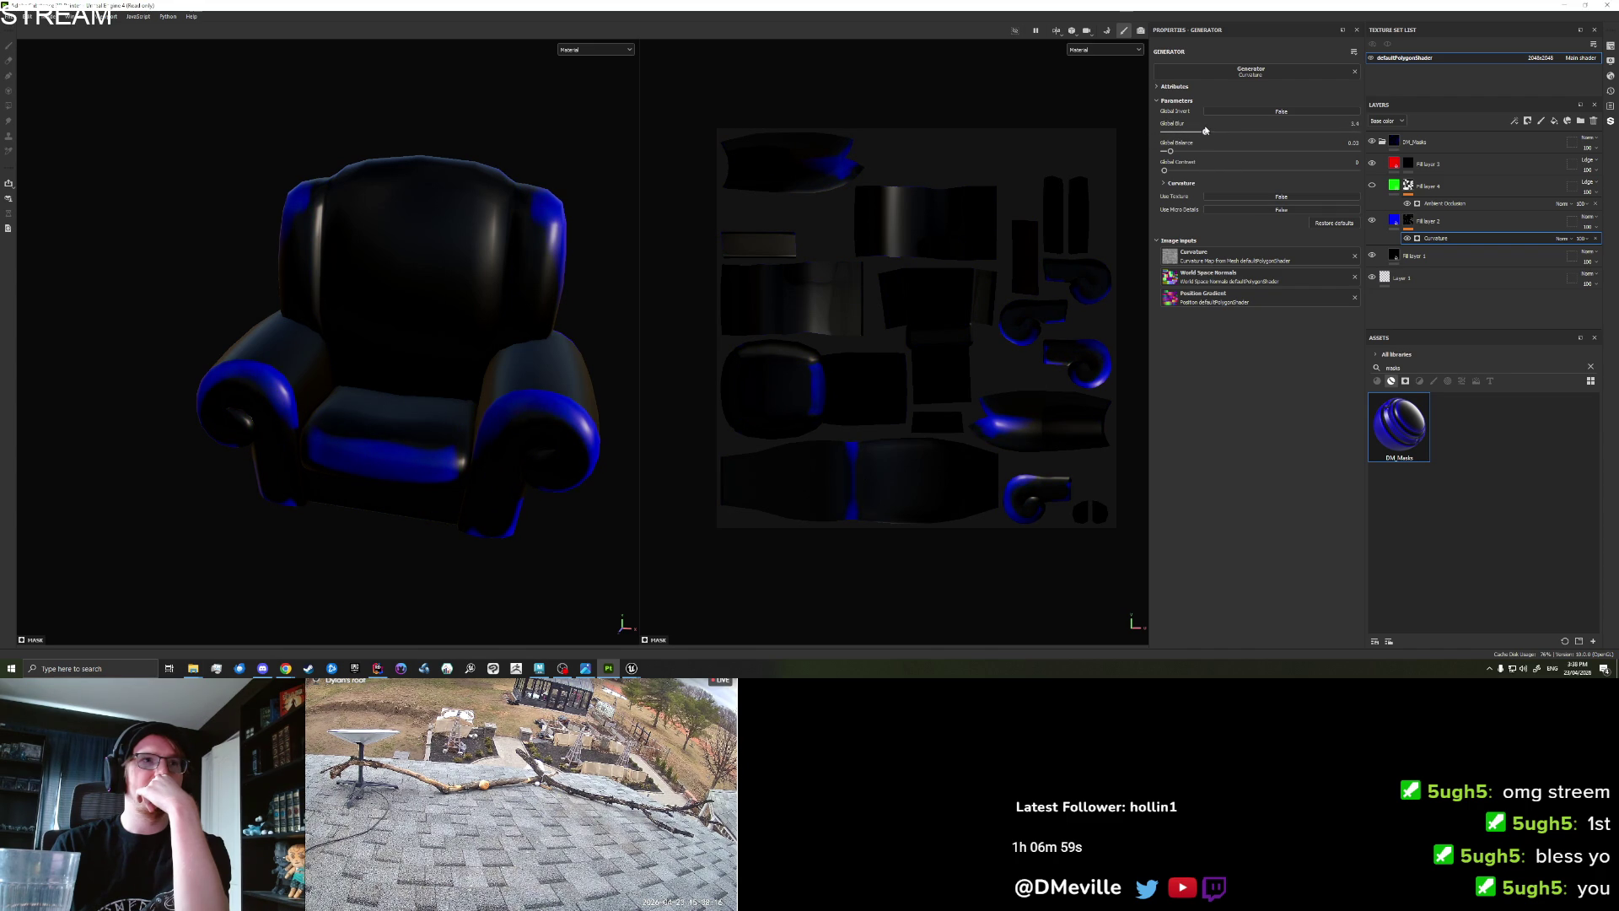
drag(1174, 153, 1213, 151)
click(1329, 224)
mouse_move(1175, 133)
mouse_down()
mouse_move(1208, 135)
mouse_move(1216, 155)
mouse_move(1165, 156)
mouse_move(1220, 153)
mouse_up()
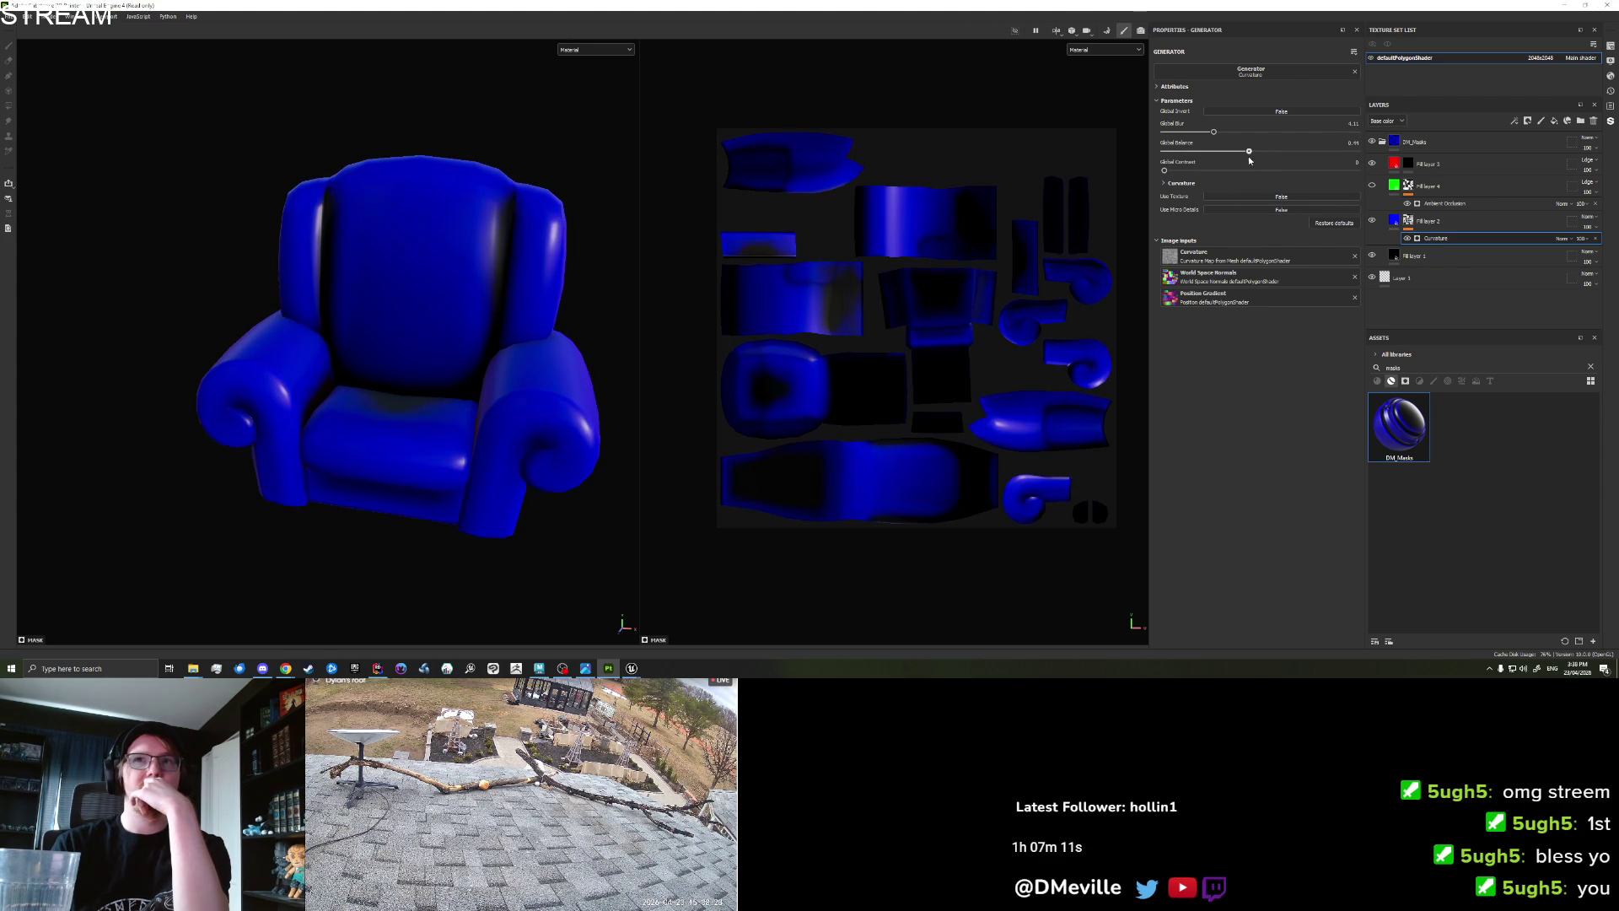
drag(1262, 155, 1260, 155)
Reframe the chair, show Fill layer 4 again, and view the chair from the side.
key(f)
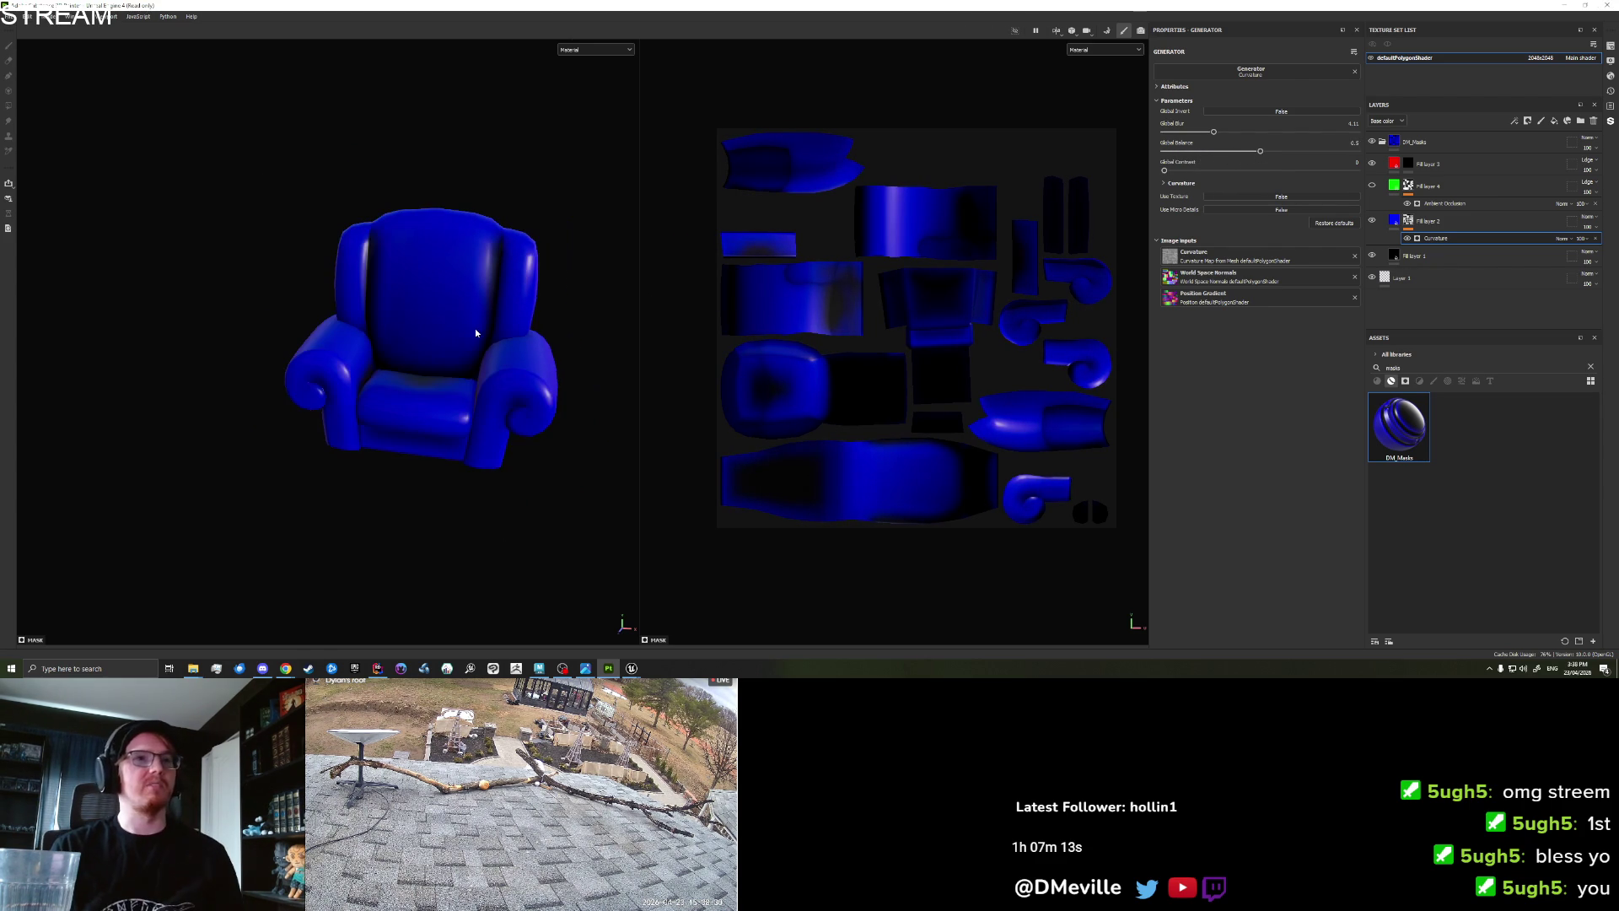
click(1372, 185)
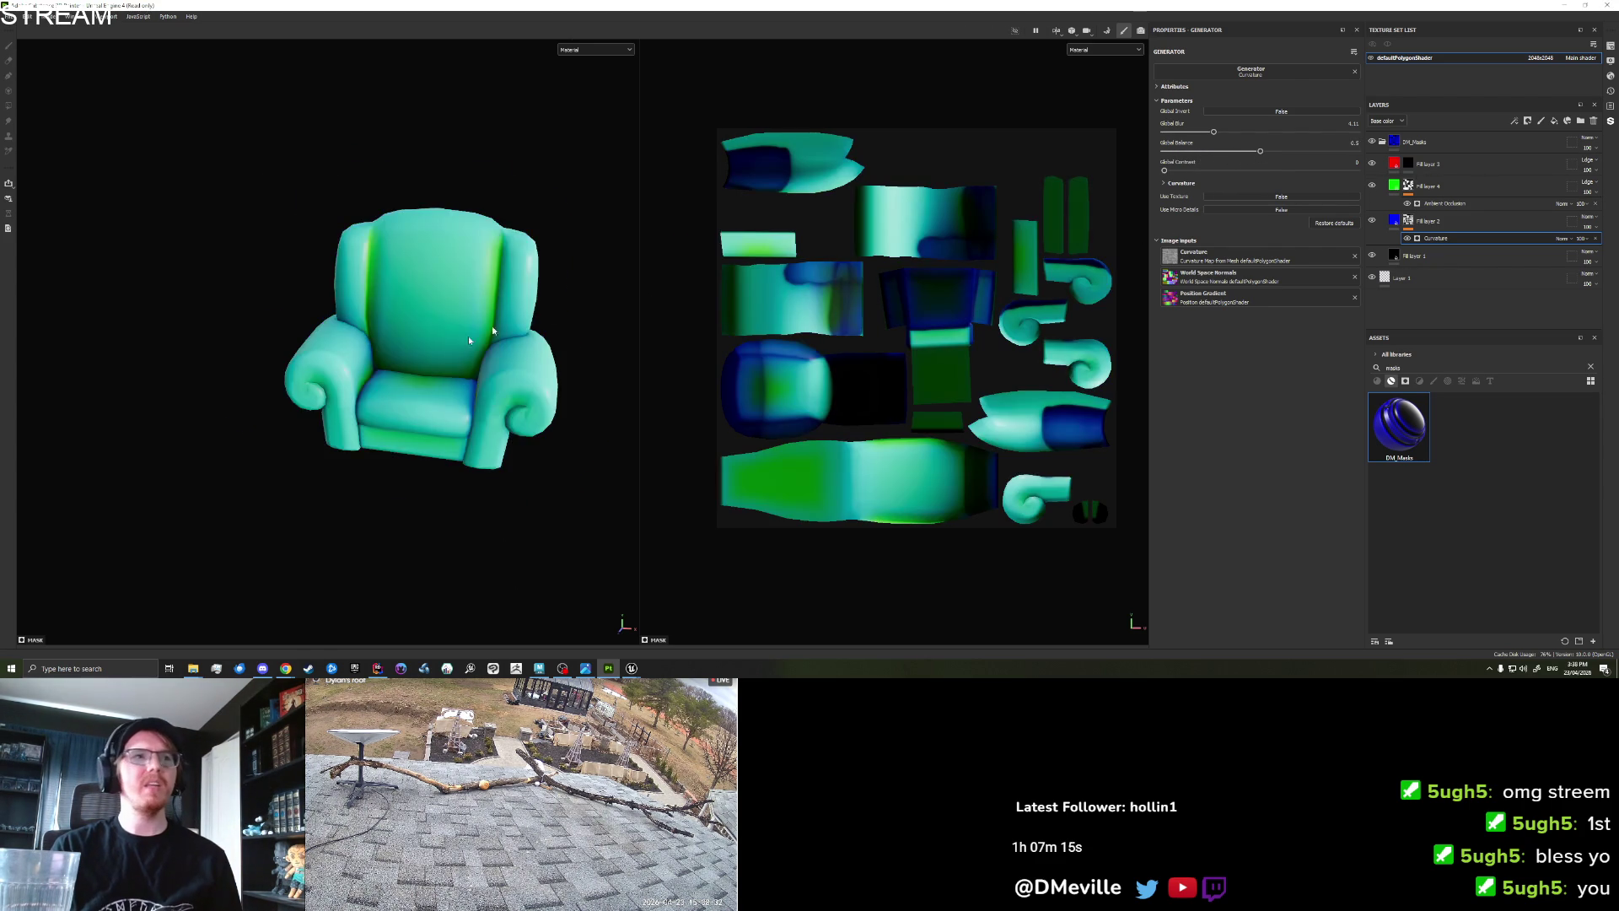
scroll(379, 337, up, 3)
mouse_move(379, 338)
mouse_down()
mouse_move(324, 346)
mouse_move(296, 301)
mouse_up()
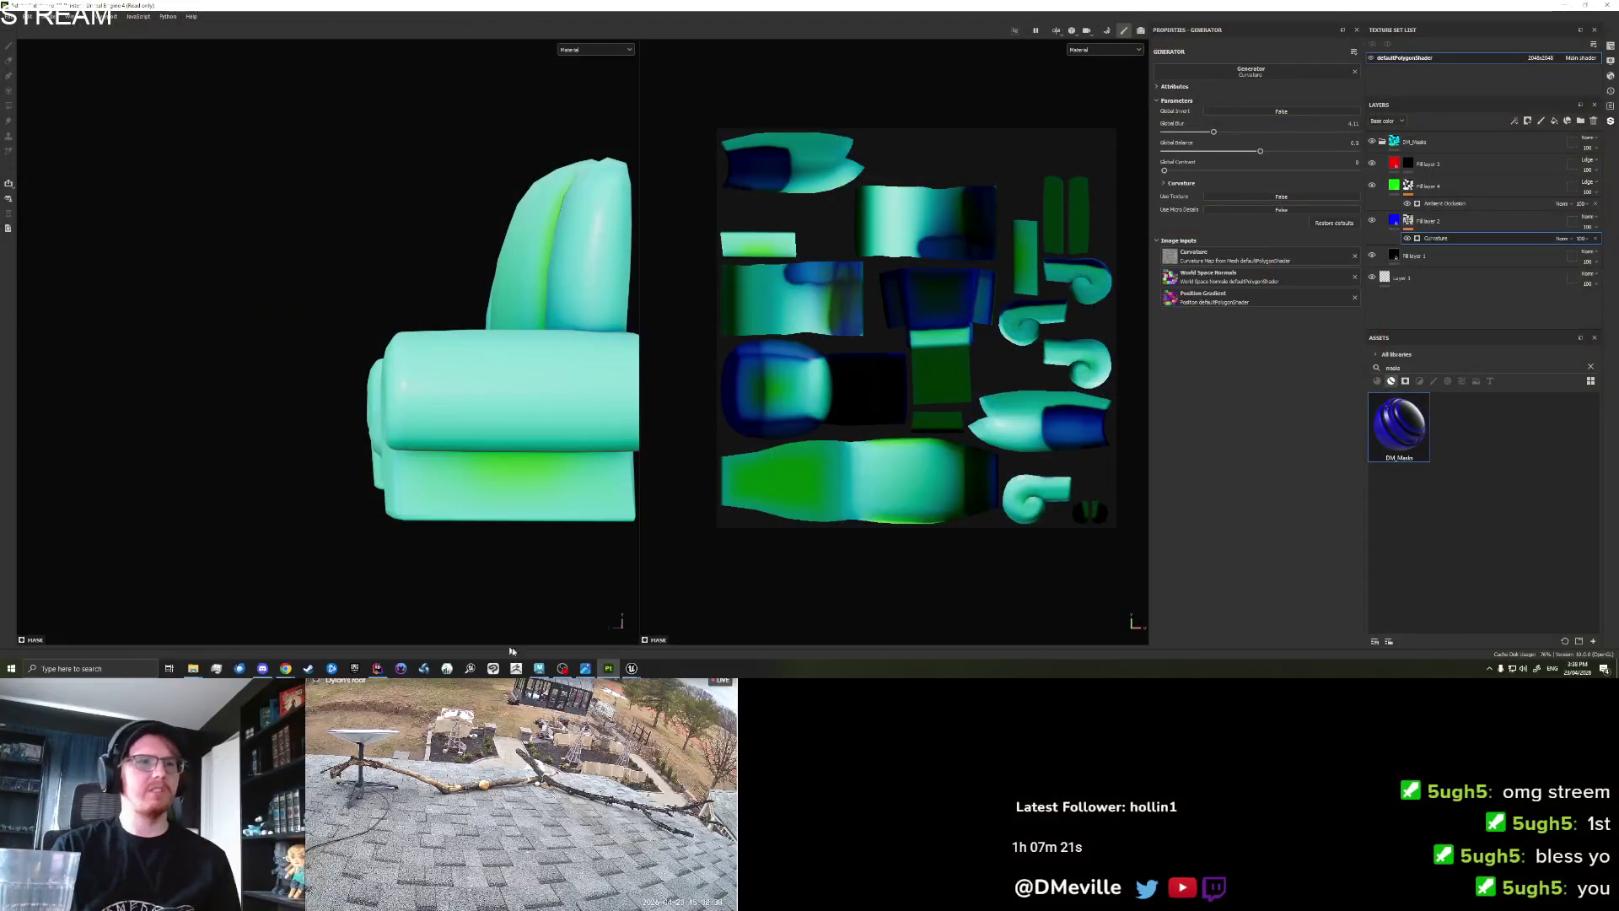
mouse_move(631, 668)
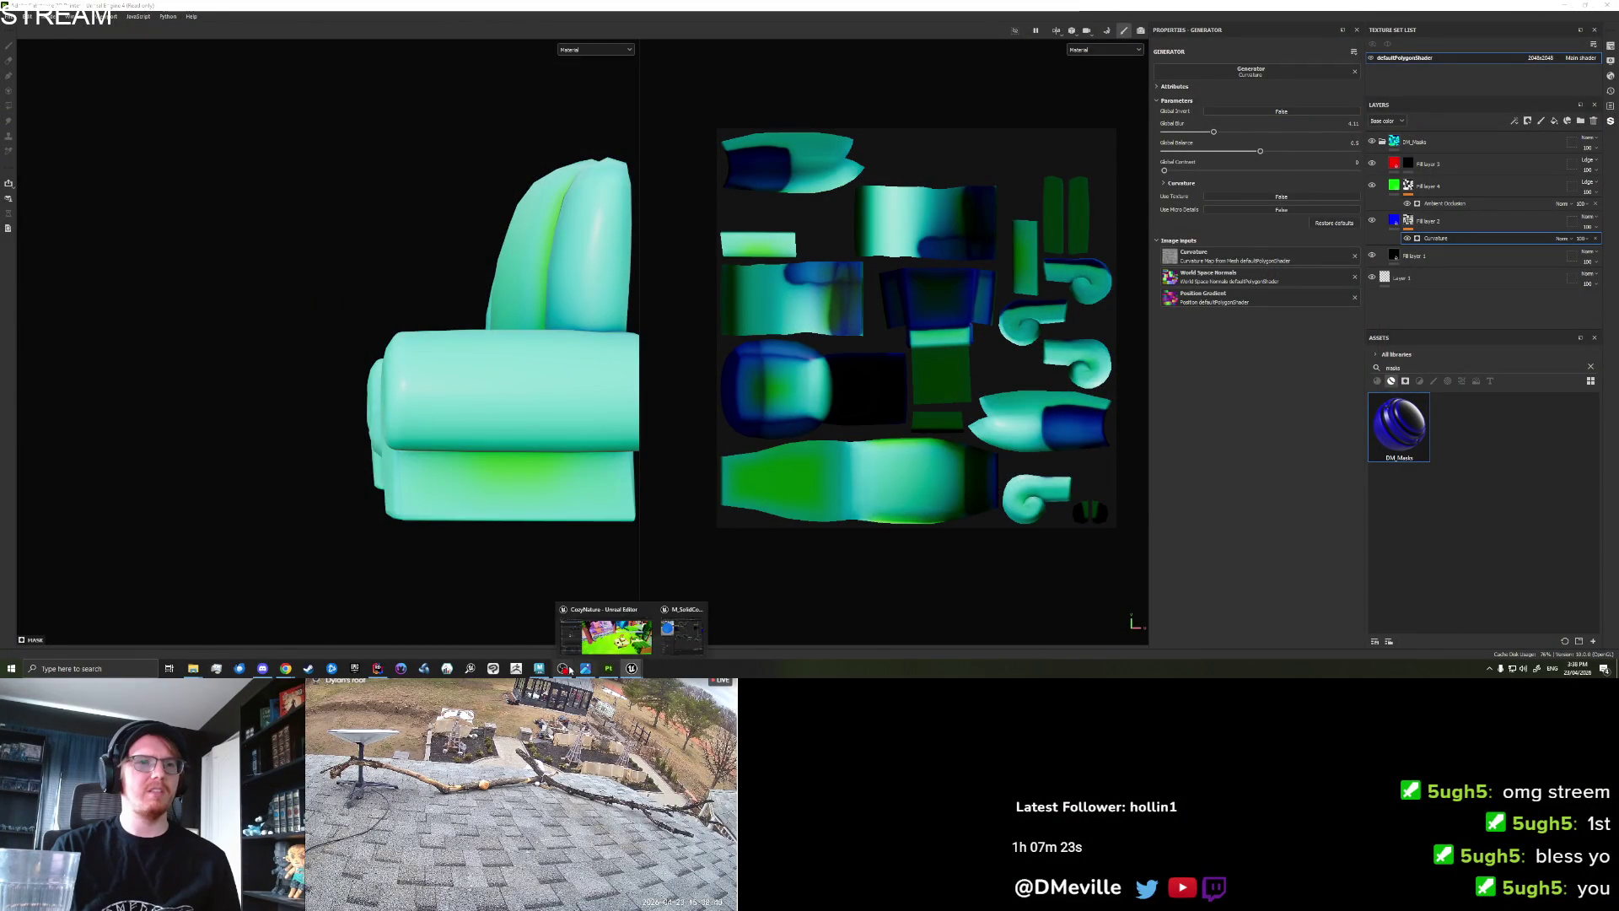
click(539, 668)
Select the armchair mesh, view it from above, and switch to vertex editing with the move tool.
click(731, 433)
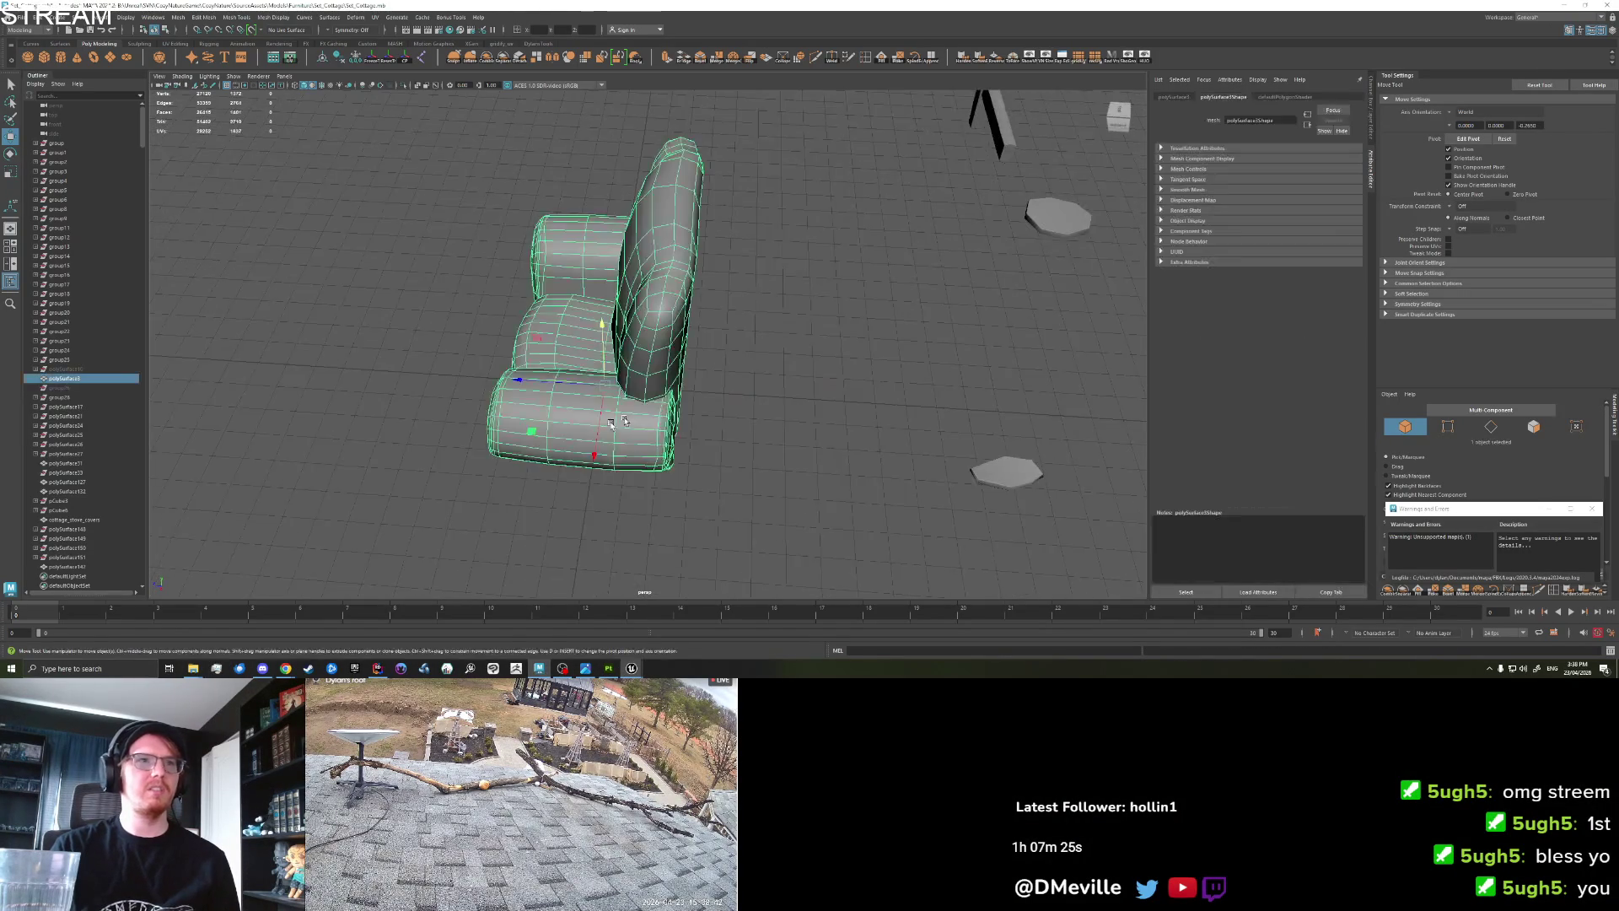
scroll(593, 404, up, 5)
drag(594, 403, 454, 445)
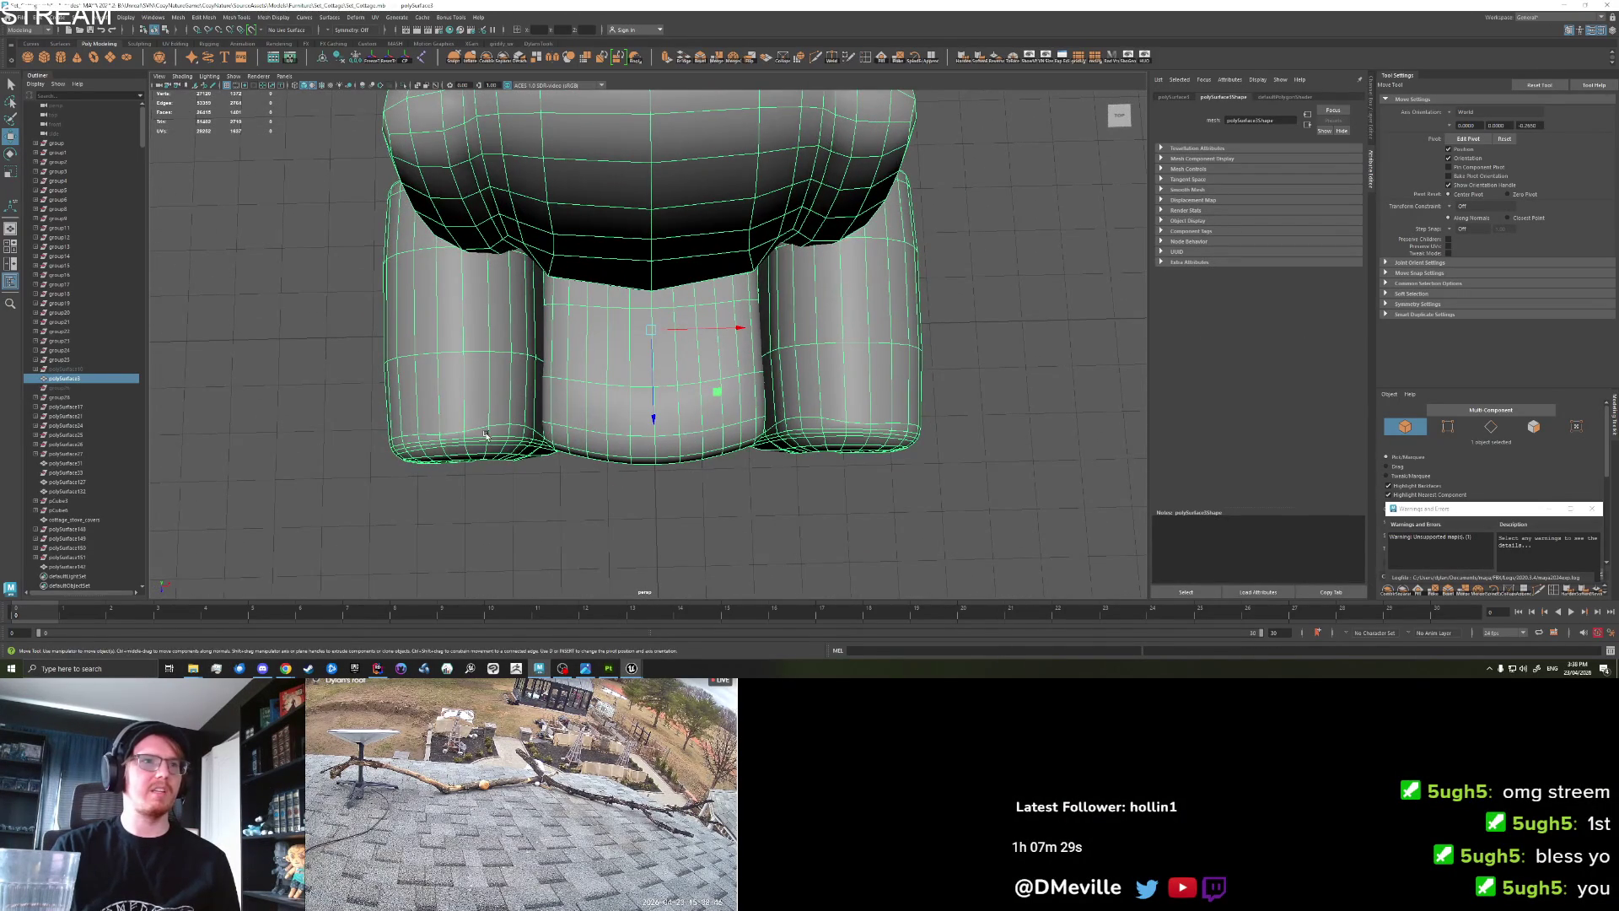
scroll(485, 436, up, 5)
right_click(548, 389)
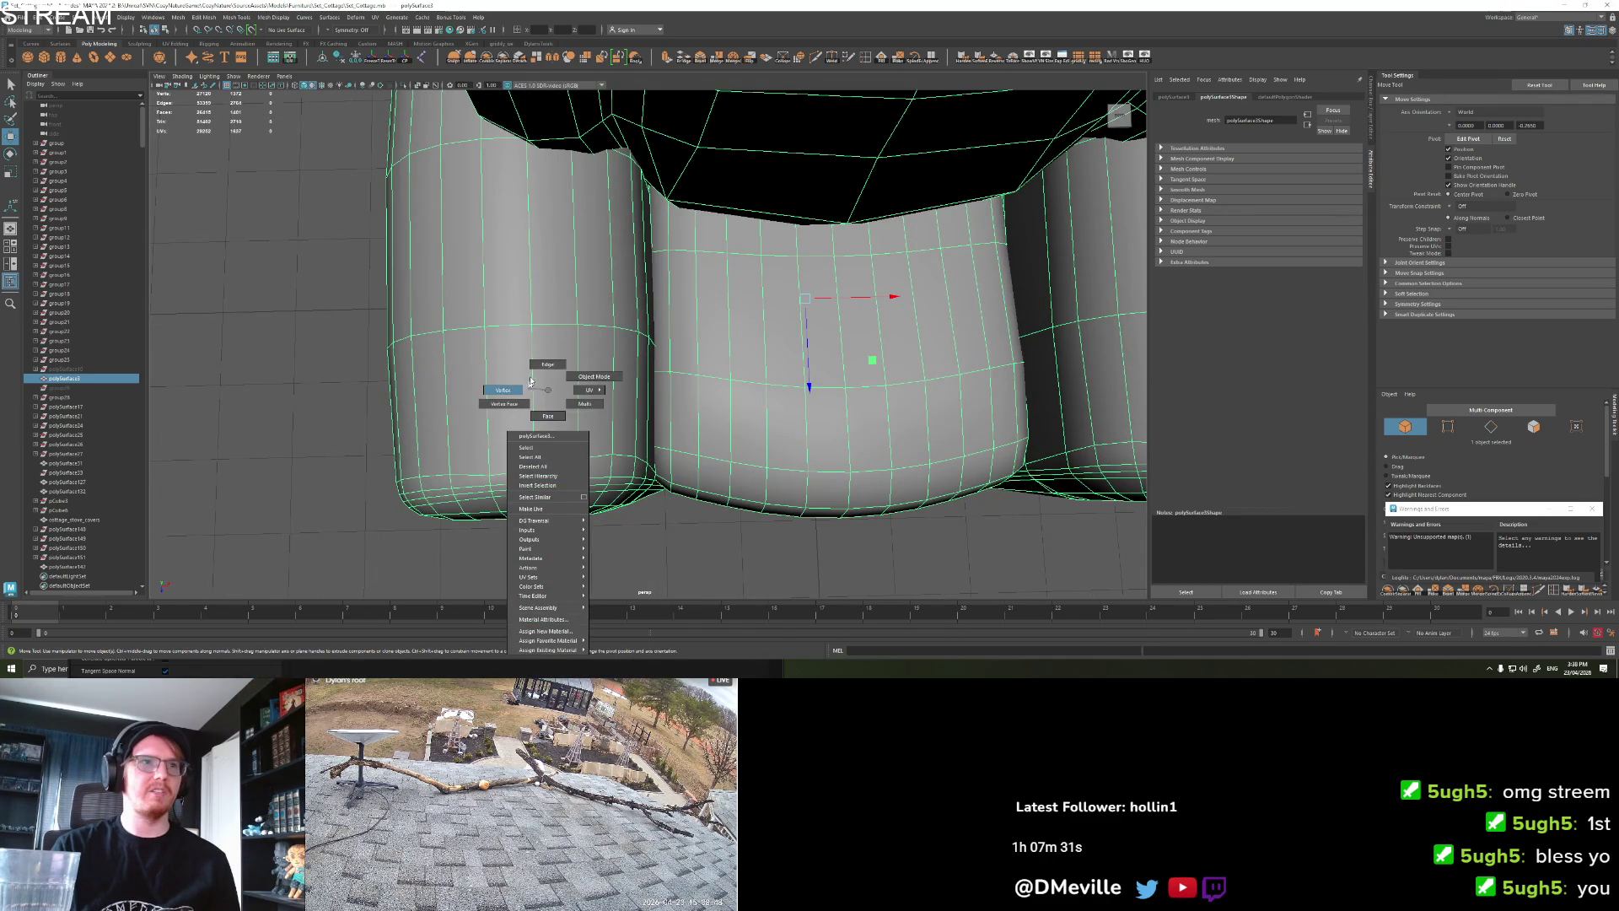
click(503, 389)
key(q)
key(w)
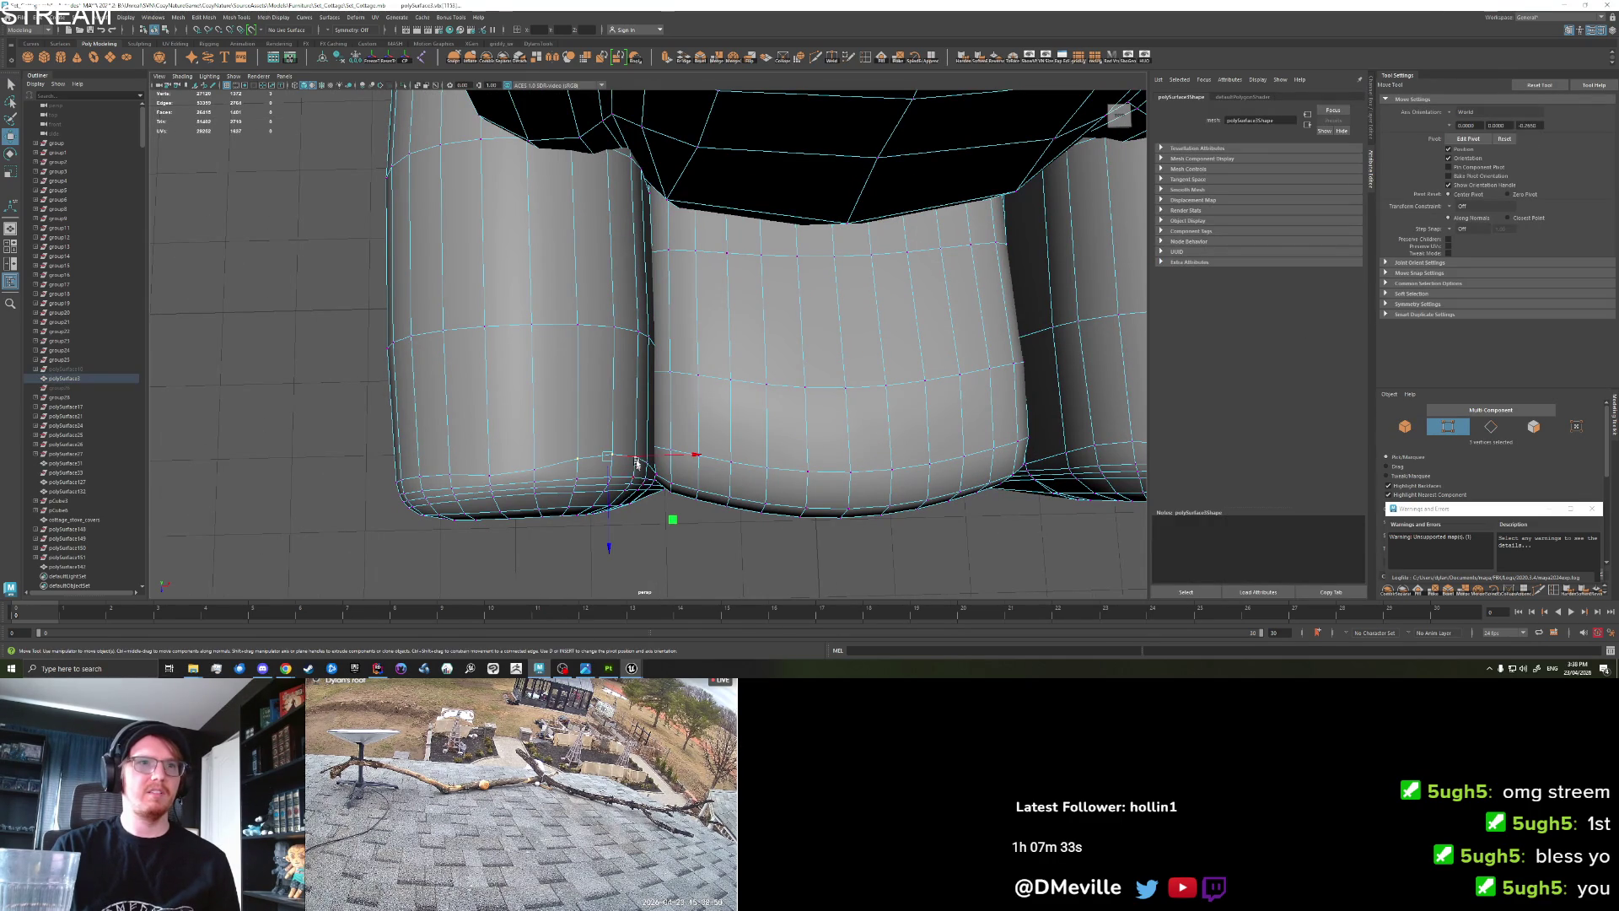
Pick a vertex on the cushion's lower edge and lower it slightly.
scroll(826, 464, down, 6)
scroll(822, 453, up, 2)
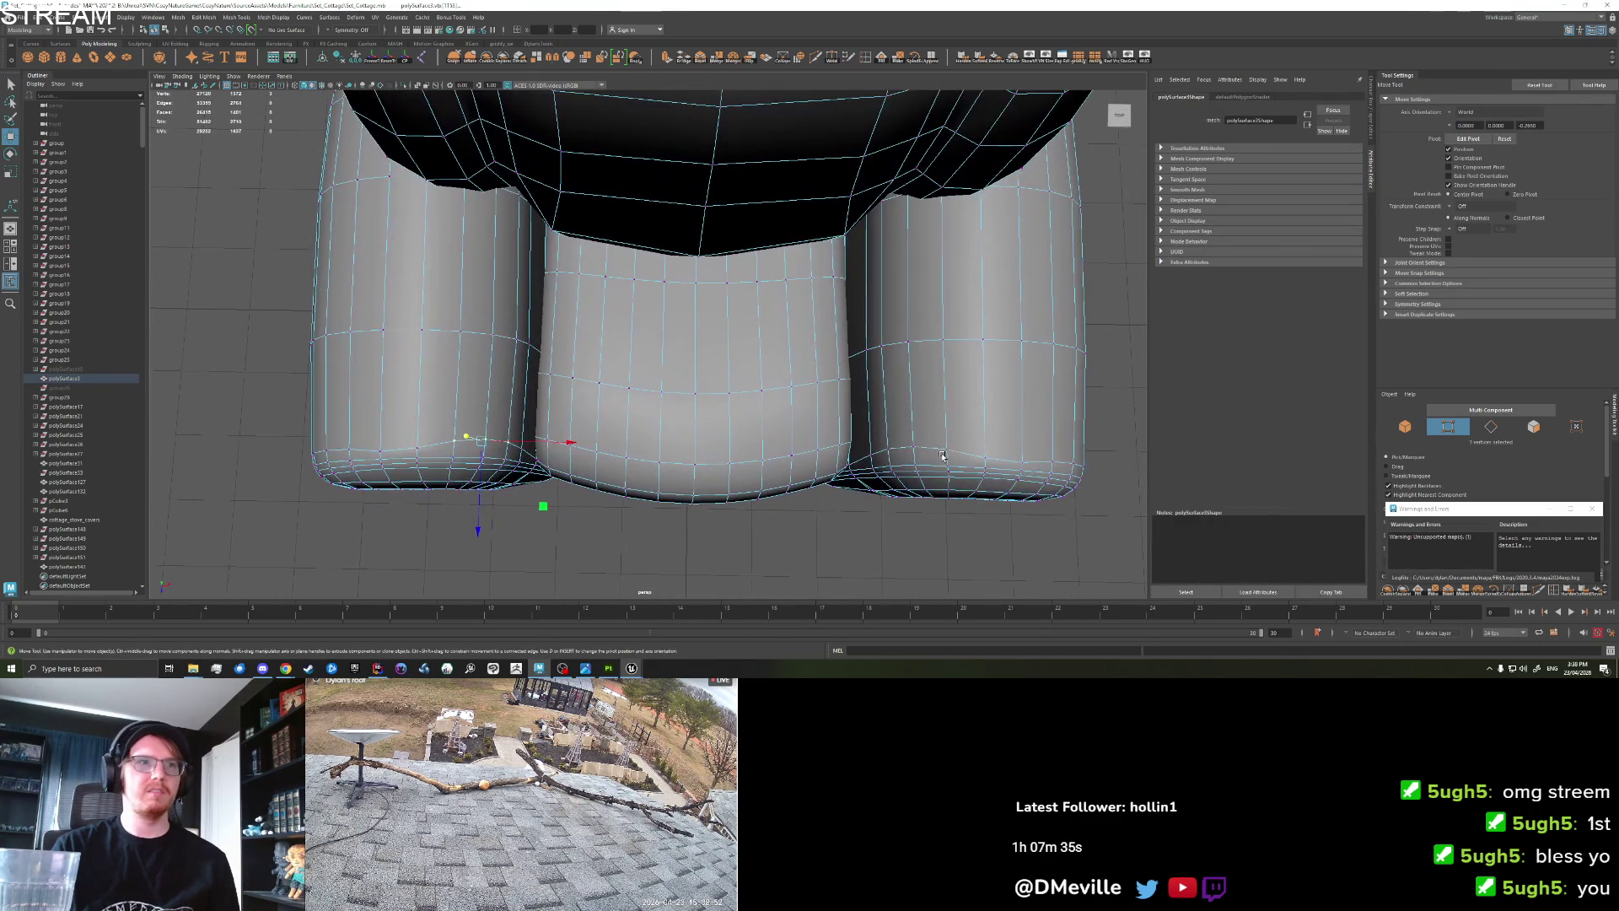
shift+click(891, 452)
drag(699, 506, 698, 516)
key(q)
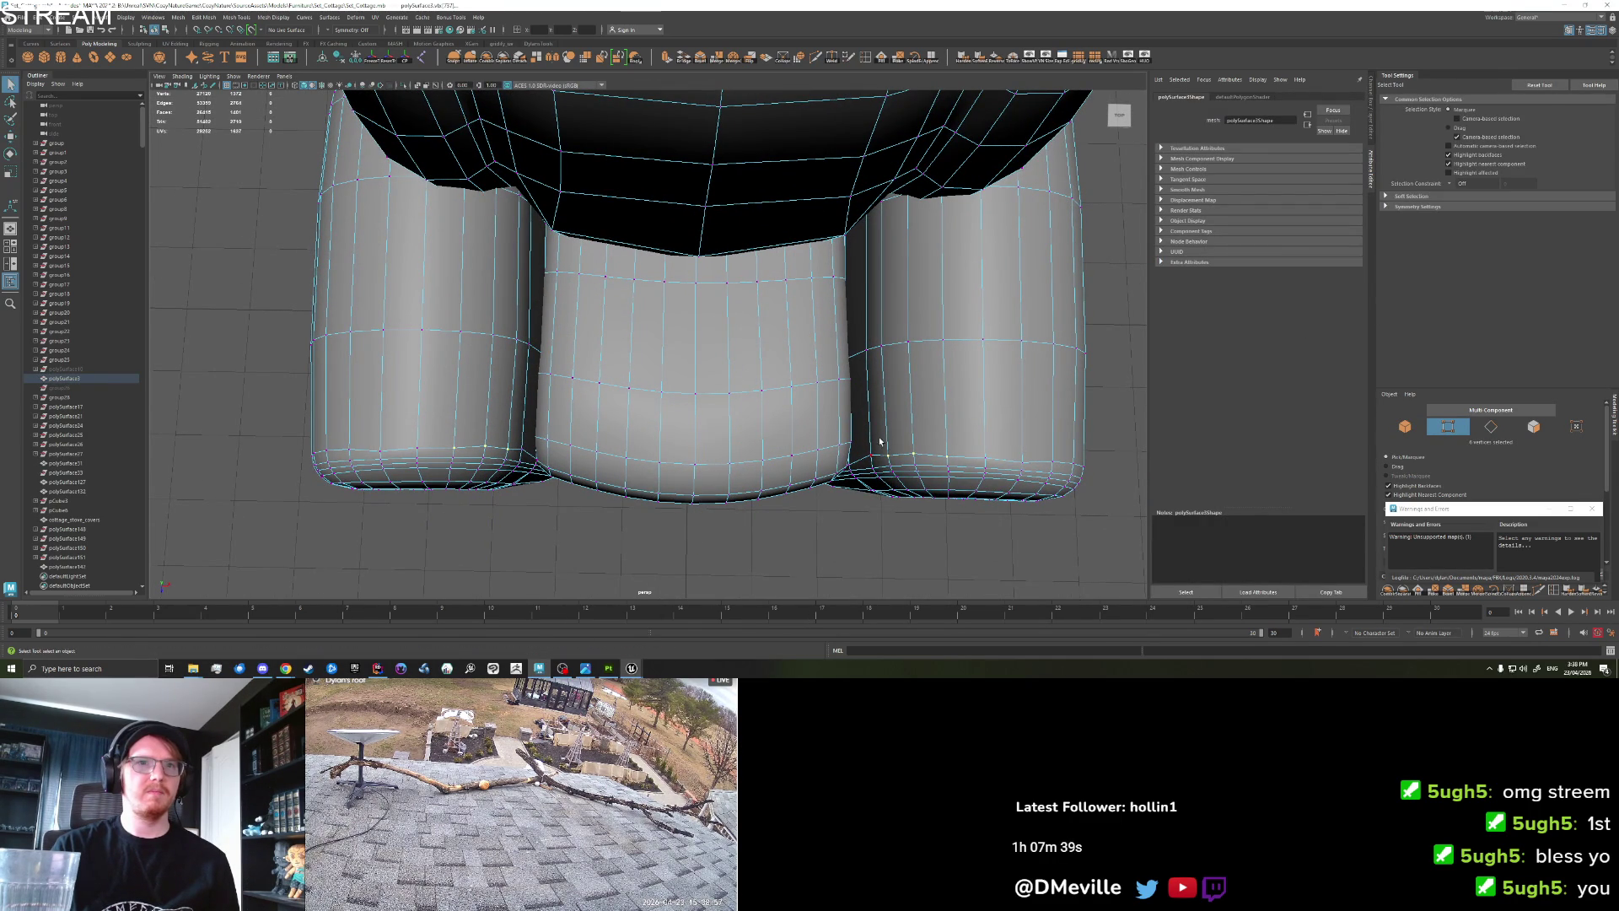
key(w)
click(698, 535)
key(q)
Select vertices on the right and left cushions' lower loops and push them down slightly.
shift+click(1022, 462)
shift+click(947, 466)
shift+click(382, 455)
shift+click(416, 447)
shift+click(453, 447)
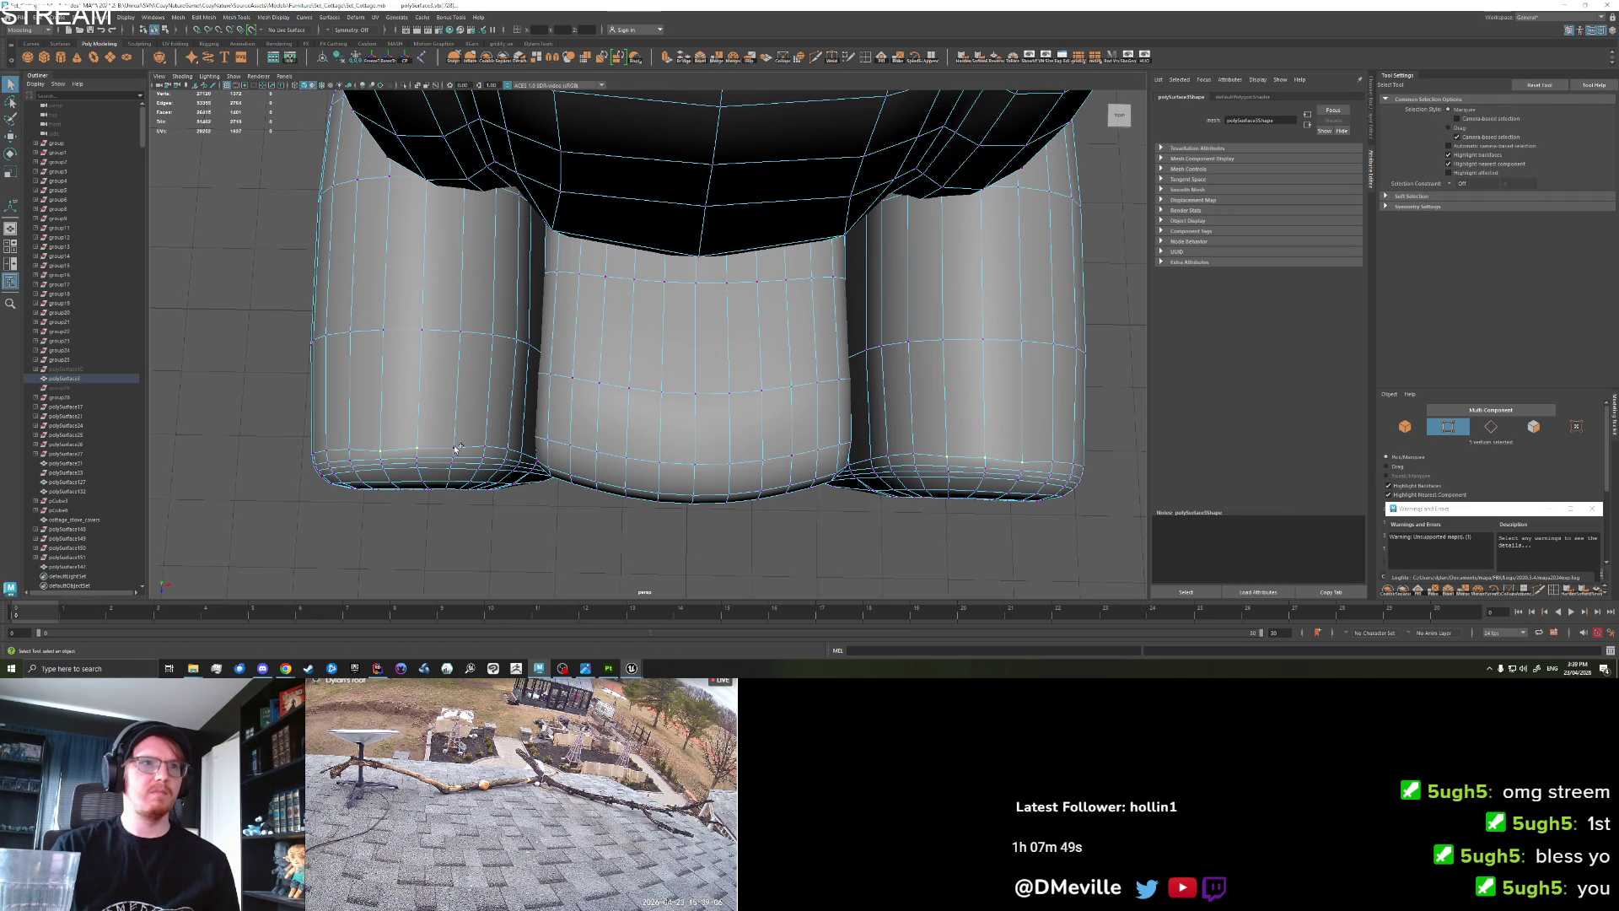
key(w)
drag(699, 541, 696, 544)
Select a vertex on each side cushion and adjust them with the move tool.
key(q)
click(1018, 455)
shift+click(381, 447)
key(w)
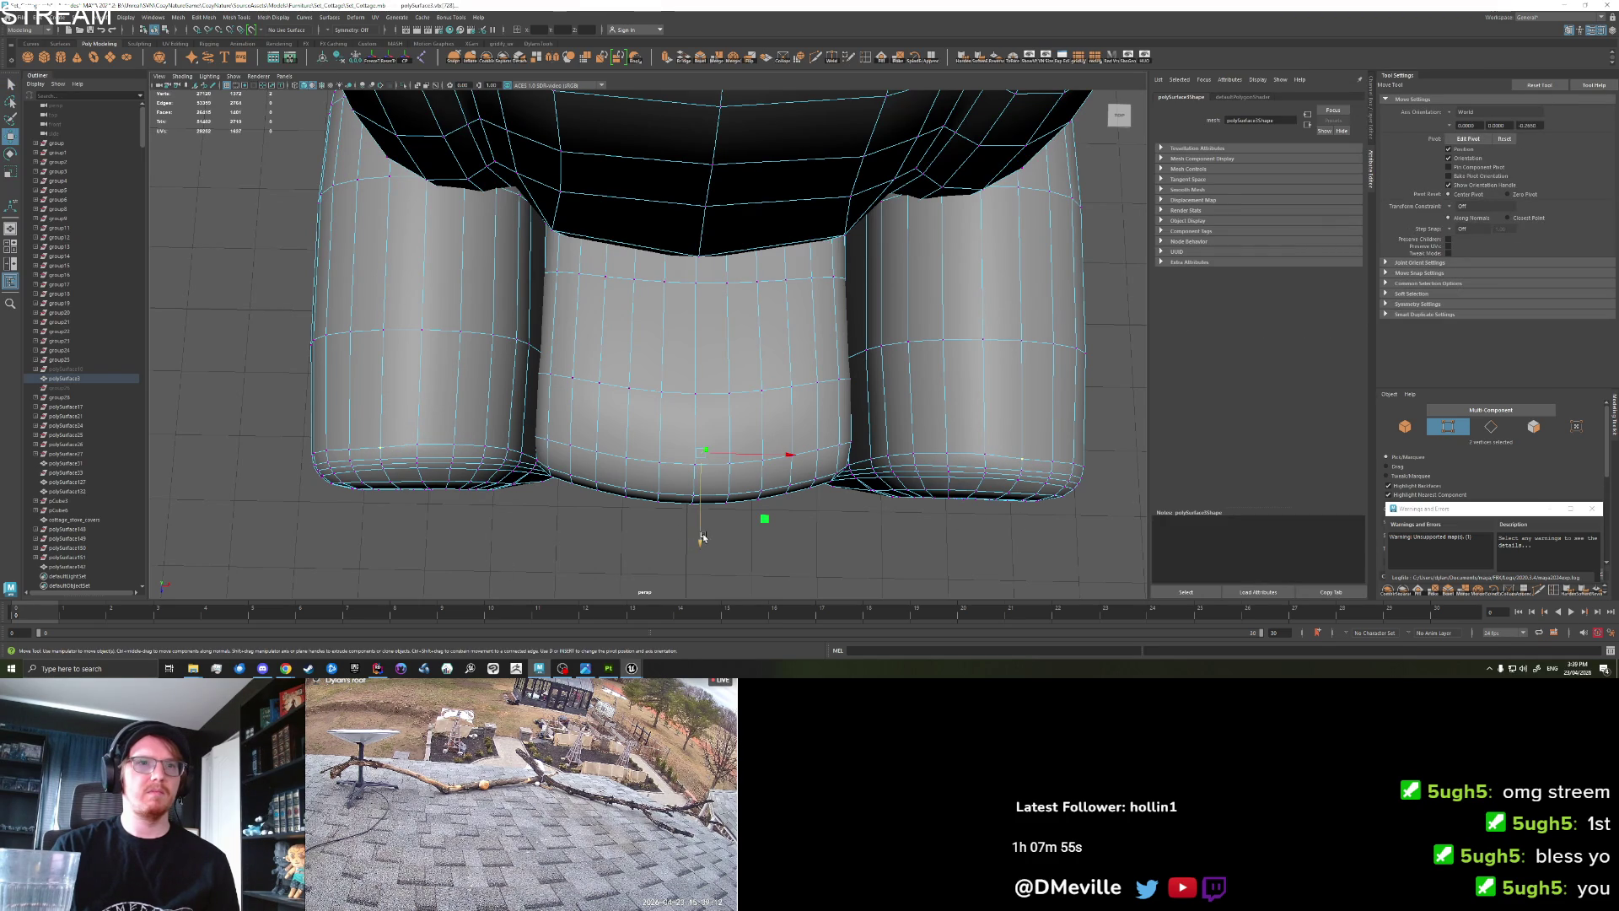
key(q)
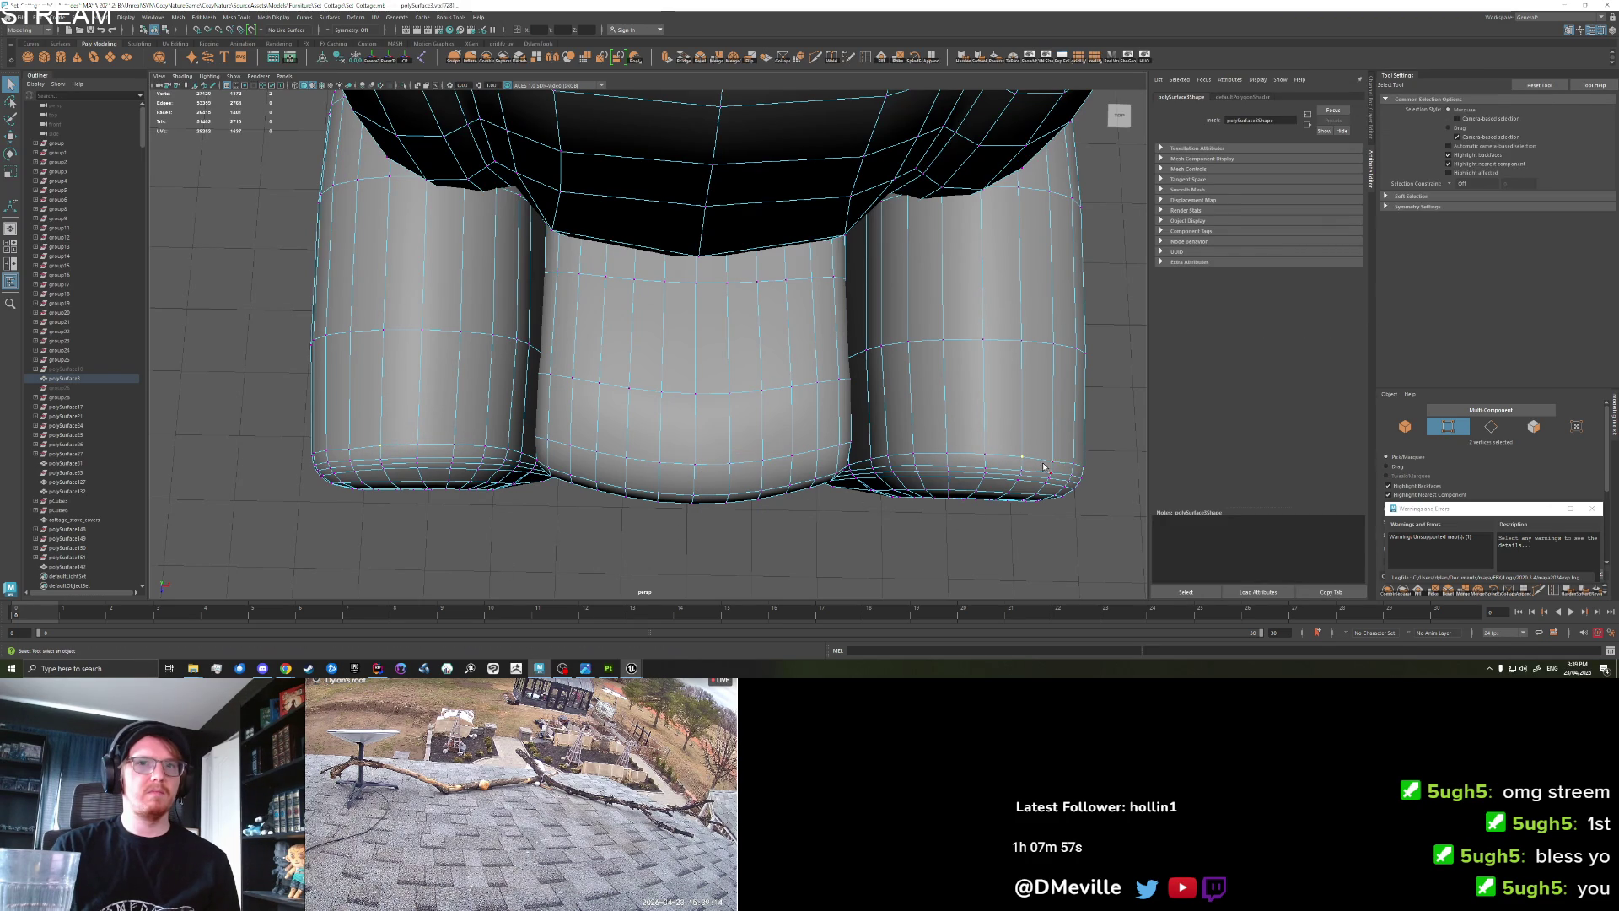
key(w)
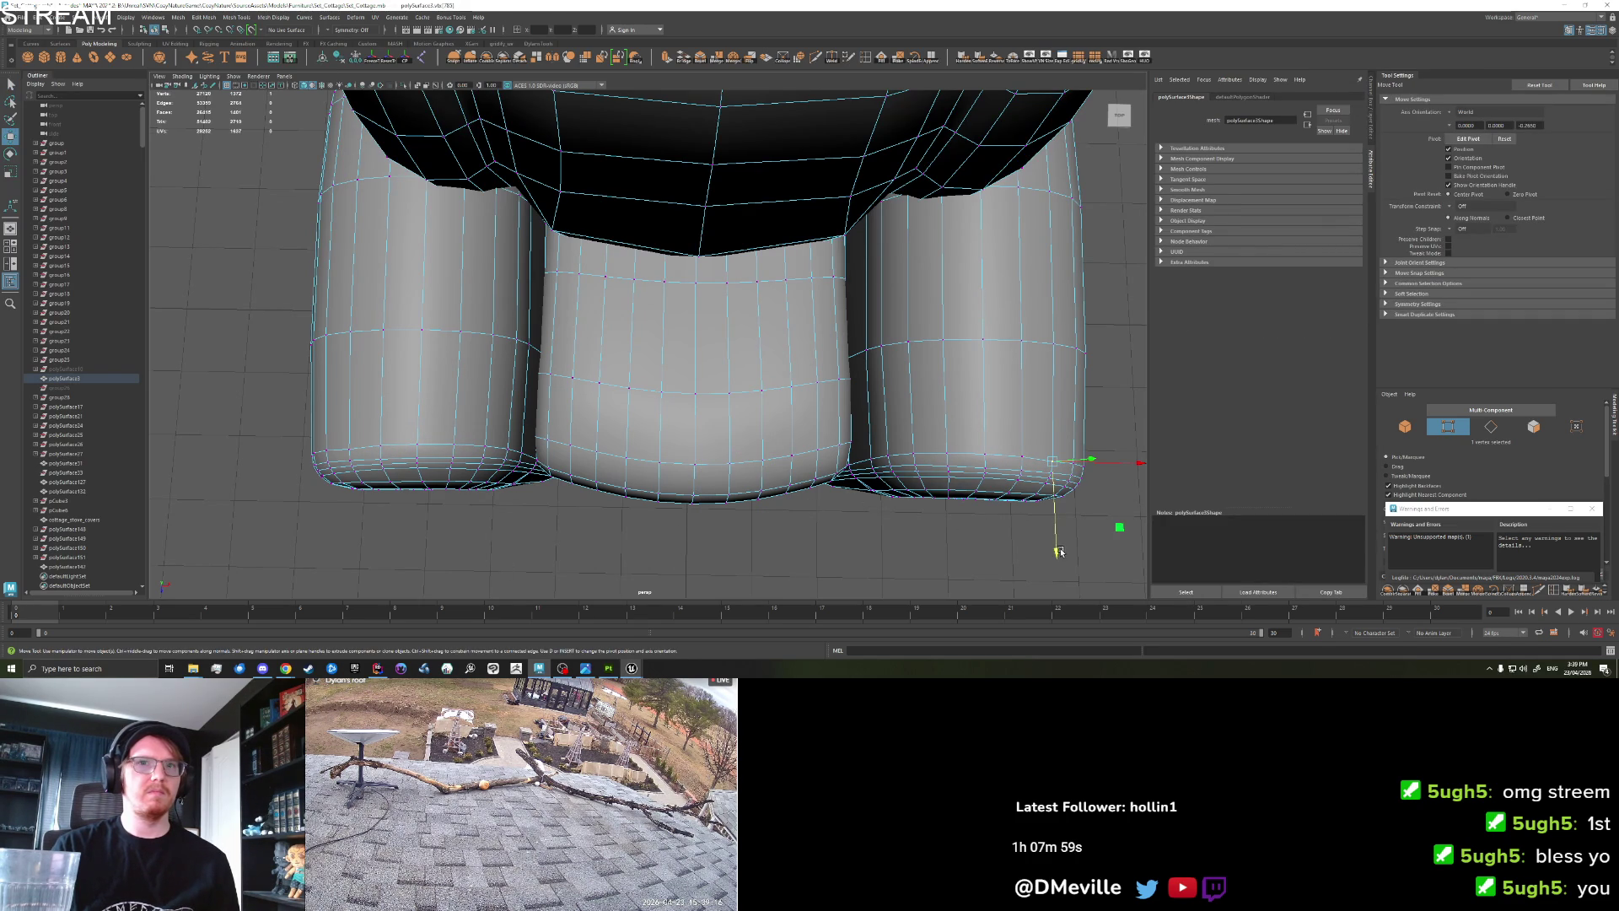
Move the middle cushion's bottom vertices down, then return the armchair to Object Mode.
click(1060, 547)
drag(1061, 546, 1060, 486)
click(700, 460)
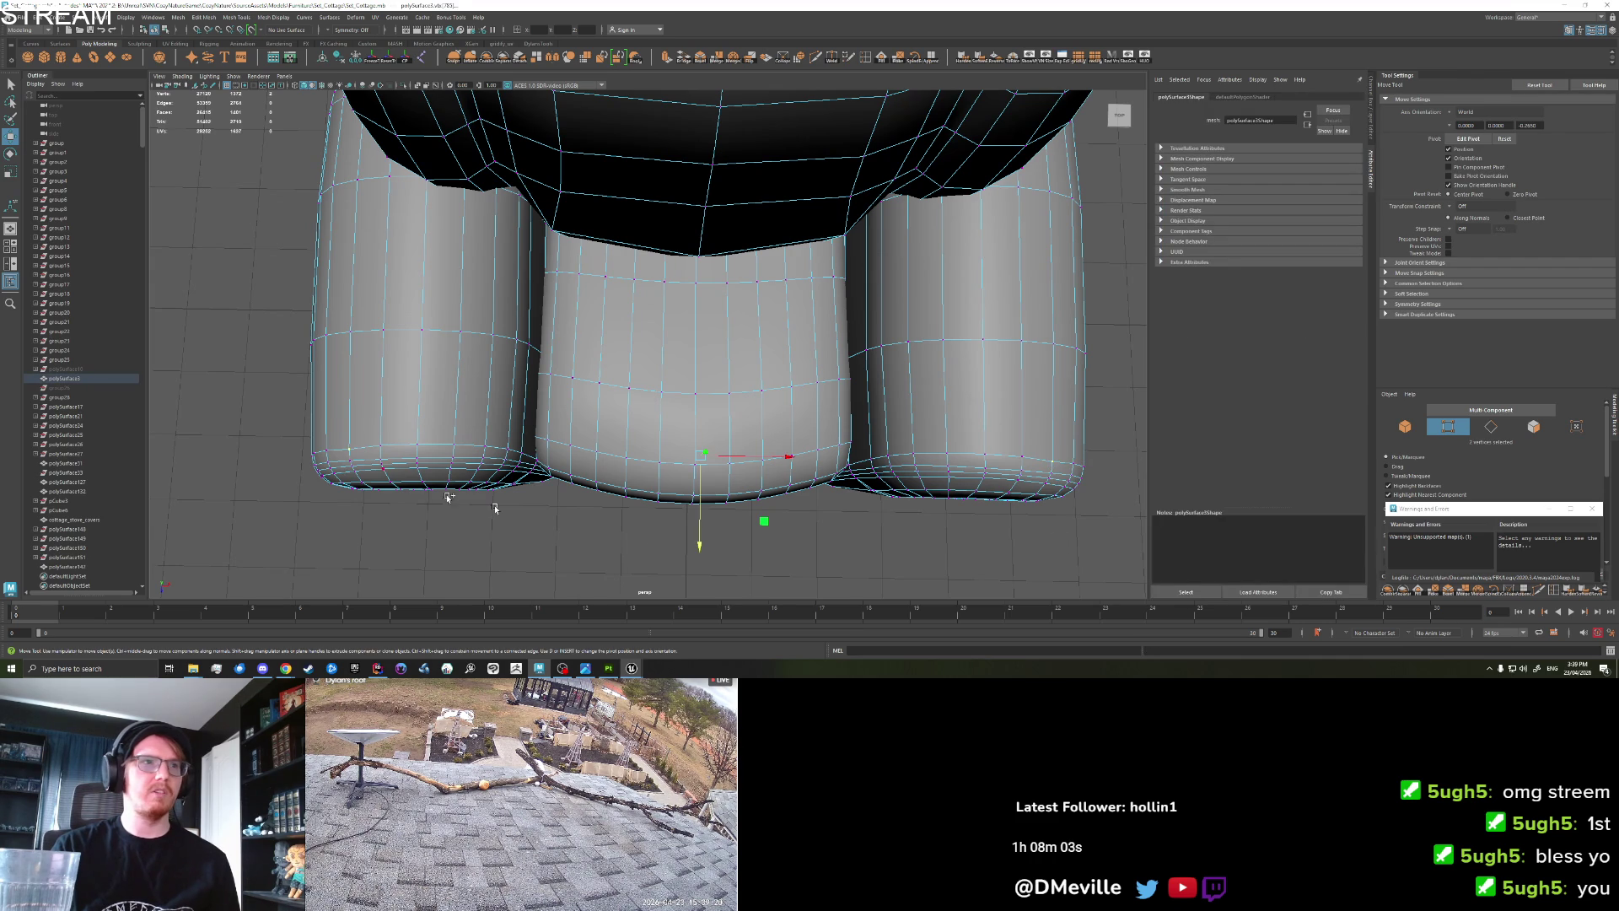
drag(699, 546, 699, 544)
right_click(624, 405)
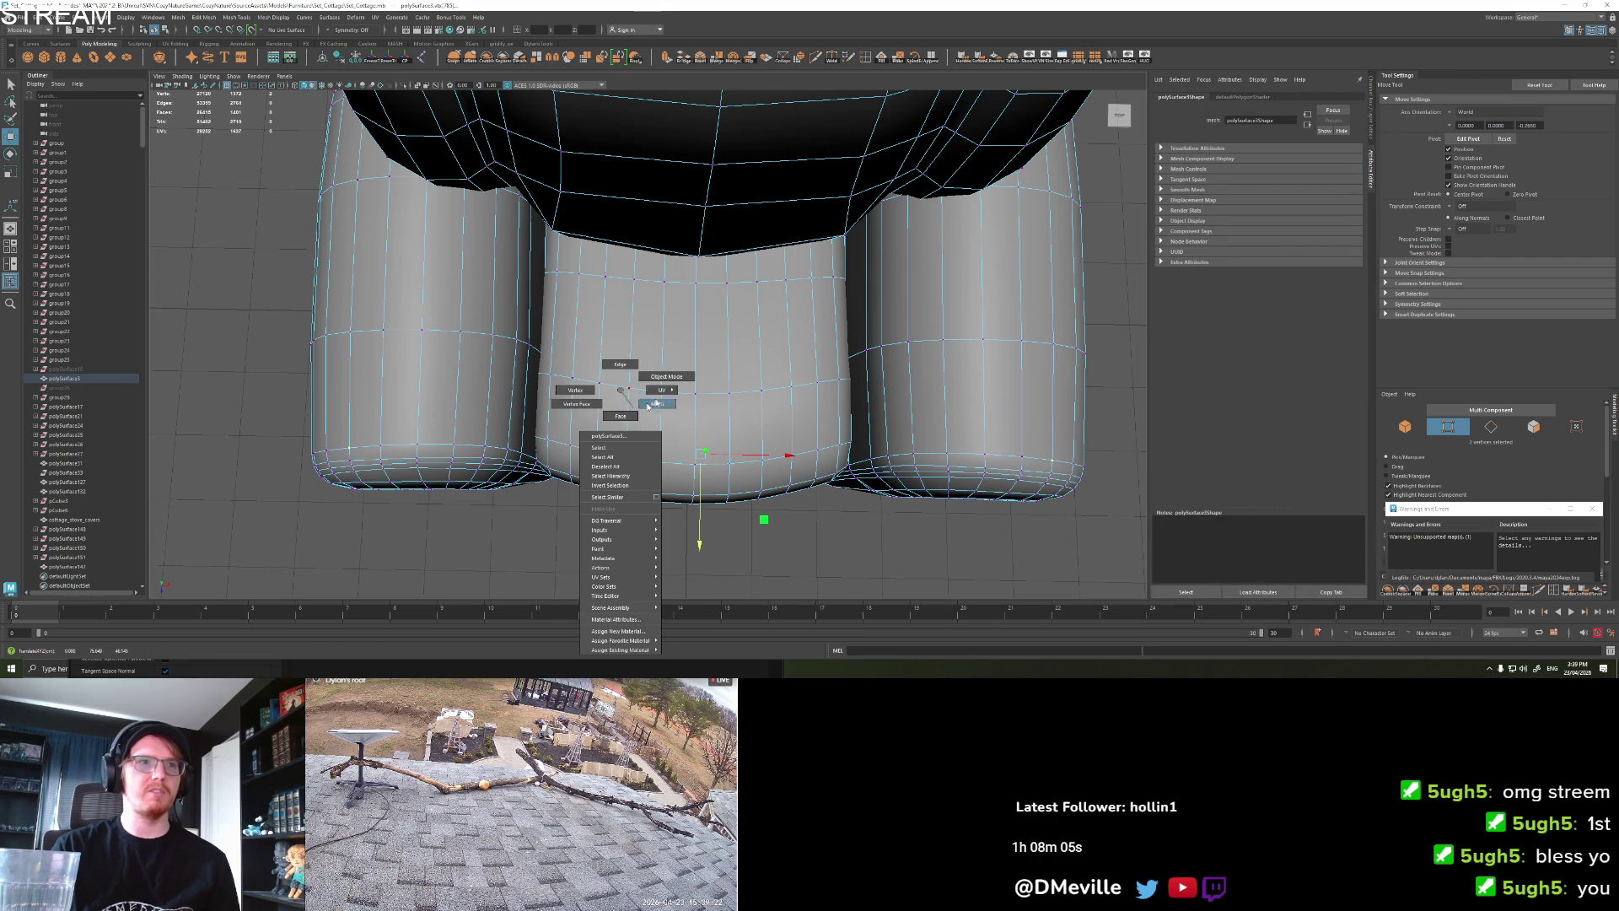
click(573, 389)
click(571, 395)
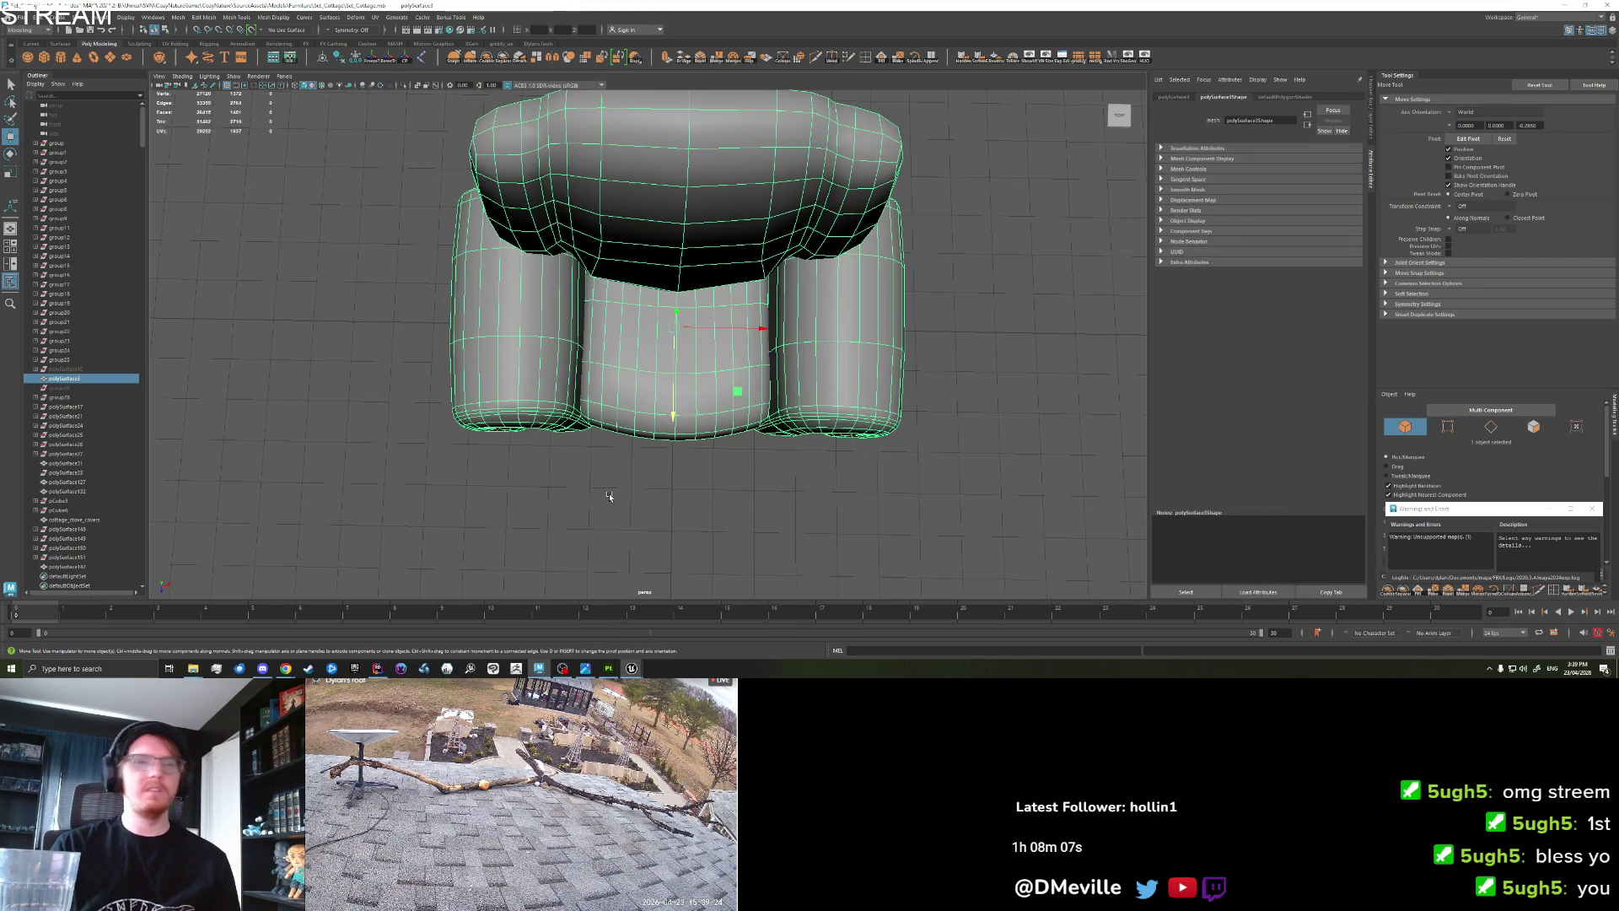
drag(572, 394, 596, 481)
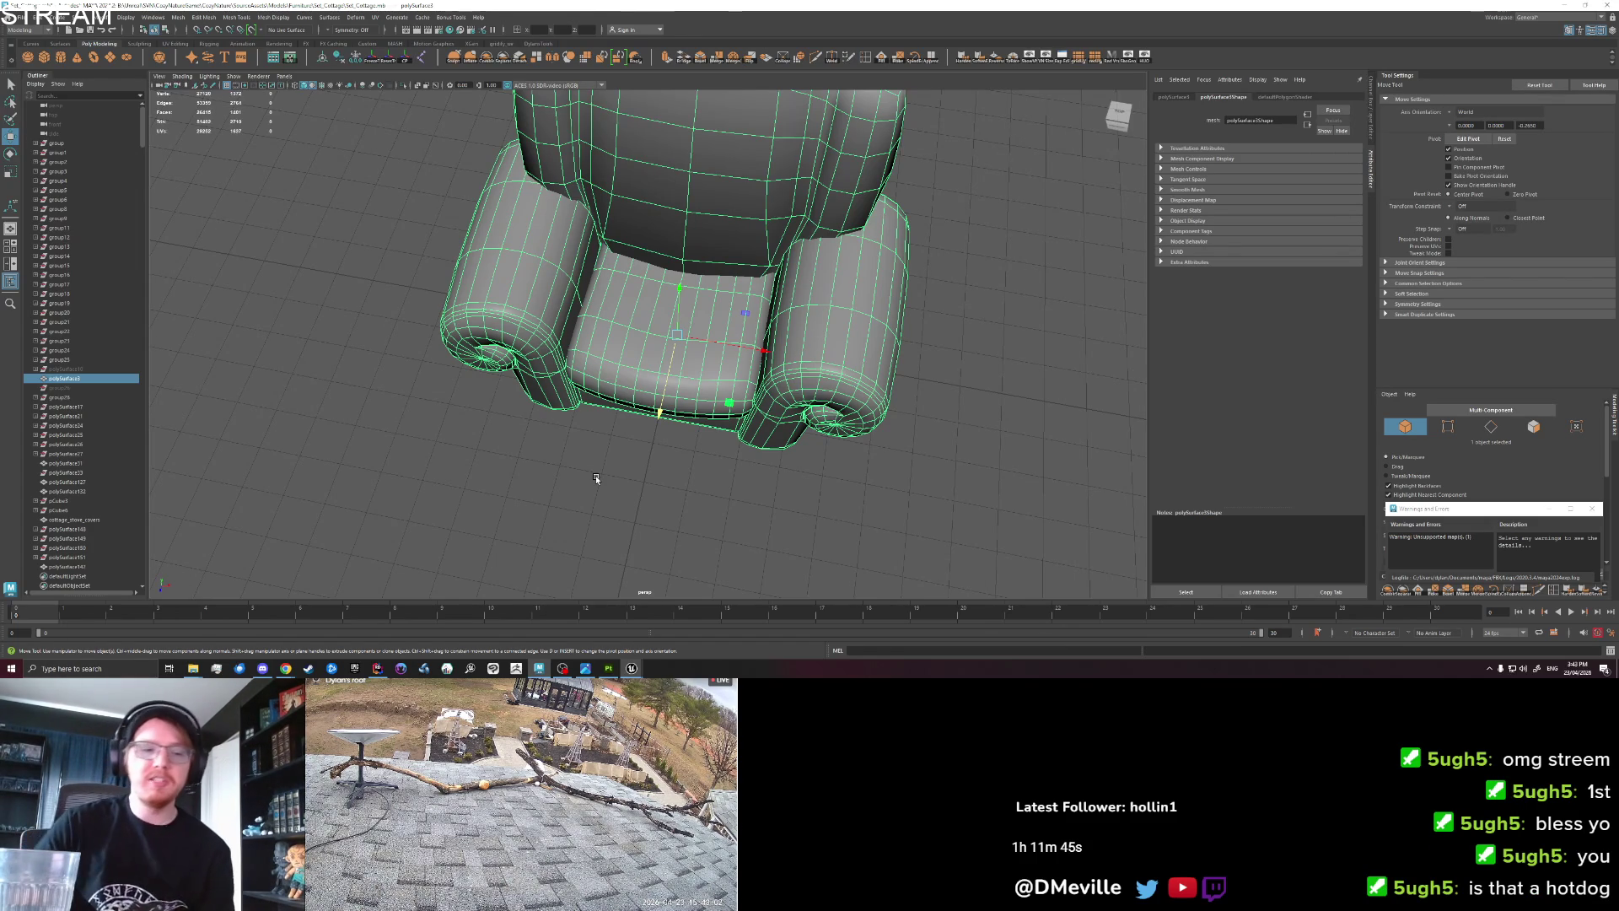
Export the selected armchair with Export Selection, overwriting cottage_armchair.fbx.
click(658, 514)
click(662, 351)
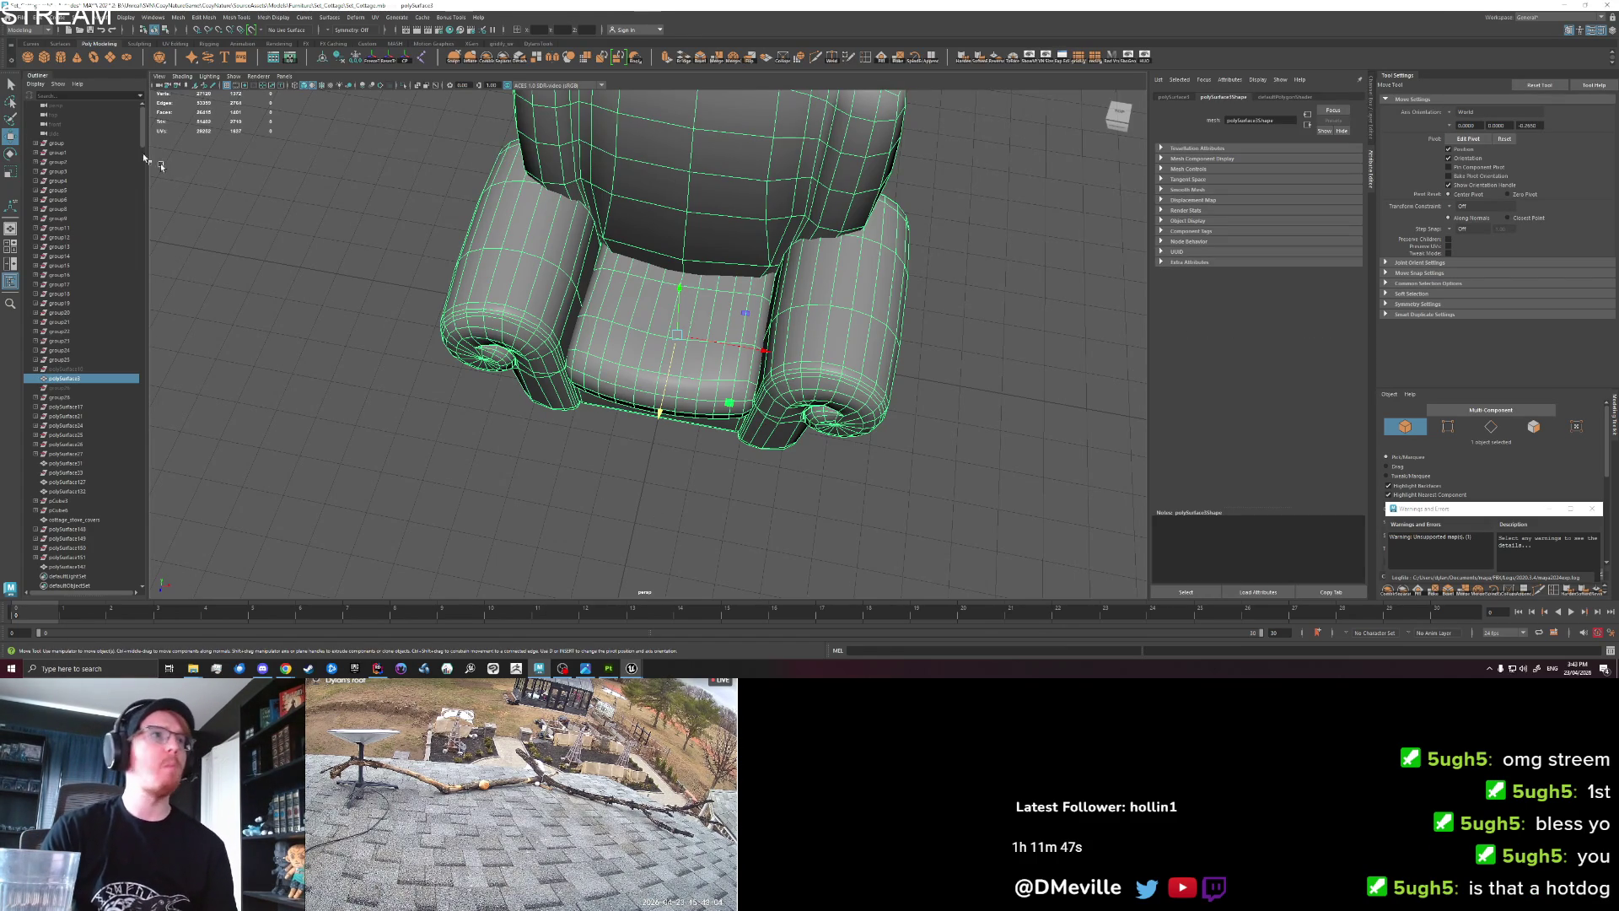
click(19, 16)
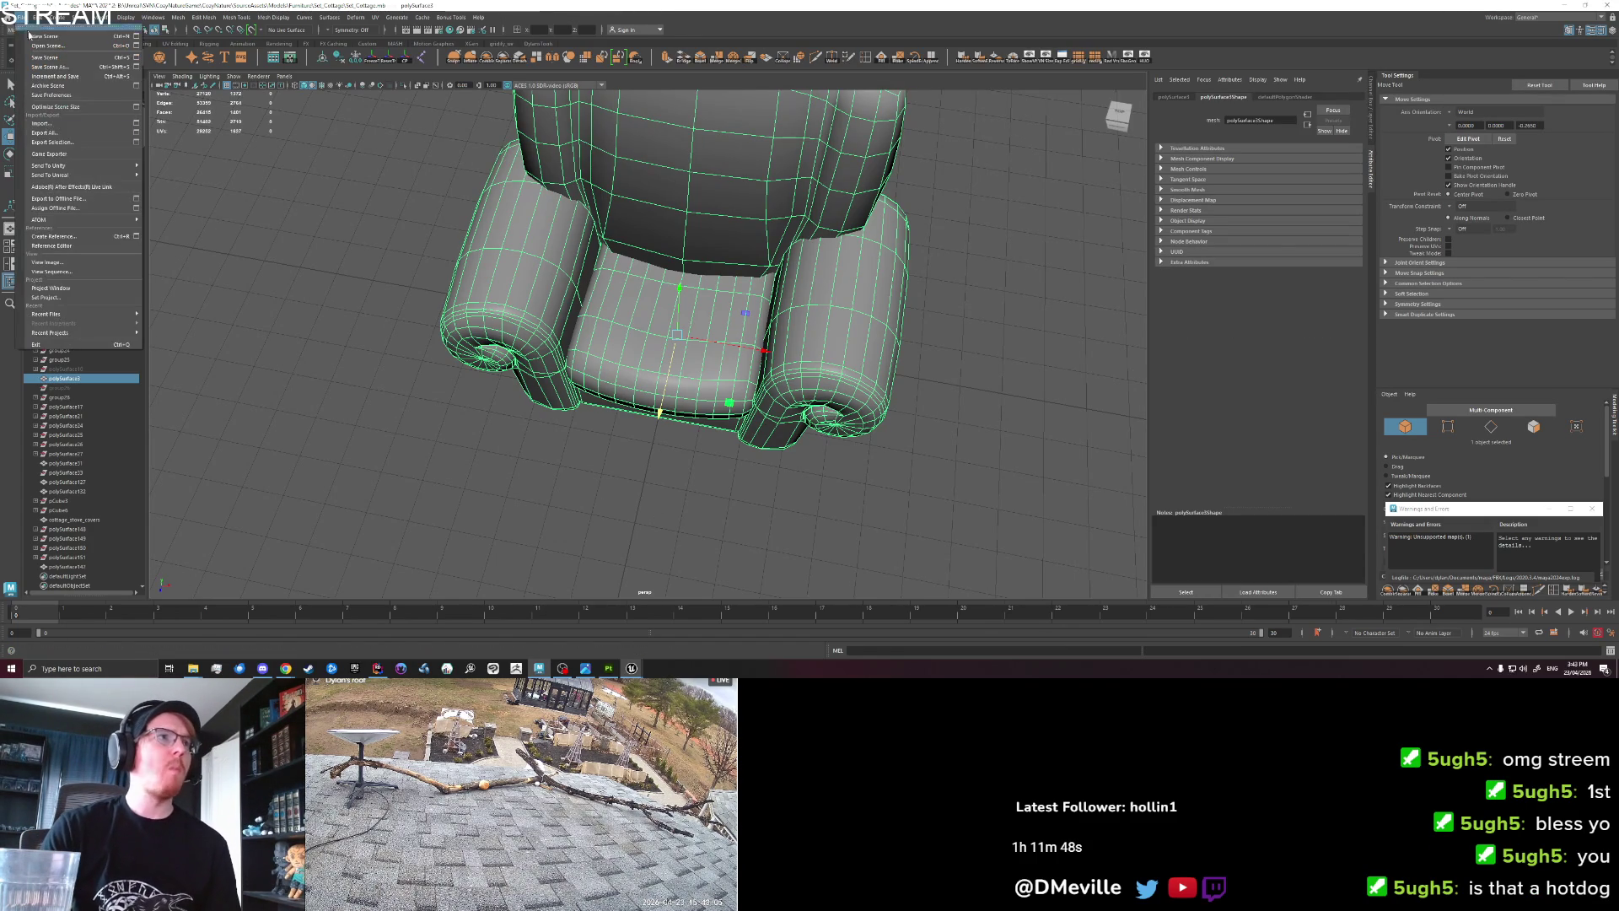
click(80, 143)
click(1001, 412)
click(1584, 490)
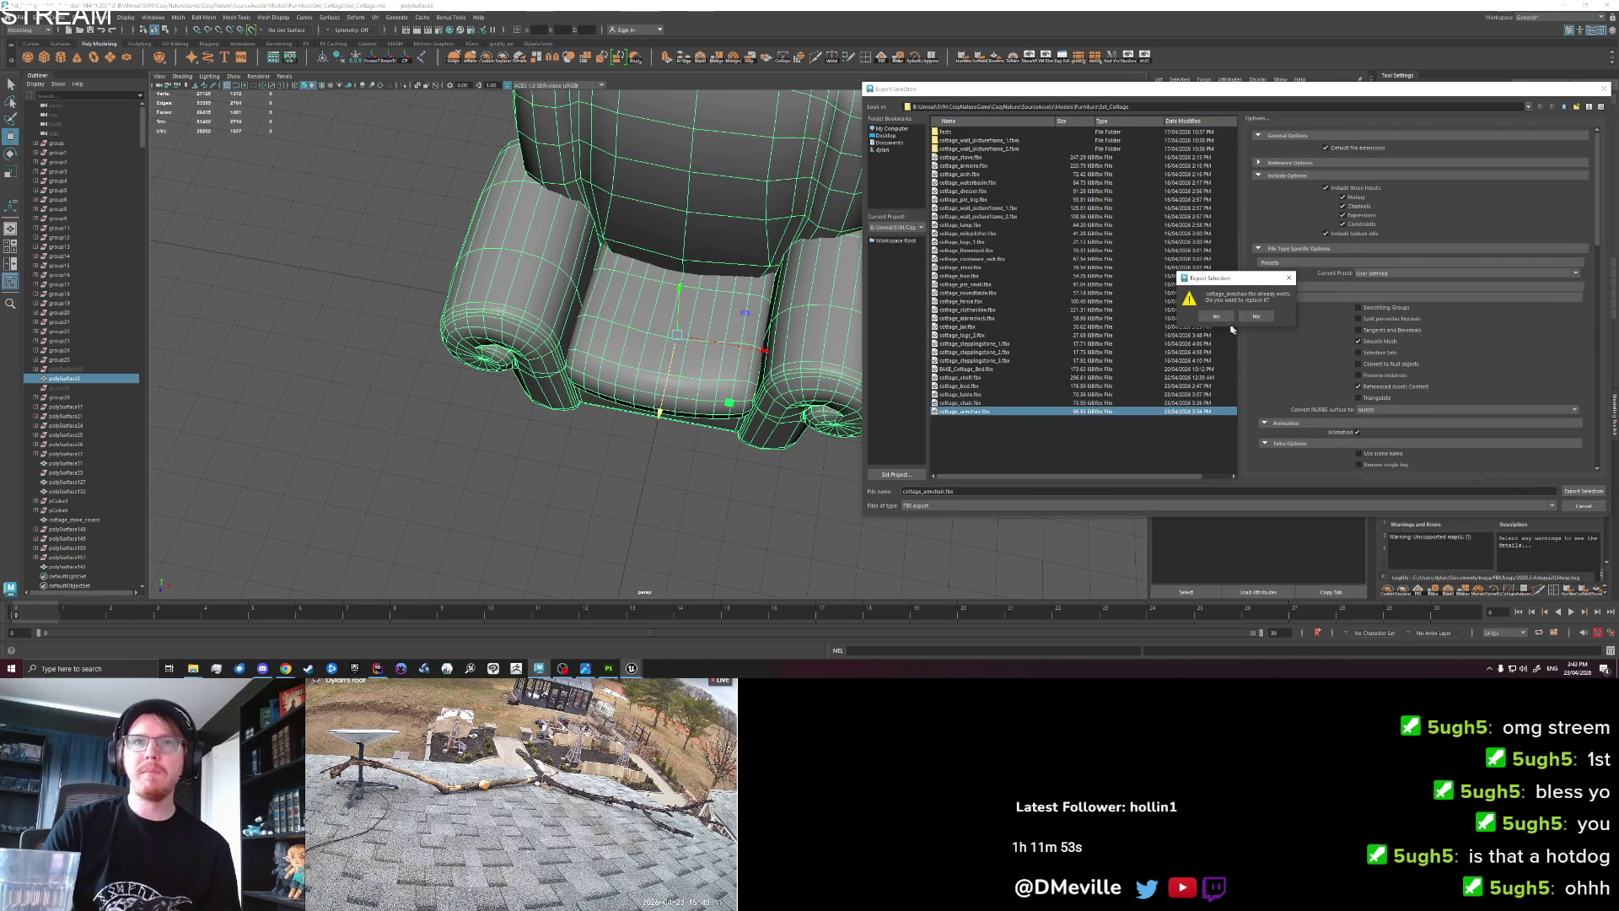
click(1217, 317)
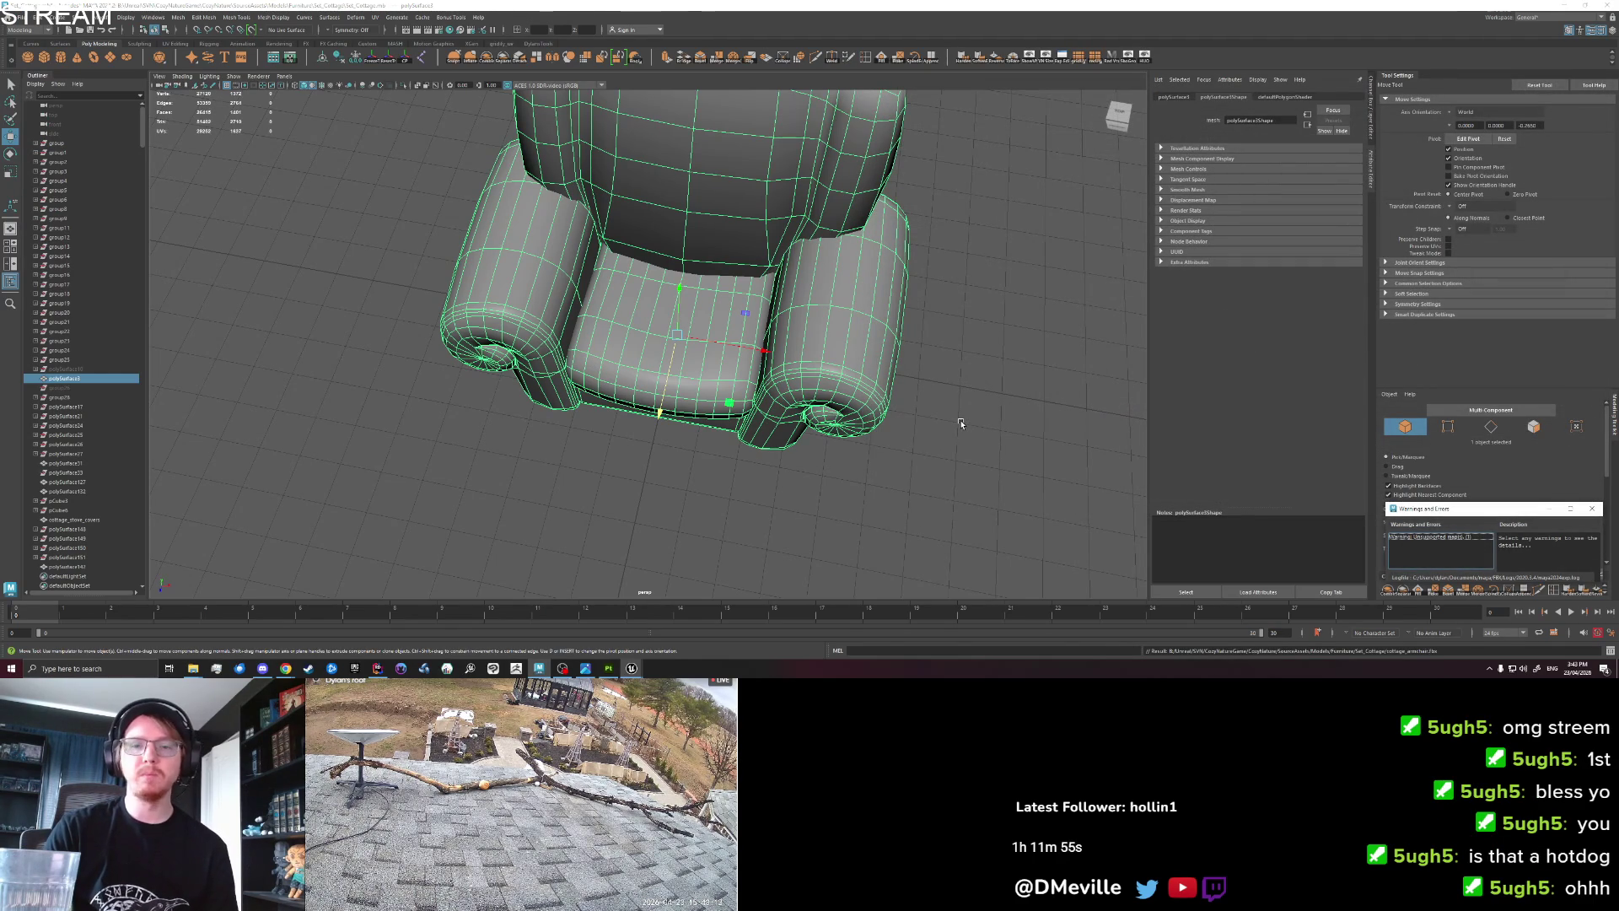
click(698, 503)
click(674, 416)
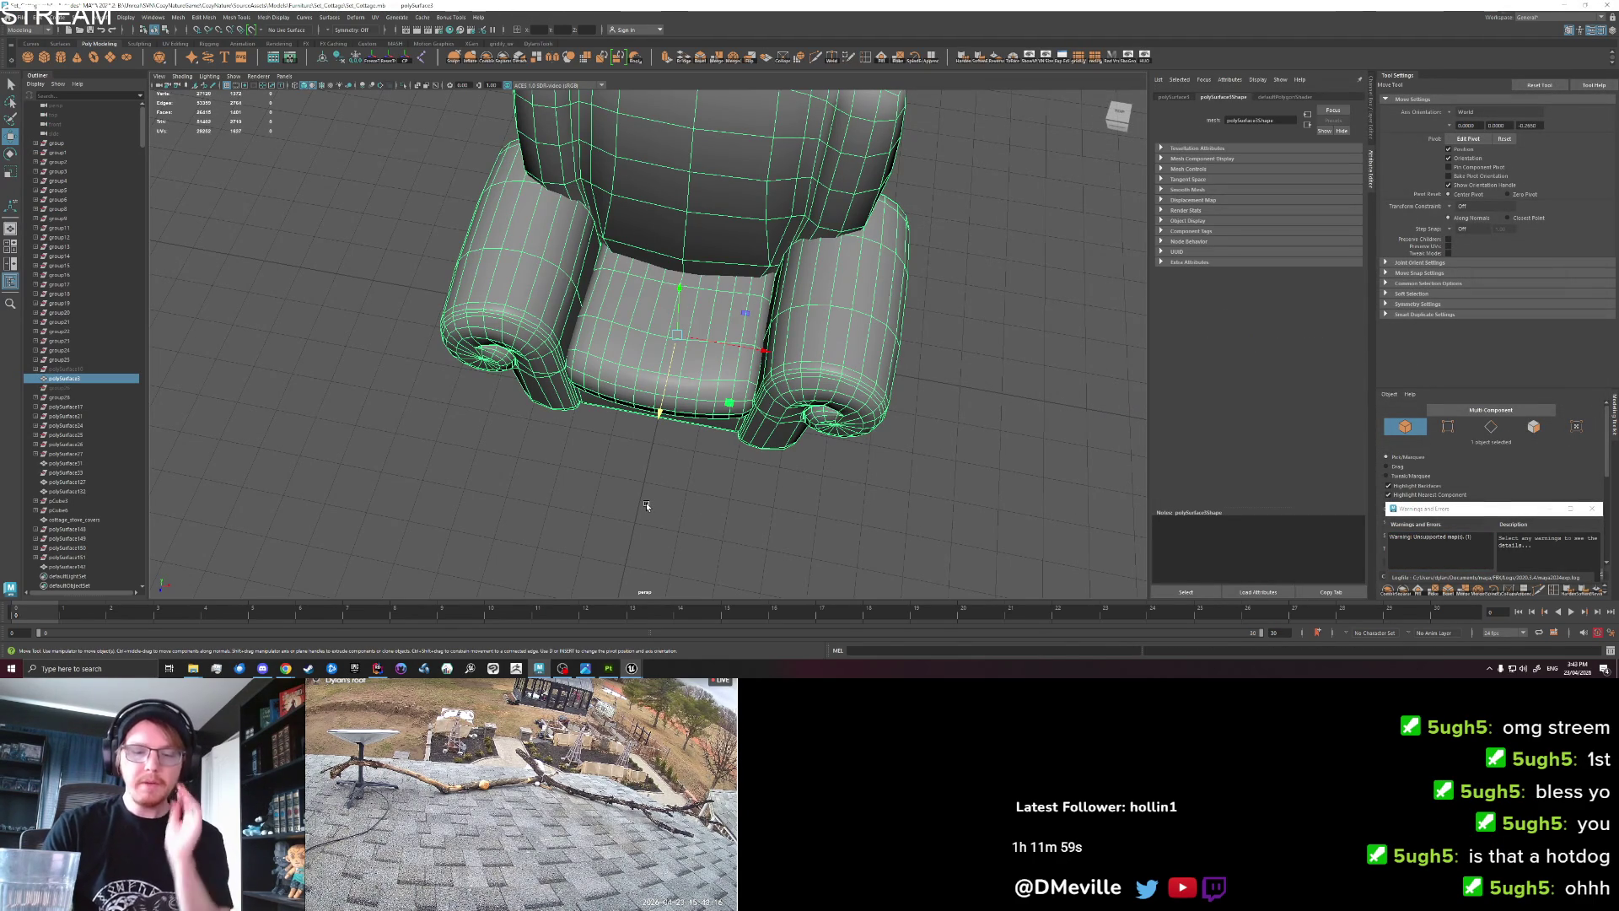
mouse_move(605, 668)
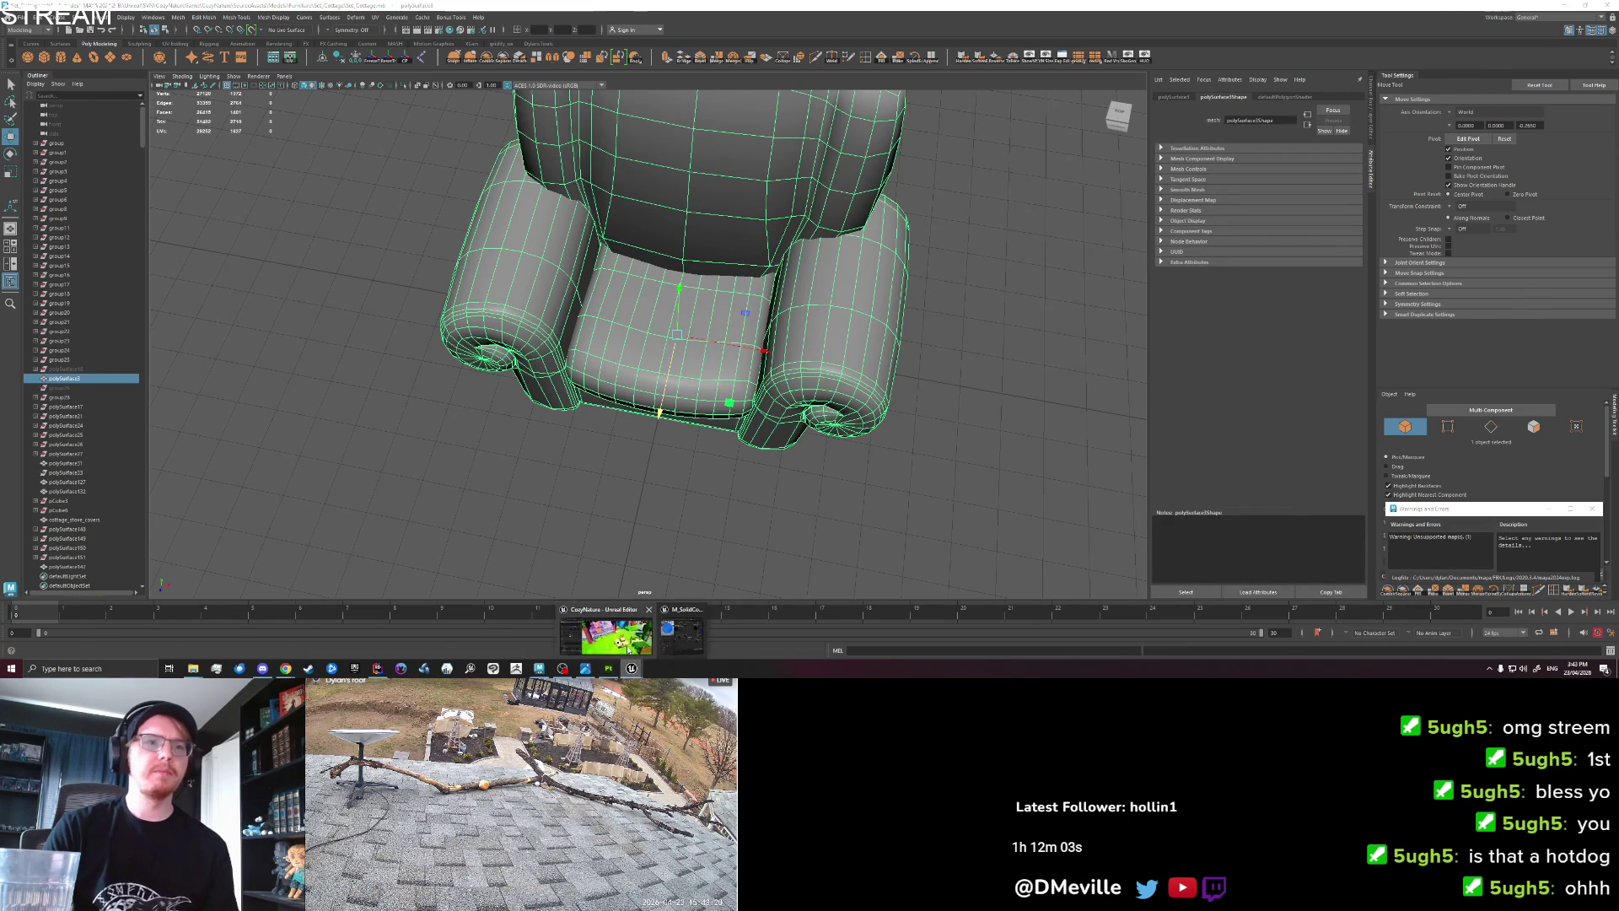
click(631, 667)
Import cottage_armchair.fbx, place it beside the table, and rotate it to face the camera.
key(ctrl+space)
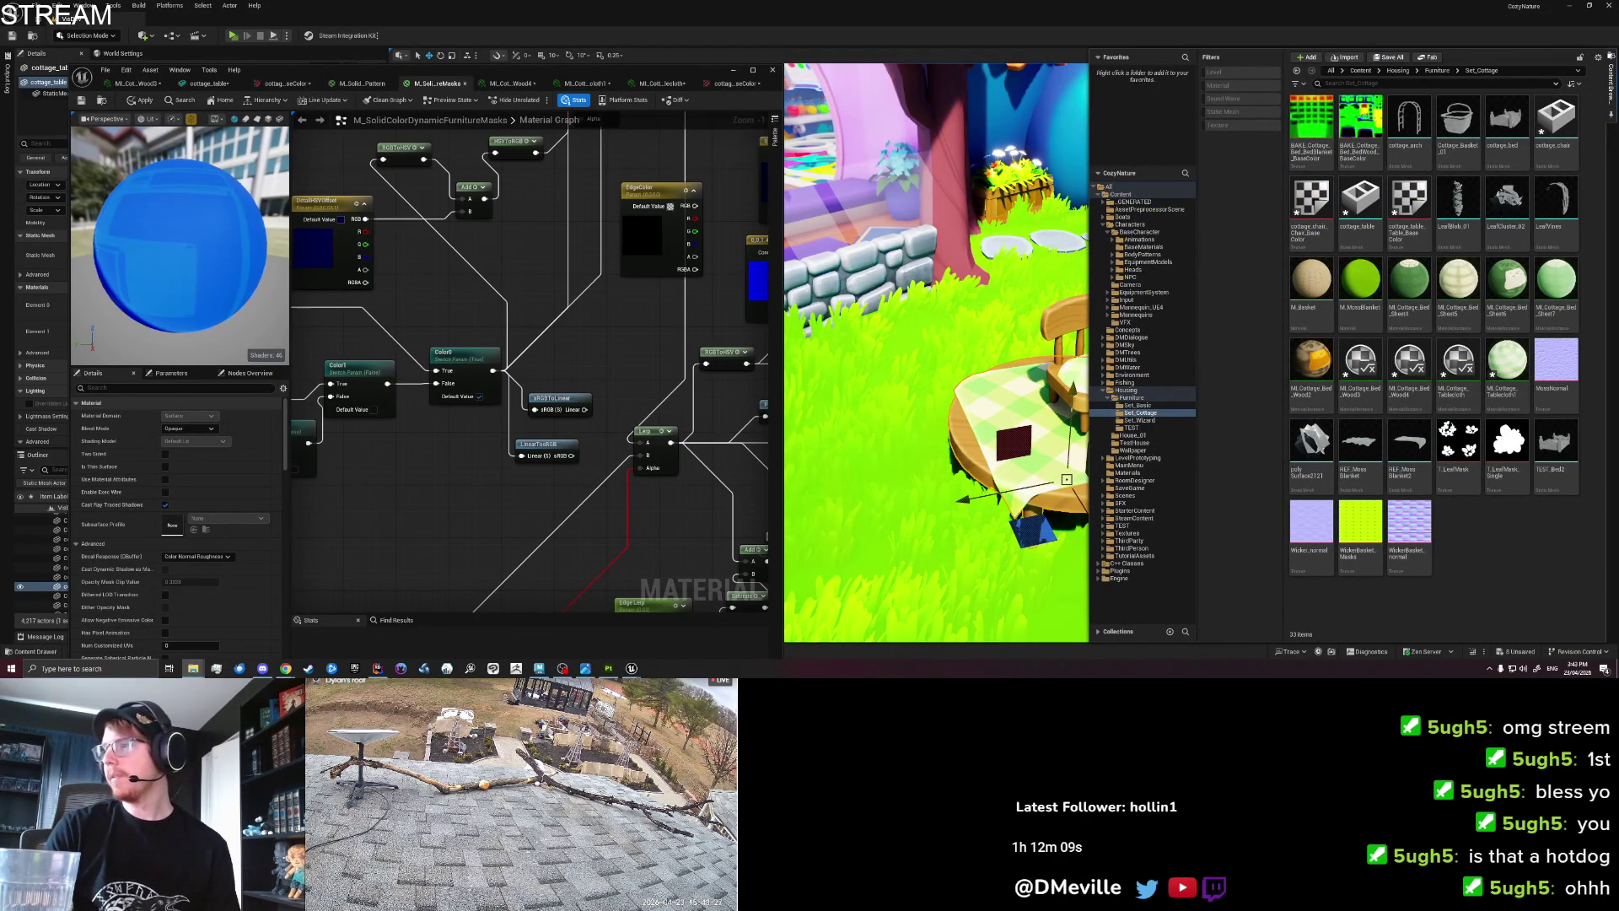
drag(1477, 581, 1496, 563)
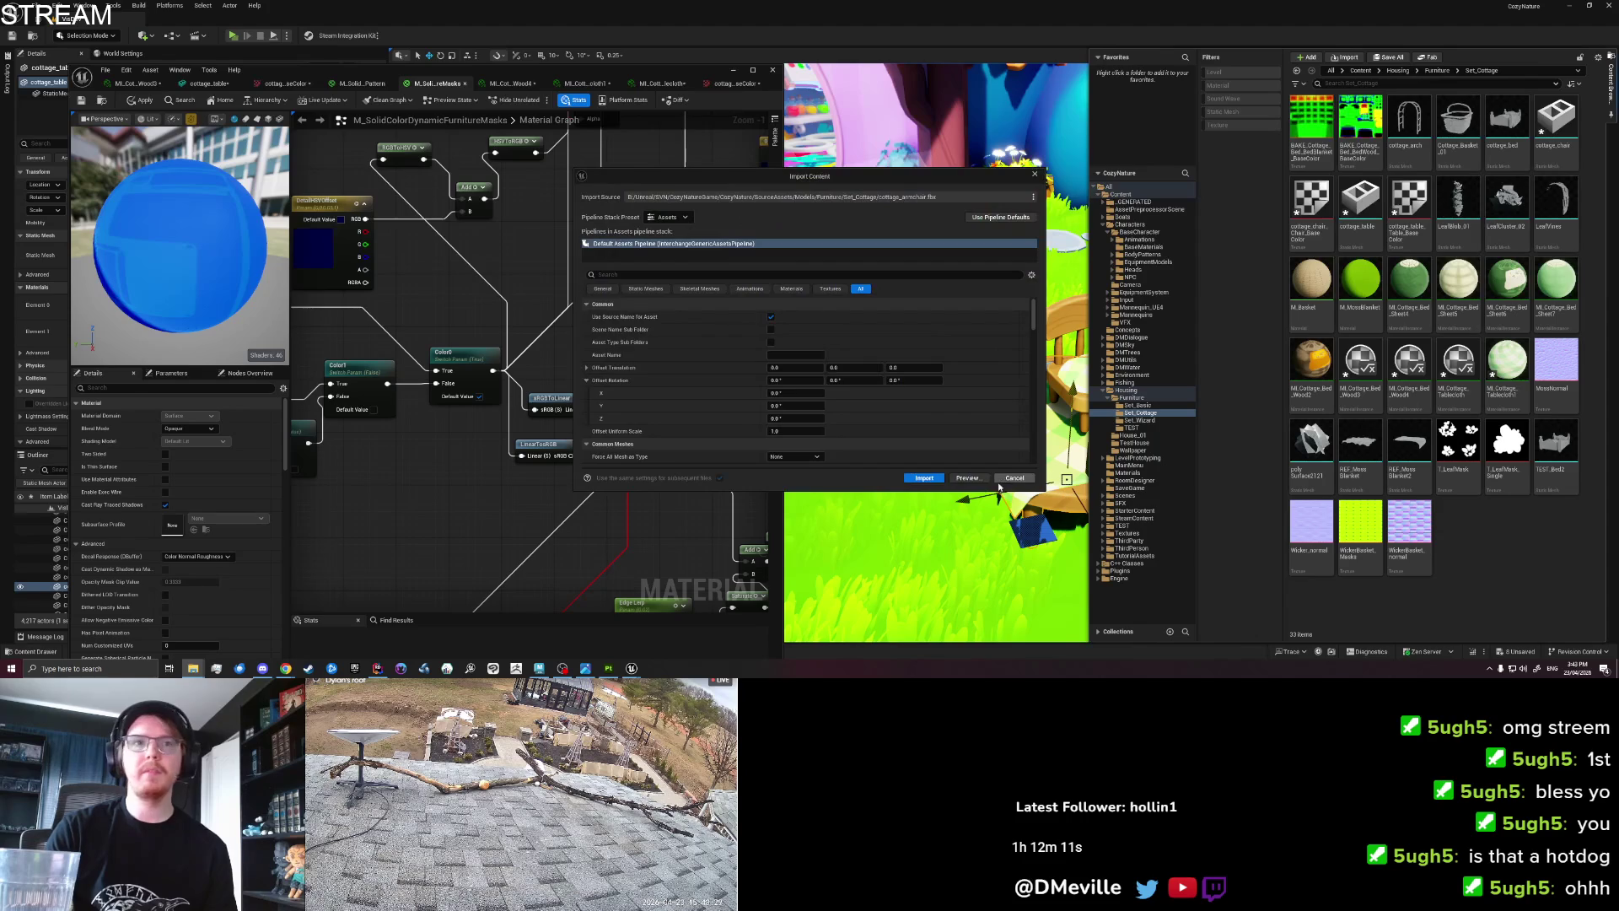
click(939, 480)
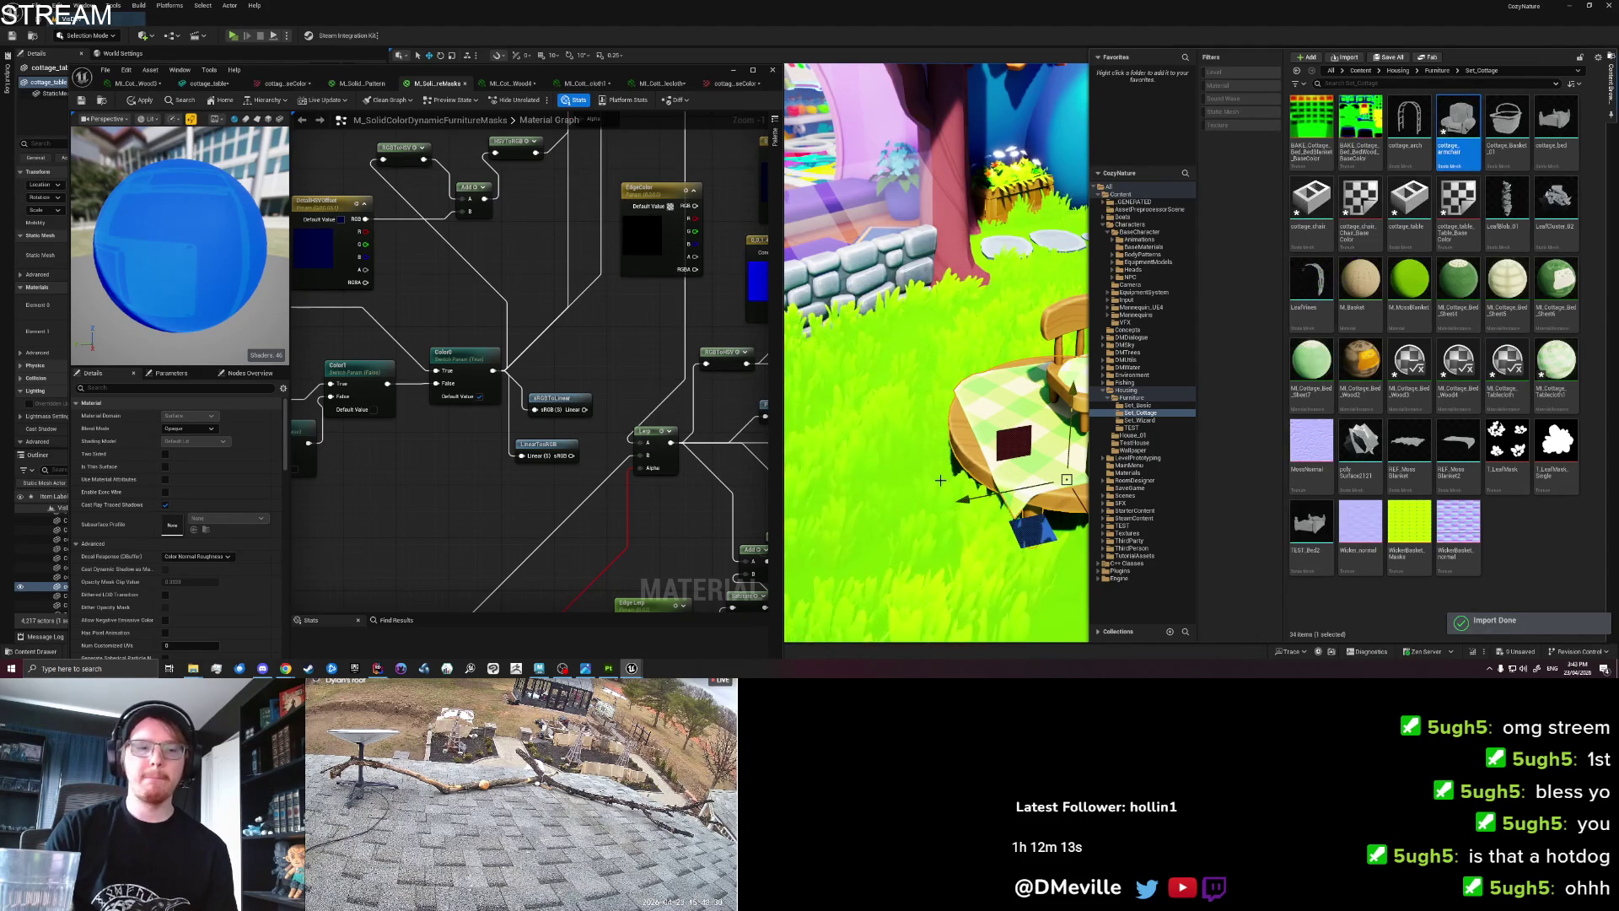
mouse_move(1458, 130)
mouse_down()
mouse_move(998, 422)
mouse_move(1164, 405)
mouse_move(1291, 421)
mouse_move(966, 405)
mouse_move(985, 426)
mouse_up()
key(e)
drag(945, 497, 981, 528)
key(f)
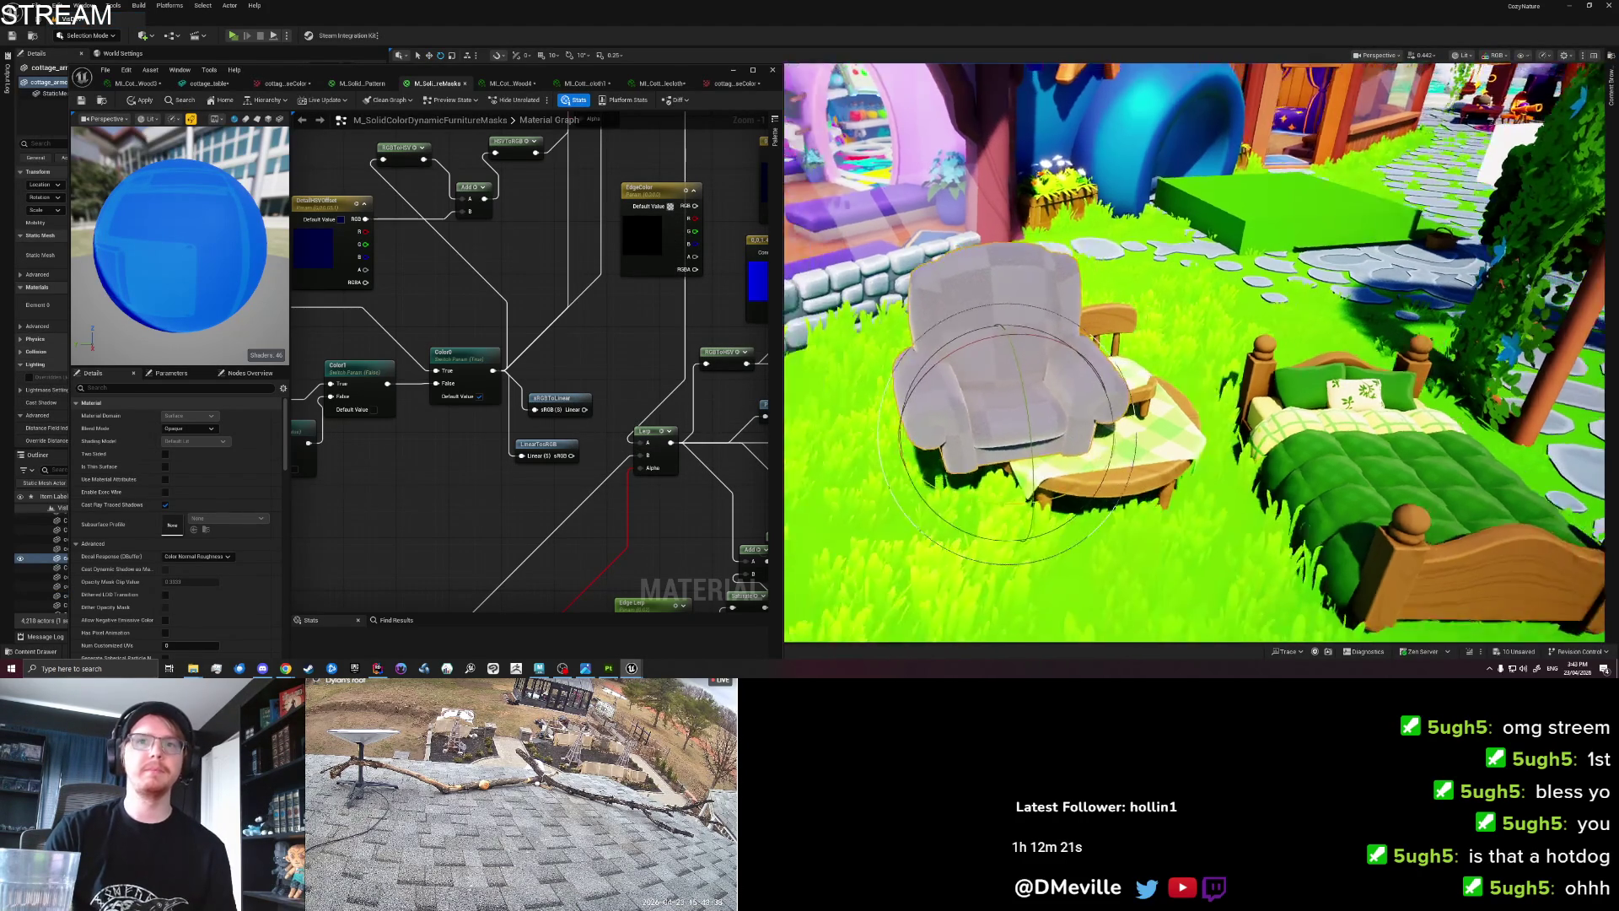
mouse_move(1172, 405)
alt+mouse_down()
mouse_move(824, 396)
mouse_move(952, 344)
mouse_move(950, 418)
alt+mouse_up()
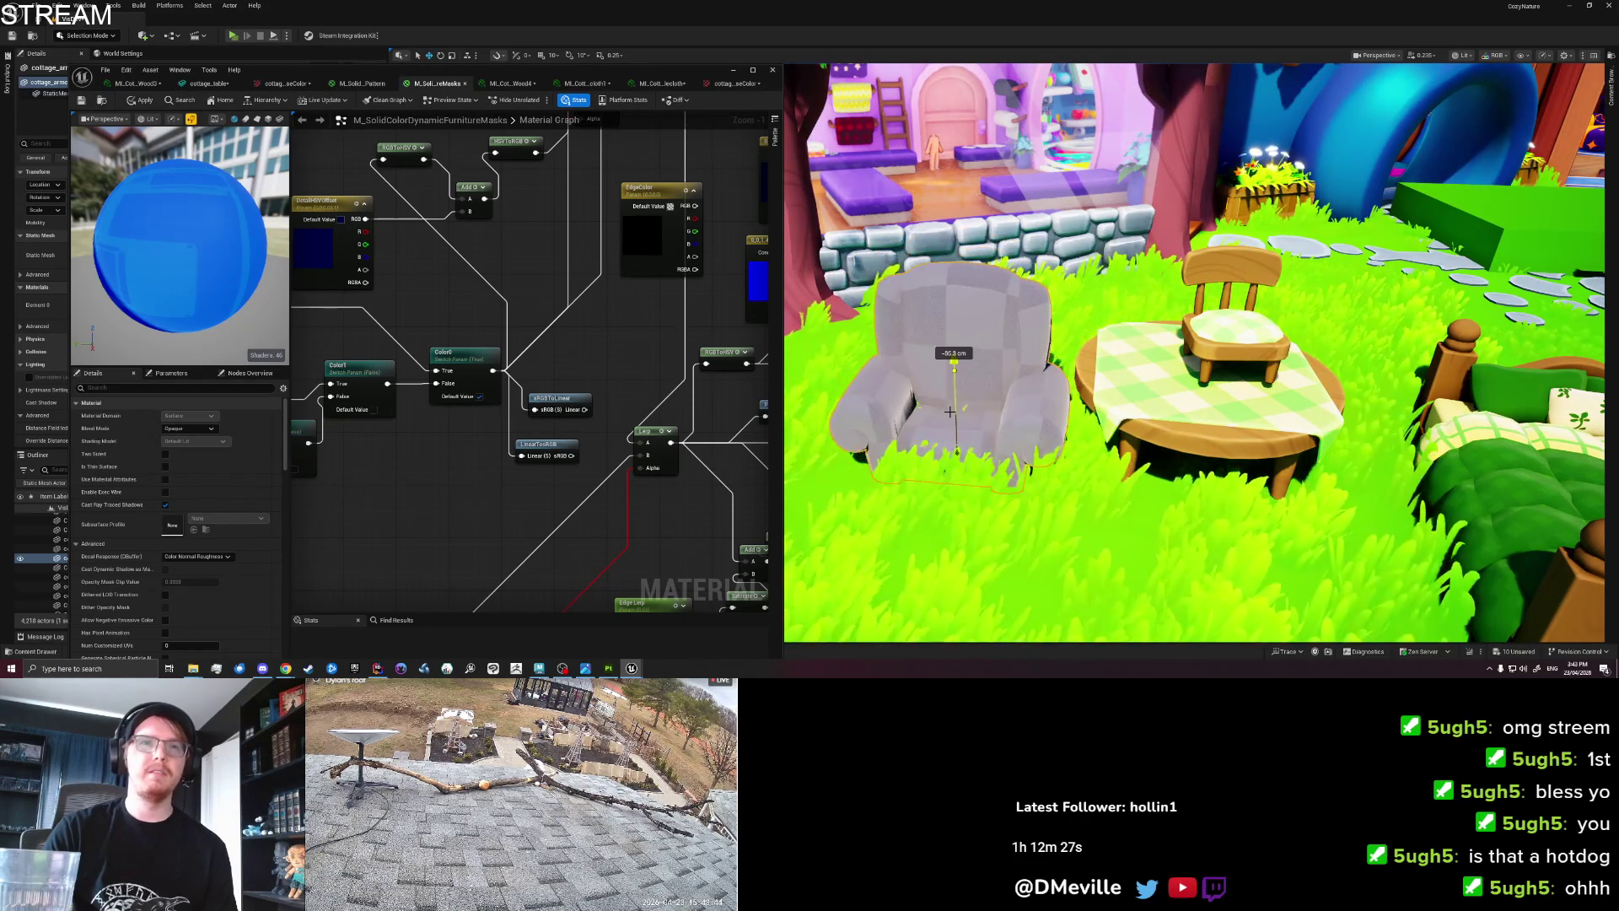
key(f)
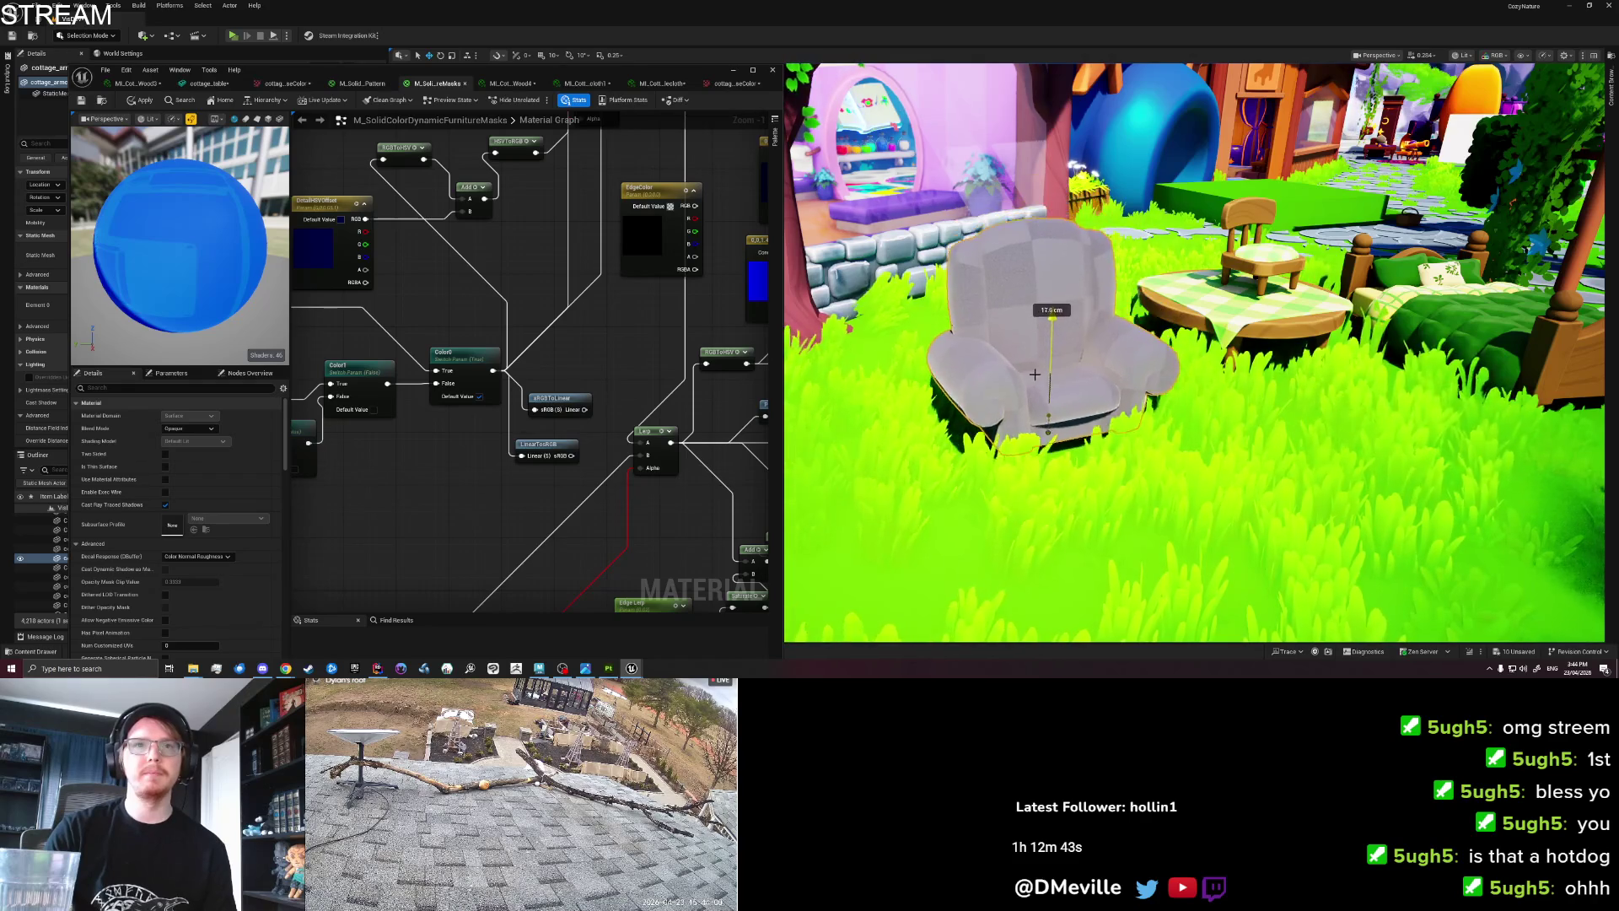
Undo a stray nudge, save the level, and close the material editor, applying its changes.
drag(1026, 385, 1028, 397)
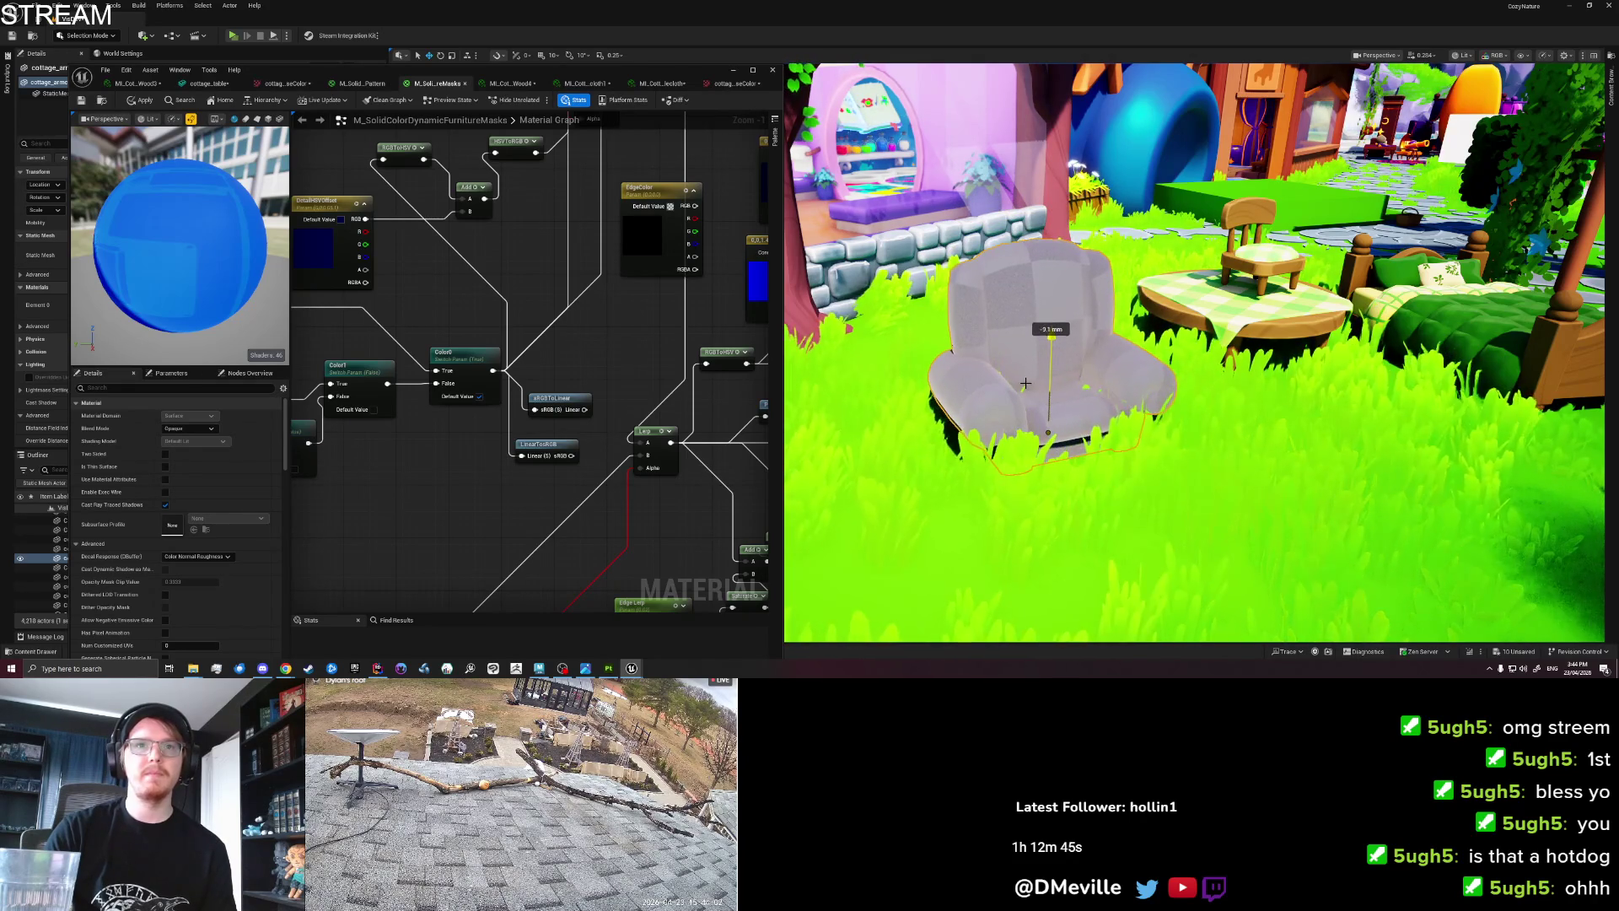
key(ctrl+z)
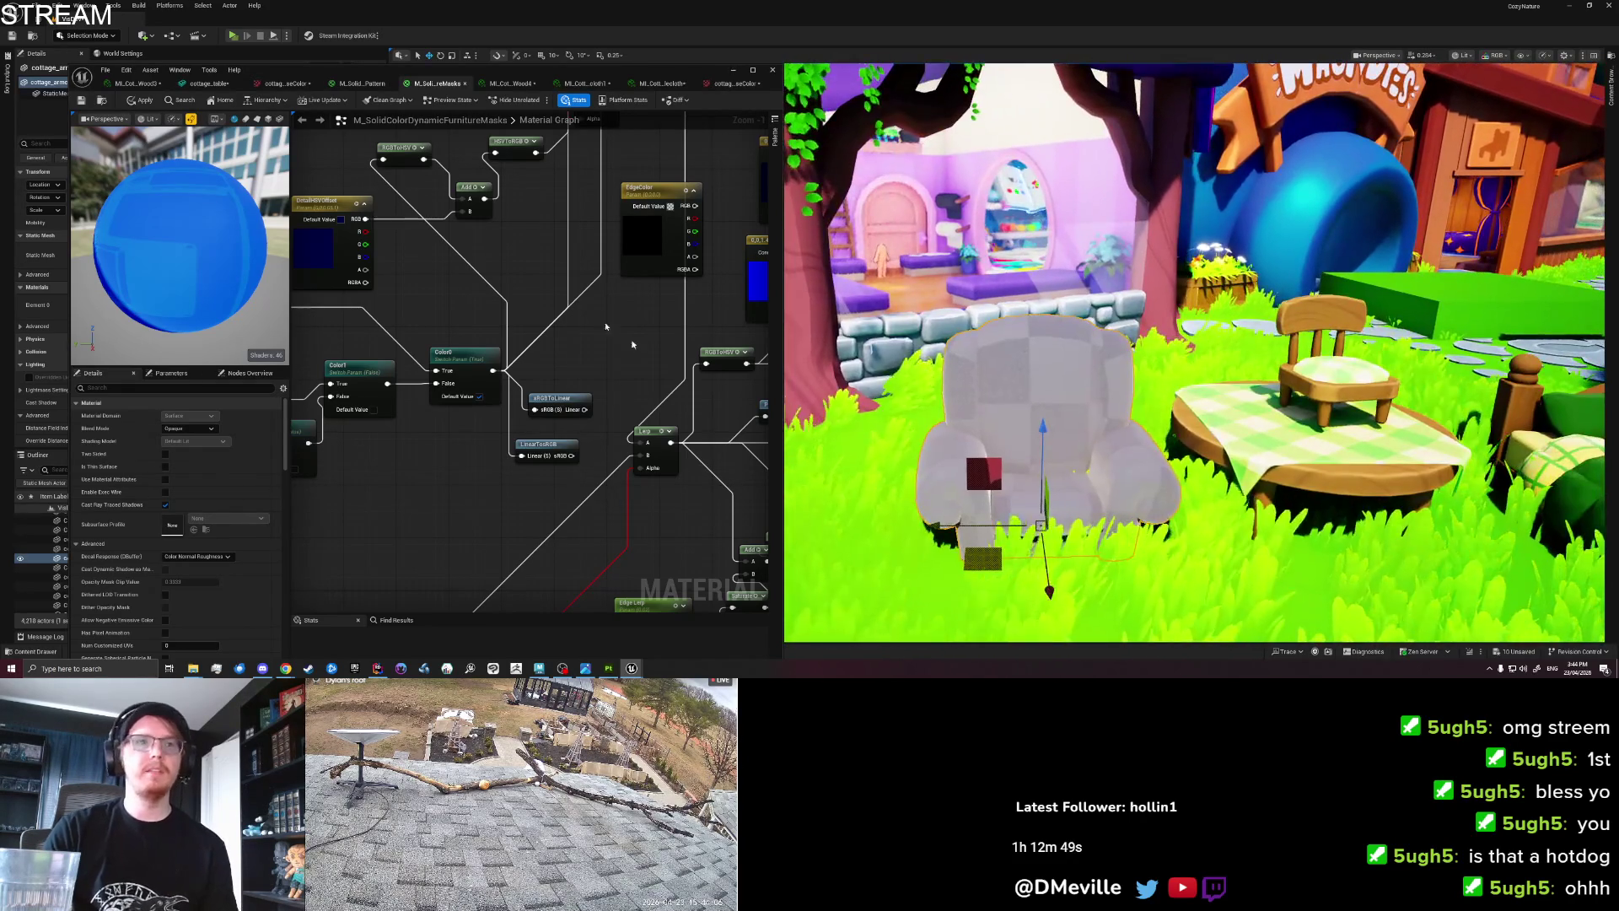
key(ctrl+s)
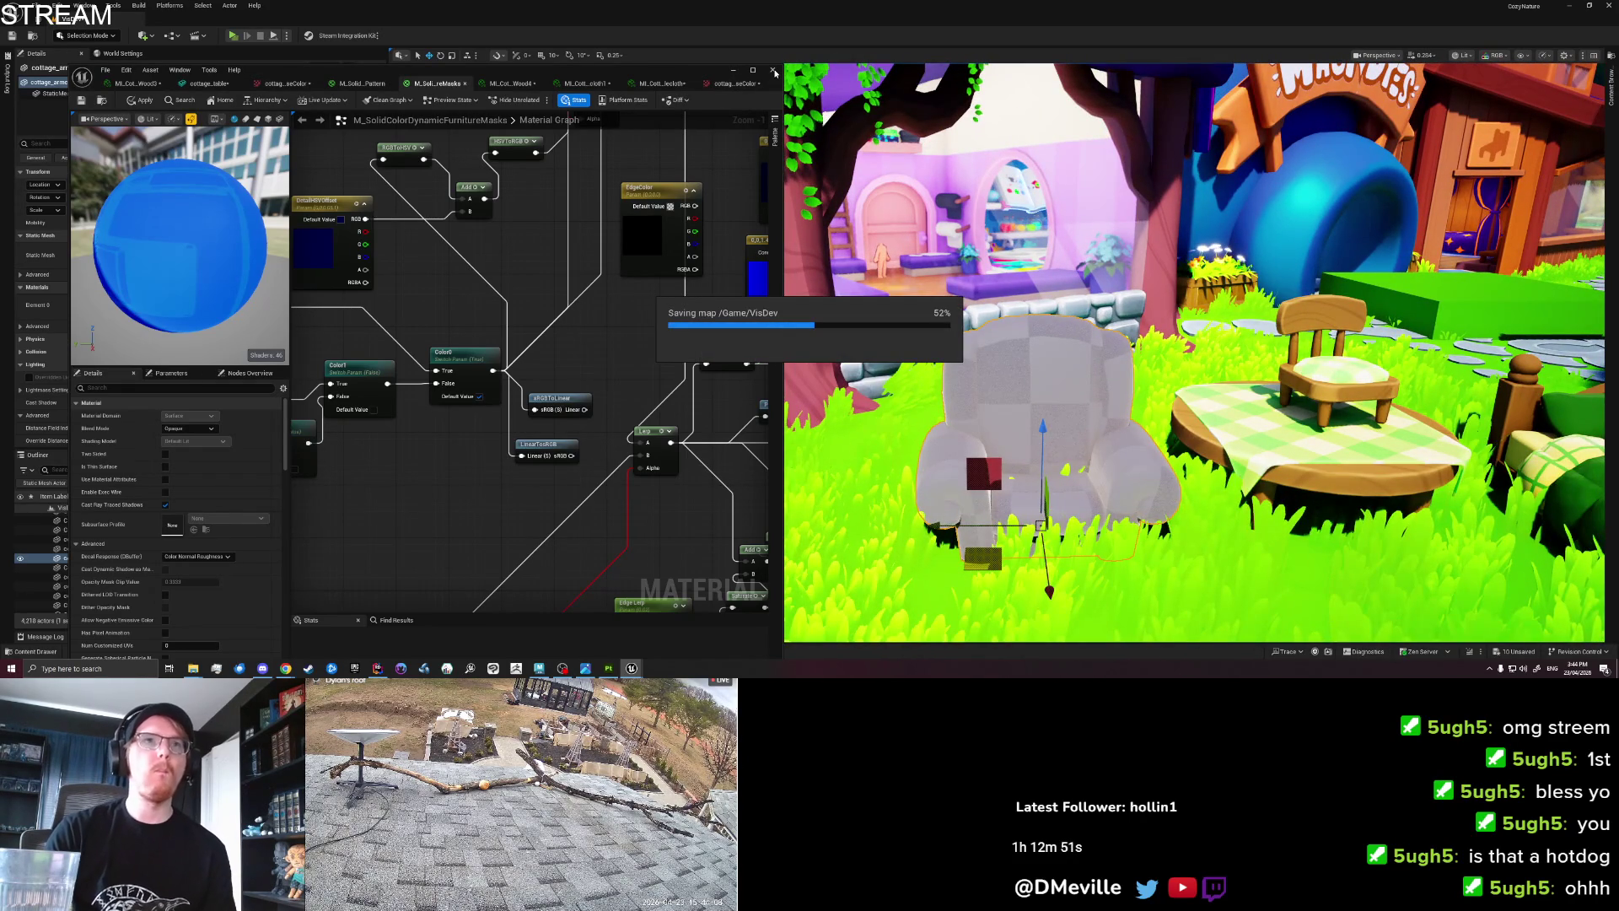
click(773, 71)
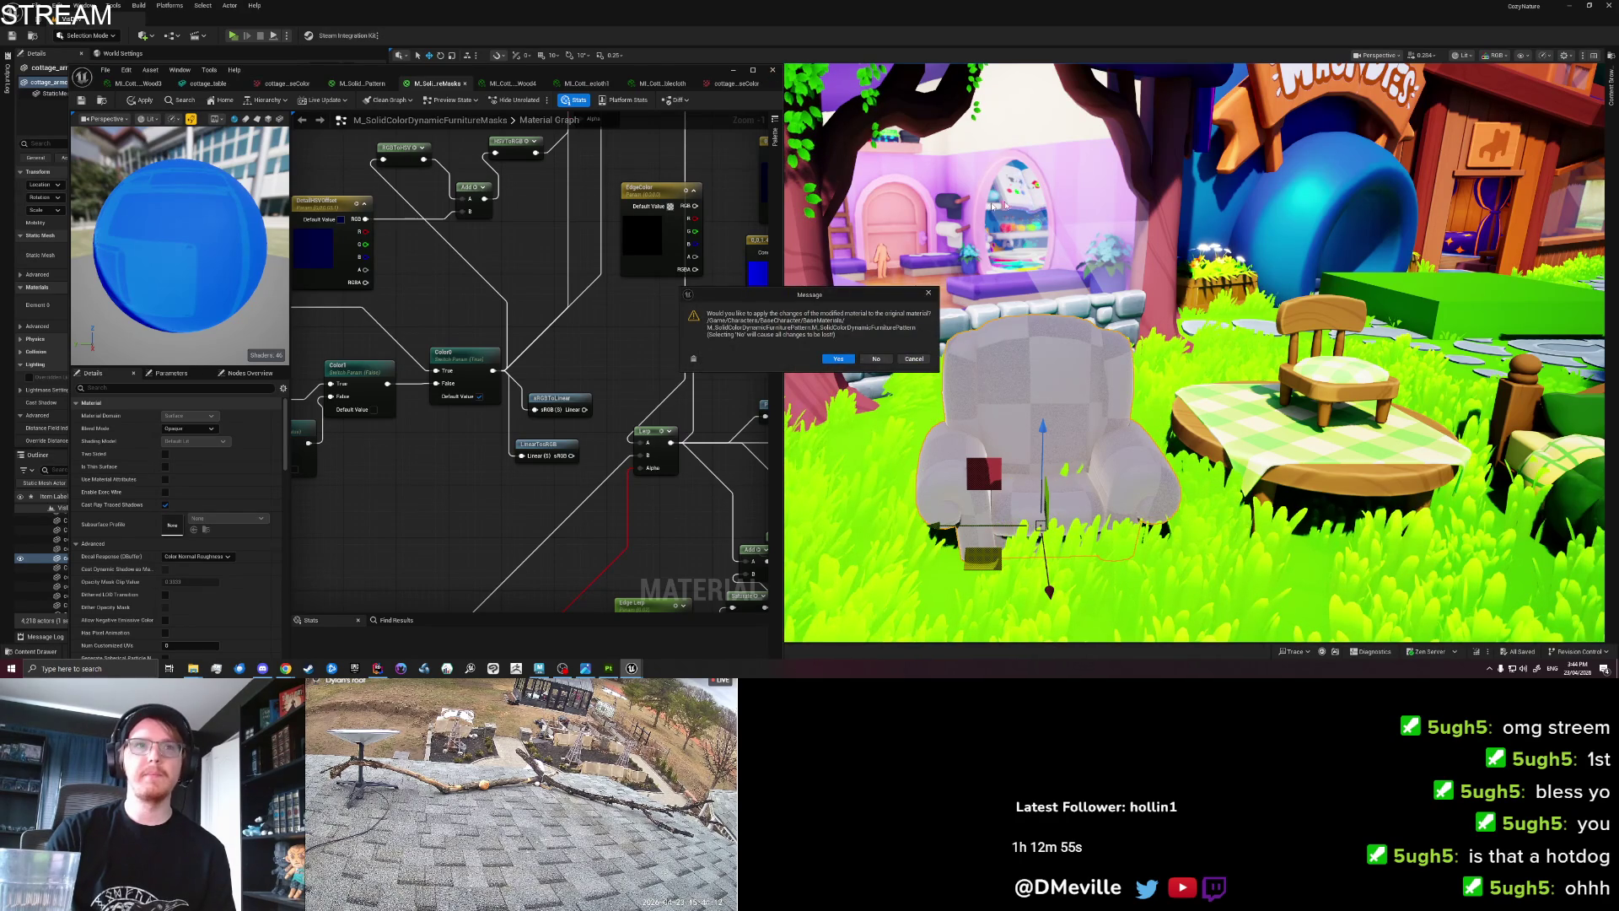
click(838, 358)
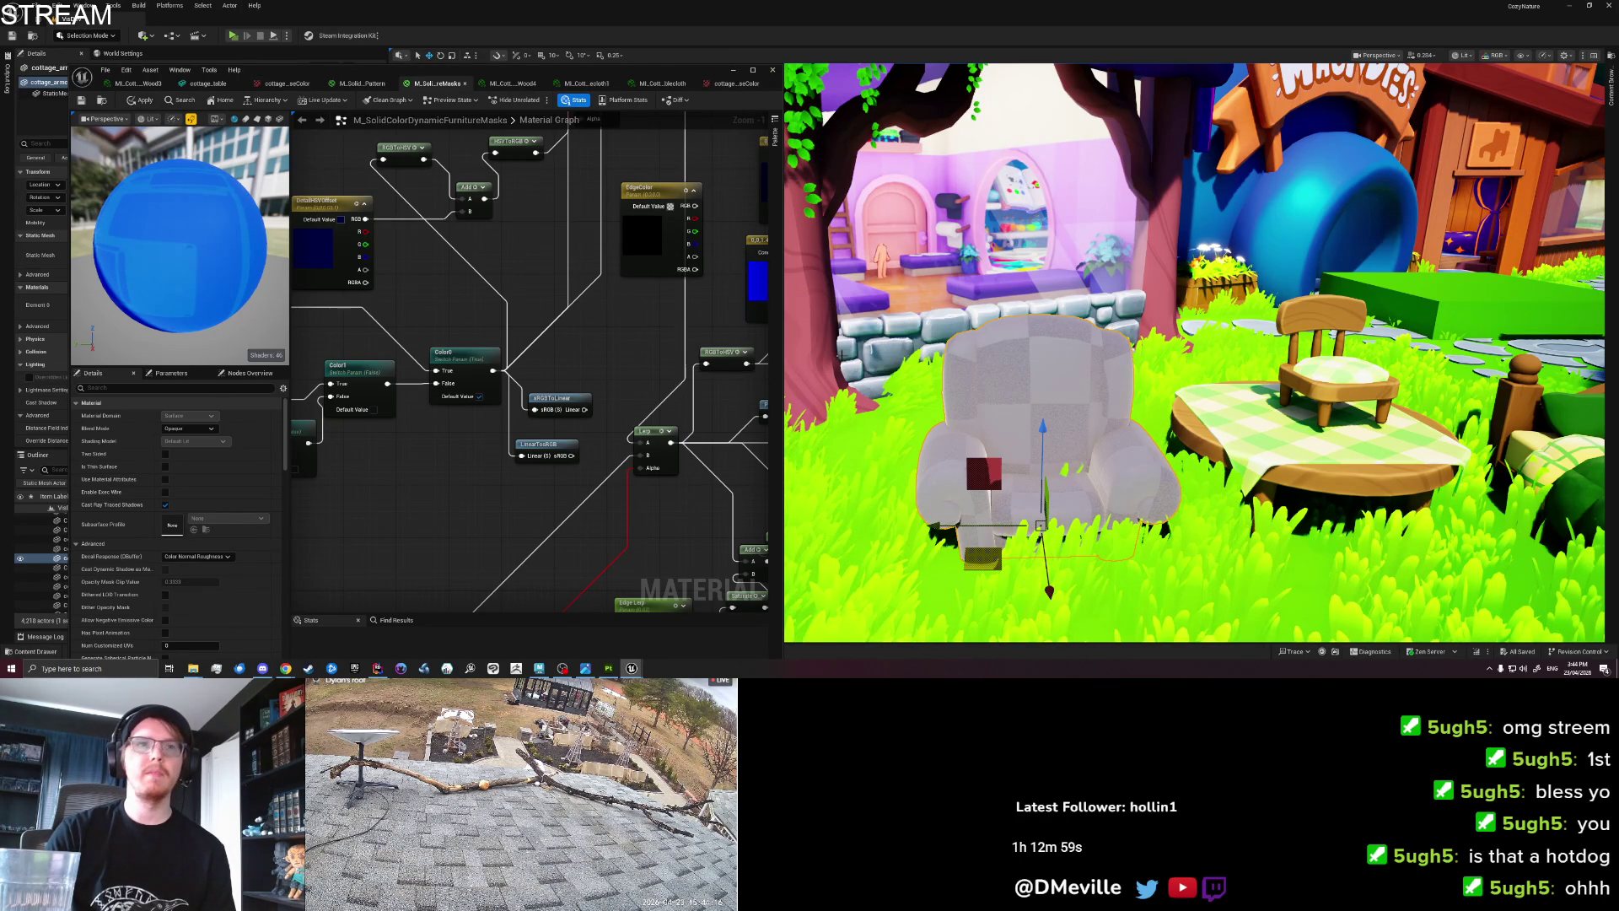
click(608, 667)
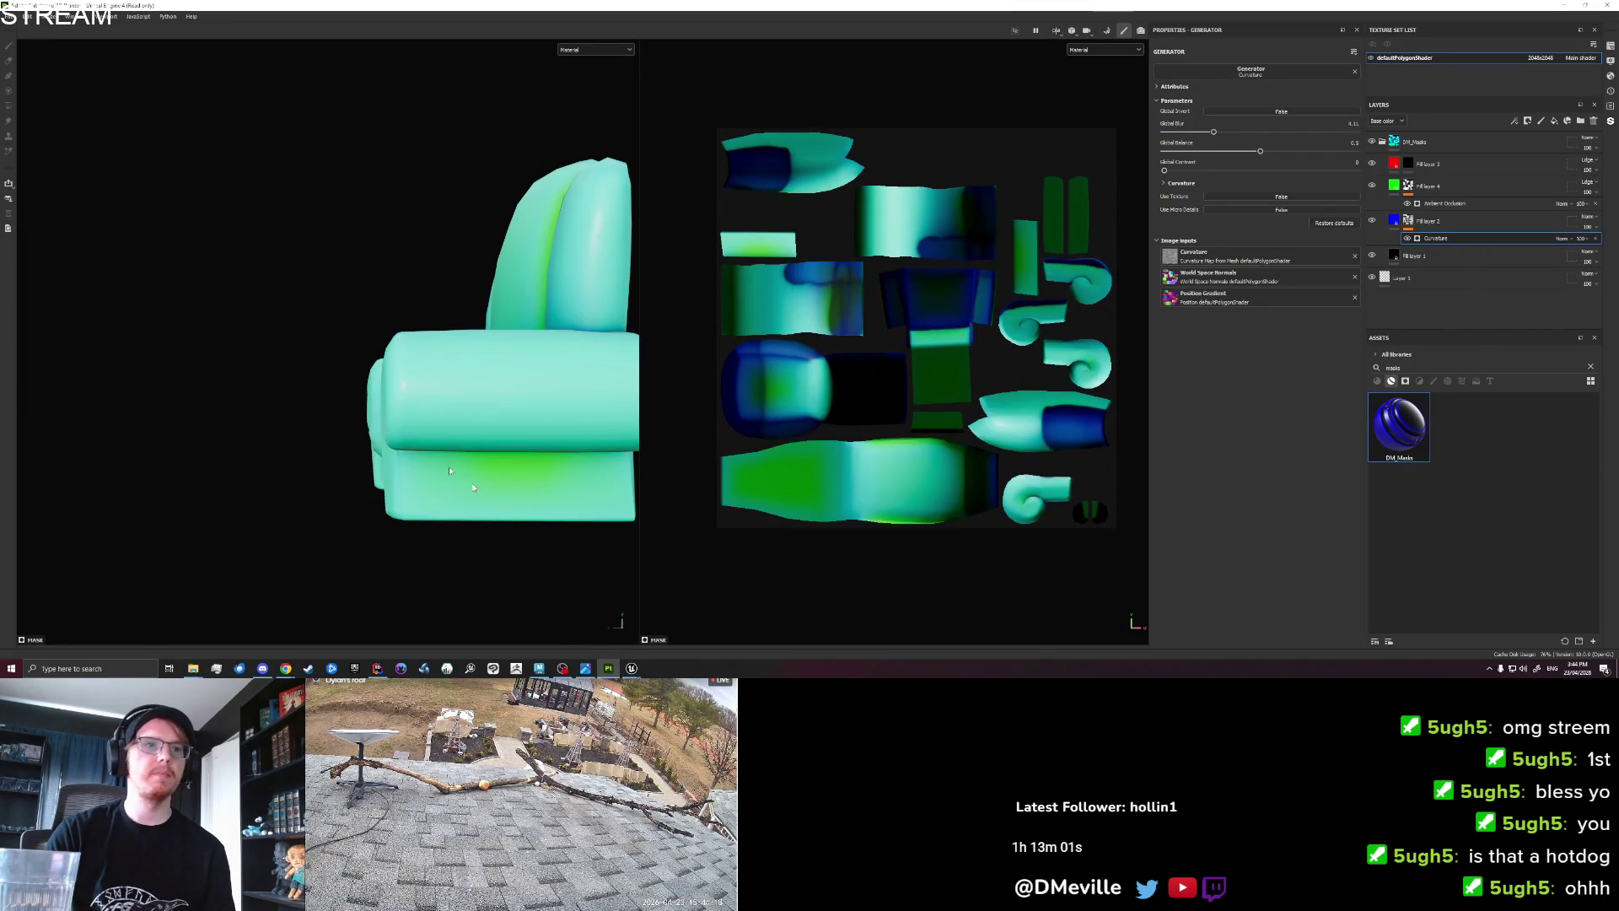
Set the texture export folder to Furniture\Set_Cottage, then close the dialog without exporting.
click(9, 16)
click(41, 152)
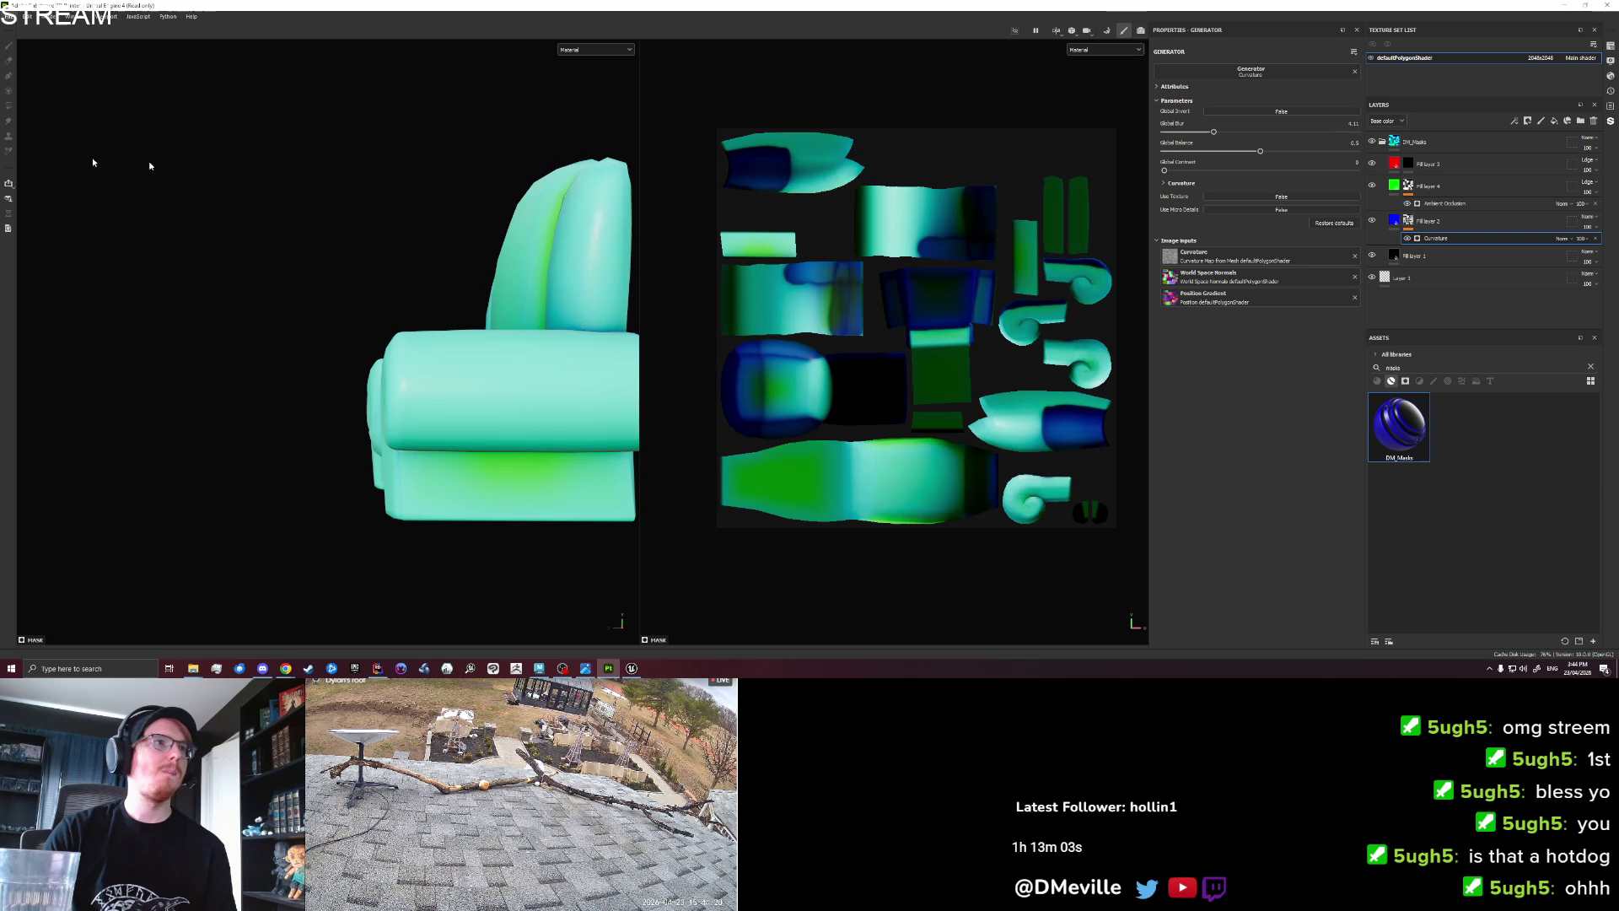
click(953, 215)
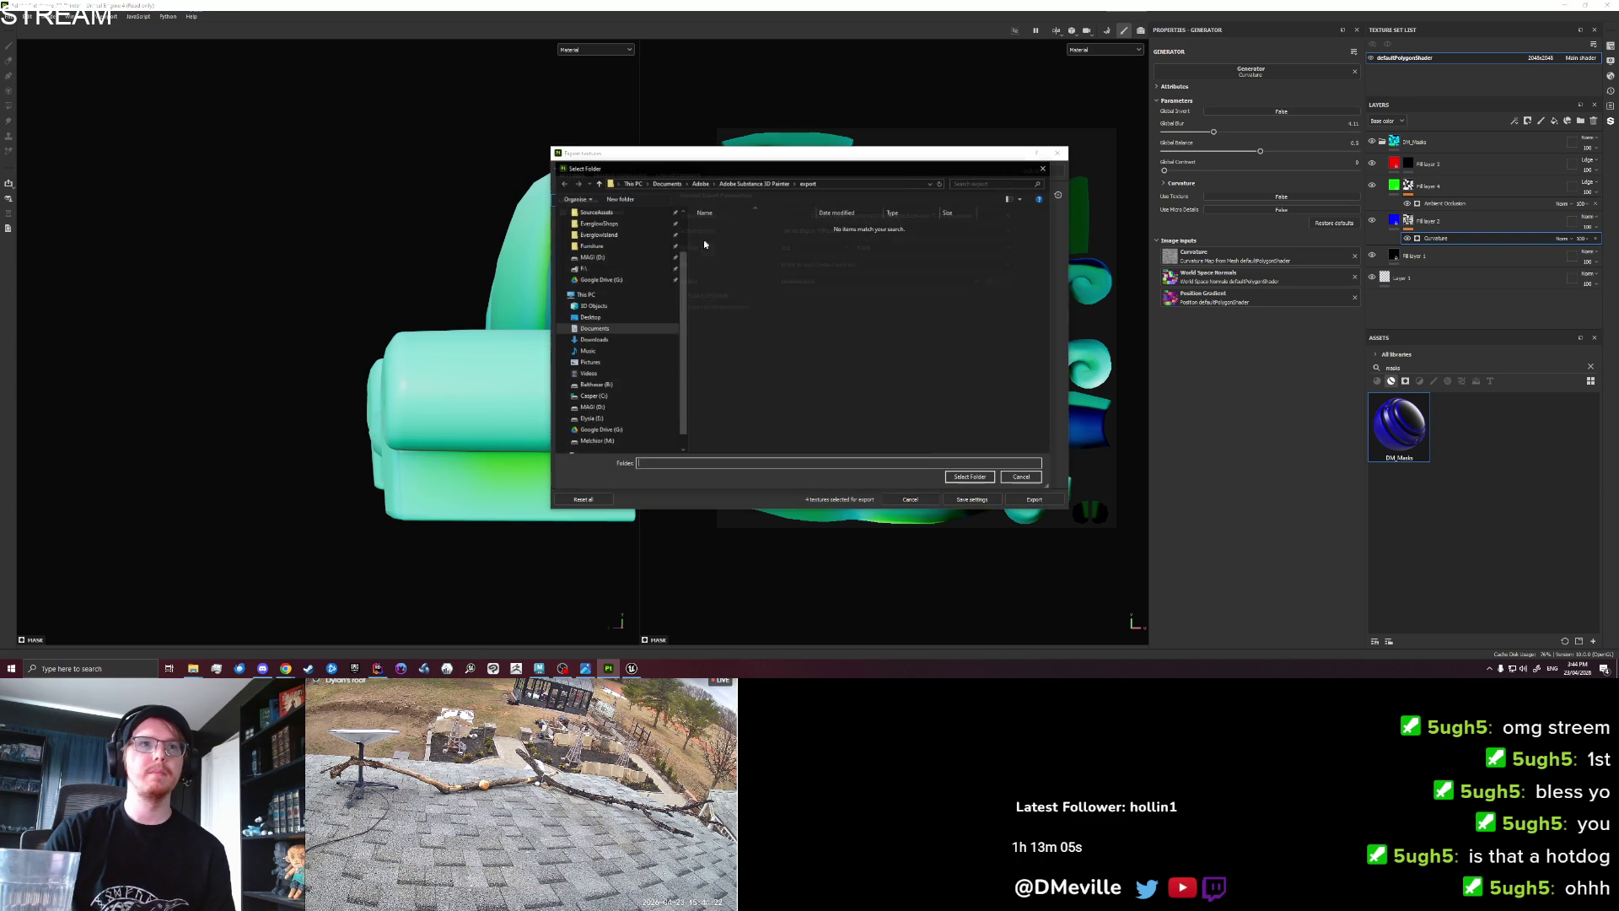
click(611, 246)
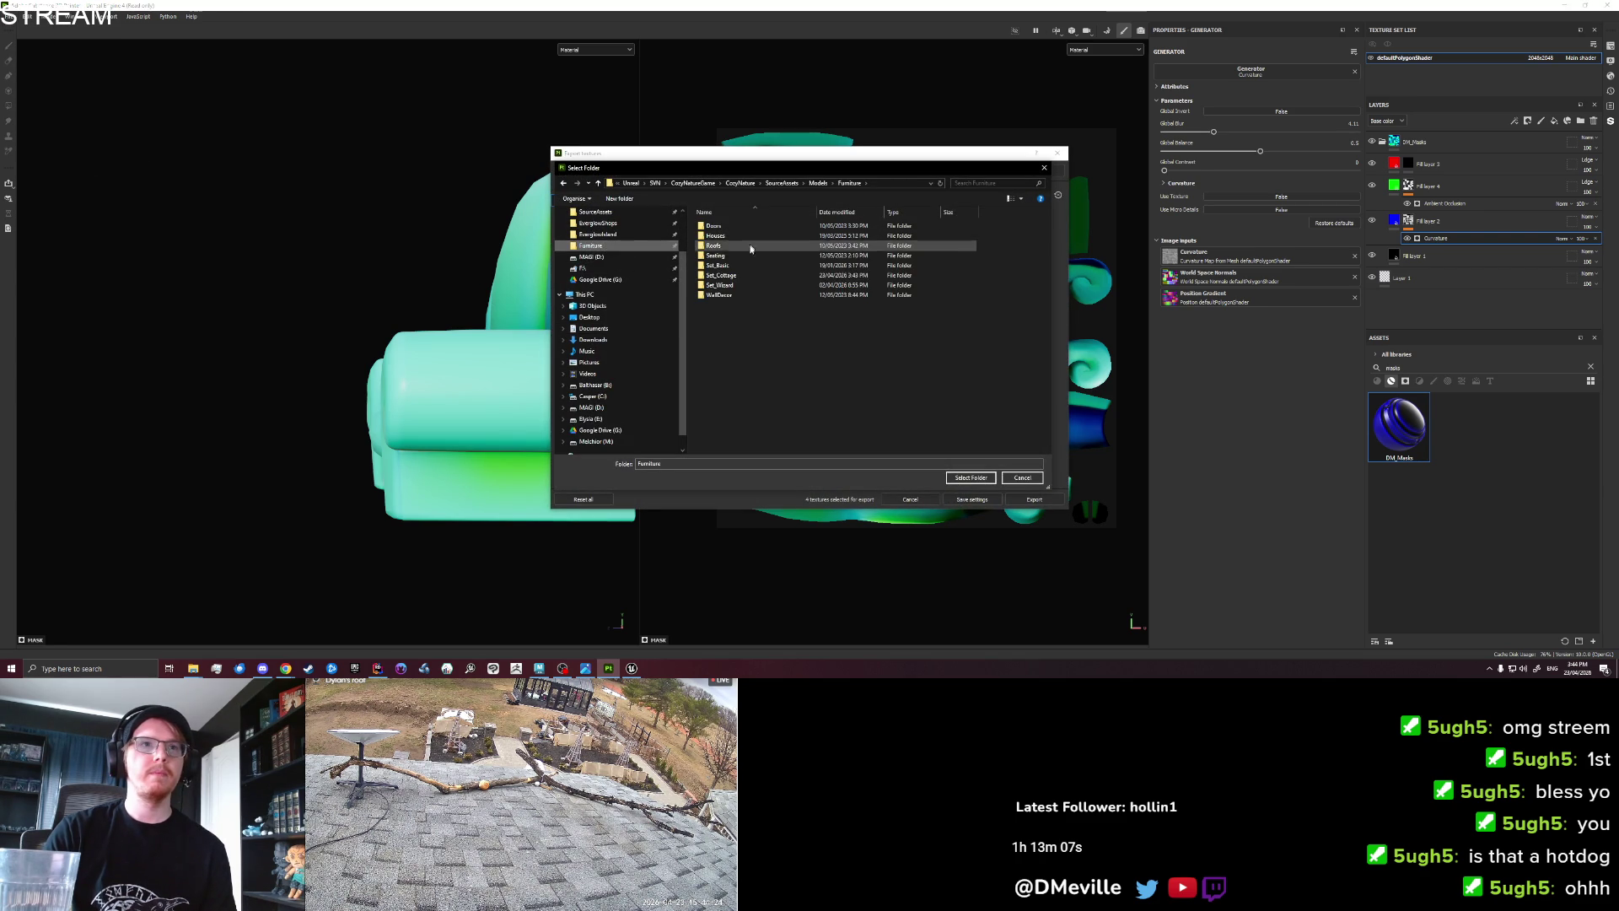
double_click(722, 275)
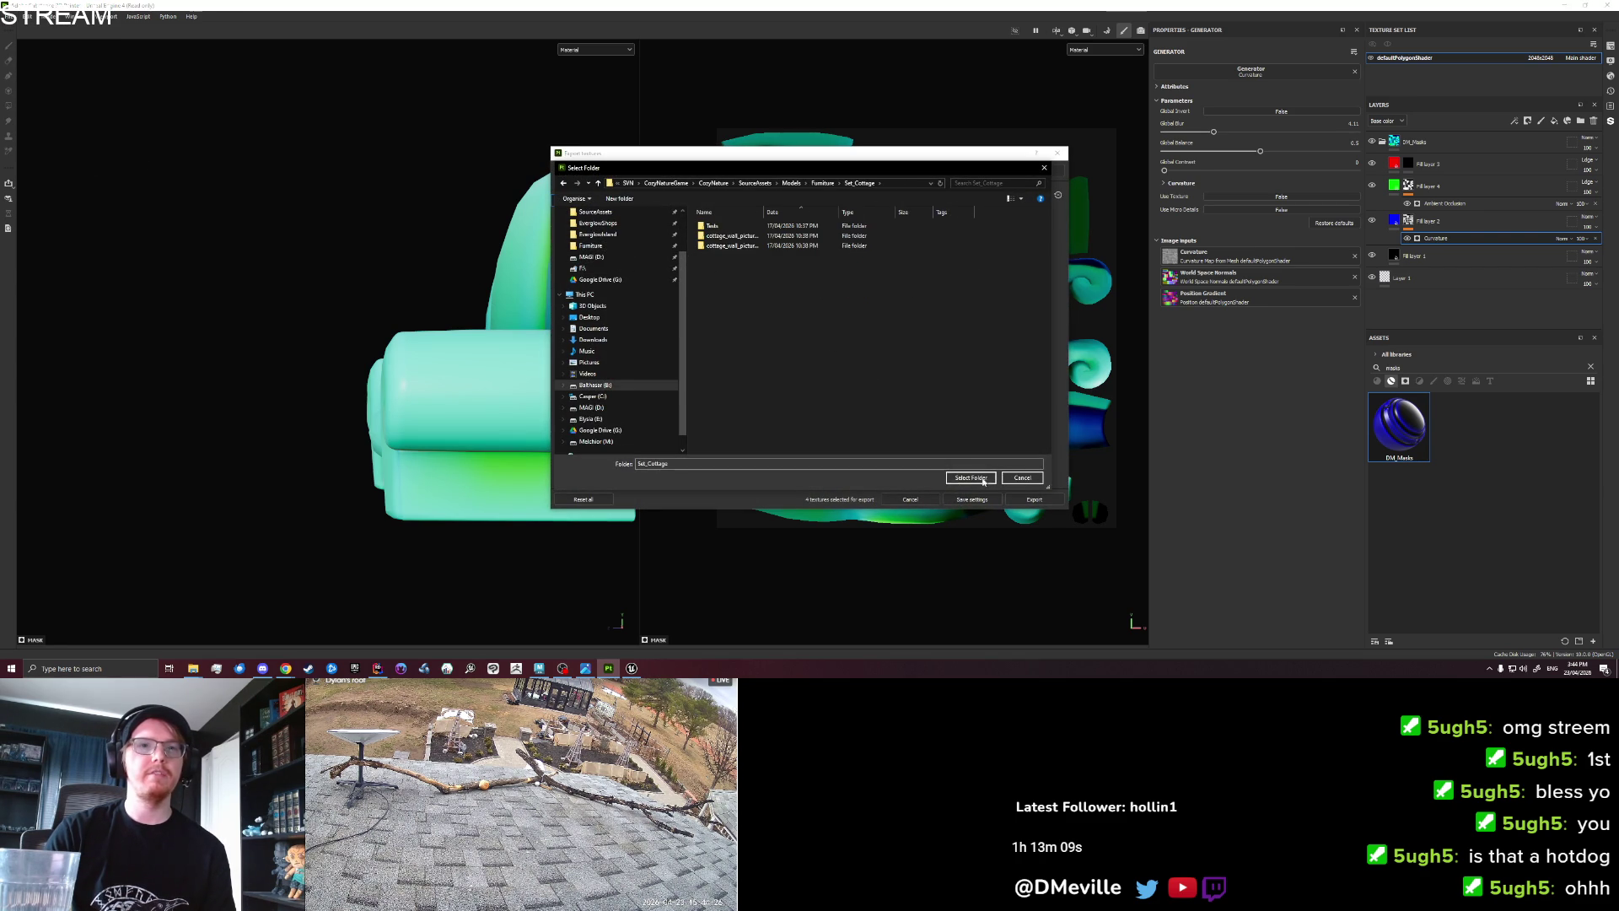
click(978, 478)
click(580, 215)
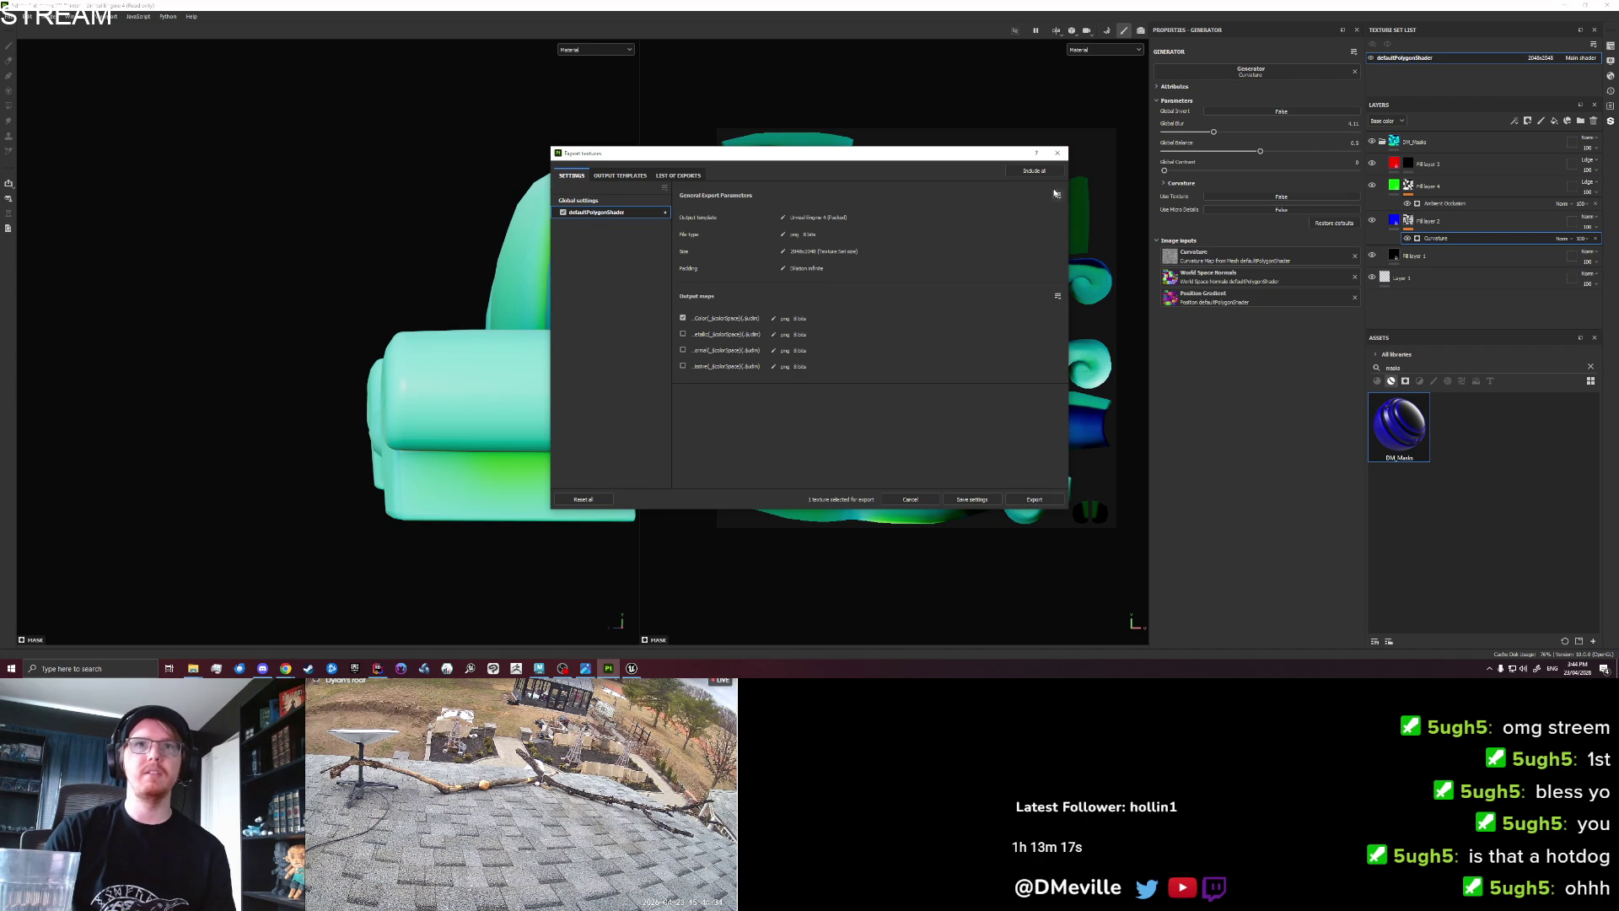
click(1058, 154)
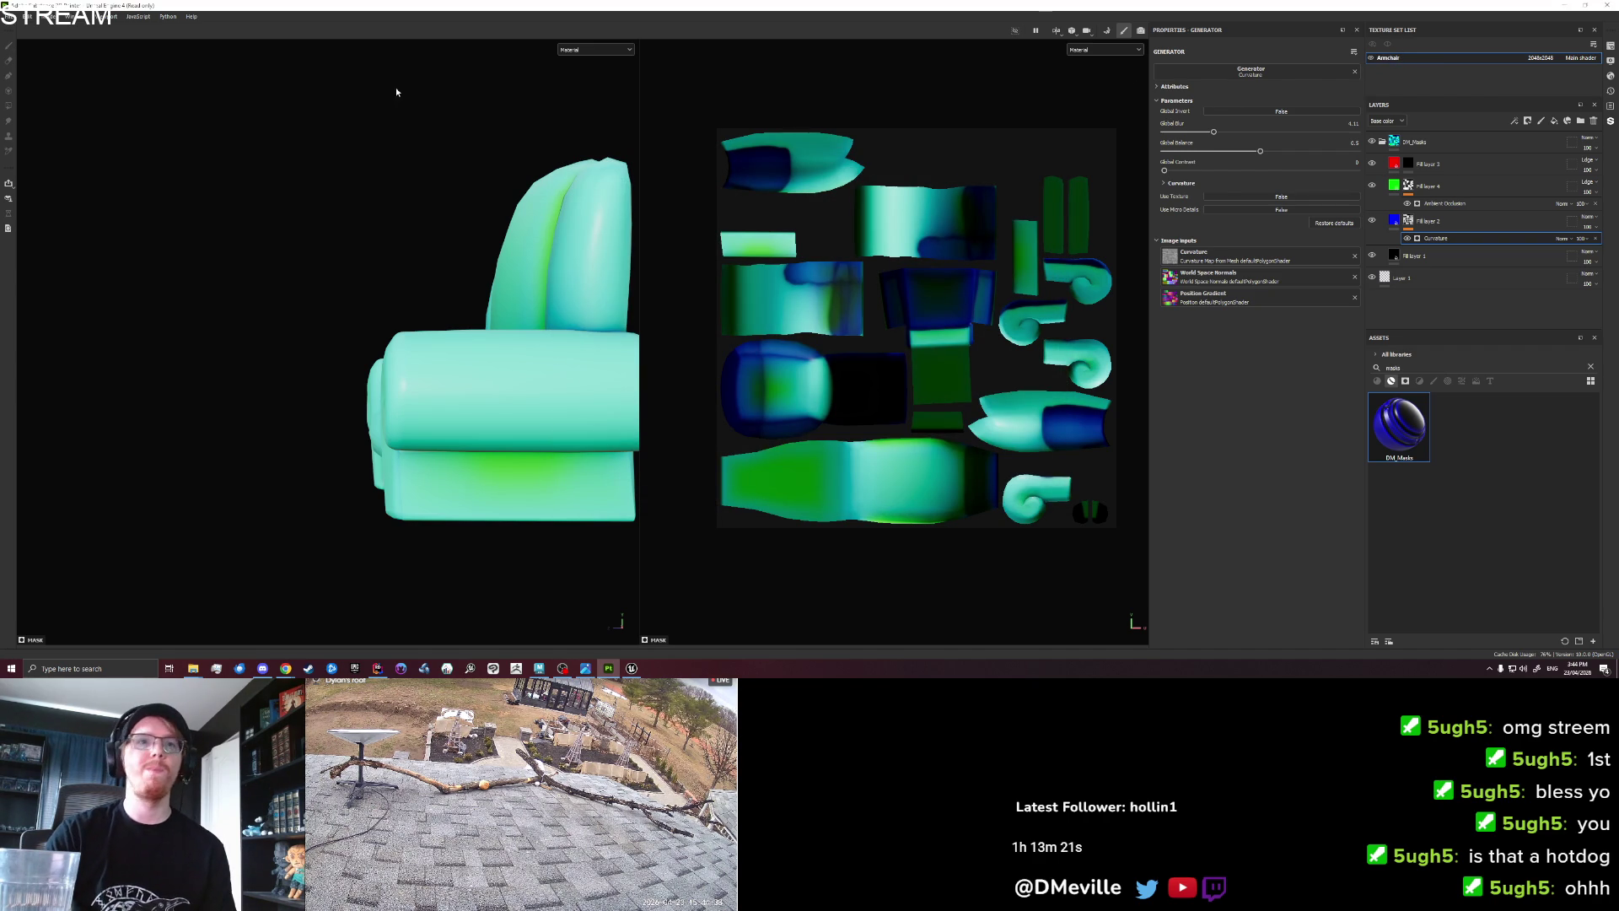
Export the armchair textures to the Furniture\Set_Cottage folder.
click(11, 16)
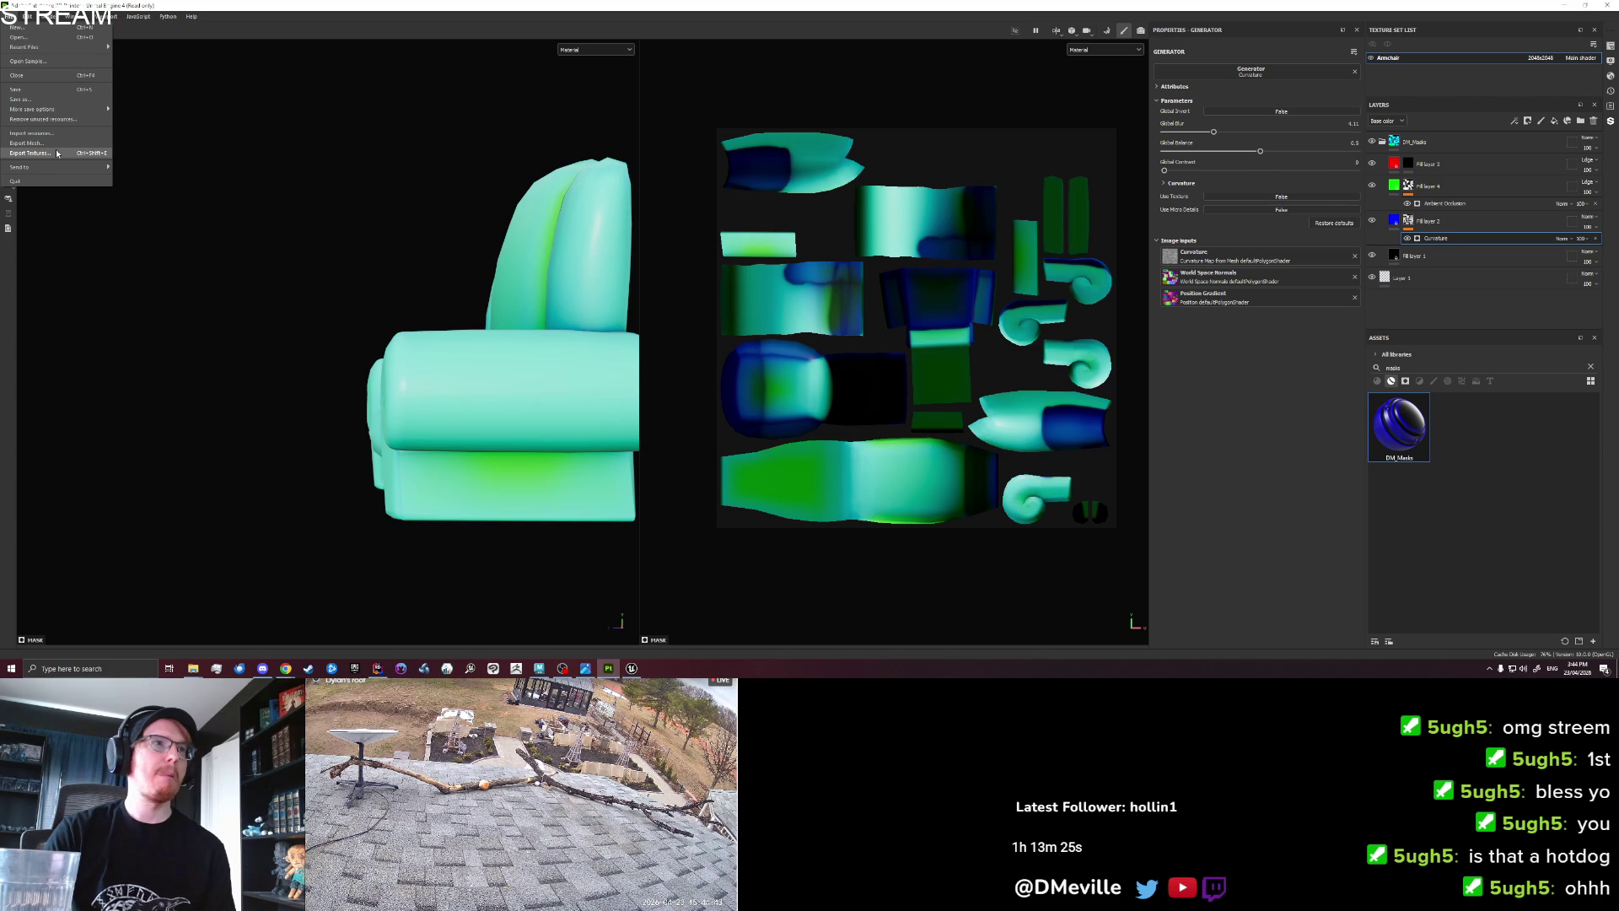
click(57, 153)
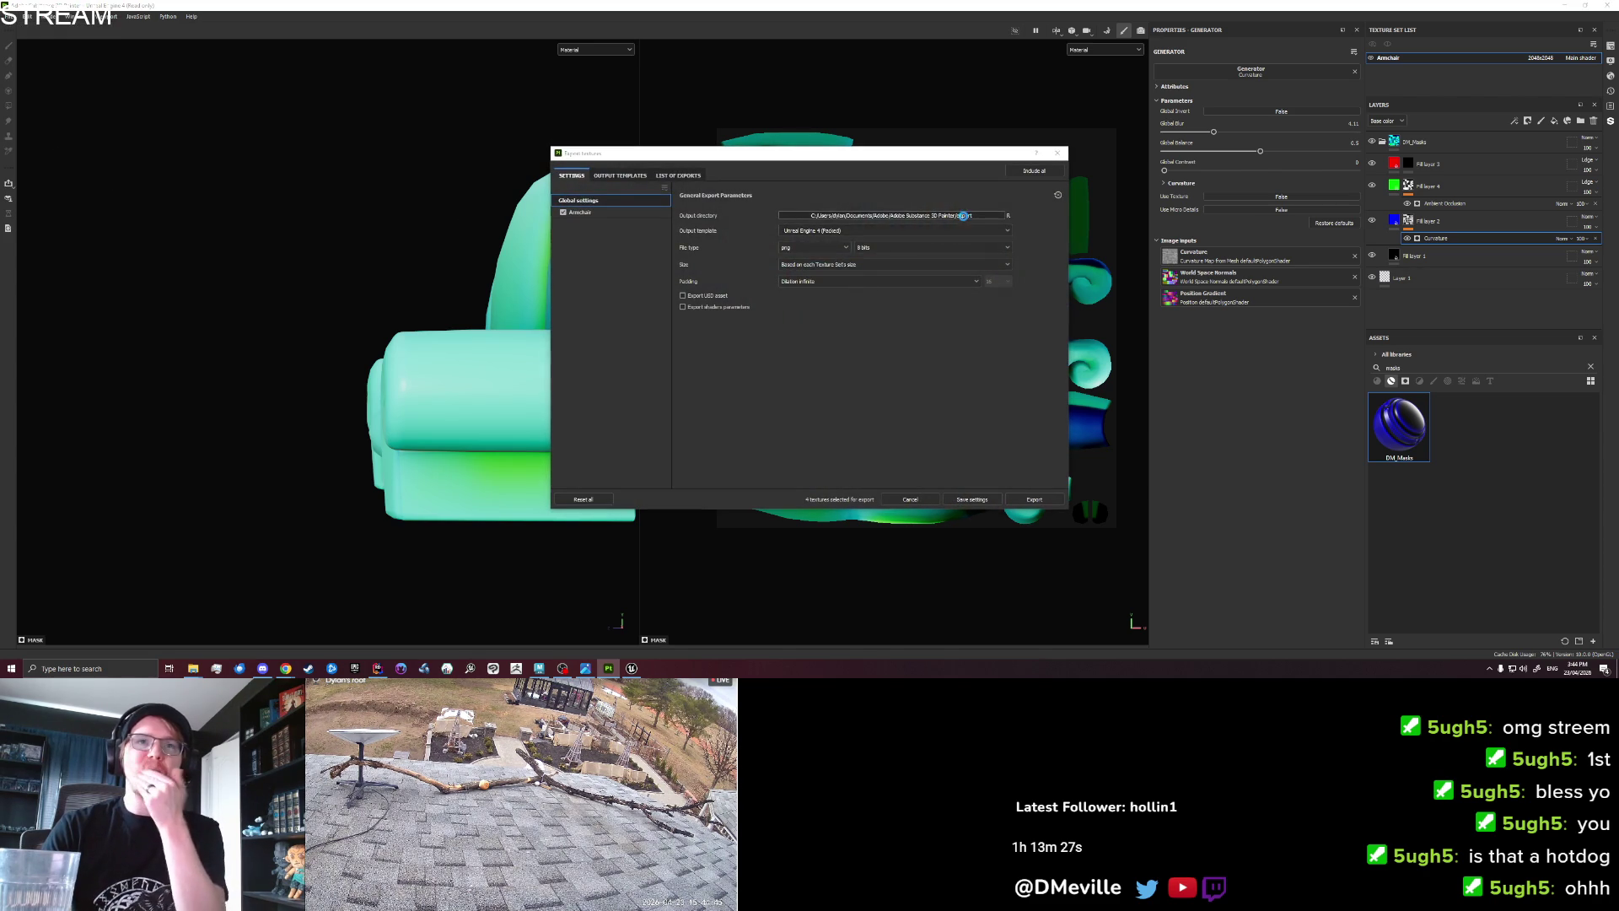
click(963, 215)
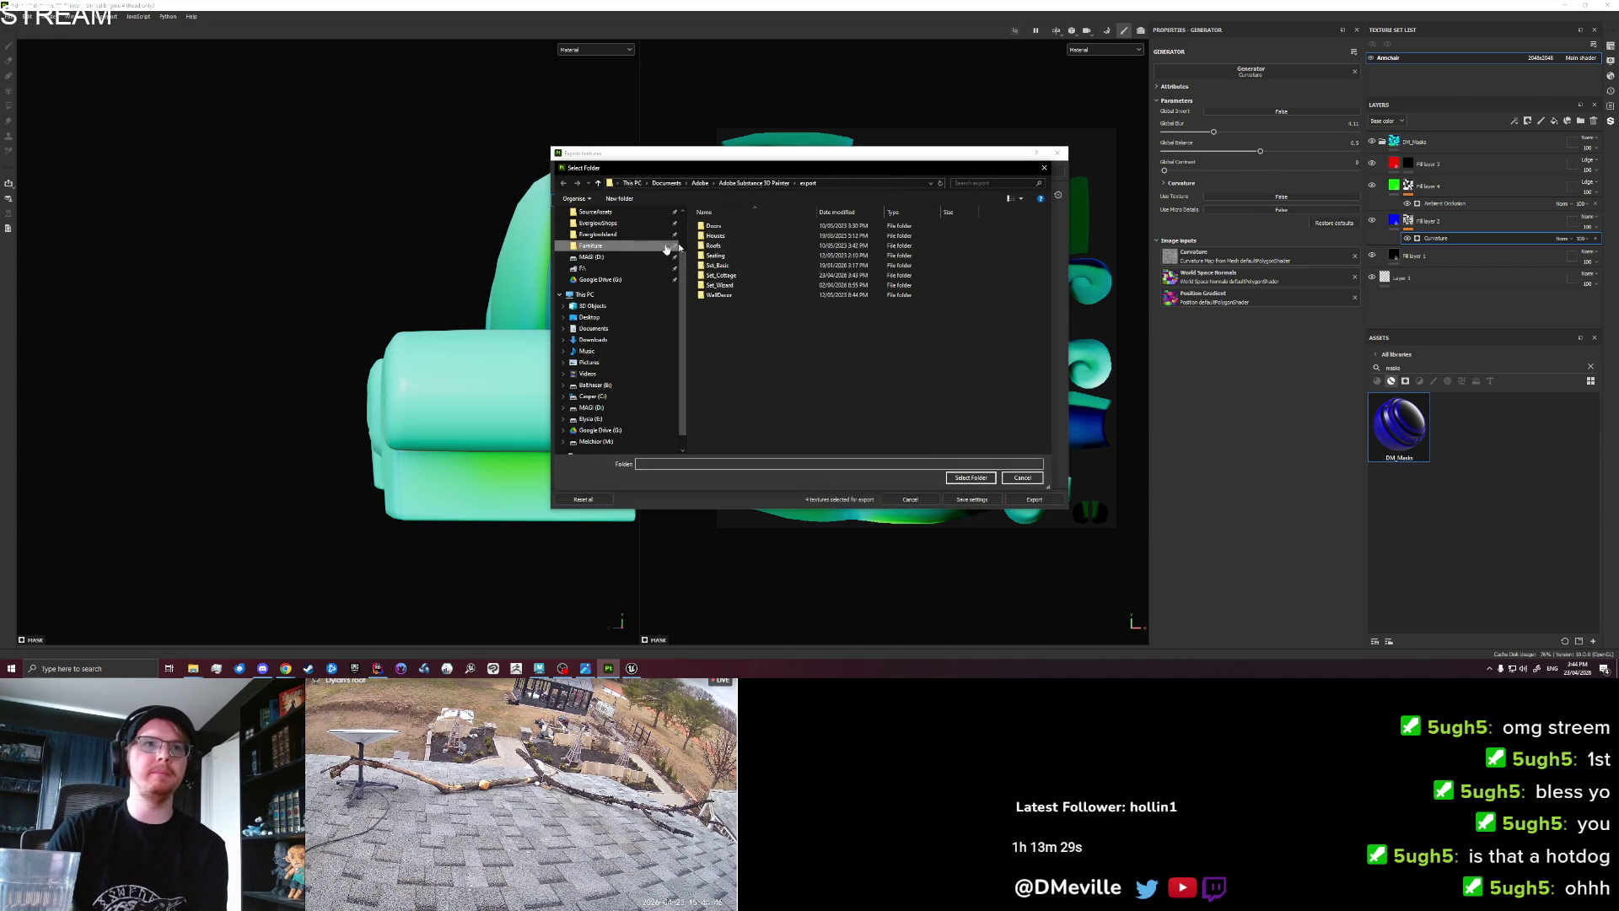
double_click(721, 275)
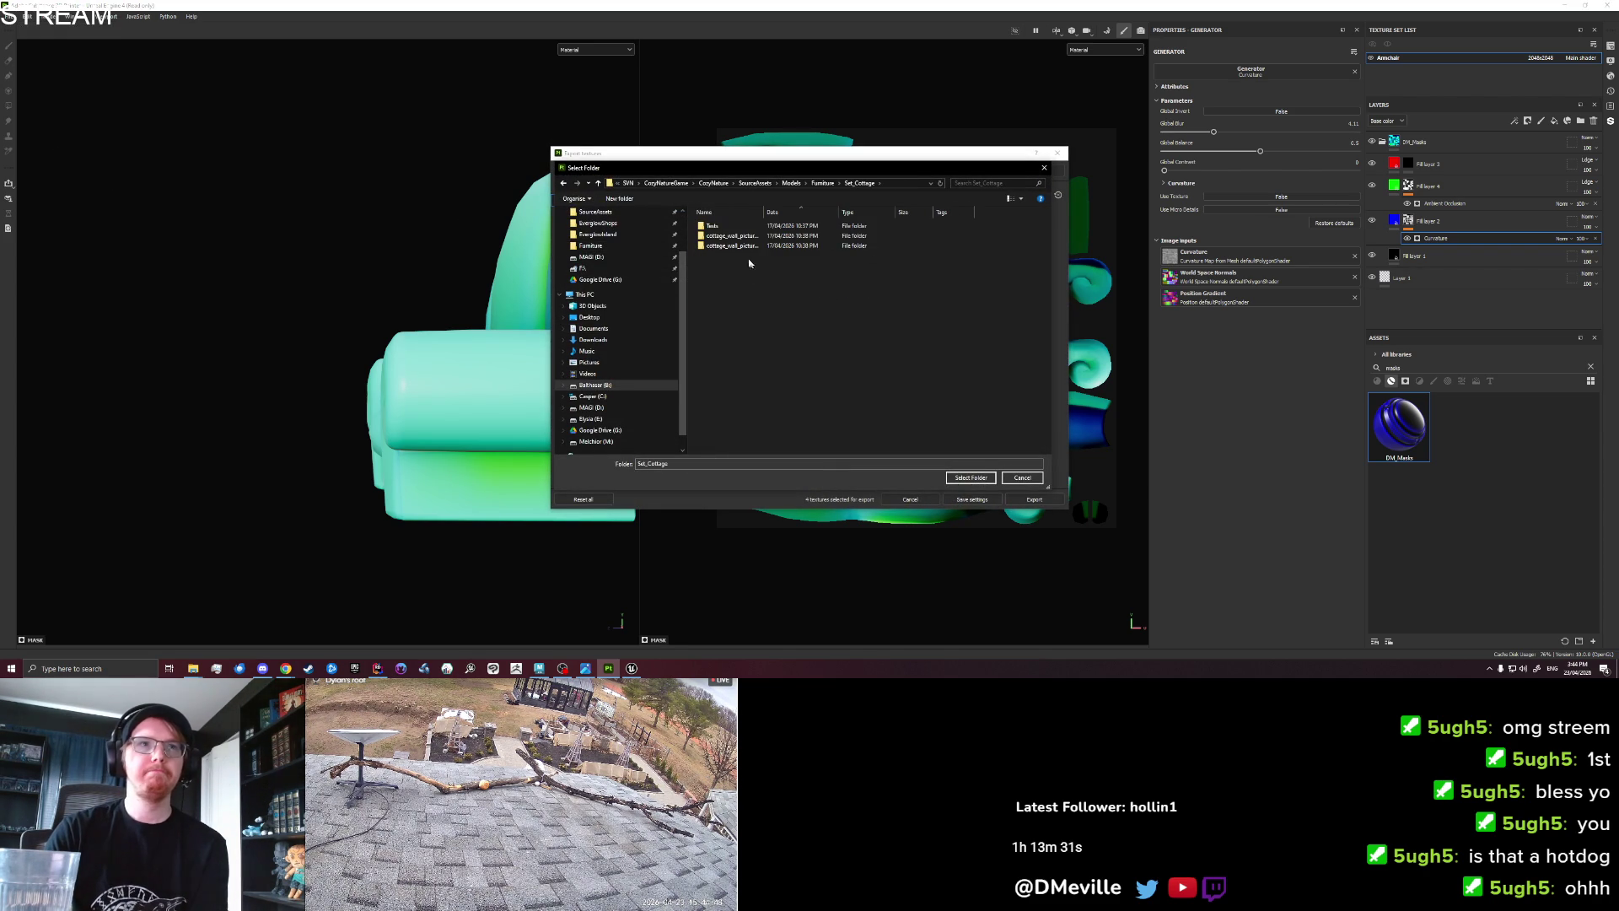
click(970, 477)
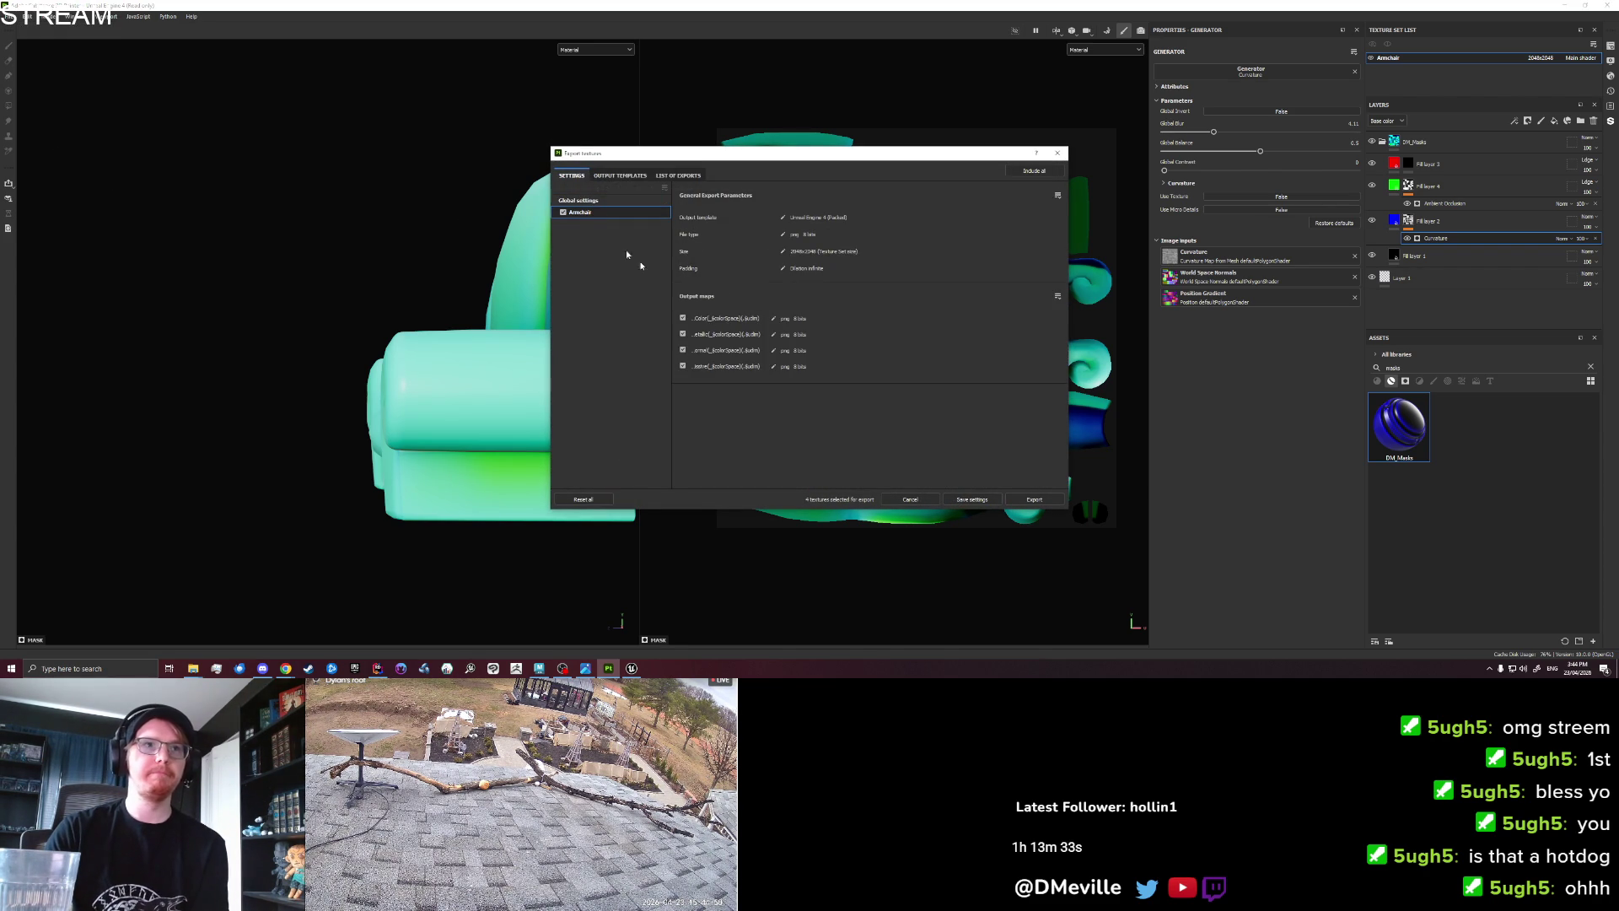
click(1032, 499)
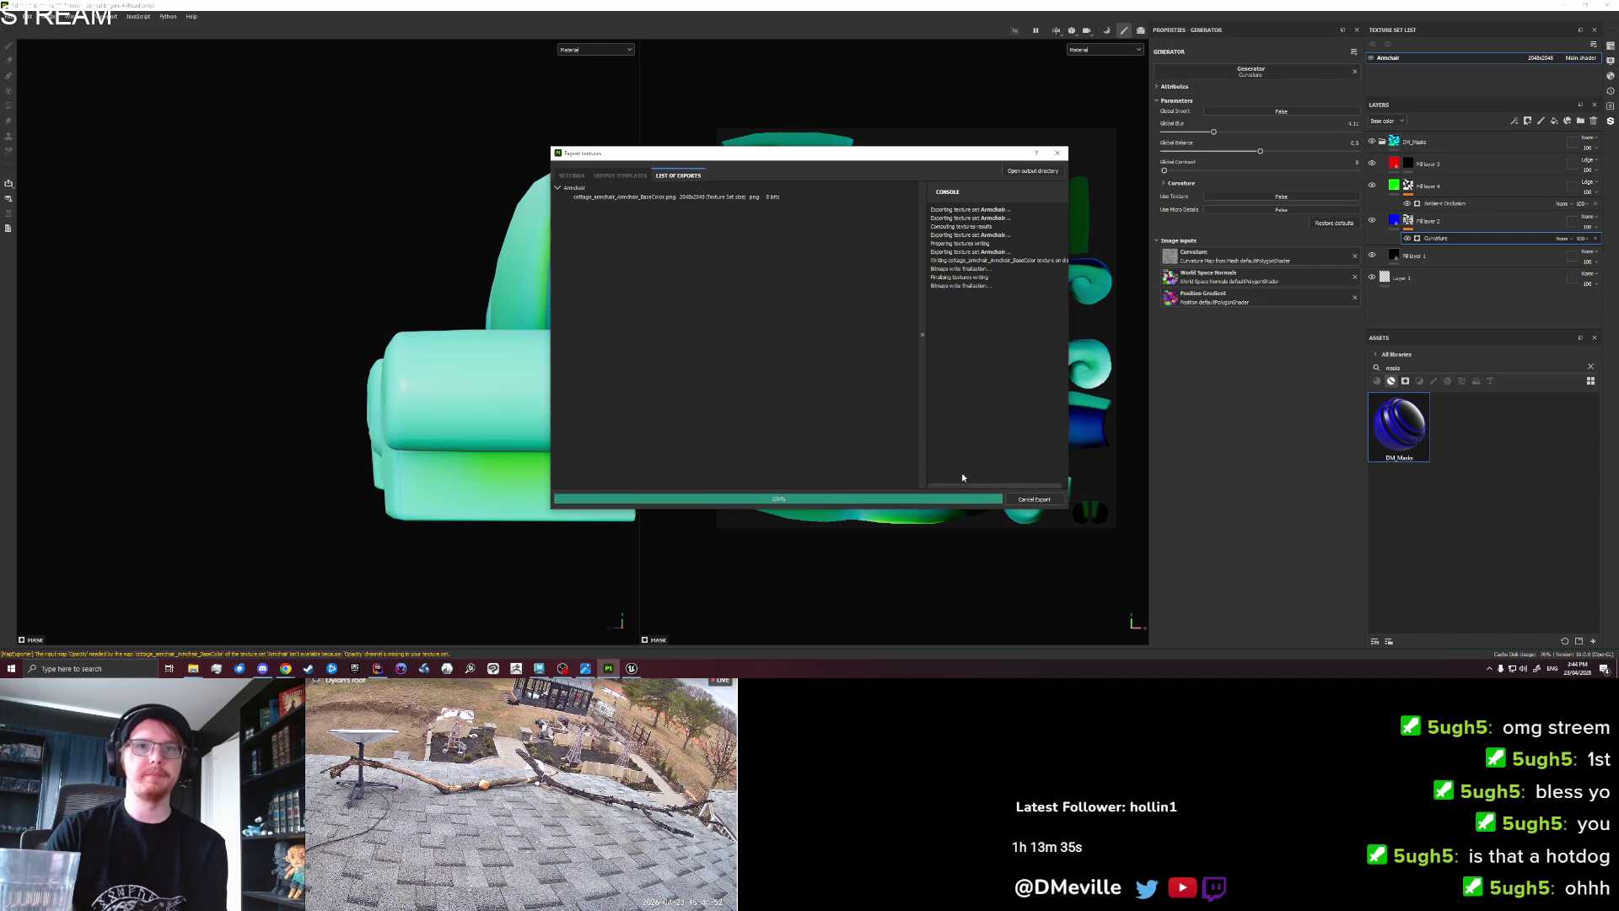
click(632, 669)
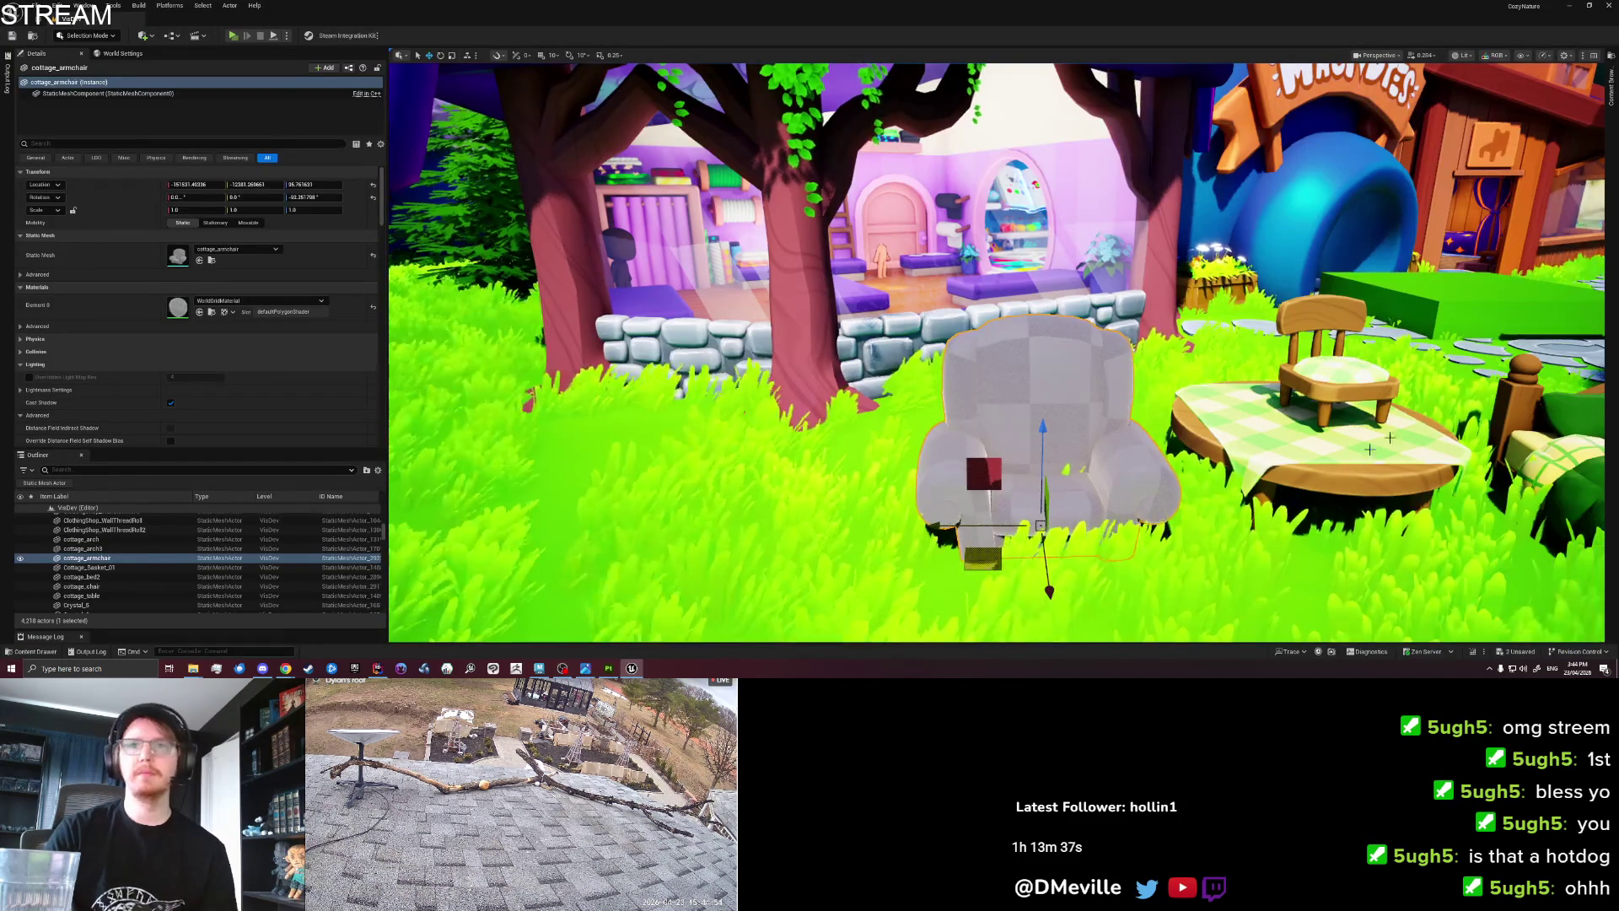
Open the Content Browser drawer showing the Set_Cottage assets beside the viewport.
click(1611, 95)
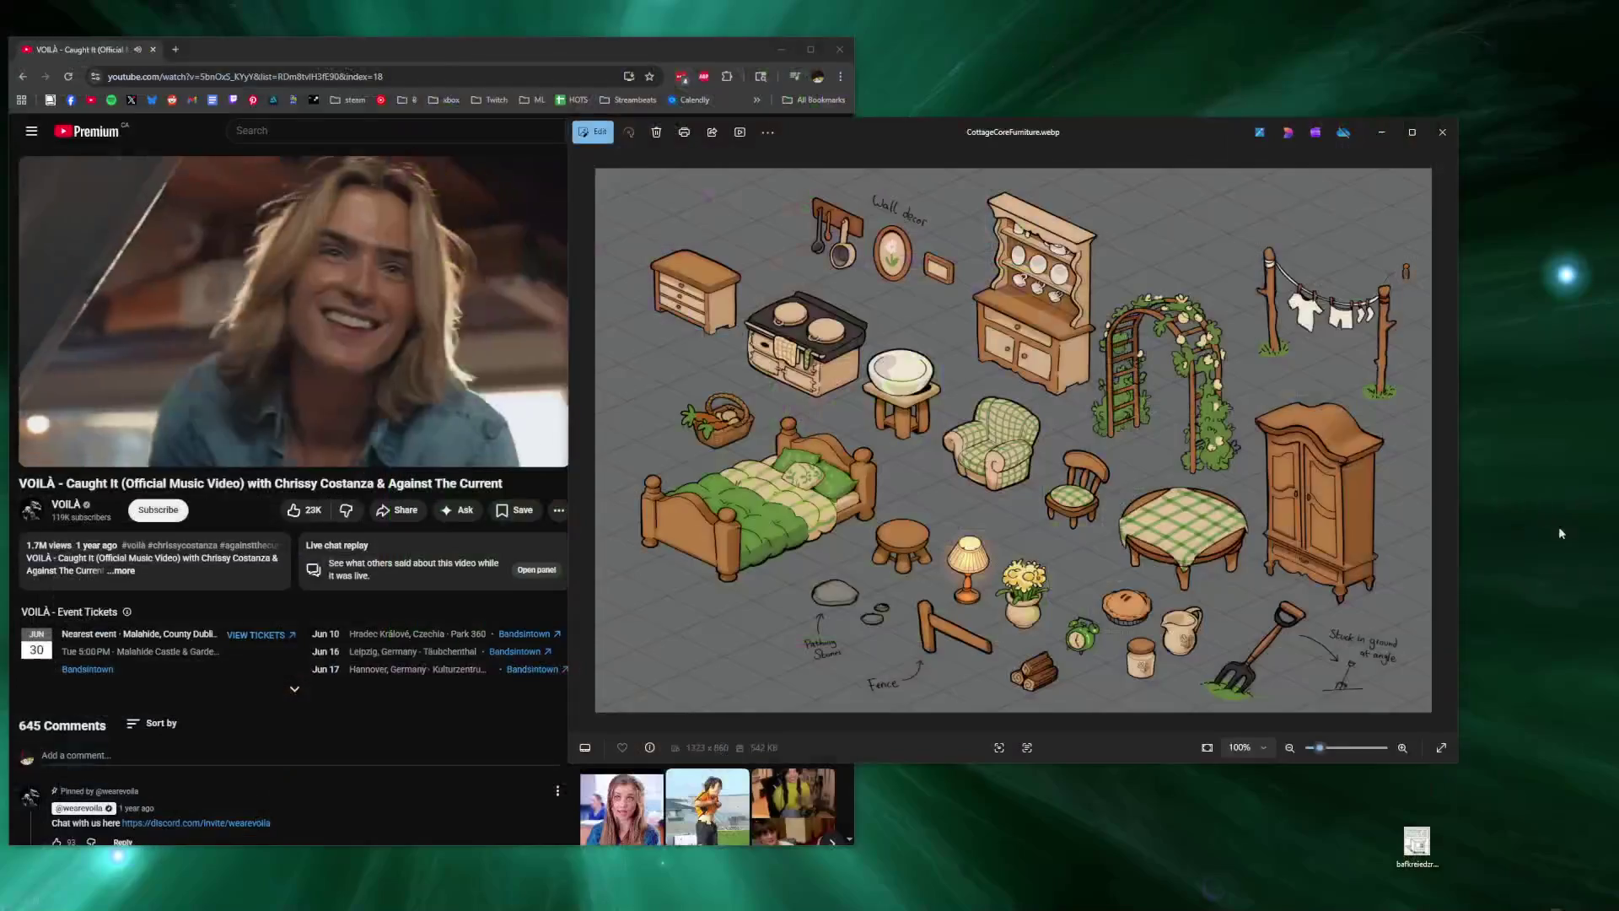
Search 'costco eggs double pack' in a new tab and browse the Costco eggs page.
key(ctrl+t)
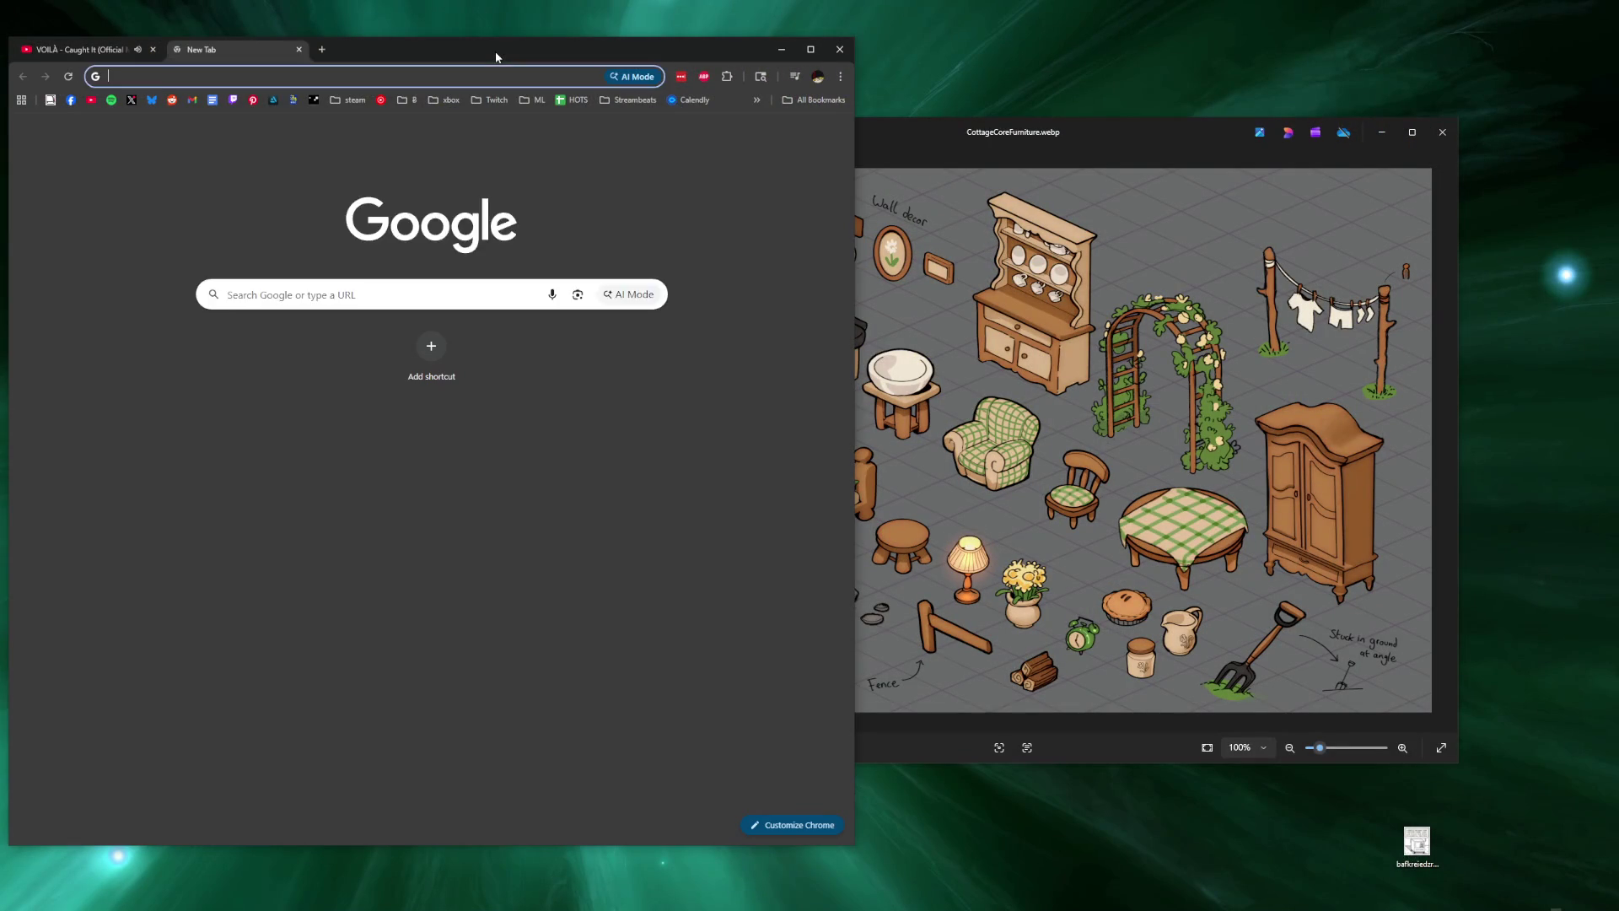
text(costco eggs double pack)
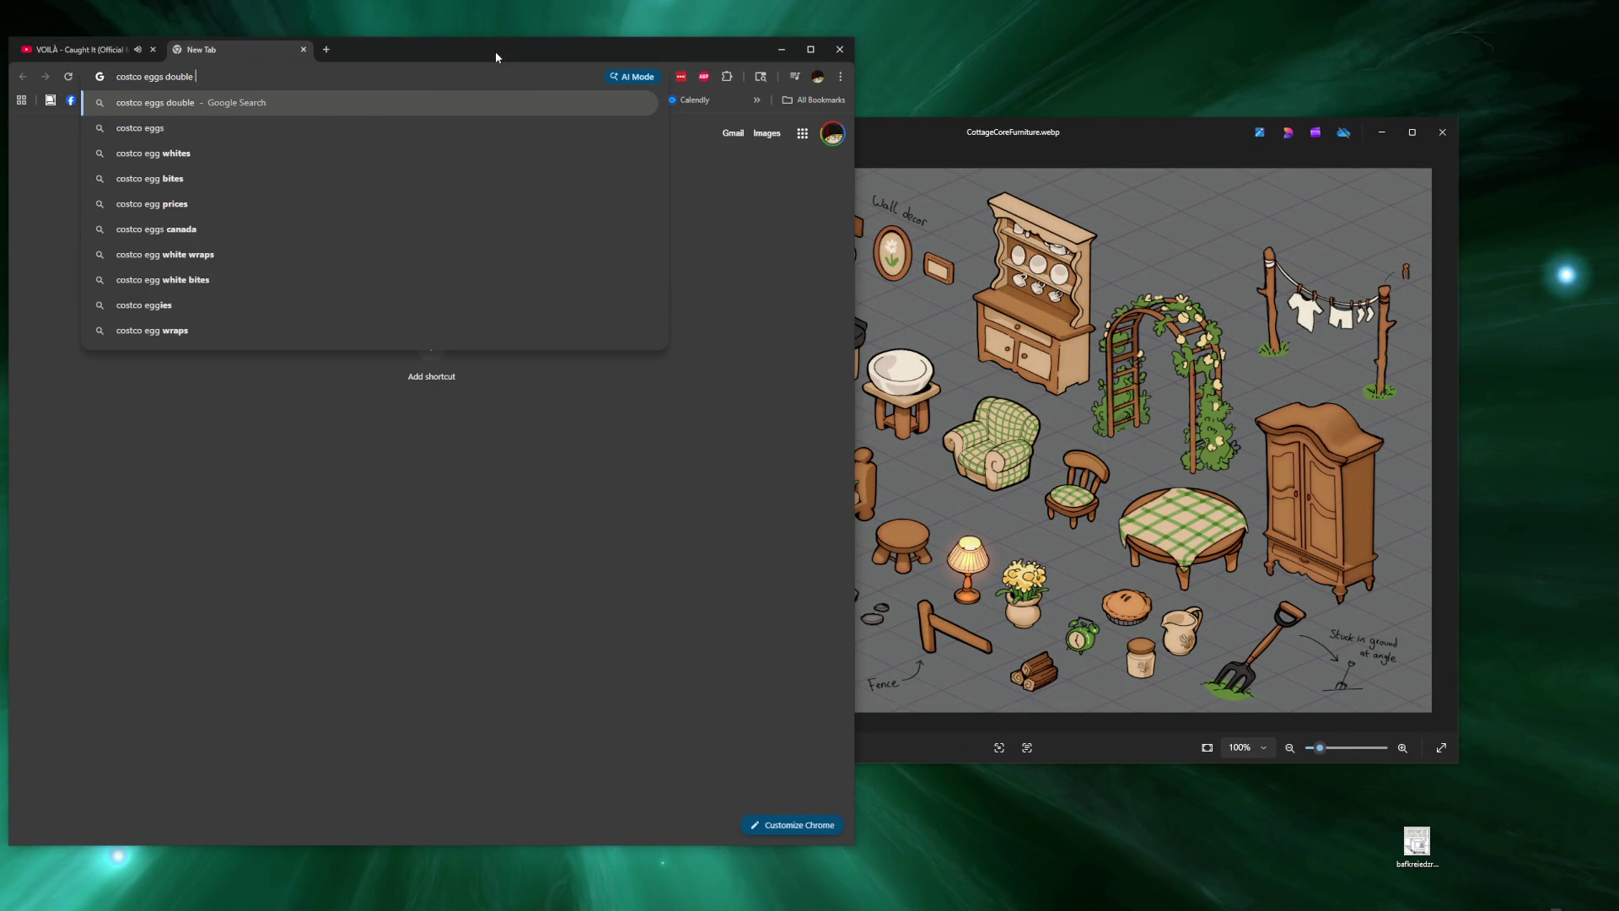
key(Return)
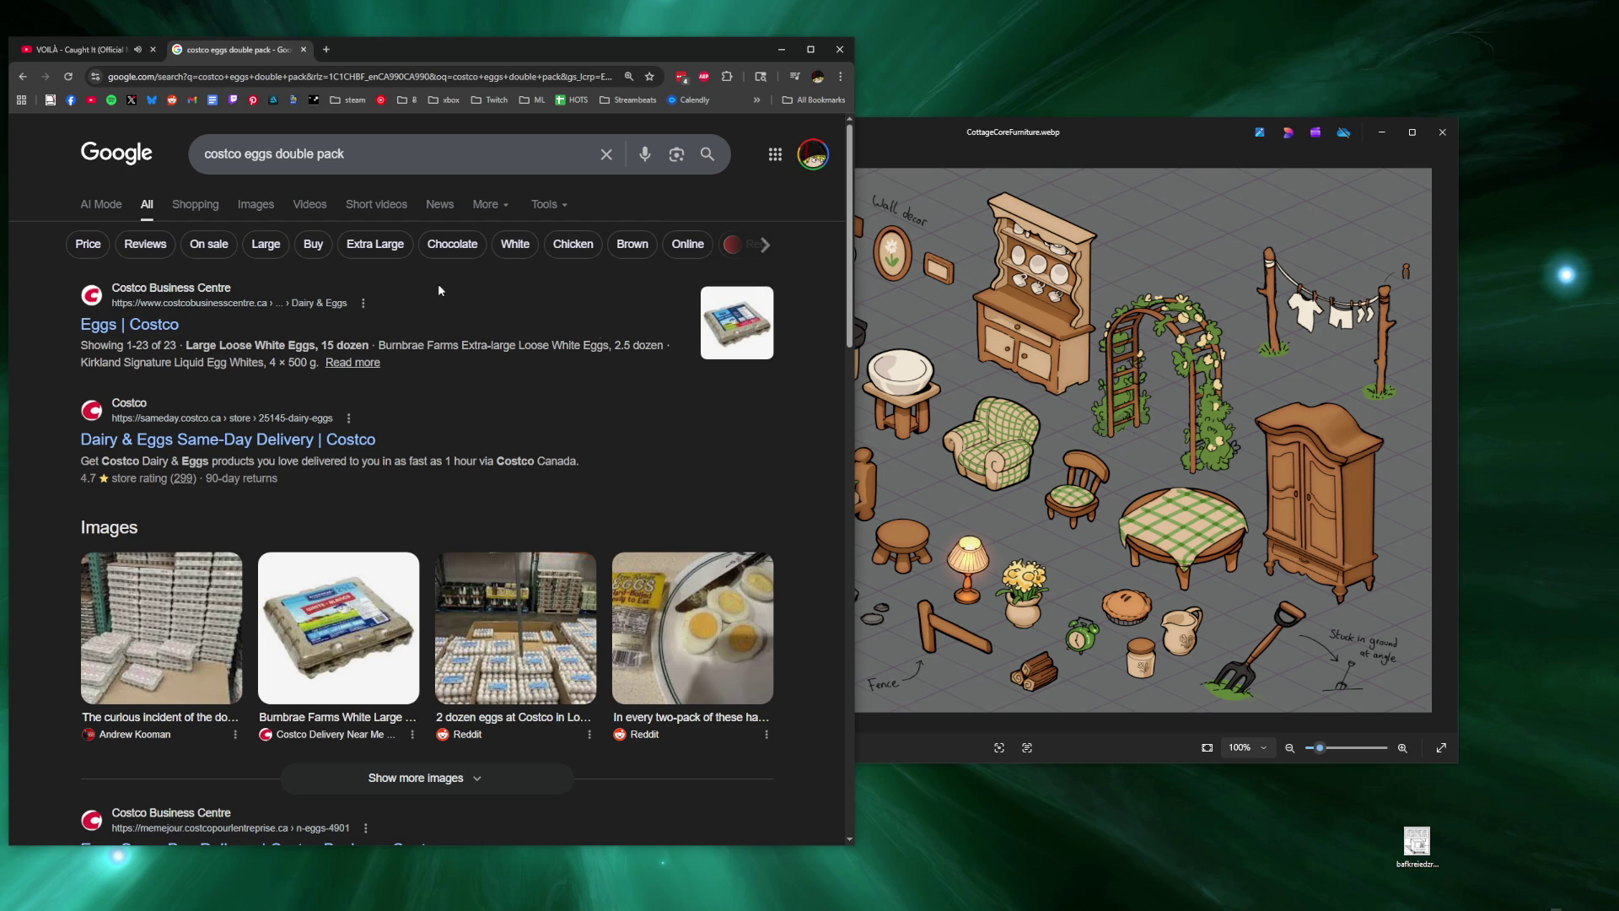
click(729, 348)
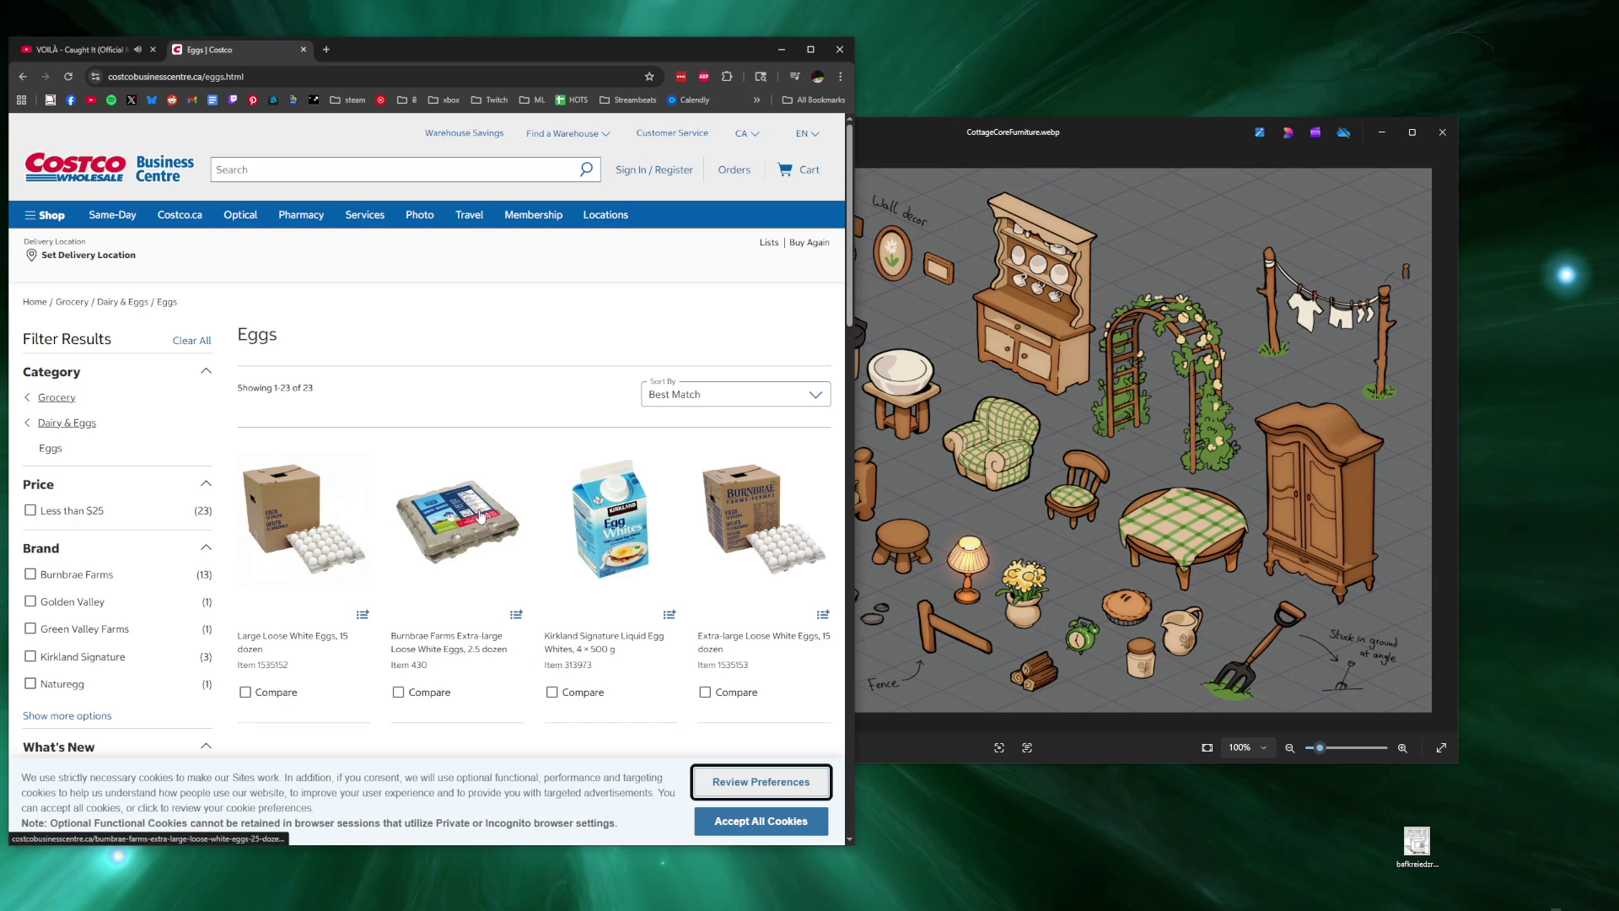
scroll(419, 546, down, 4)
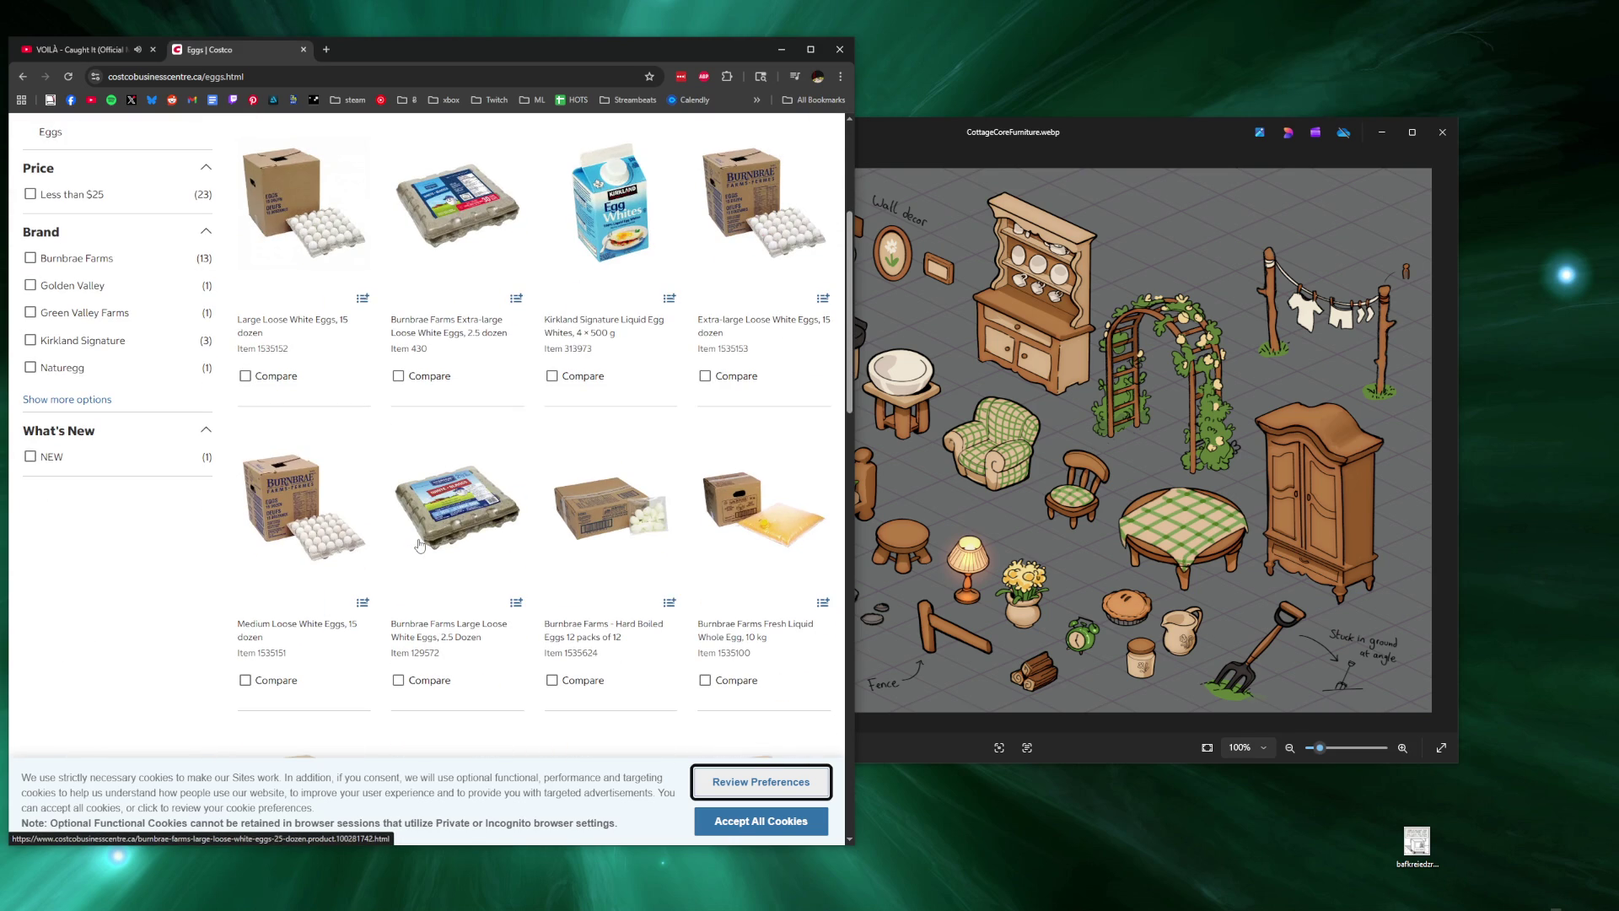
click(145, 616)
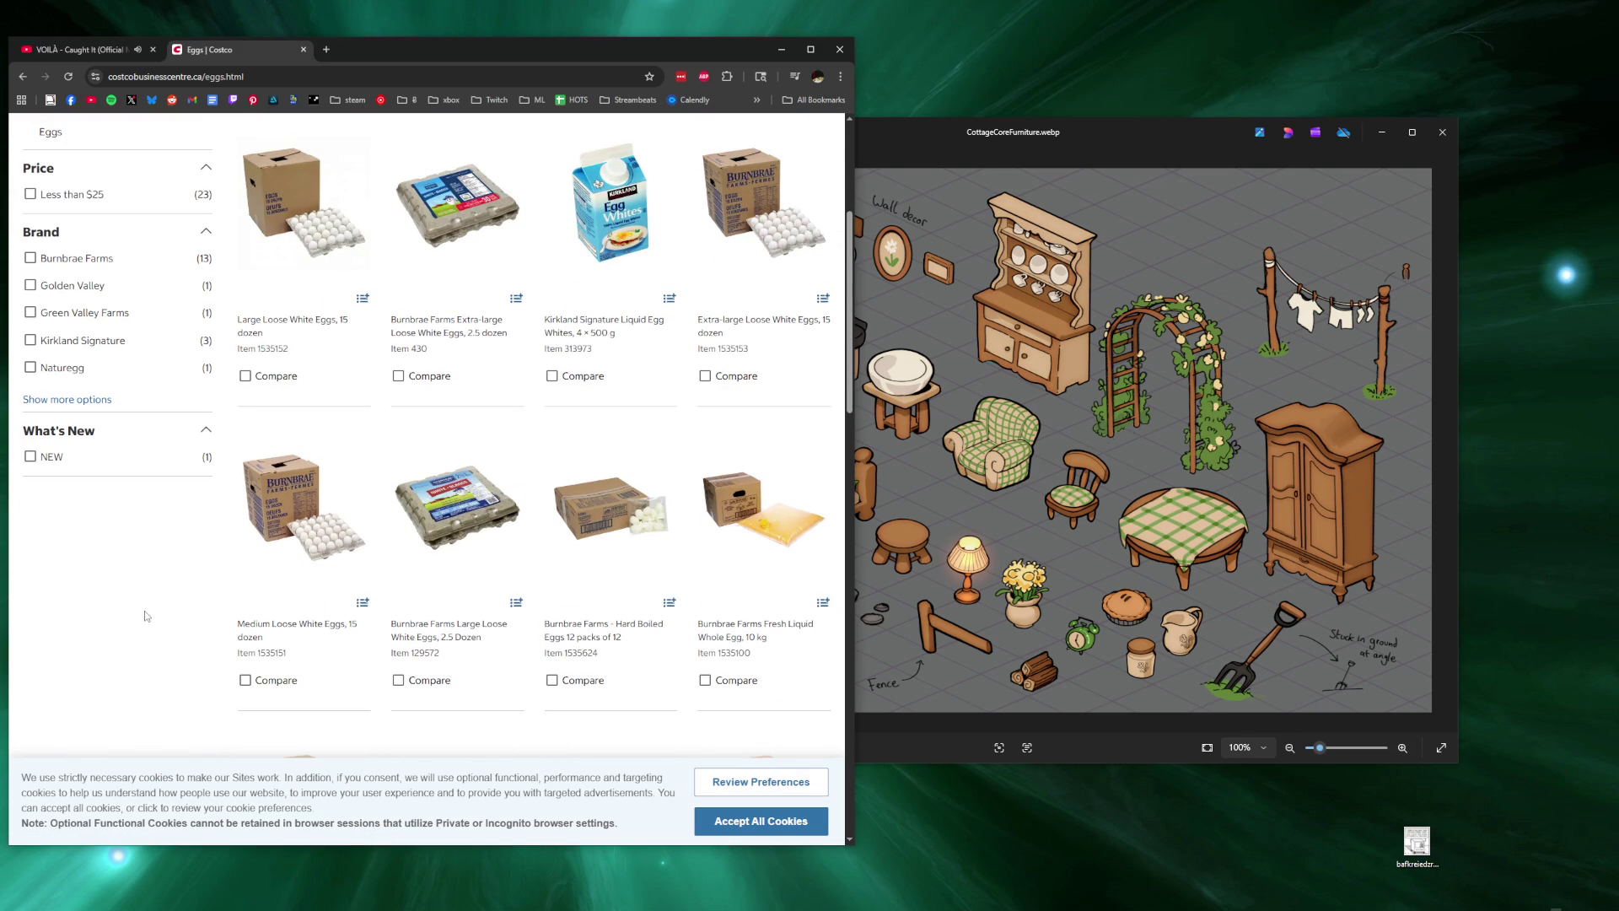
scroll(145, 617, down, 3)
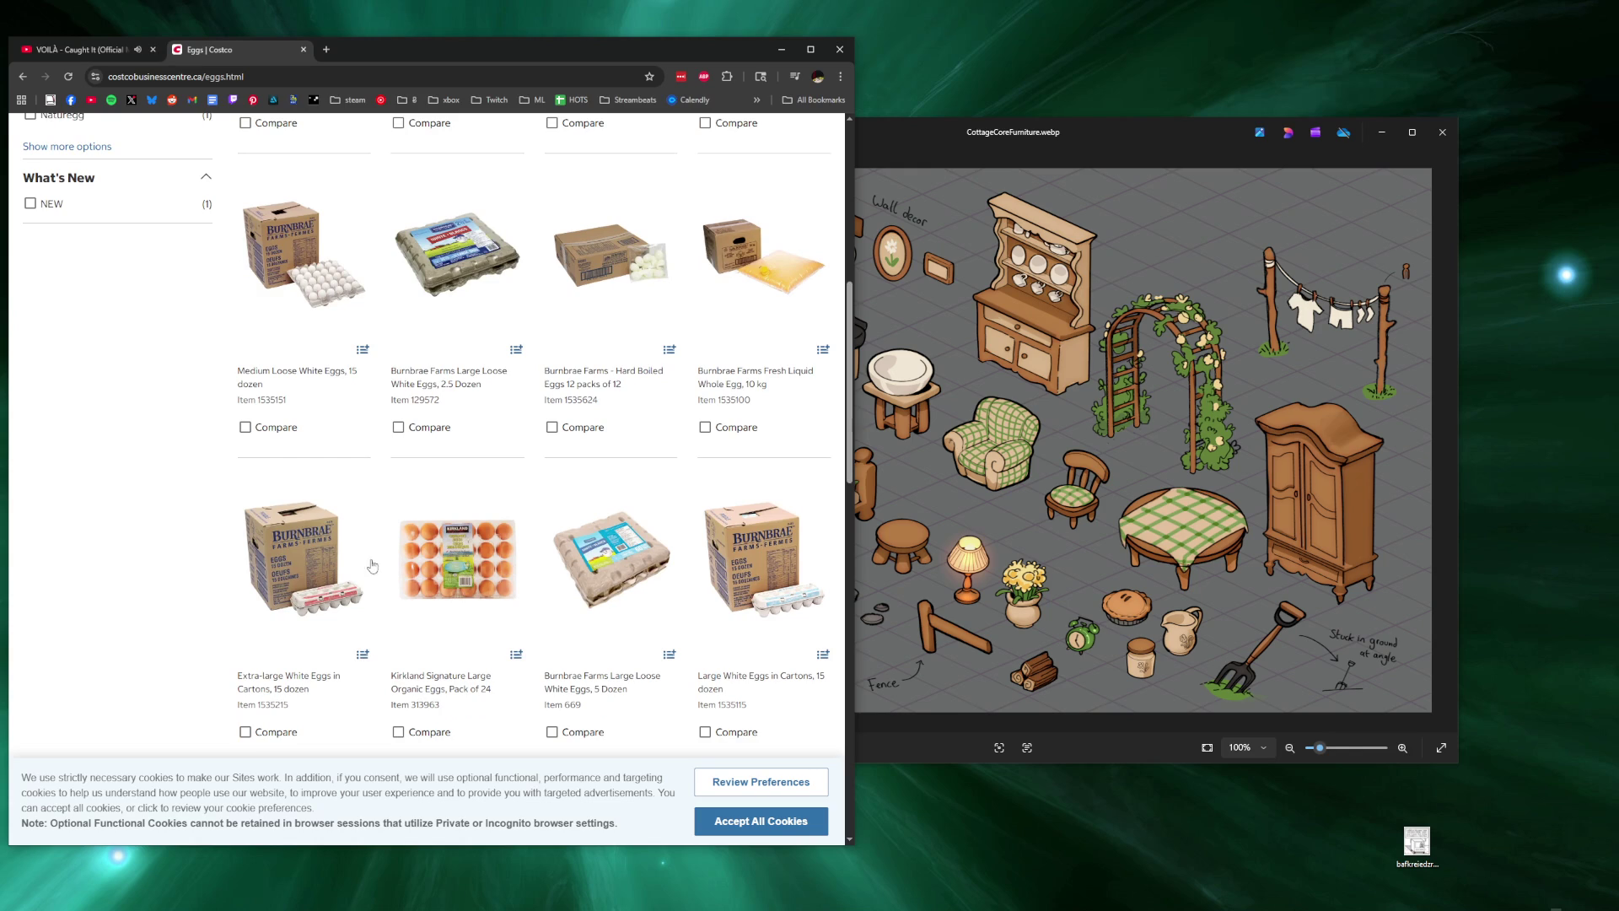
Close the Costco tab and bring the cottage furniture reference image forward.
key(ctrl+w)
click(1133, 354)
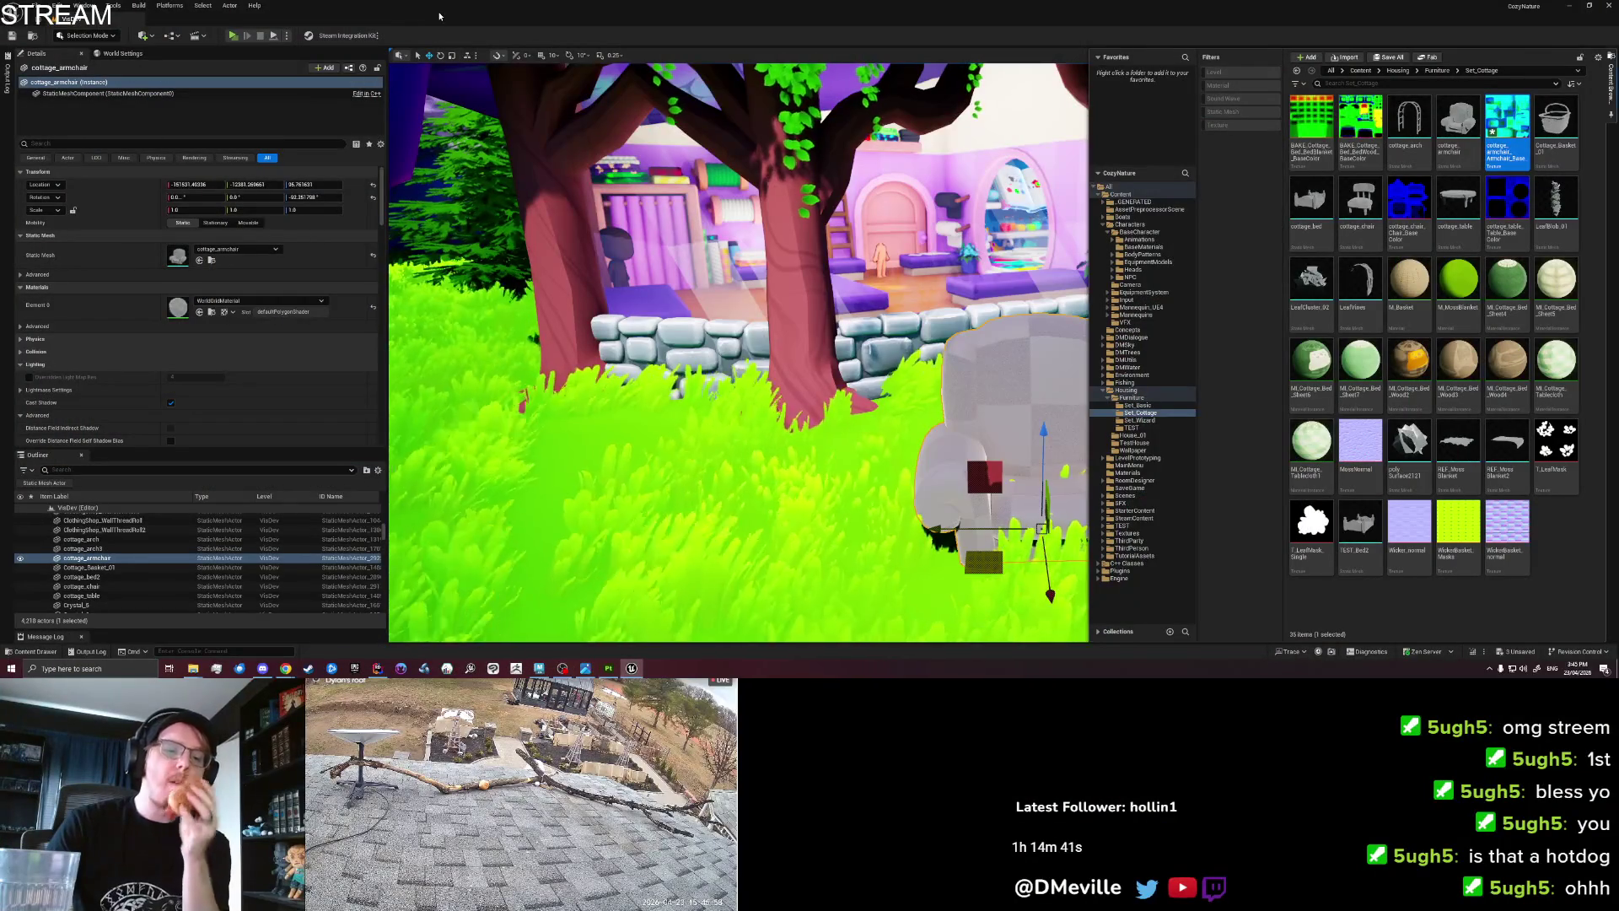
click(439, 15)
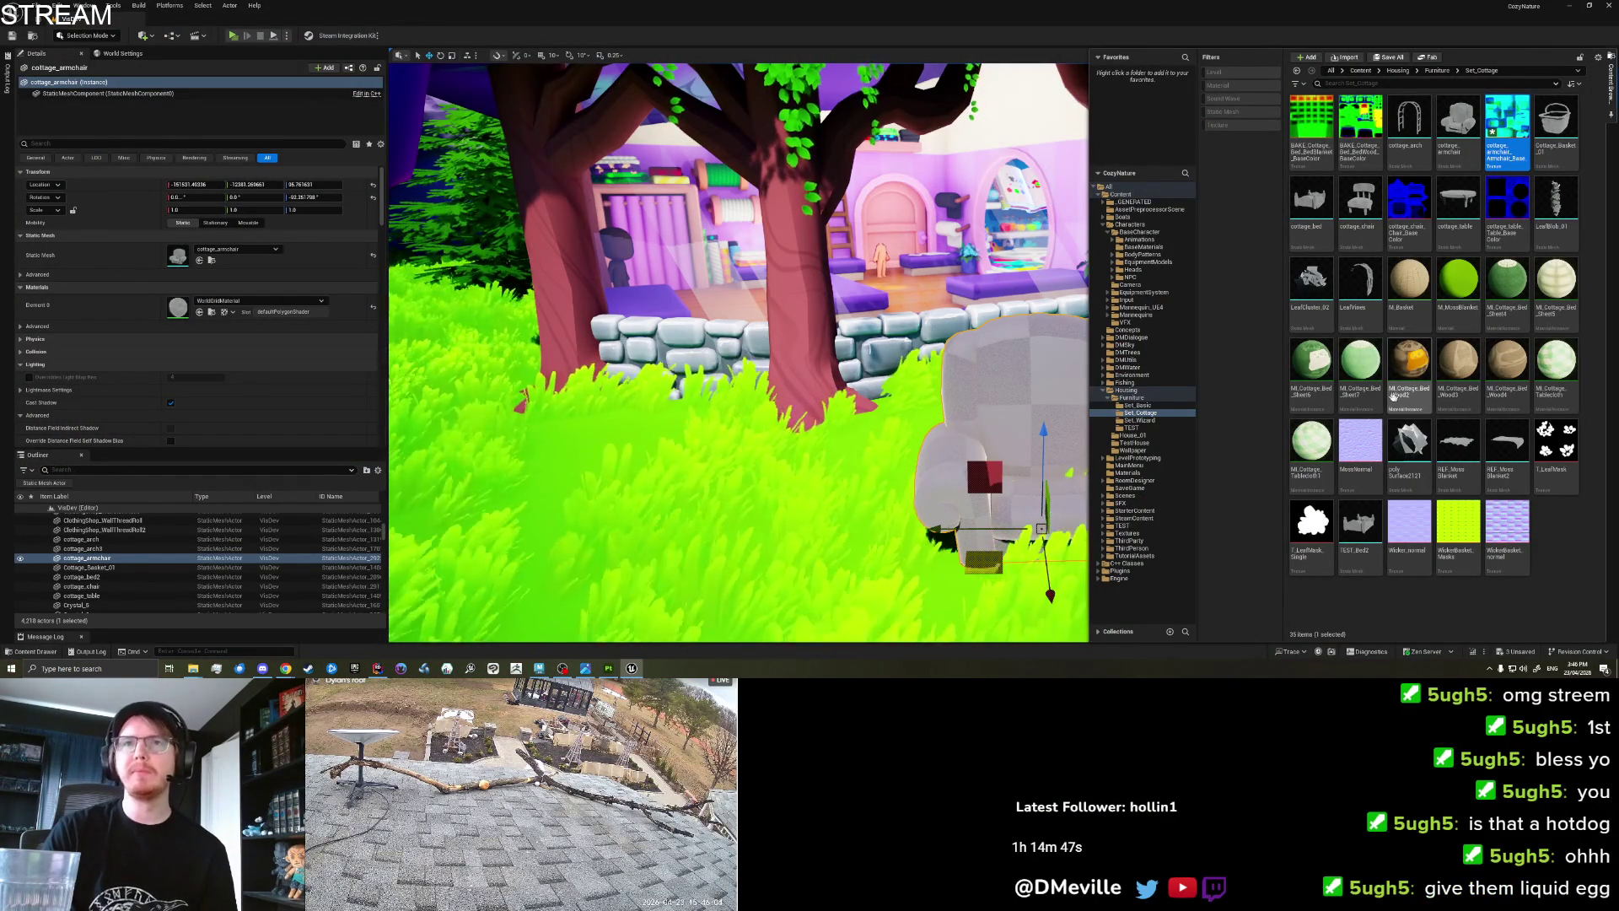
Duplicate MI_Cottage_Tablecloth as MI_Cottage_Tablecloth2, apply it to the armchair and open it for editing.
click(1059, 400)
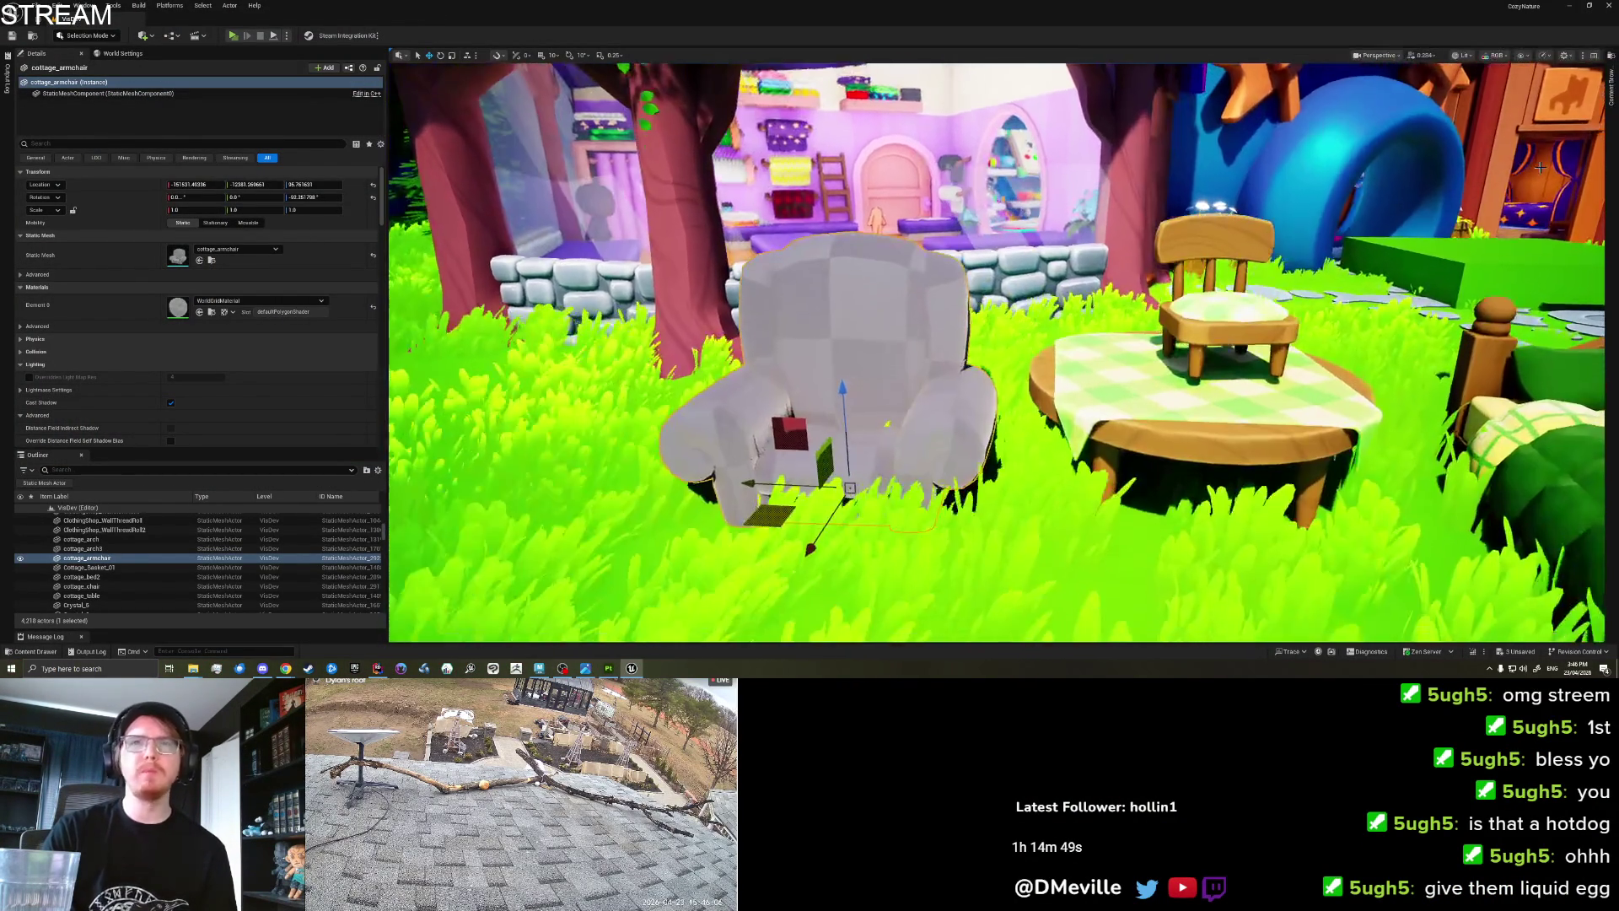
click(1612, 101)
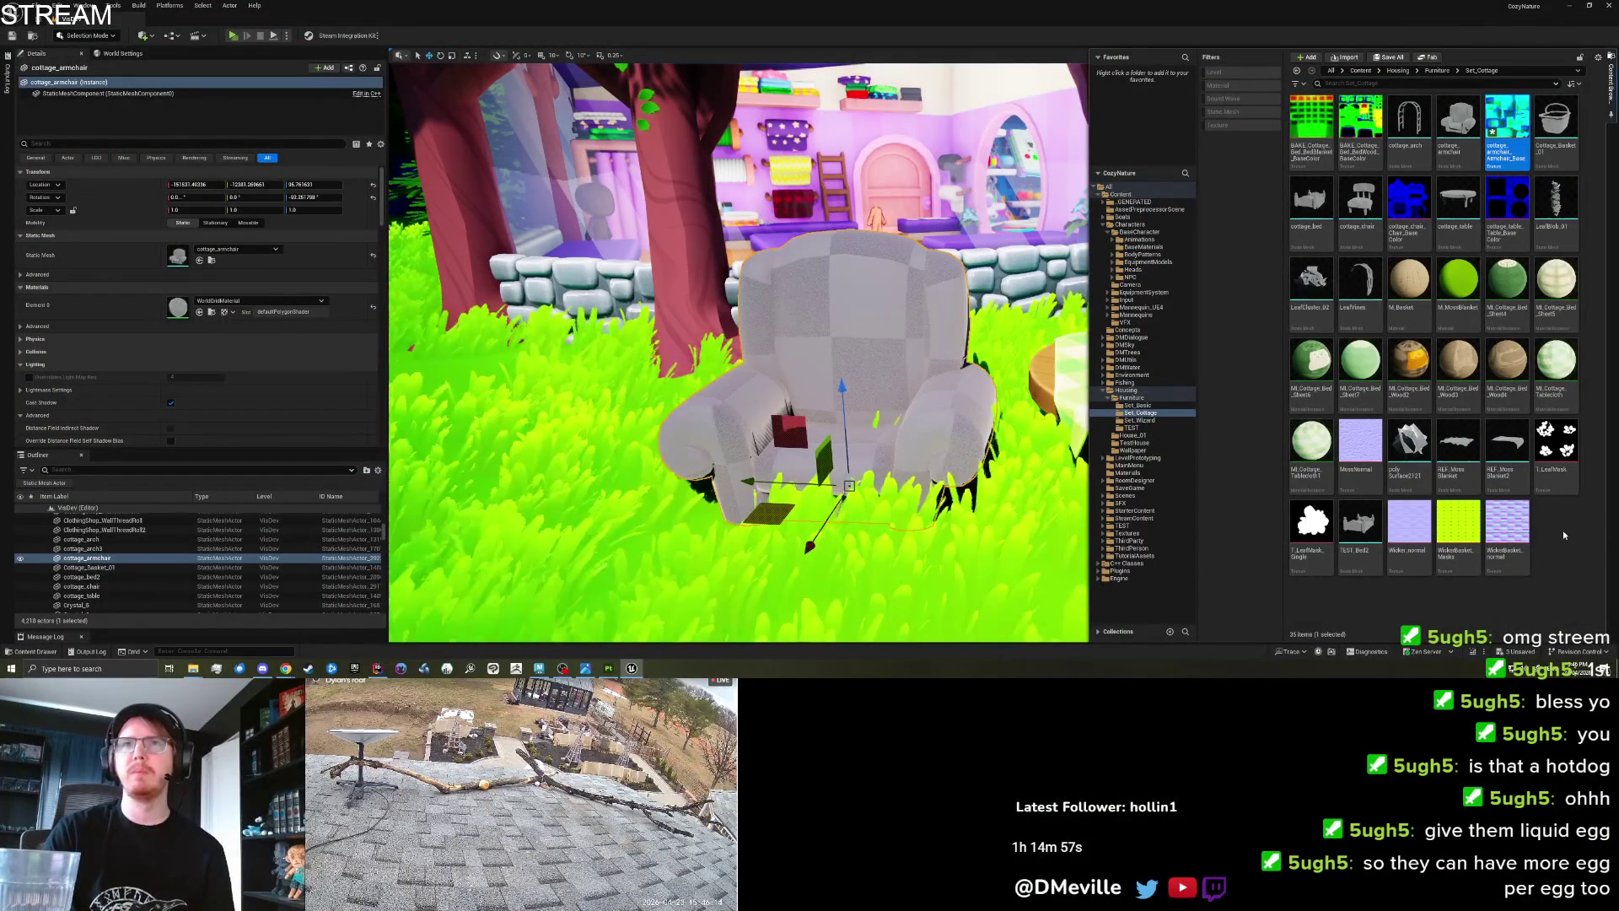
click(1564, 535)
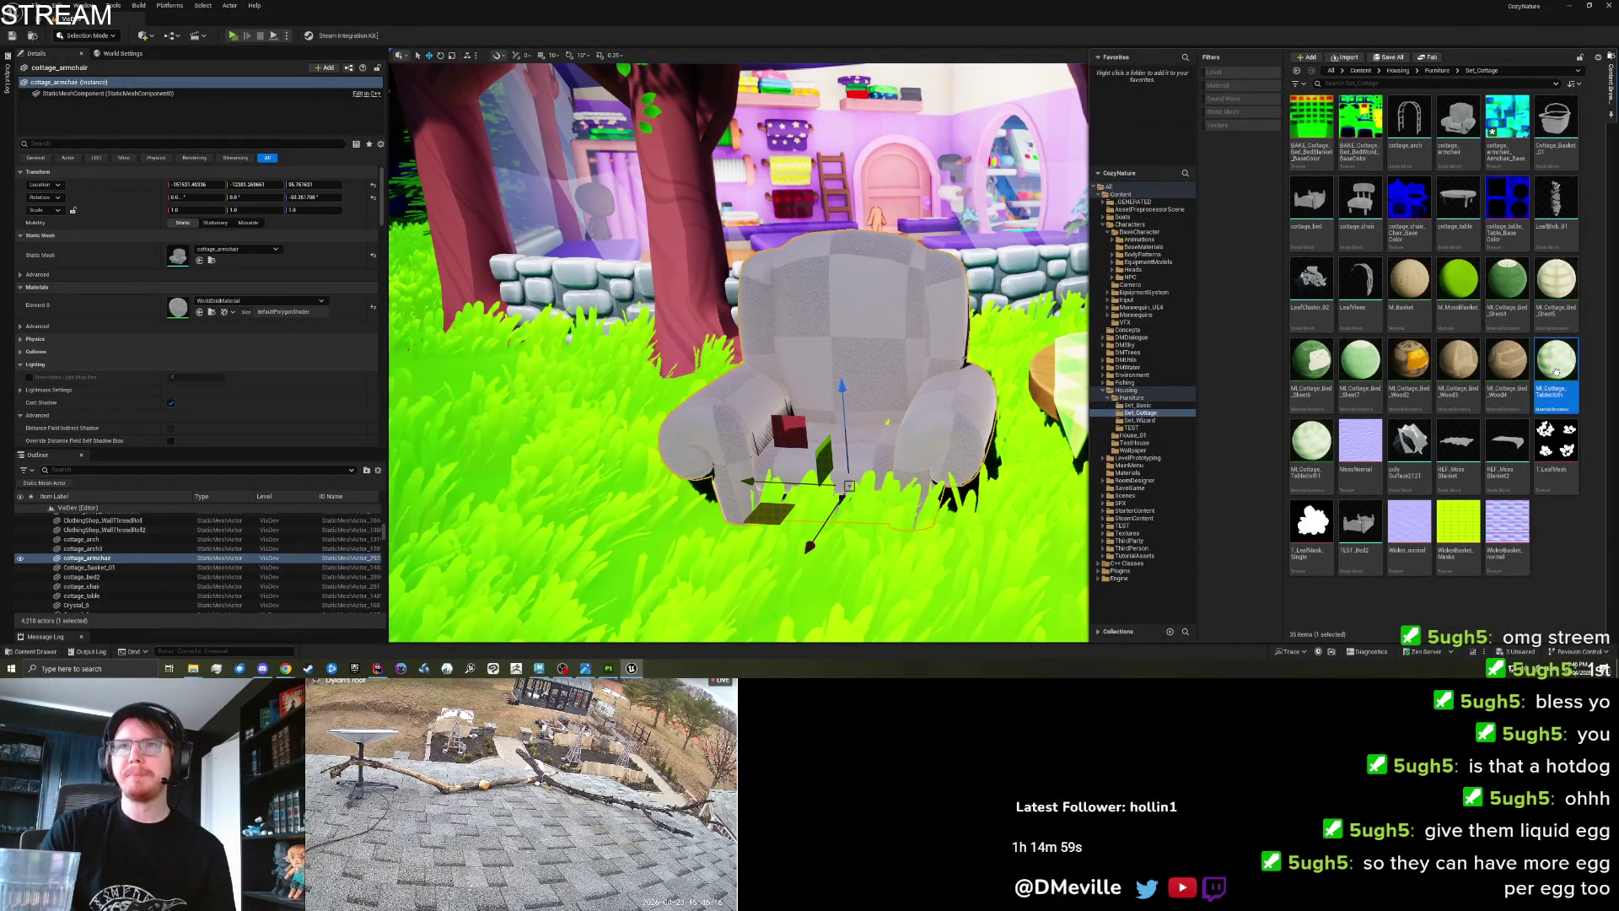
right_click(1557, 371)
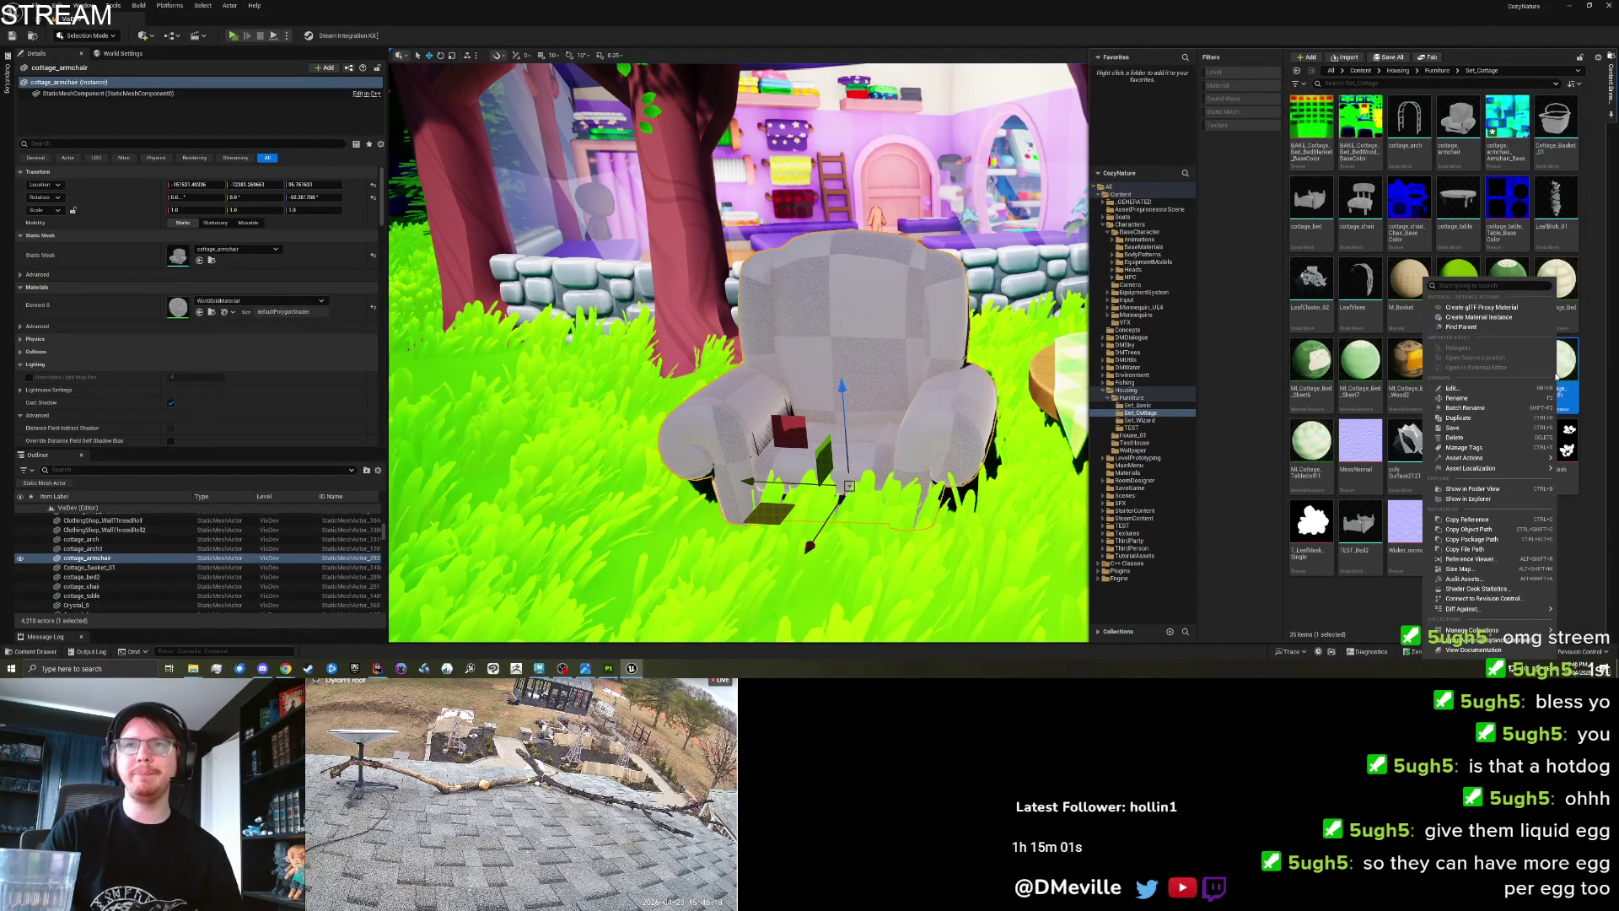
click(1458, 417)
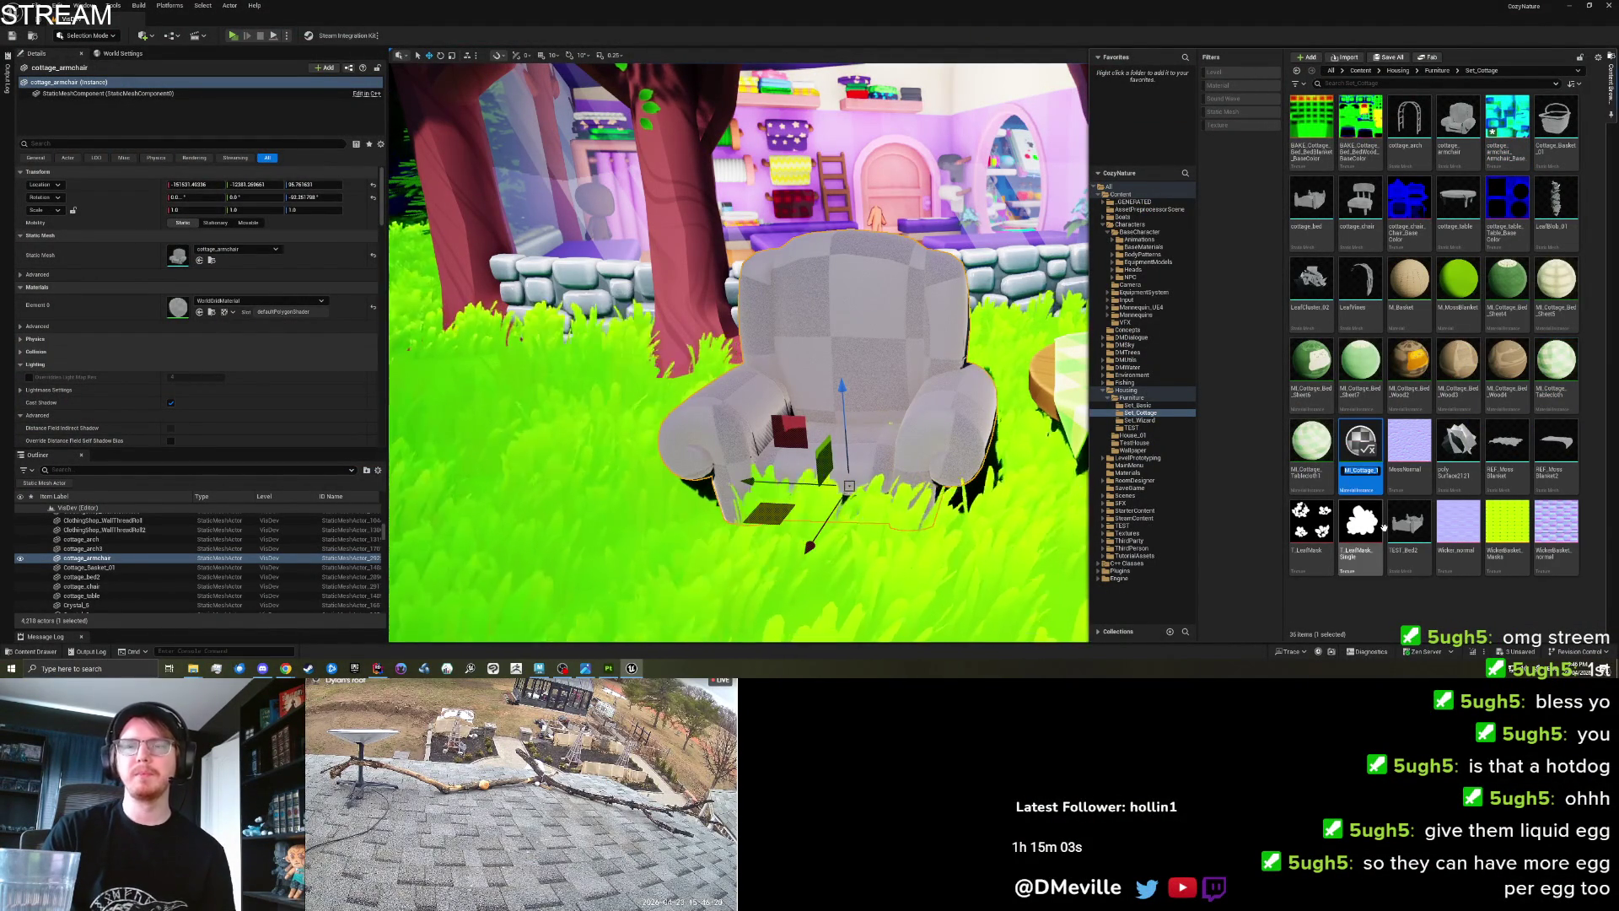
mouse_move(1359, 443)
mouse_down()
mouse_move(832, 389)
mouse_move(856, 350)
mouse_up()
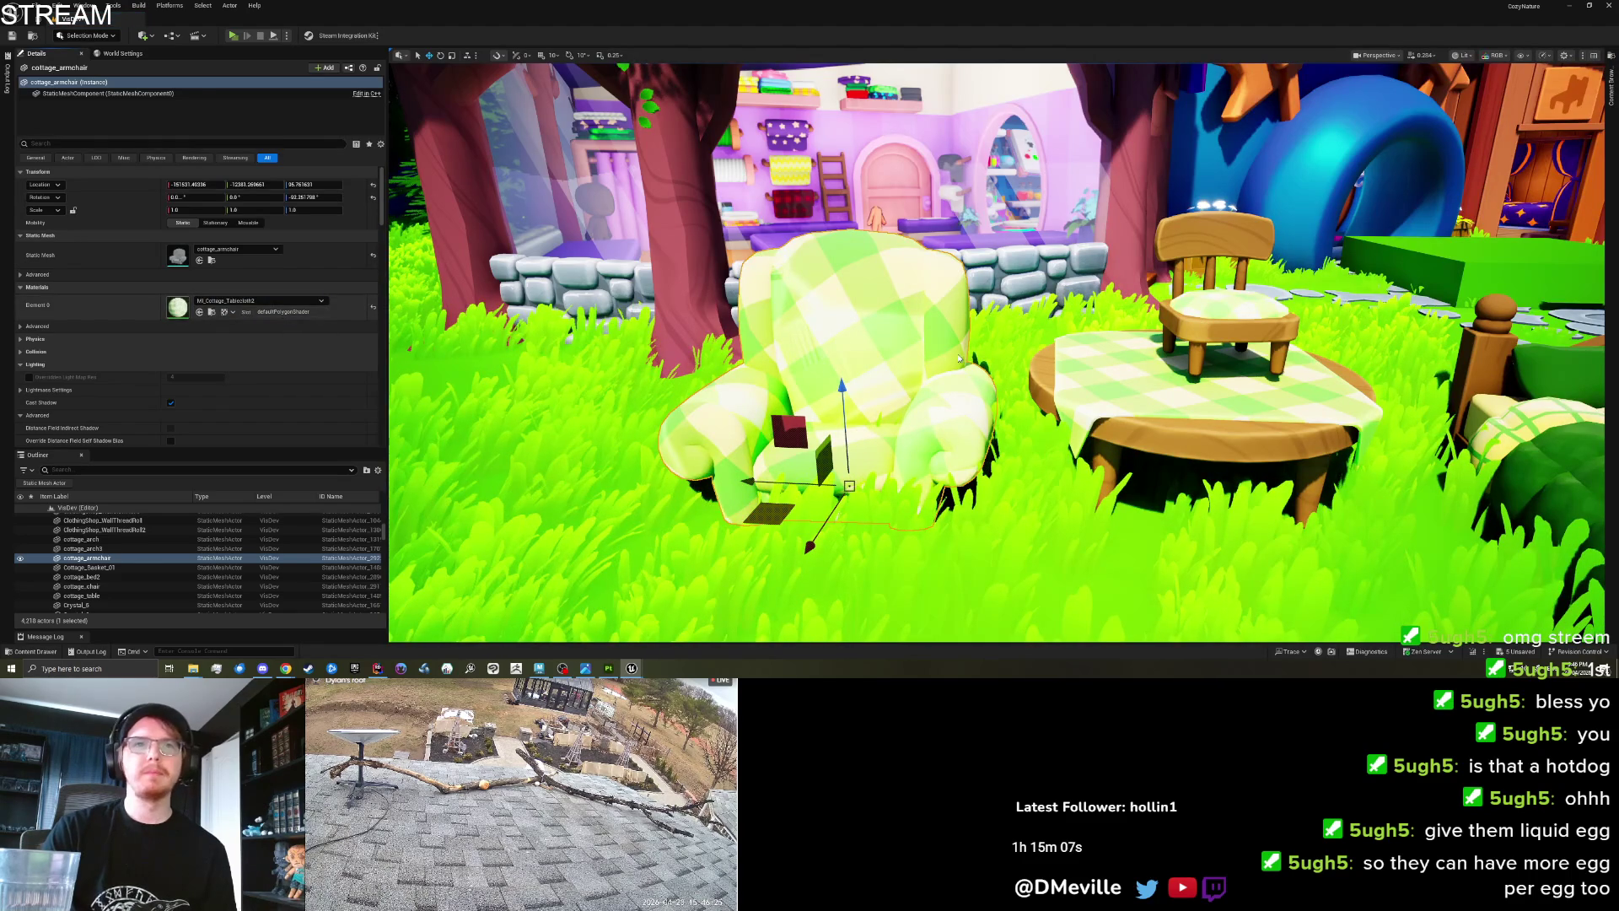
double_click(178, 307)
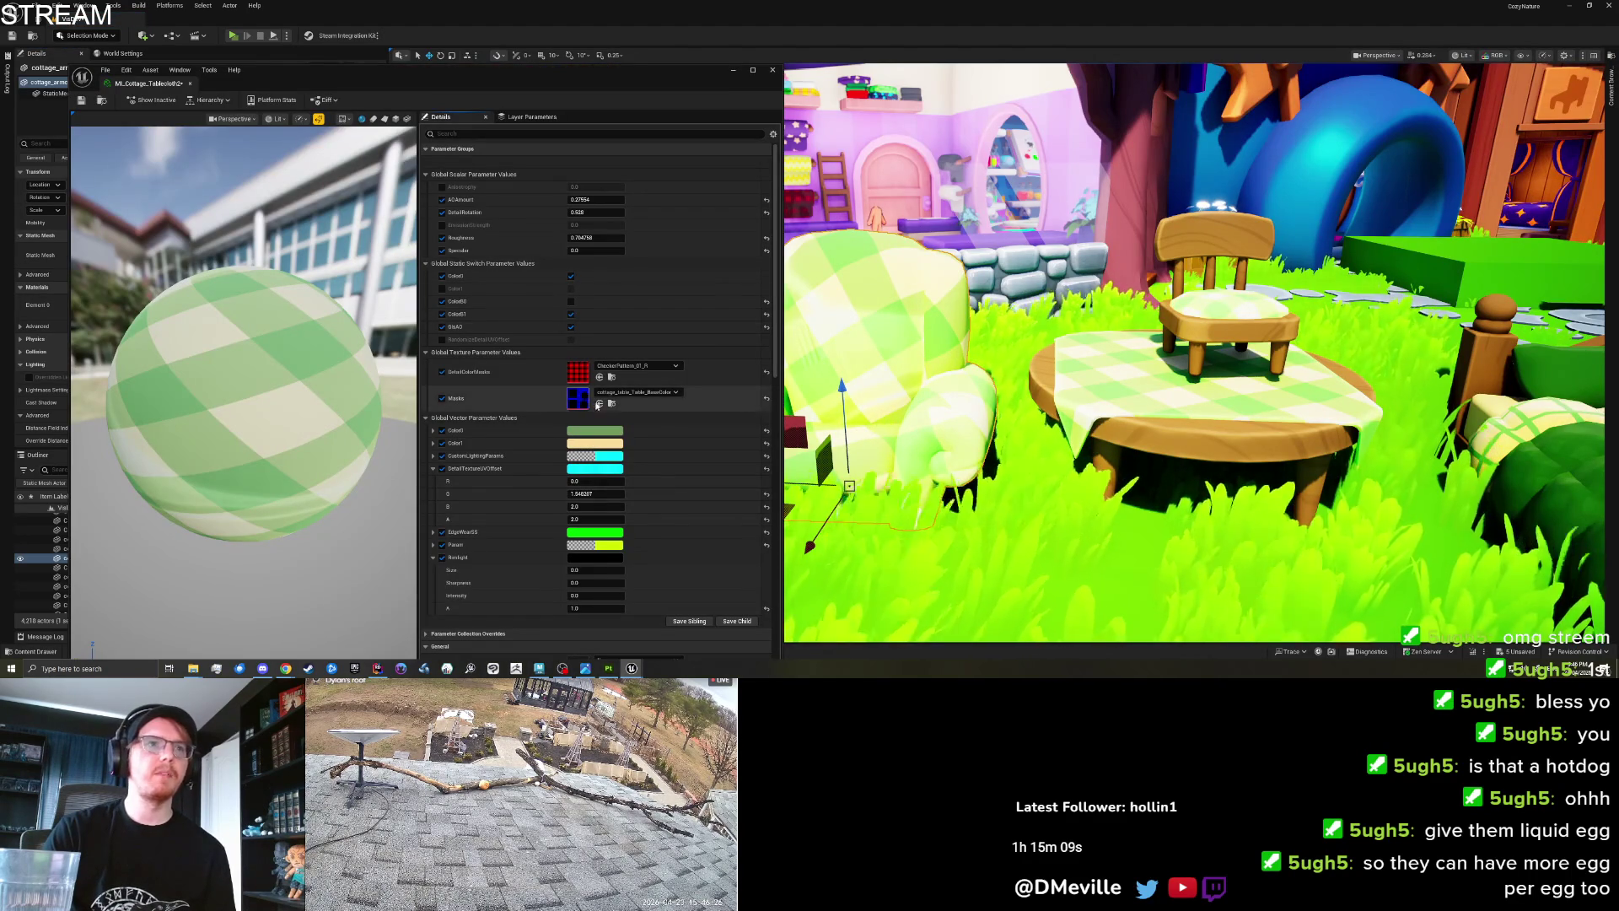
Set Masks to the armchair BaseColor texture, Color0 to black and Color1 to white.
click(625, 393)
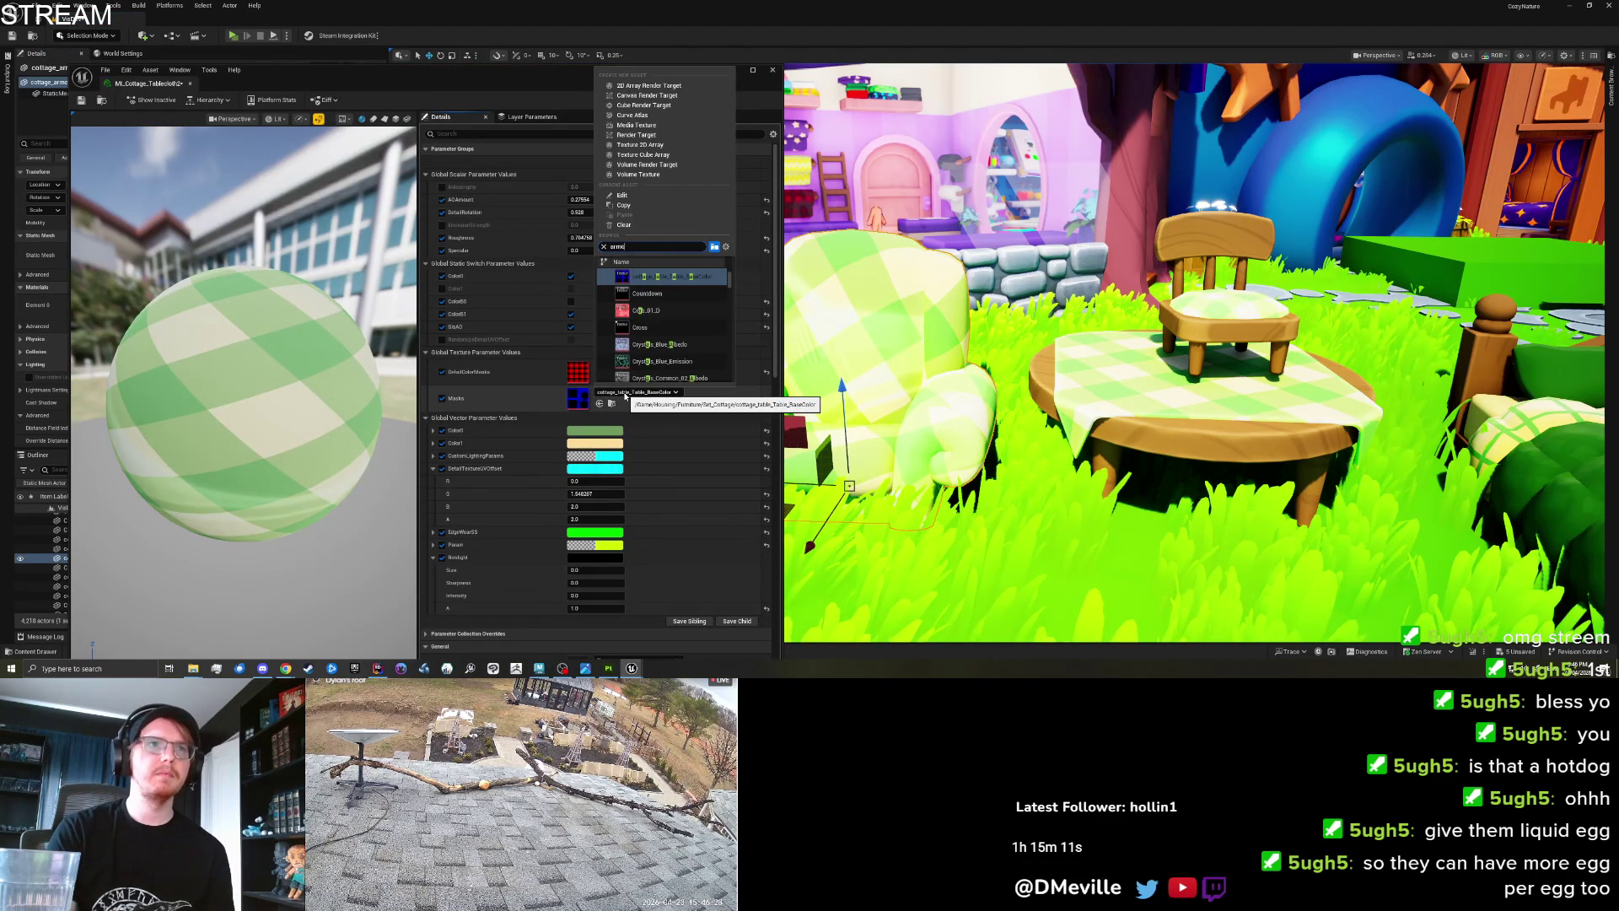
click(663, 279)
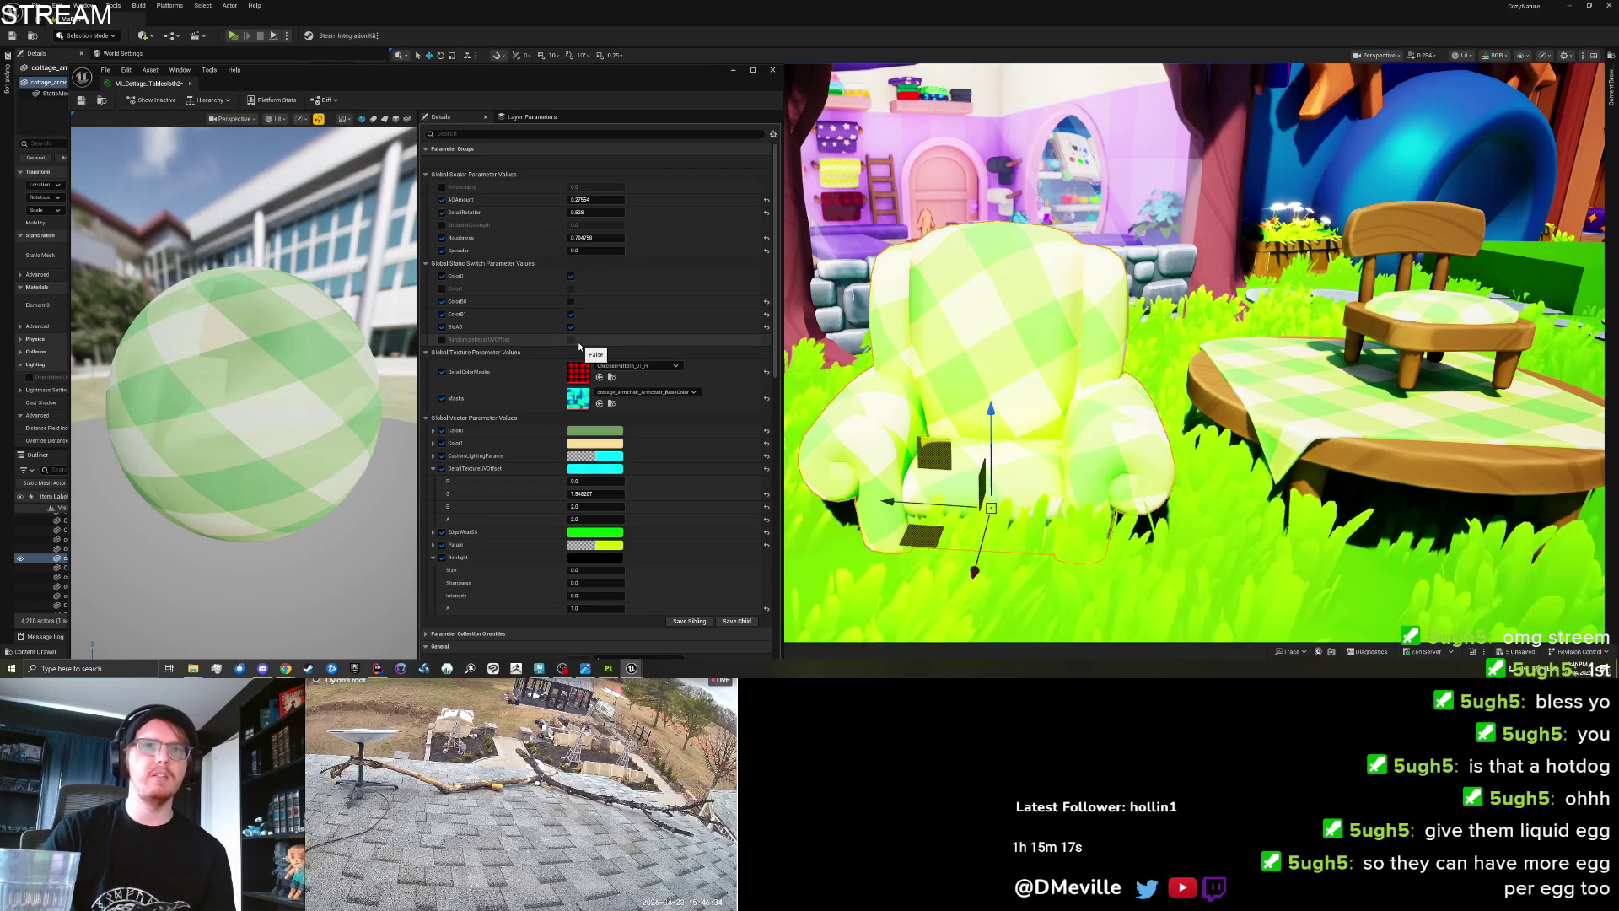
click(595, 431)
drag(755, 543, 680, 544)
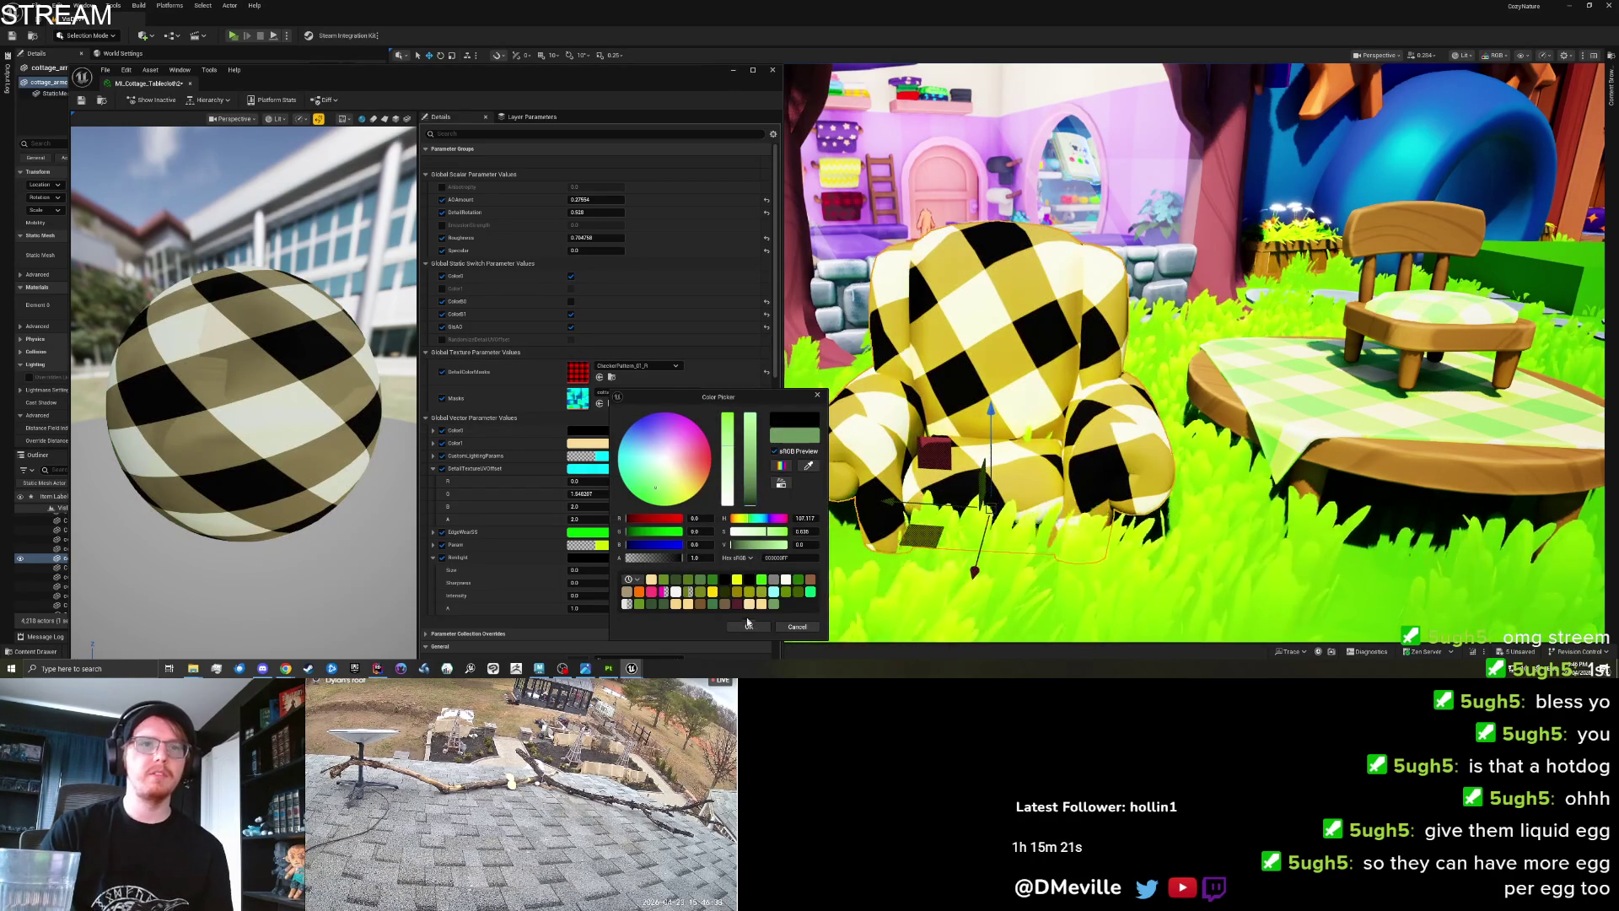
click(588, 443)
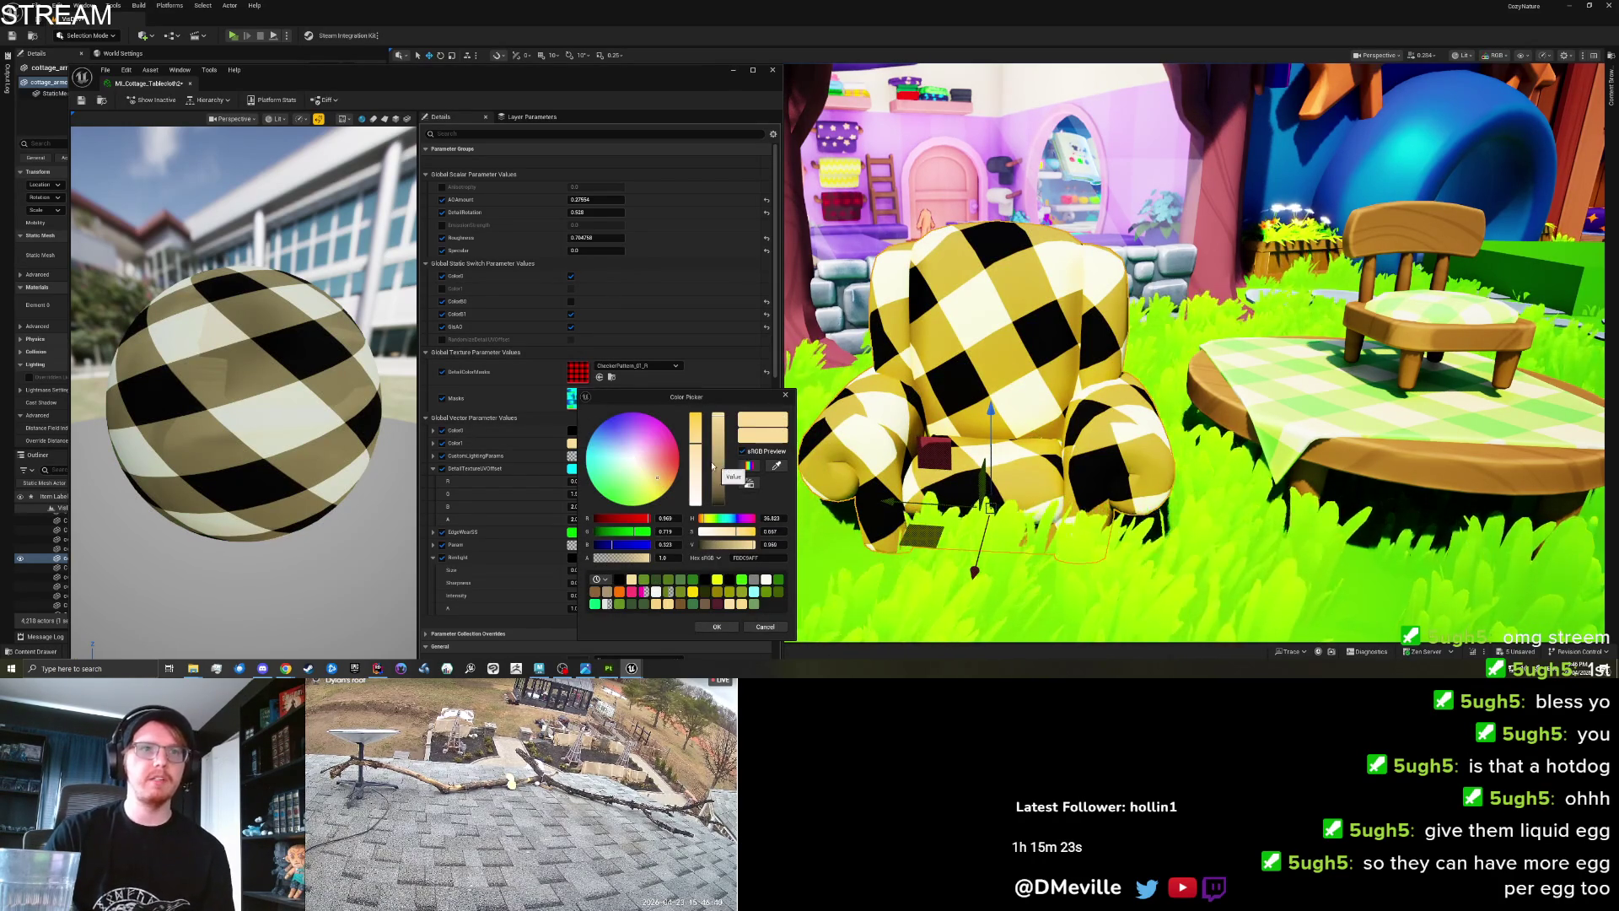
drag(699, 529, 694, 531)
click(717, 627)
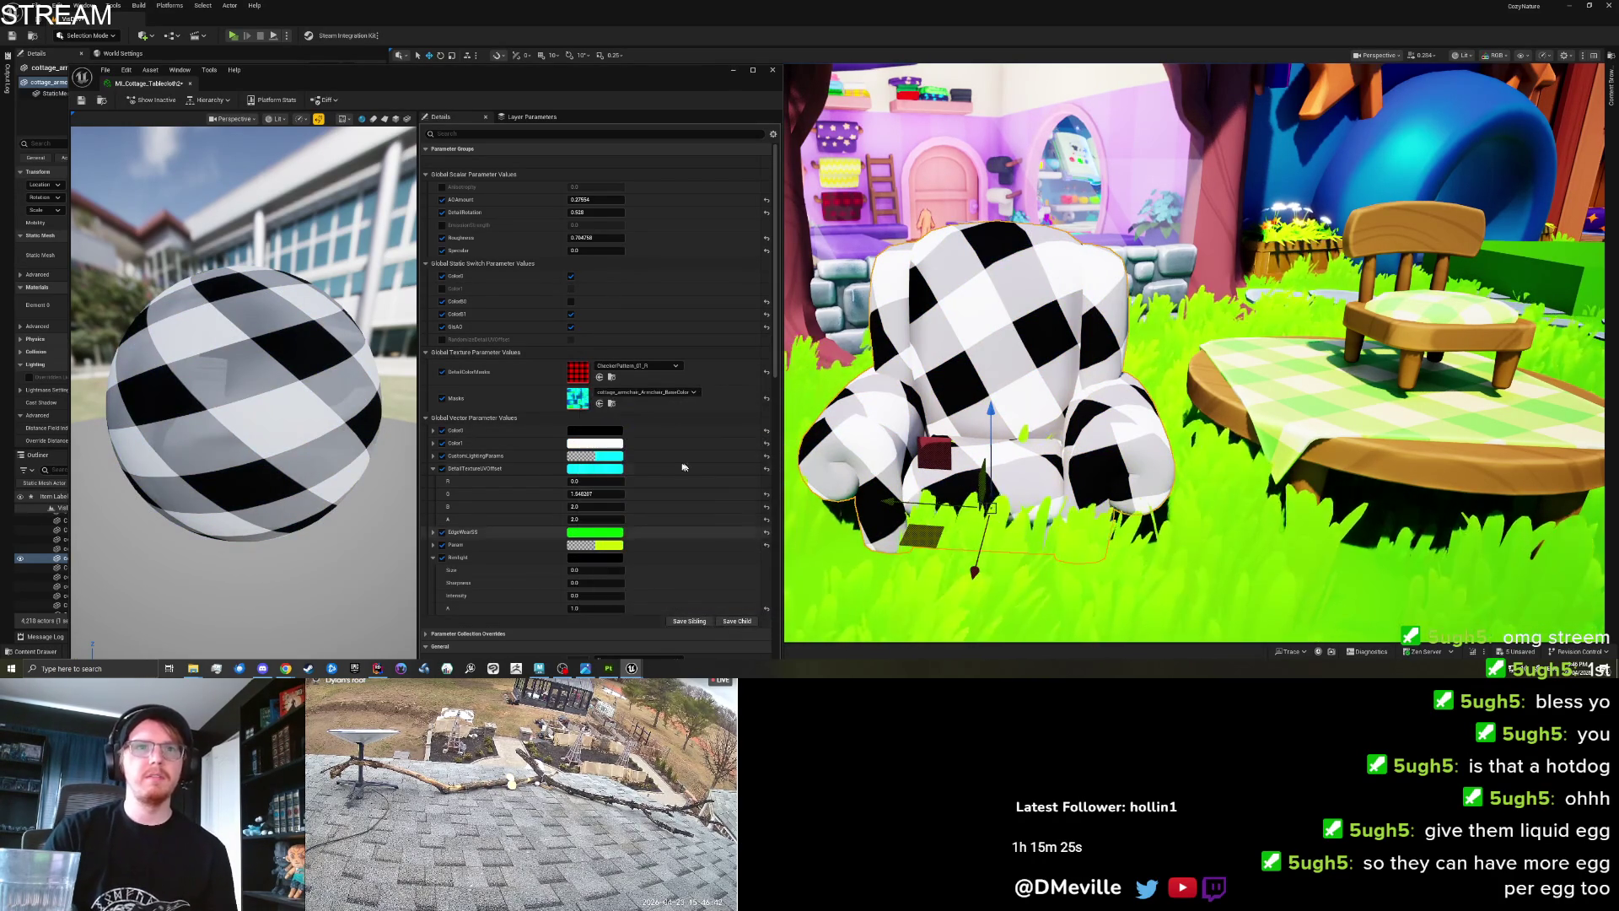
Set DetailRotation to 0 and raise AOAmount to about 1.45.
click(595, 212)
text(0)
key(Return)
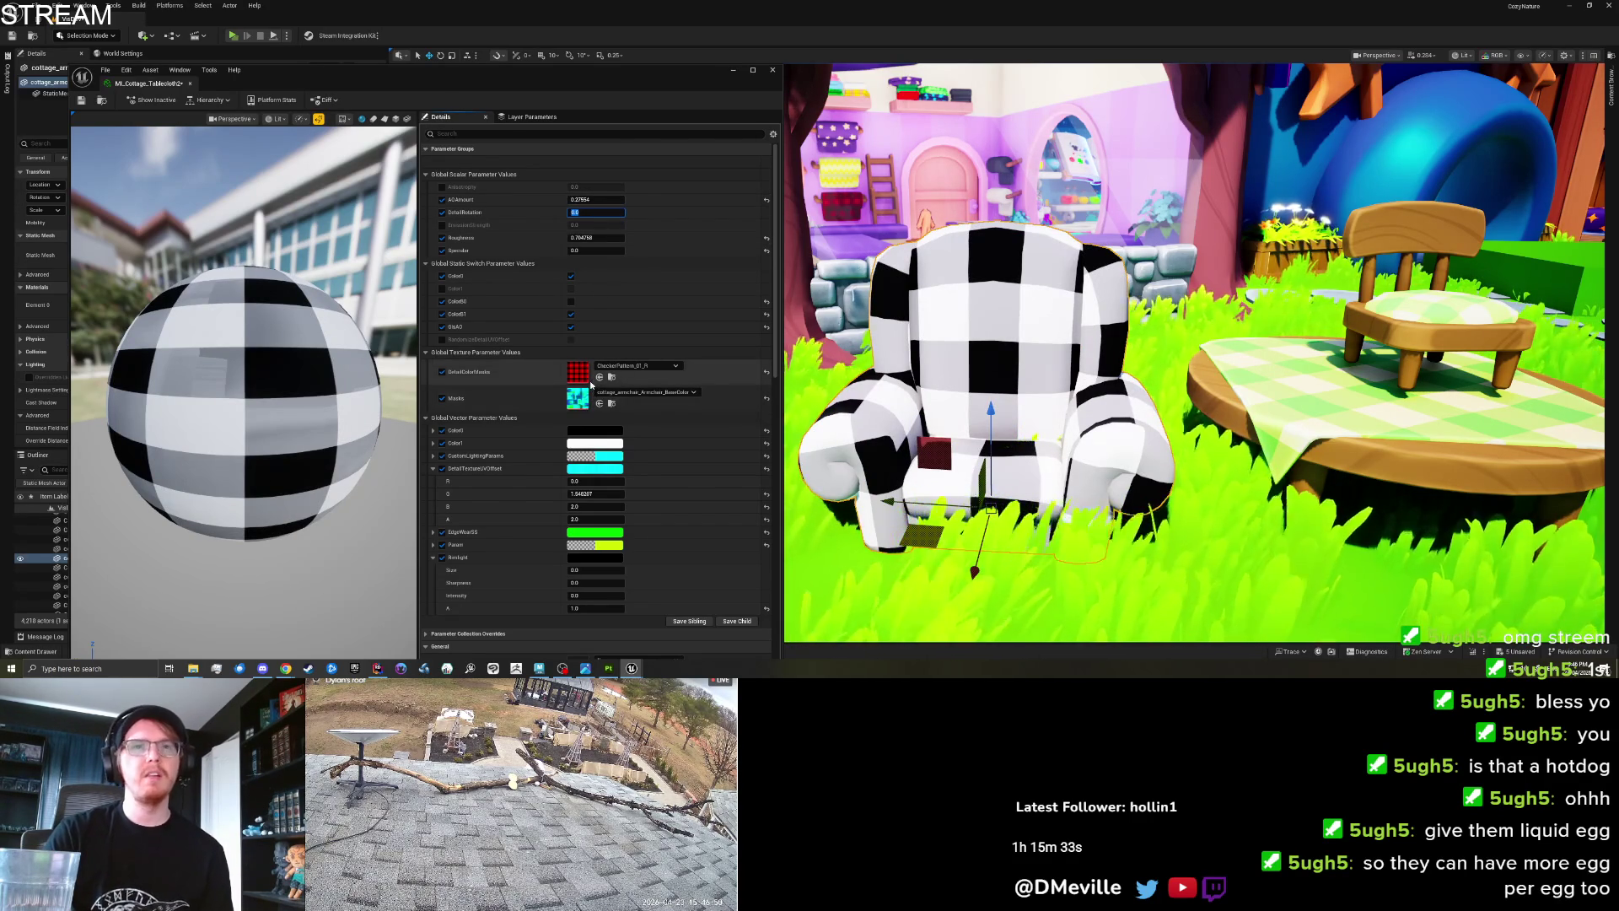
click(594, 200)
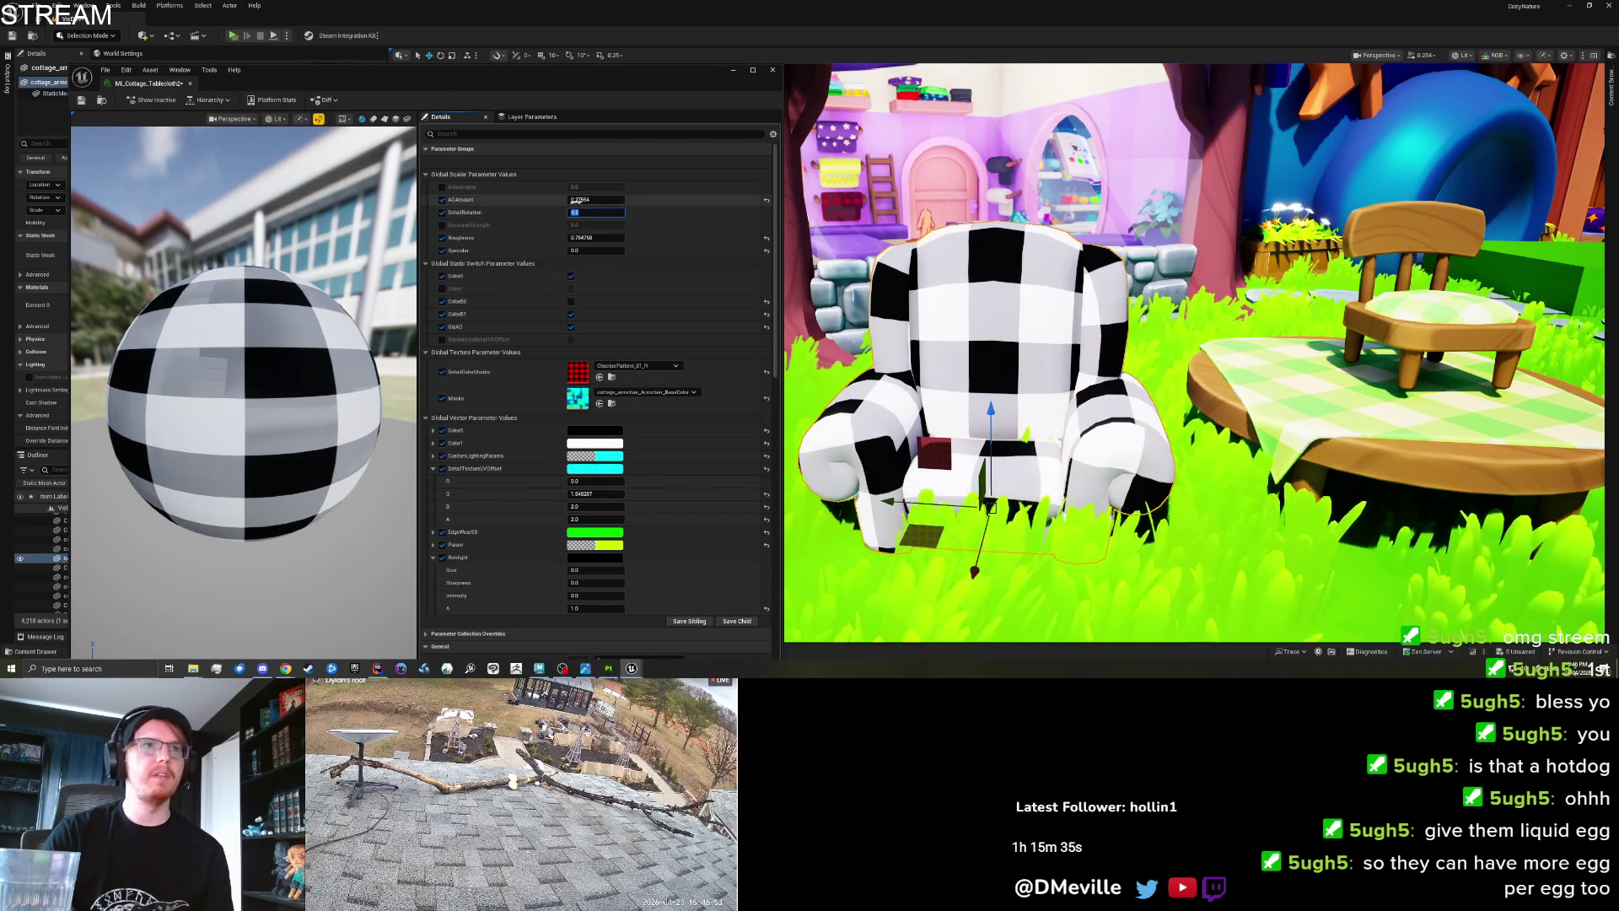
mouse_move(594, 200)
mouse_down()
mouse_move(620, 200)
mouse_move(573, 200)
mouse_up()
click(607, 668)
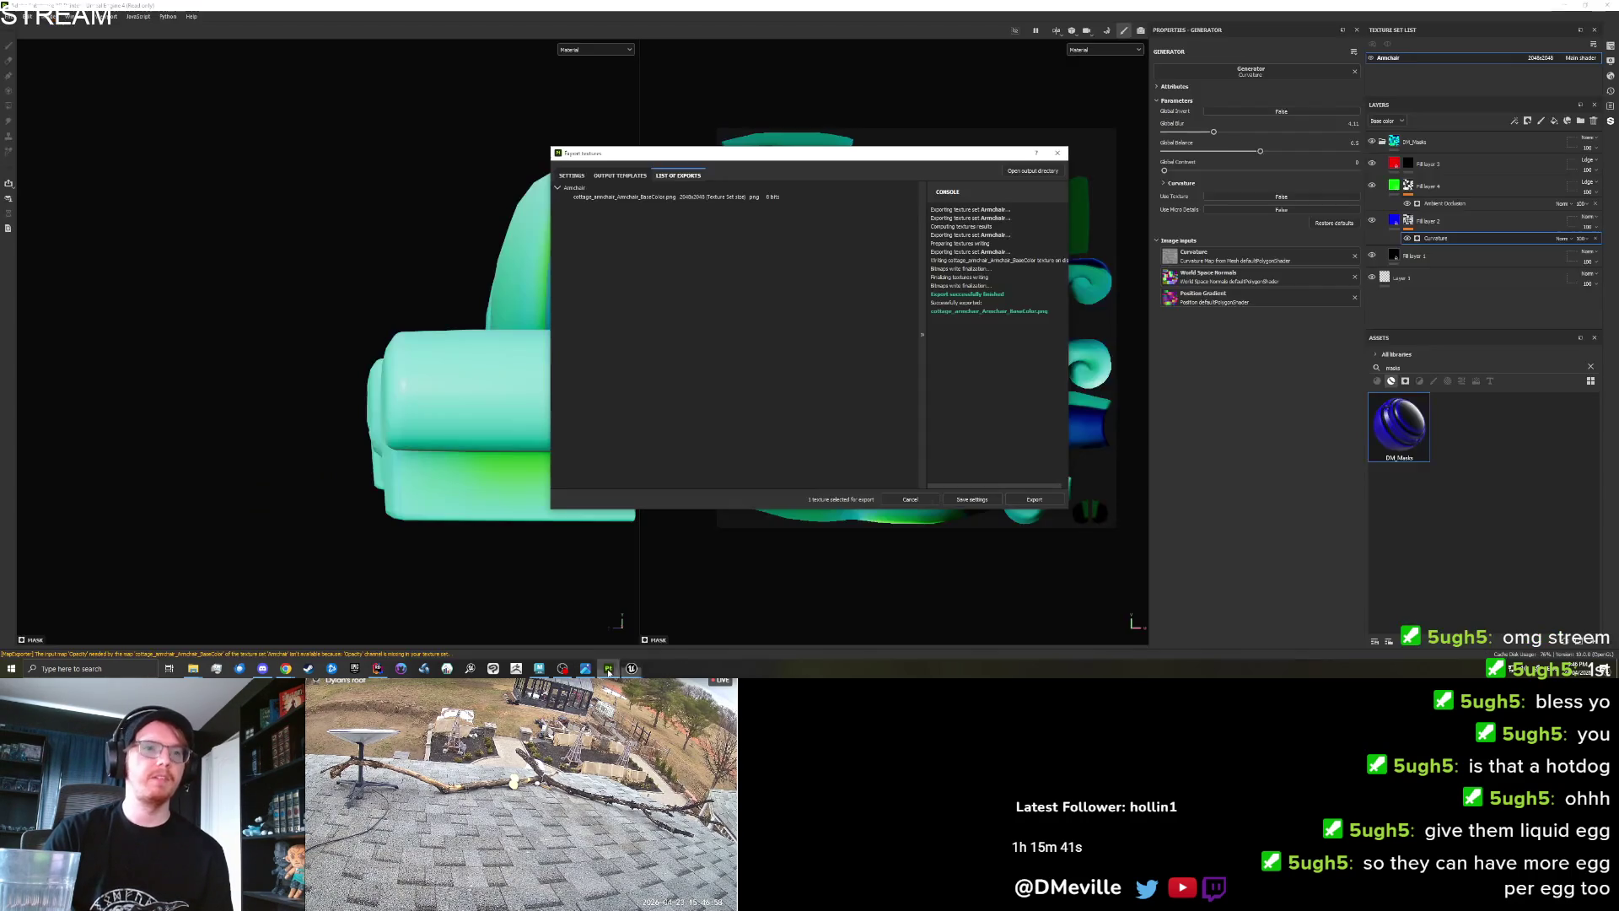
Set the Ambient Occlusion generator's Global Invert to True on the armchair.
click(1054, 155)
click(1451, 203)
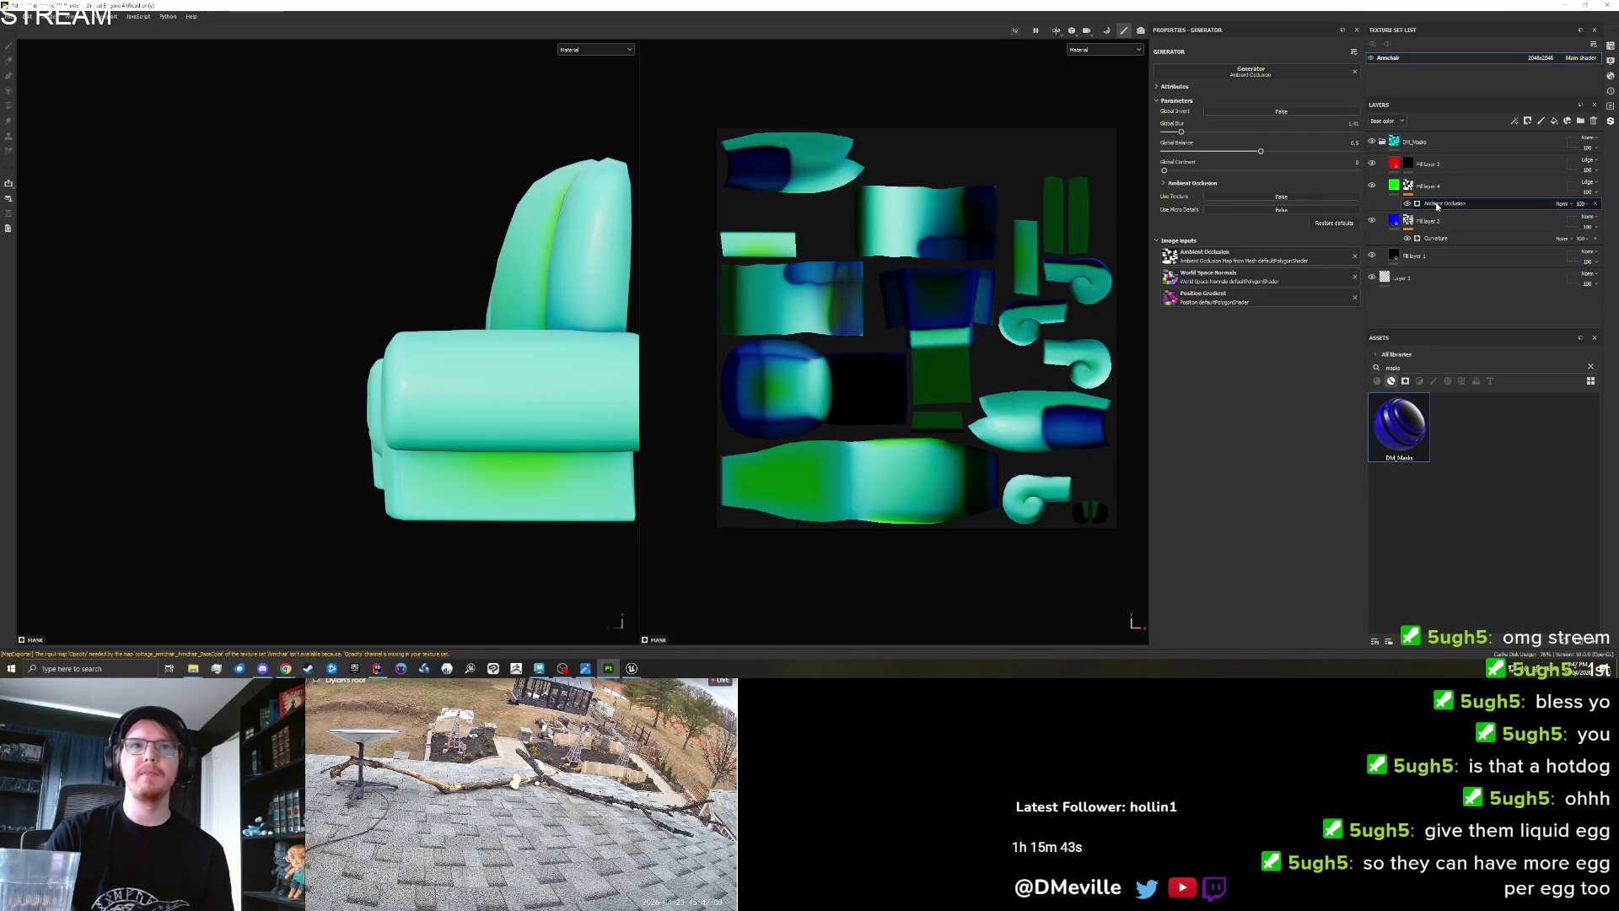
click(1271, 112)
mouse_move(402, 179)
mouse_down()
mouse_move(441, 238)
mouse_move(470, 240)
mouse_up()
Re-export the armchair textures via File > Export textures.
click(8, 16)
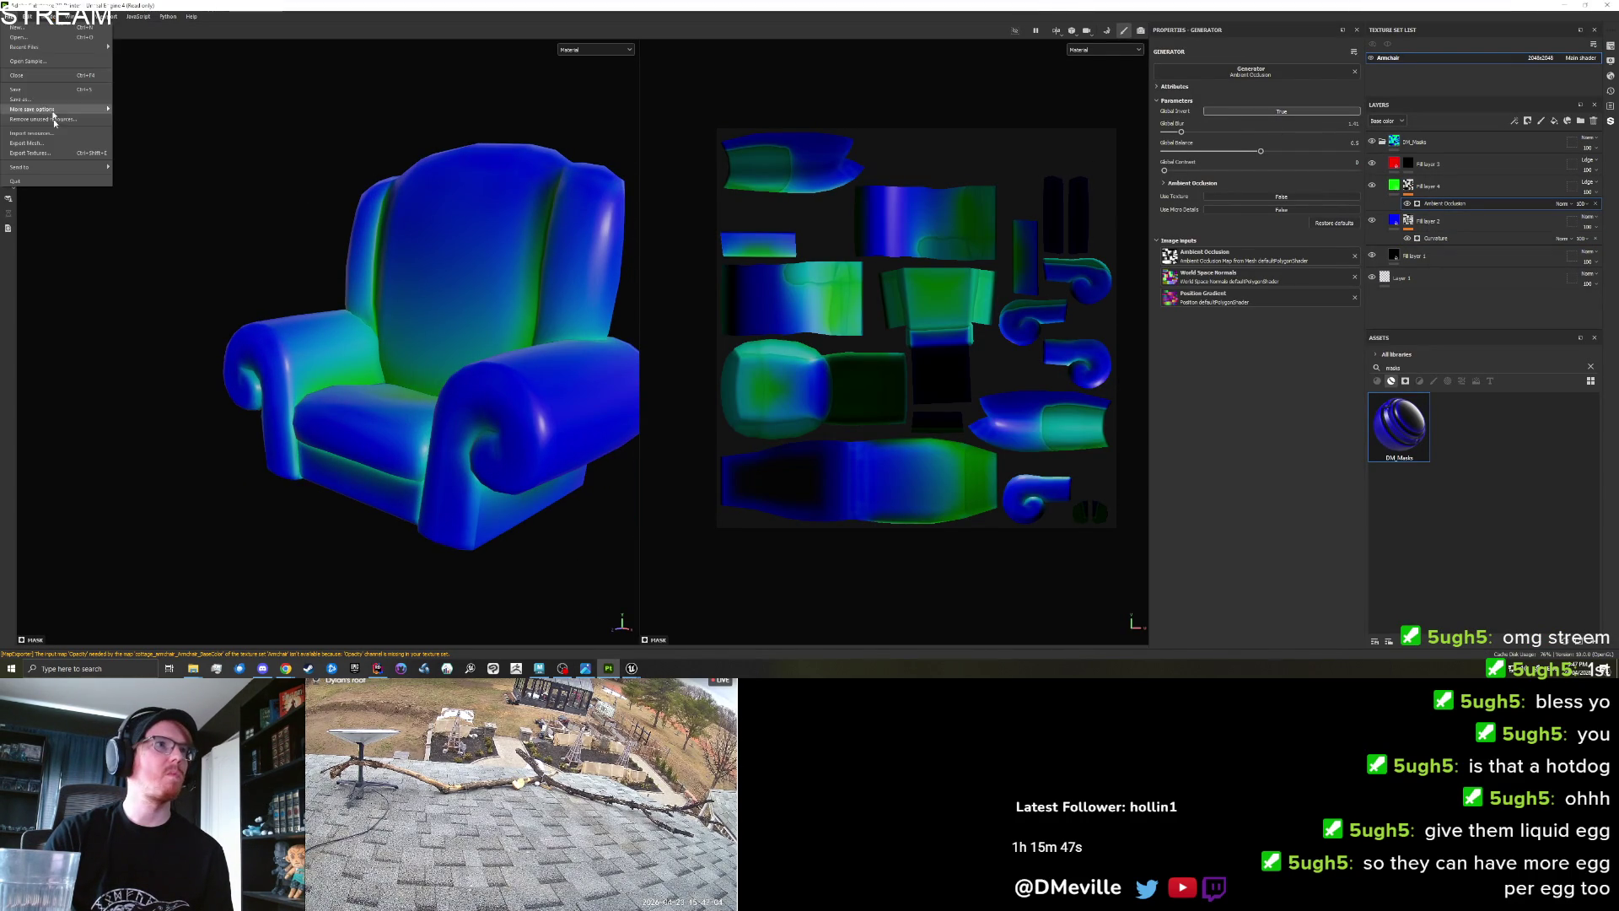
click(56, 145)
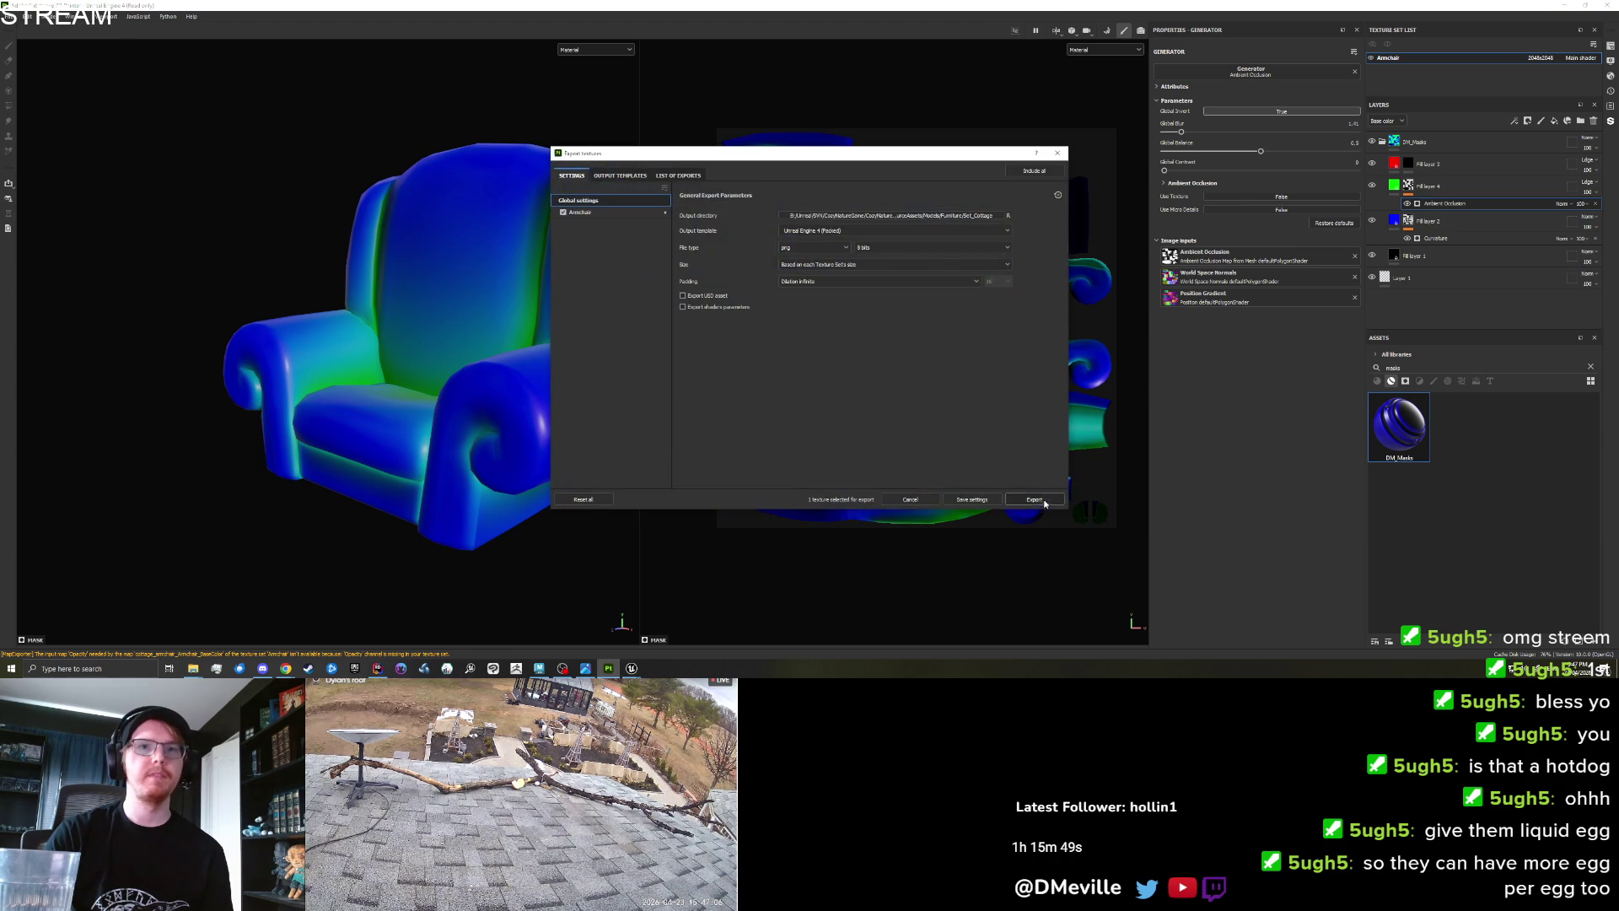
click(1035, 499)
mouse_move(631, 668)
click(633, 633)
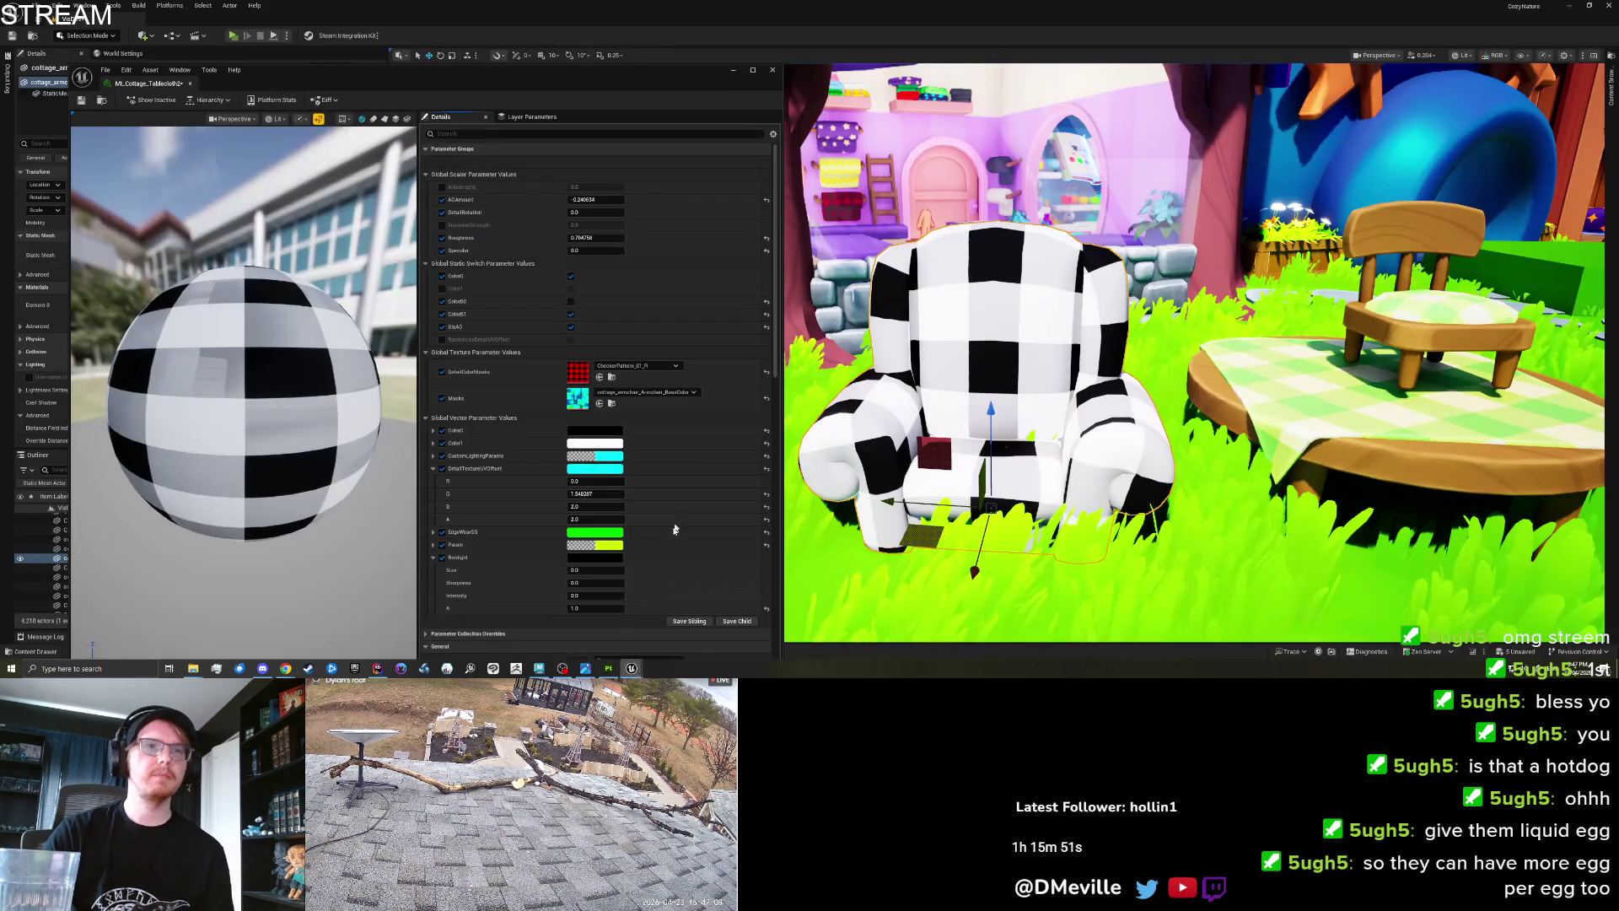
Check the reimported armchair BaseColor mask, then raise MI_Cottage_Tablecloth2's AO Amount to about 3.36.
double_click(578, 397)
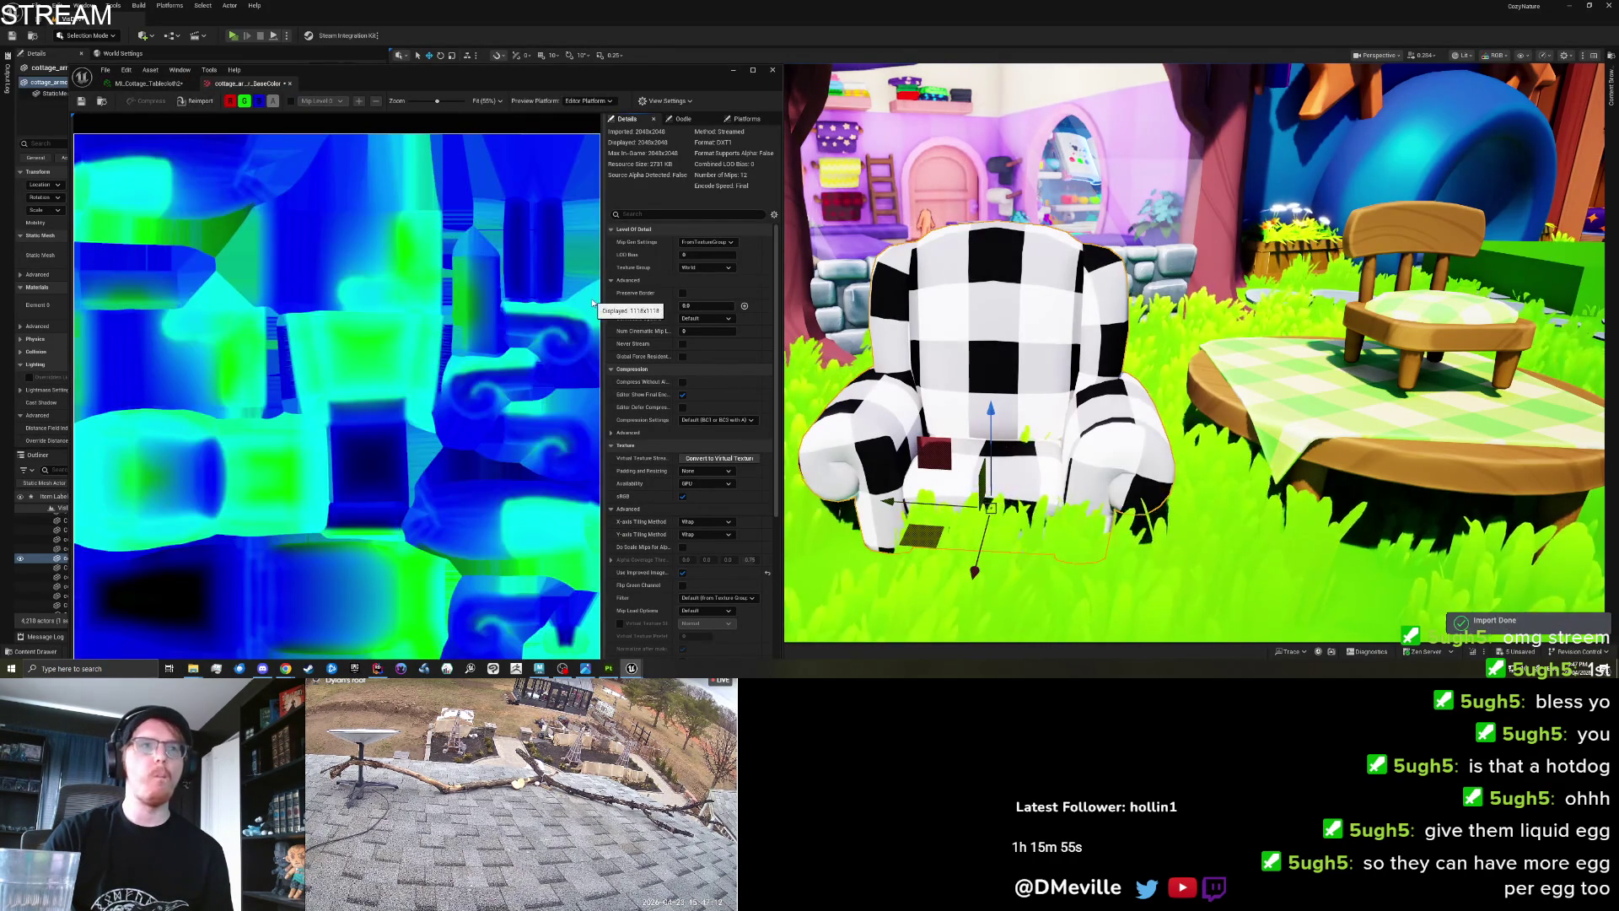
click(147, 84)
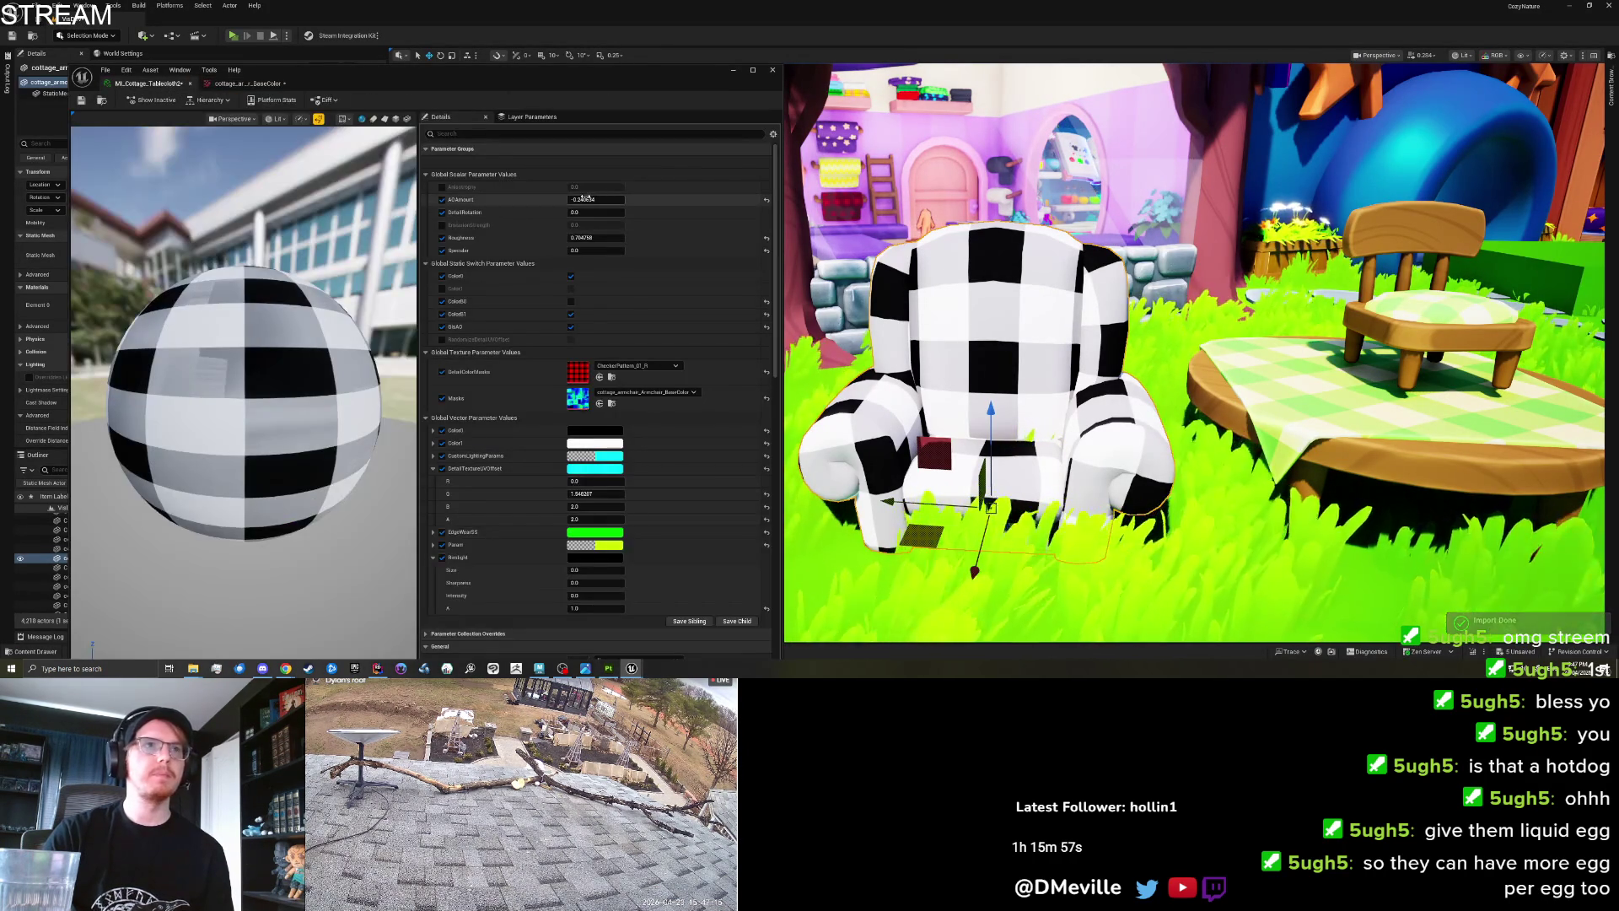
mouse_move(583, 197)
mouse_down()
mouse_move(620, 199)
mouse_move(600, 199)
mouse_up()
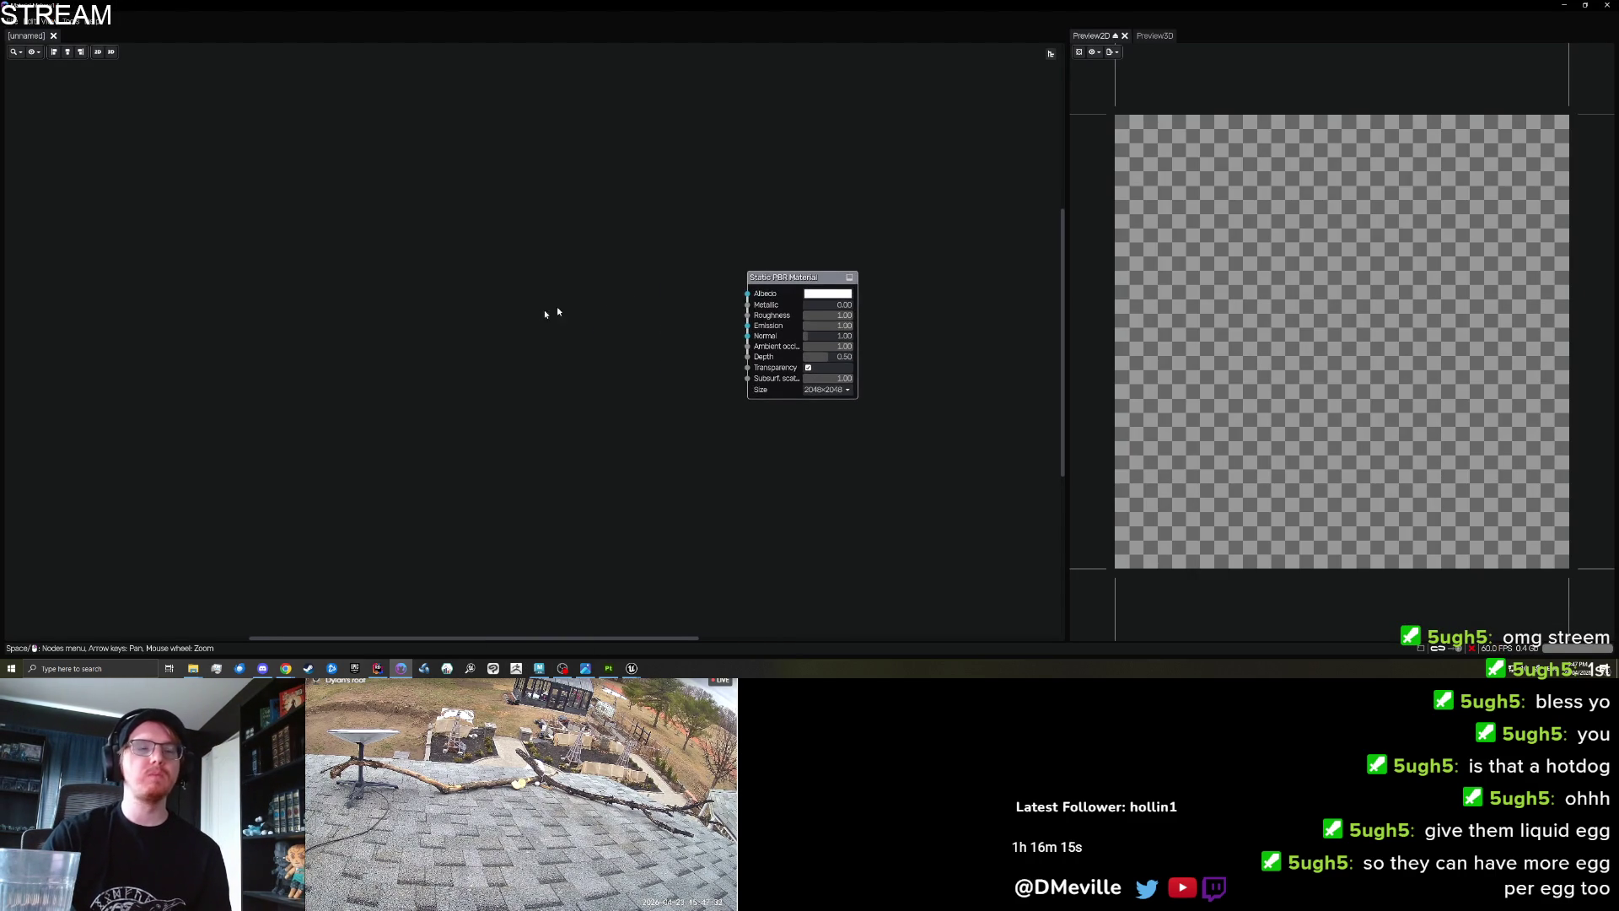
Add a Checkerboard Pattern node, try the Add, Xor and Pow combiners, then delete it.
right_click(579, 325)
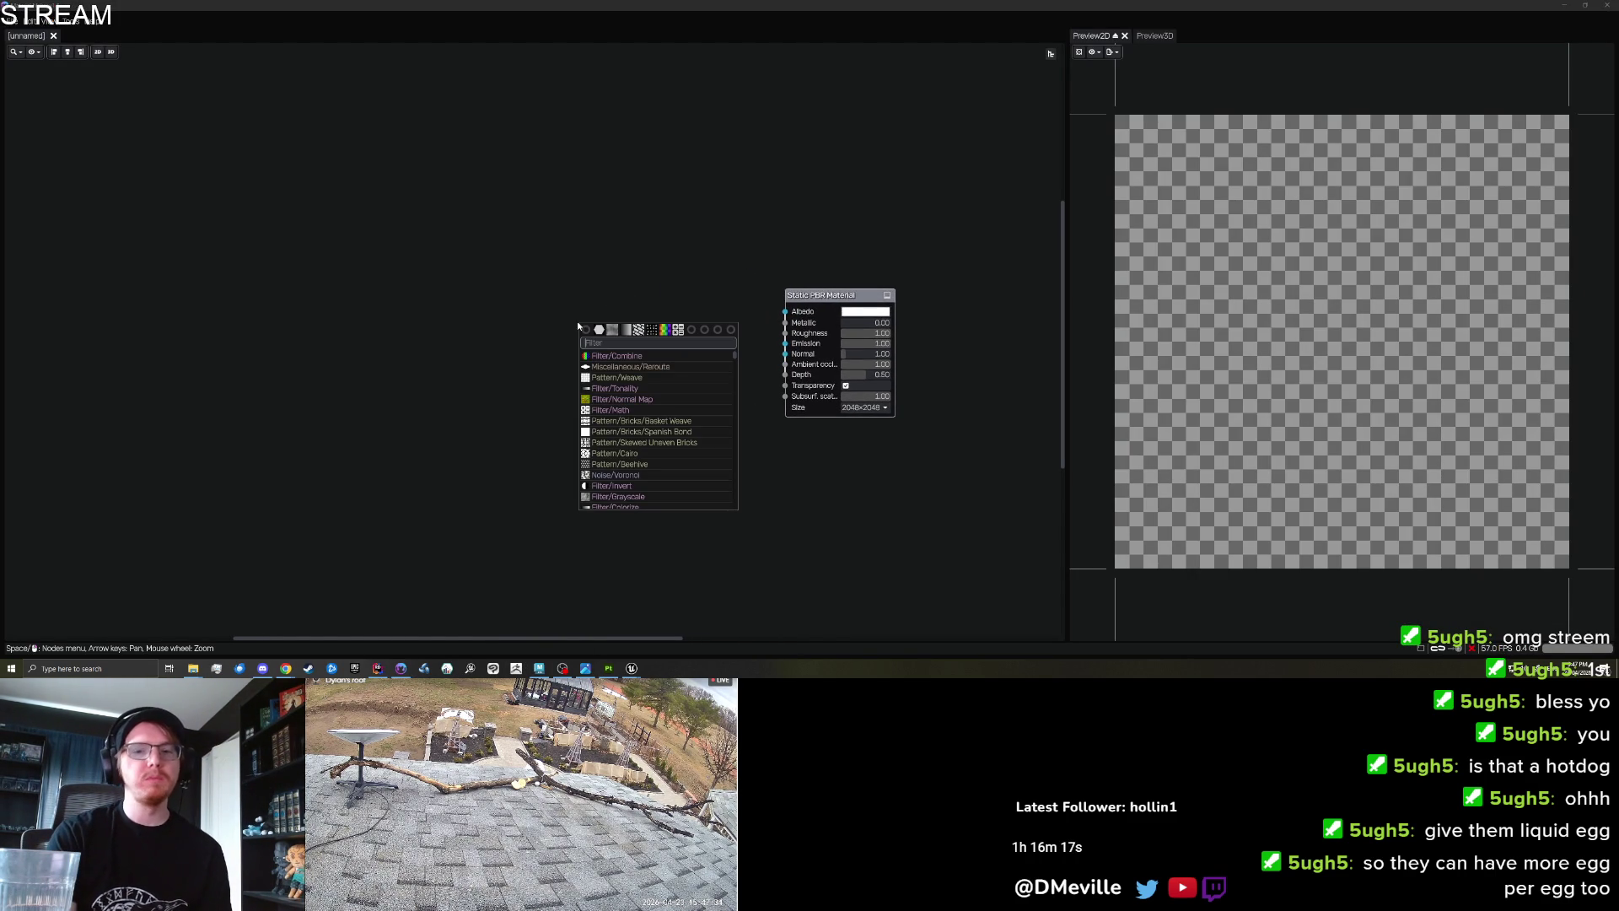
text(check)
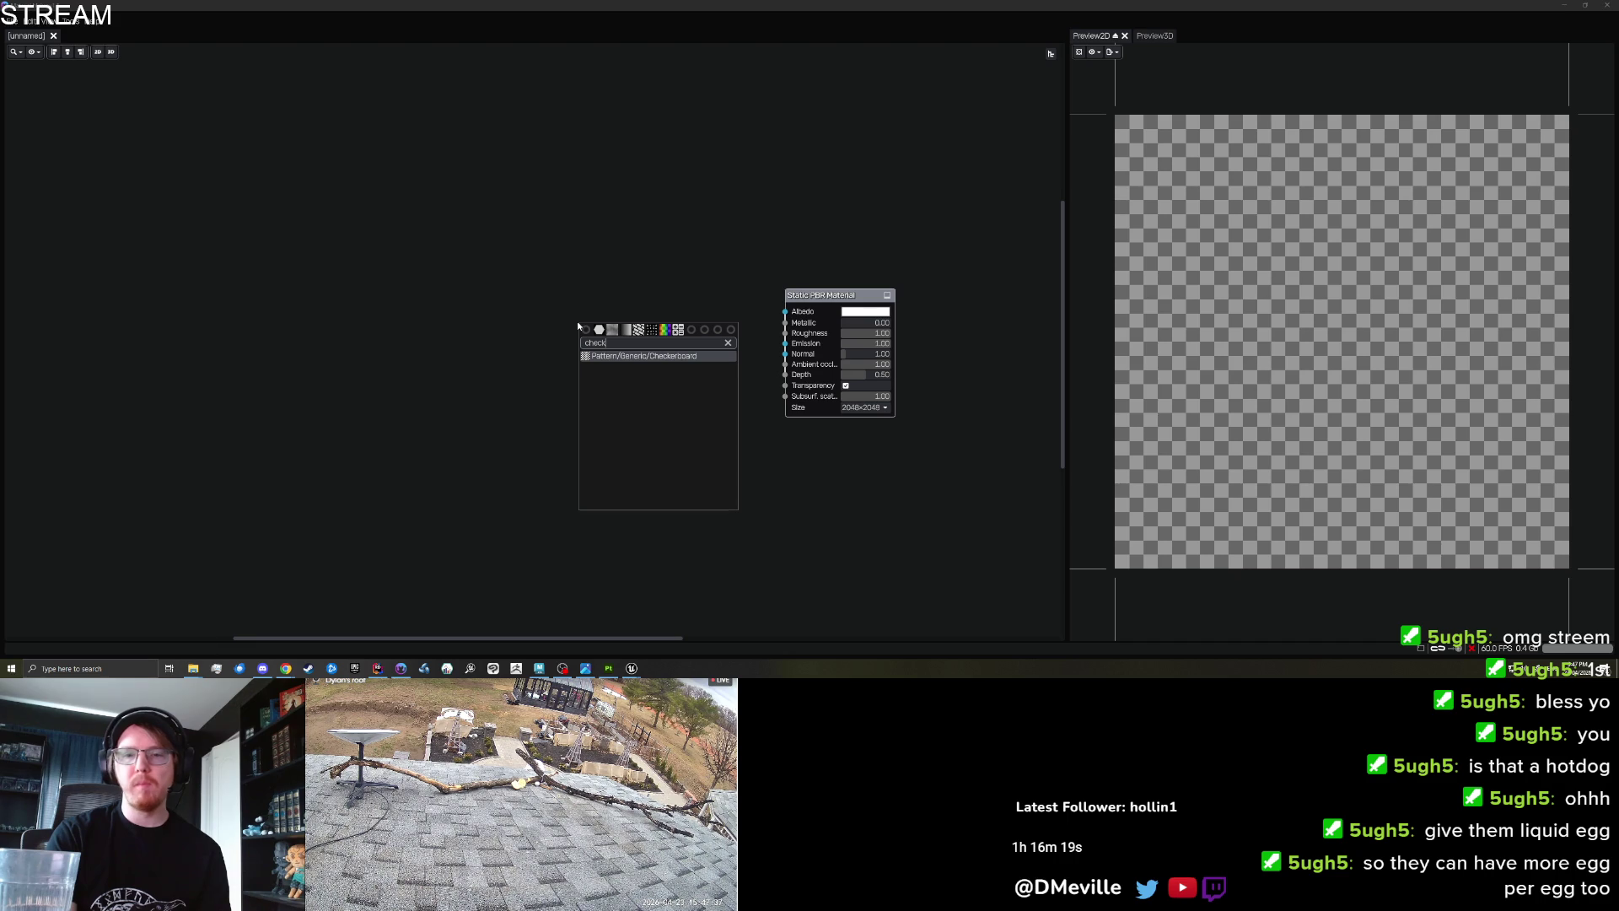
key(Return)
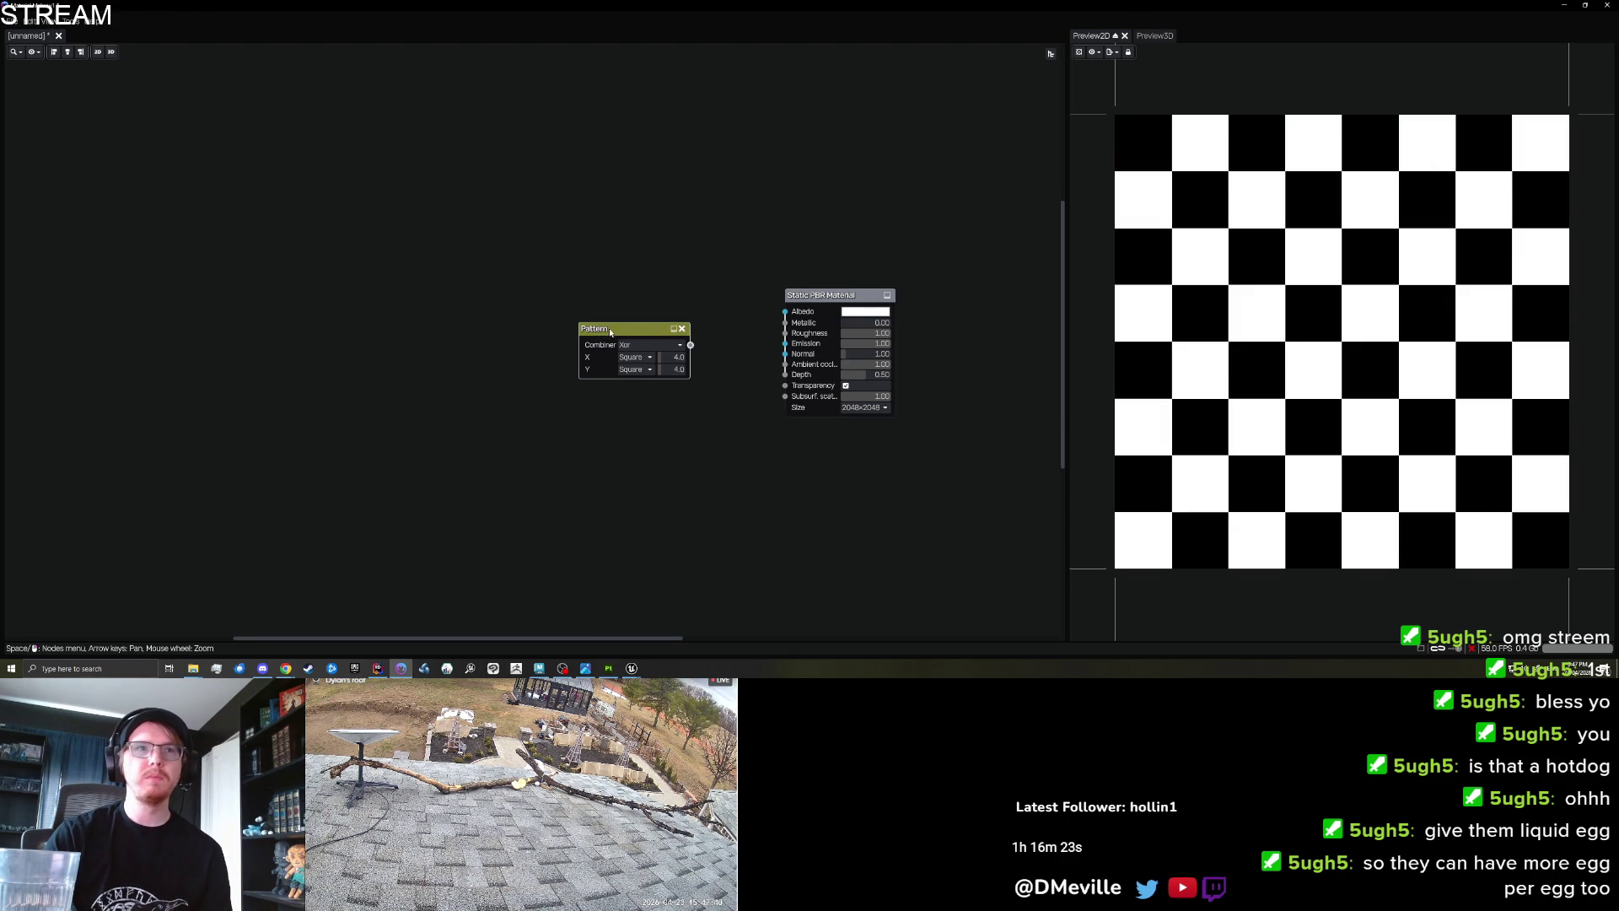
drag(602, 332, 564, 328)
click(613, 340)
click(616, 369)
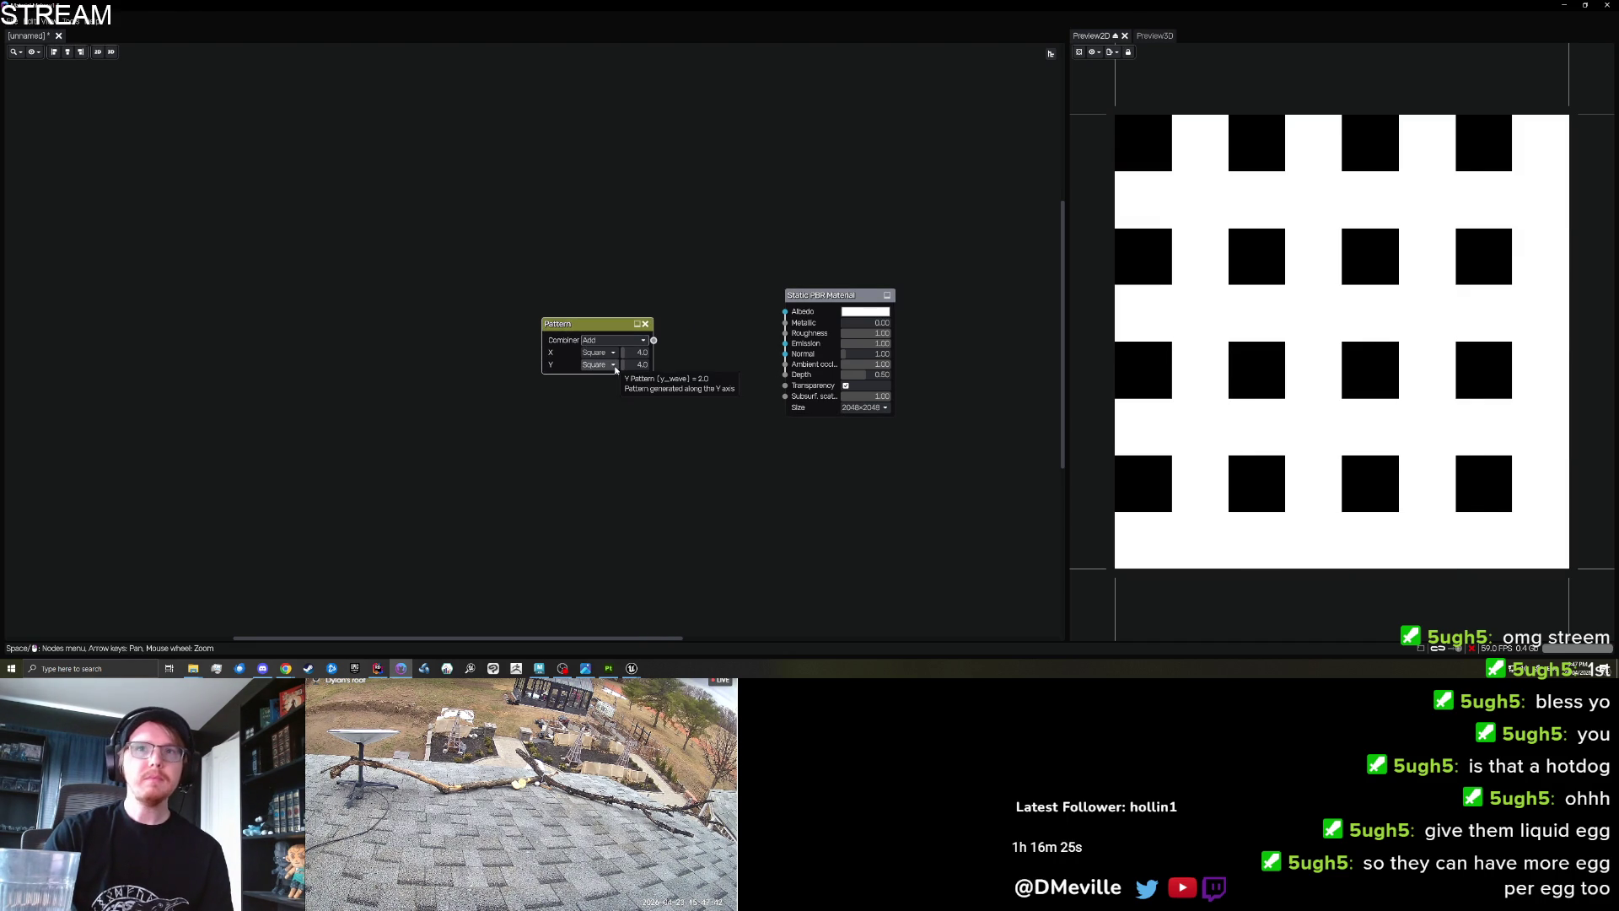
click(611, 340)
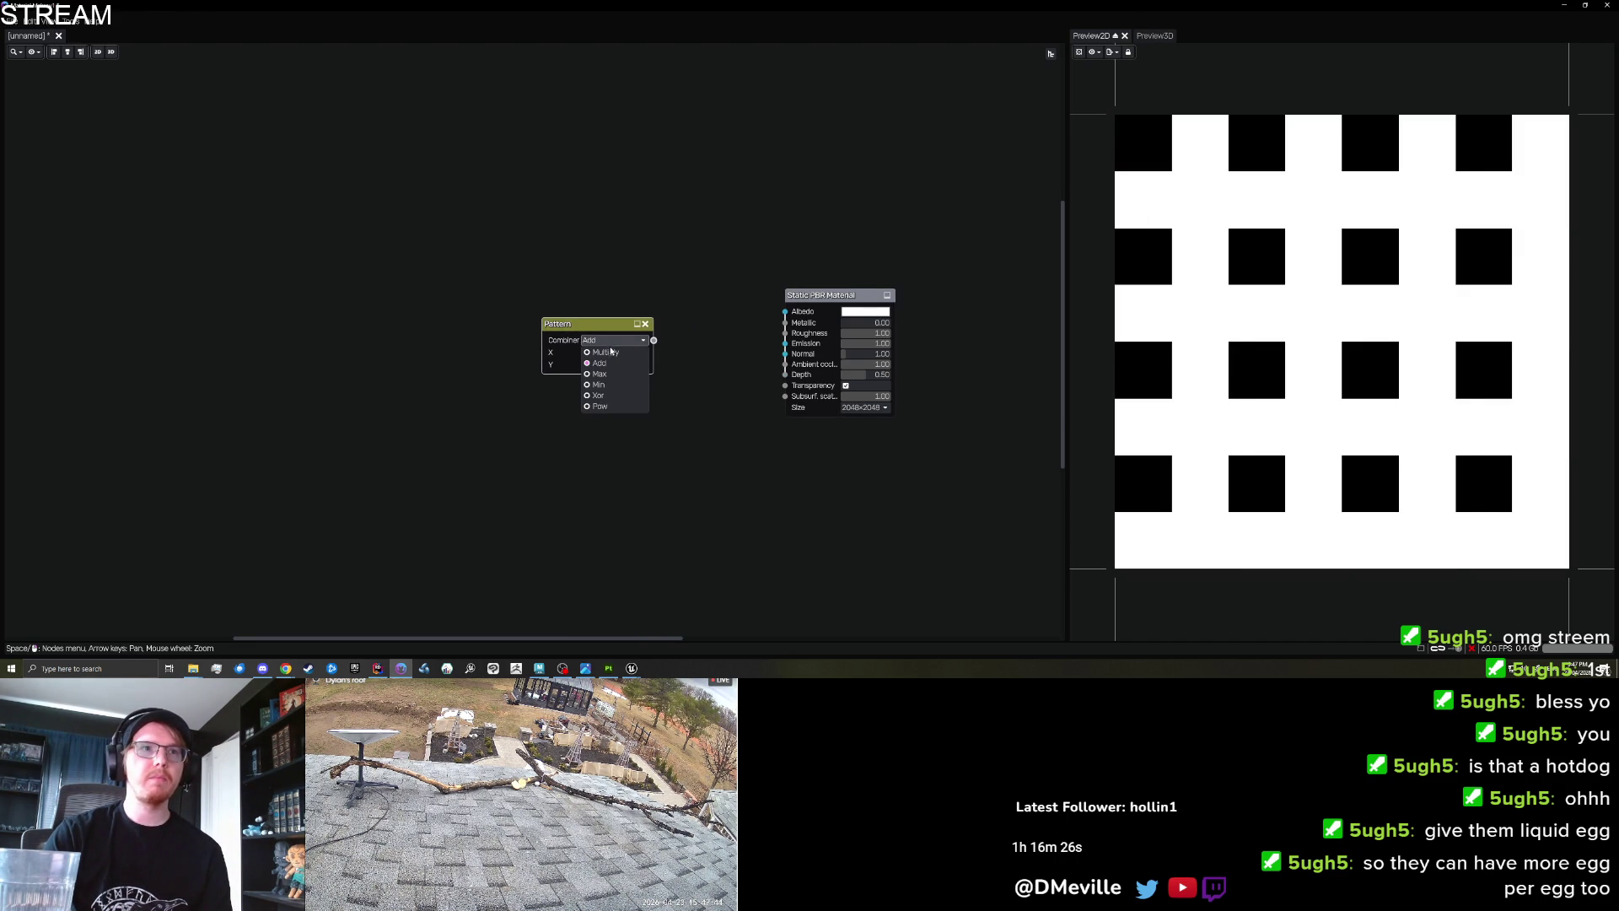
click(613, 395)
click(604, 344)
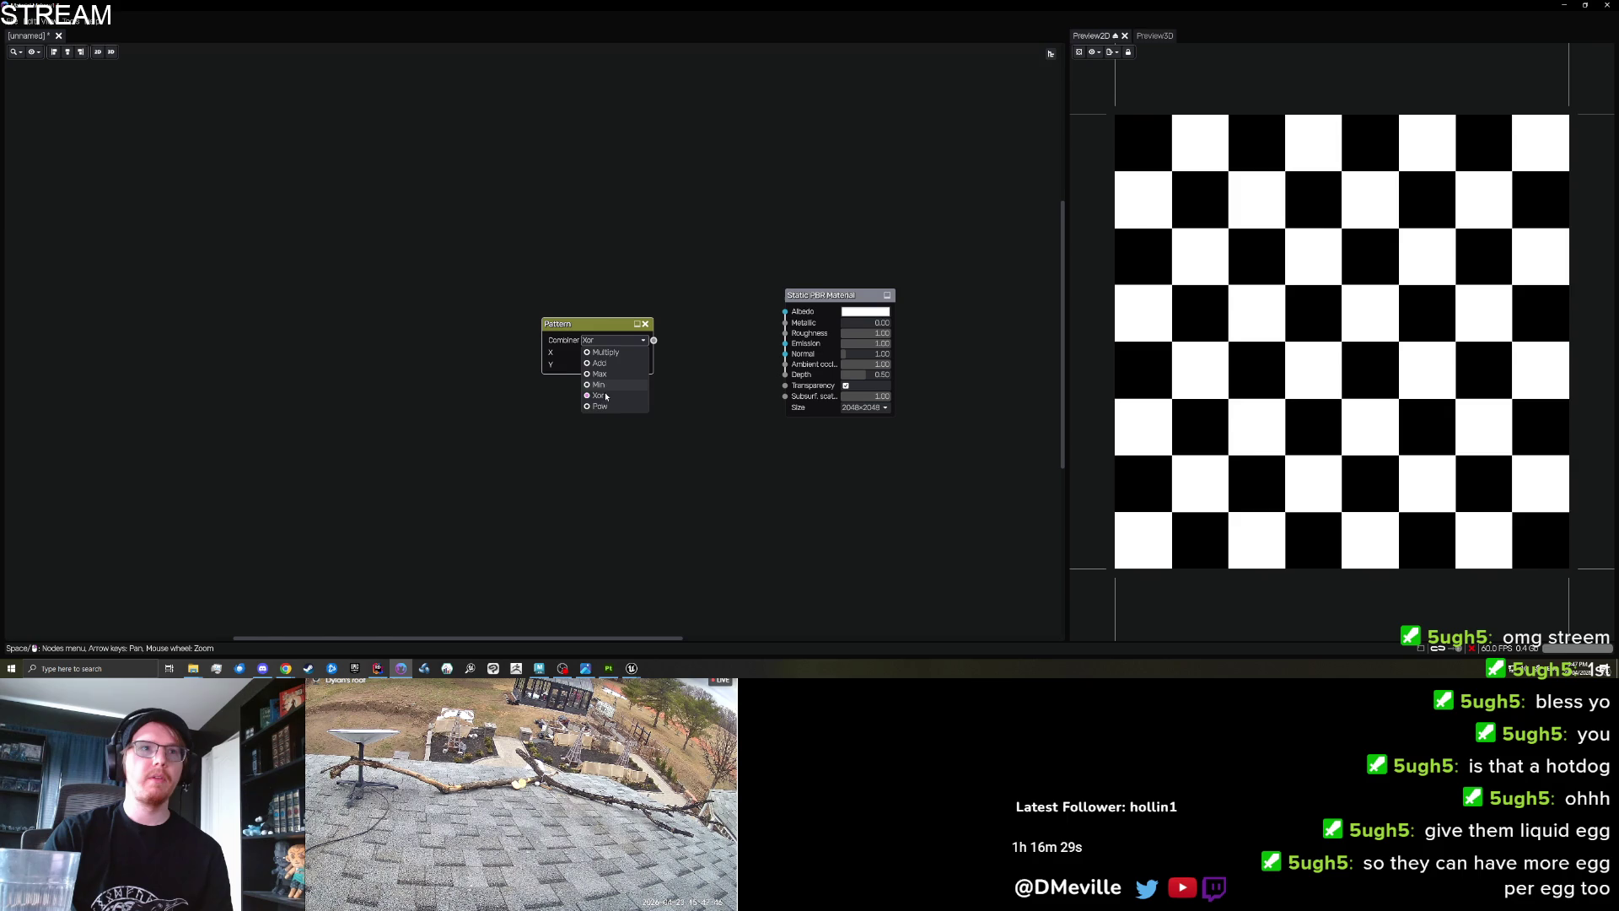
click(608, 408)
drag(595, 329, 513, 323)
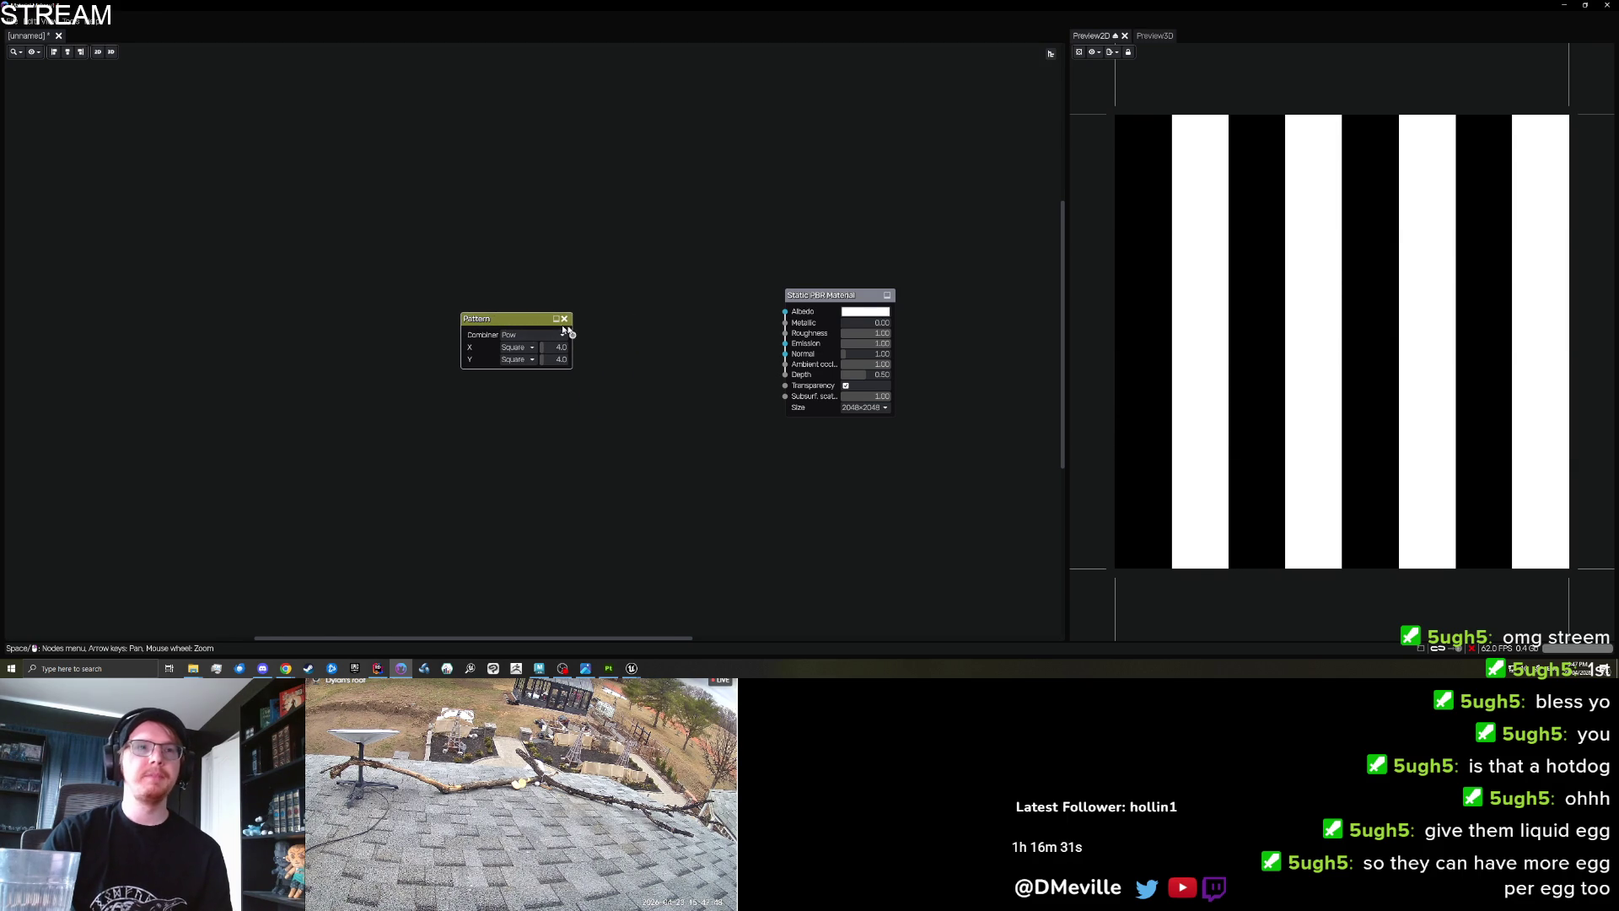
click(564, 319)
Add a grid Pattern node and set its X repeat to 4.
right_click(516, 330)
text(grid)
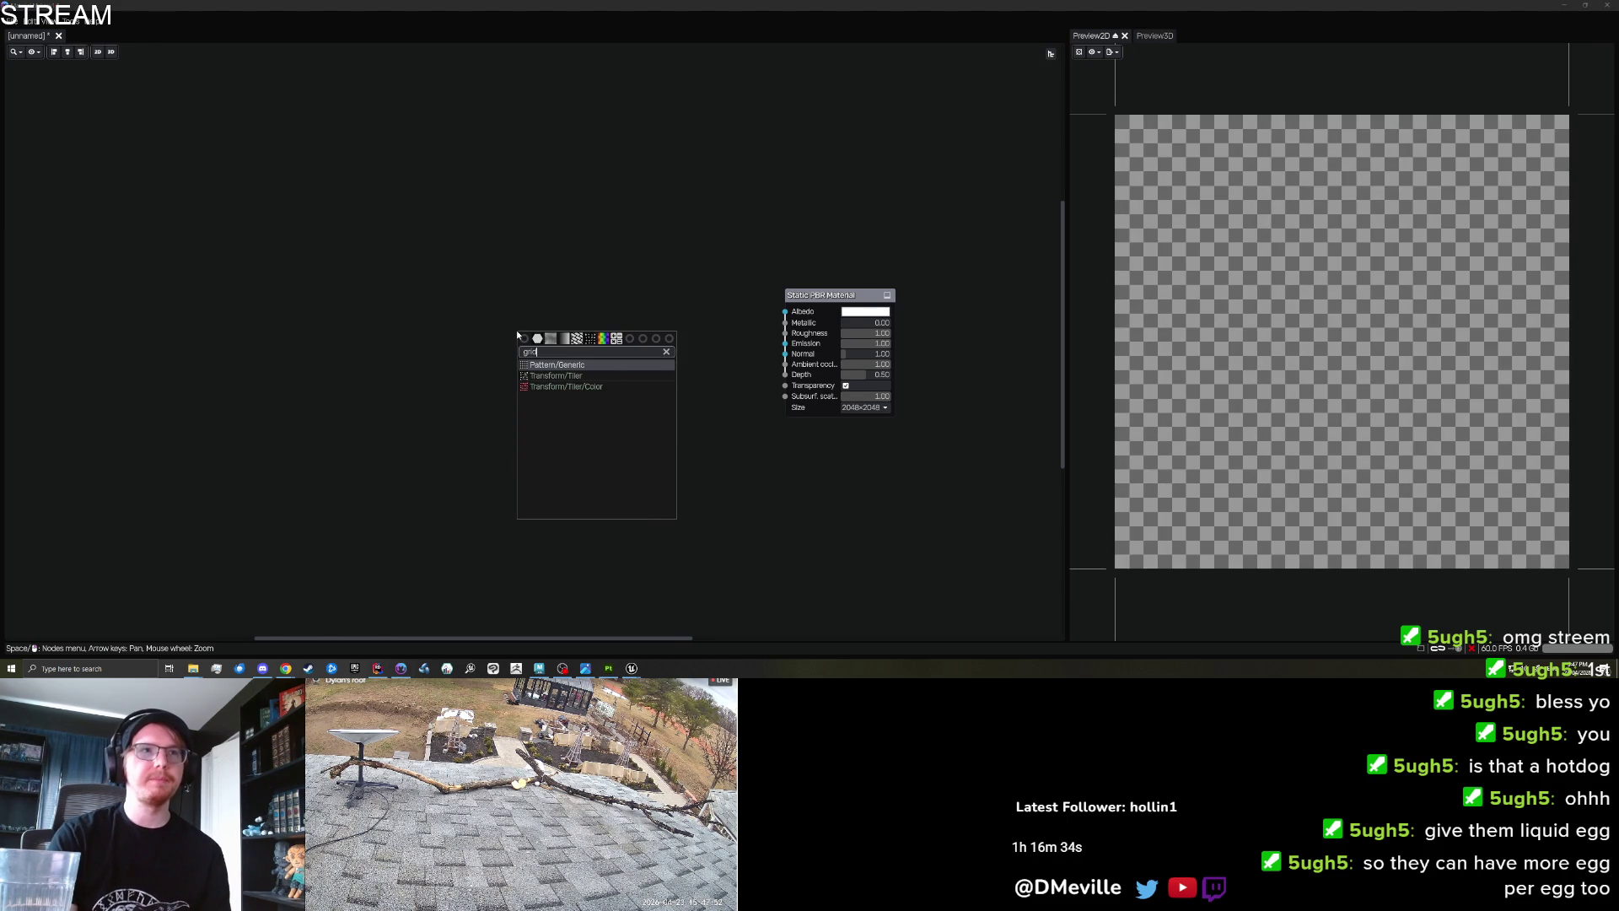
key(Return)
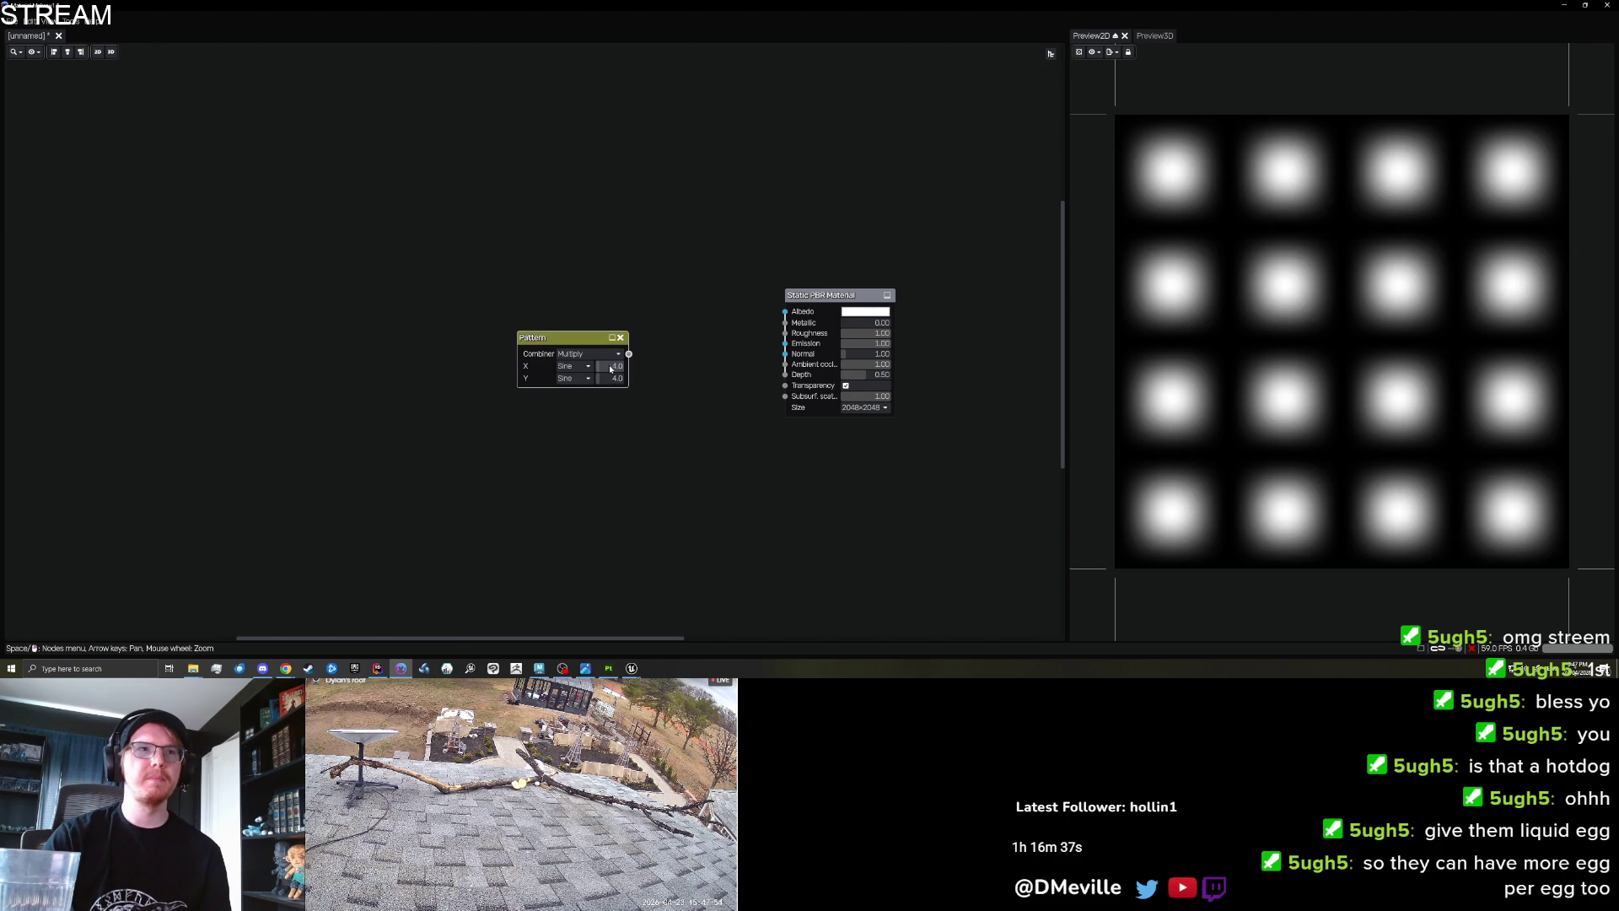
mouse_move(616, 366)
mouse_down()
mouse_move(601, 372)
mouse_move(675, 386)
mouse_move(628, 383)
mouse_move(661, 397)
mouse_up()
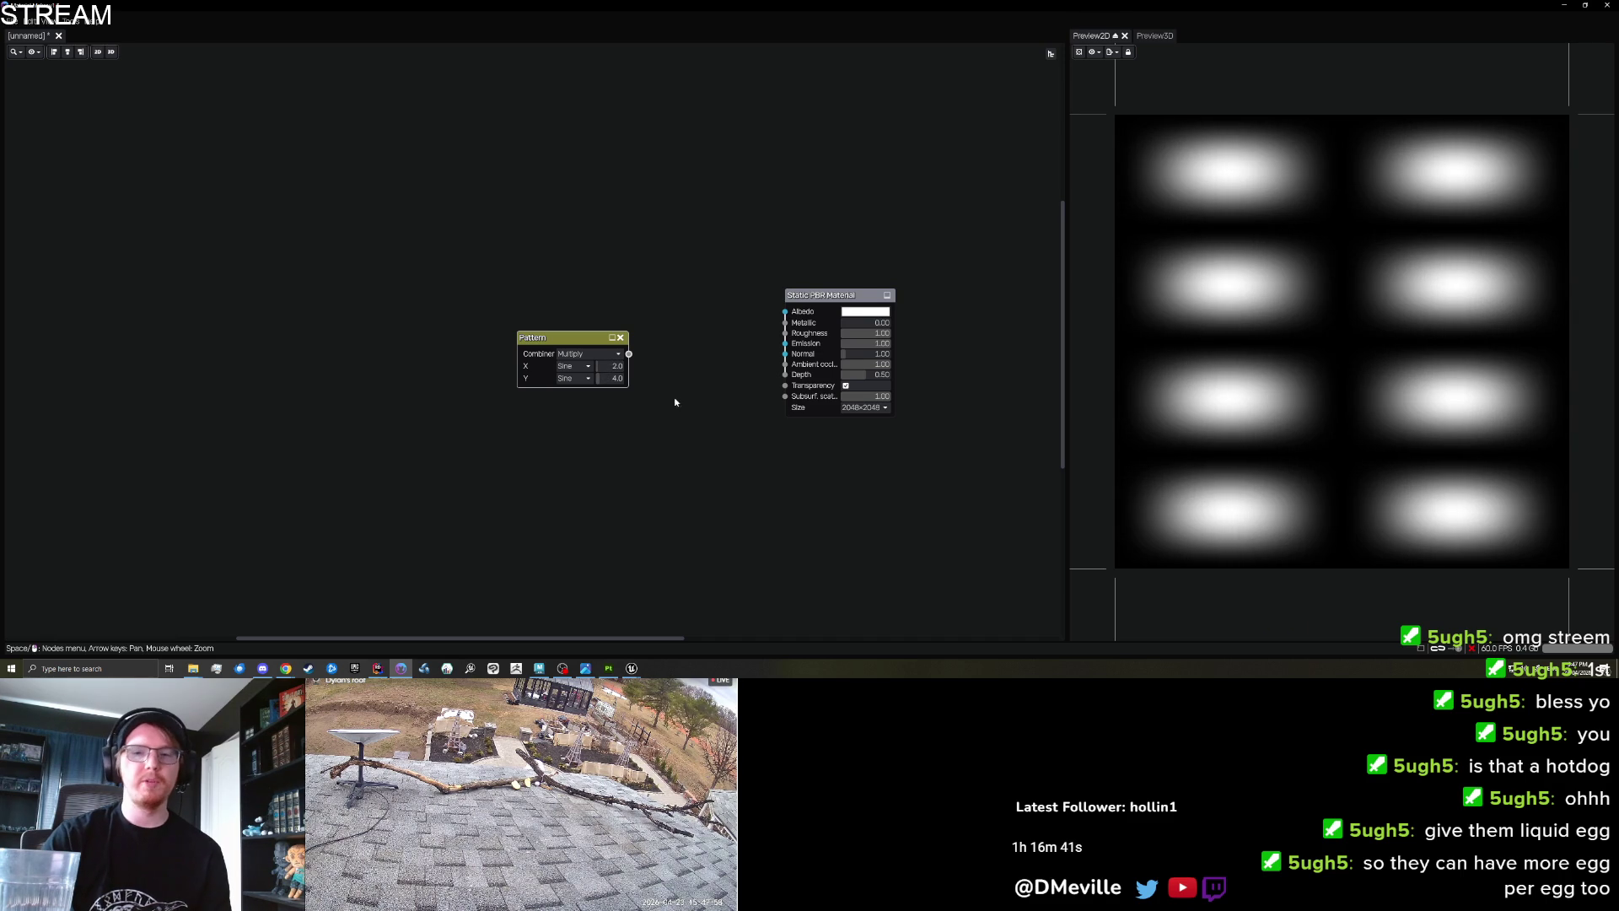
text(4)
key(Return)
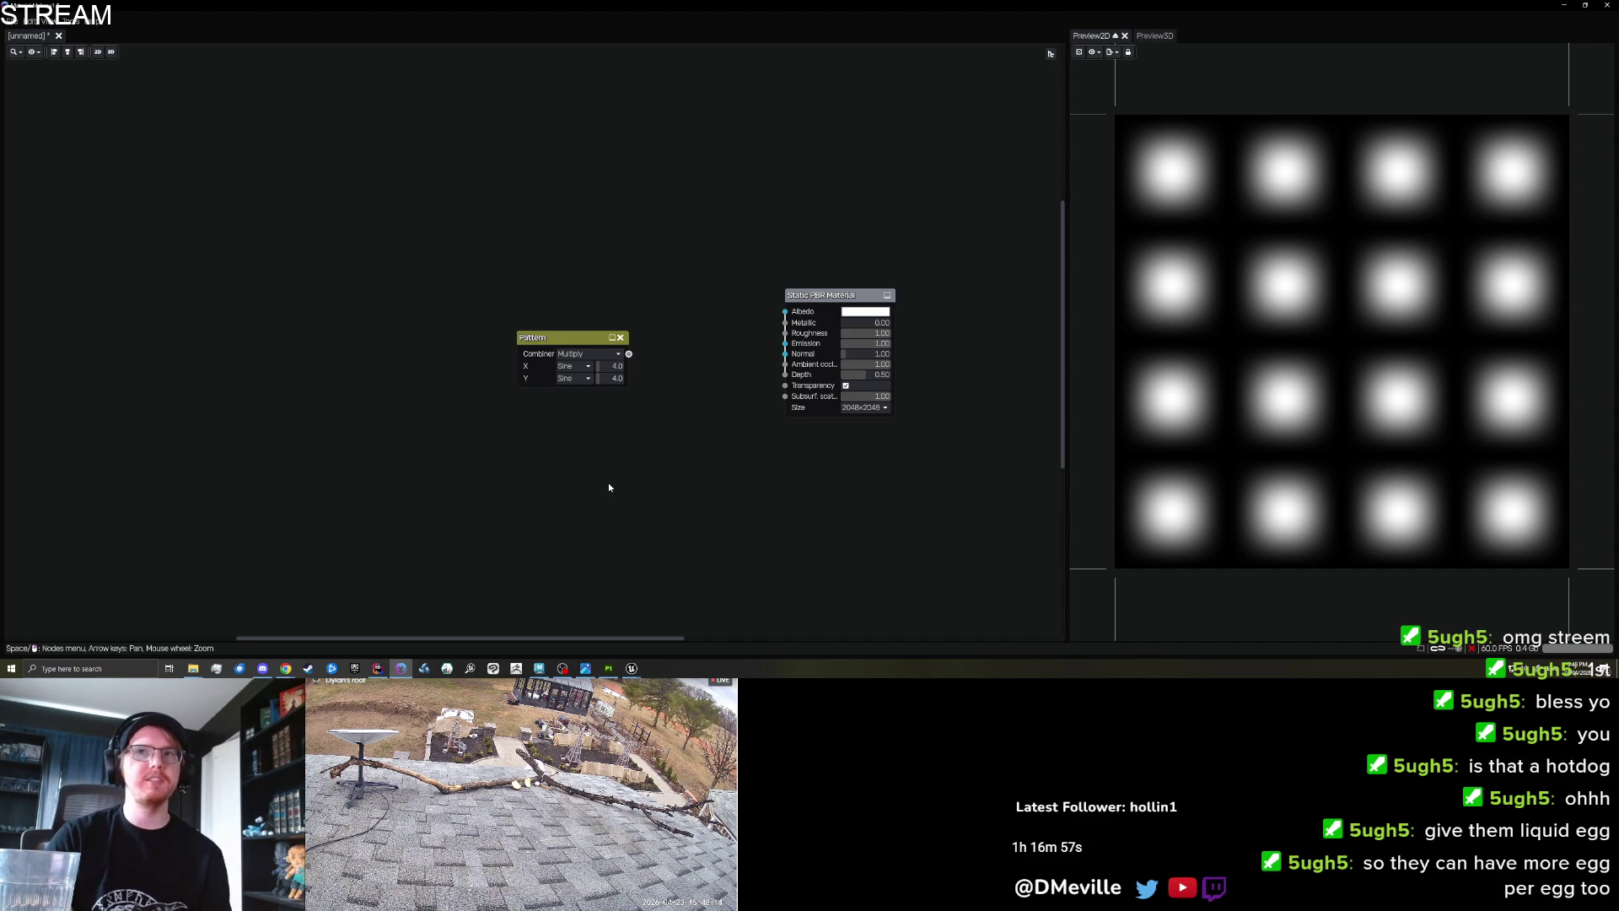
drag(626, 464, 632, 468)
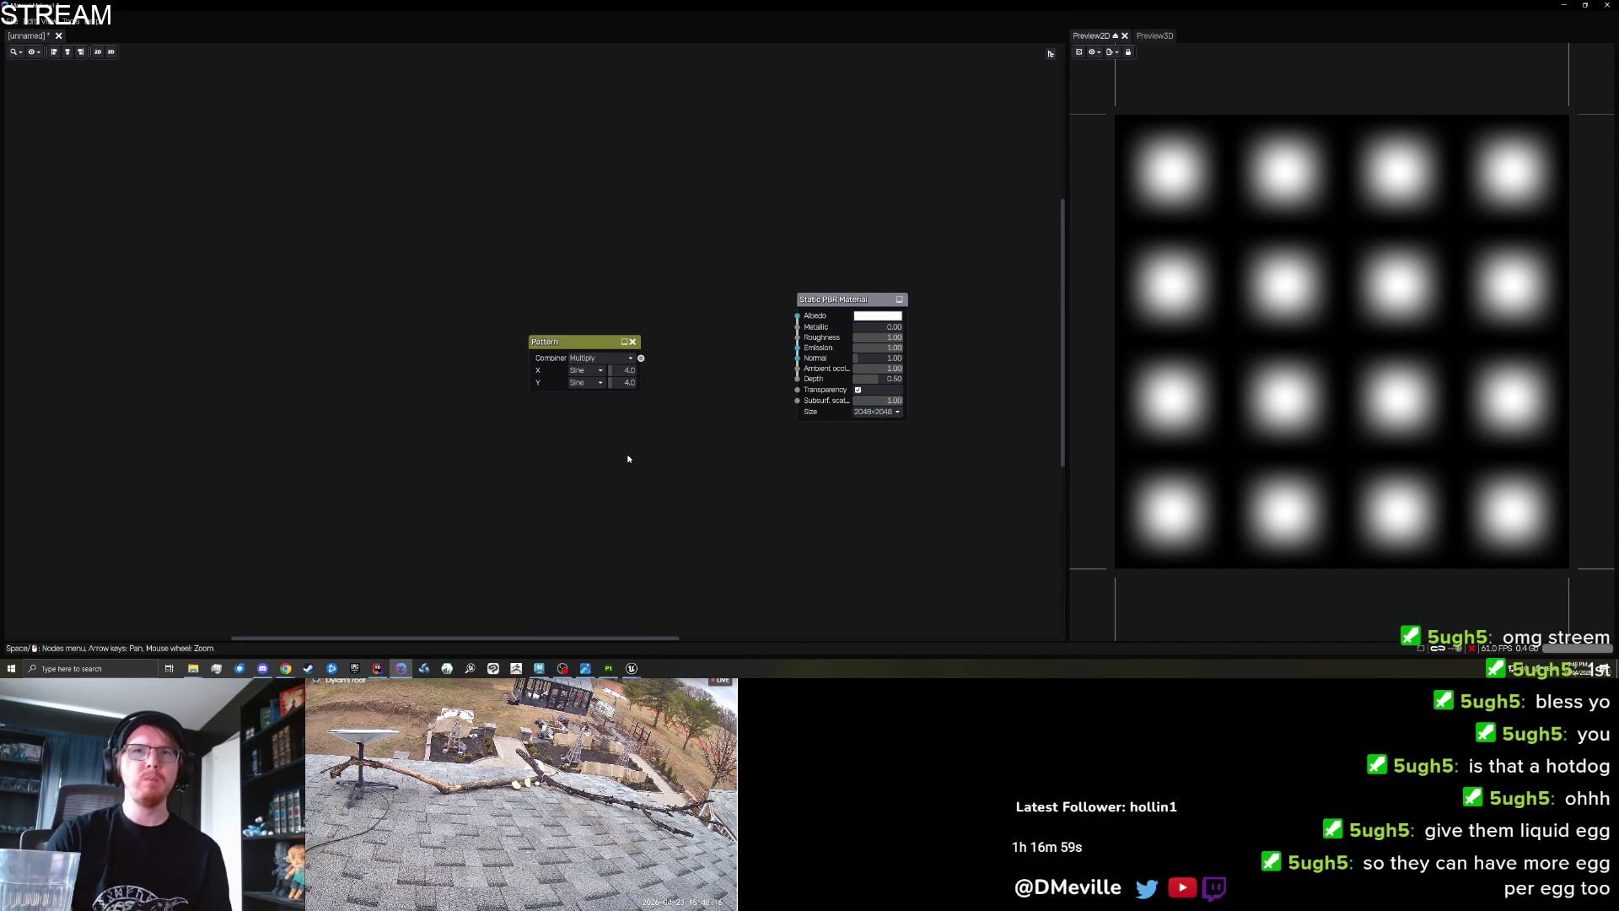
Make the X and Y waveforms Square, reduce X repeat to 2, then delete the node.
drag(575, 347, 470, 340)
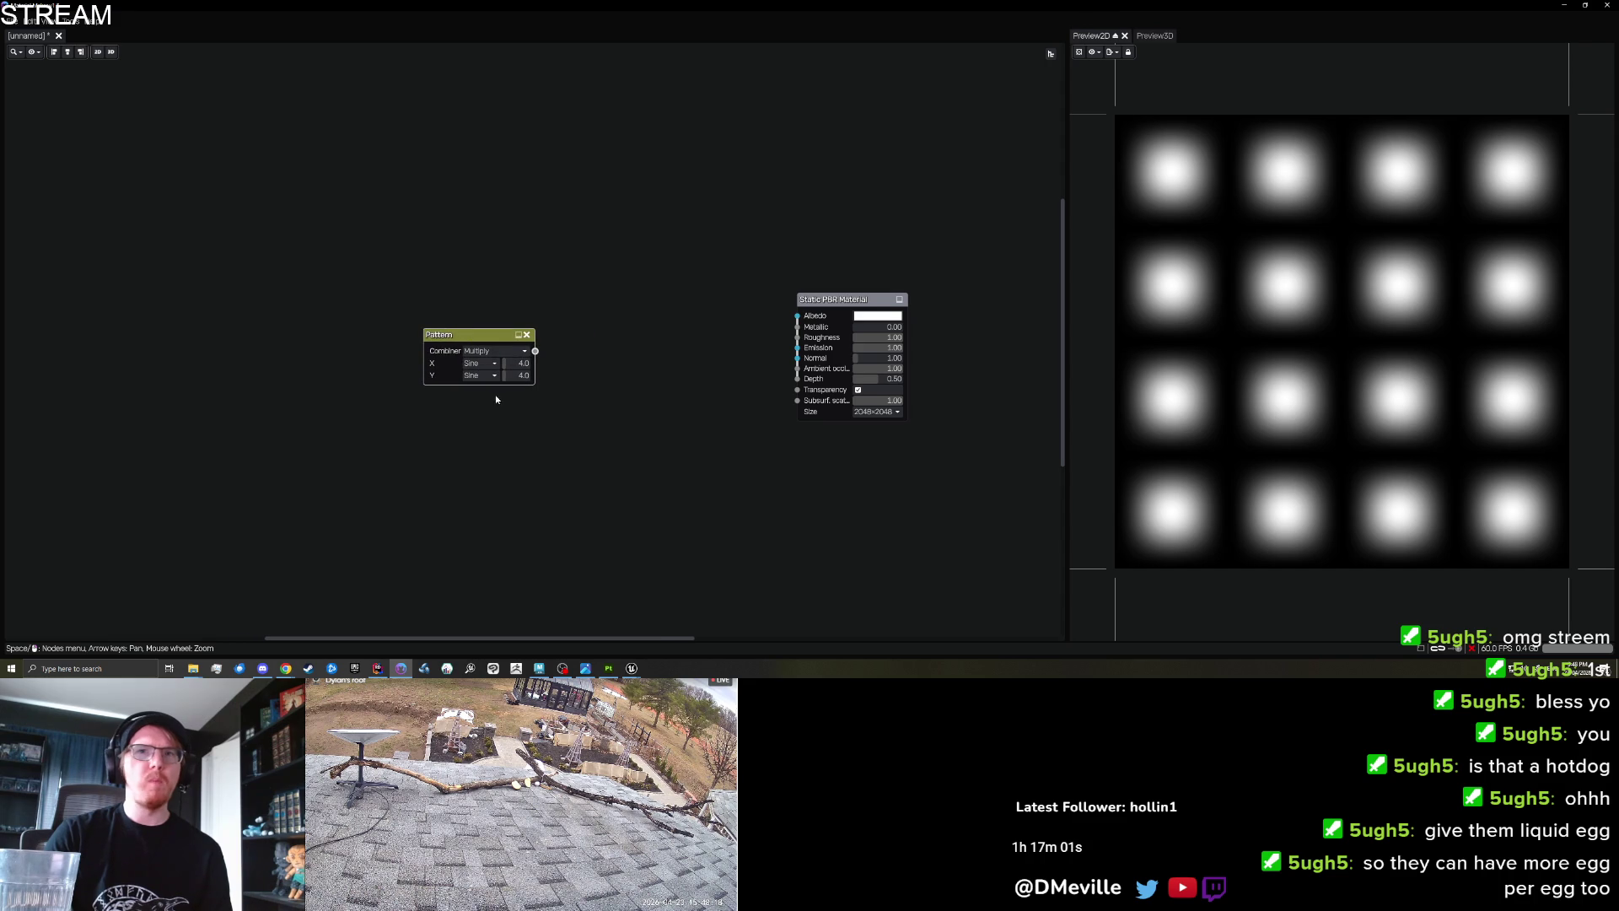
click(493, 364)
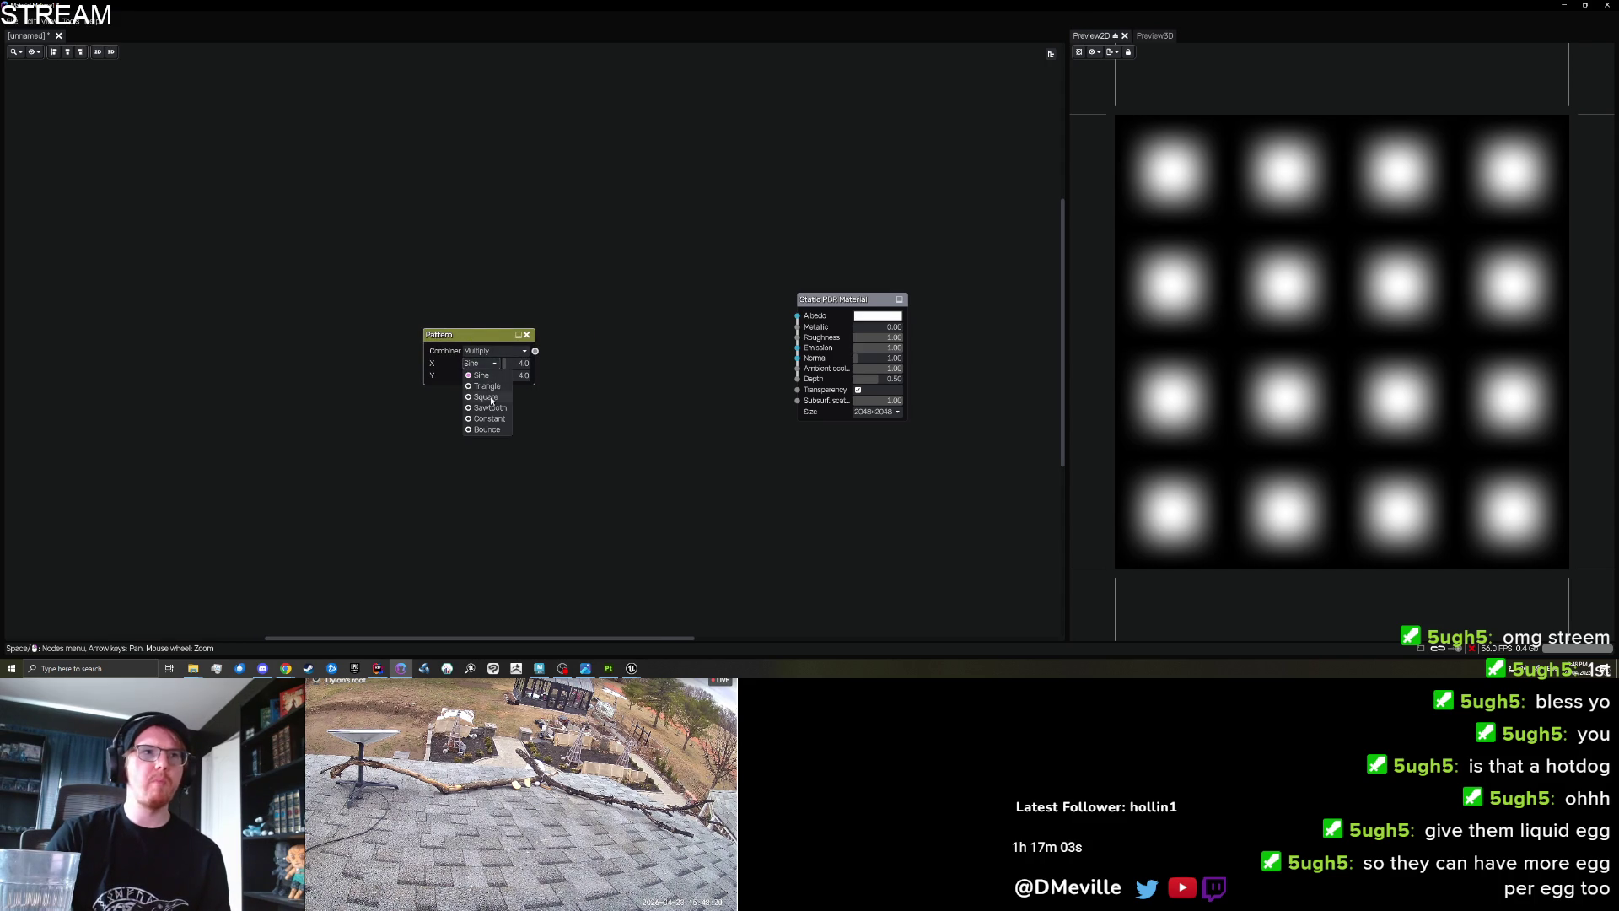
click(489, 398)
click(480, 375)
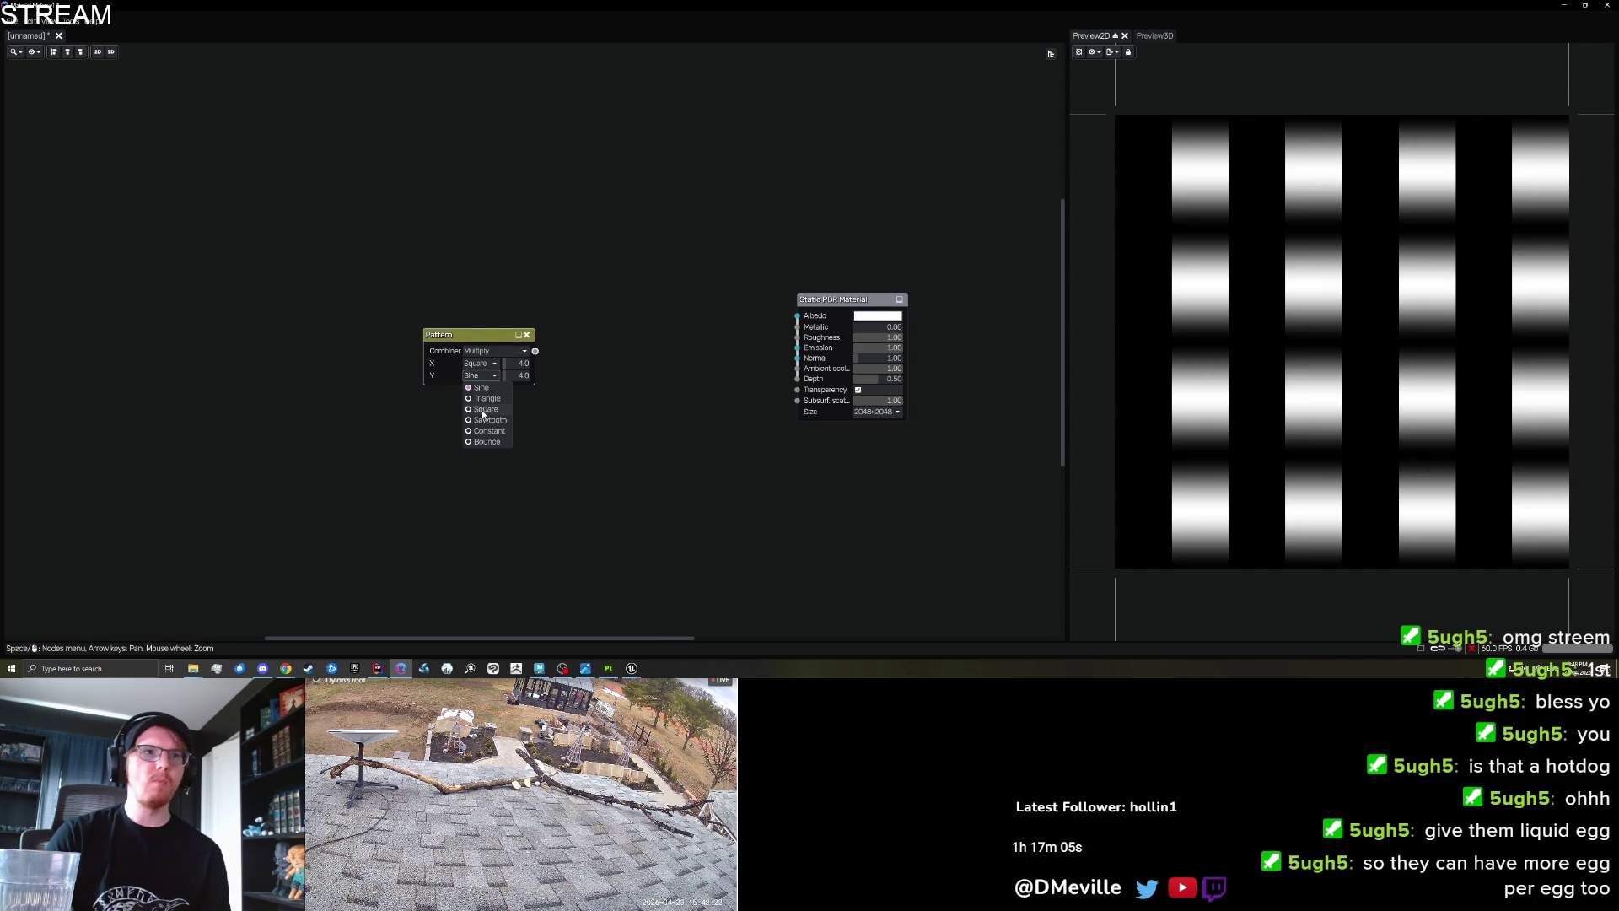
click(483, 410)
drag(515, 366, 449, 342)
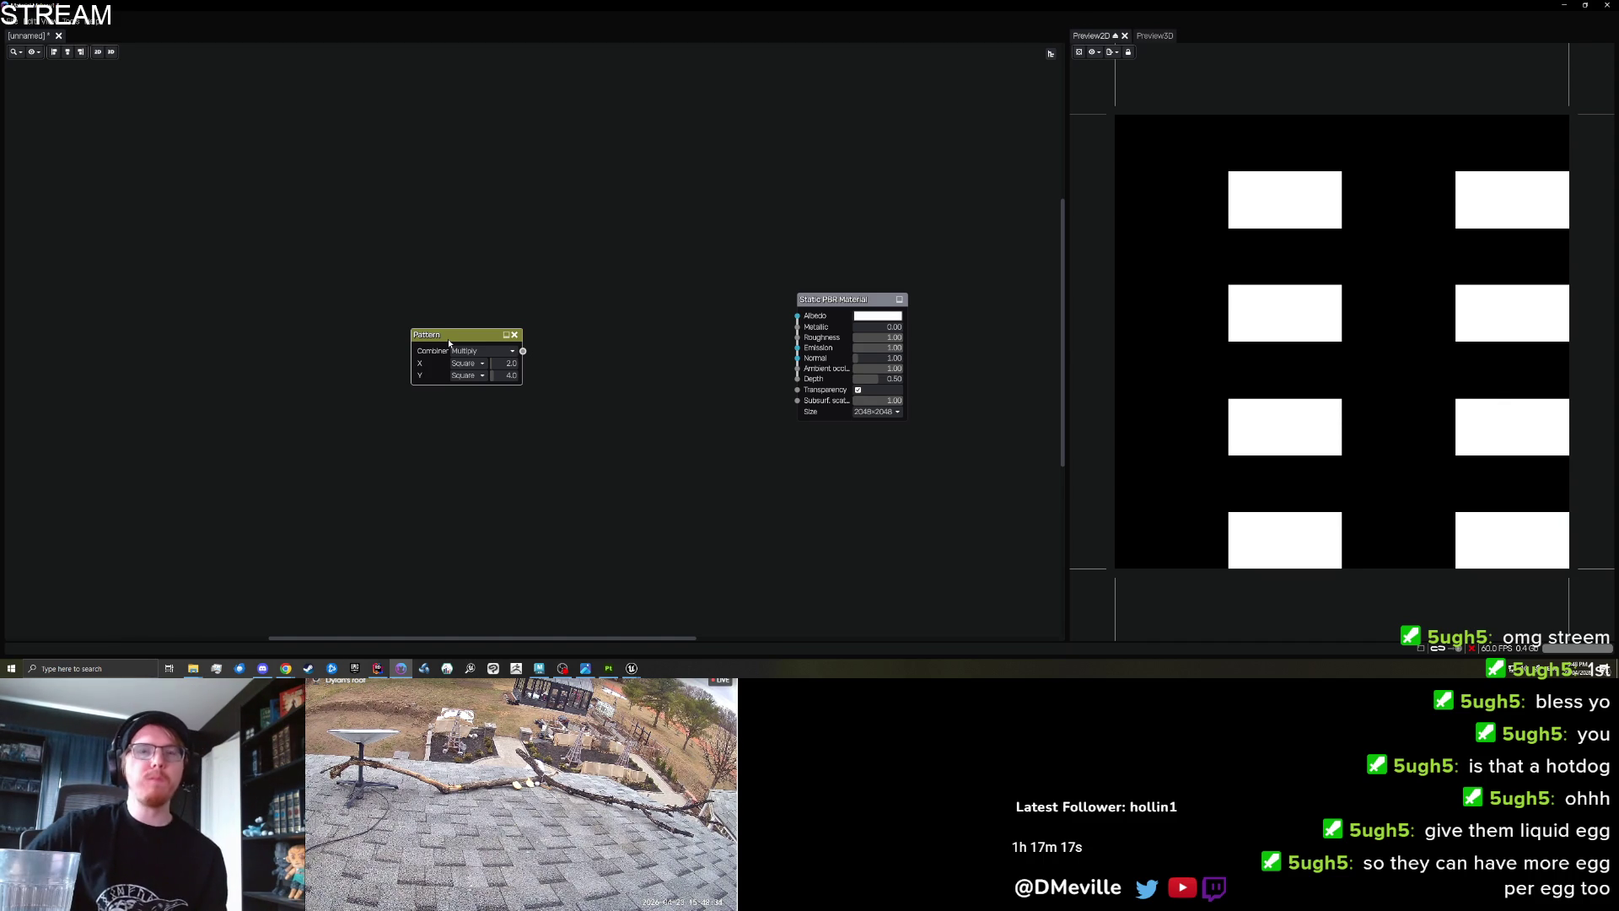
key(Delete)
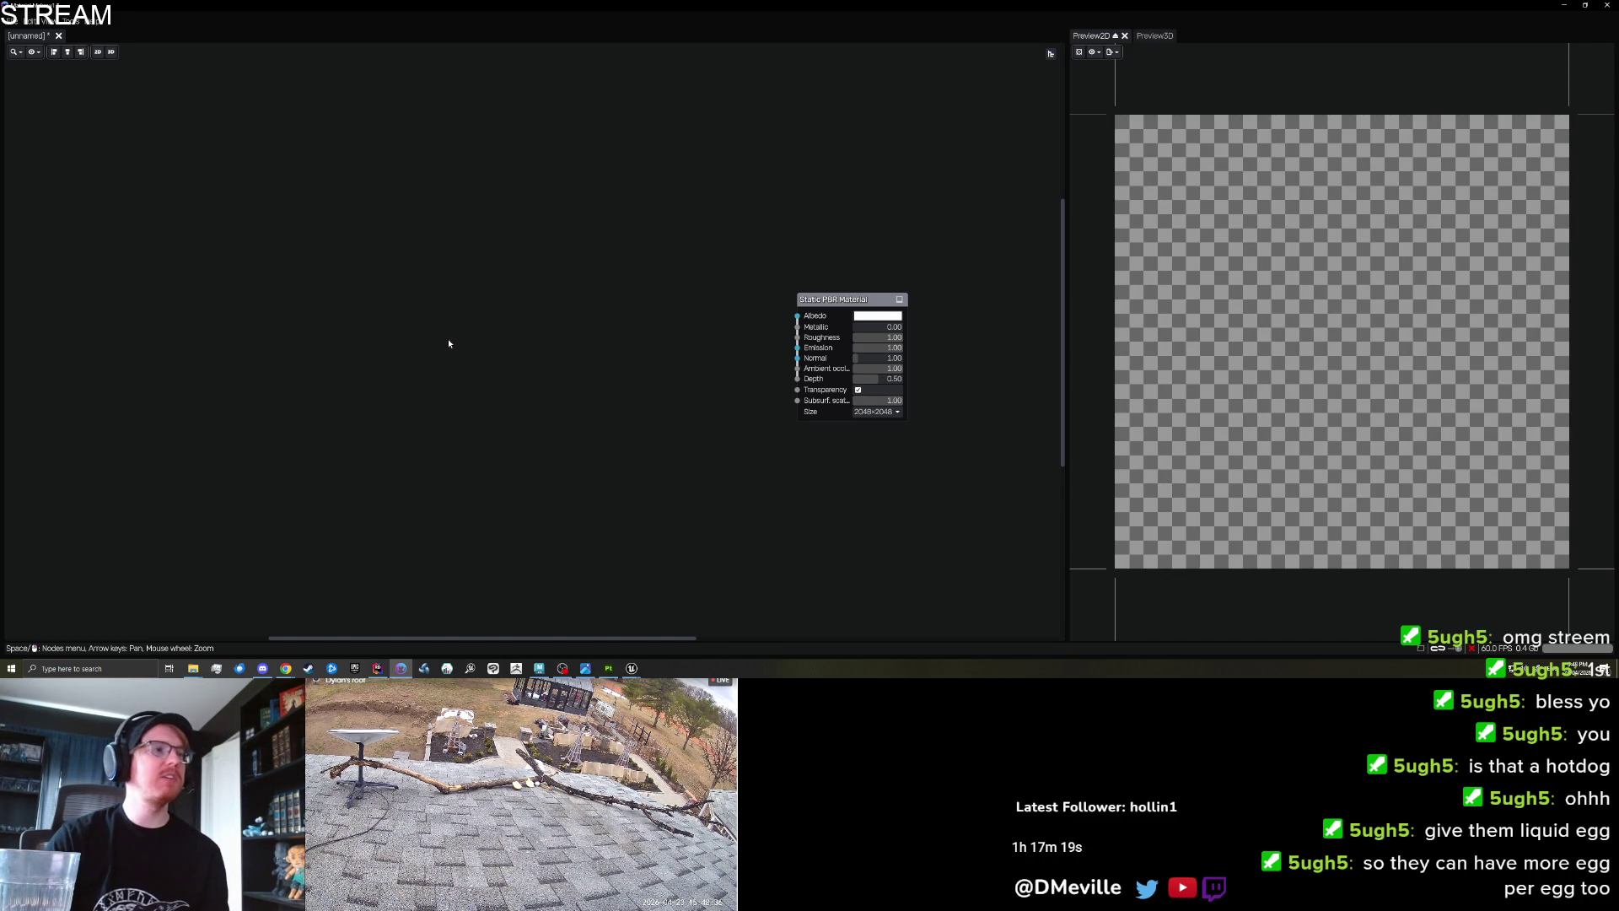
Add a Pattern/Weave node and preview its pattern.
right_click(501, 323)
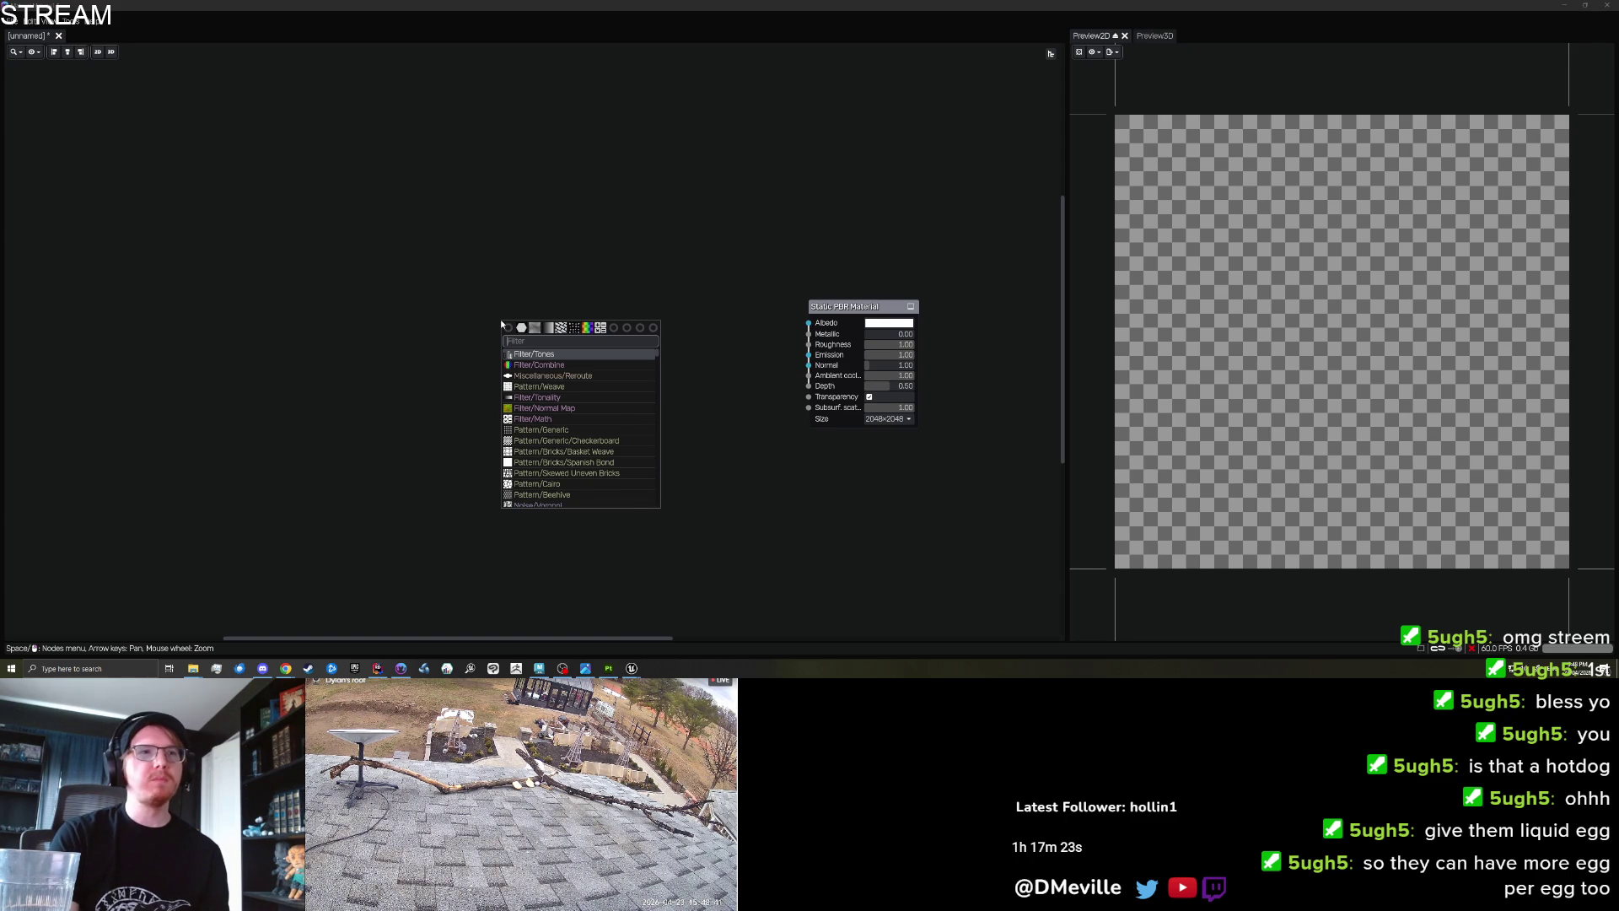
text(pattern)
key(Down)
key(Down)
key(Return)
click(530, 330)
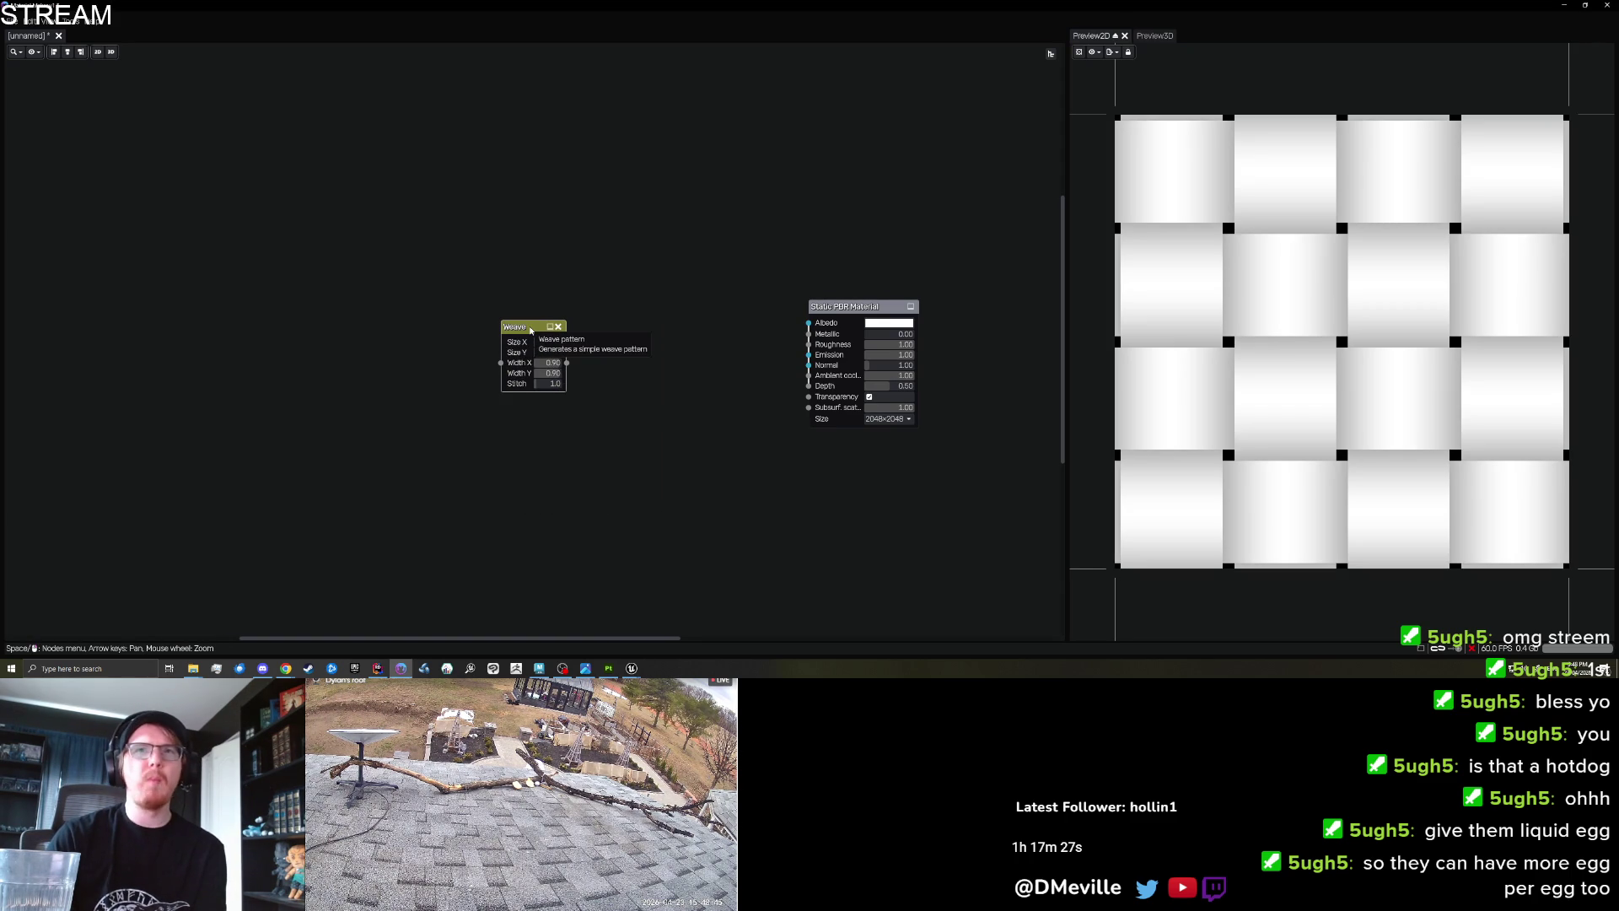
Add a Running Bond Bricks node, arrange both nodes, and preview the 4x4 brick grid.
right_click(510, 463)
text(grid)
key(BackSpace)
key(BackSpace)
key(BackSpace)
text(pattern)
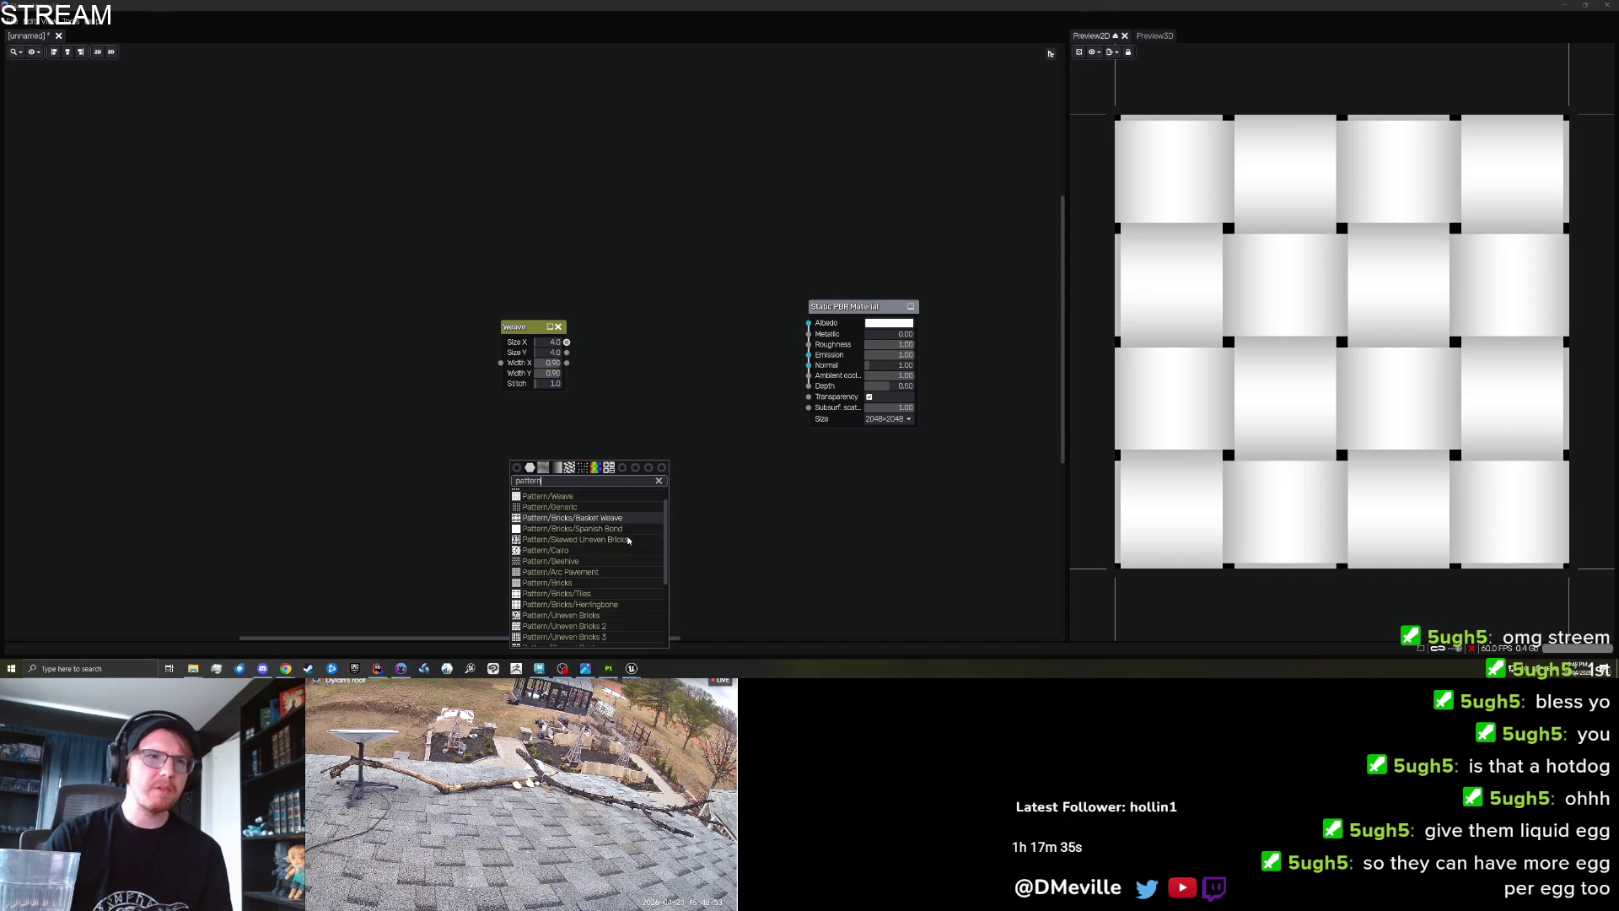
click(594, 590)
mouse_move(533, 463)
mouse_down()
mouse_move(541, 412)
mouse_move(516, 401)
mouse_up()
drag(522, 326, 508, 181)
click(497, 383)
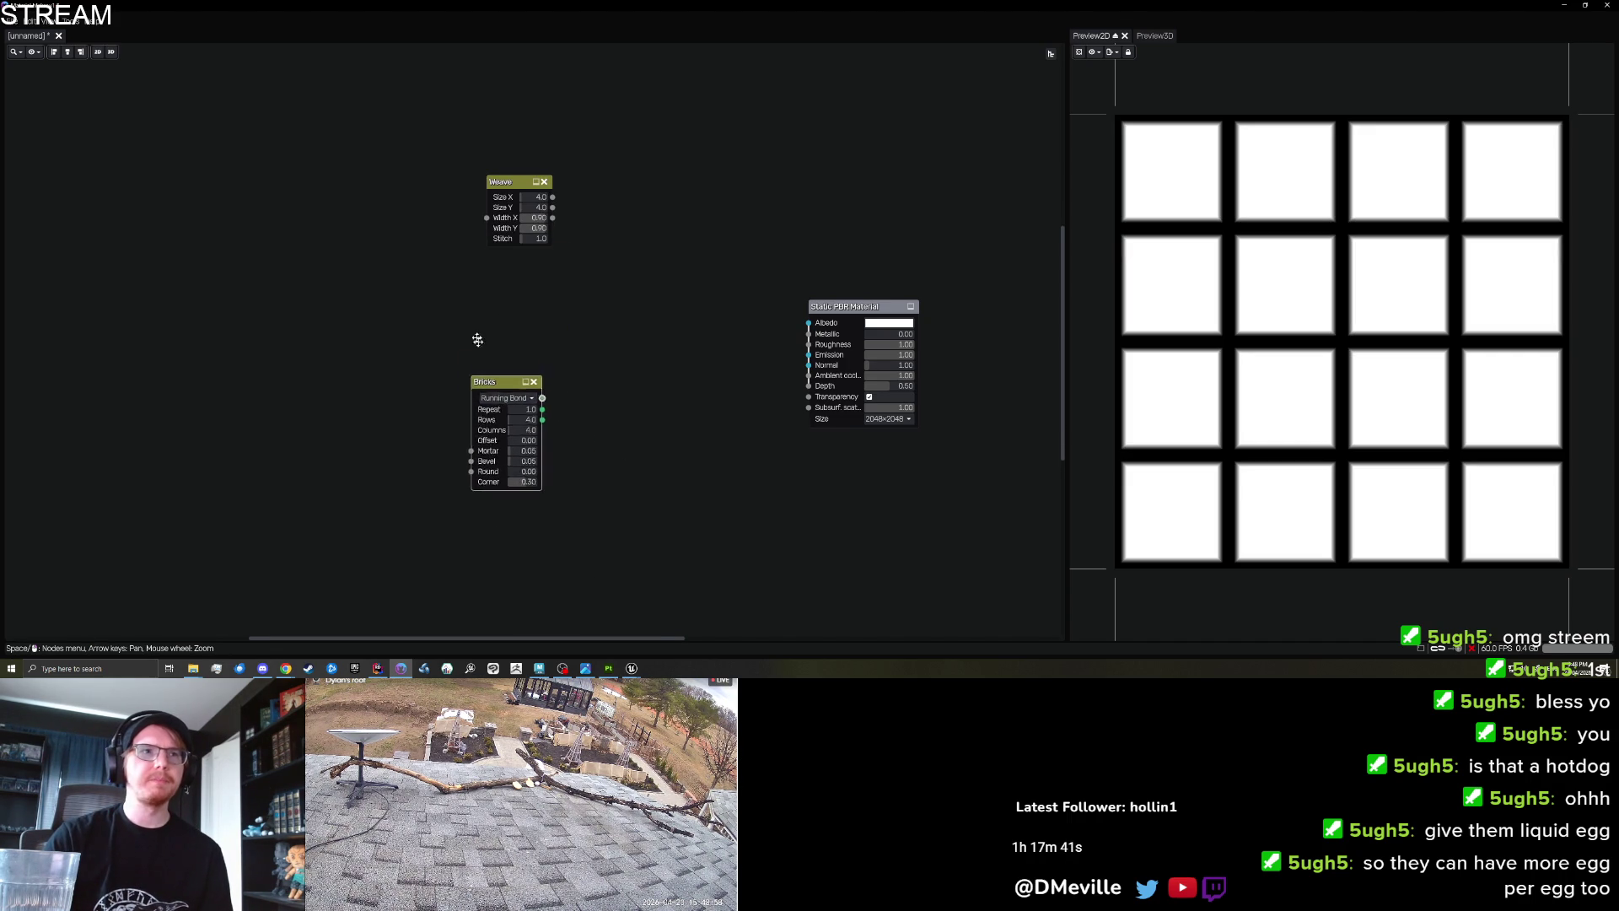
drag(498, 384, 478, 324)
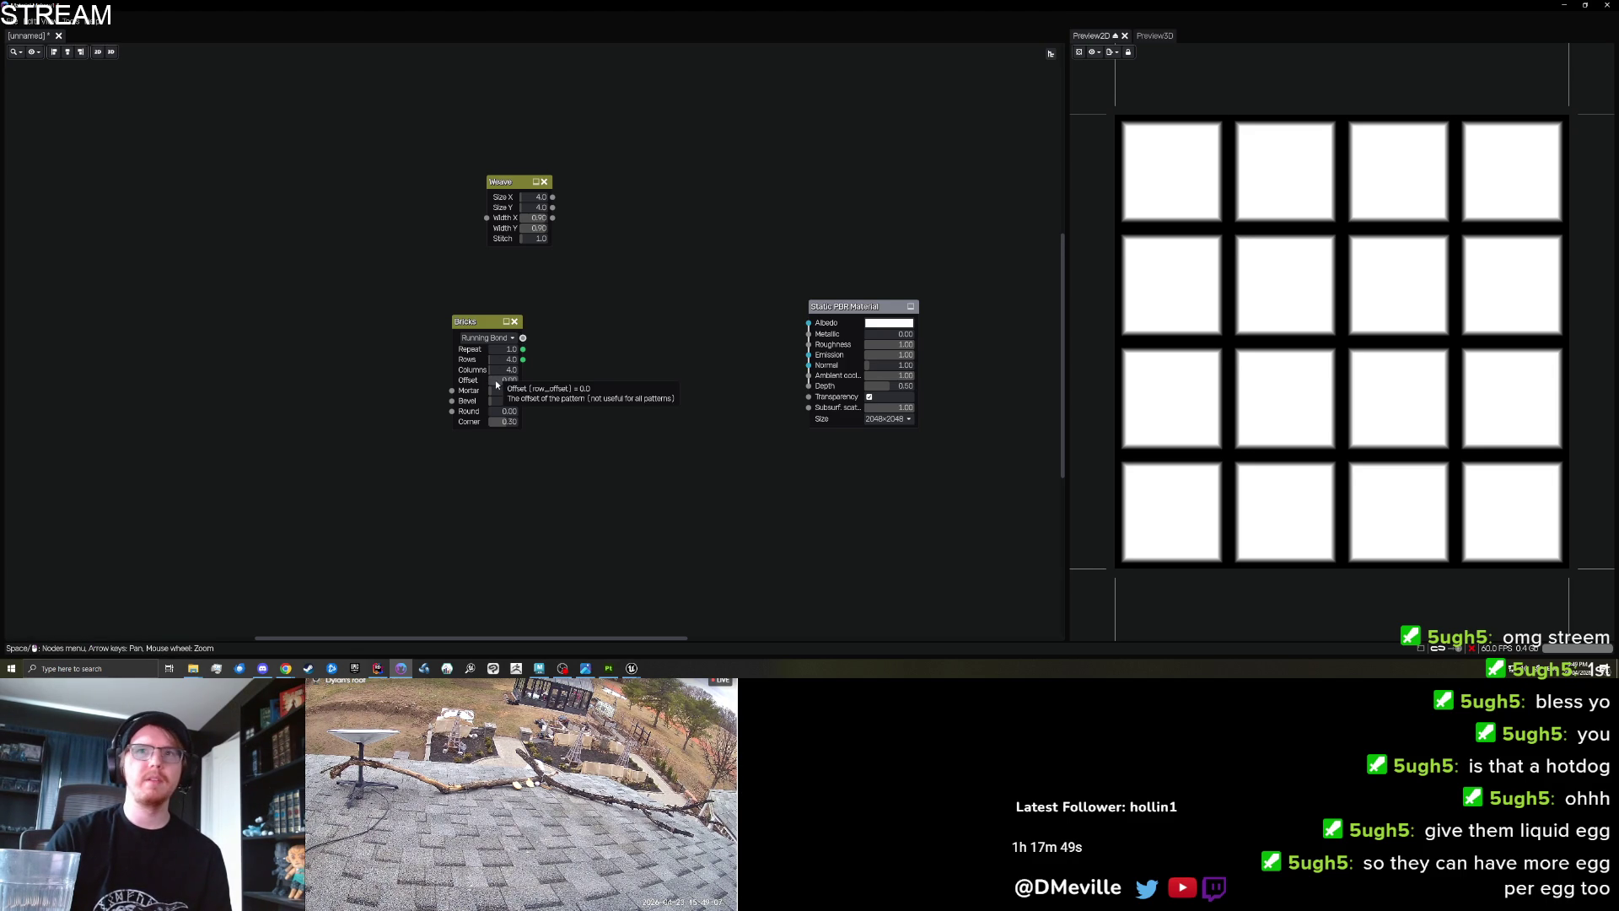
Open the red-and-black CheckerPattern_01_R texture in Unreal for reference, then return to Material Maker.
mouse_move(632, 668)
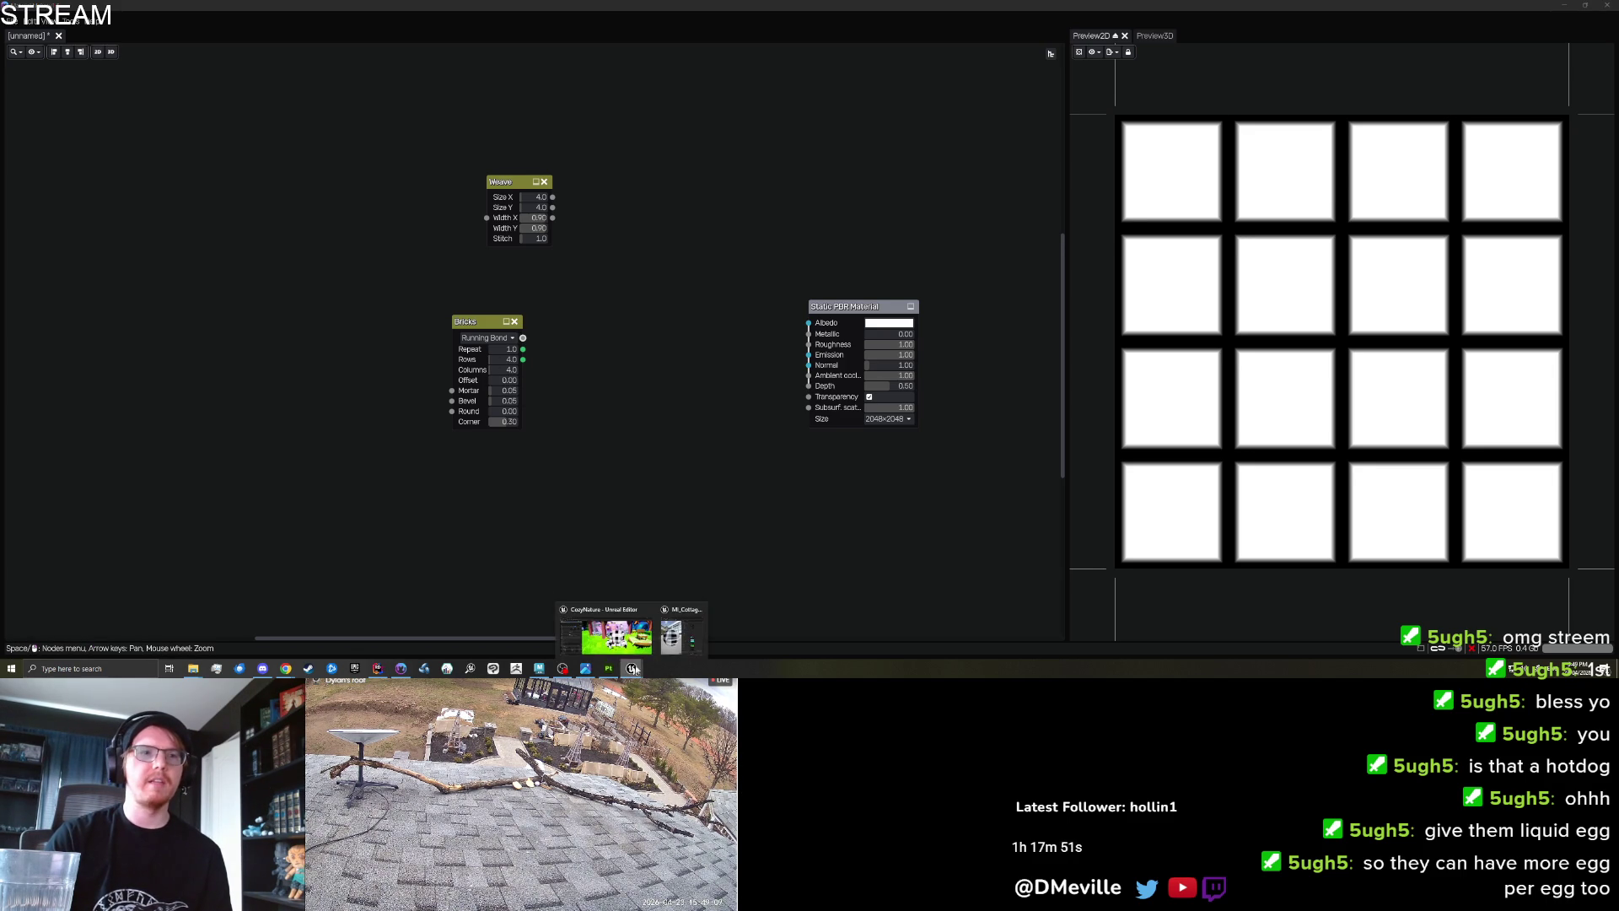
click(604, 639)
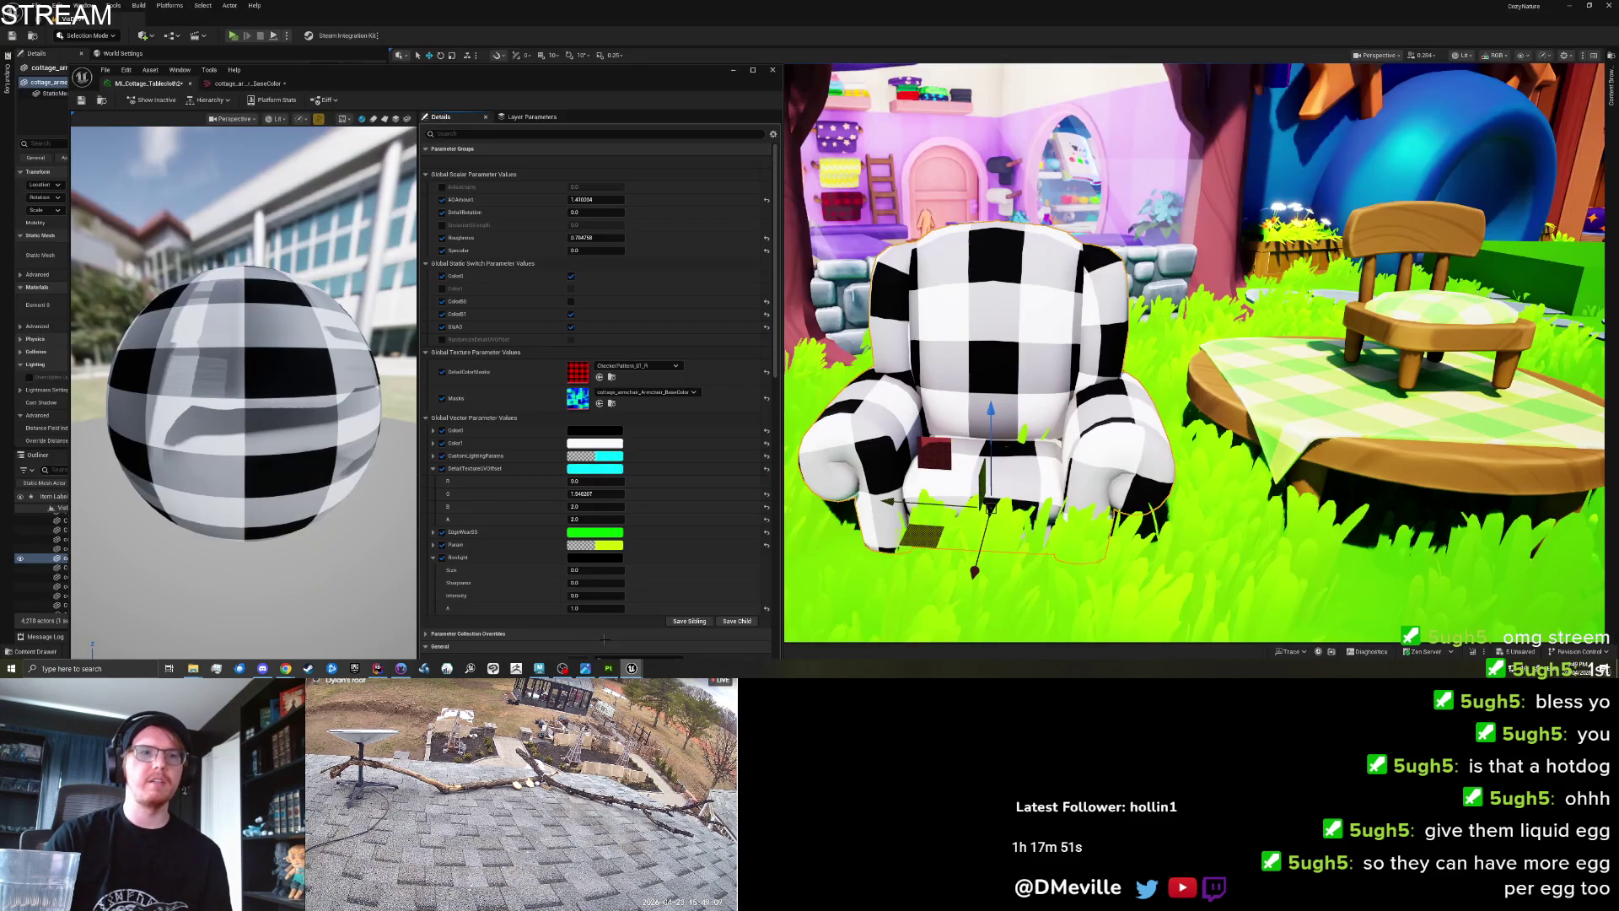
double_click(569, 373)
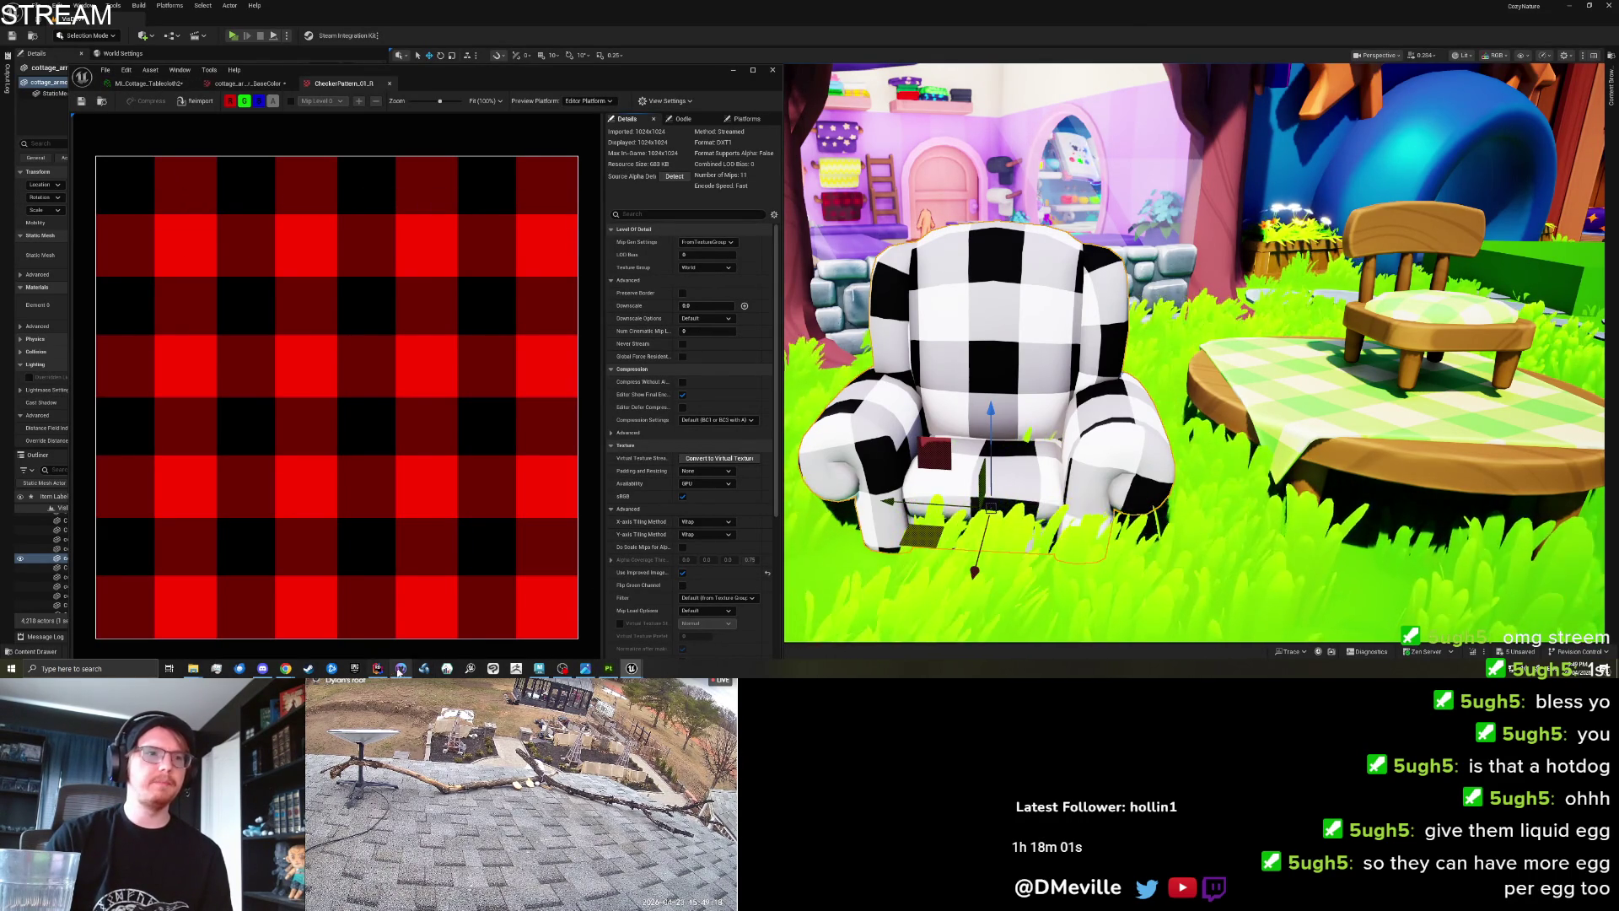
click(602, 668)
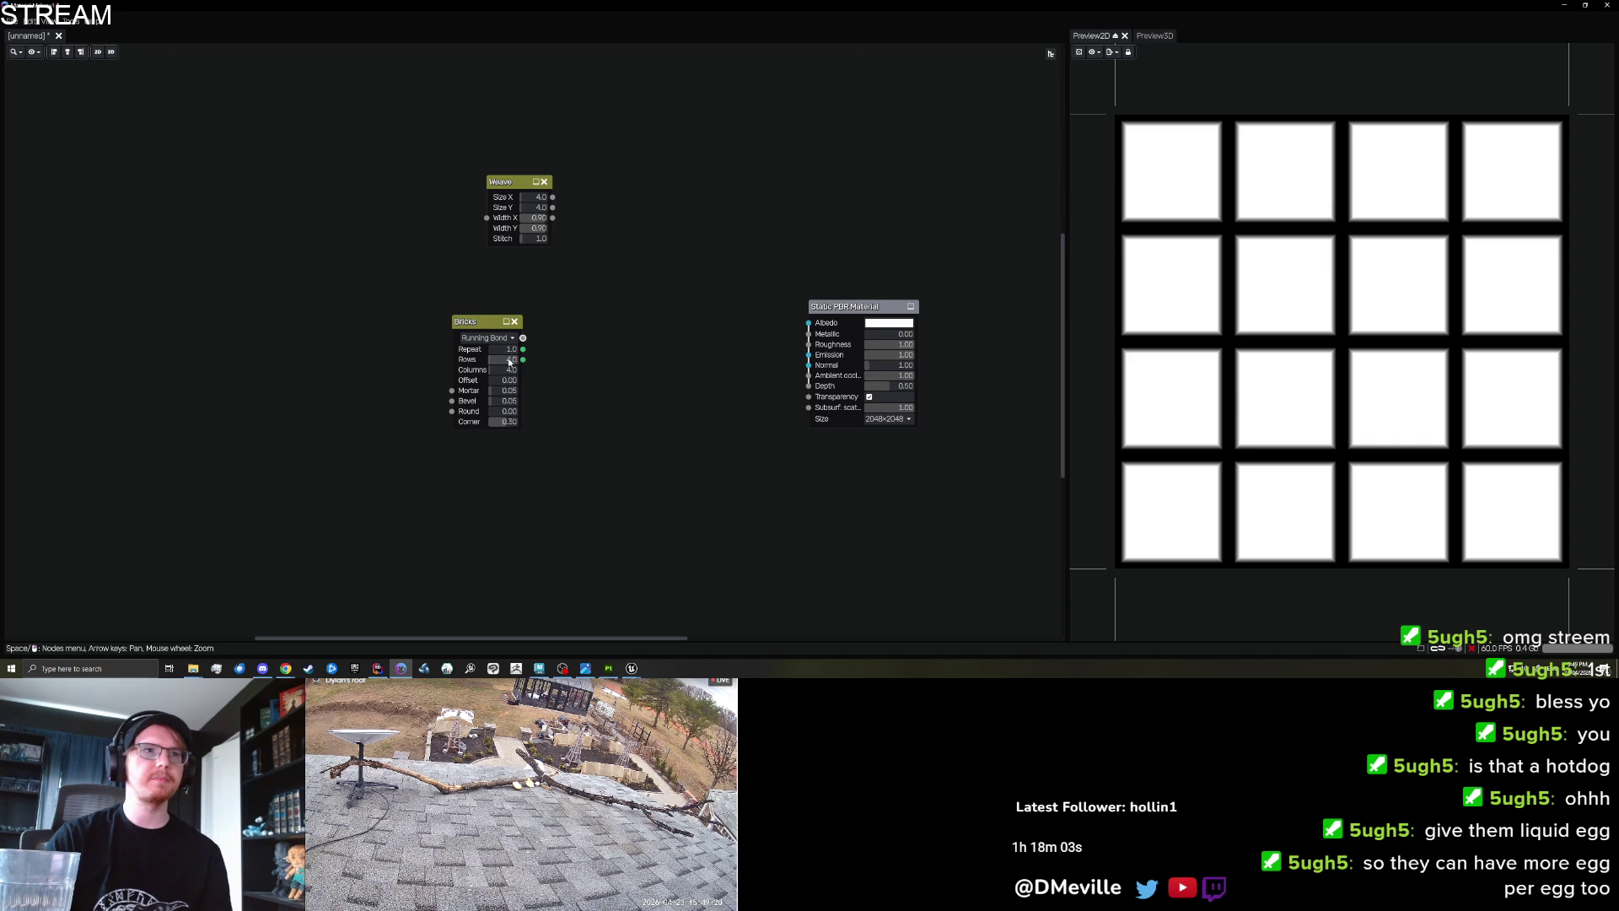
Set the Bricks node's Rows and Columns to 8.
key(Tab)
text(8)
key(Return)
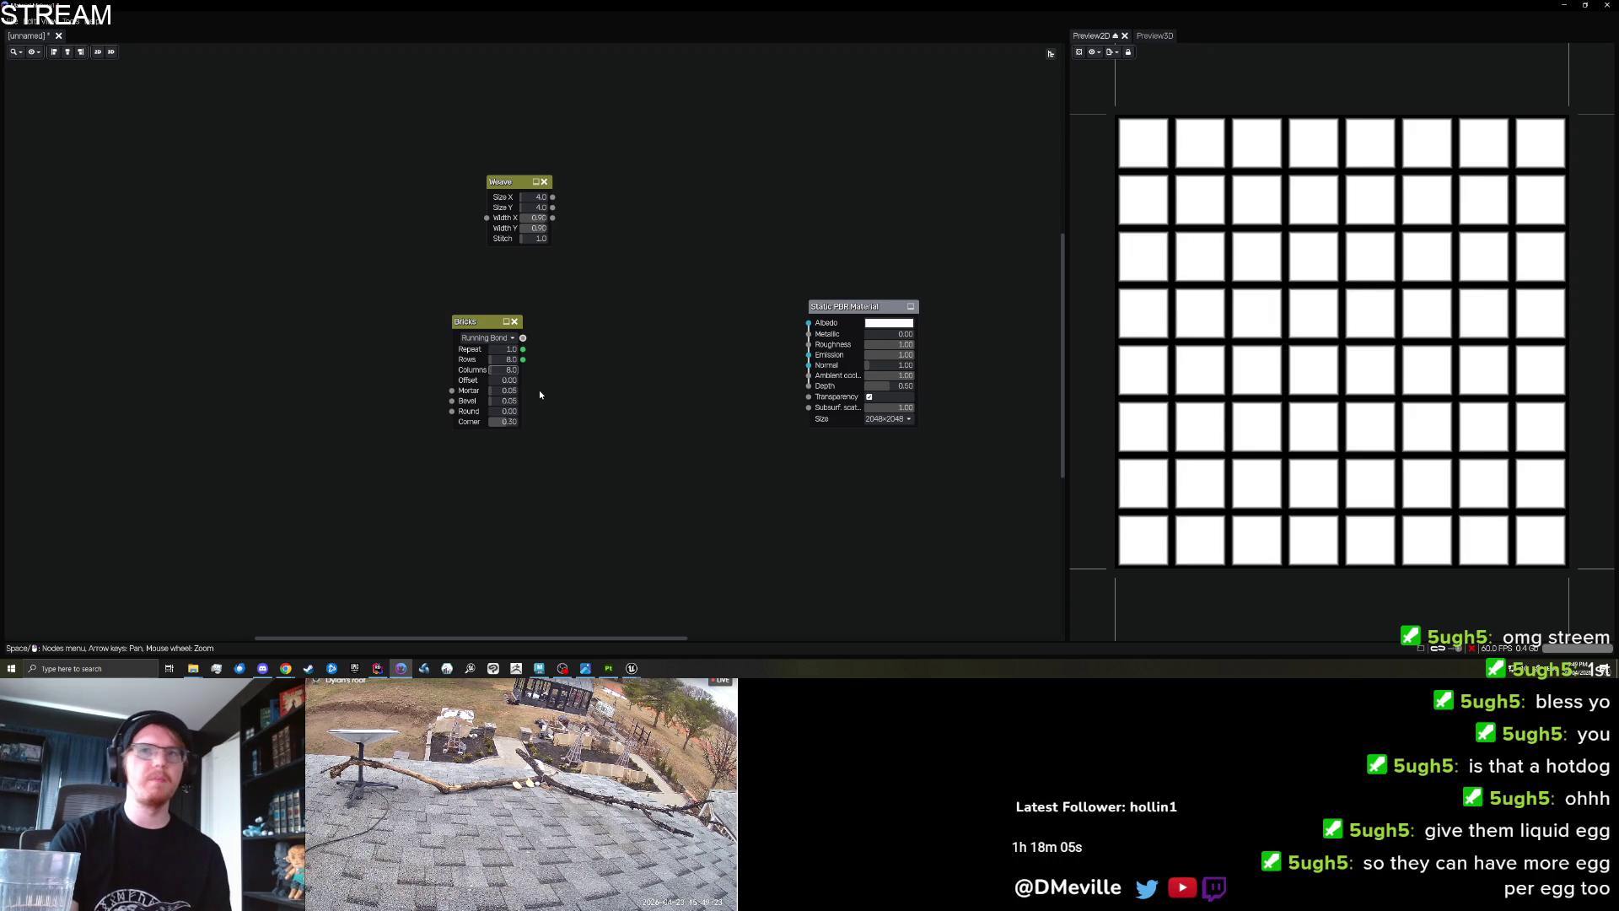
scroll(722, 472, up, 1)
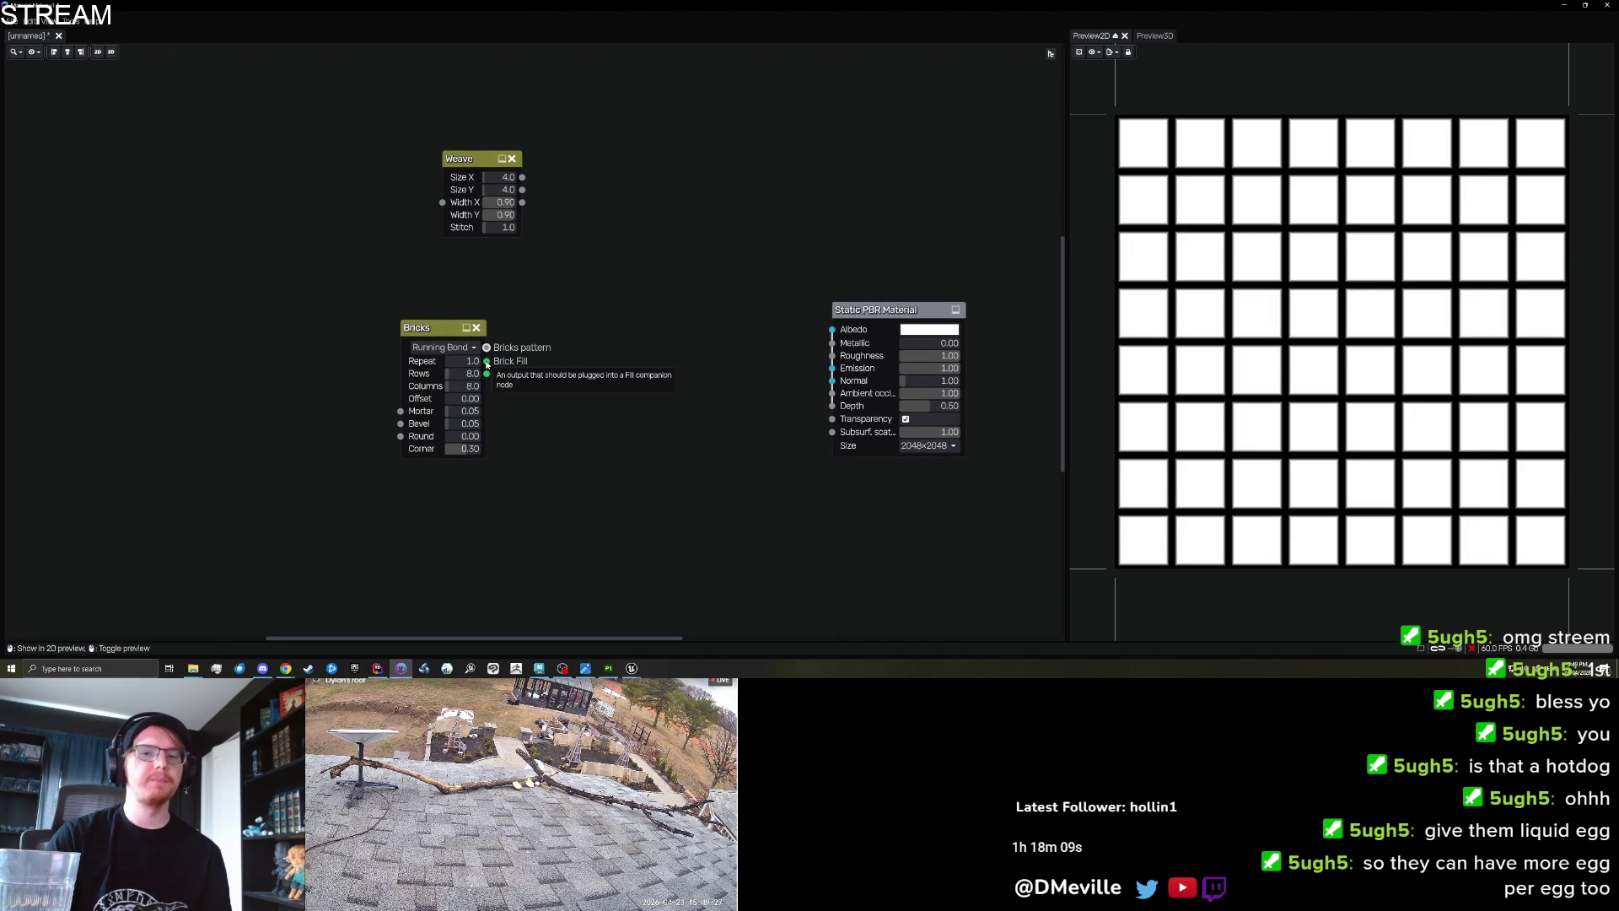
Feed the Bricks output into a new Invert node and zoom the preview onto a grid-line crossing.
drag(486, 346, 613, 343)
text(invert)
key(Return)
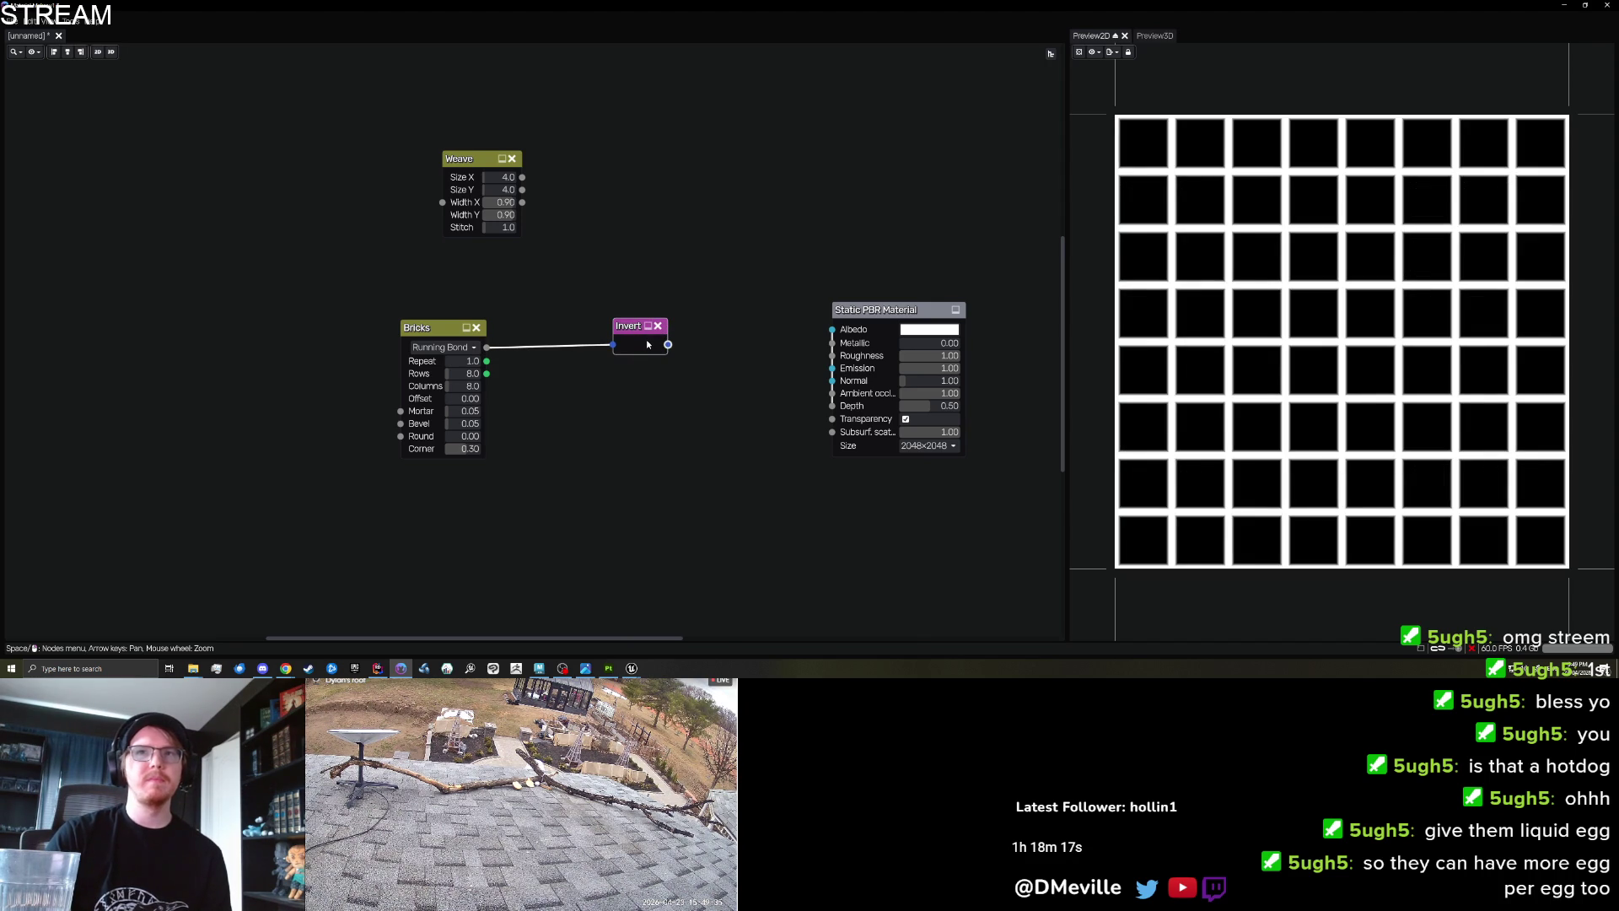
scroll(1271, 328, up, 6)
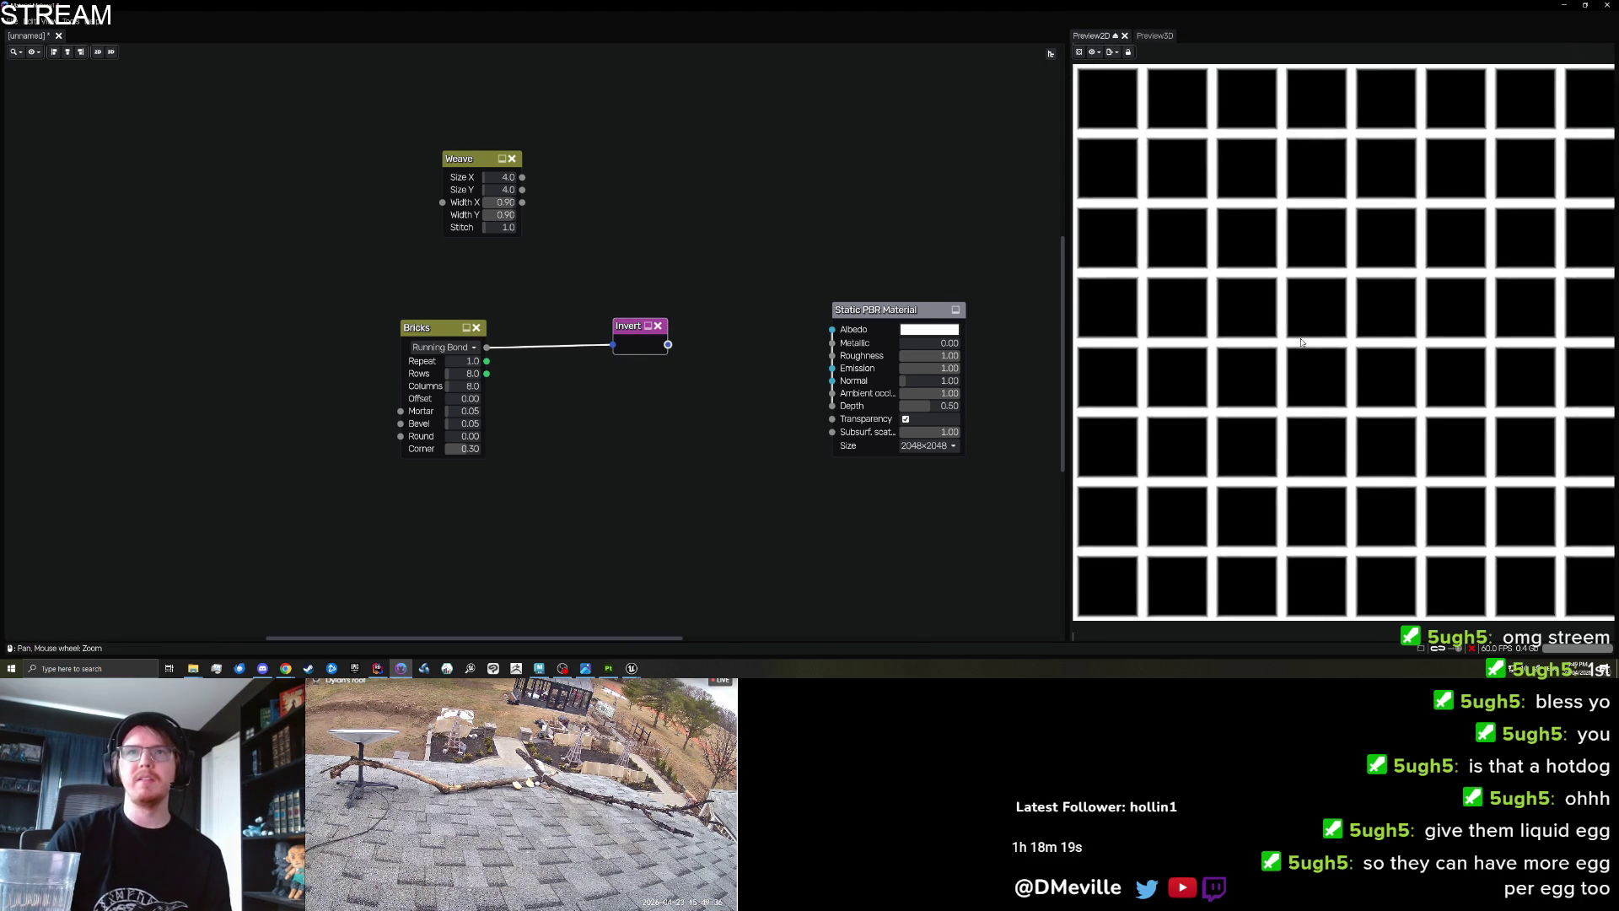
scroll(1301, 343, up, 2)
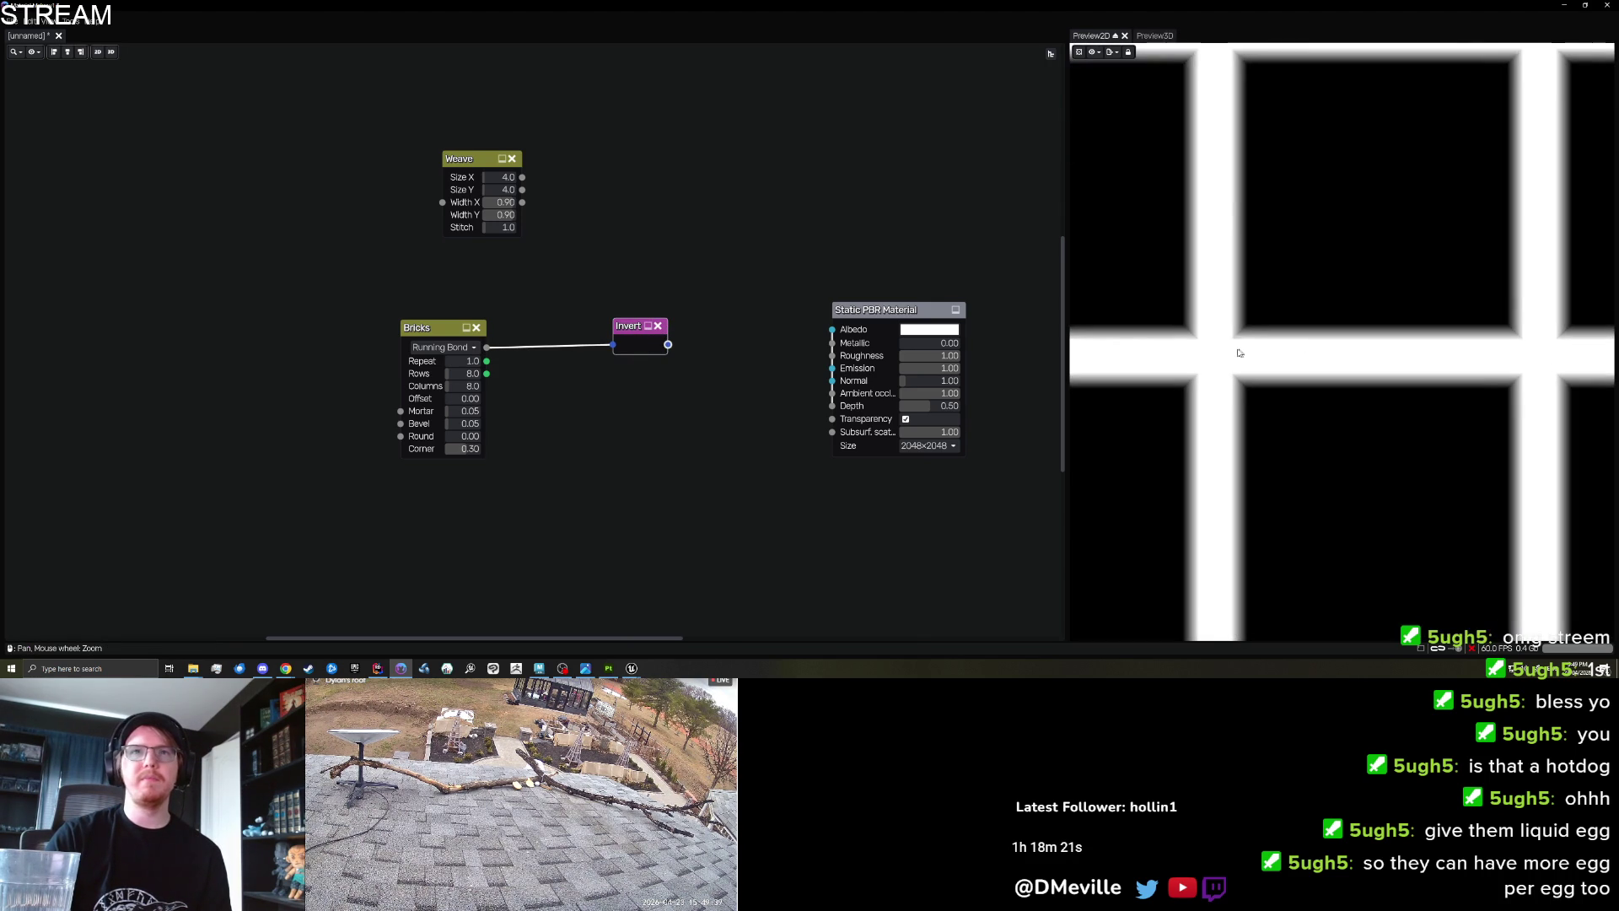
drag(1203, 352, 1283, 375)
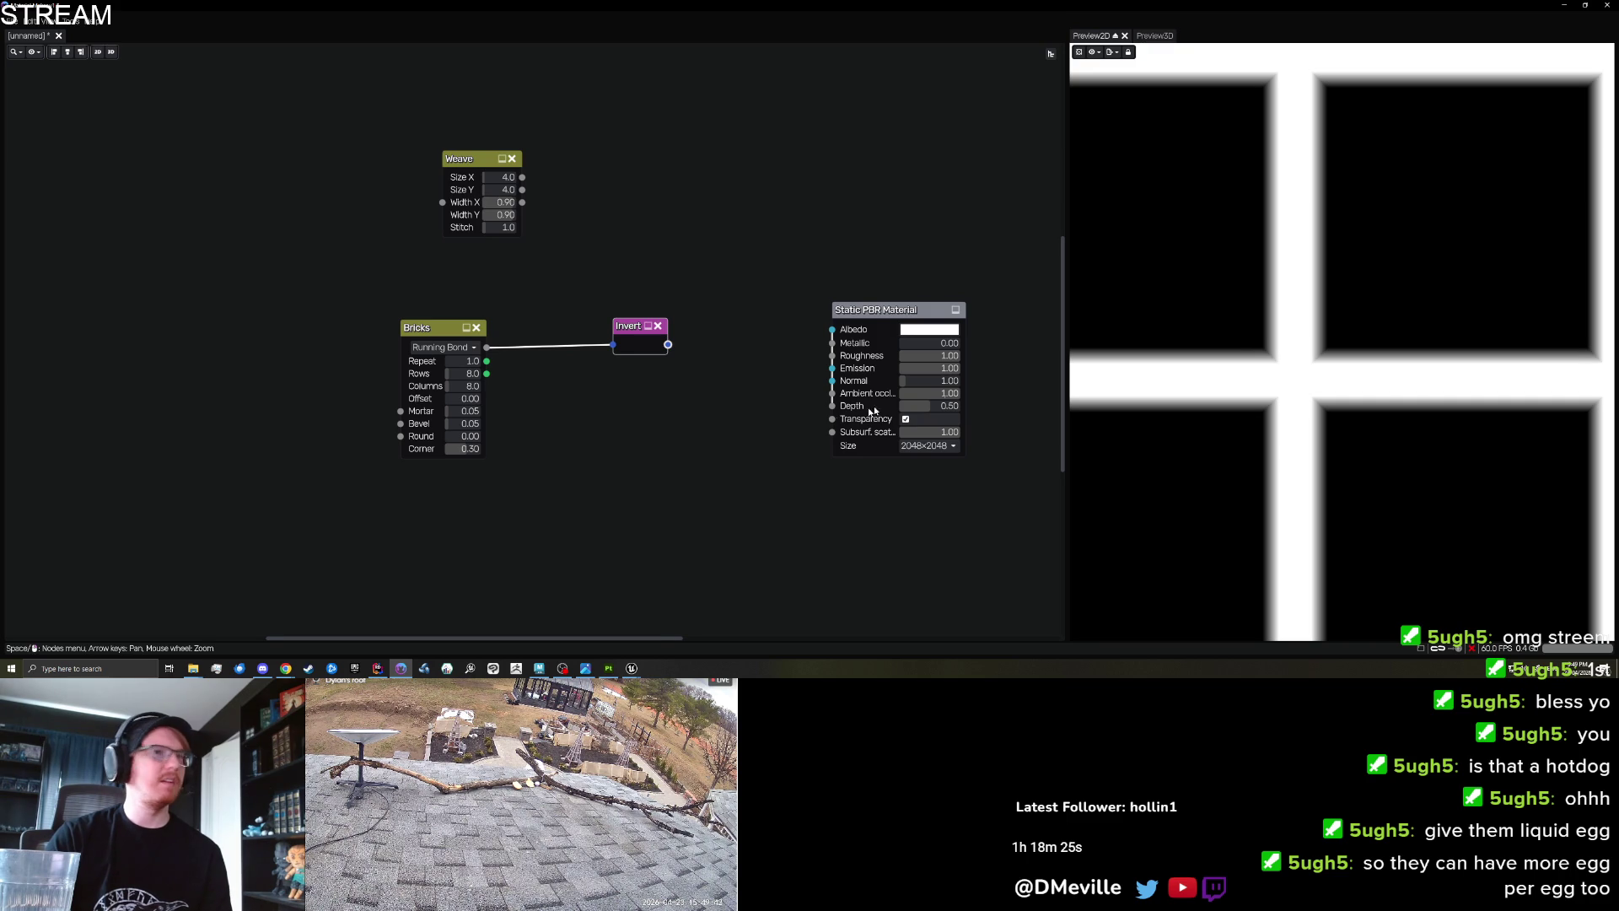
scroll(816, 420, down, 5)
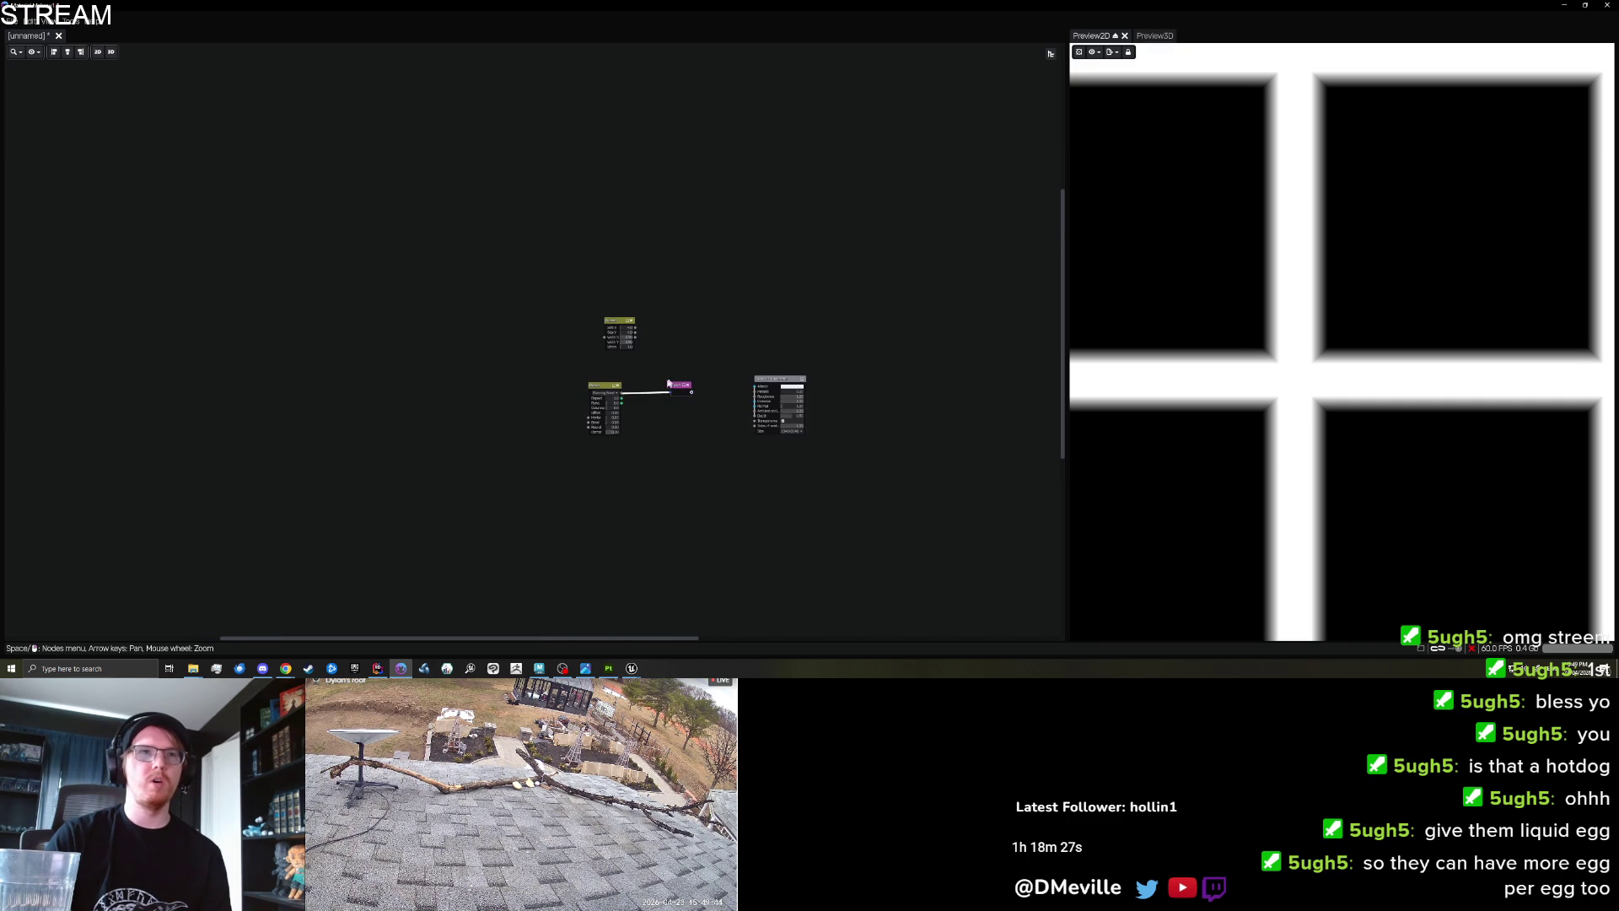
scroll(662, 417, up, 3)
scroll(685, 401, up, 3)
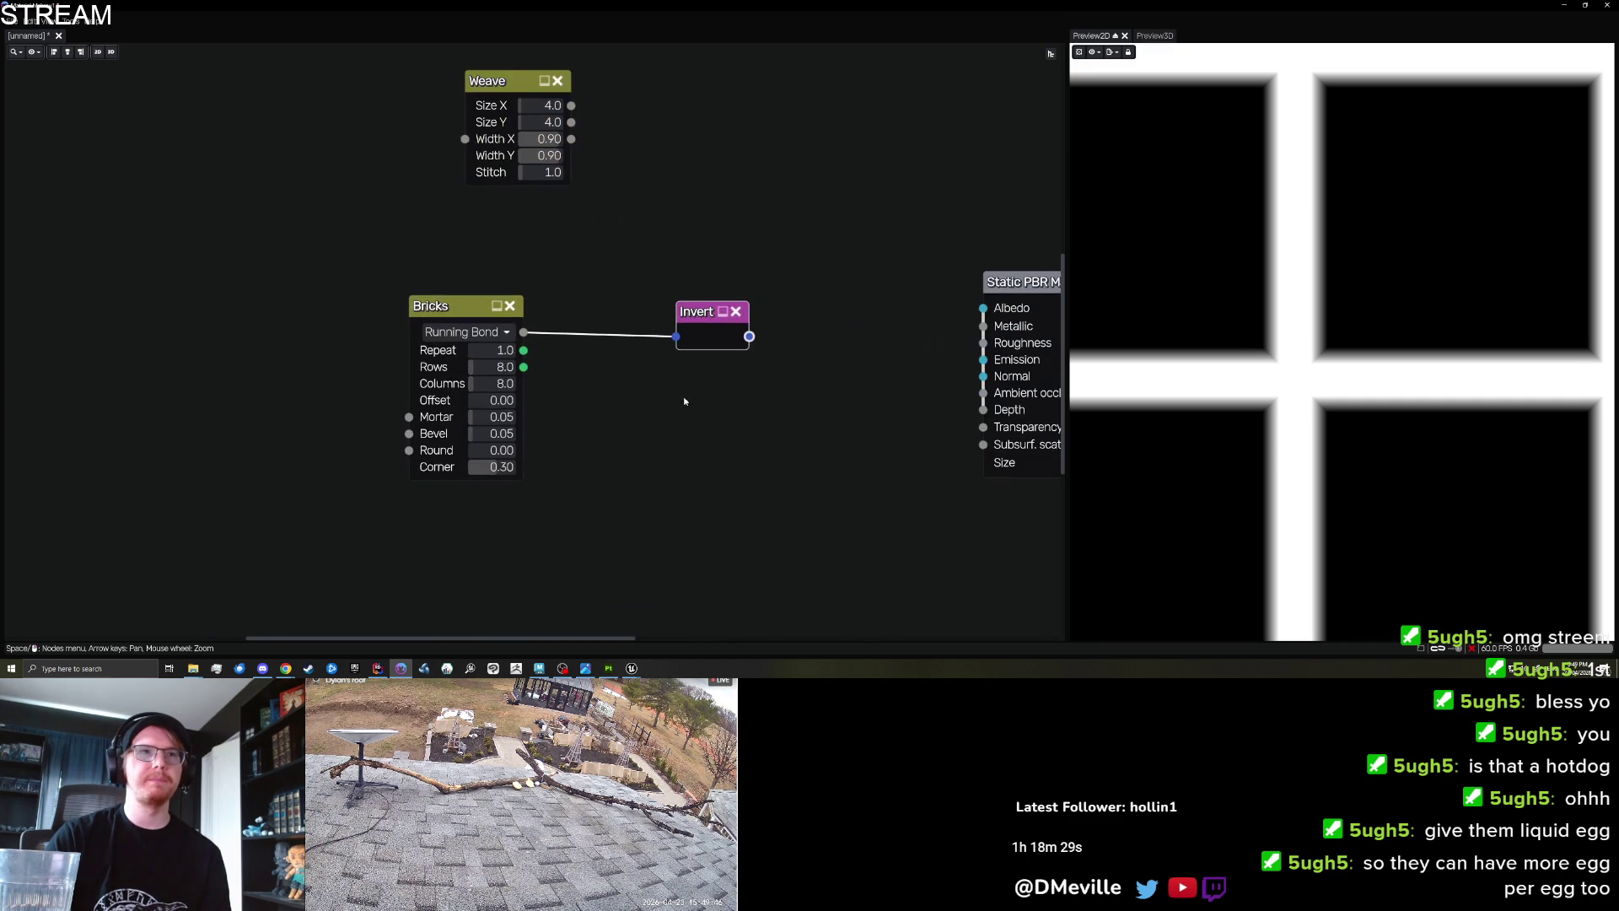
Set the Bricks Mortar to 0.05 and Bevel to 0, tidying the Invert node's position.
drag(489, 419, 487, 420)
click(489, 417)
text(0.05)
key(Return)
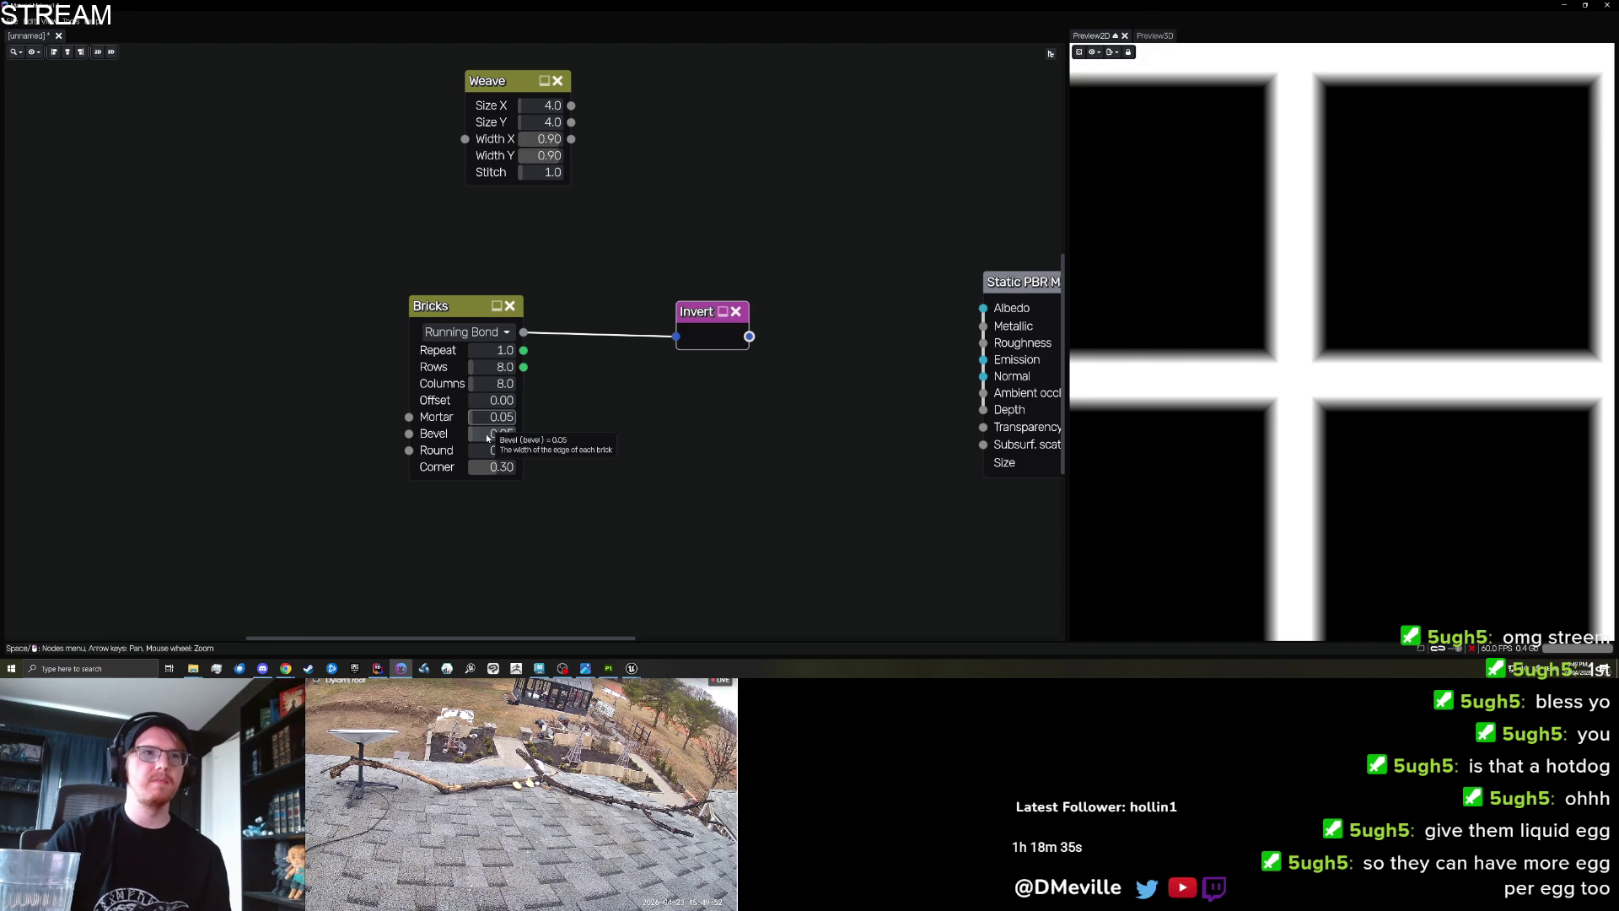
drag(487, 436, 482, 440)
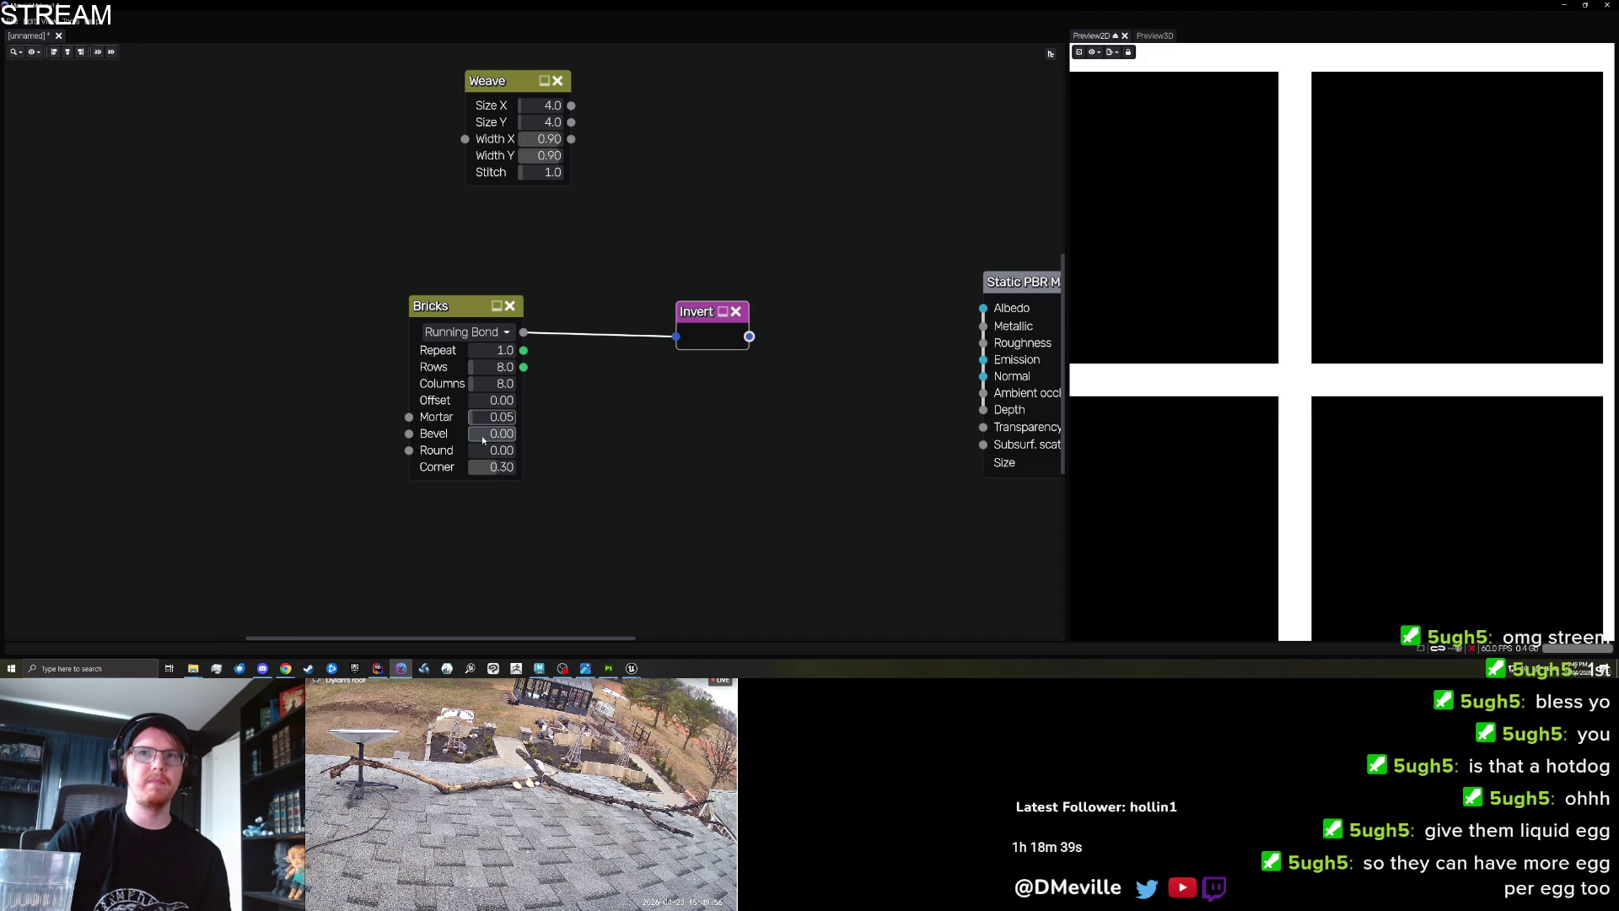
scroll(710, 459, down, 2)
mouse_move(736, 366)
mouse_down()
mouse_move(880, 355)
mouse_move(808, 368)
mouse_up()
scroll(1256, 423, down, 5)
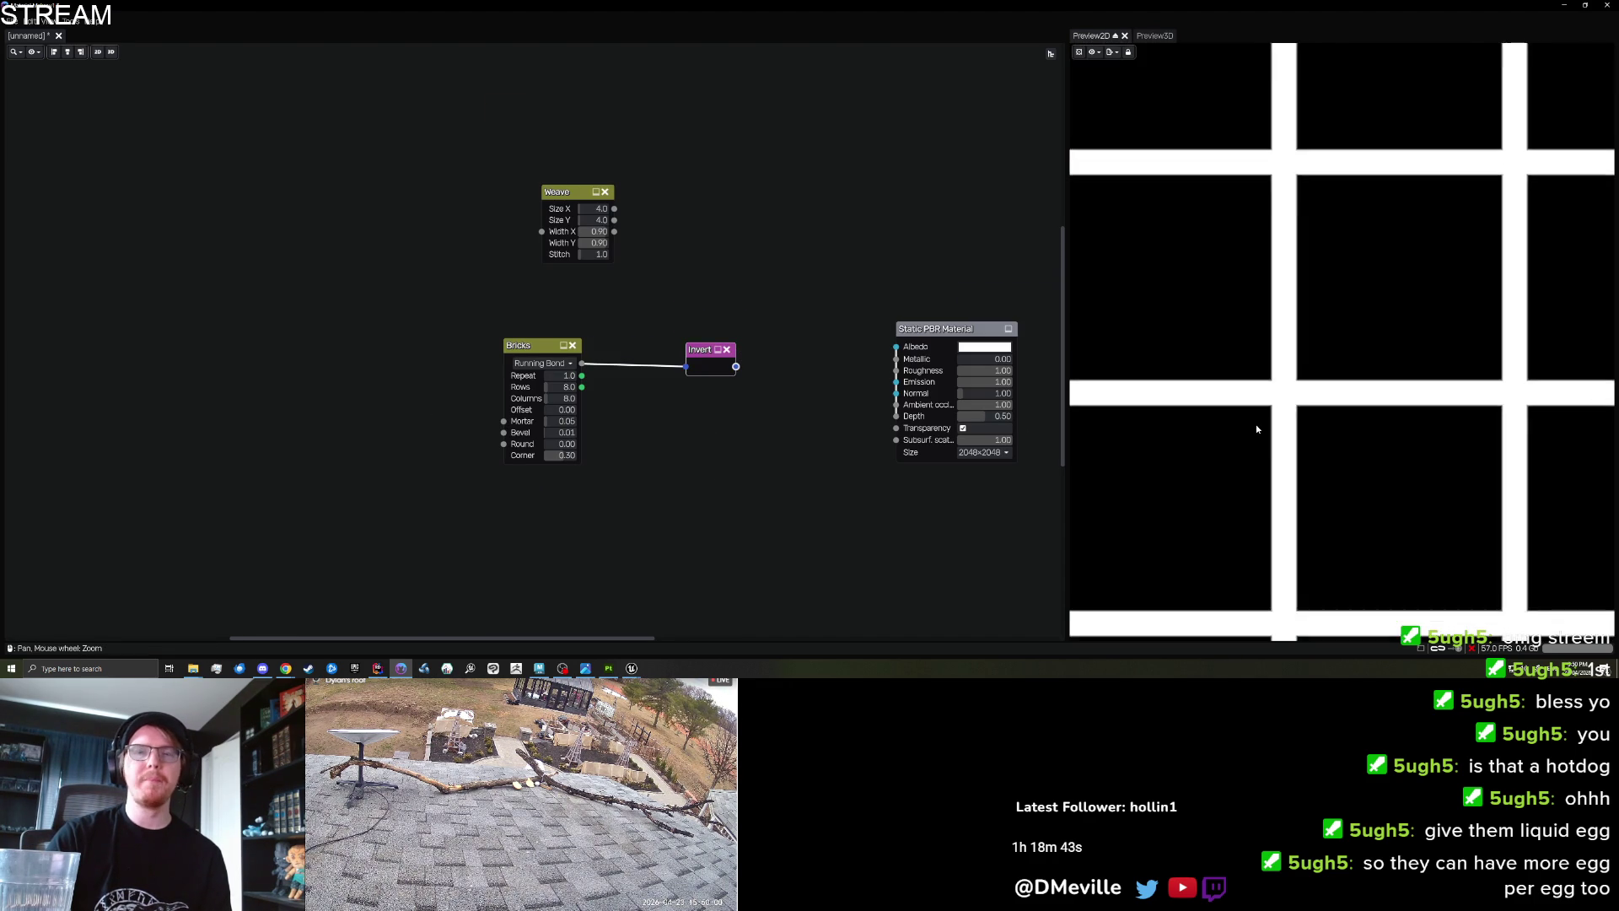
scroll(1256, 427, down, 3)
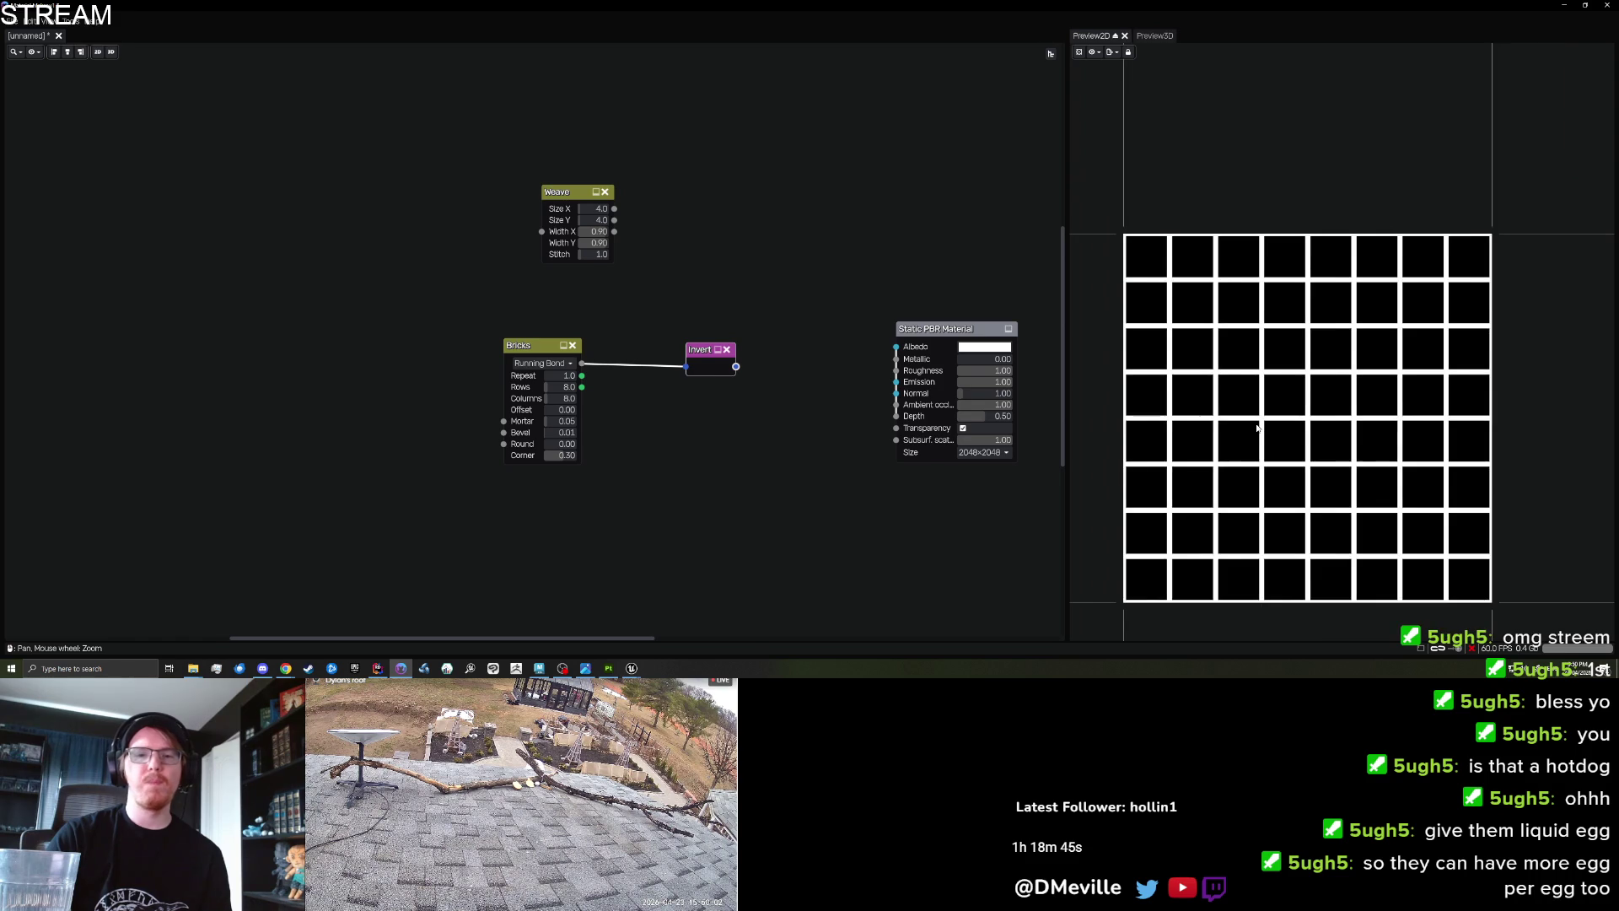
scroll(781, 403, up, 2)
drag(697, 354, 668, 354)
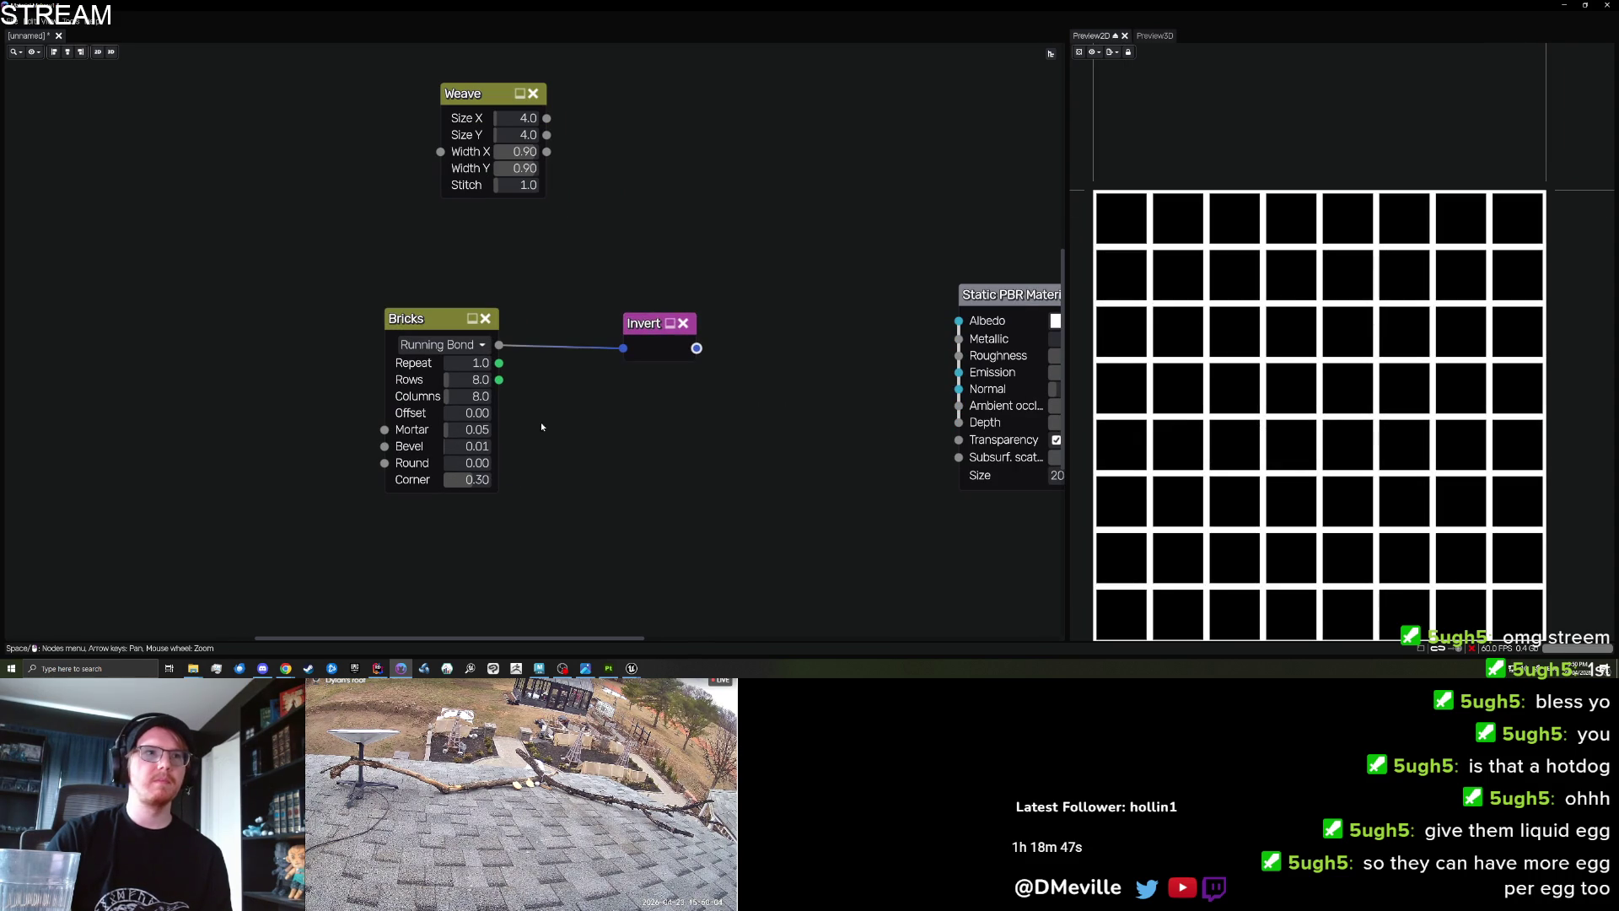
Zero the Round, Offset and Corner values and set Mortar to 0.09.
mouse_move(453, 464)
mouse_down()
mouse_move(496, 465)
mouse_move(471, 468)
mouse_up()
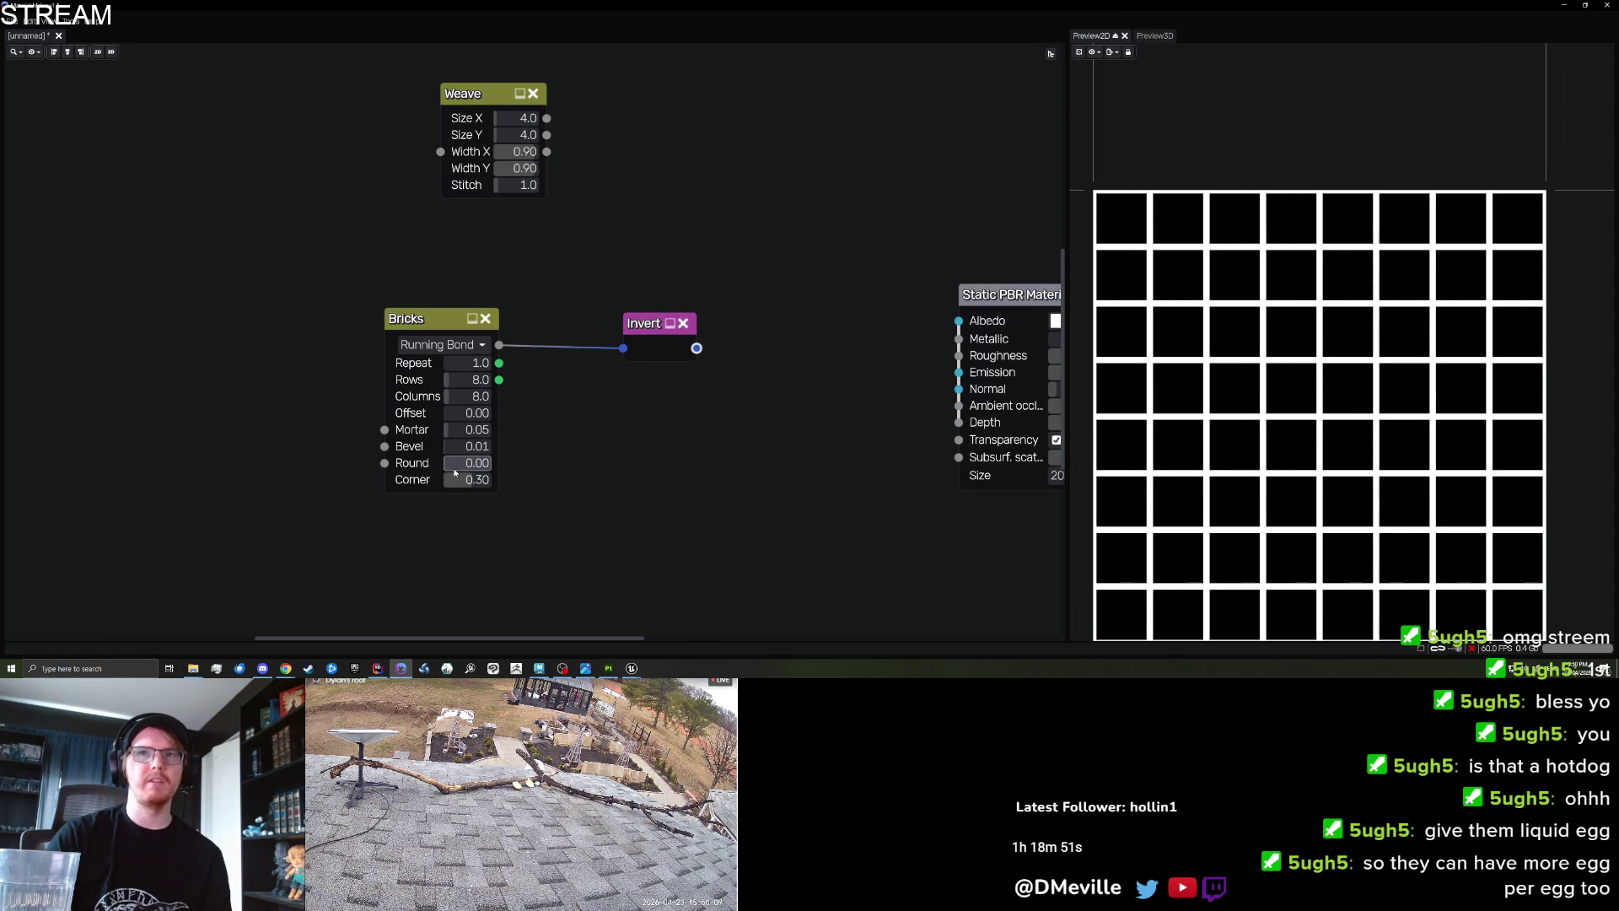
mouse_move(463, 413)
mouse_down()
mouse_move(486, 408)
mouse_move(443, 413)
mouse_up()
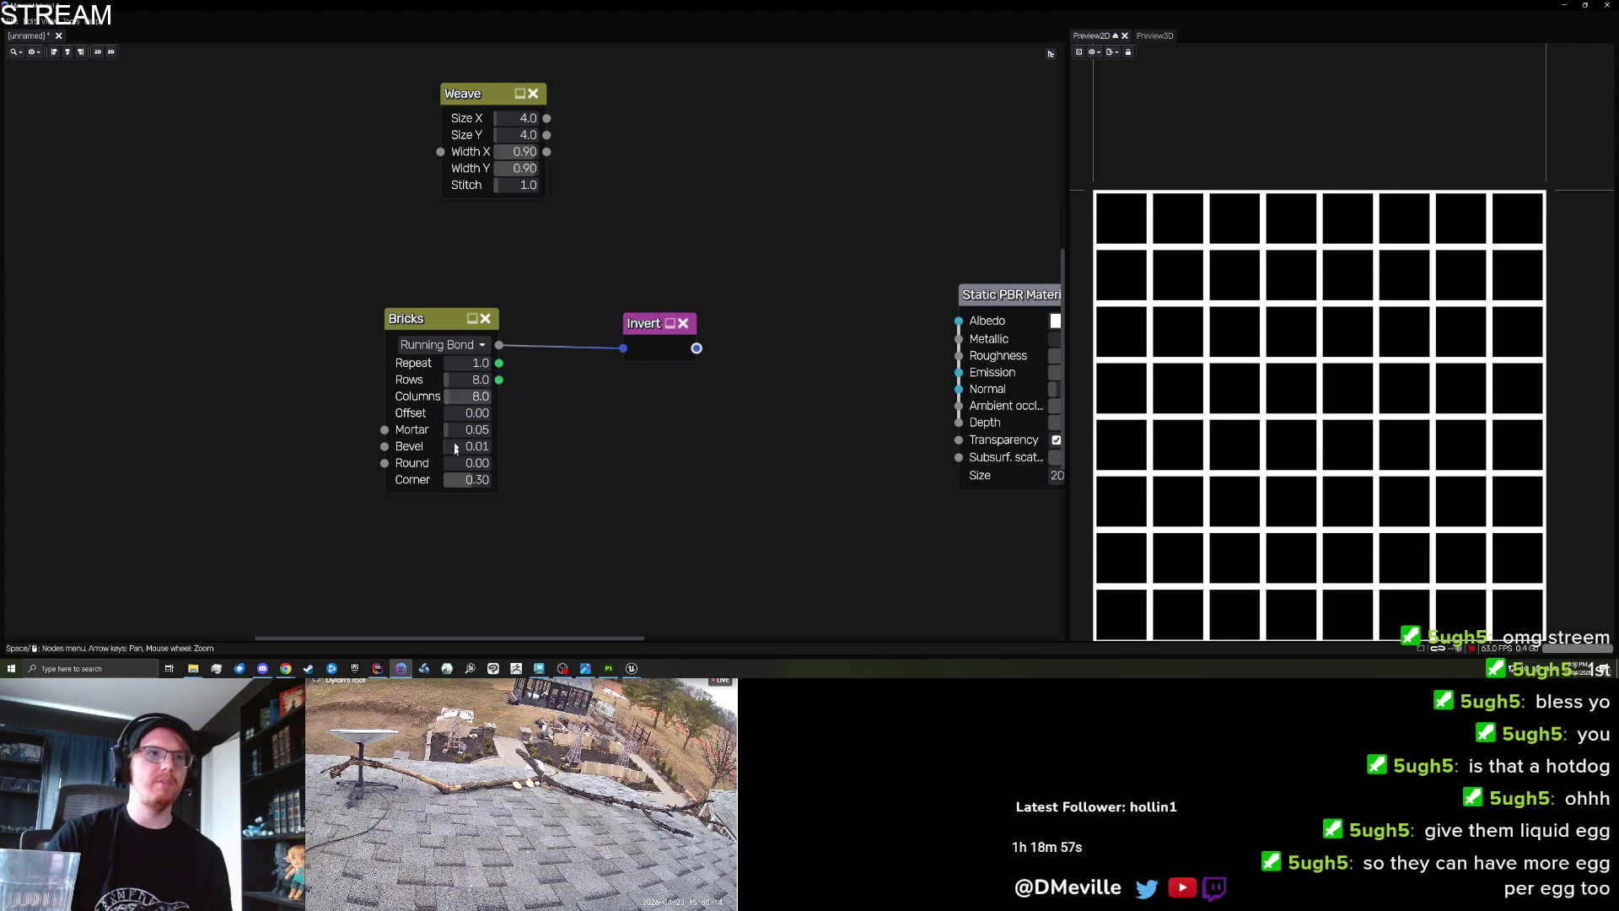
mouse_move(477, 479)
mouse_down()
mouse_move(434, 481)
mouse_move(459, 436)
mouse_move(461, 453)
mouse_up()
drag(453, 430, 446, 432)
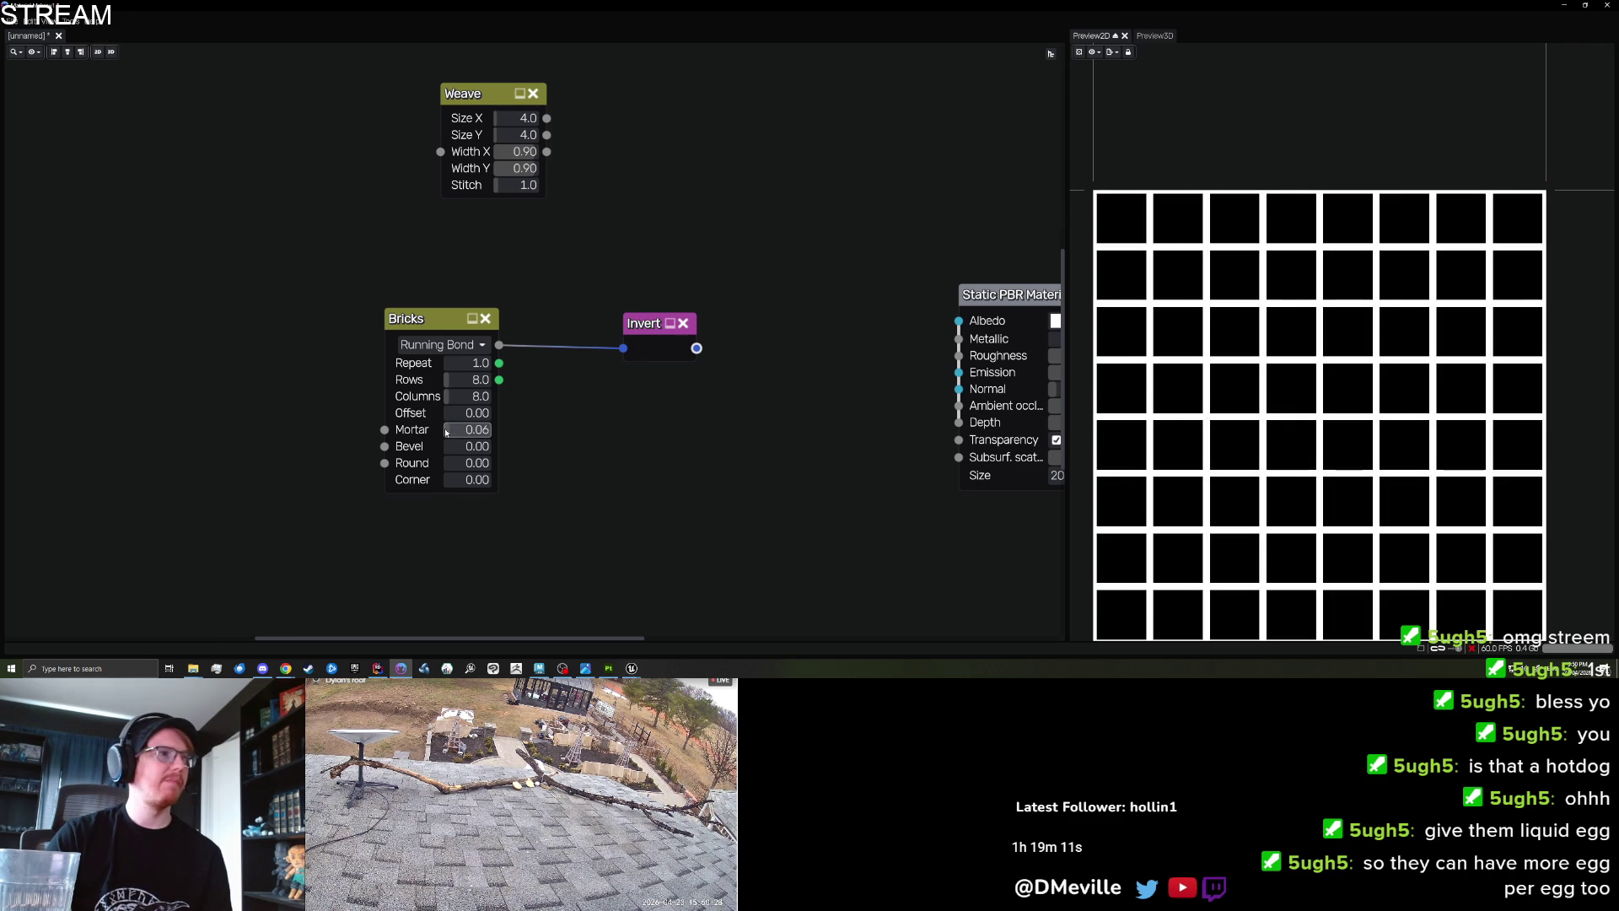
drag(447, 433, 450, 431)
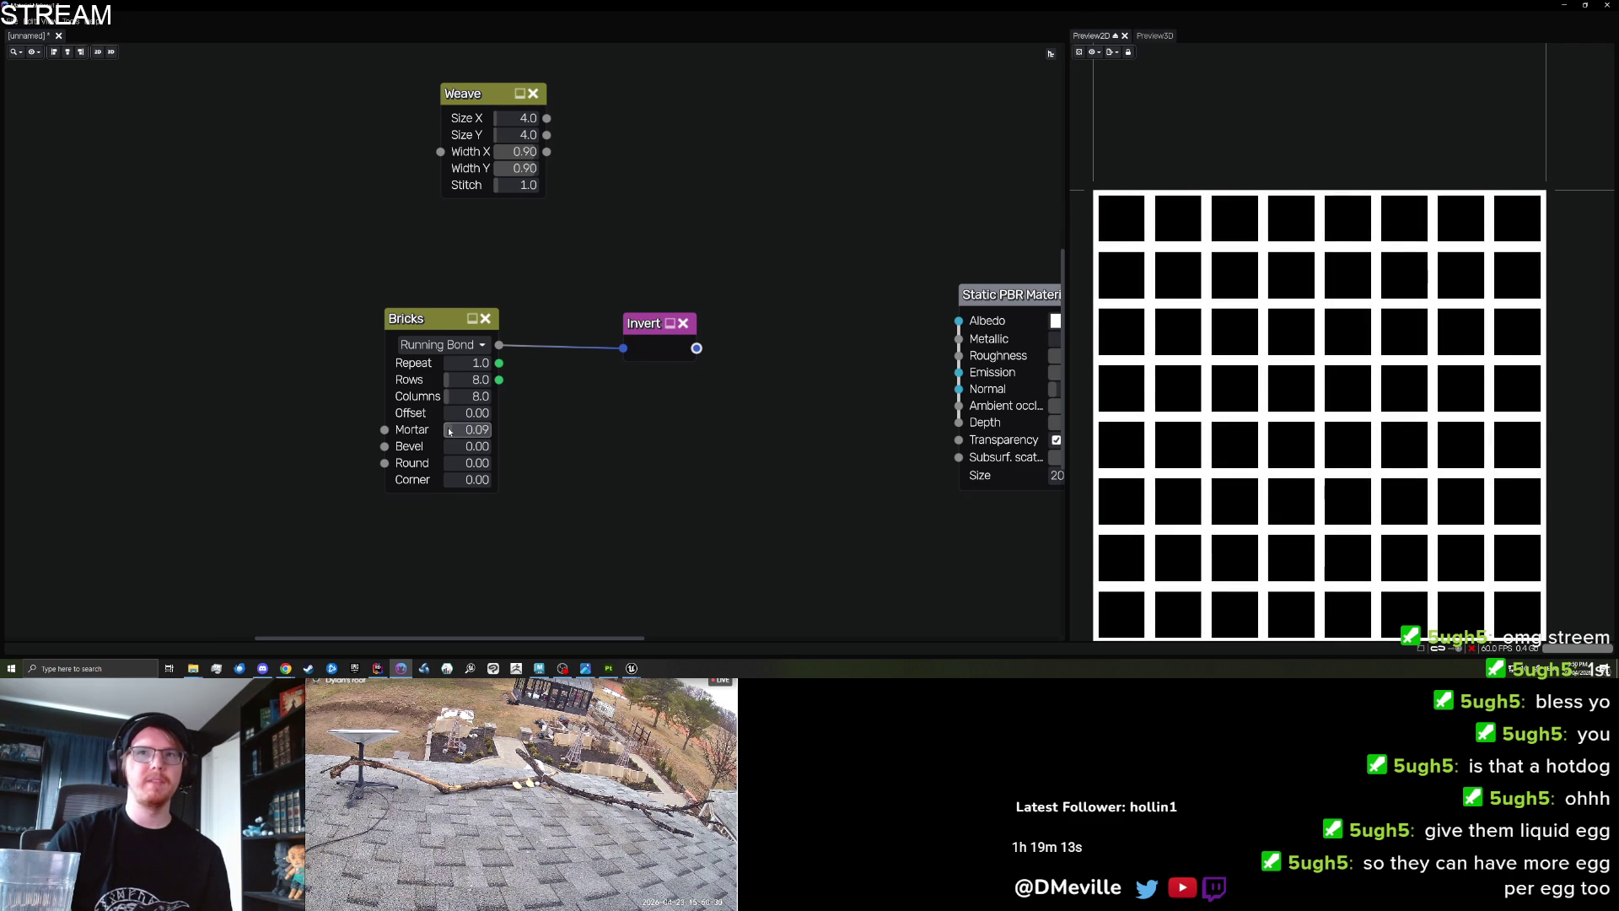
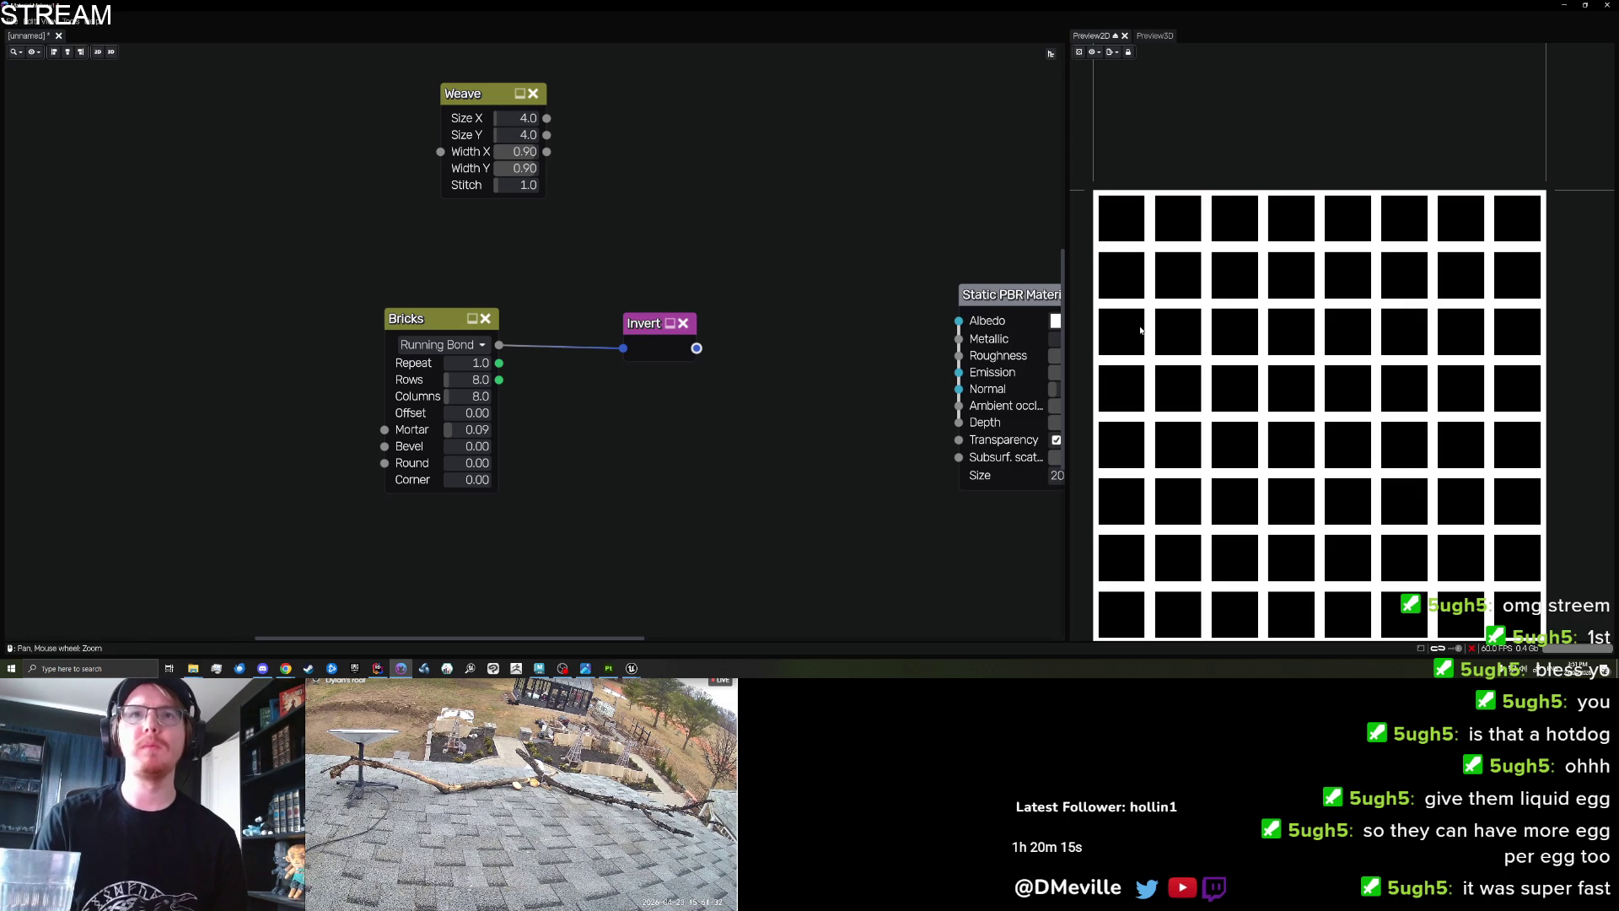
Export the grid preview into the Furniture SourceAssets folder with 'Gr' appended to its name.
click(1112, 52)
click(1215, 70)
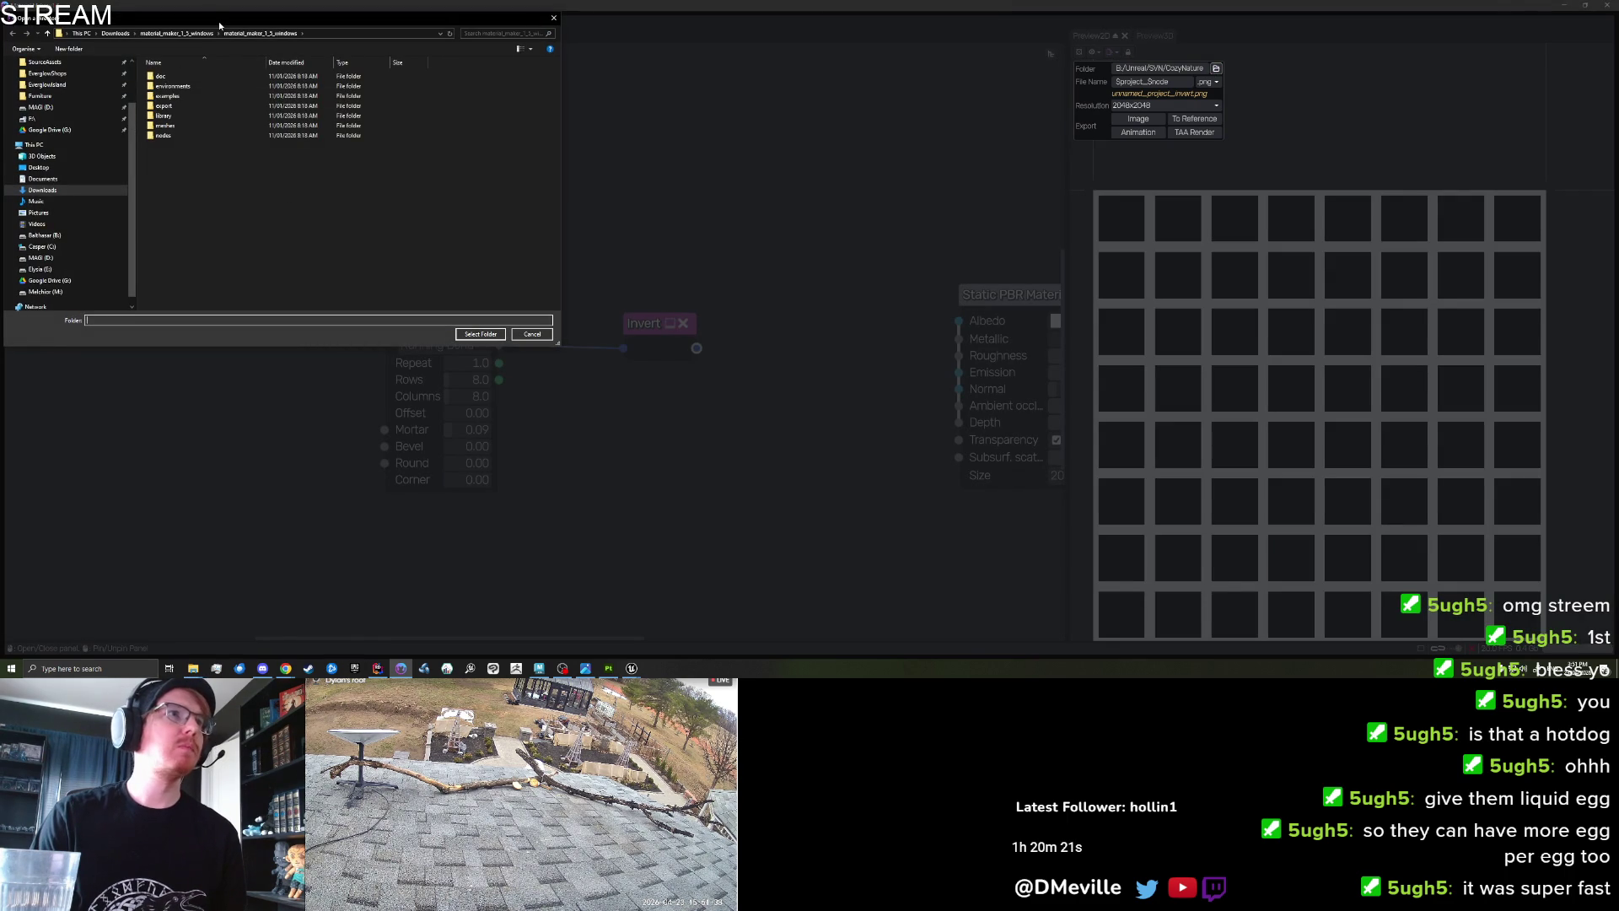
drag(217, 17, 282, 63)
scroll(145, 165, up, 1)
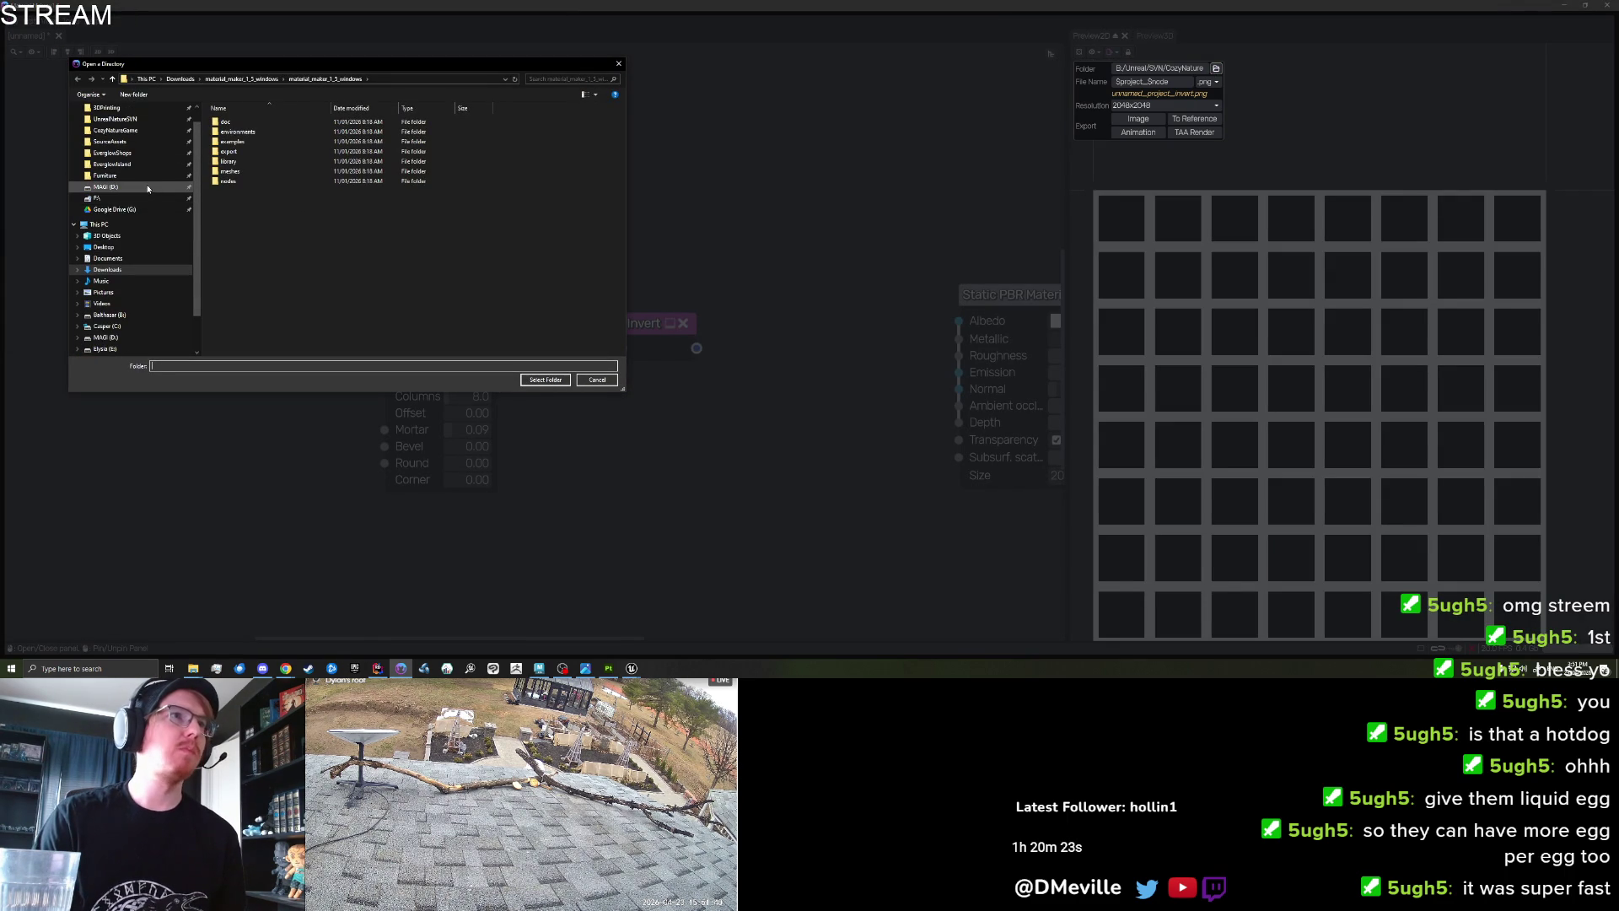
click(137, 173)
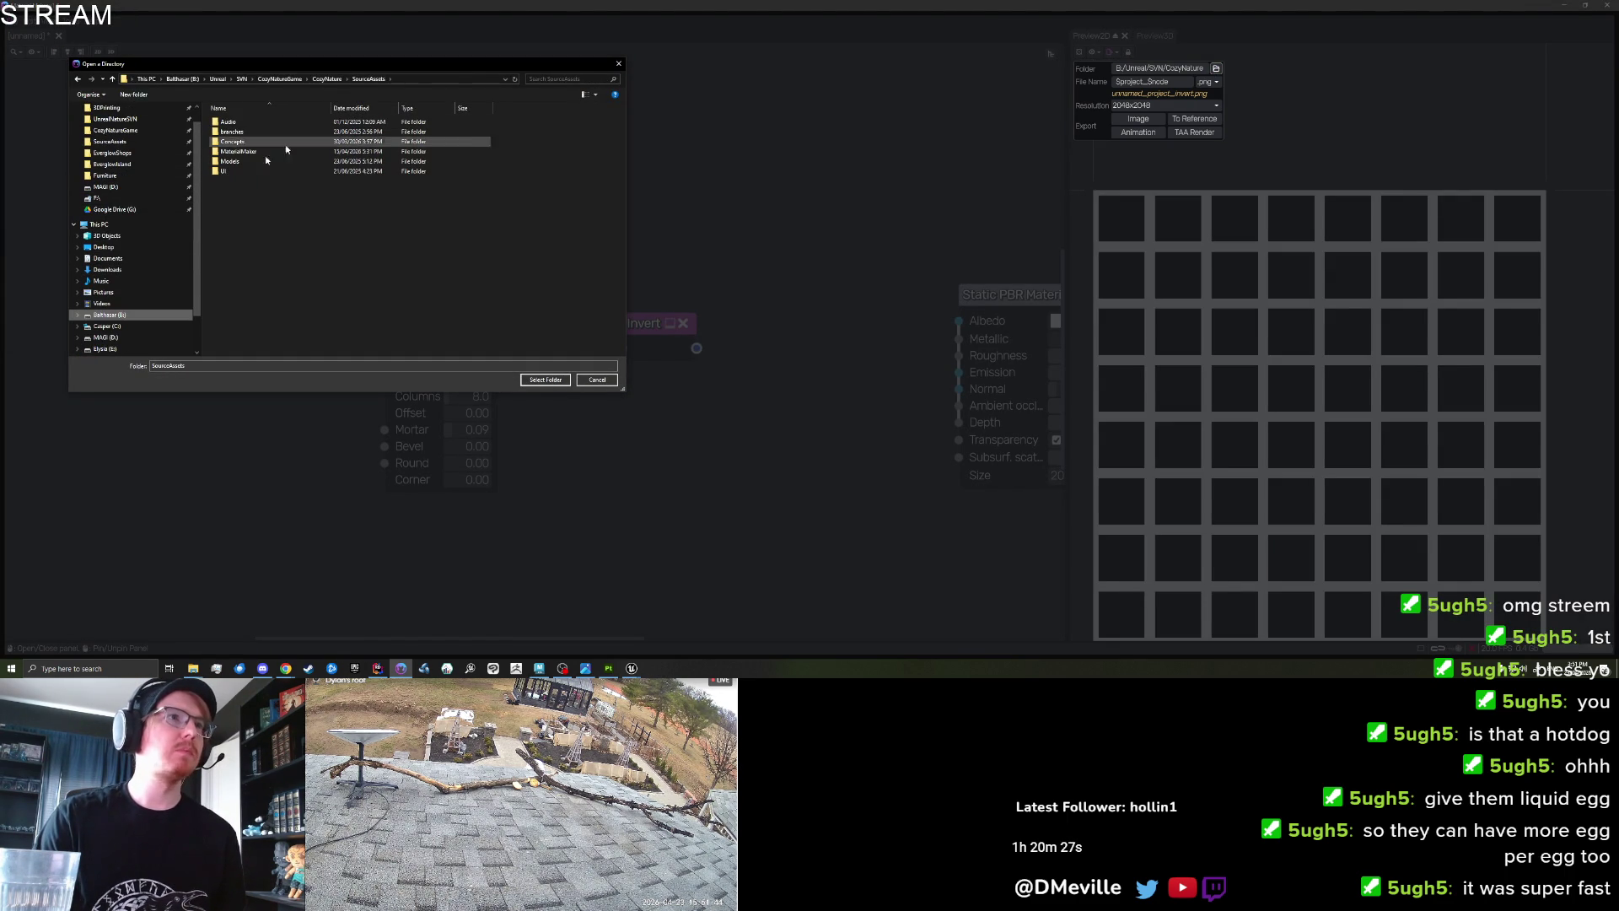
double_click(260, 152)
key(Return)
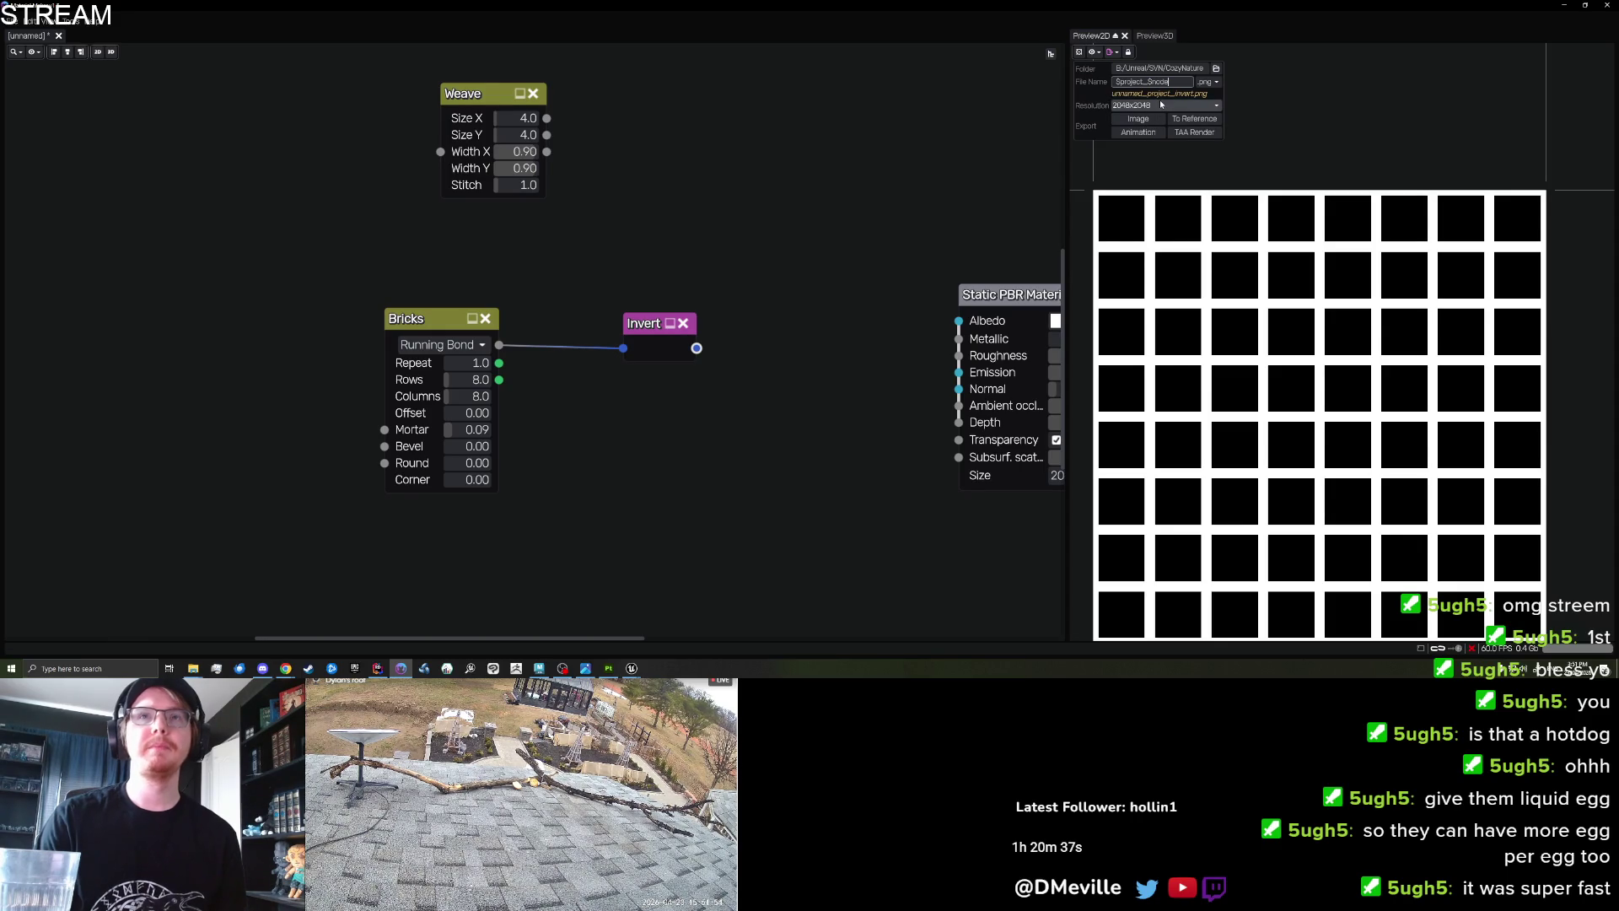
text(Grid)
click(1138, 119)
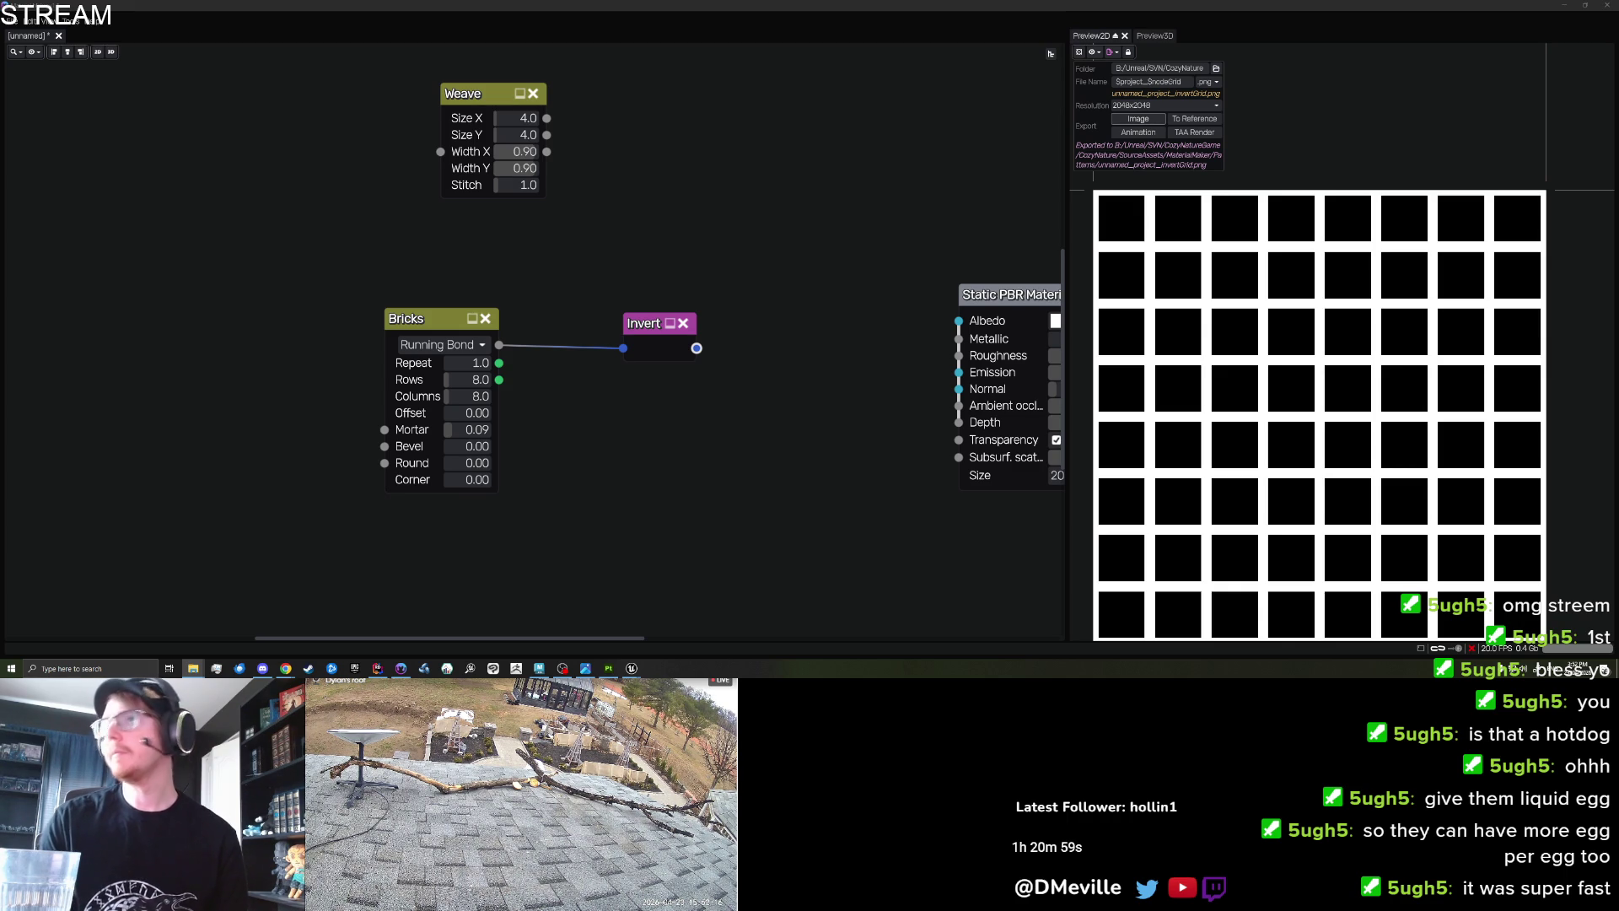
click(1564, 6)
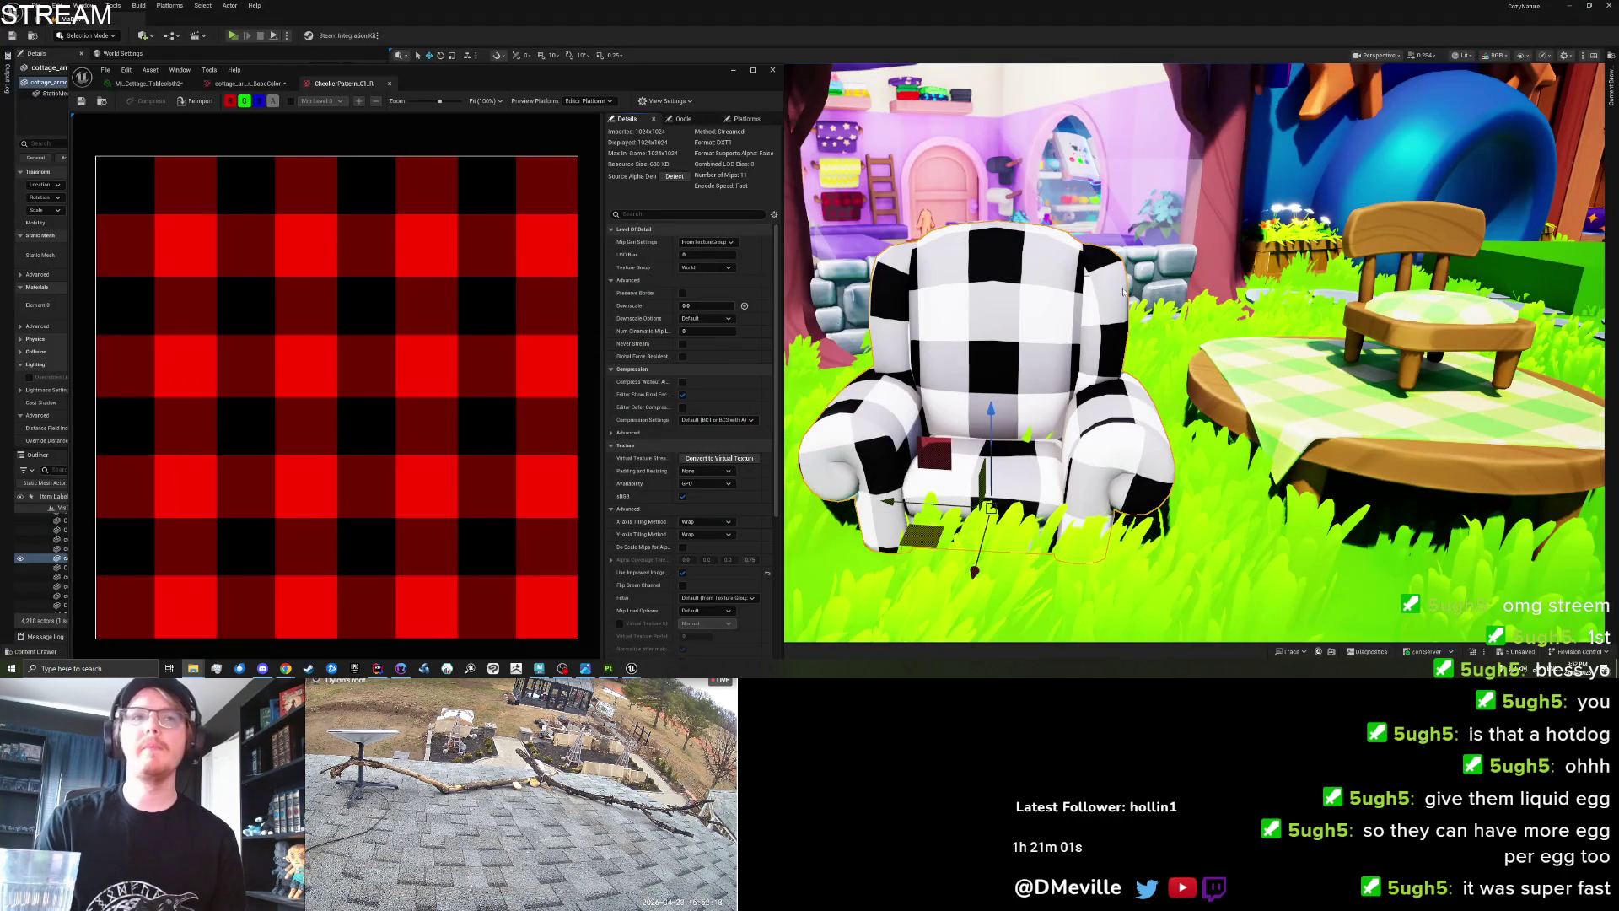
Put Pattern_ThinGrid into the DetailColorMasks slot of MI_Cottage_Tablecloth2.
click(1612, 90)
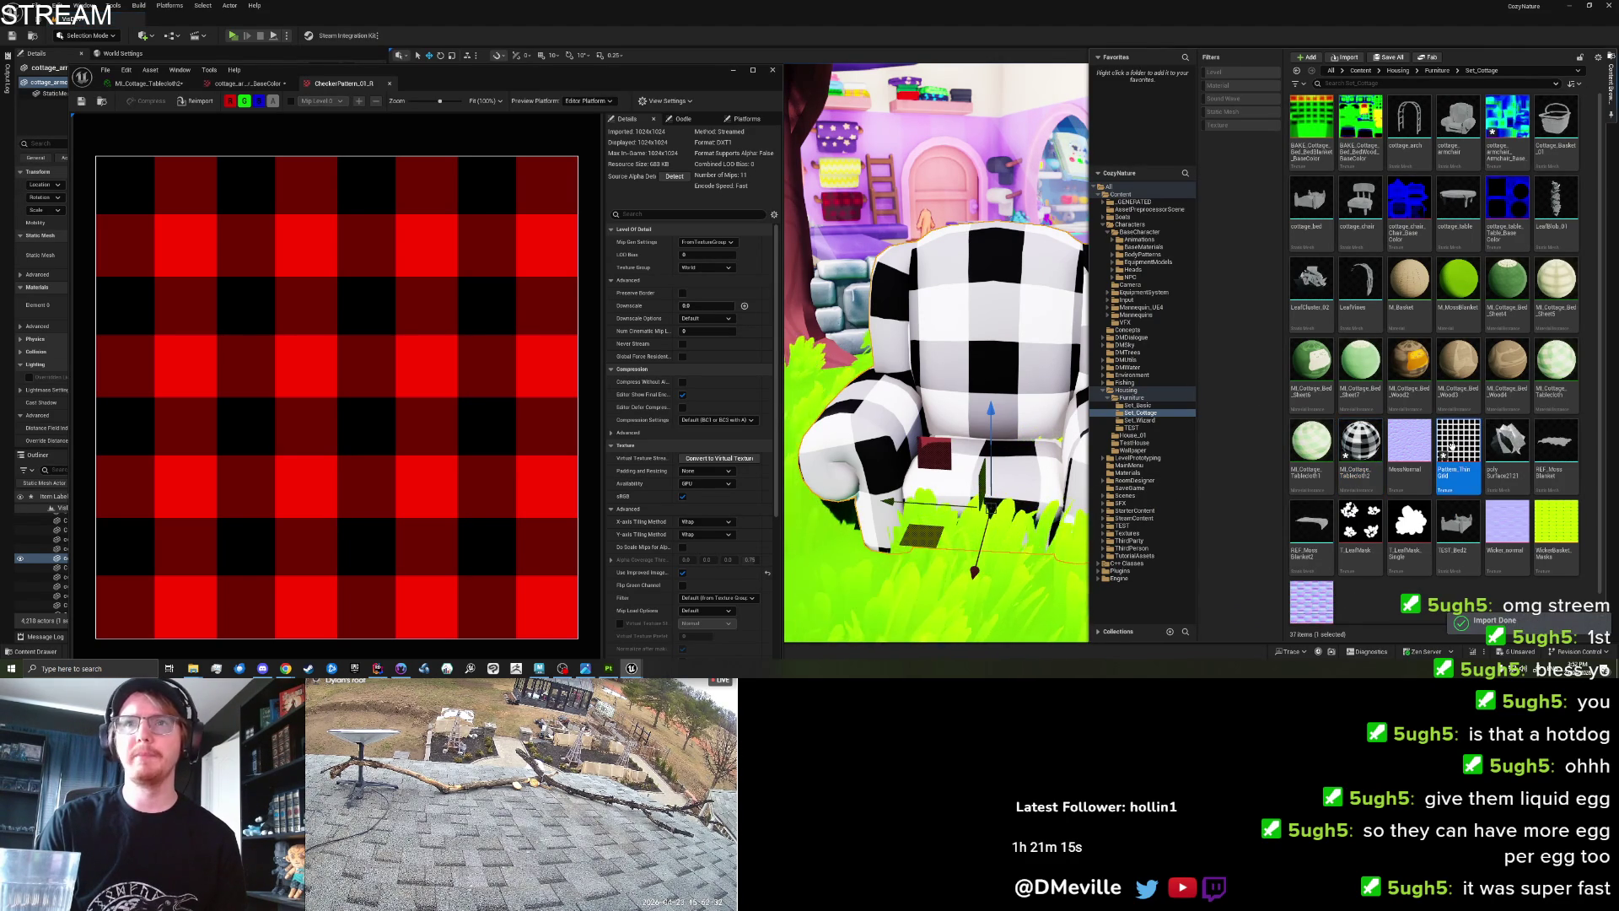
click(148, 84)
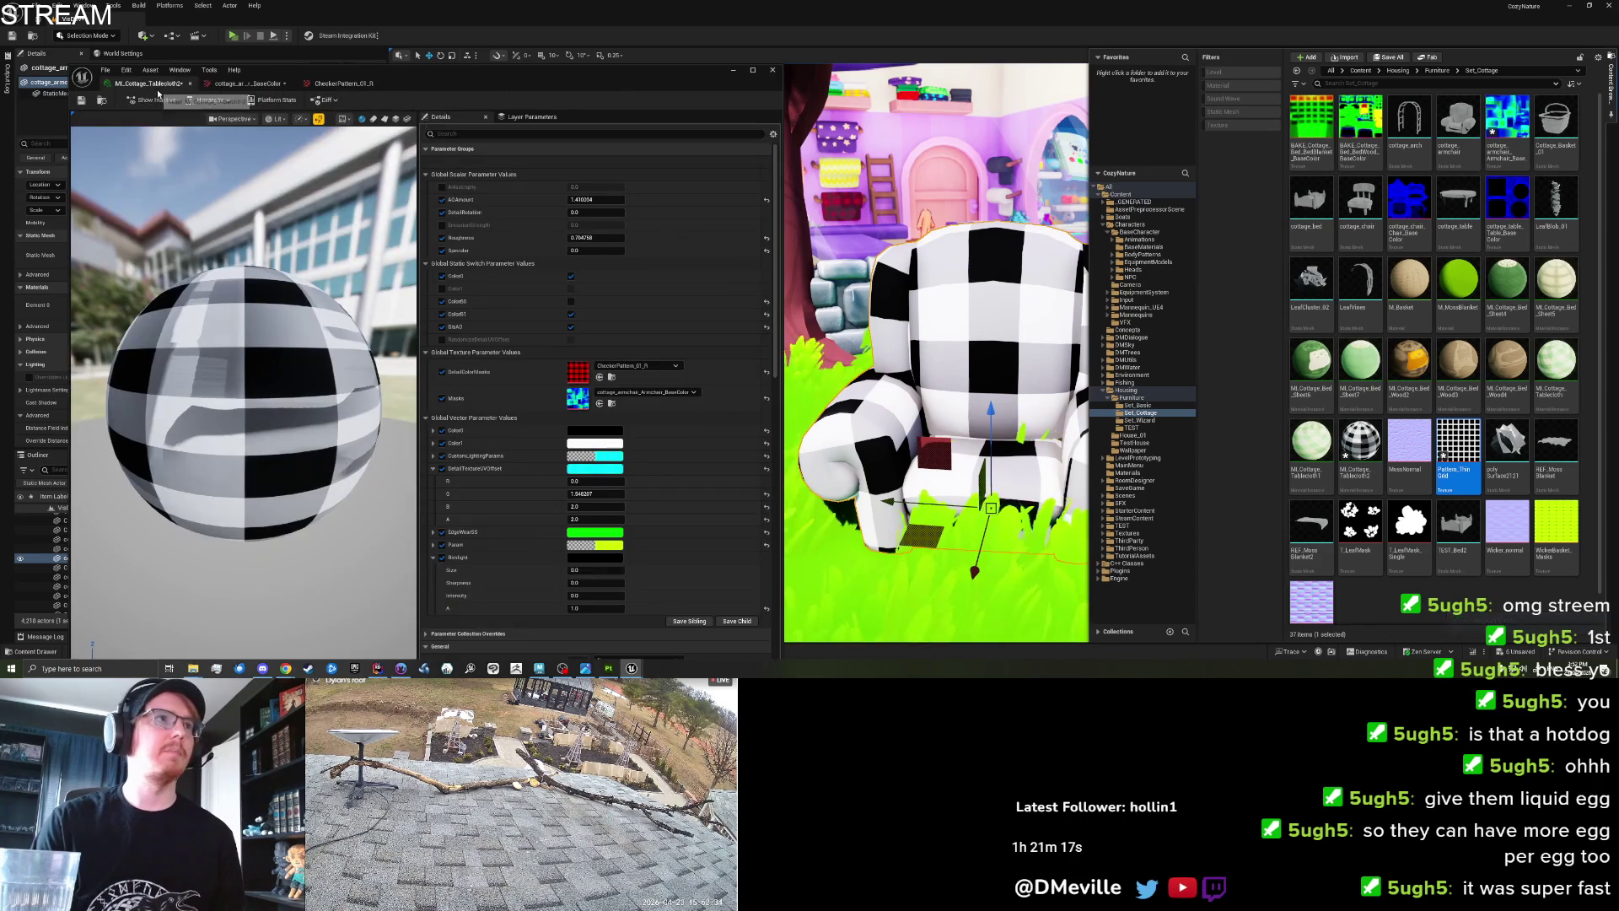
mouse_move(1458, 455)
mouse_down()
mouse_move(1088, 435)
mouse_move(581, 374)
mouse_up()
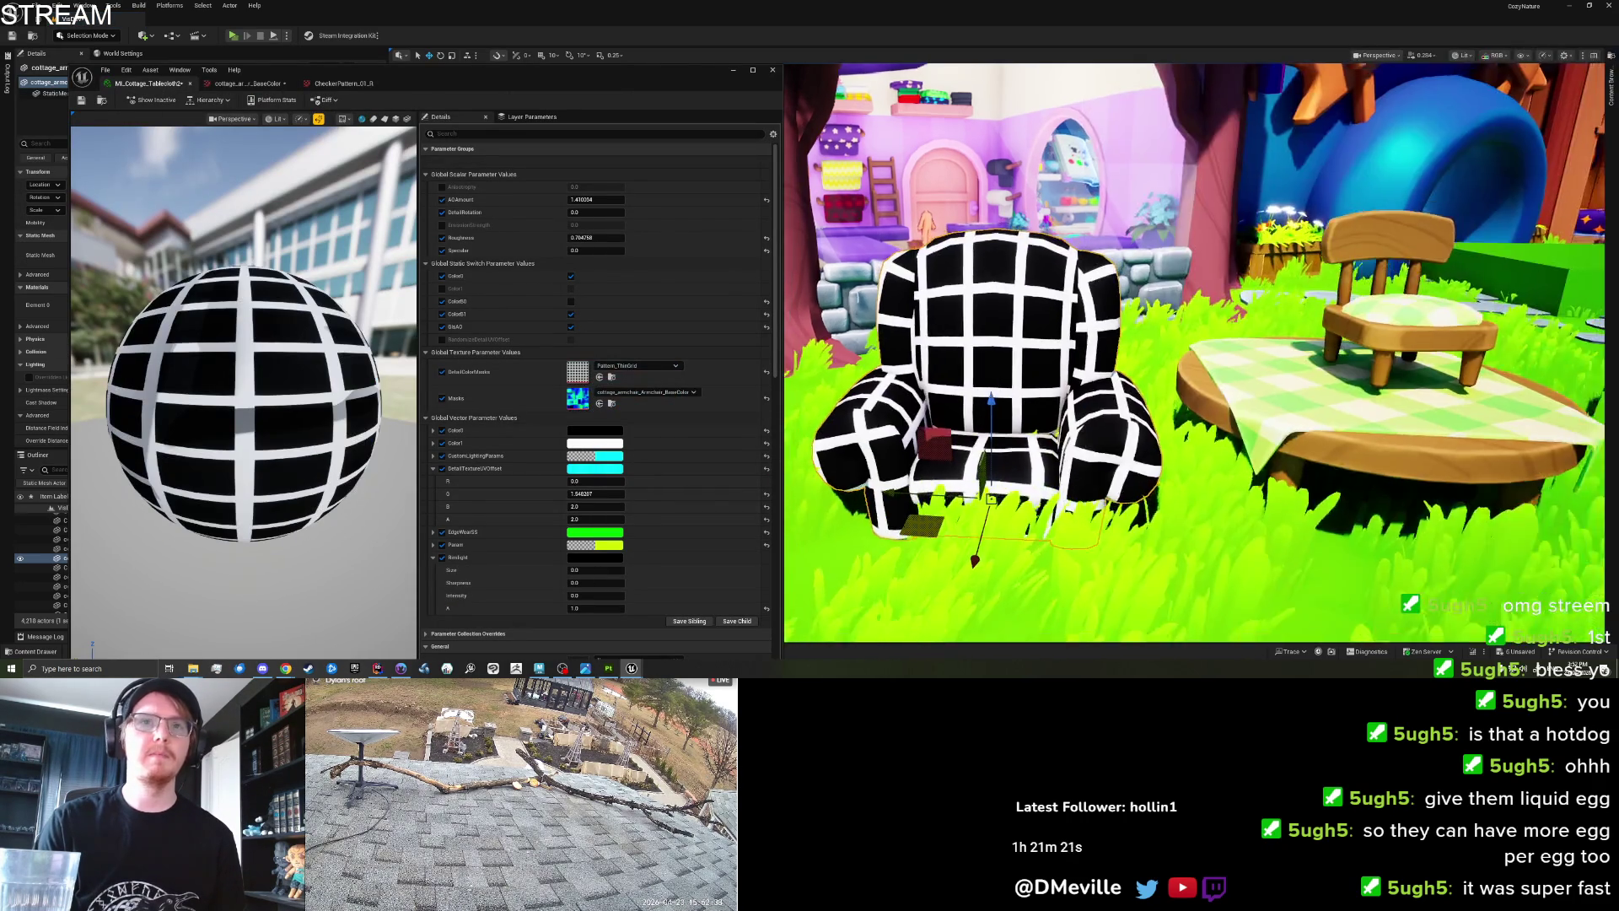
Set DetailTextureUVOffset B and A to 4.0 to tile the grid four times.
scroll(933, 355, up, 5)
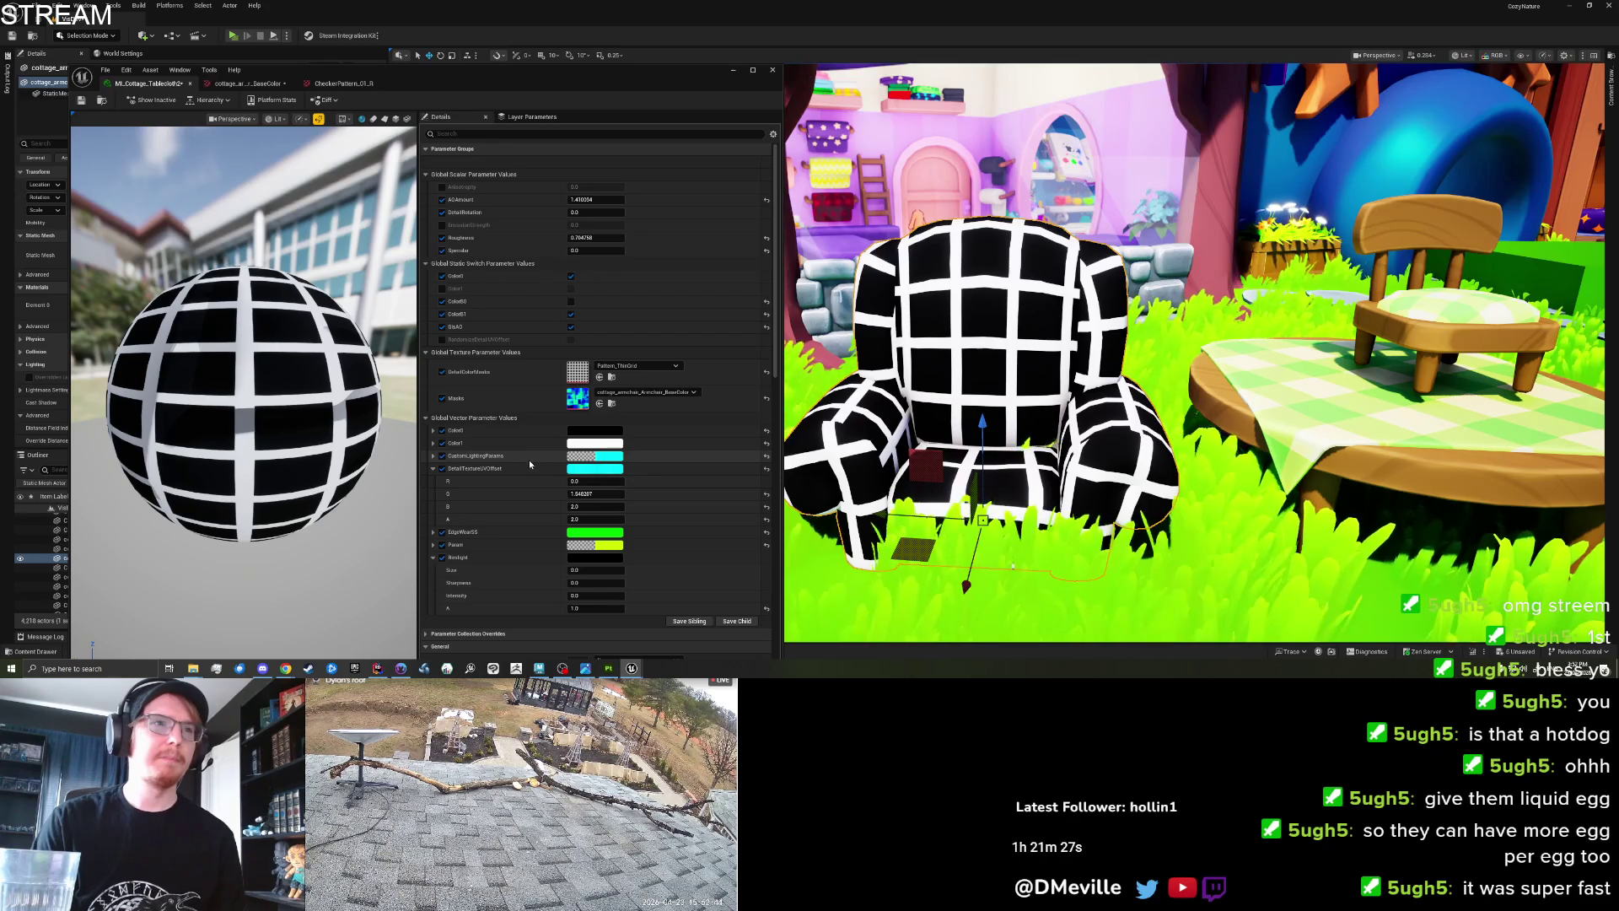
click(605, 506)
text(4)
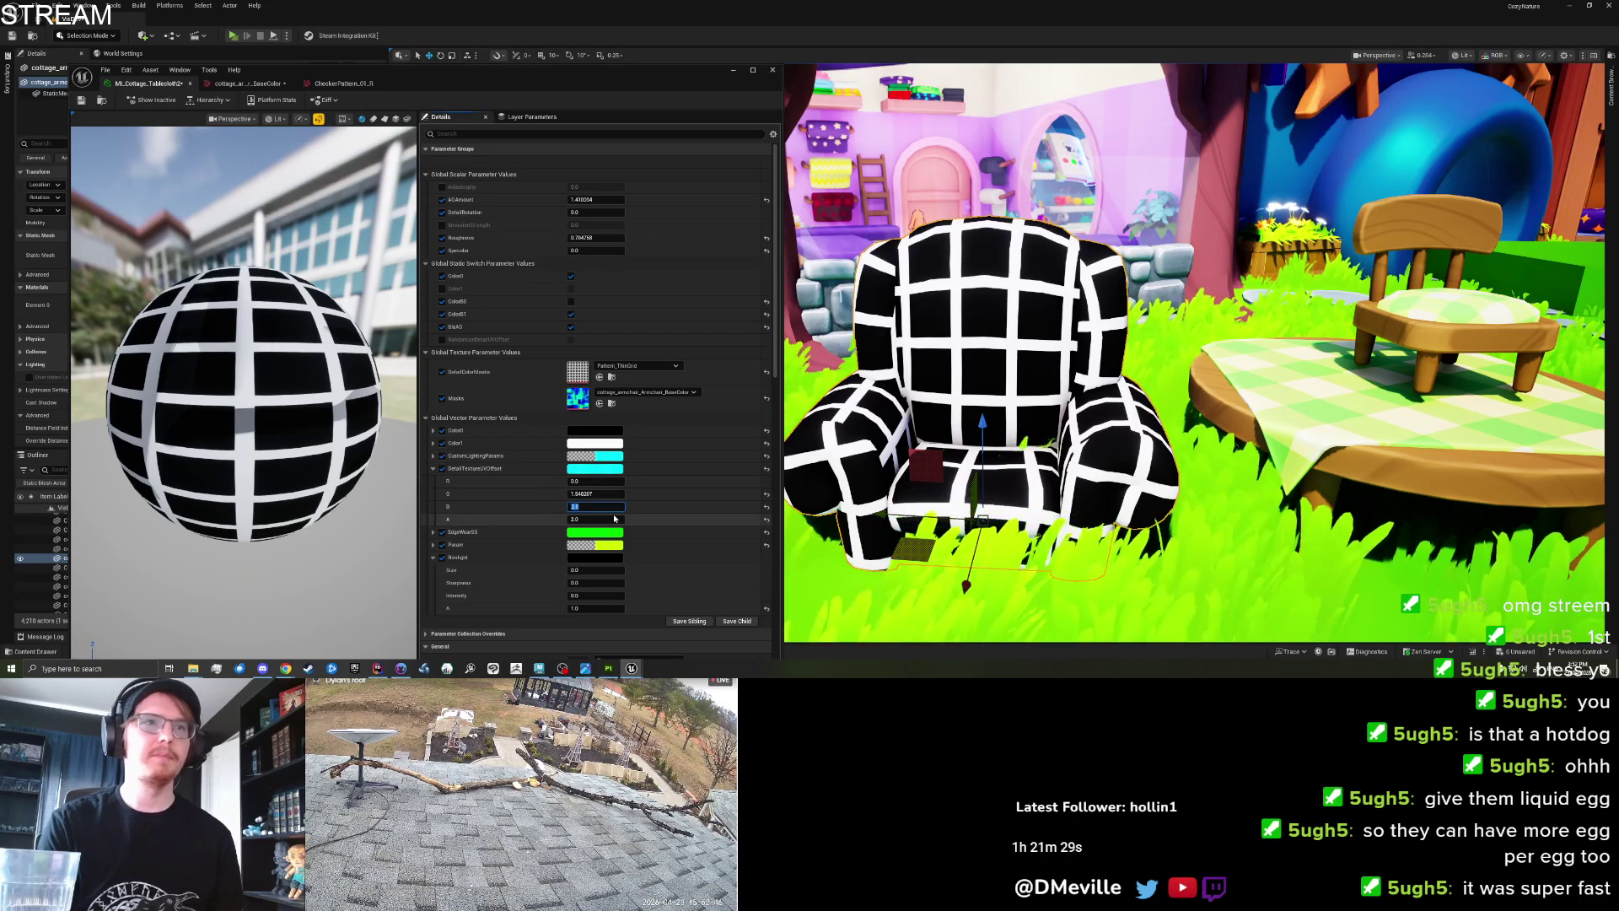
key(Tab)
text(4)
key(Return)
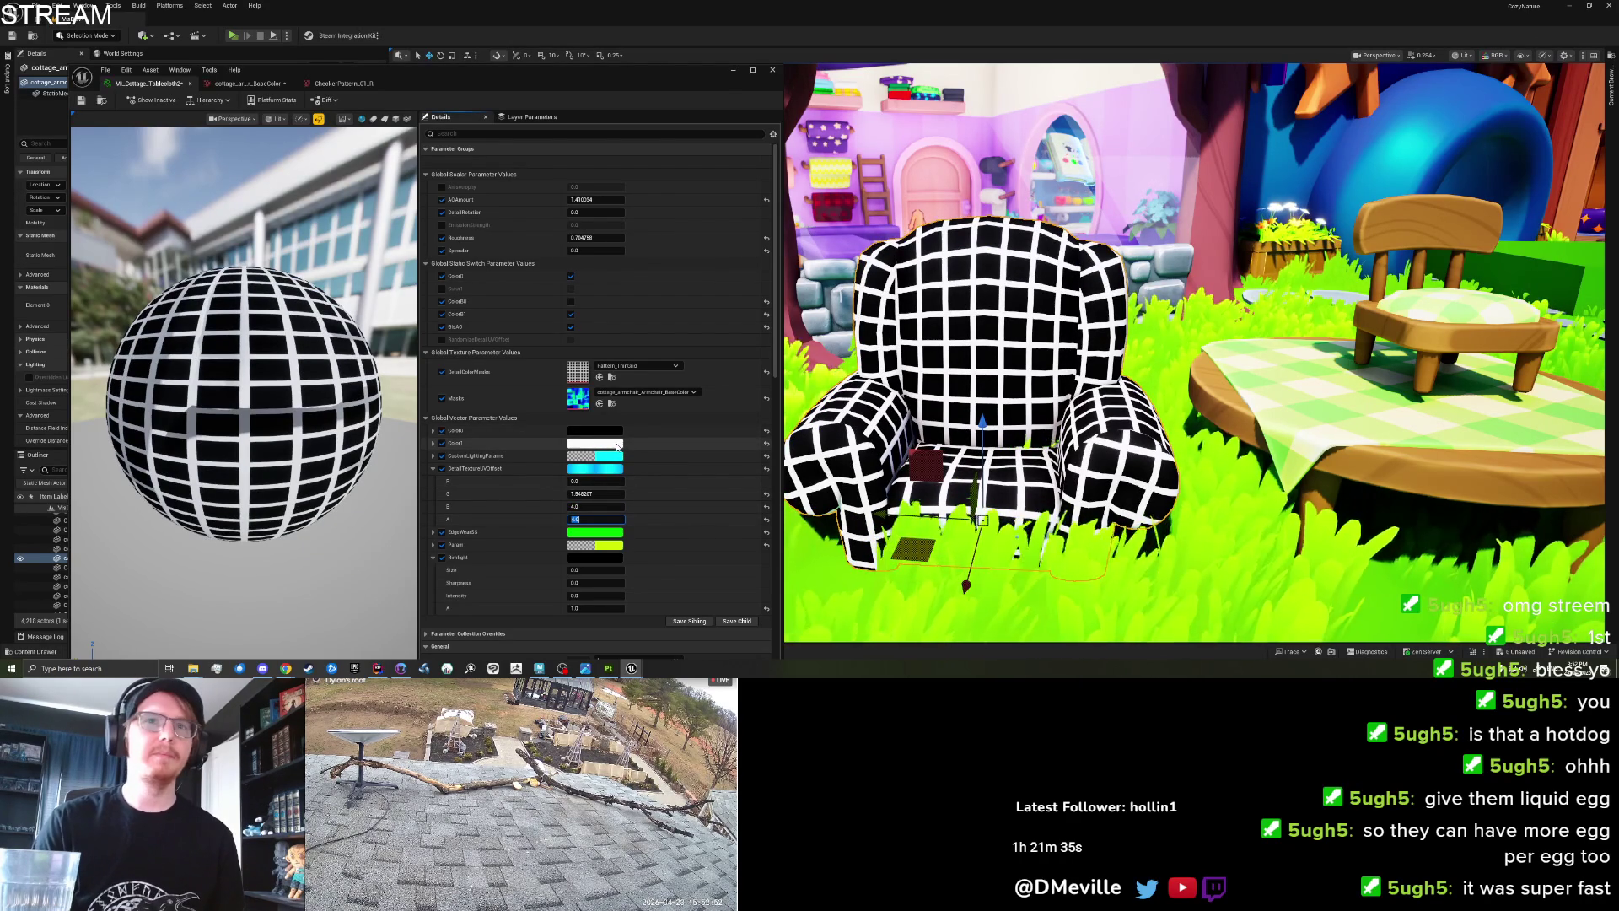
Set Color0 to a pale warm cream in the Color Picker.
click(616, 431)
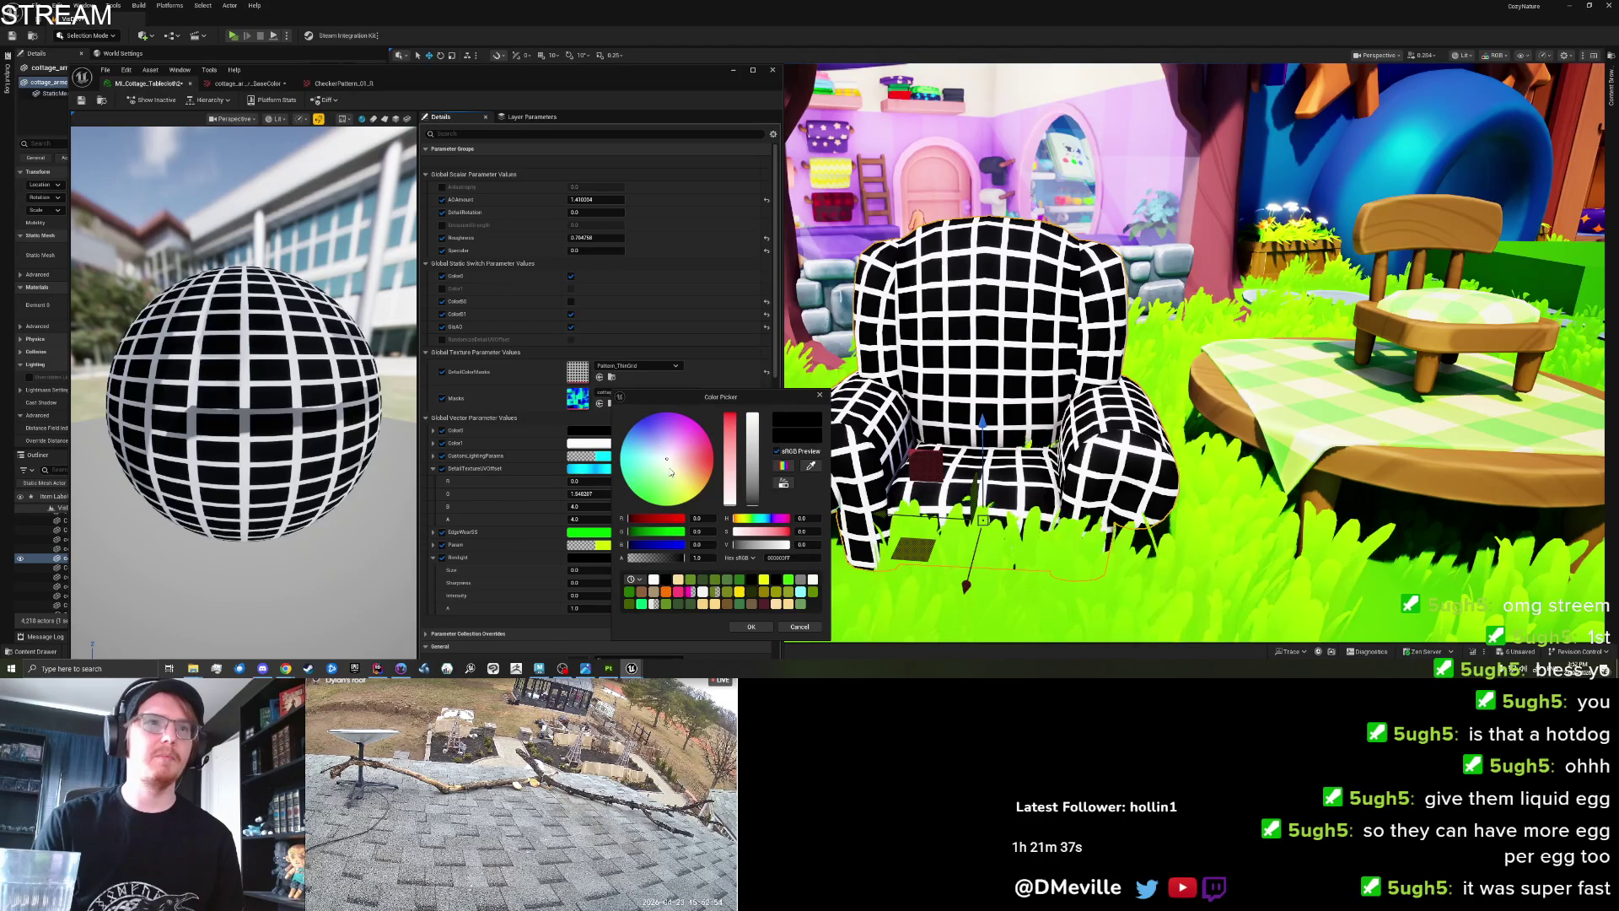
click(671, 472)
click(697, 484)
drag(697, 484, 687, 479)
click(752, 459)
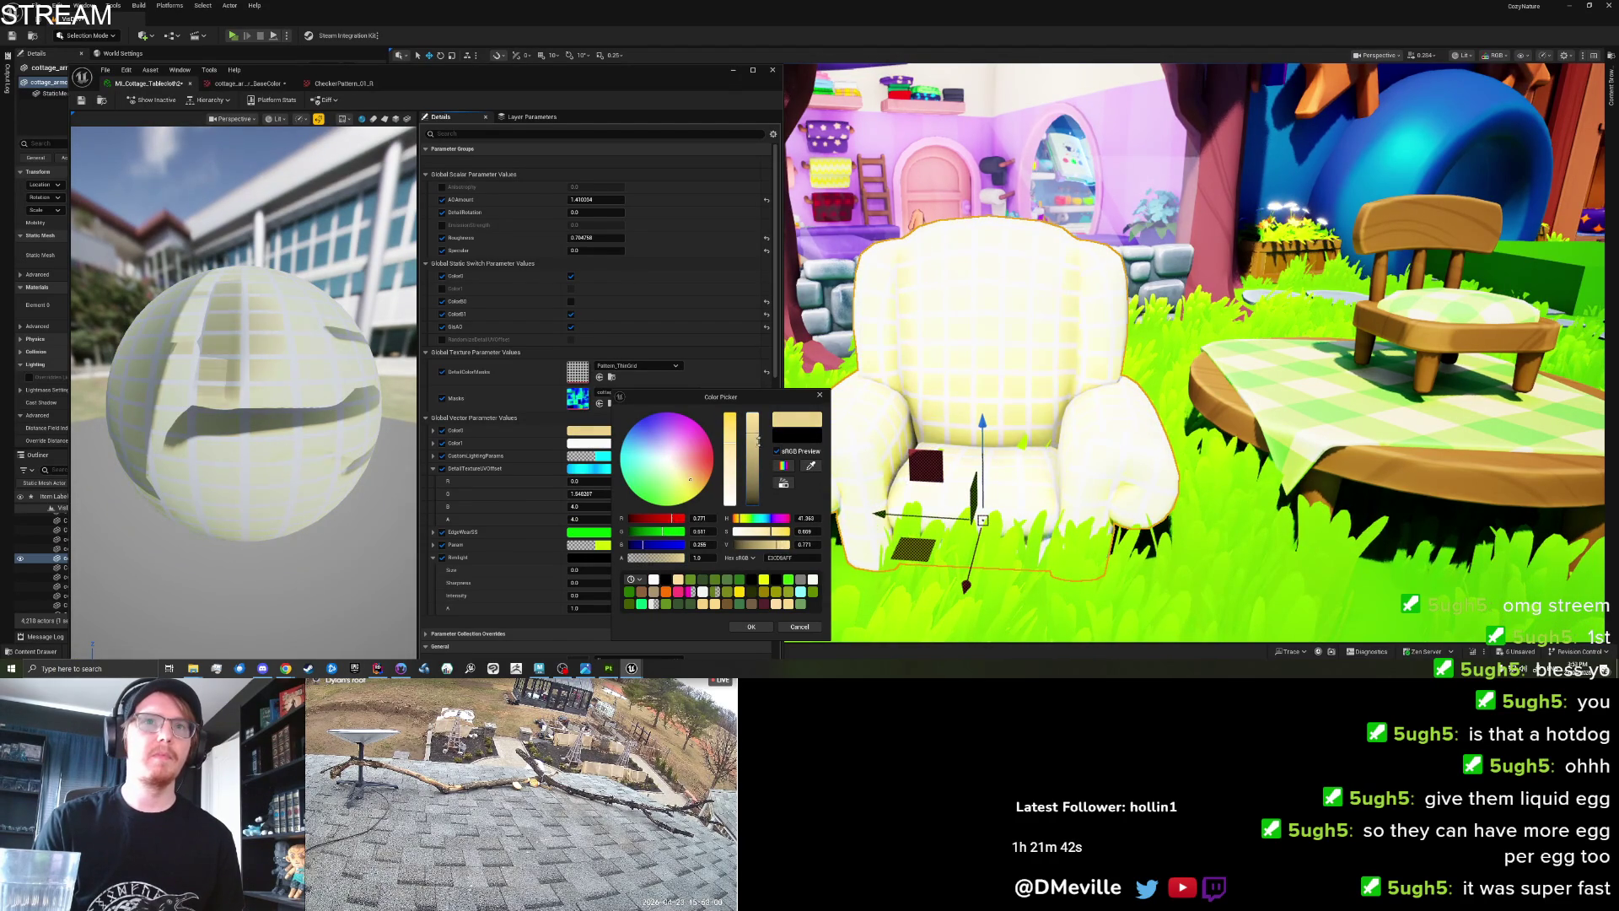
click(729, 468)
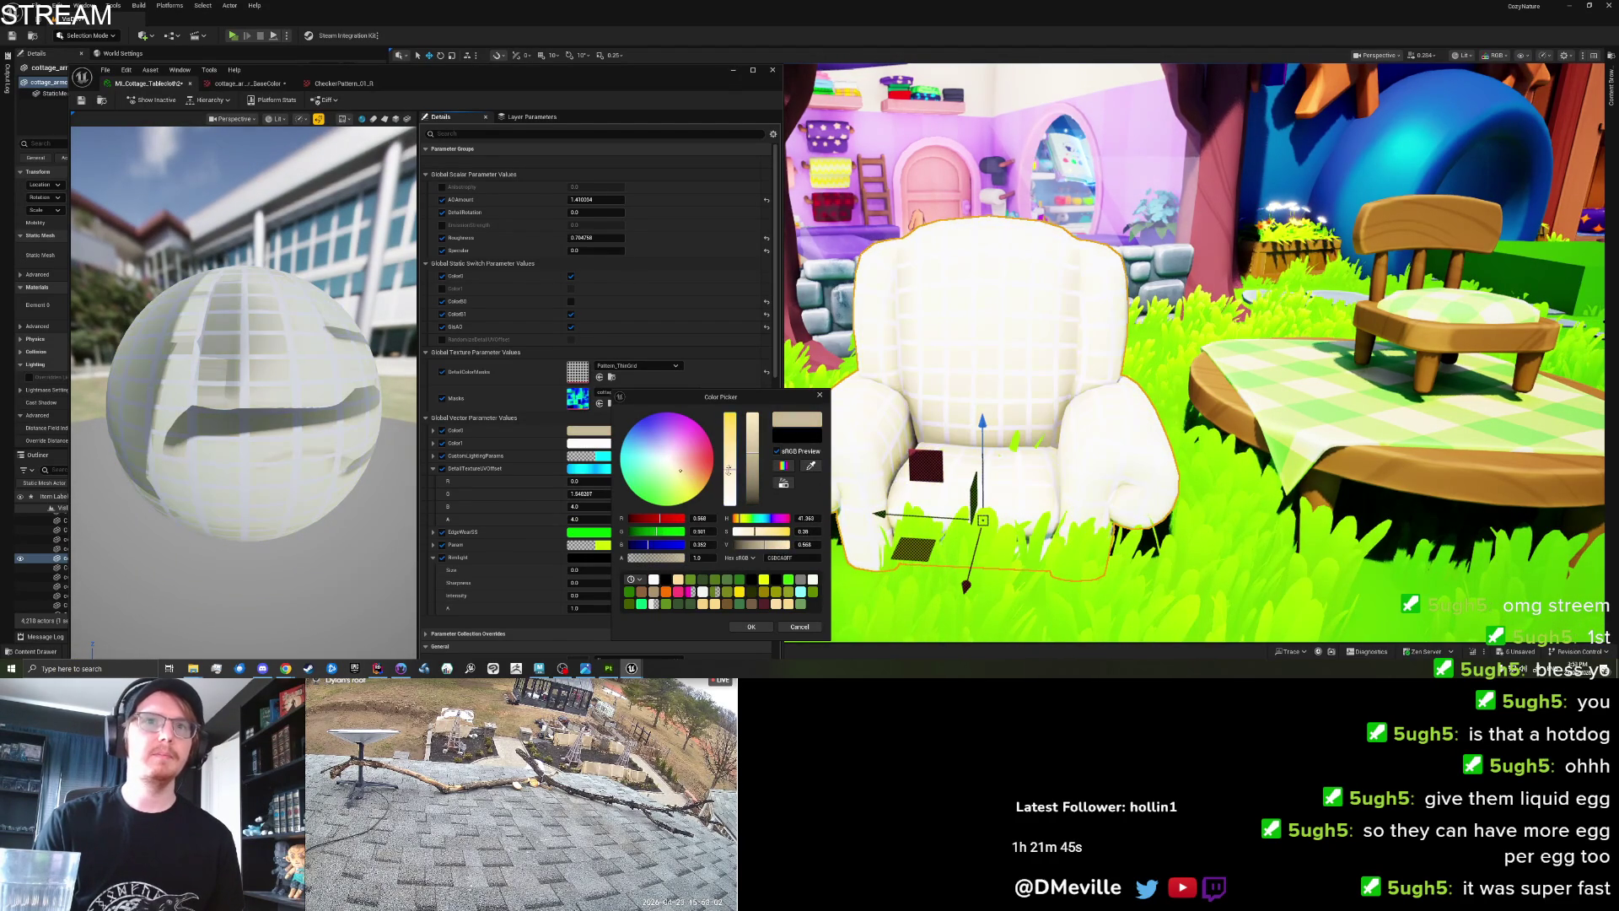
click(682, 474)
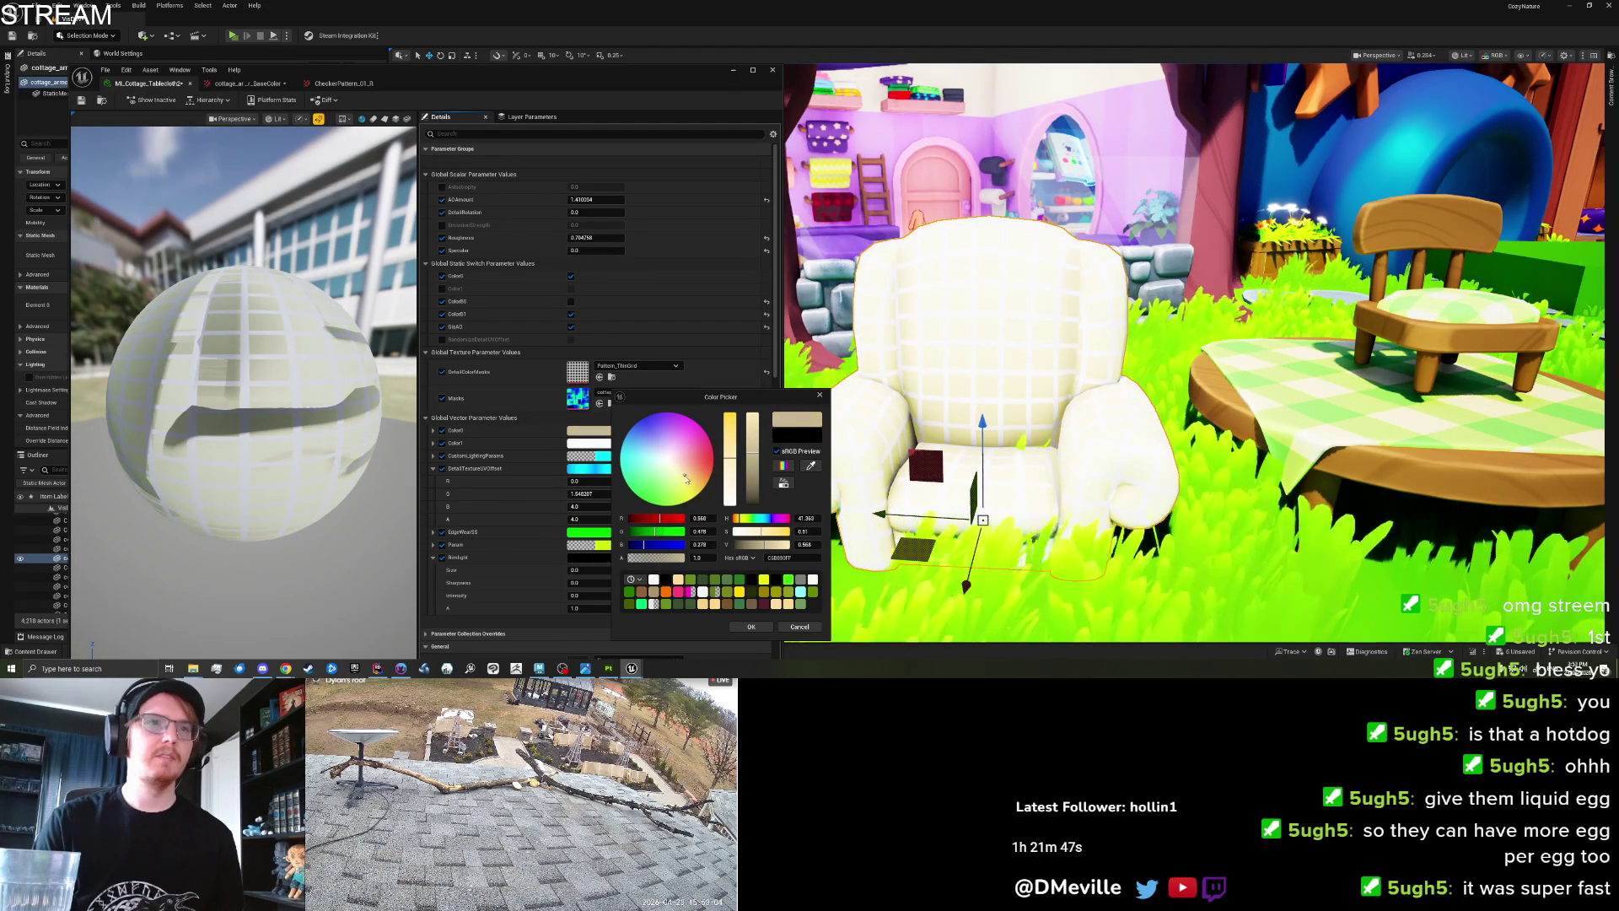
click(750, 627)
Set Color1 to a dark green so the grid lines turn green.
click(613, 447)
click(640, 497)
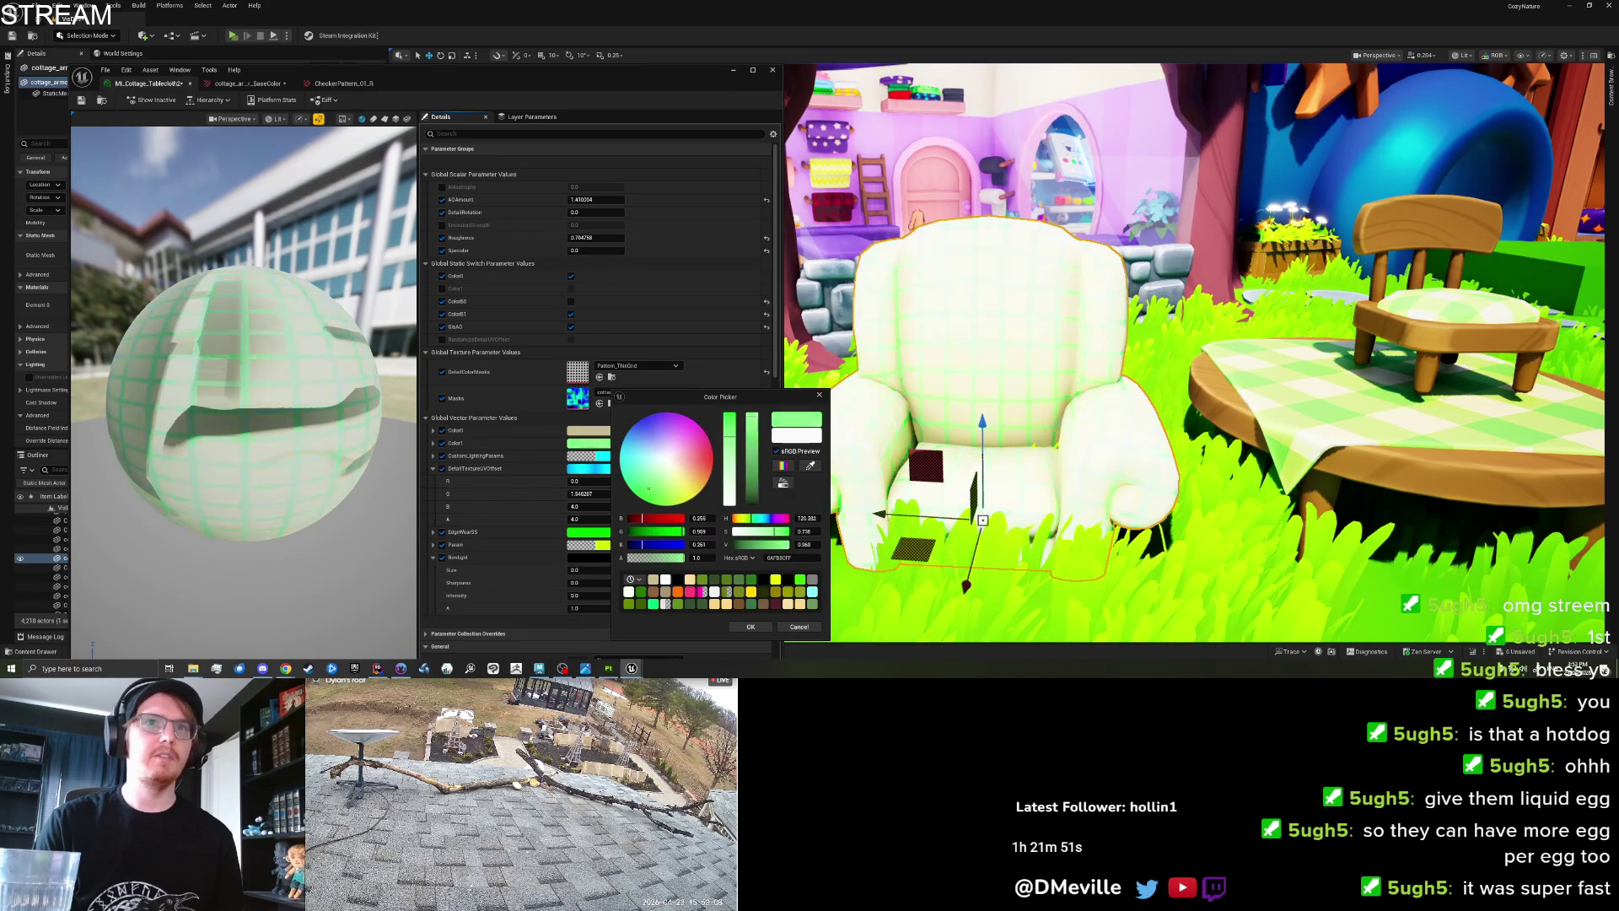
drag(640, 497, 652, 489)
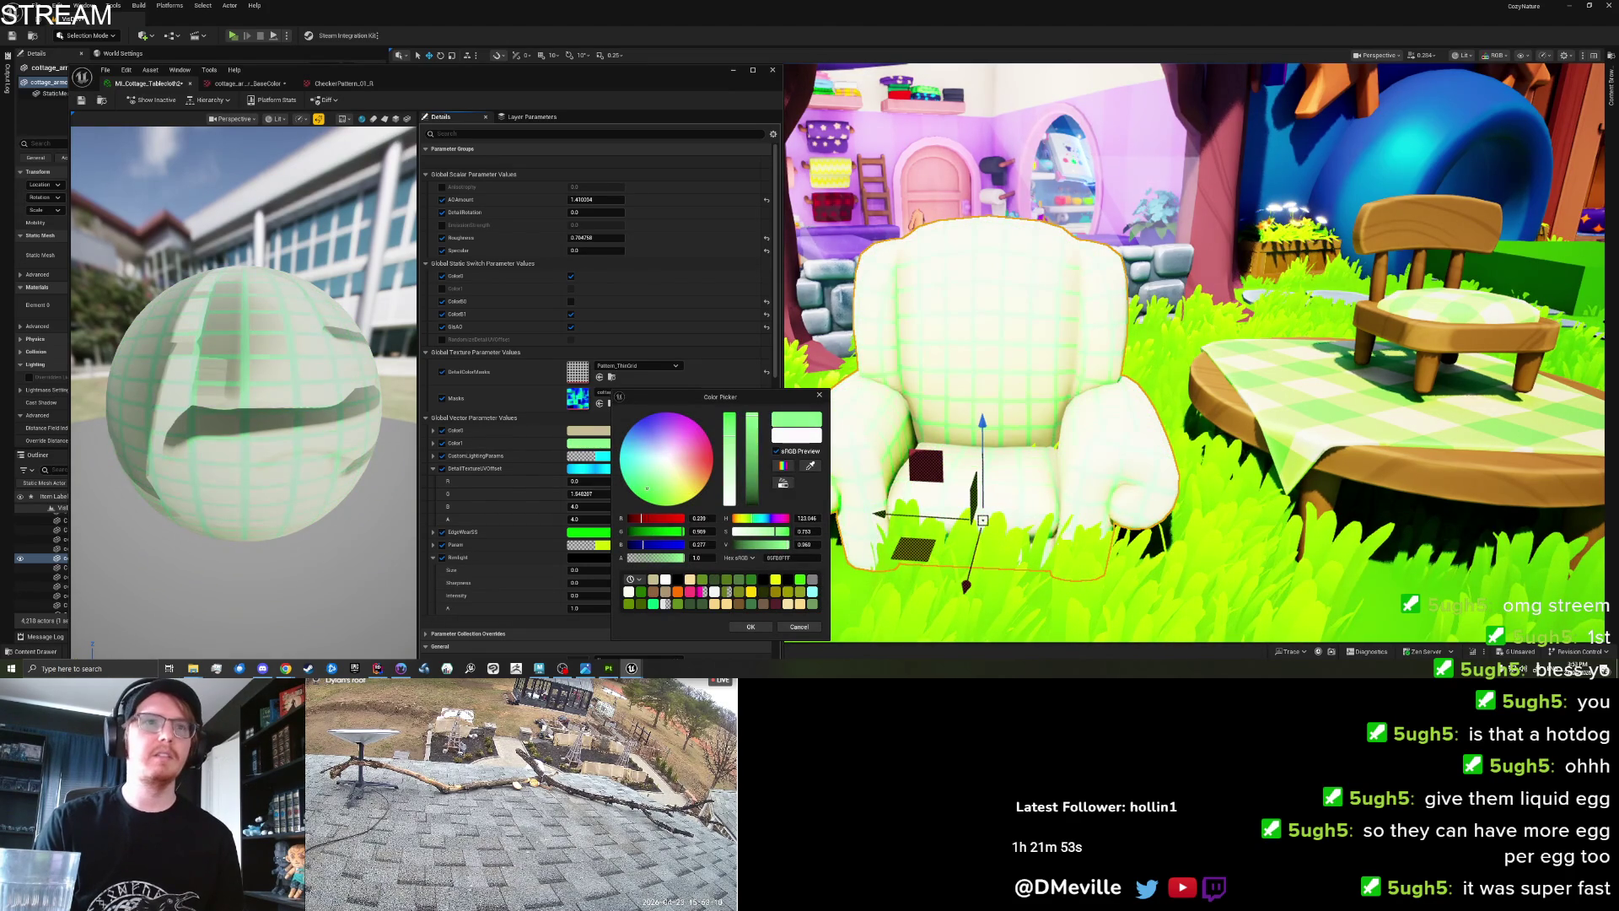
click(746, 485)
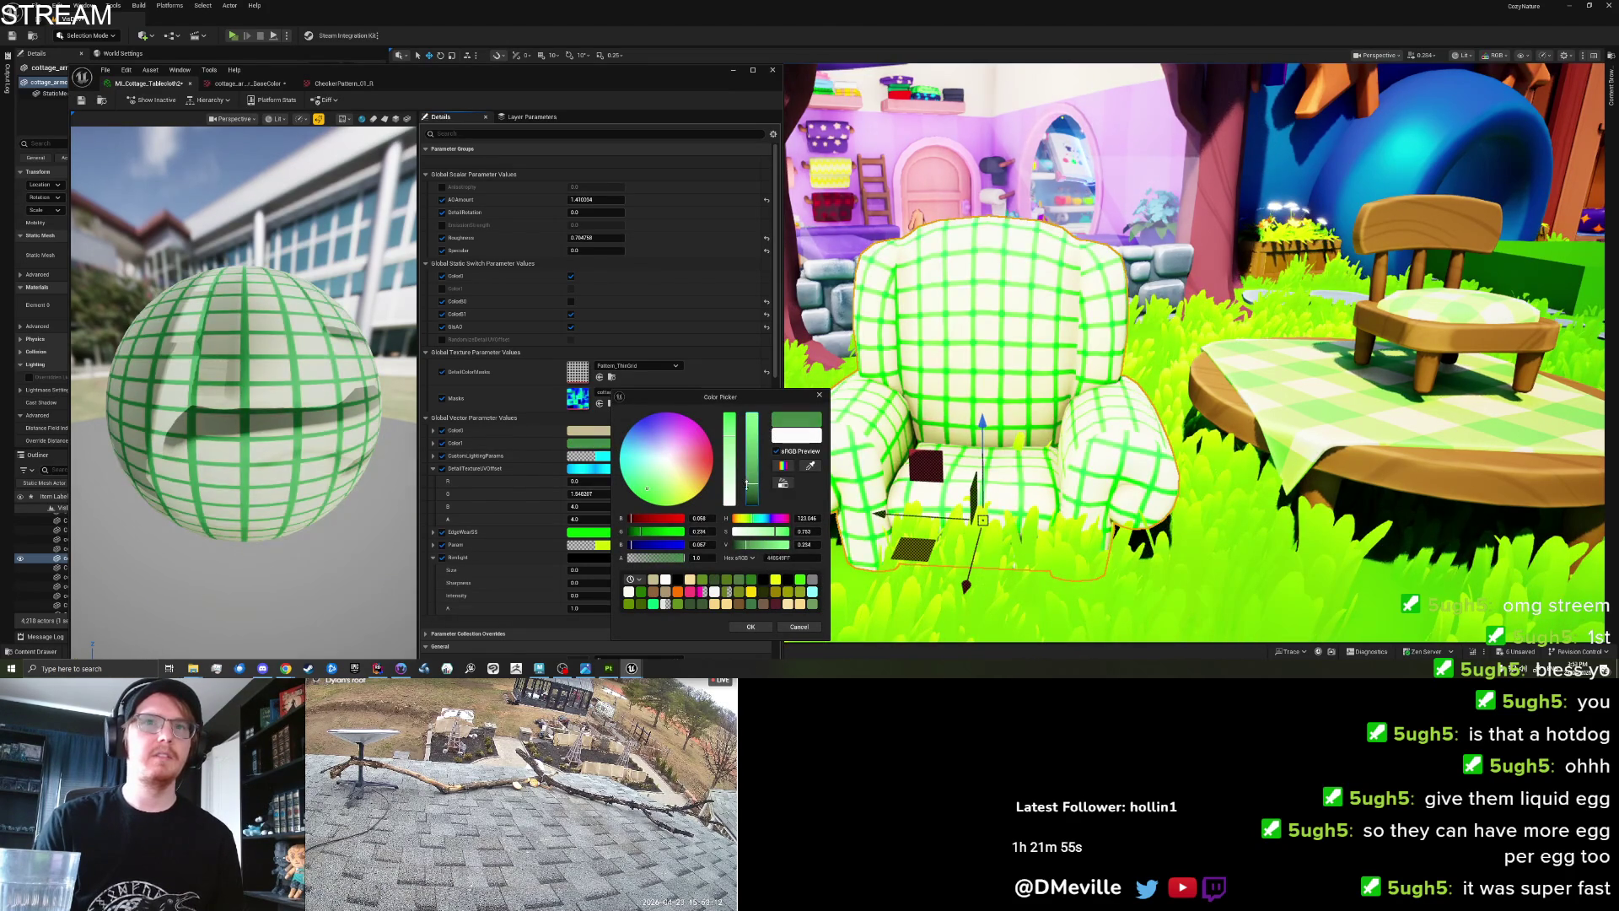
click(730, 441)
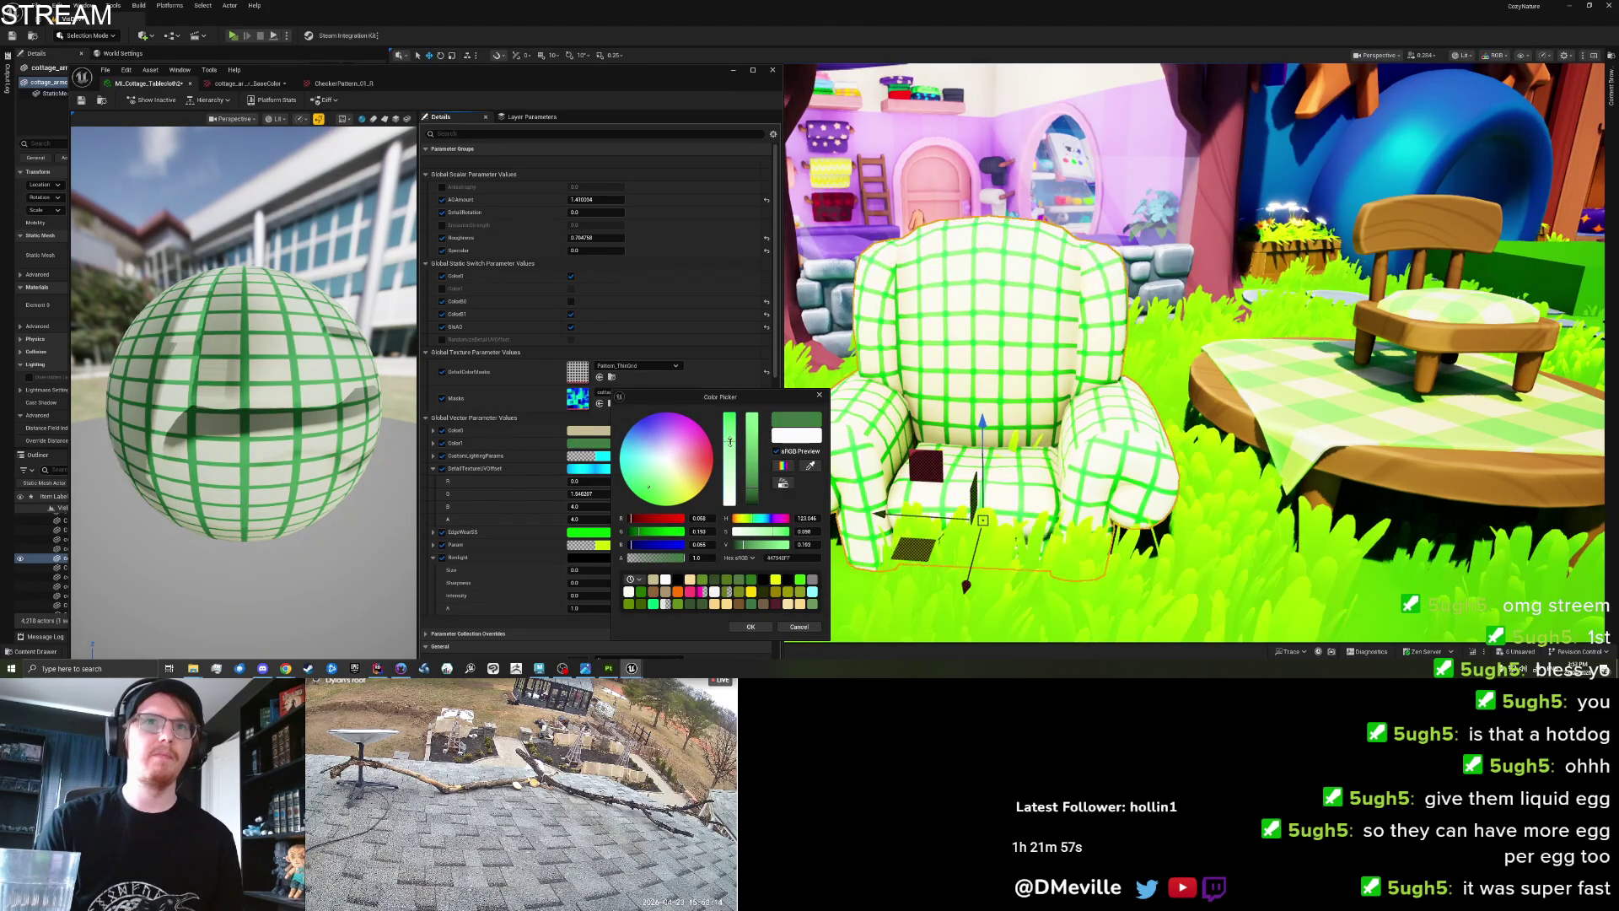
drag(731, 447, 733, 450)
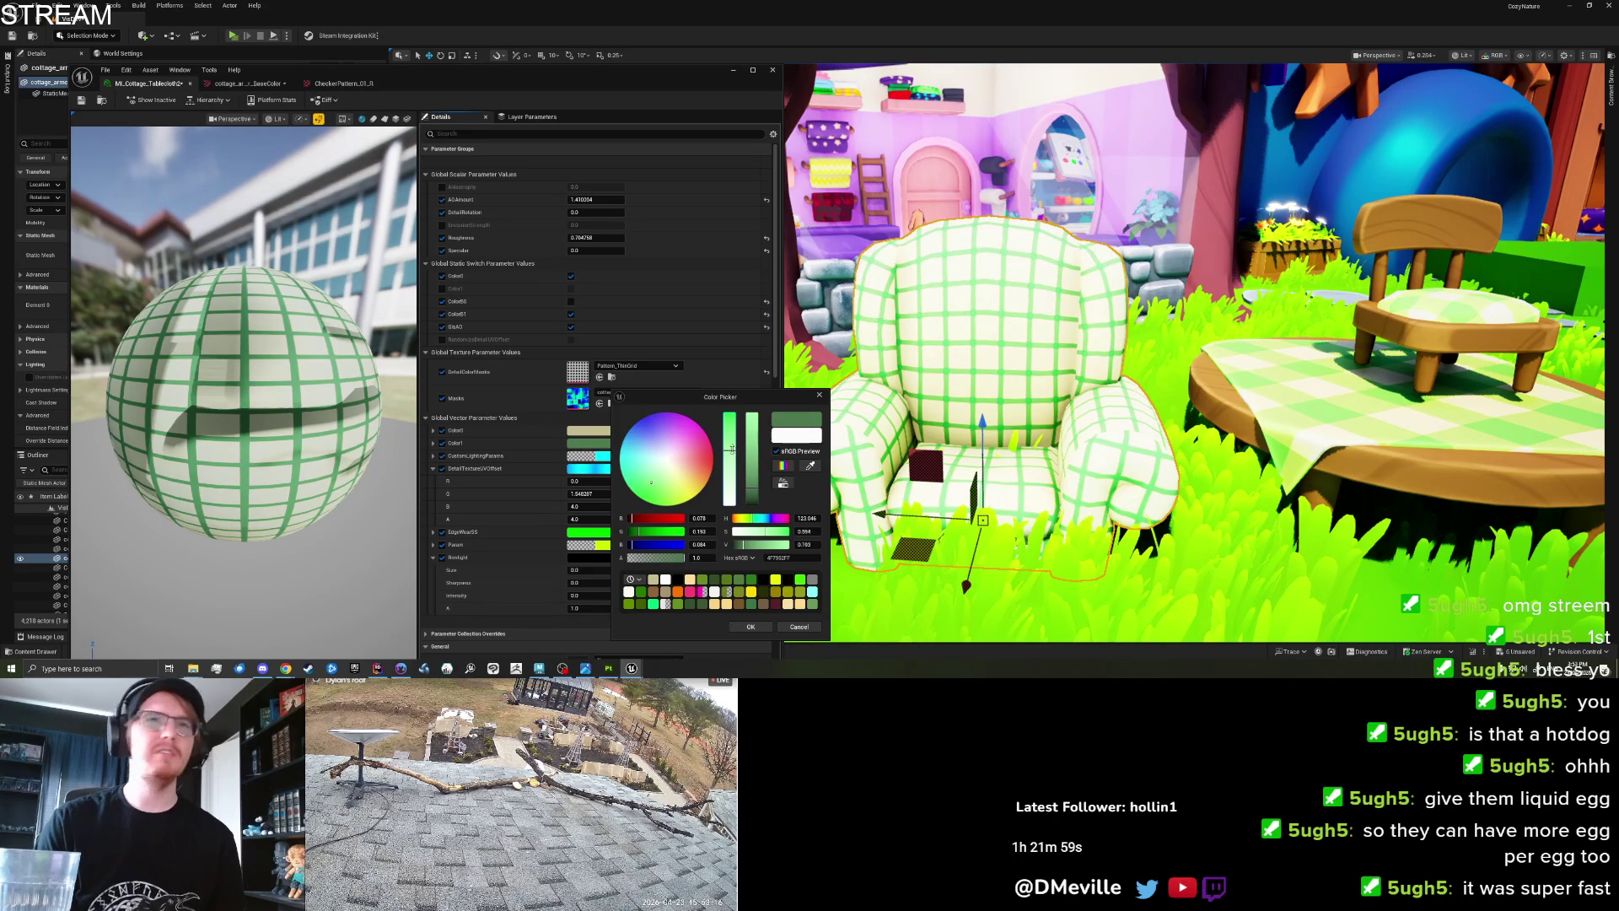
drag(752, 490, 753, 493)
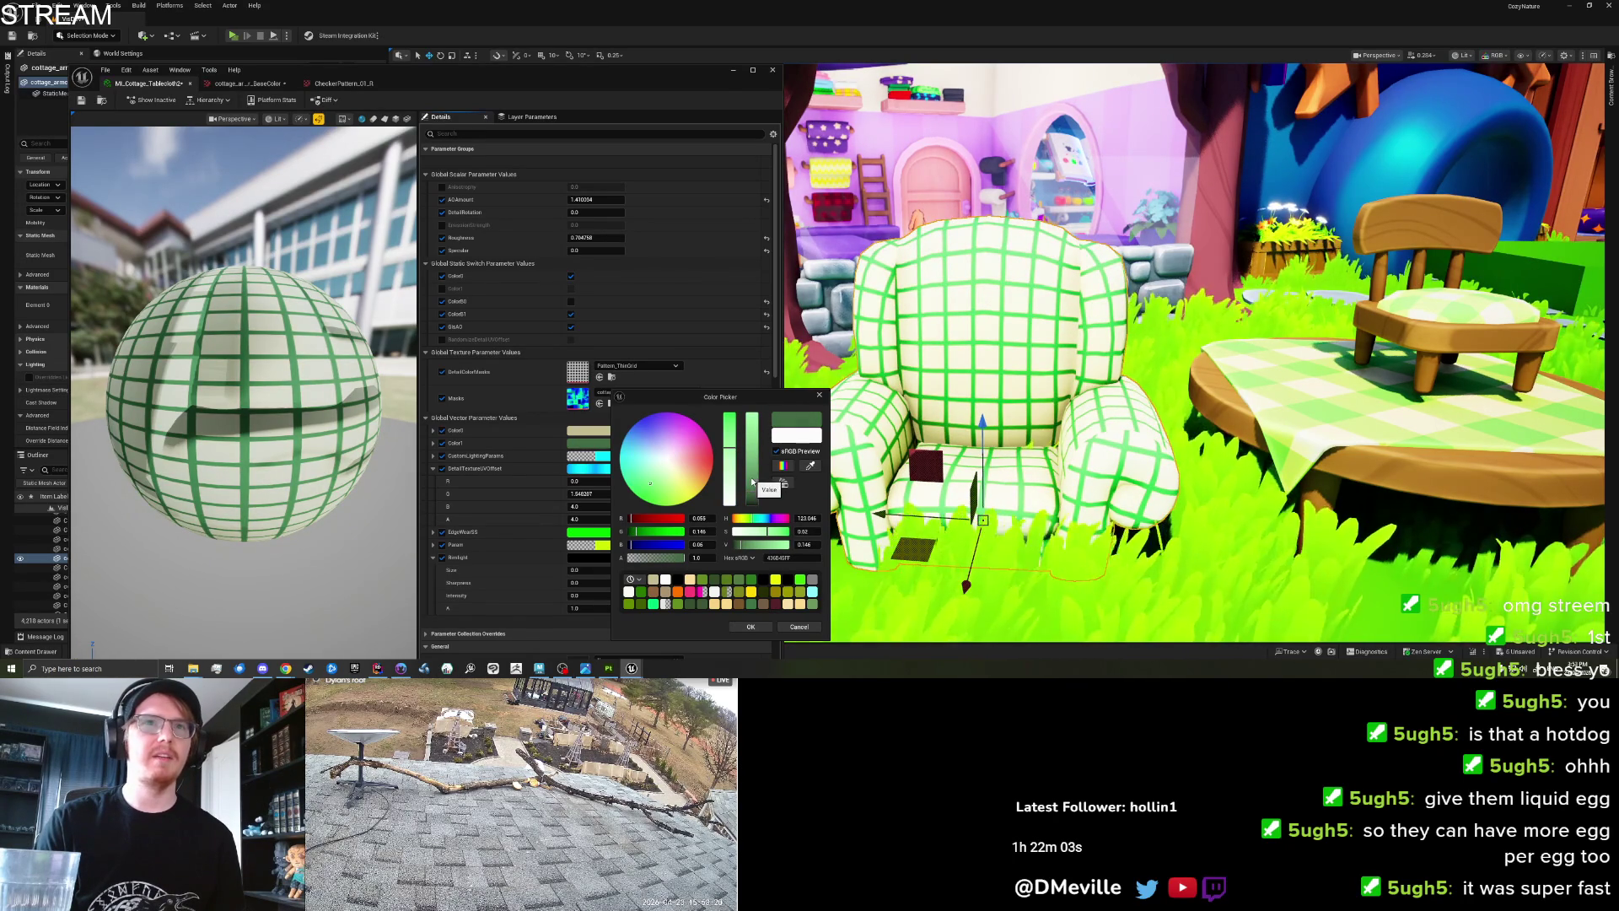
drag(729, 447, 729, 443)
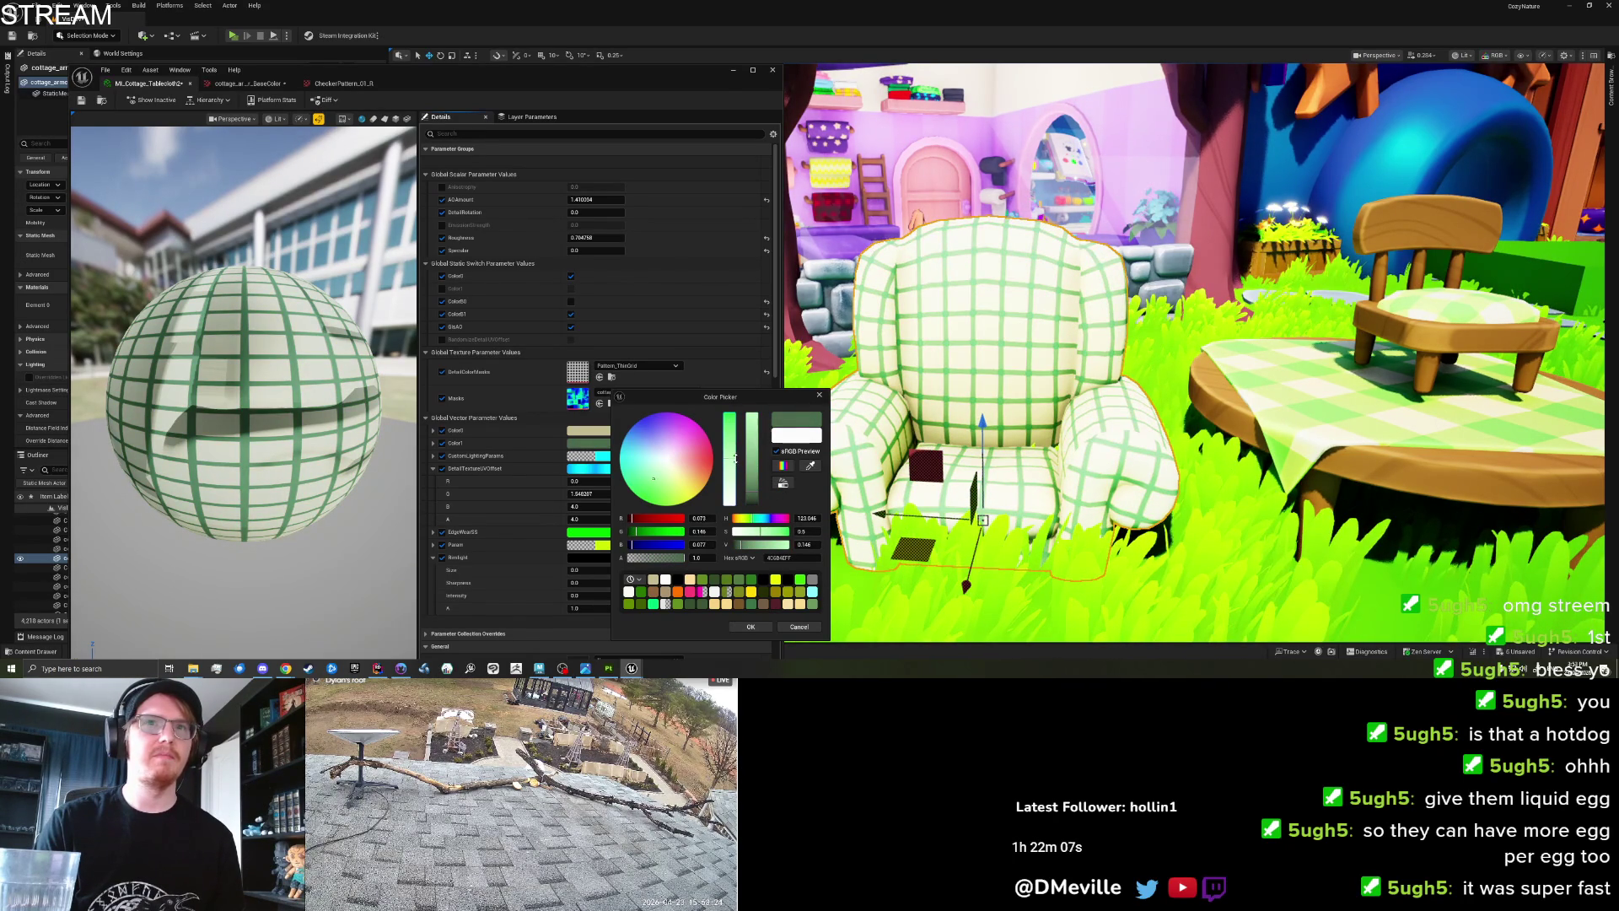
click(751, 626)
scroll(964, 372, up, 2)
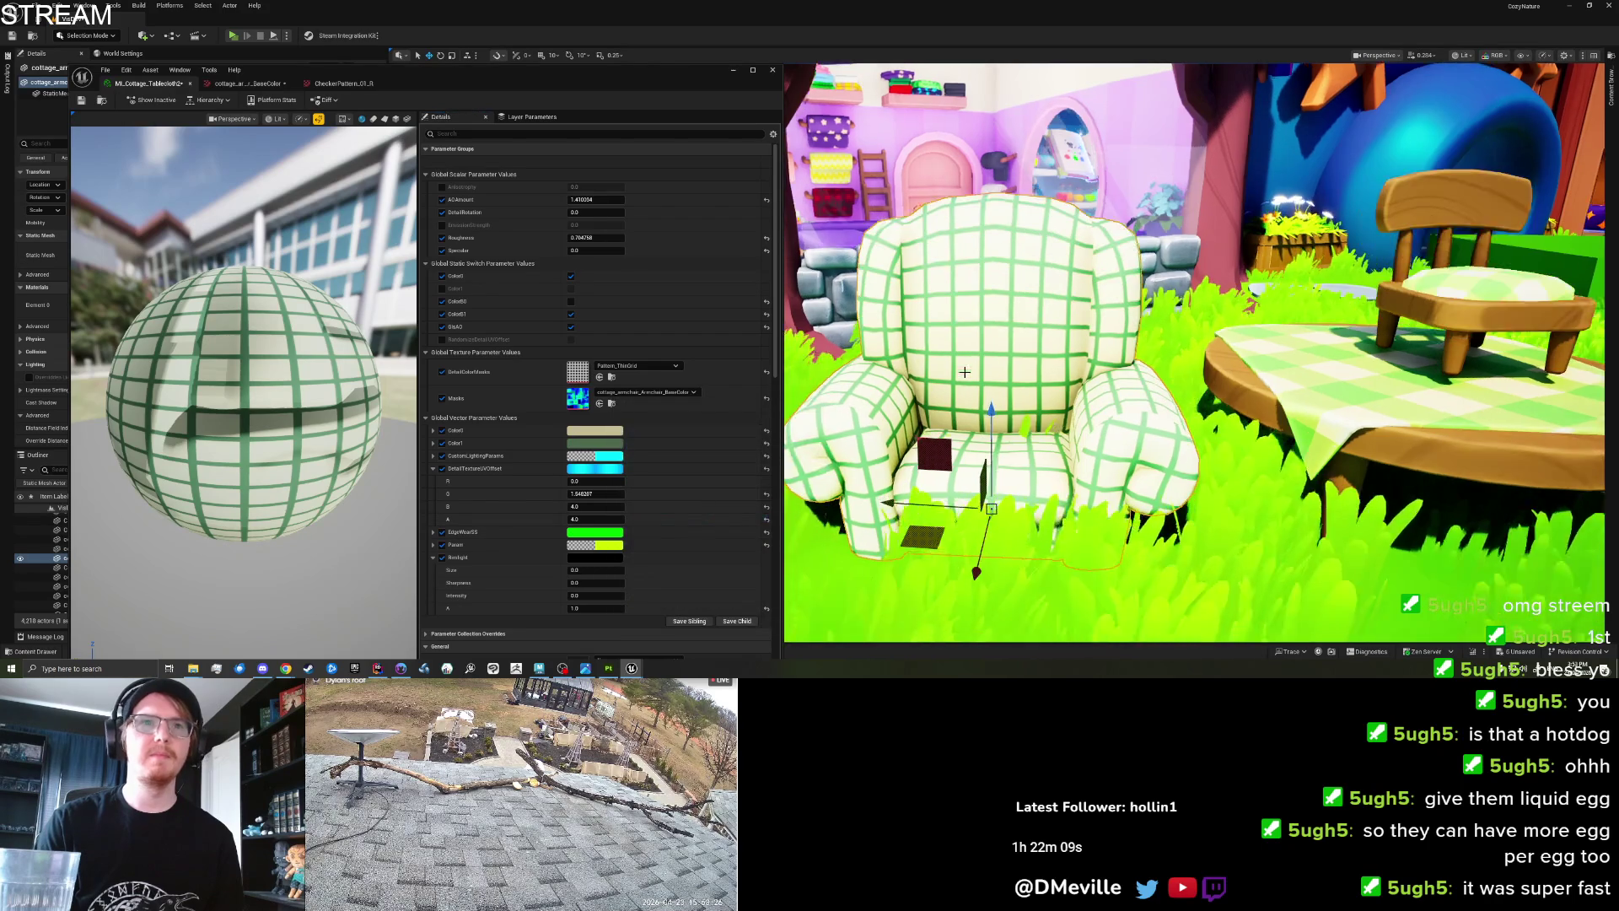
Scroll the view to frame the recoloured armchair and the cottage table.
scroll(965, 372, down, 5)
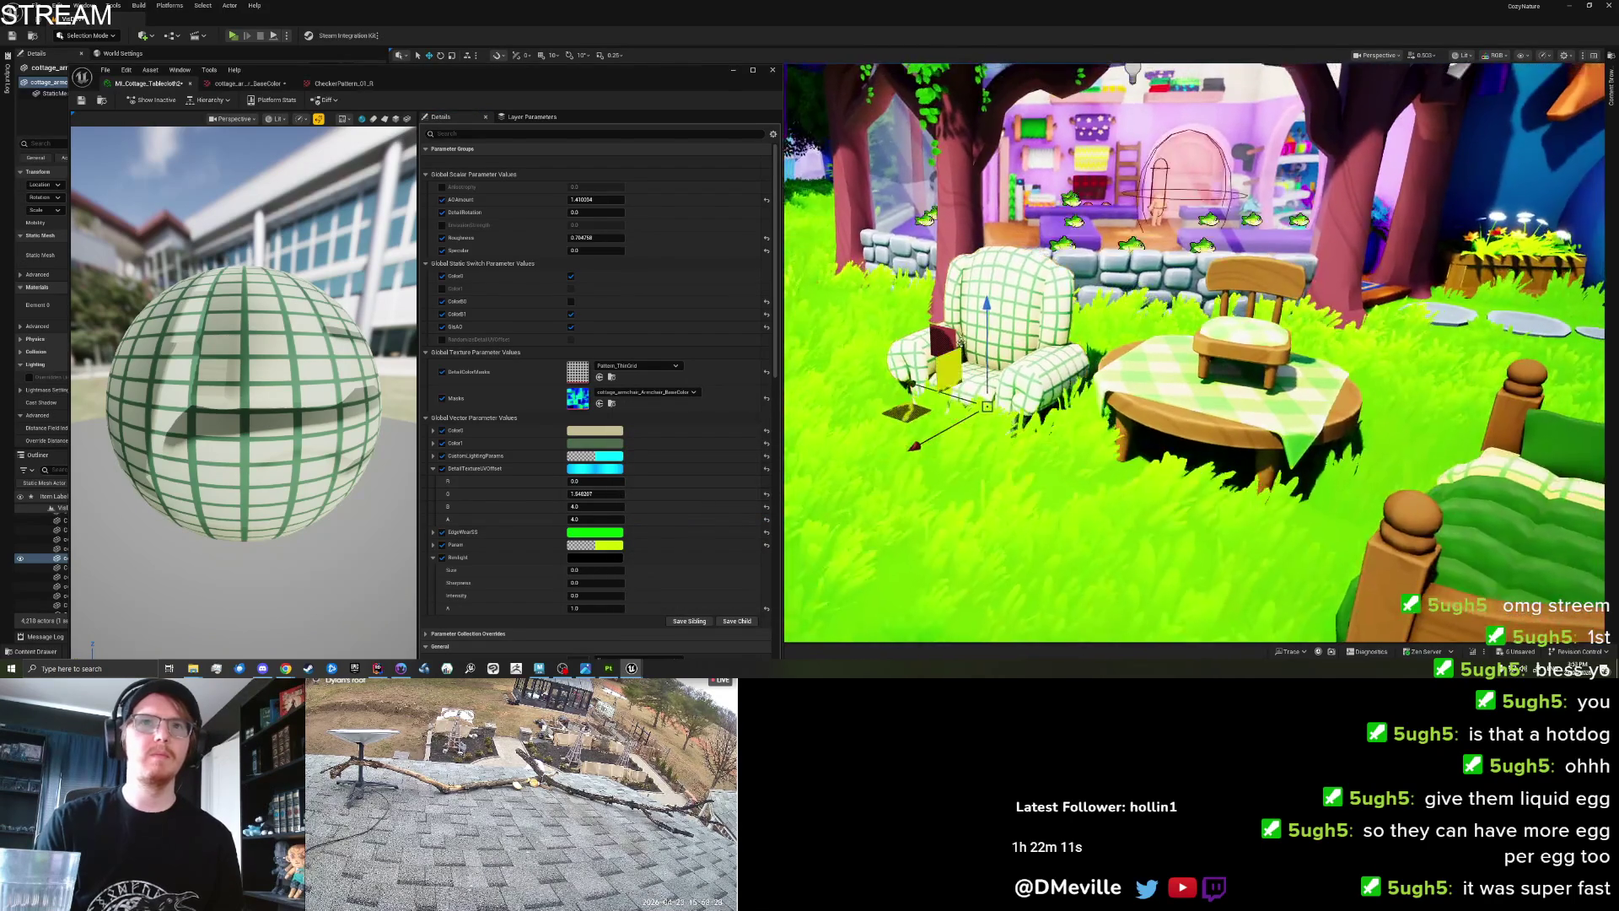
scroll(1194, 352, up, 3)
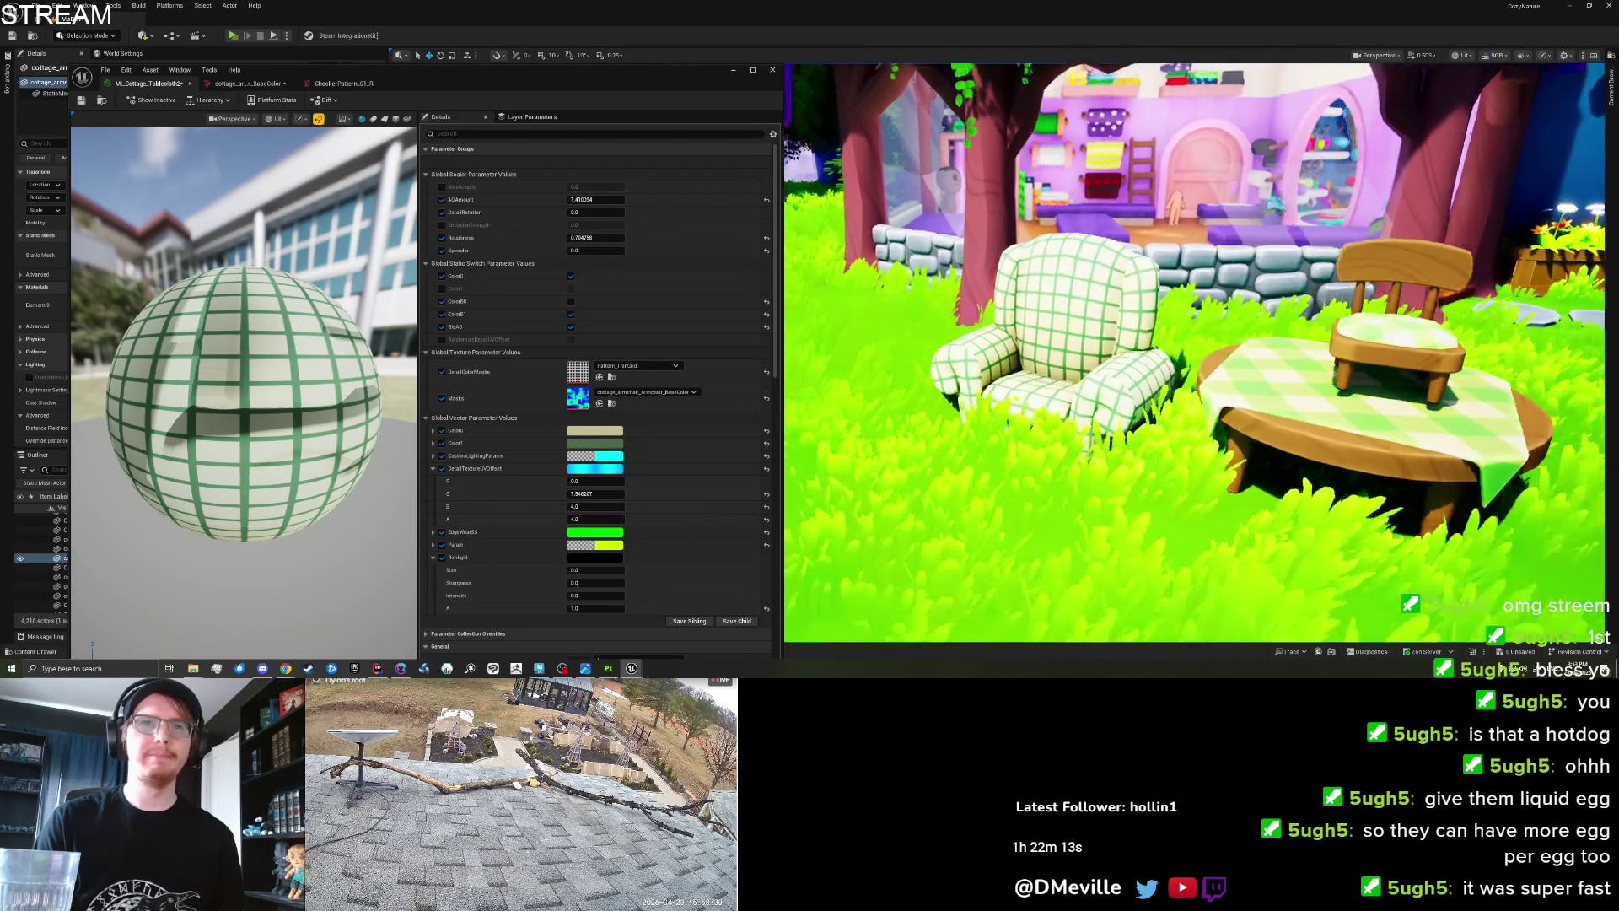
scroll(967, 339, up, 1)
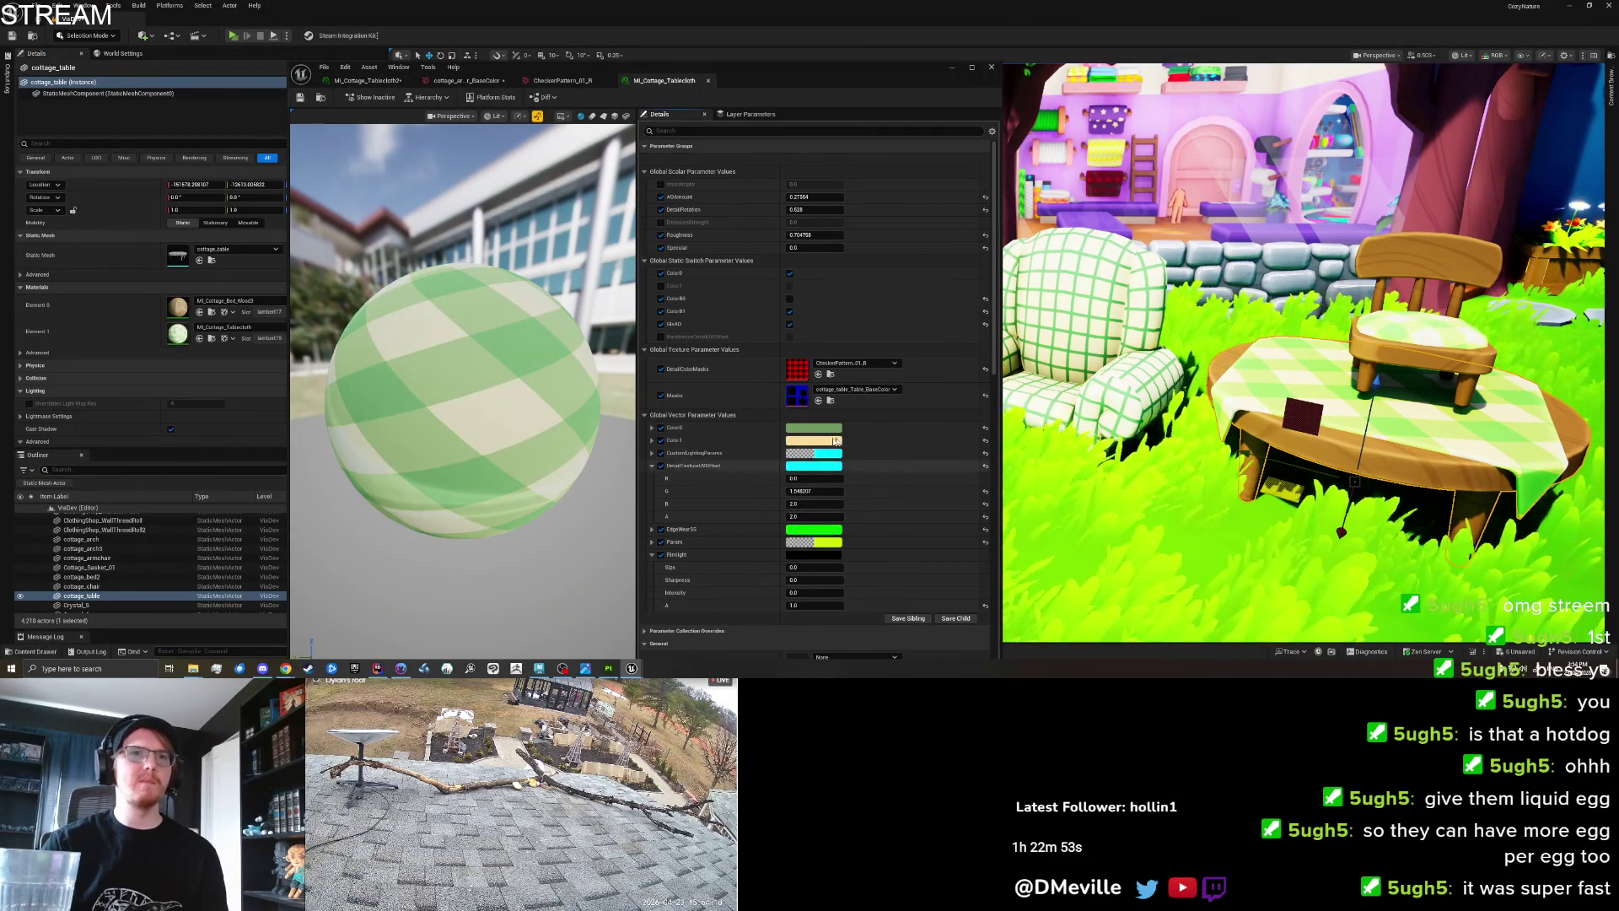
click(367, 80)
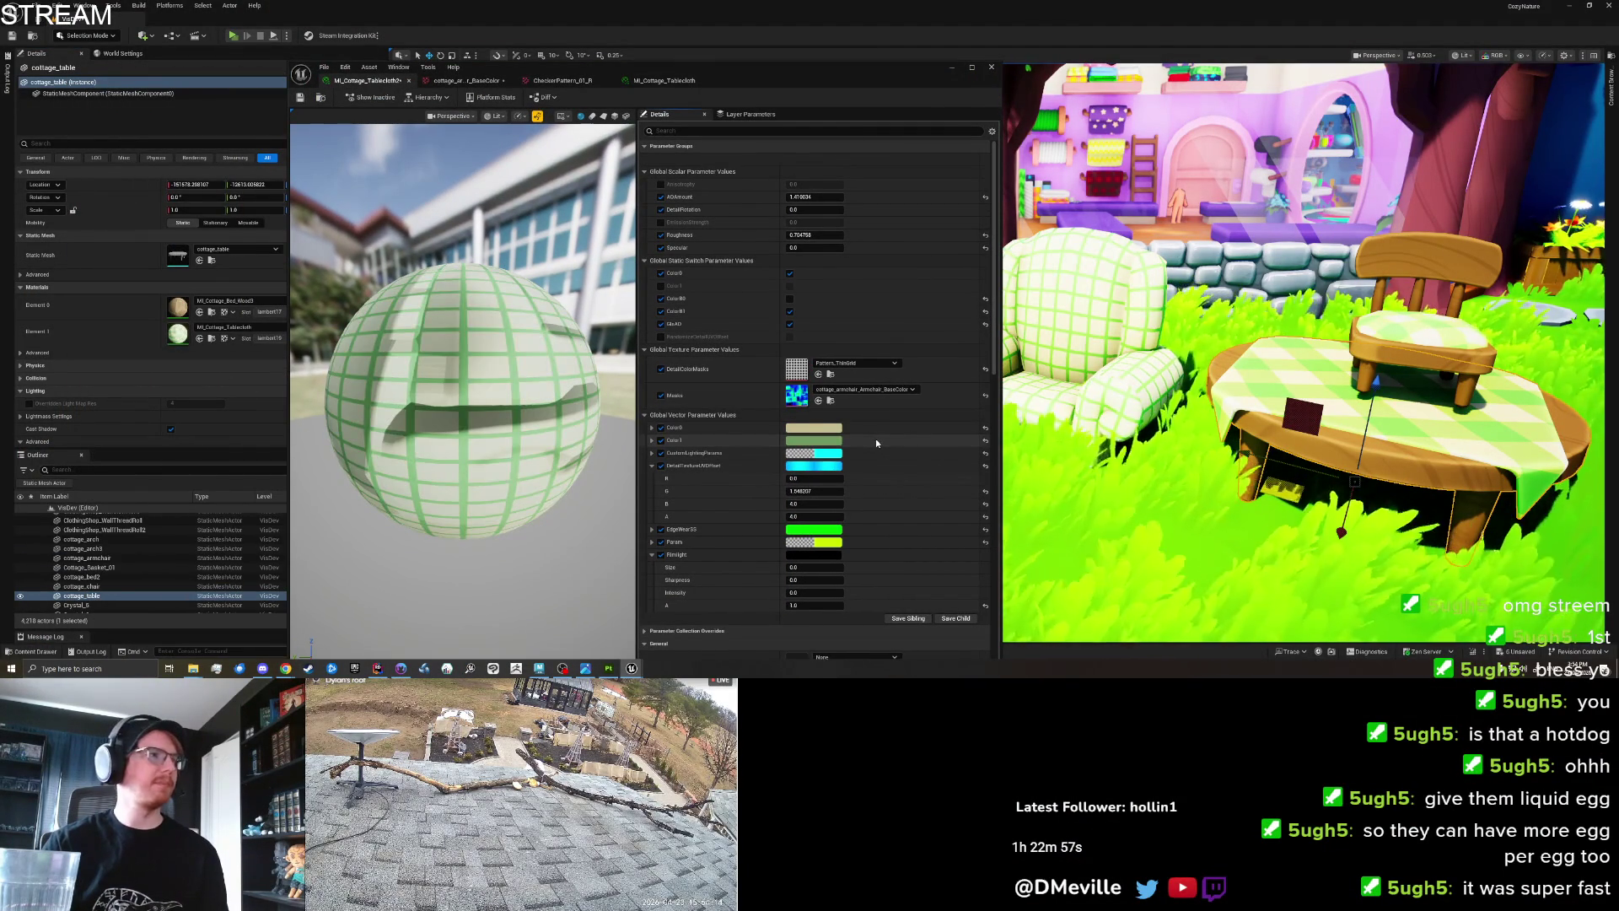
click(665, 80)
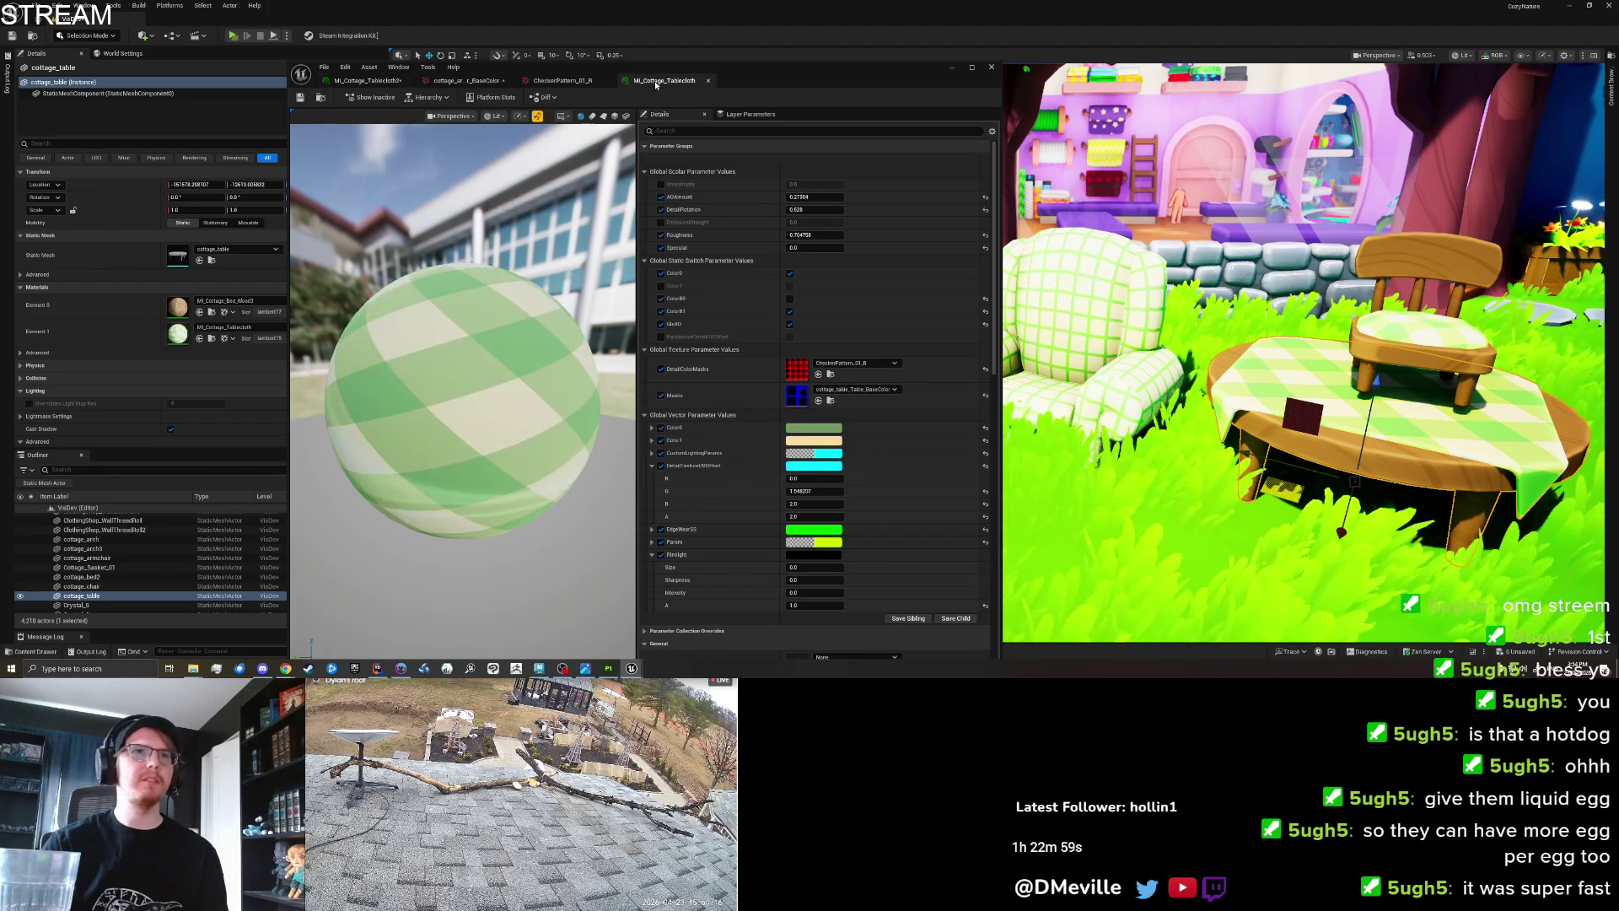
click(367, 81)
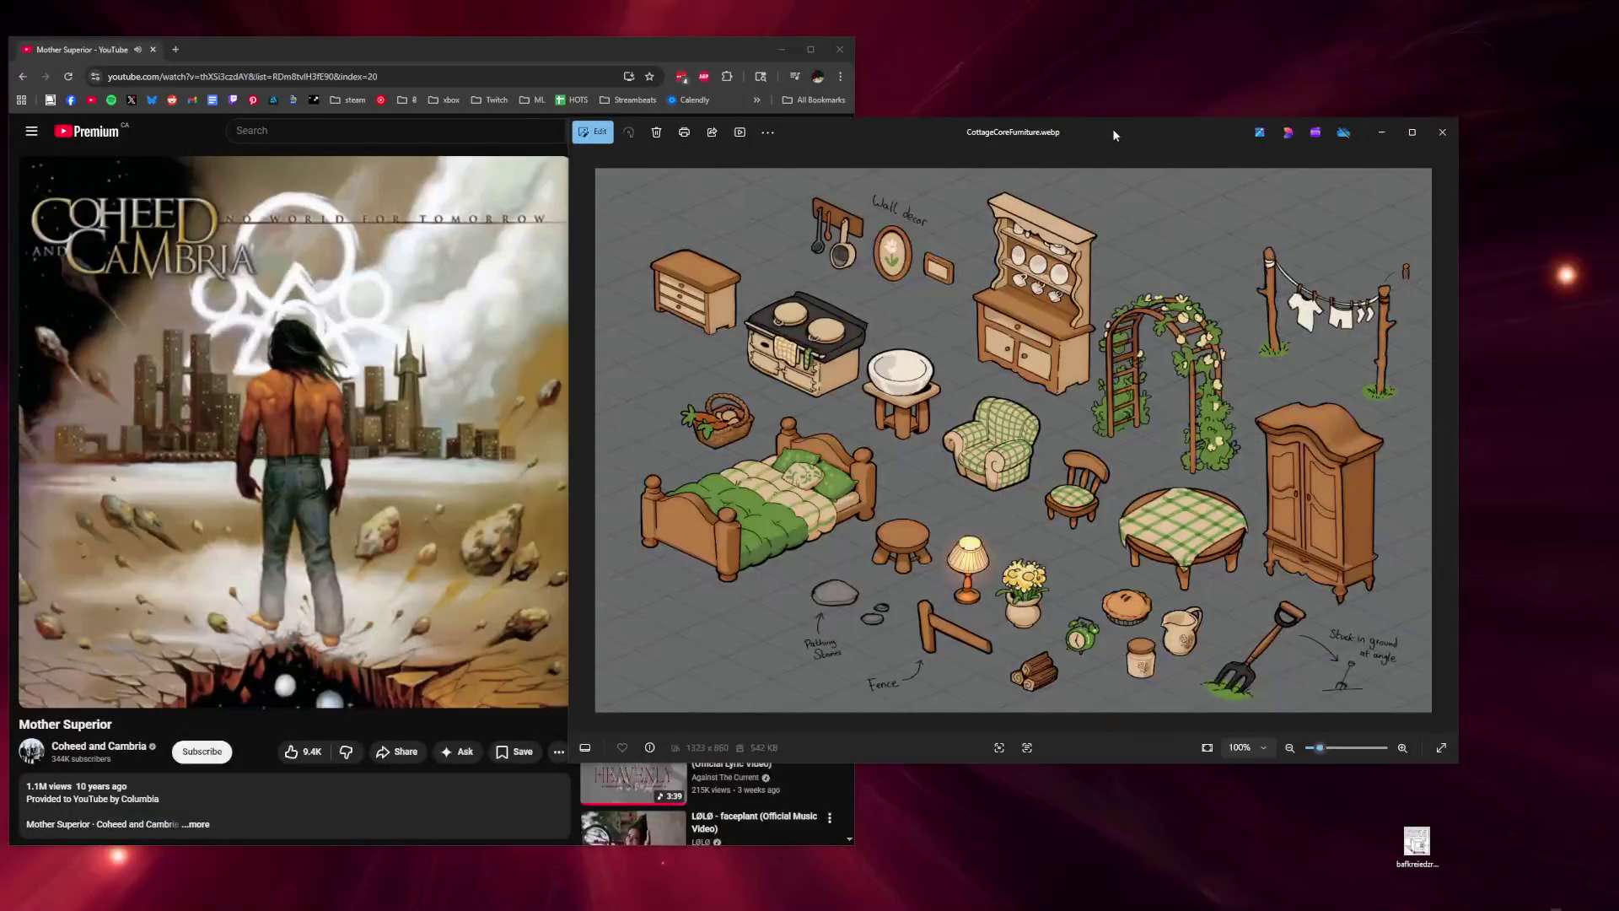
mouse_move(1111, 128)
mouse_down()
mouse_move(1045, 135)
mouse_move(1485, 101)
mouse_up()
scroll(1354, 347, up, 6)
drag(1371, 346, 1177, 285)
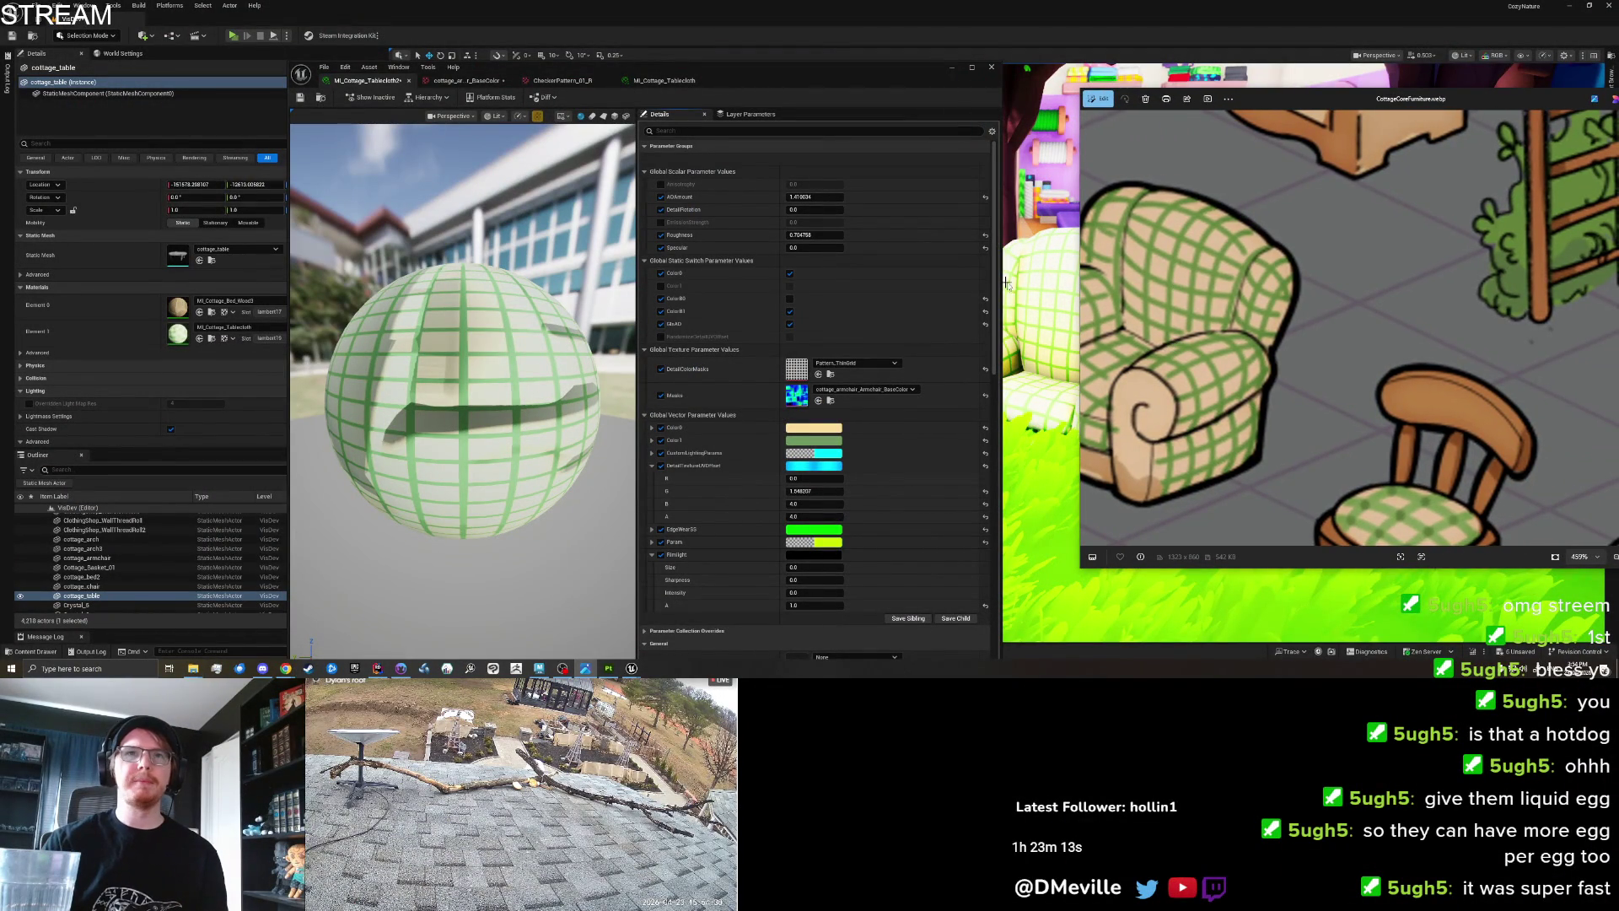
click(825, 428)
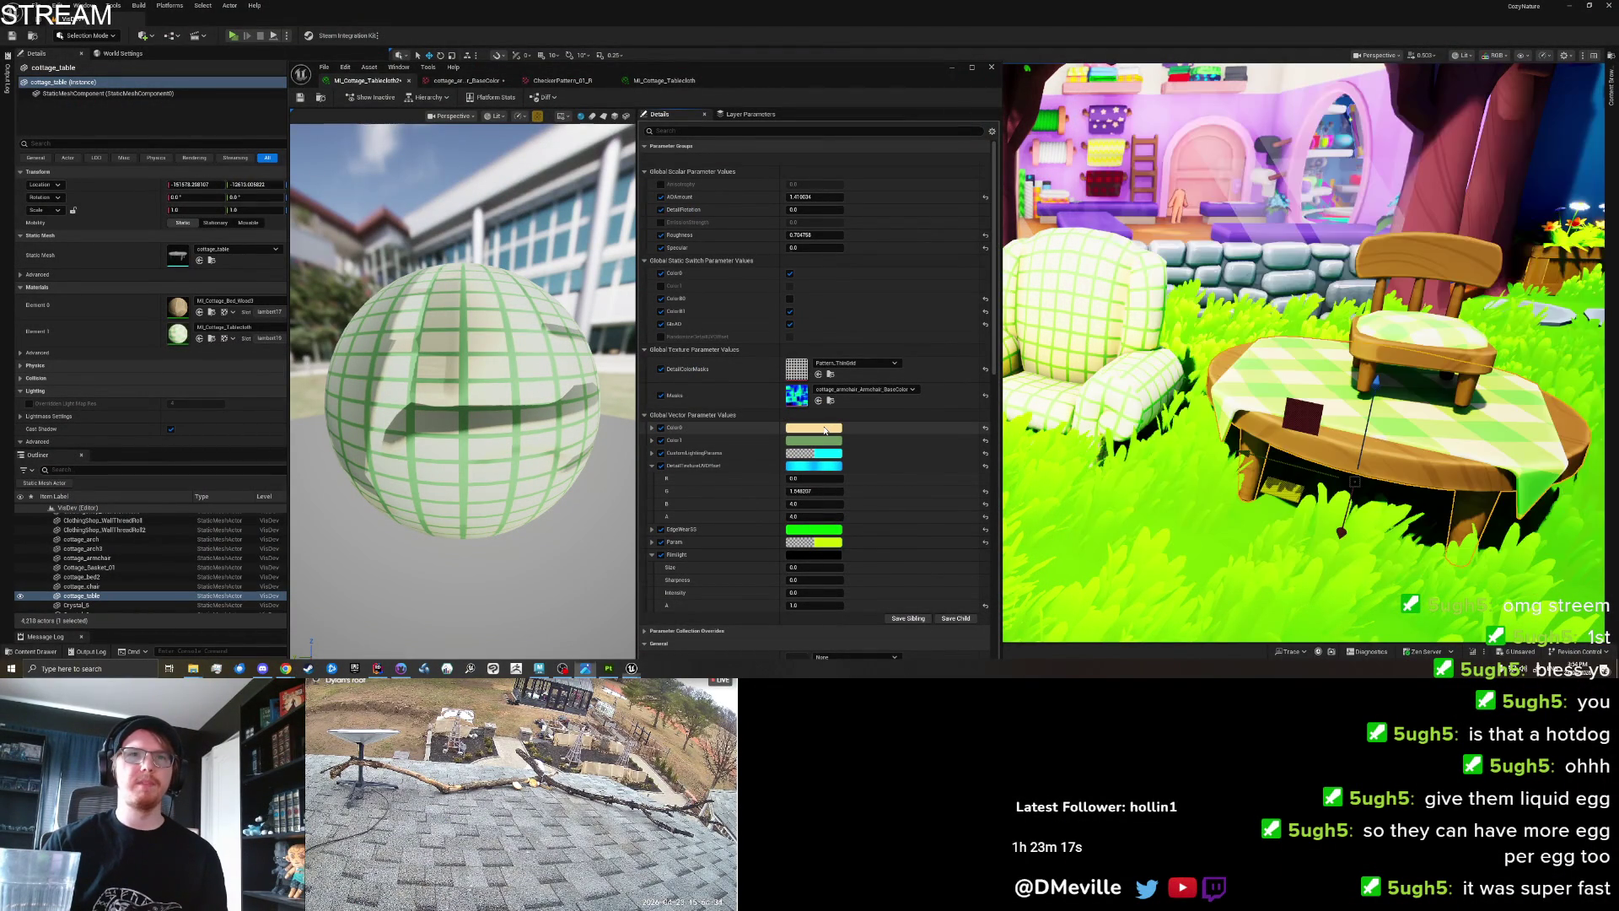
Darken Color0 to a tan base and Color1 to a deeper green.
mouse_move(967, 436)
mouse_down()
mouse_move(965, 469)
mouse_move(942, 460)
mouse_up()
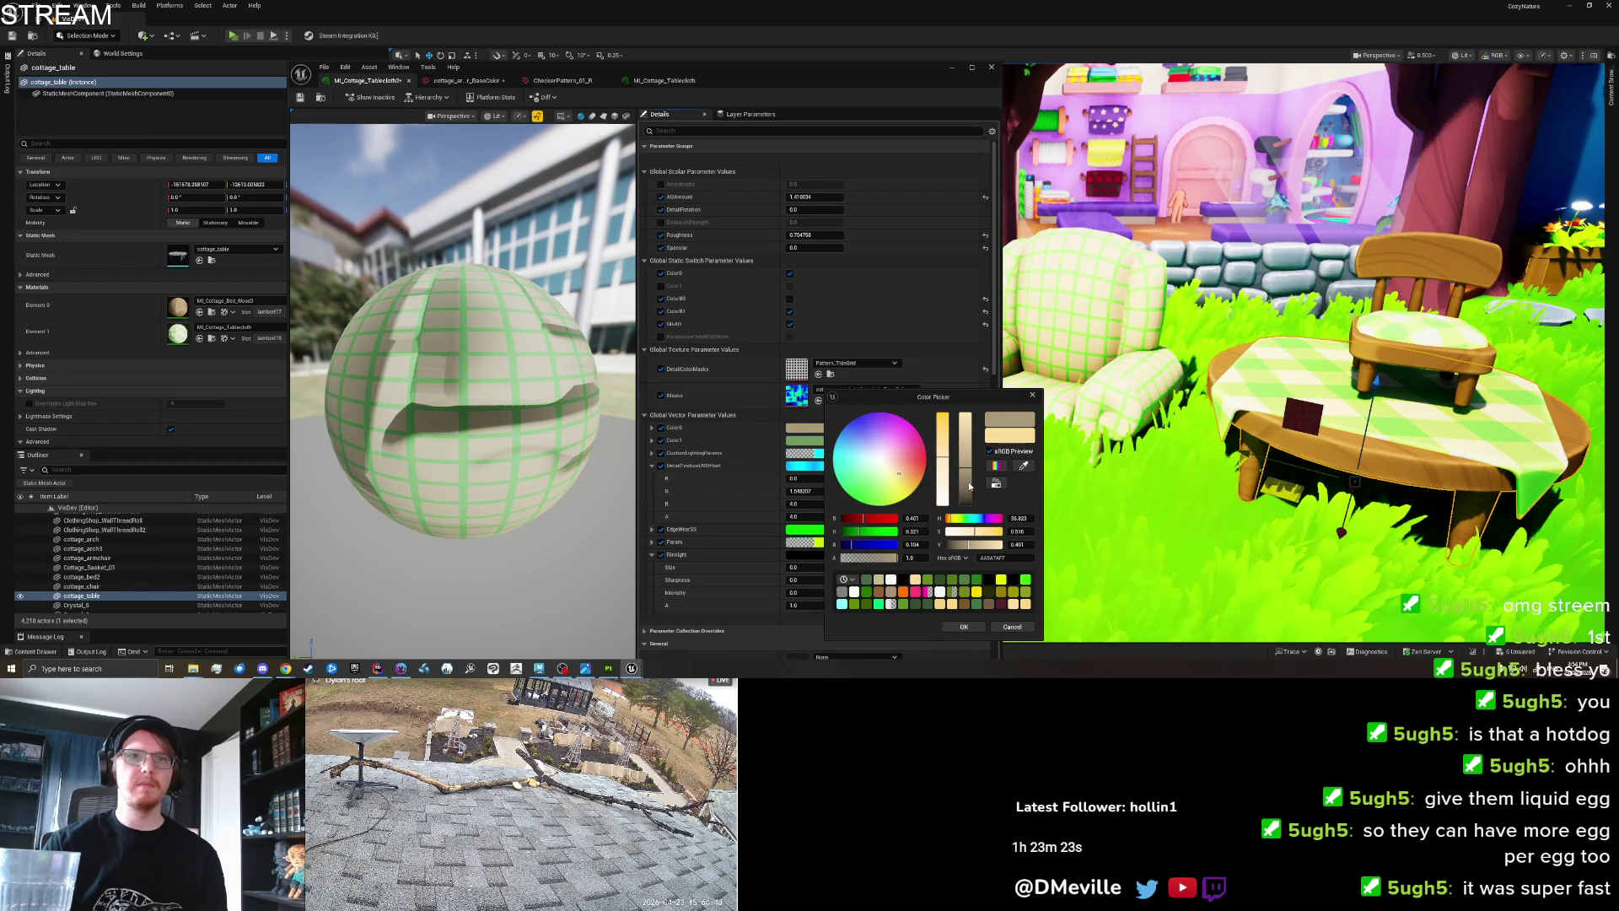
drag(964, 468, 962, 480)
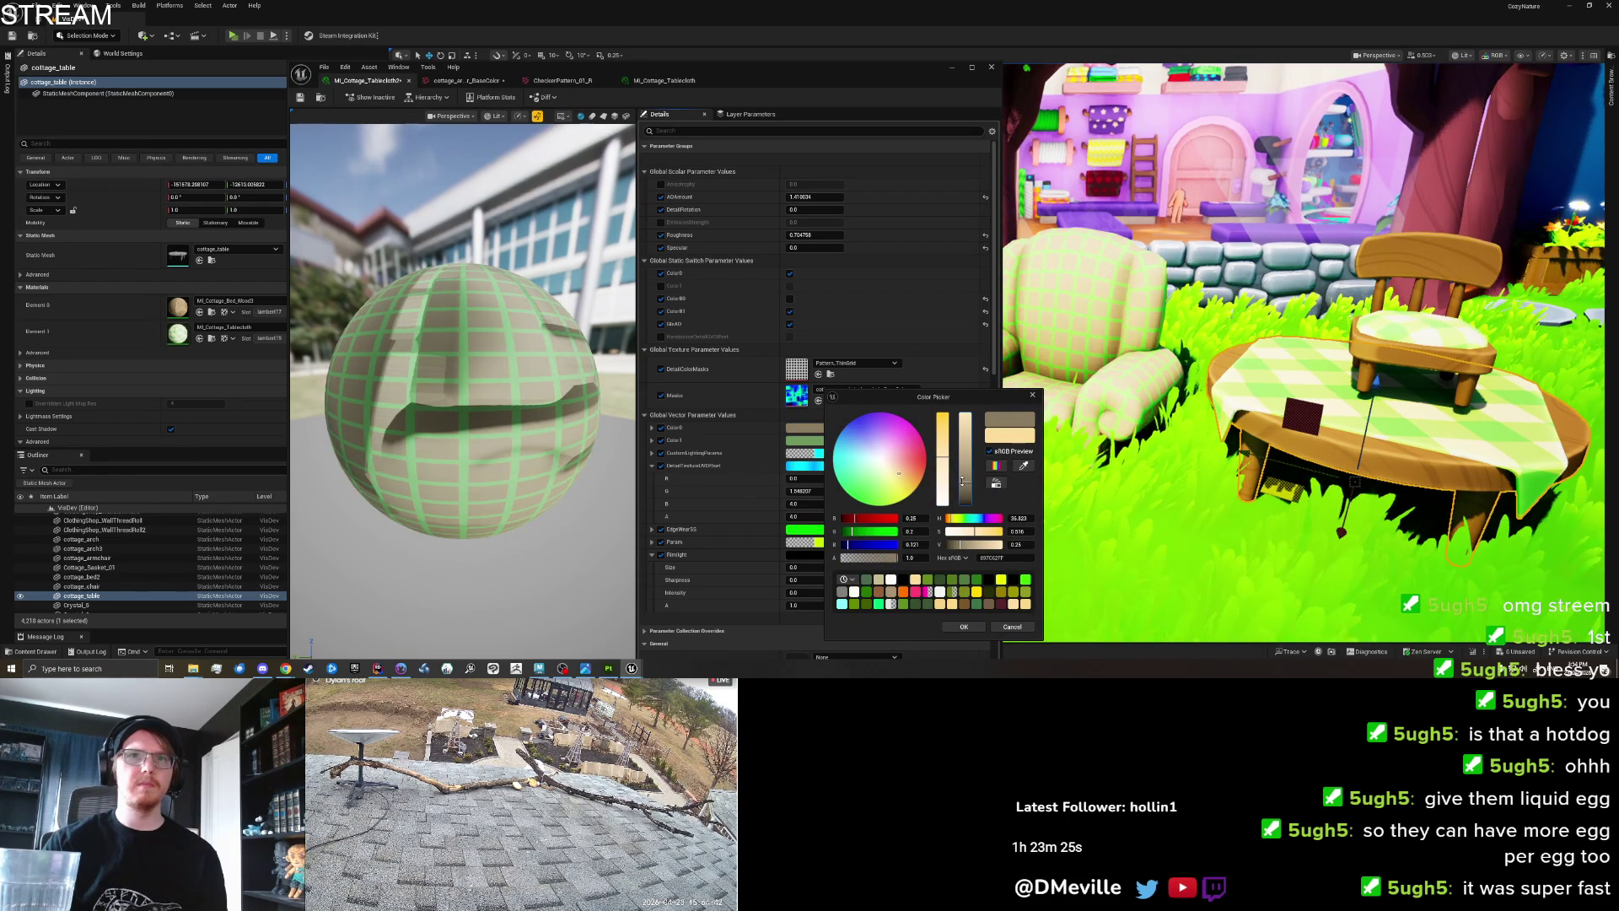
click(962, 625)
click(803, 440)
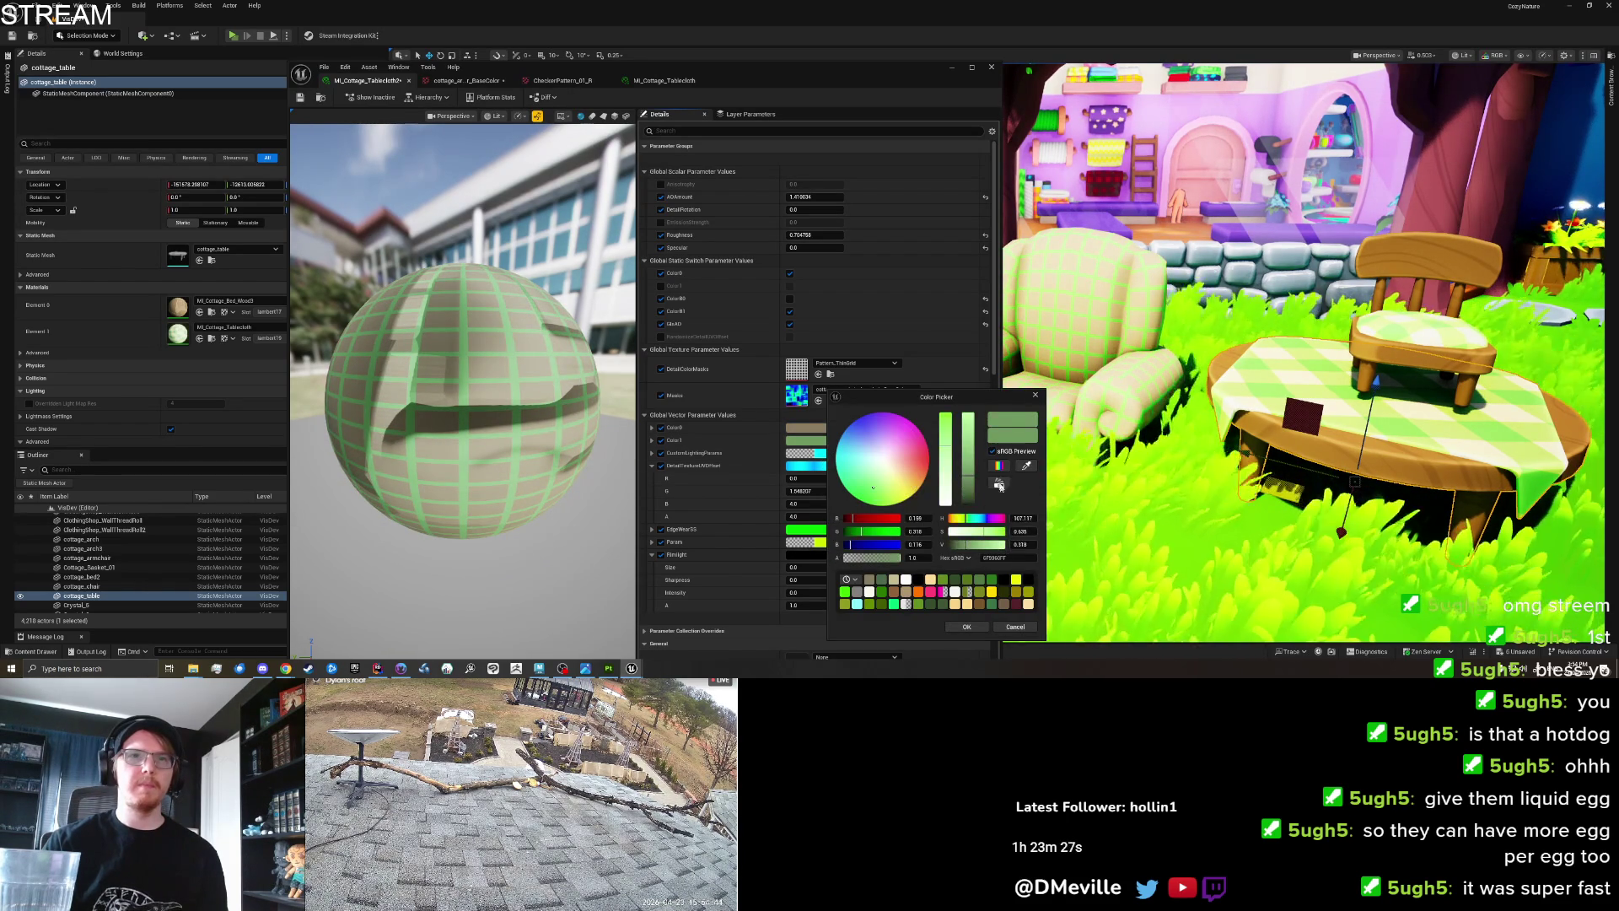
mouse_move(970, 478)
mouse_down()
mouse_move(963, 499)
mouse_move(947, 463)
mouse_up()
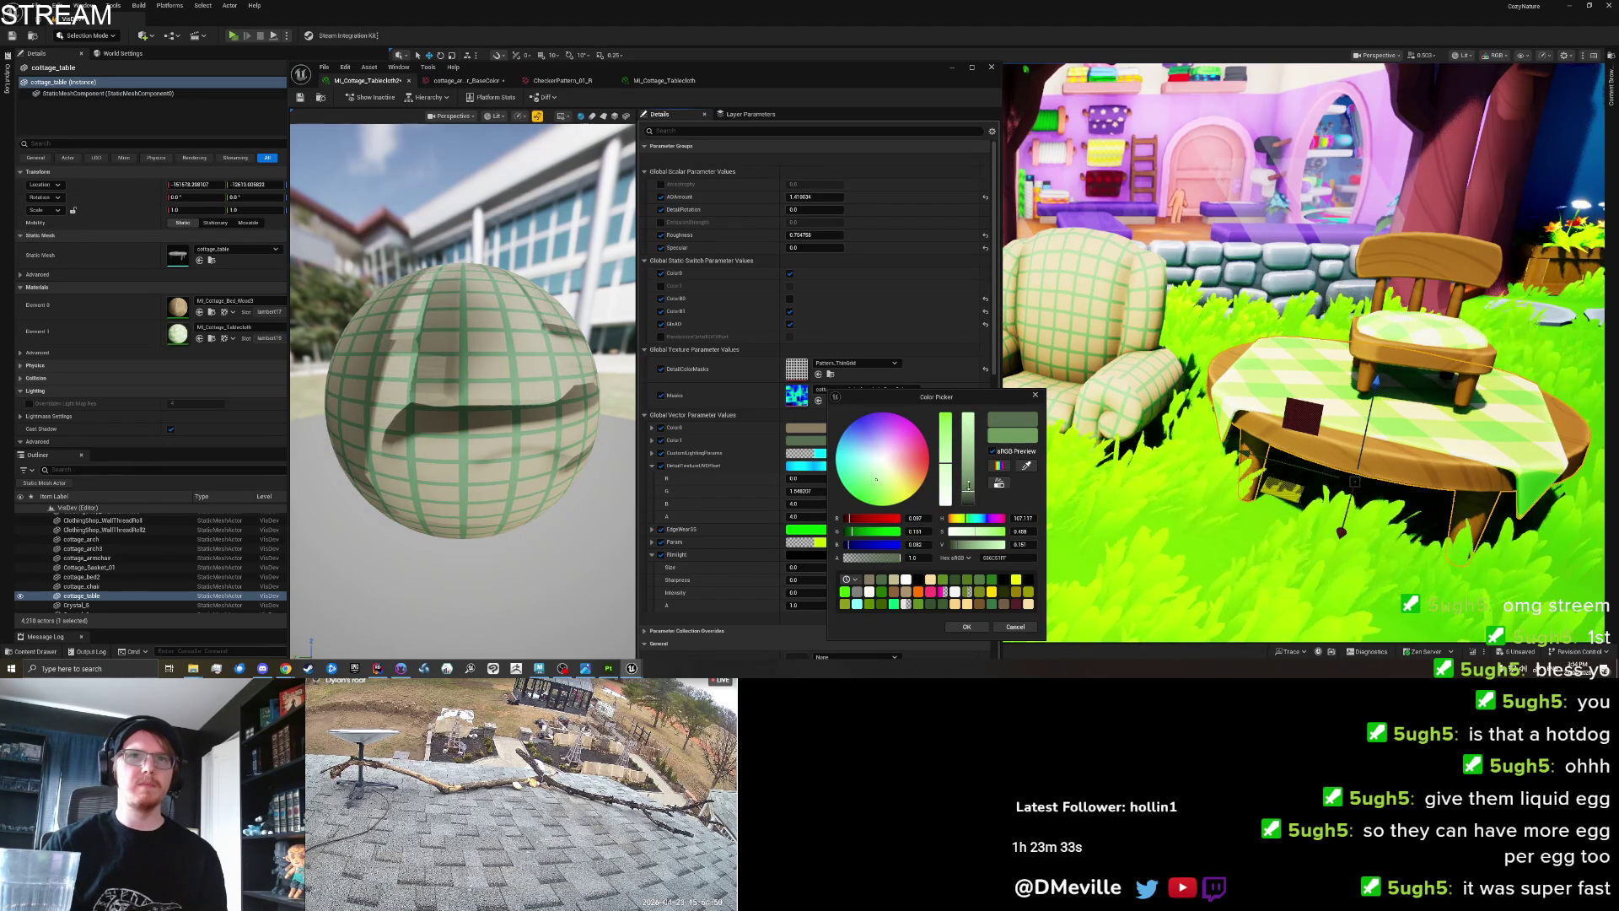
mouse_move(968, 494)
mouse_down()
mouse_move(966, 477)
mouse_move(971, 491)
mouse_up()
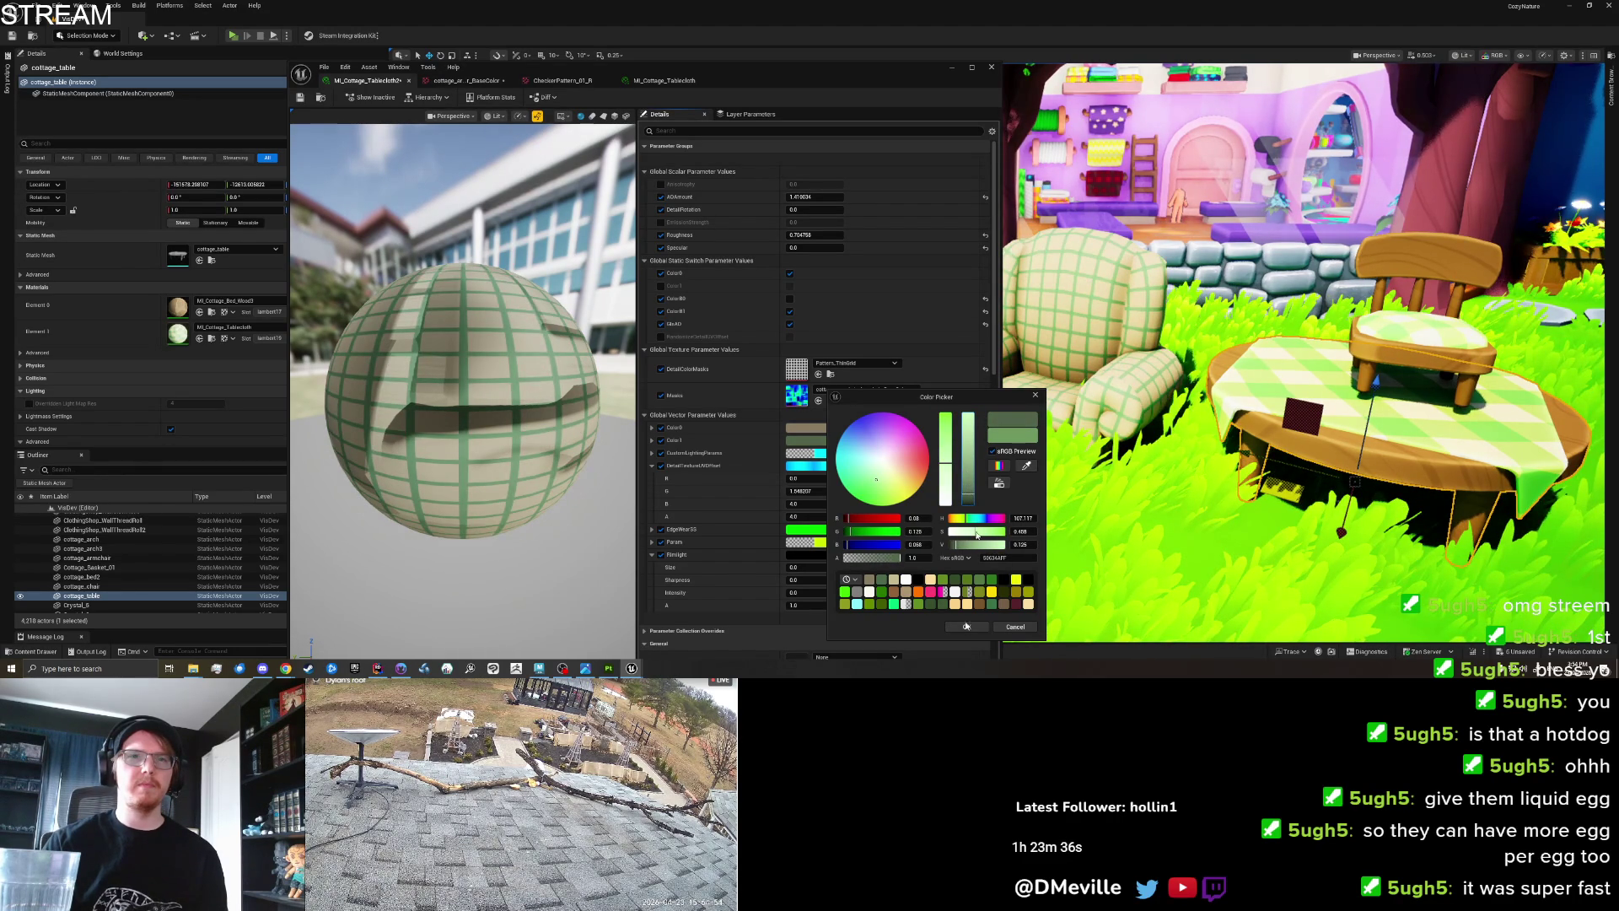
click(967, 625)
Fine-tune the tan Color0 to be slightly less saturated and brighter.
click(805, 427)
drag(954, 487, 952, 452)
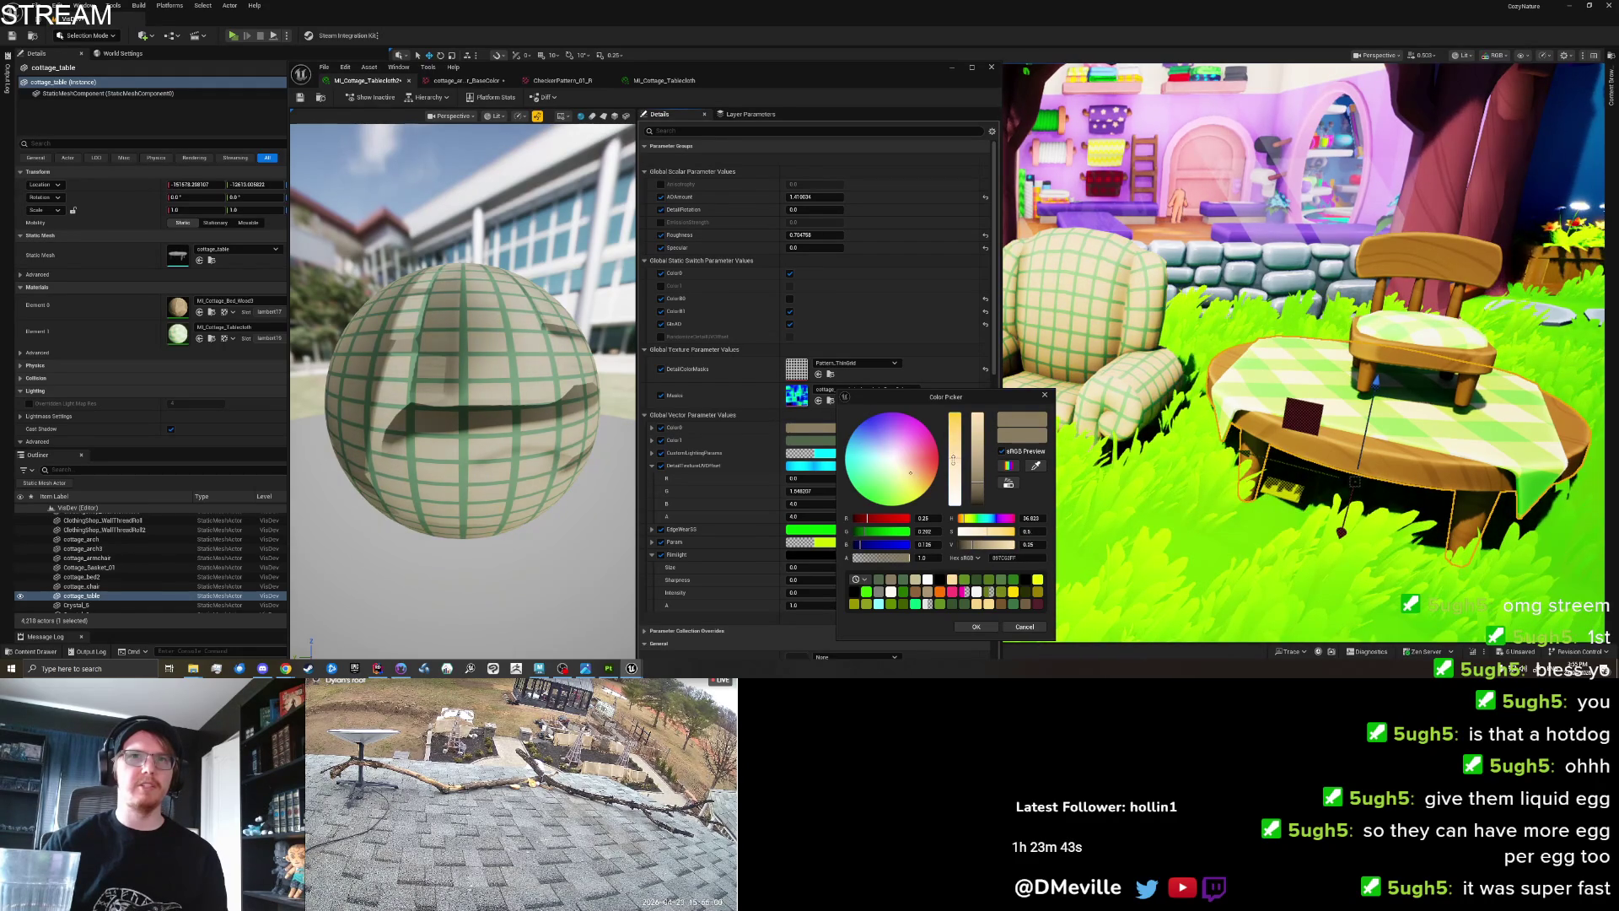
click(976, 474)
drag(955, 453, 956, 458)
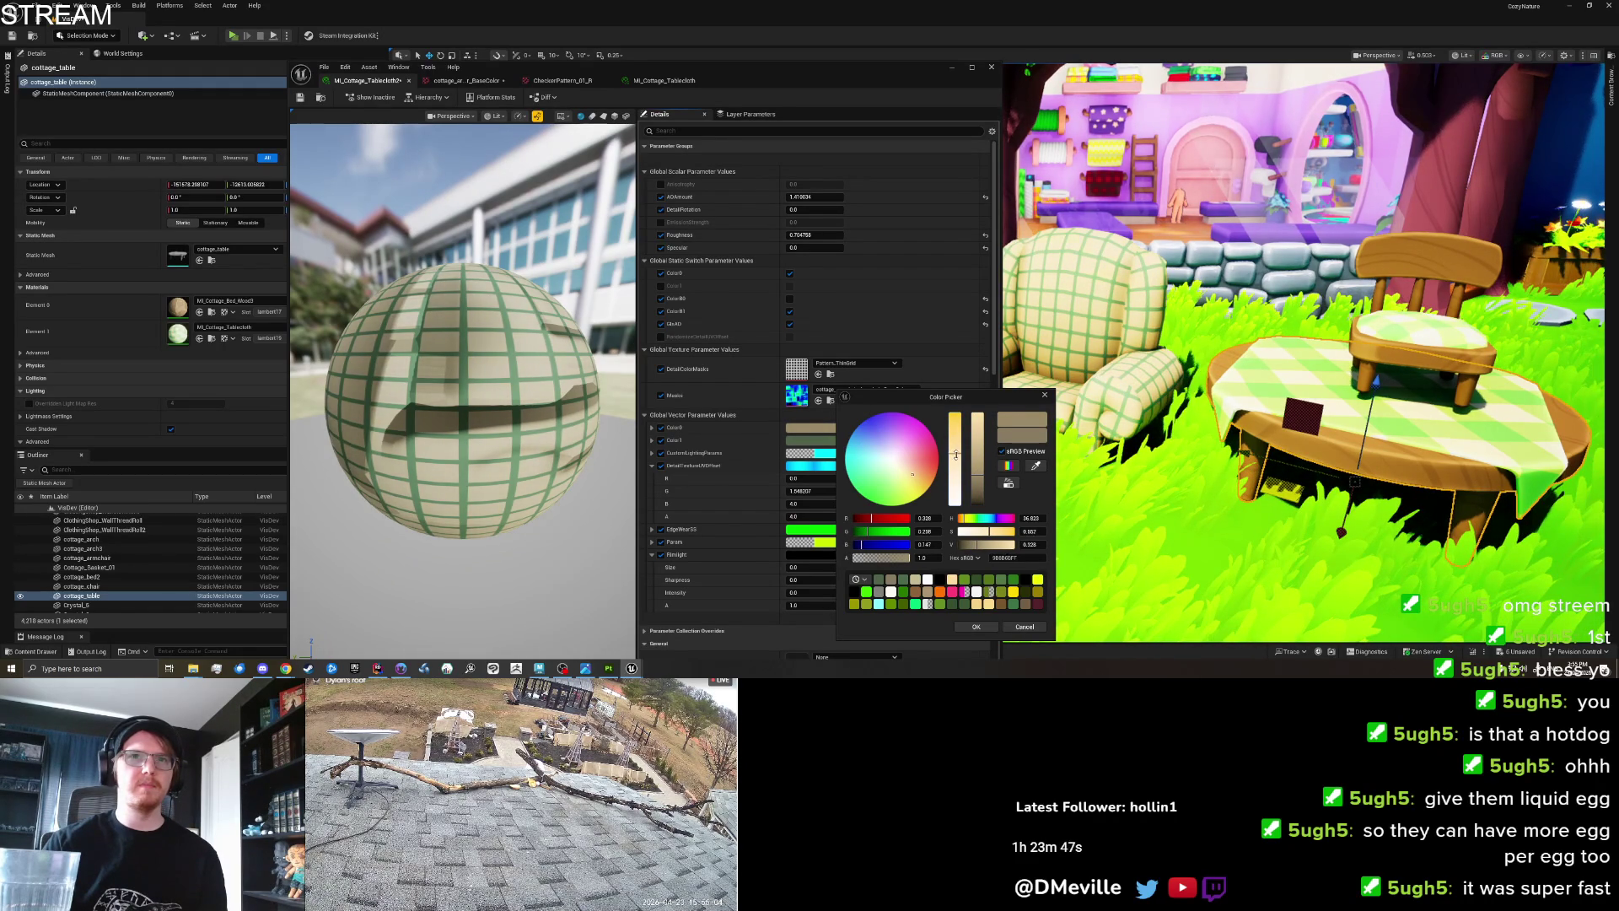
click(968, 627)
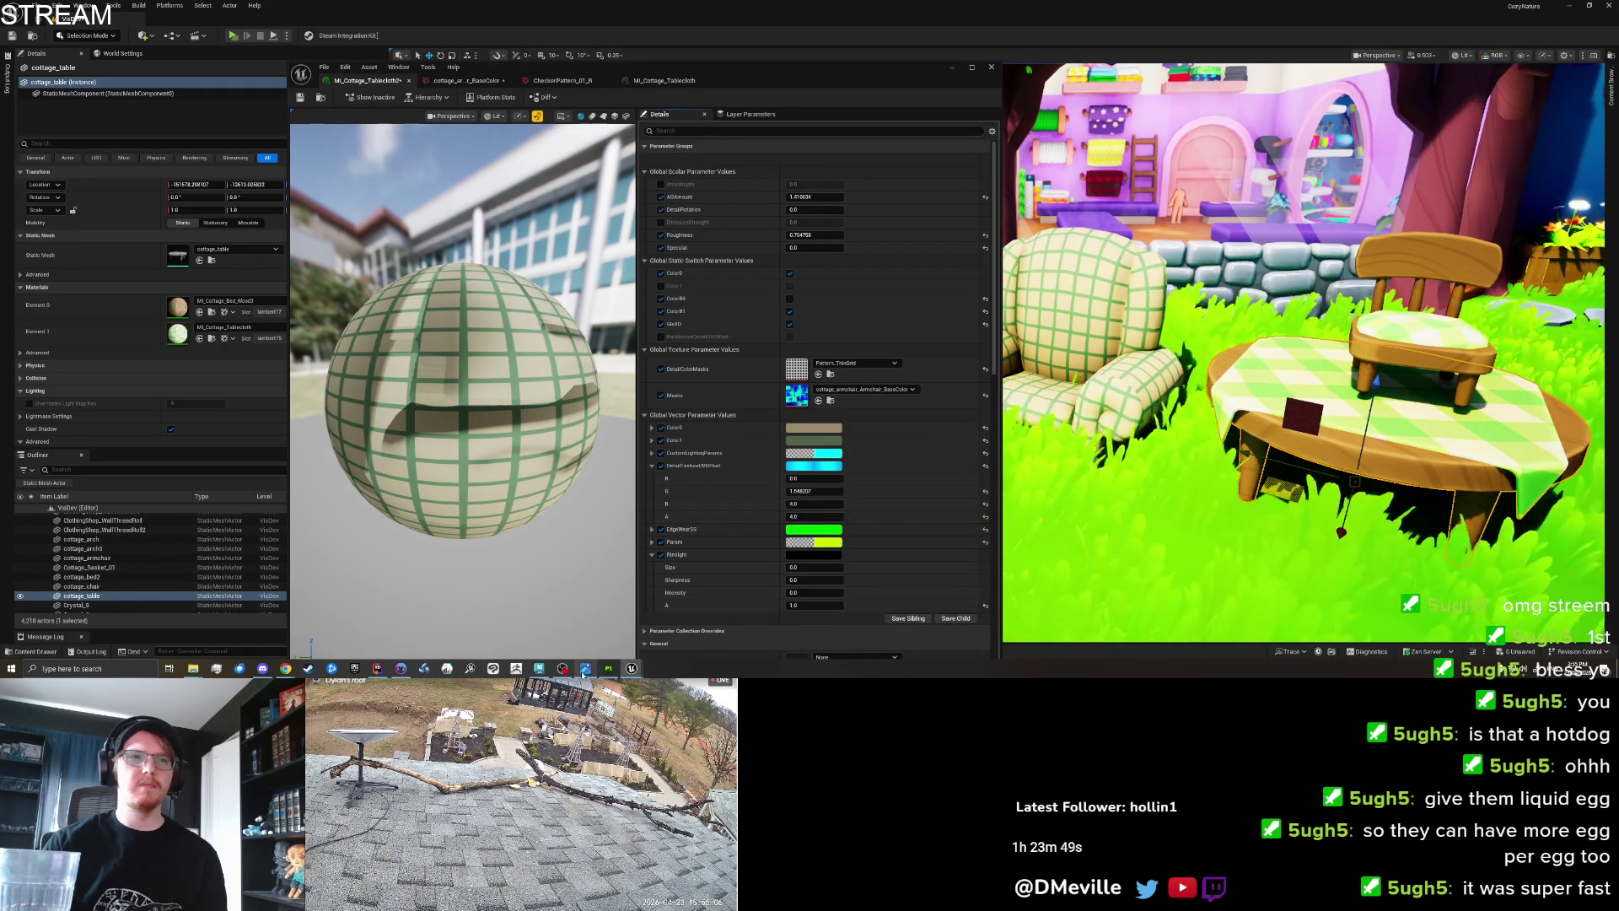
Compare against the reference and set the detail texture B and A tiling to 3.0.
key(alt+Tab)
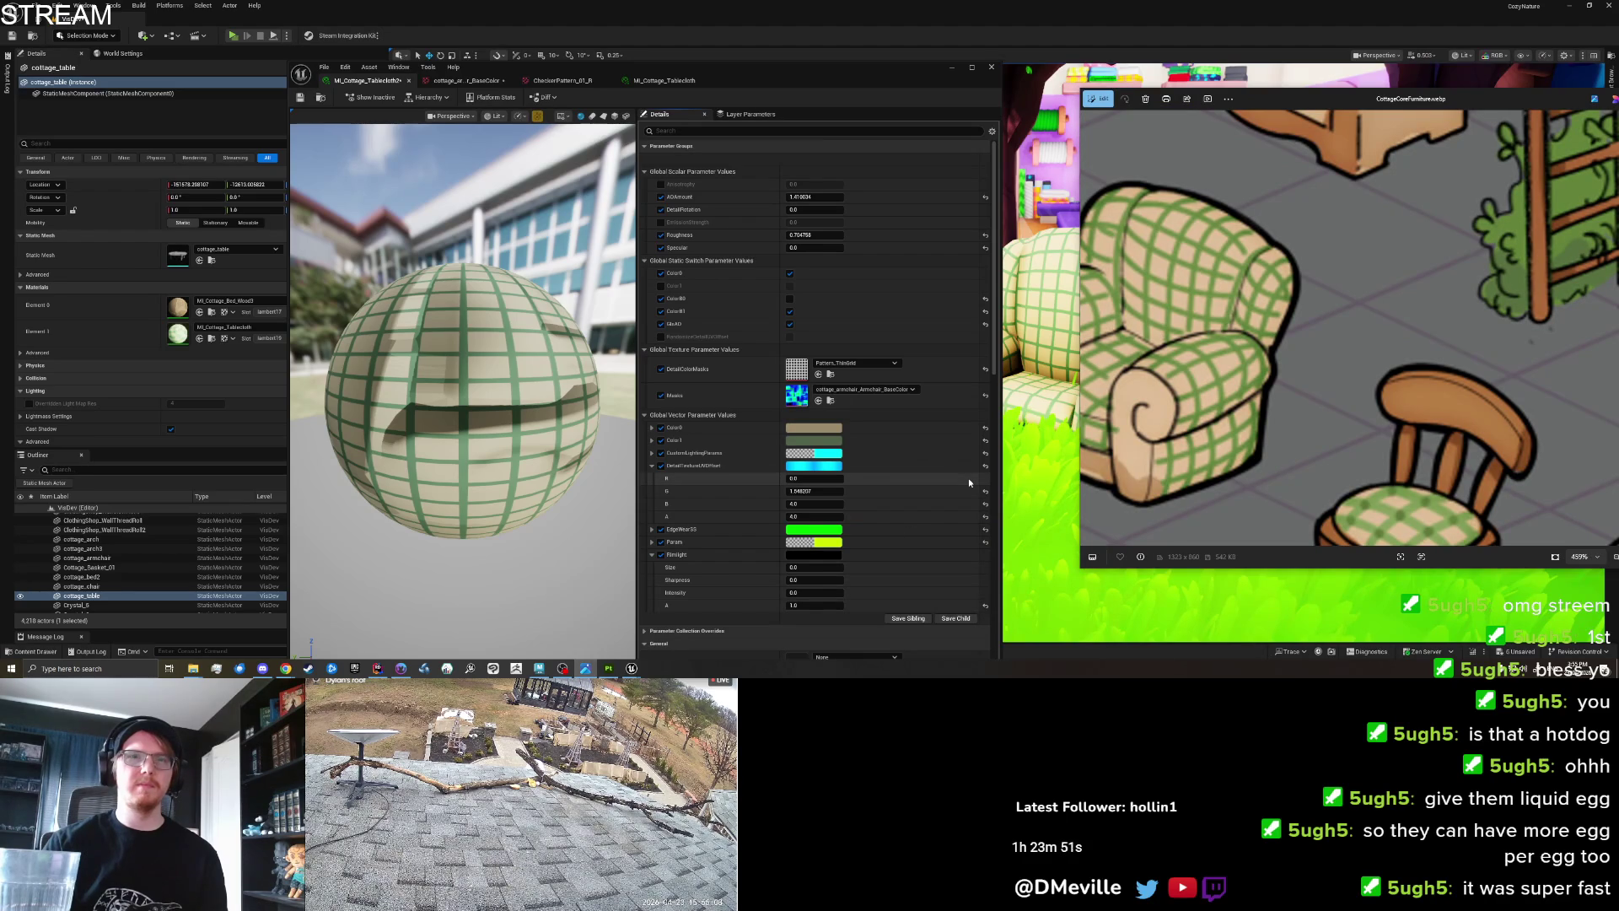
click(818, 504)
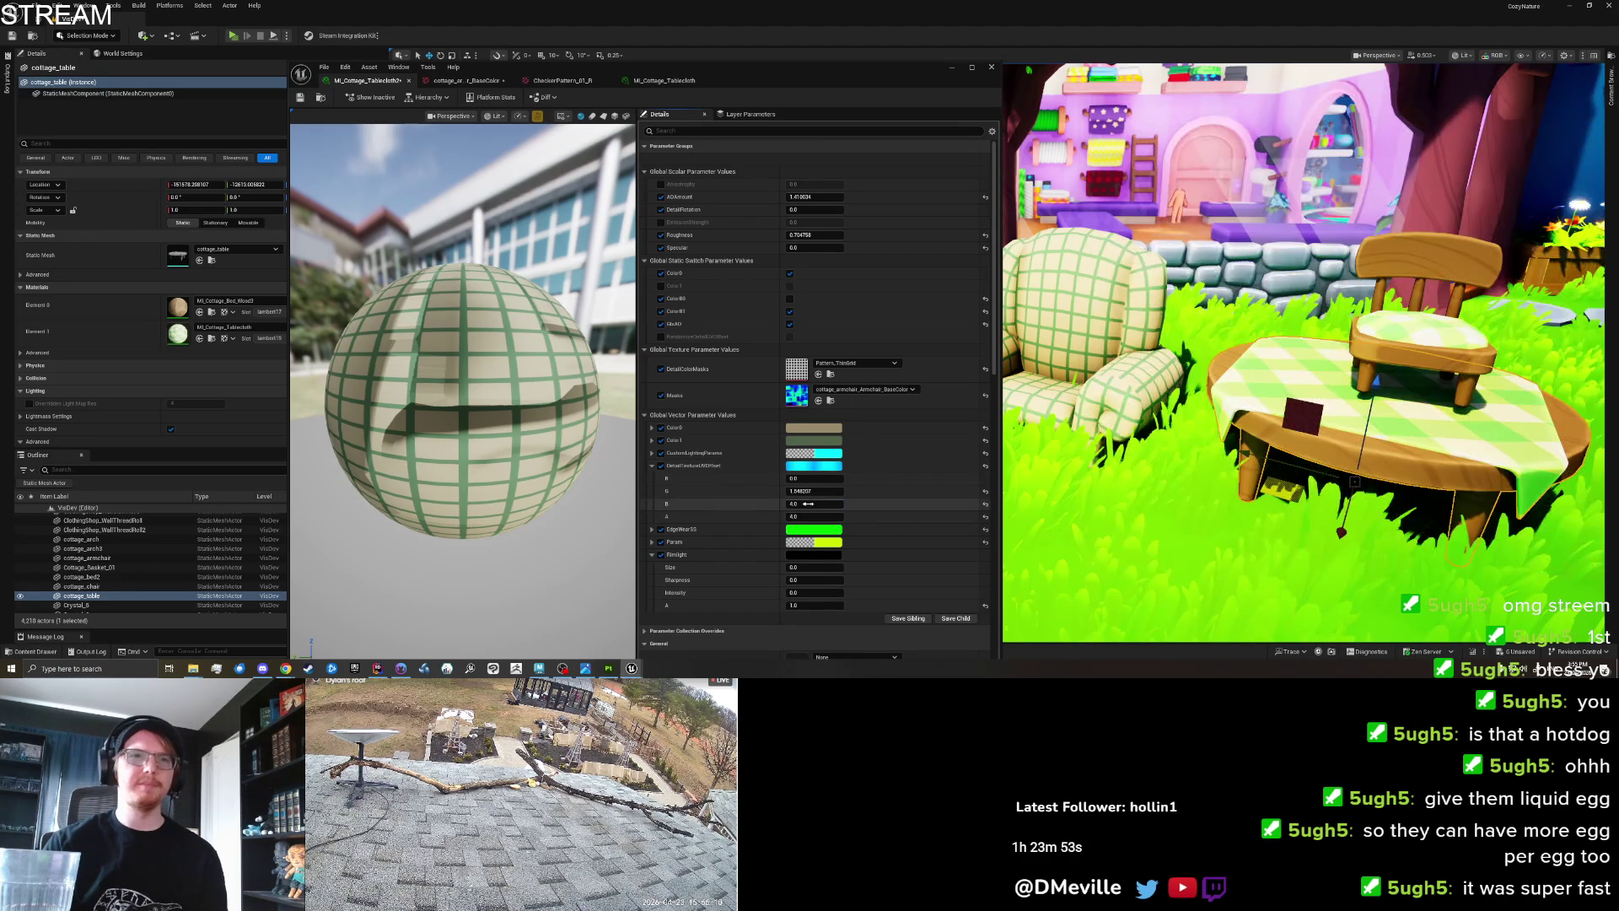
text(3)
key(Tab)
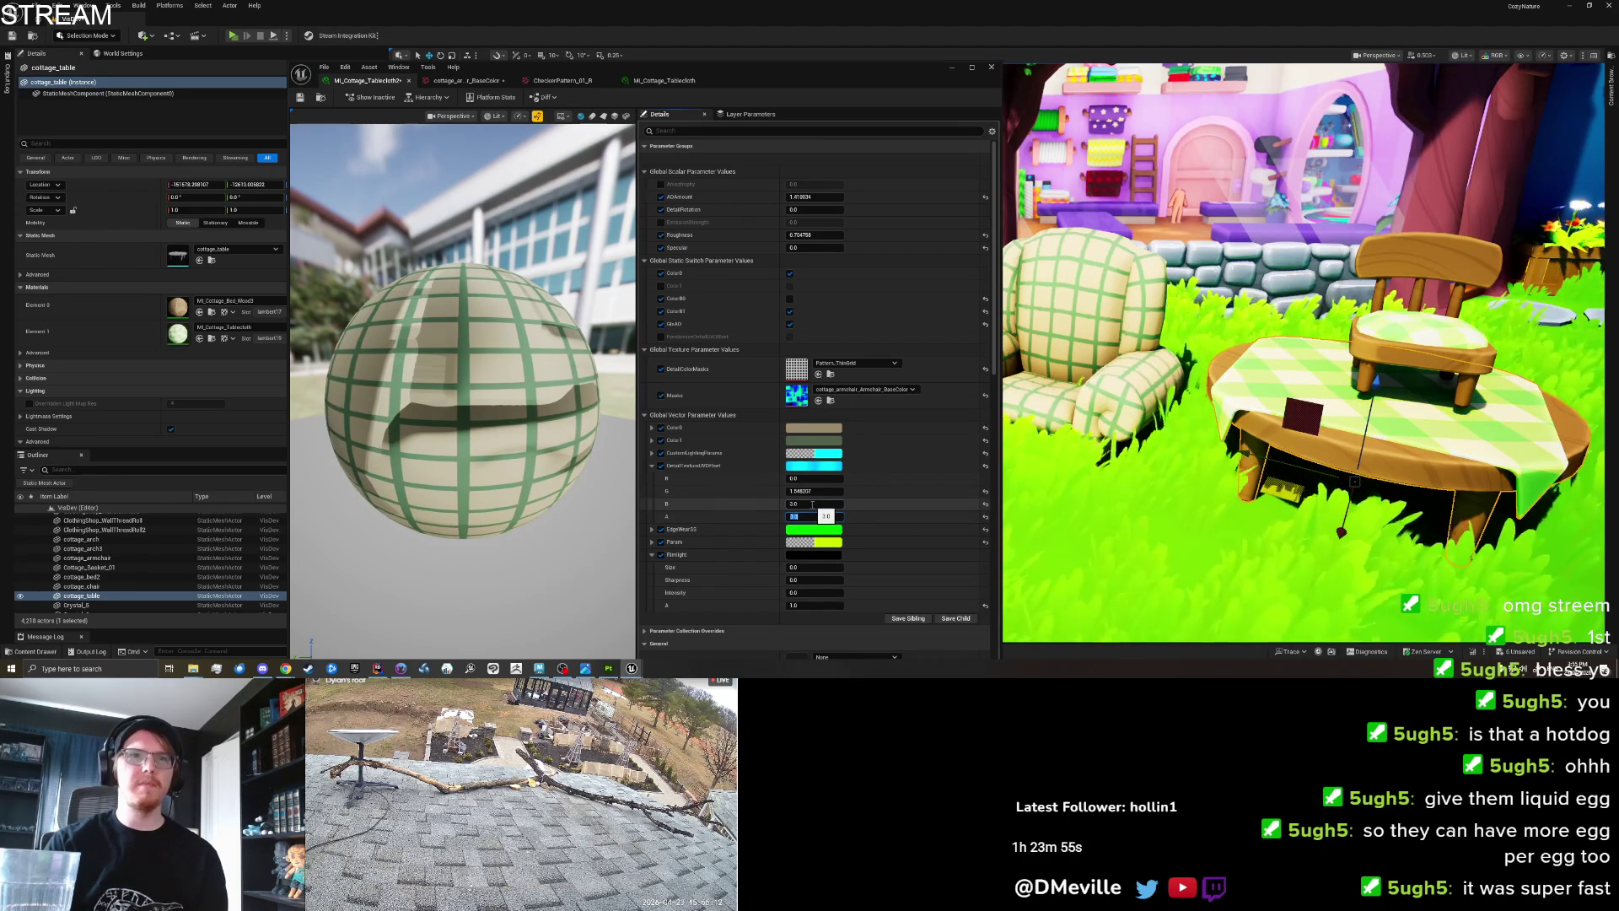
key(Return)
scroll(1302, 354, down, 5)
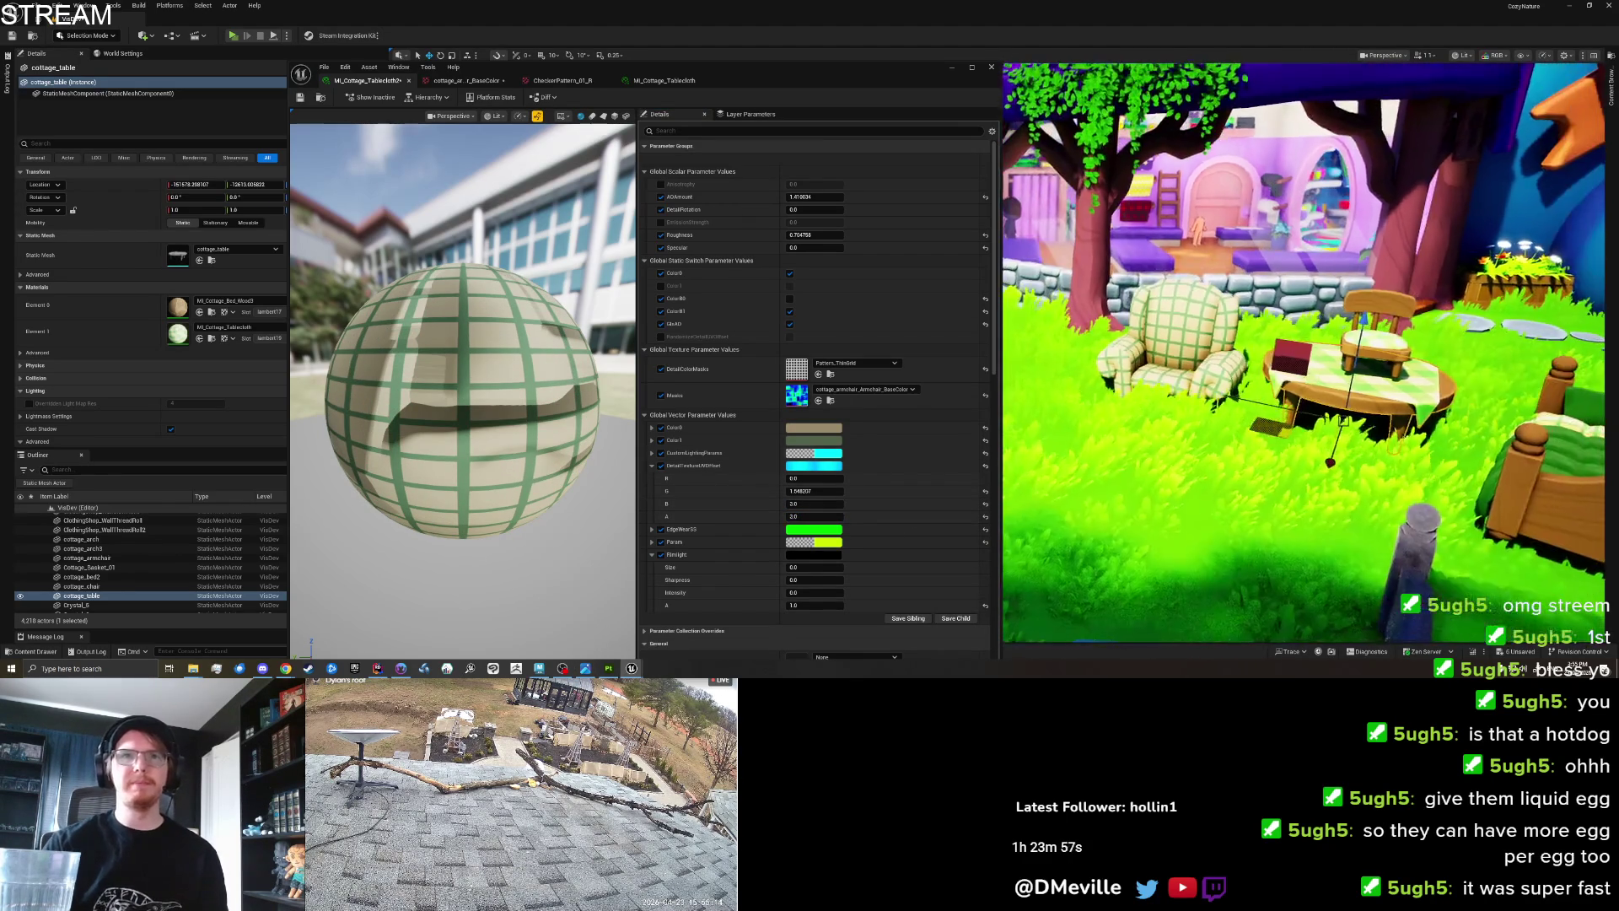
scroll(1302, 354, down, 5)
scroll(1303, 354, up, 5)
scroll(1076, 430, up, 3)
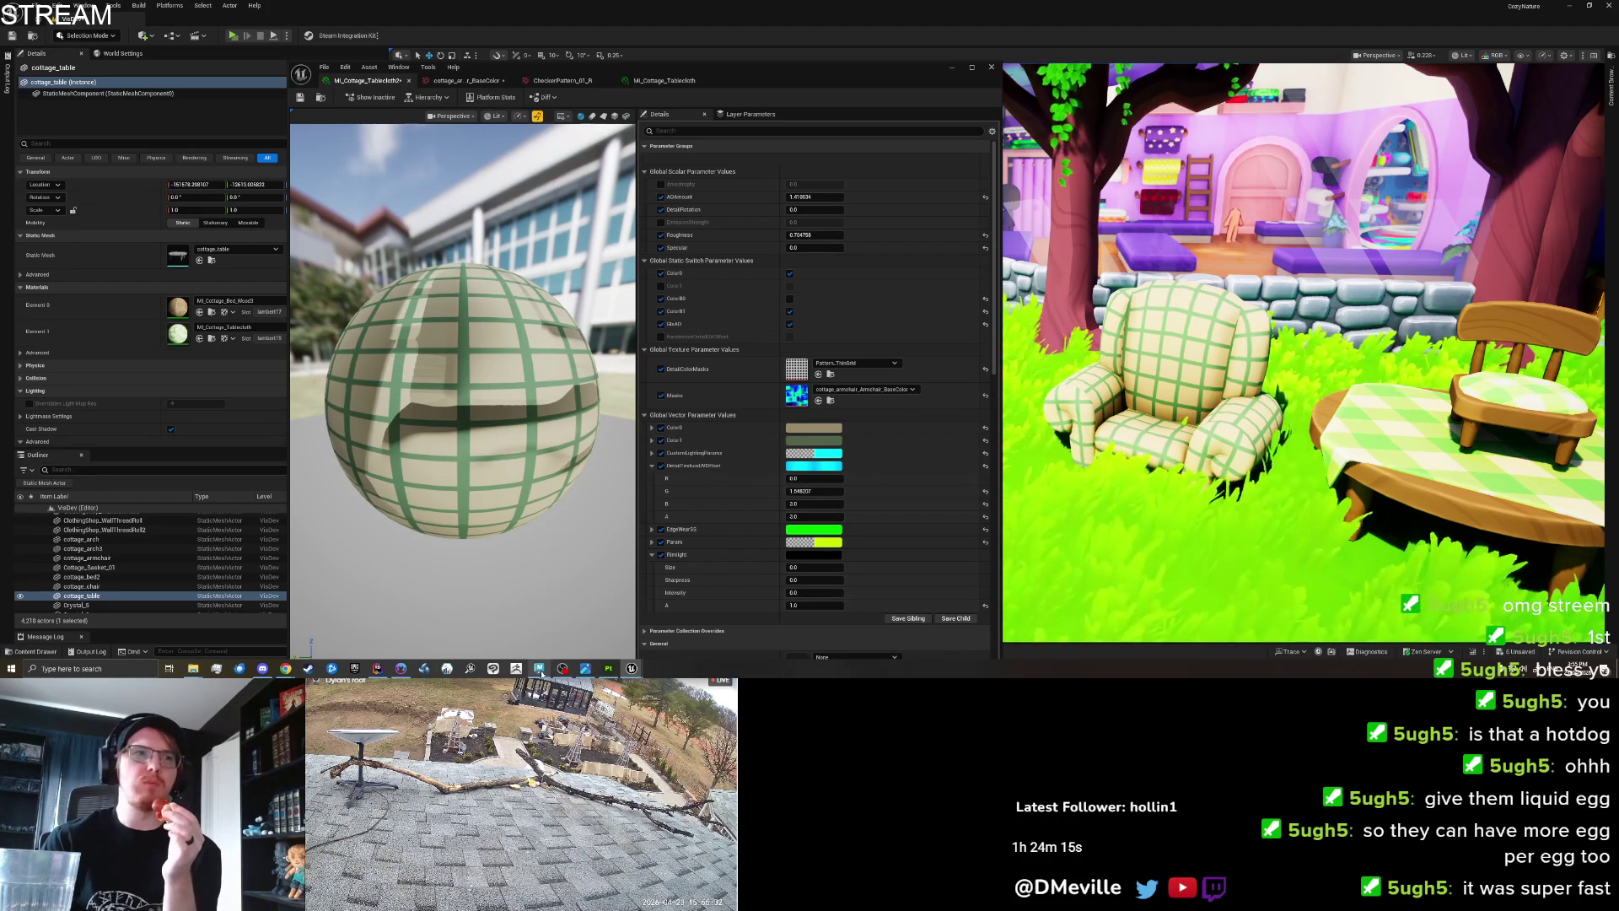
Reset the plaid offsets to 0, then shift the vertical DetailTextureUVOffset to 0.128.
mouse_move(541, 672)
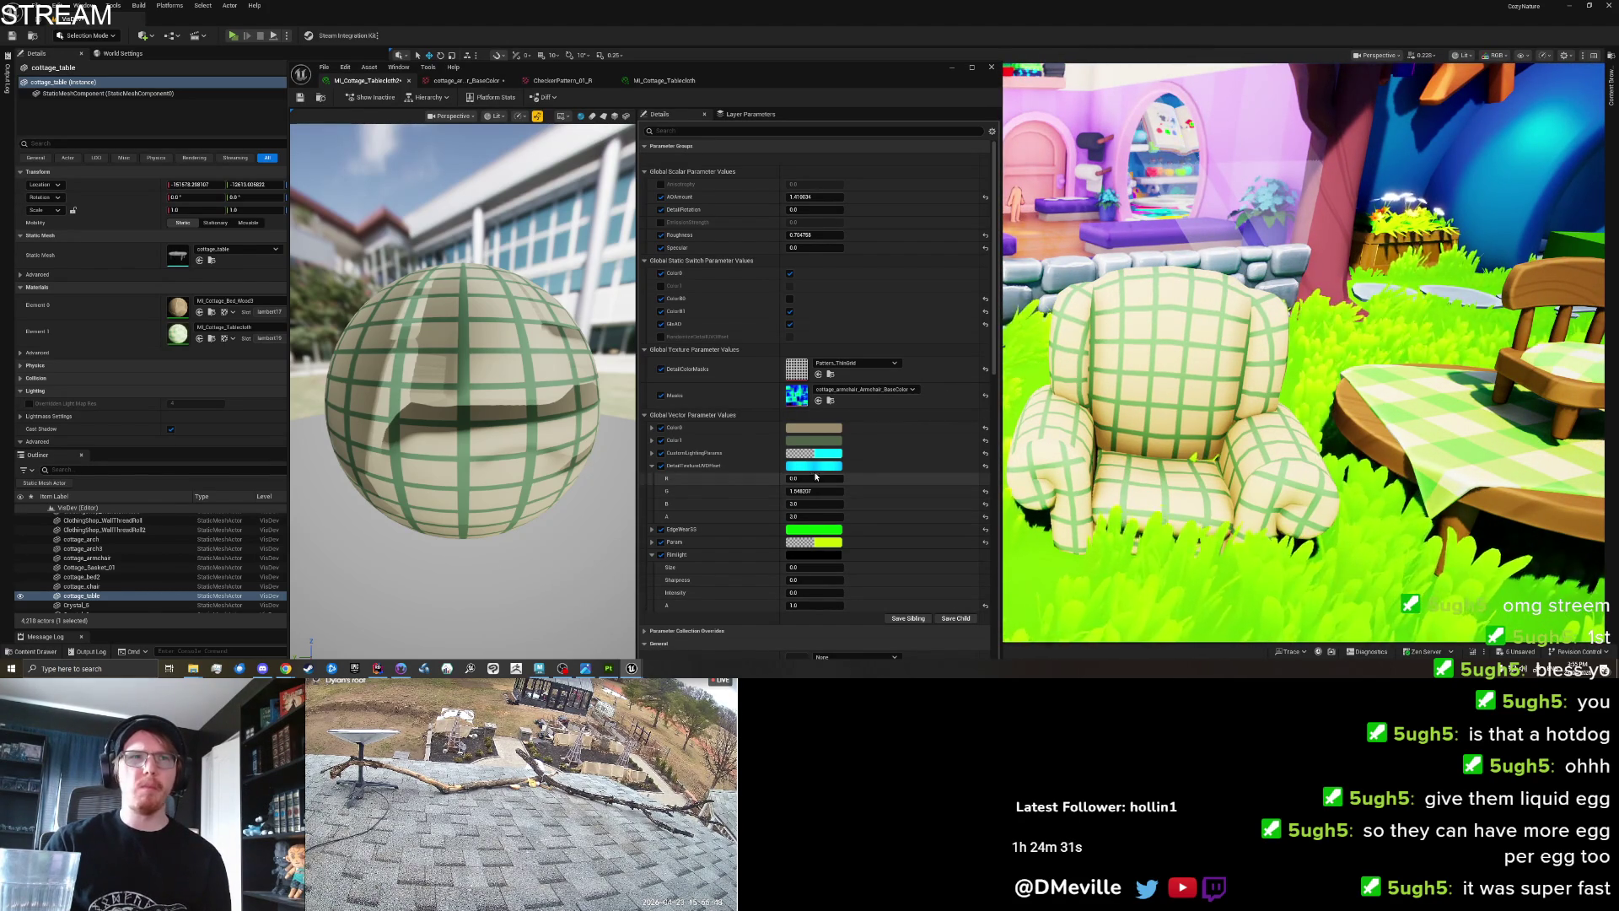
drag(812, 480, 829, 480)
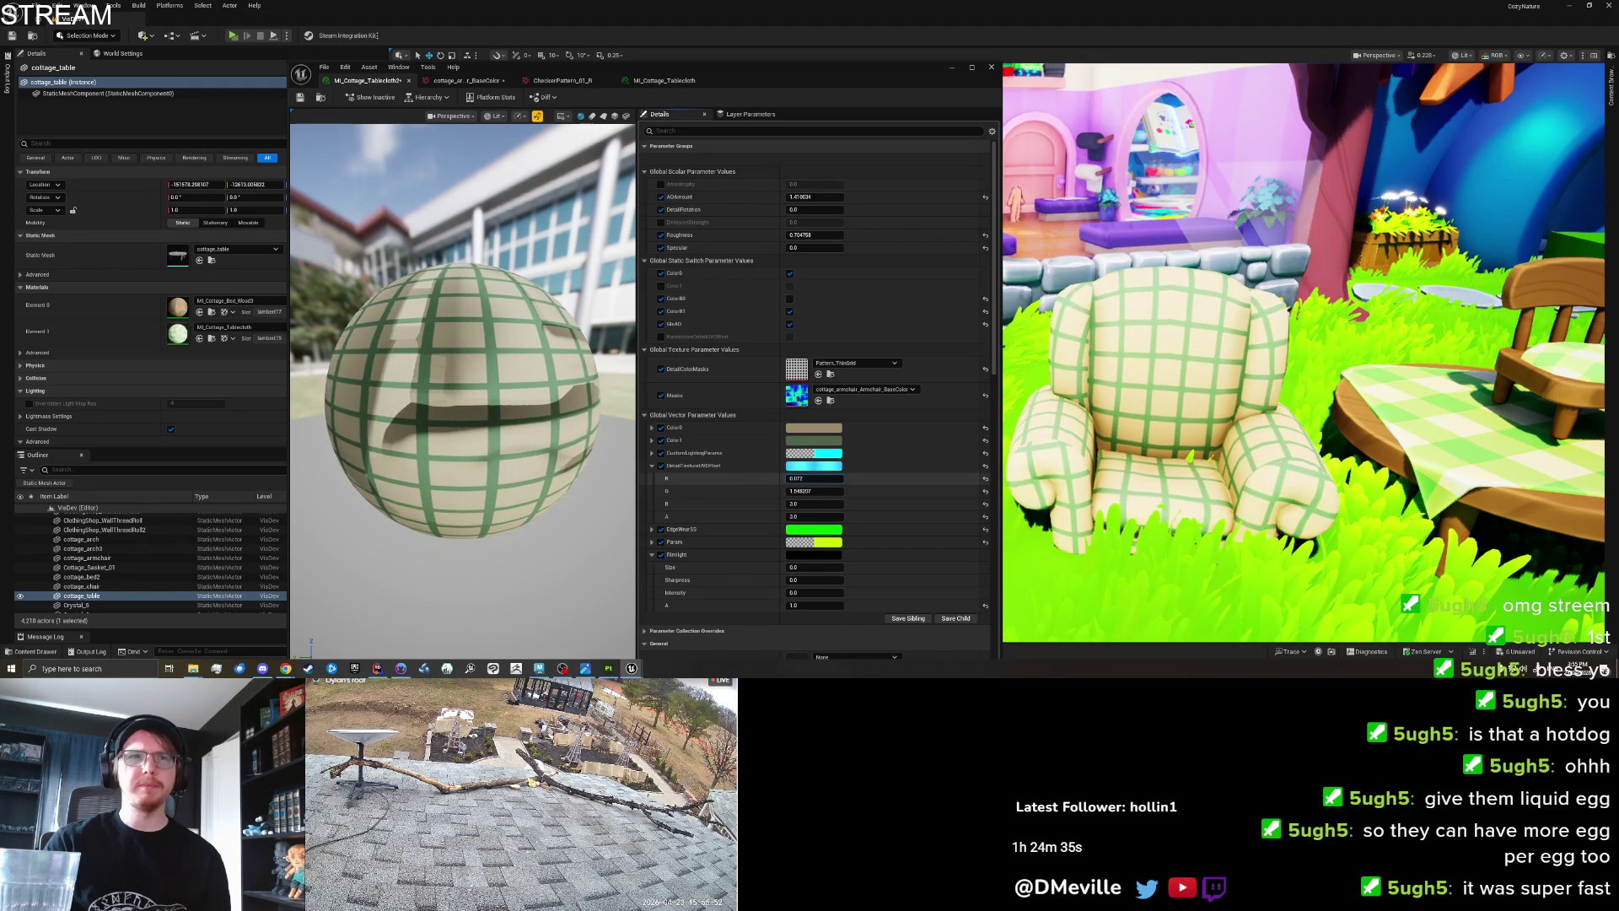
key(Return)
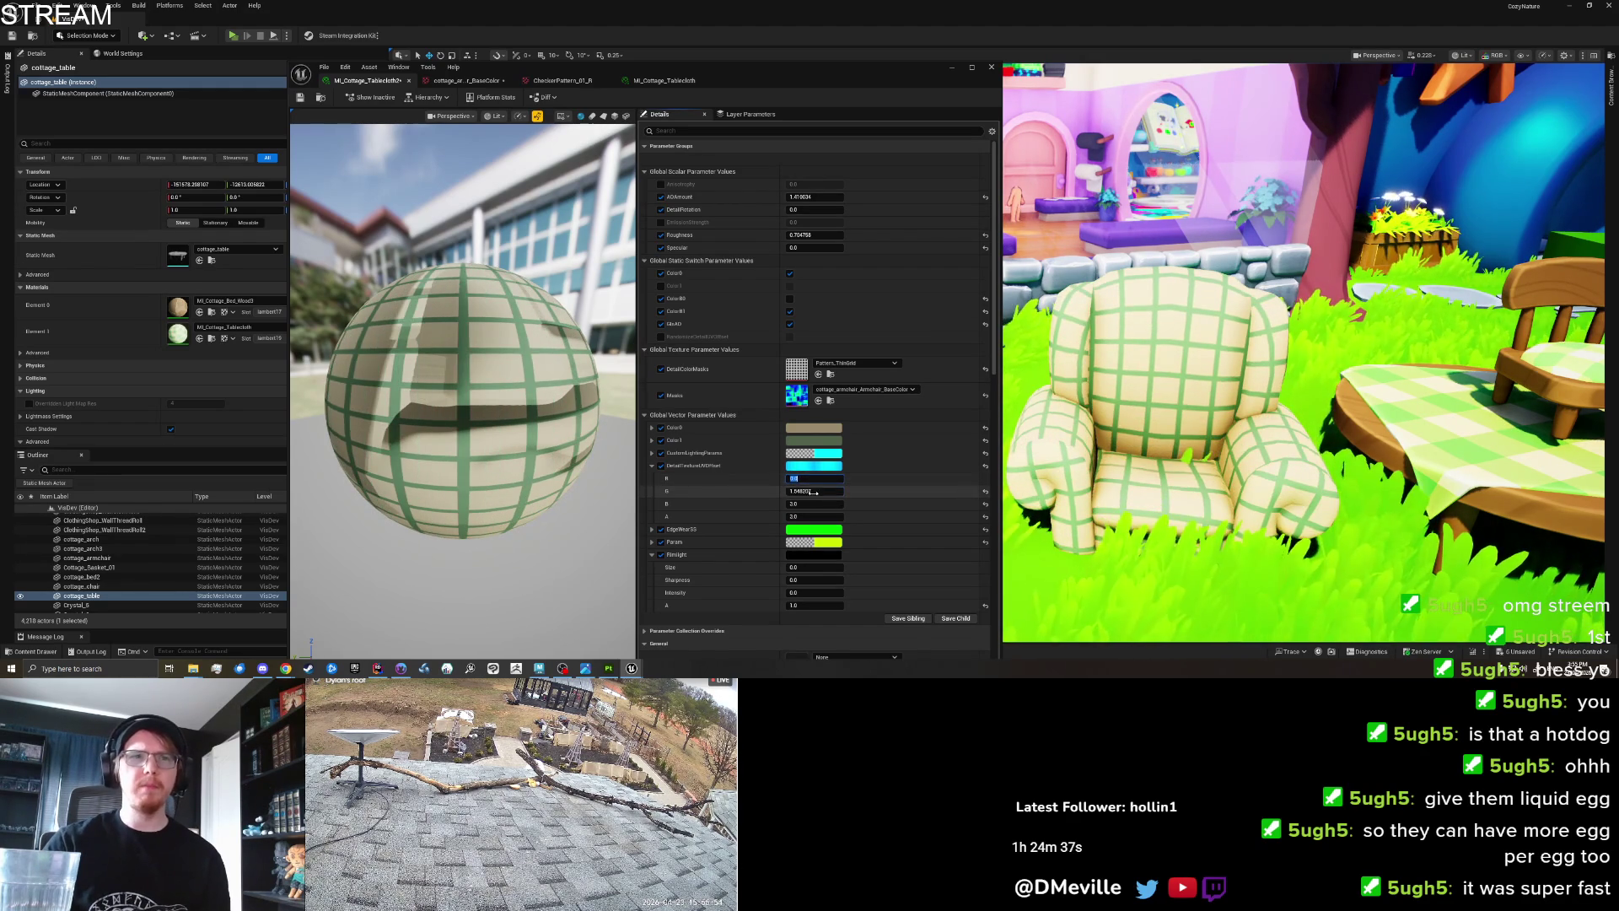
key(Return)
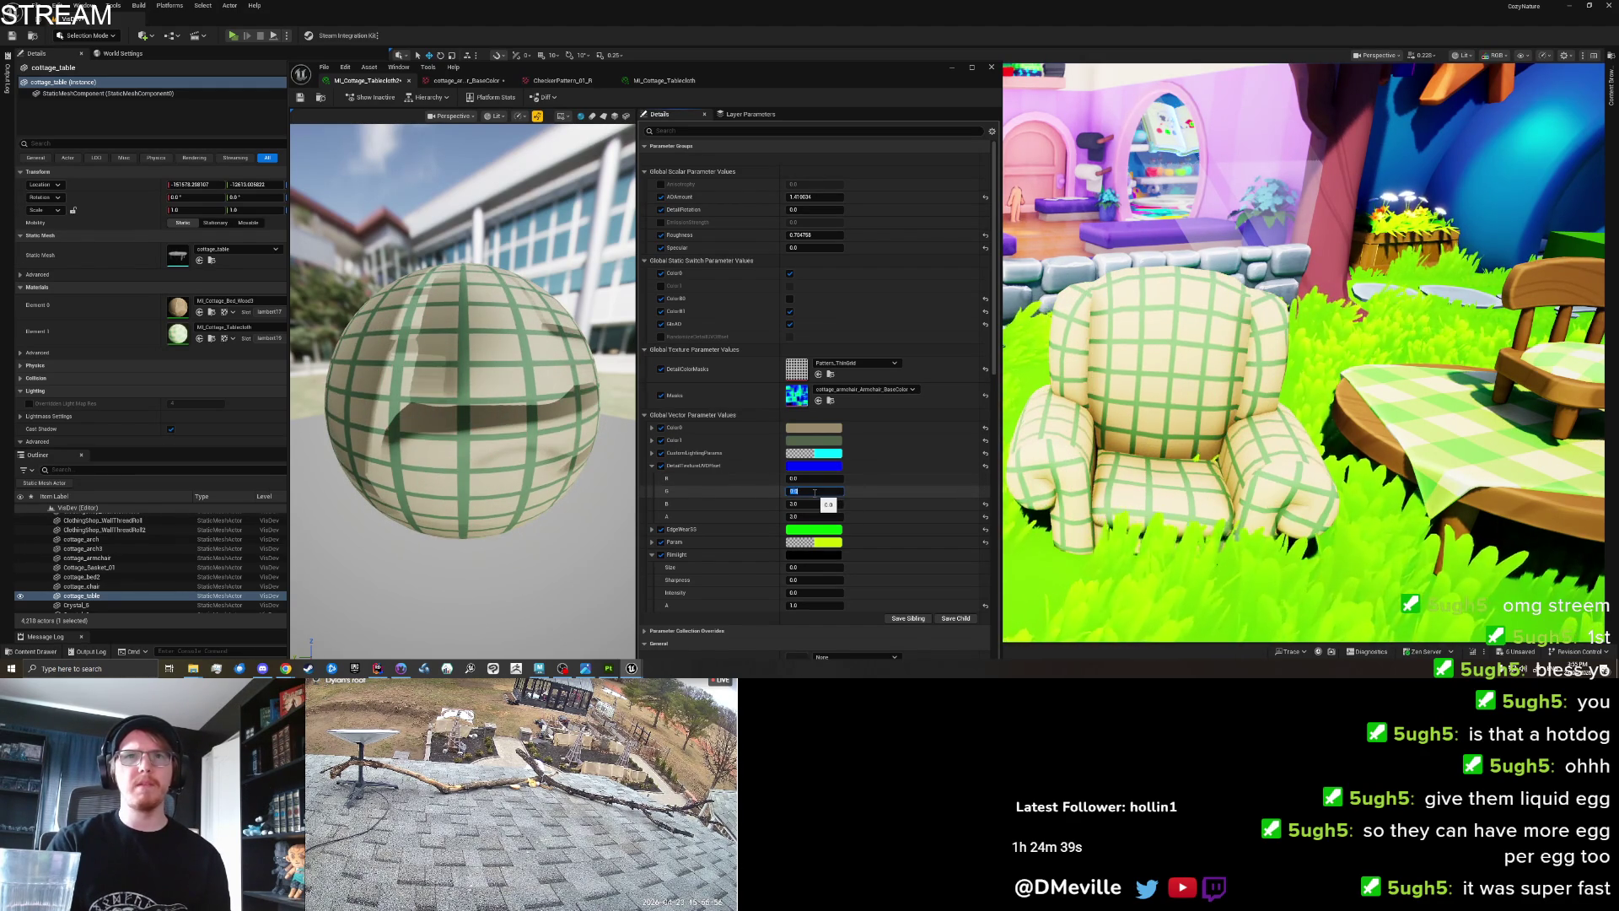
drag(804, 491, 824, 491)
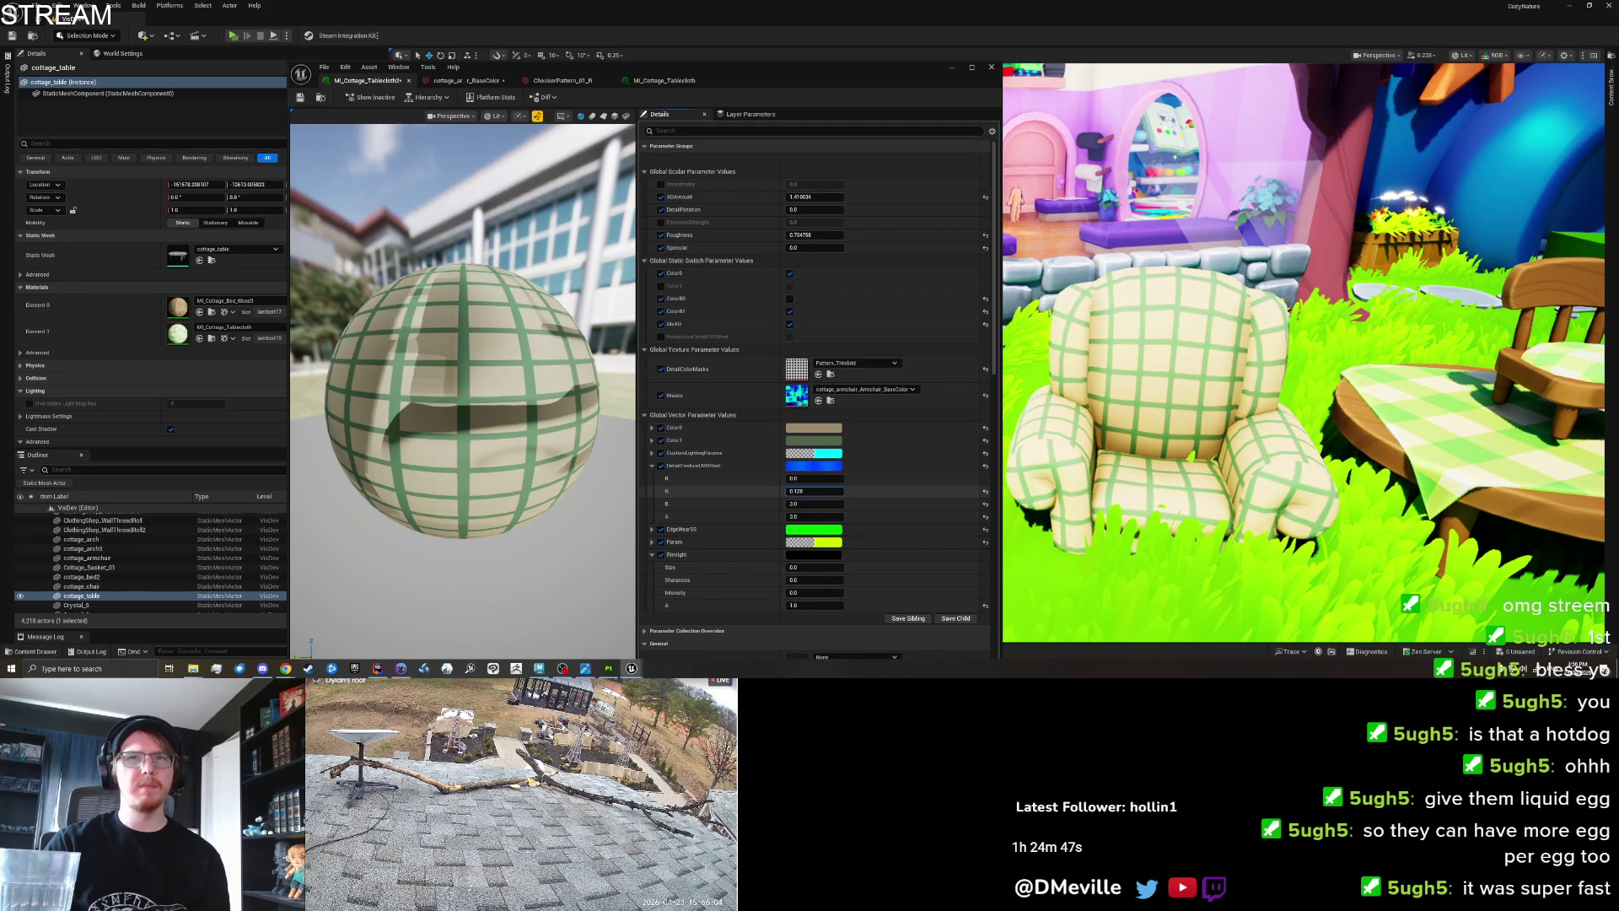
drag(807, 491, 807, 491)
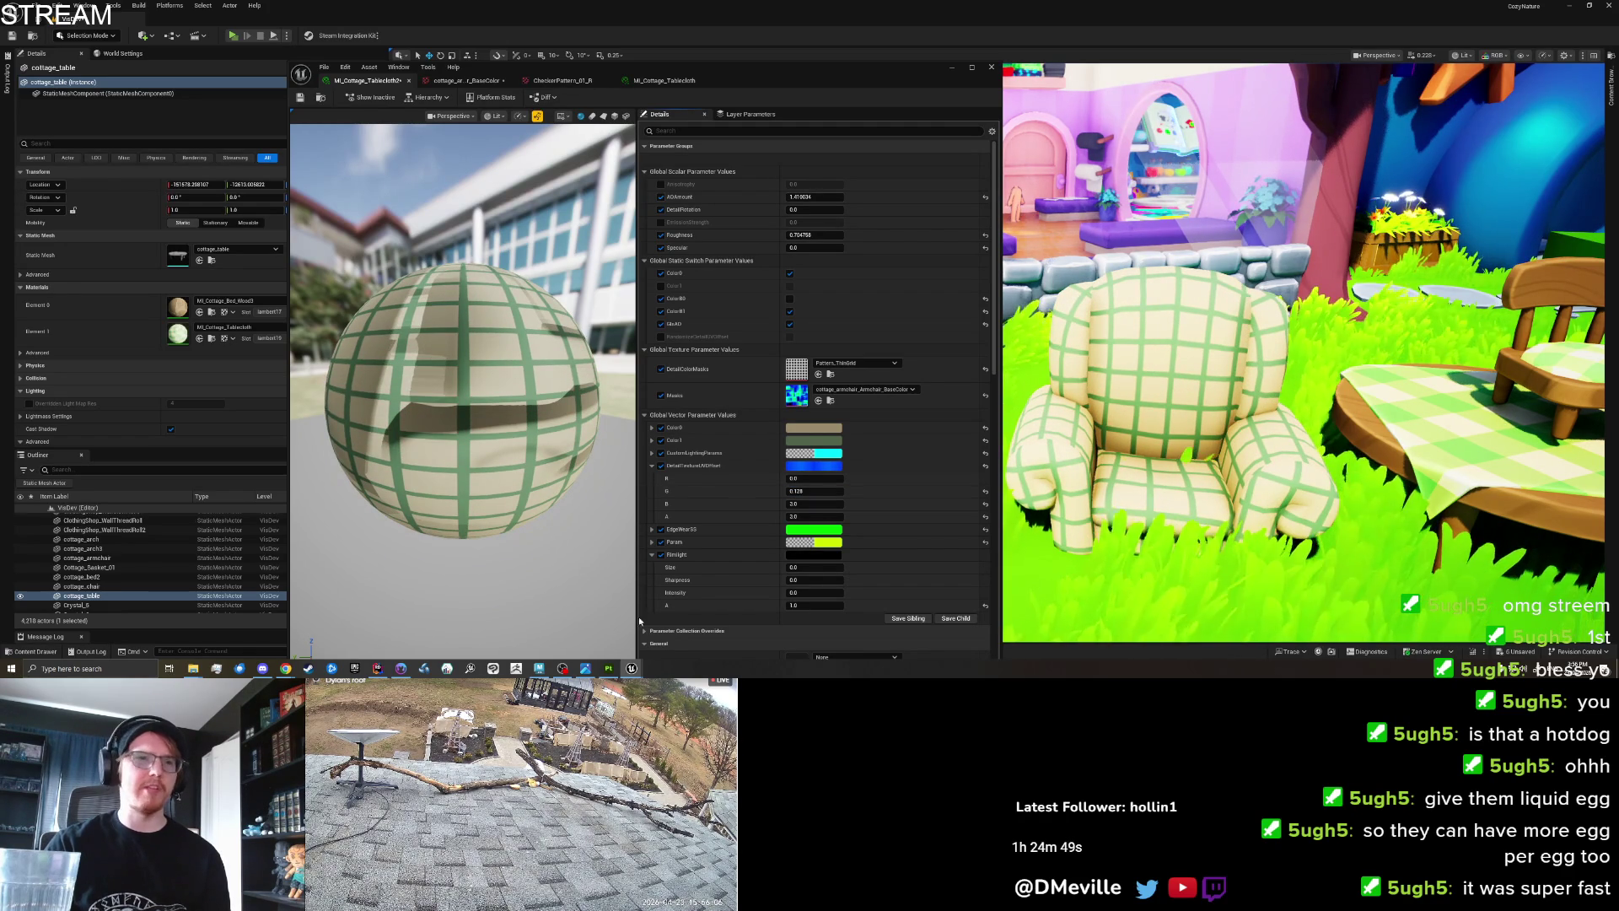
click(539, 668)
Select the faces of the armchair's rolled arm fronts and underside.
scroll(680, 472, up, 3)
scroll(680, 442, down, 3)
right_click(523, 325)
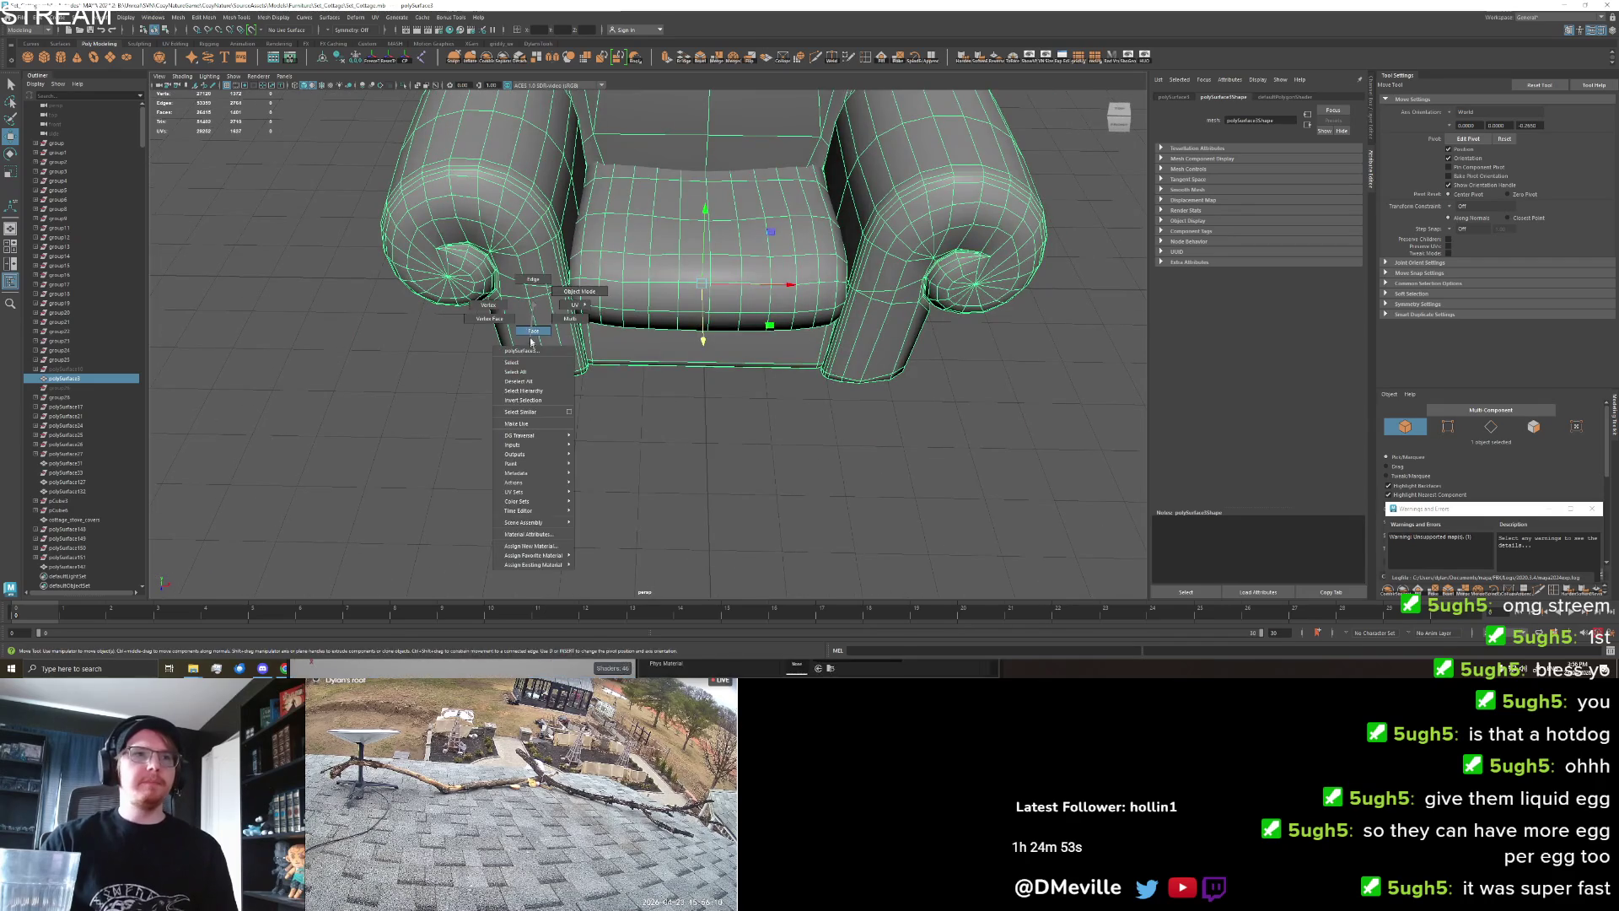
drag(676, 495, 677, 448)
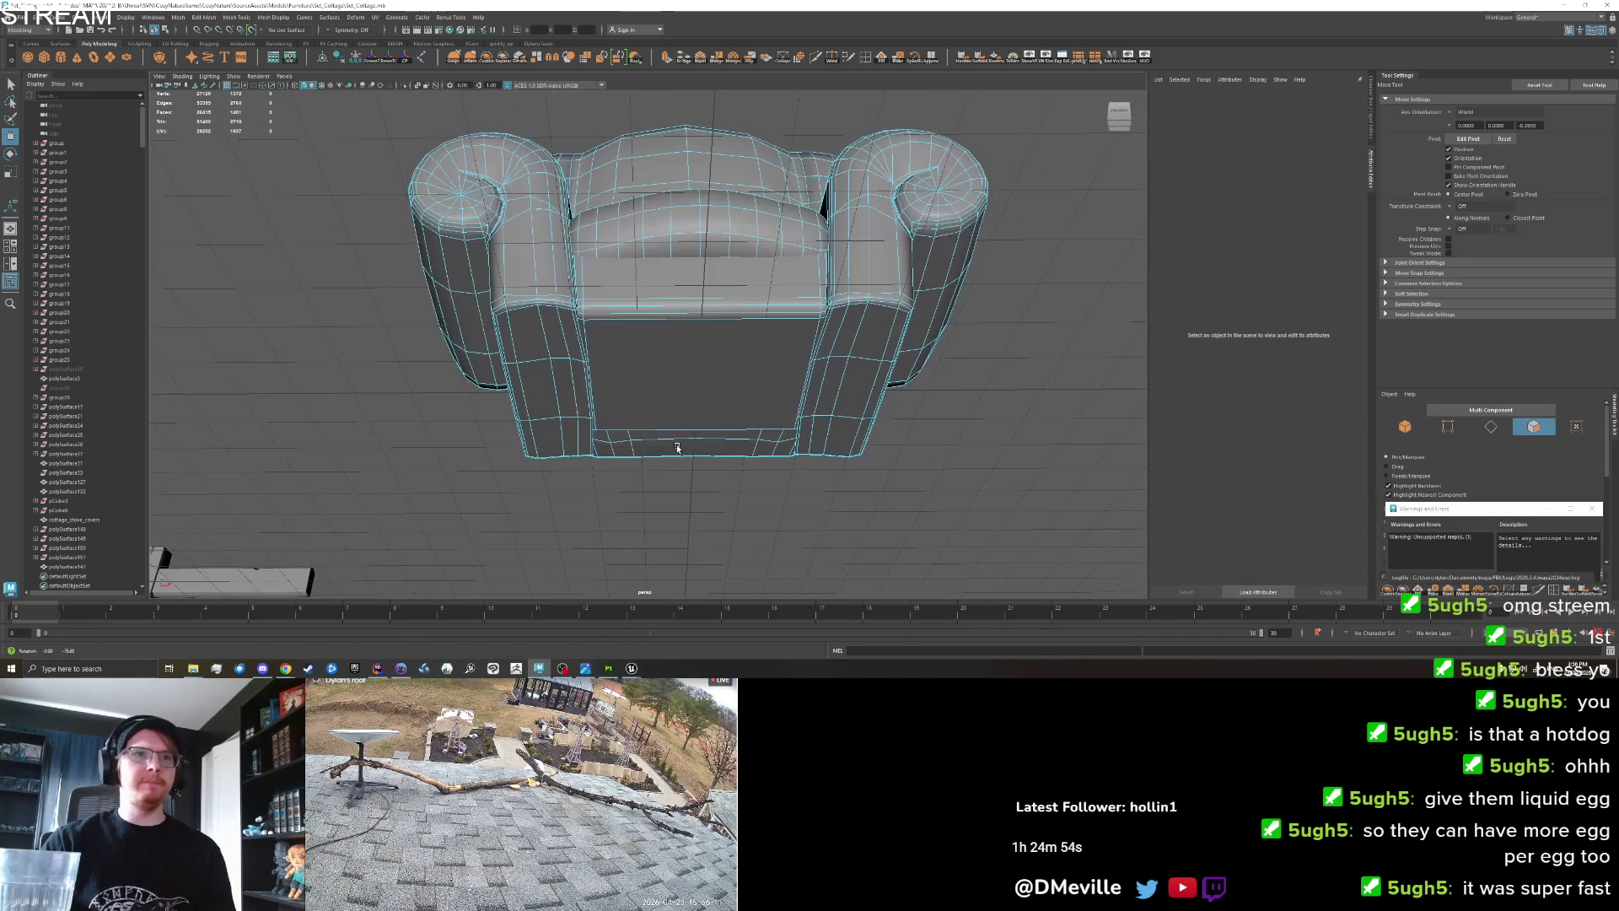
click(674, 347)
mouse_move(535, 302)
mouse_down()
mouse_move(659, 400)
mouse_move(521, 279)
mouse_move(628, 349)
mouse_move(642, 321)
mouse_up()
key(q)
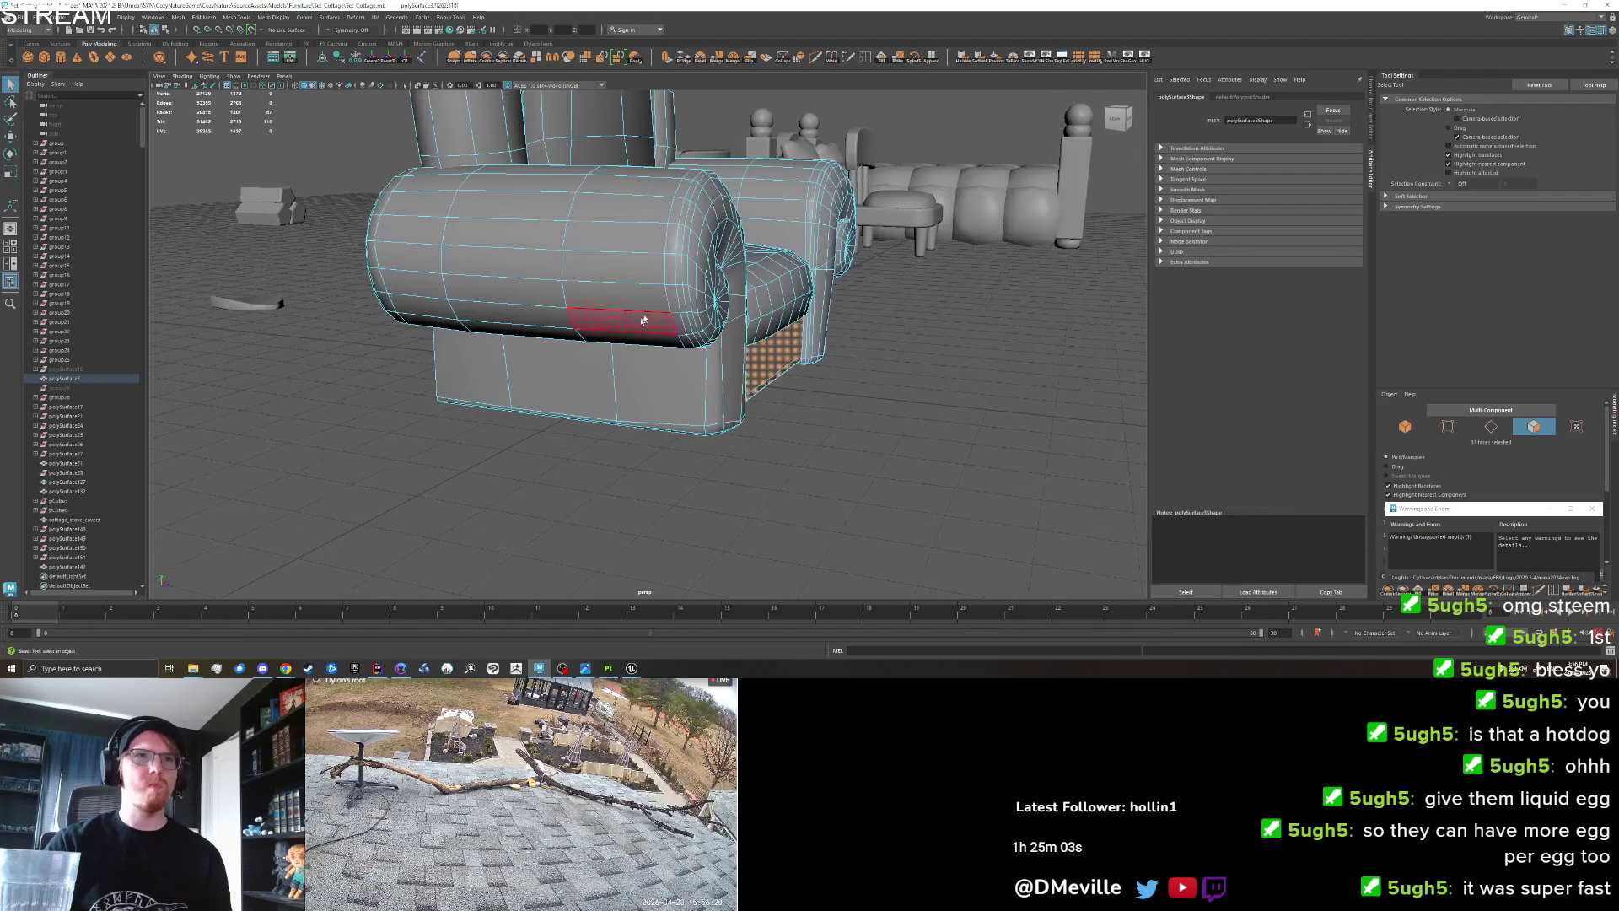
click(684, 280)
key(shift+period)
click(725, 264)
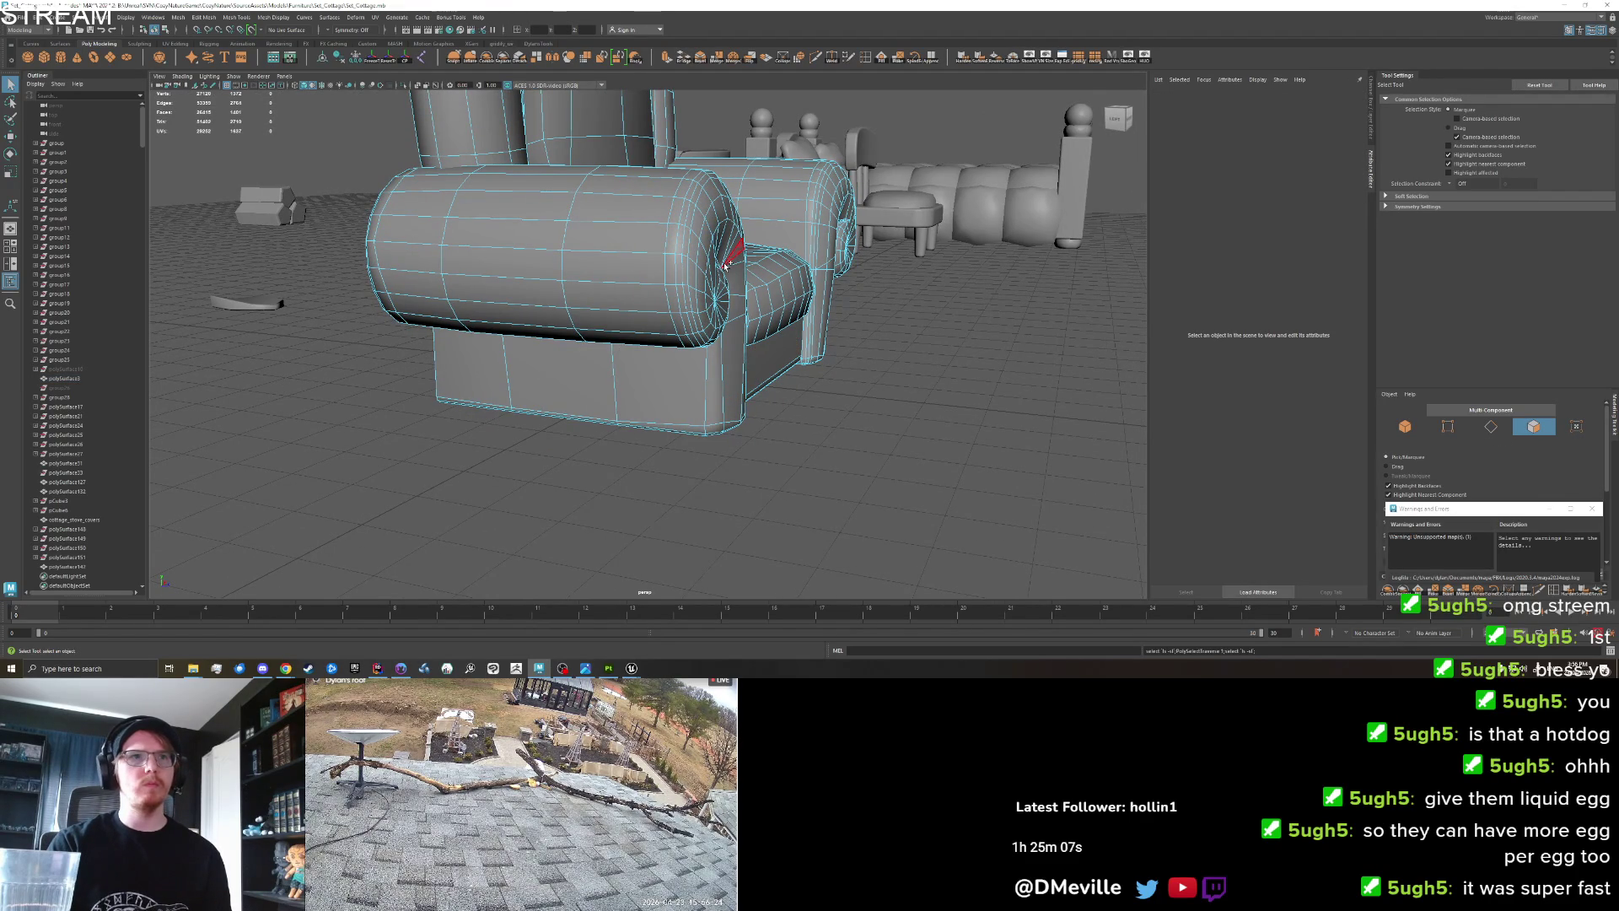
mouse_move(725, 264)
mouse_down()
mouse_move(658, 327)
mouse_move(699, 391)
mouse_up()
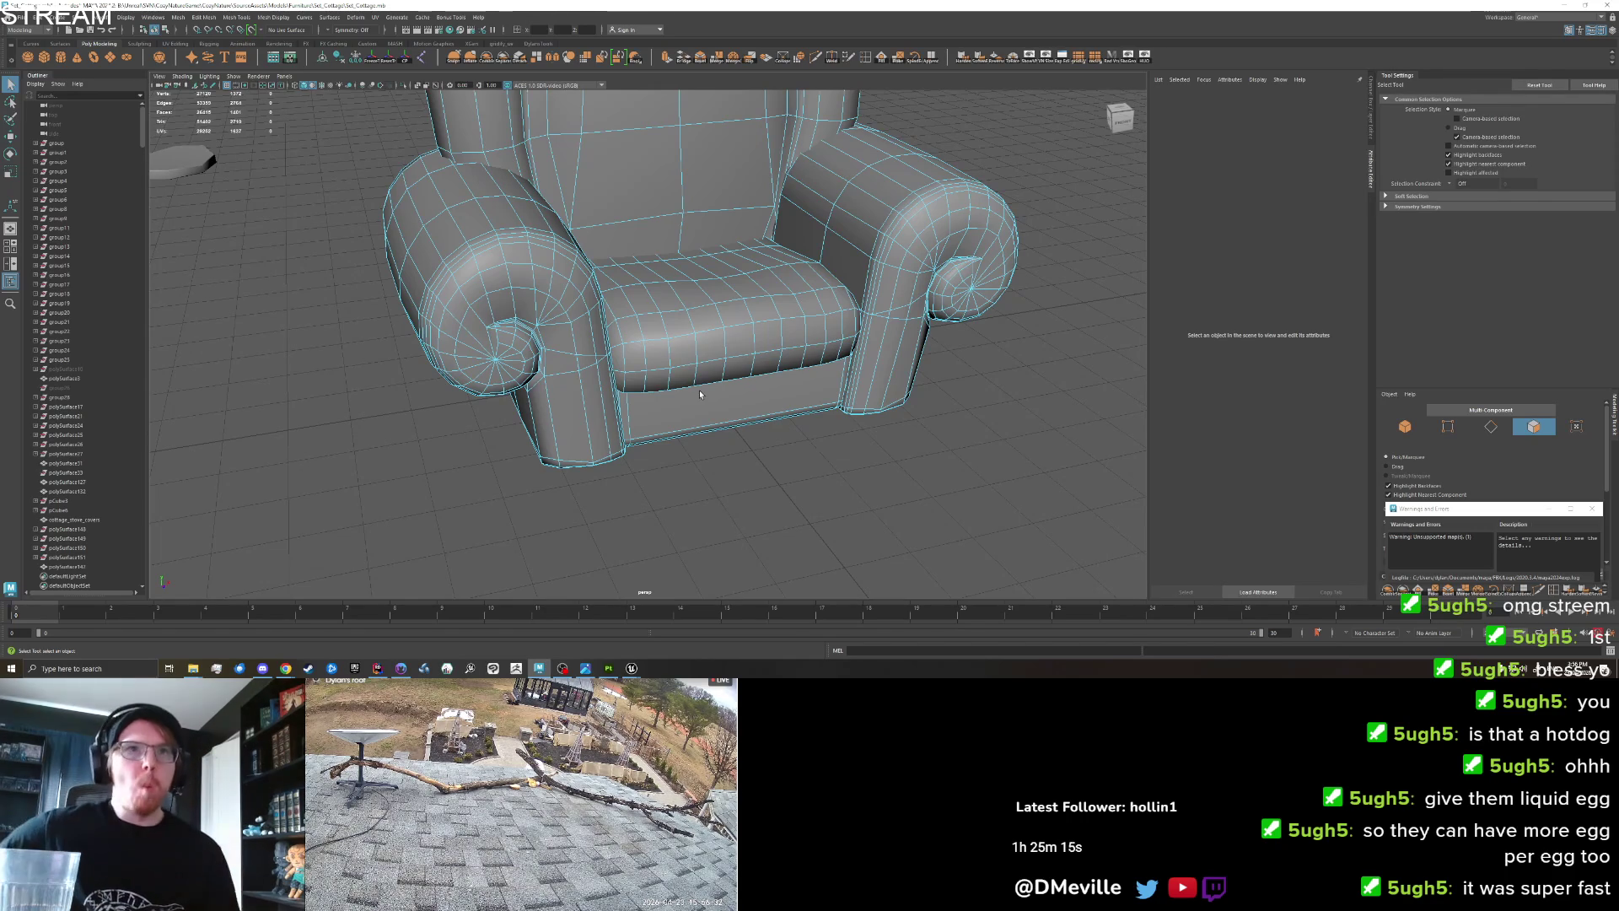
mouse_move(712, 388)
alt+mouse_down()
mouse_move(640, 340)
mouse_move(574, 372)
mouse_move(604, 363)
mouse_move(567, 325)
alt+mouse_up()
mouse_move(578, 453)
mouse_down()
mouse_move(588, 469)
mouse_move(661, 408)
mouse_up()
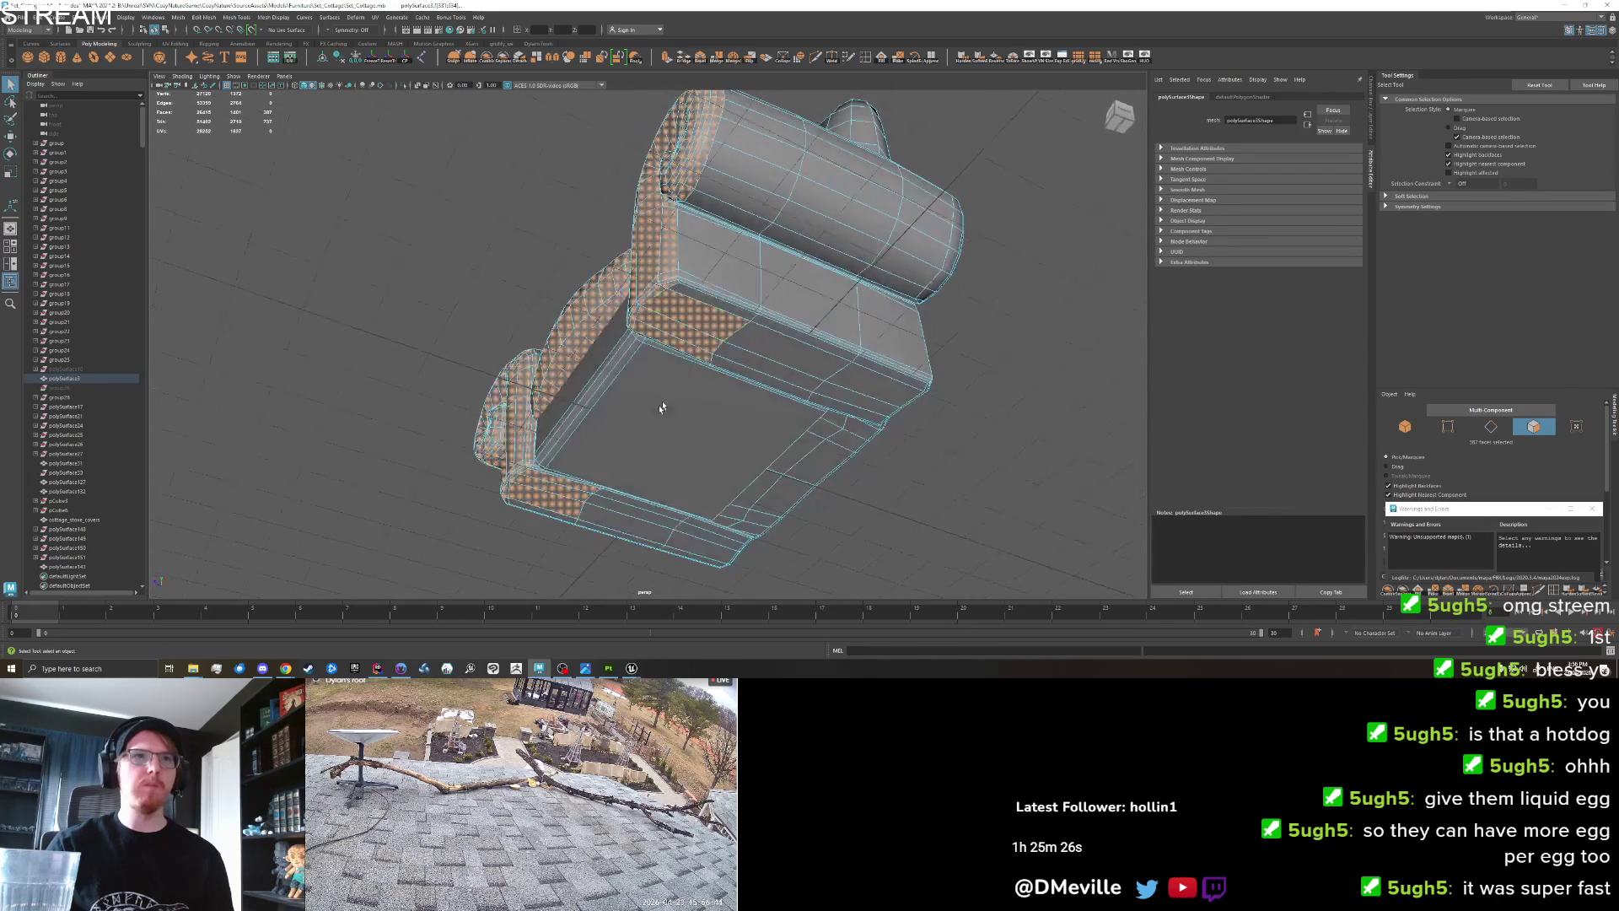
ctrl+click(697, 314)
Add the chair's bottom faces and assign the selection a new Lambert material.
mouse_move(698, 314)
alt+mouse_down()
mouse_move(737, 381)
mouse_move(603, 337)
alt+mouse_up()
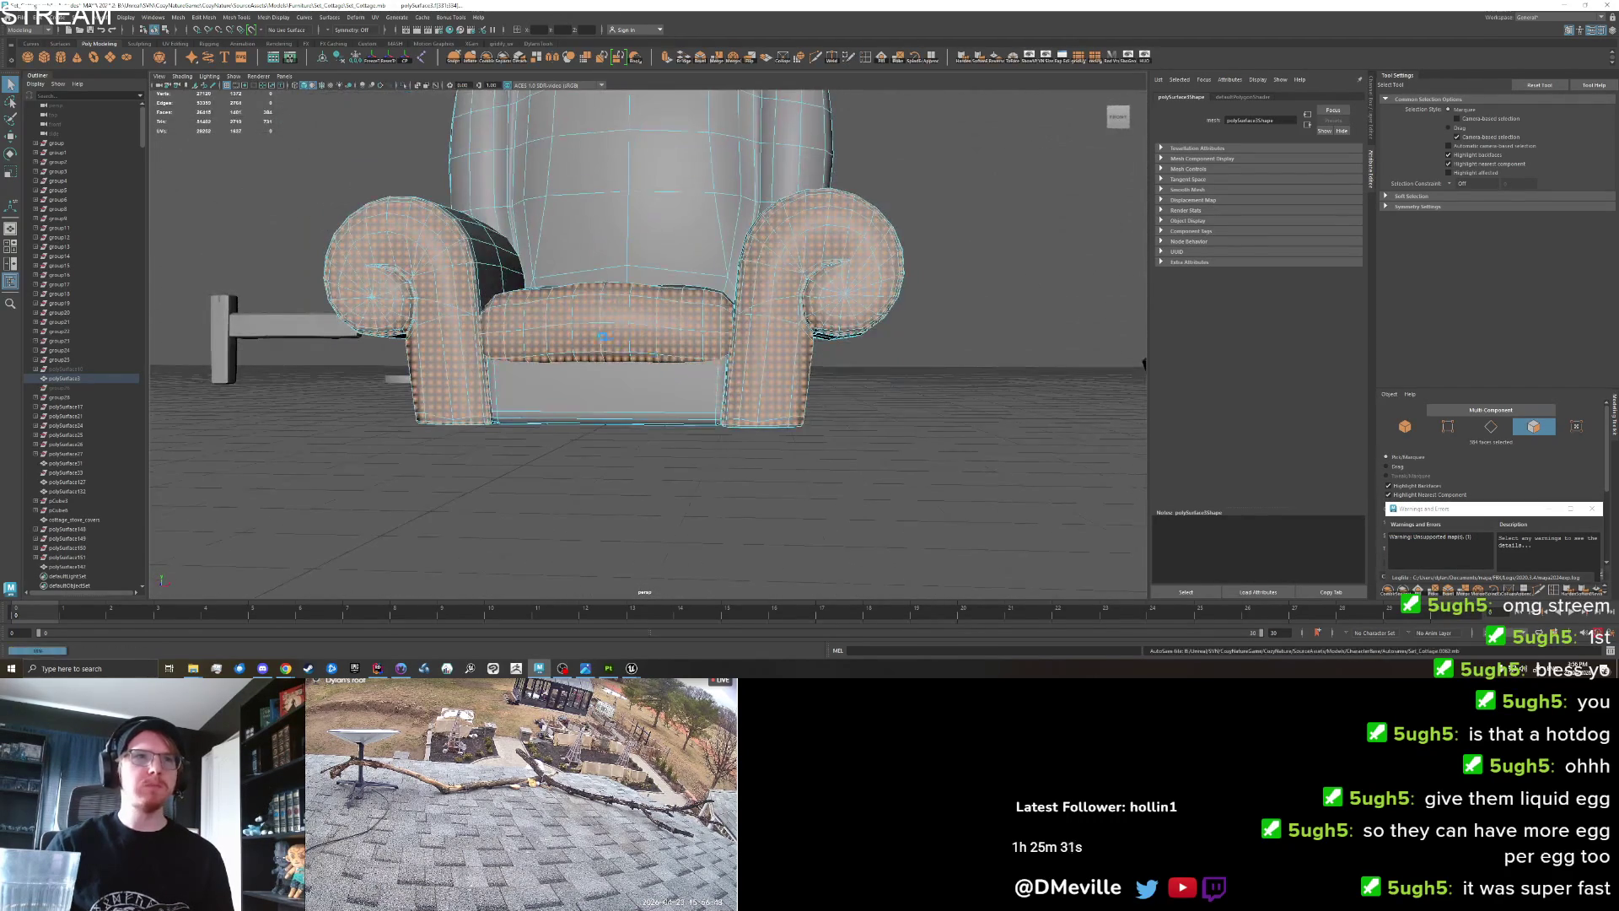
alt+drag(604, 417, 484, 297)
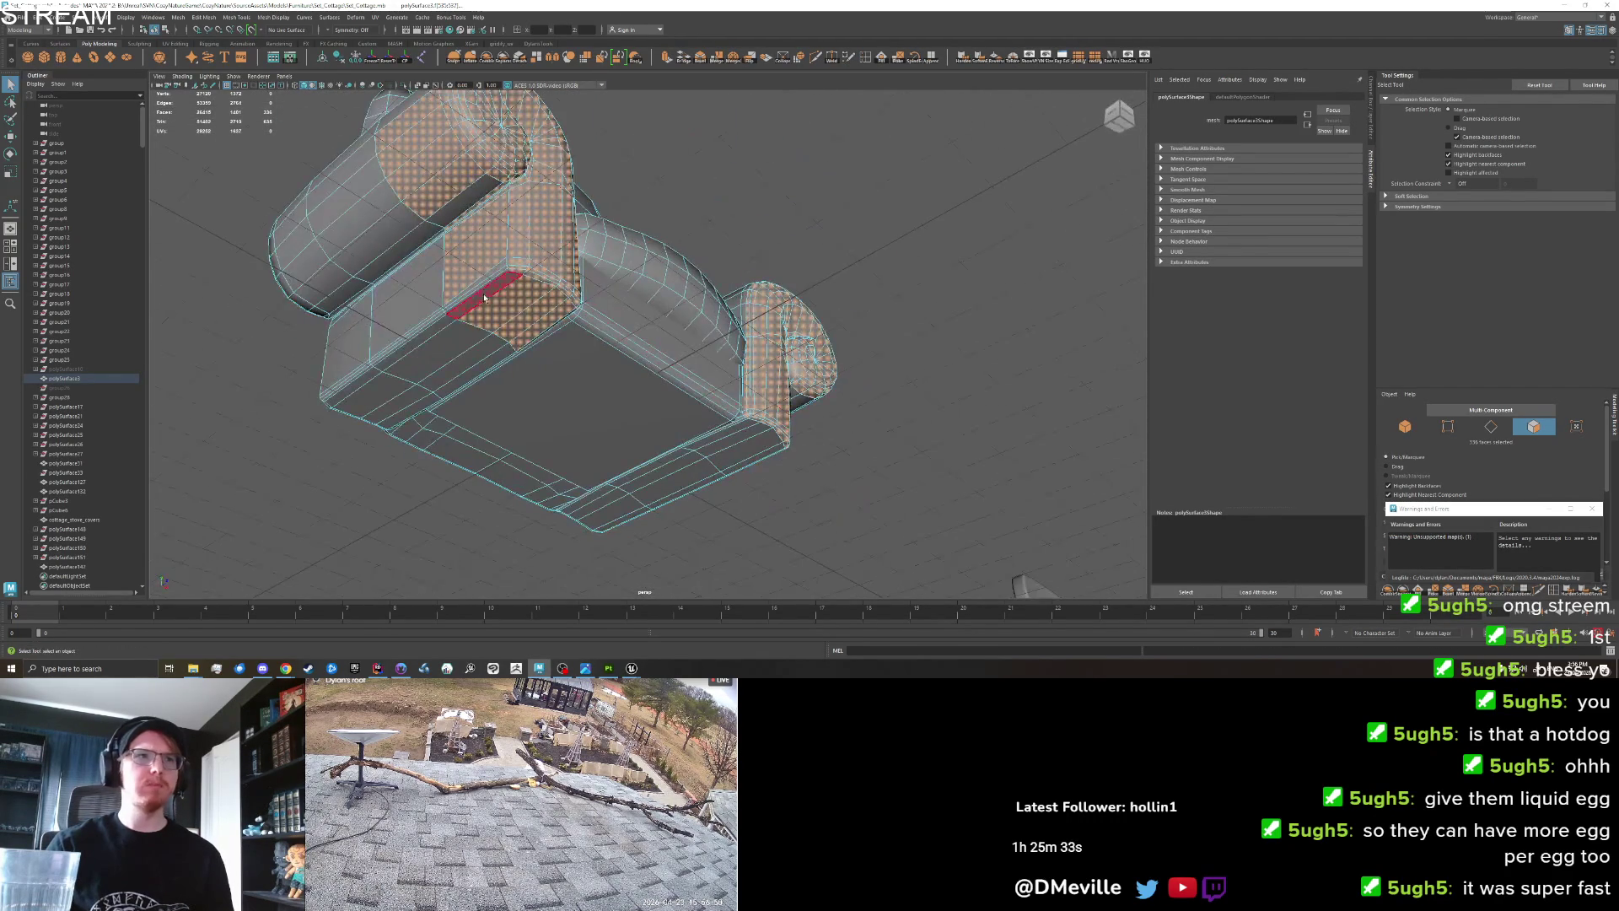
mouse_move(624, 373)
alt+mouse_down()
mouse_move(516, 311)
mouse_move(579, 320)
mouse_move(642, 402)
mouse_move(665, 342)
alt+mouse_up()
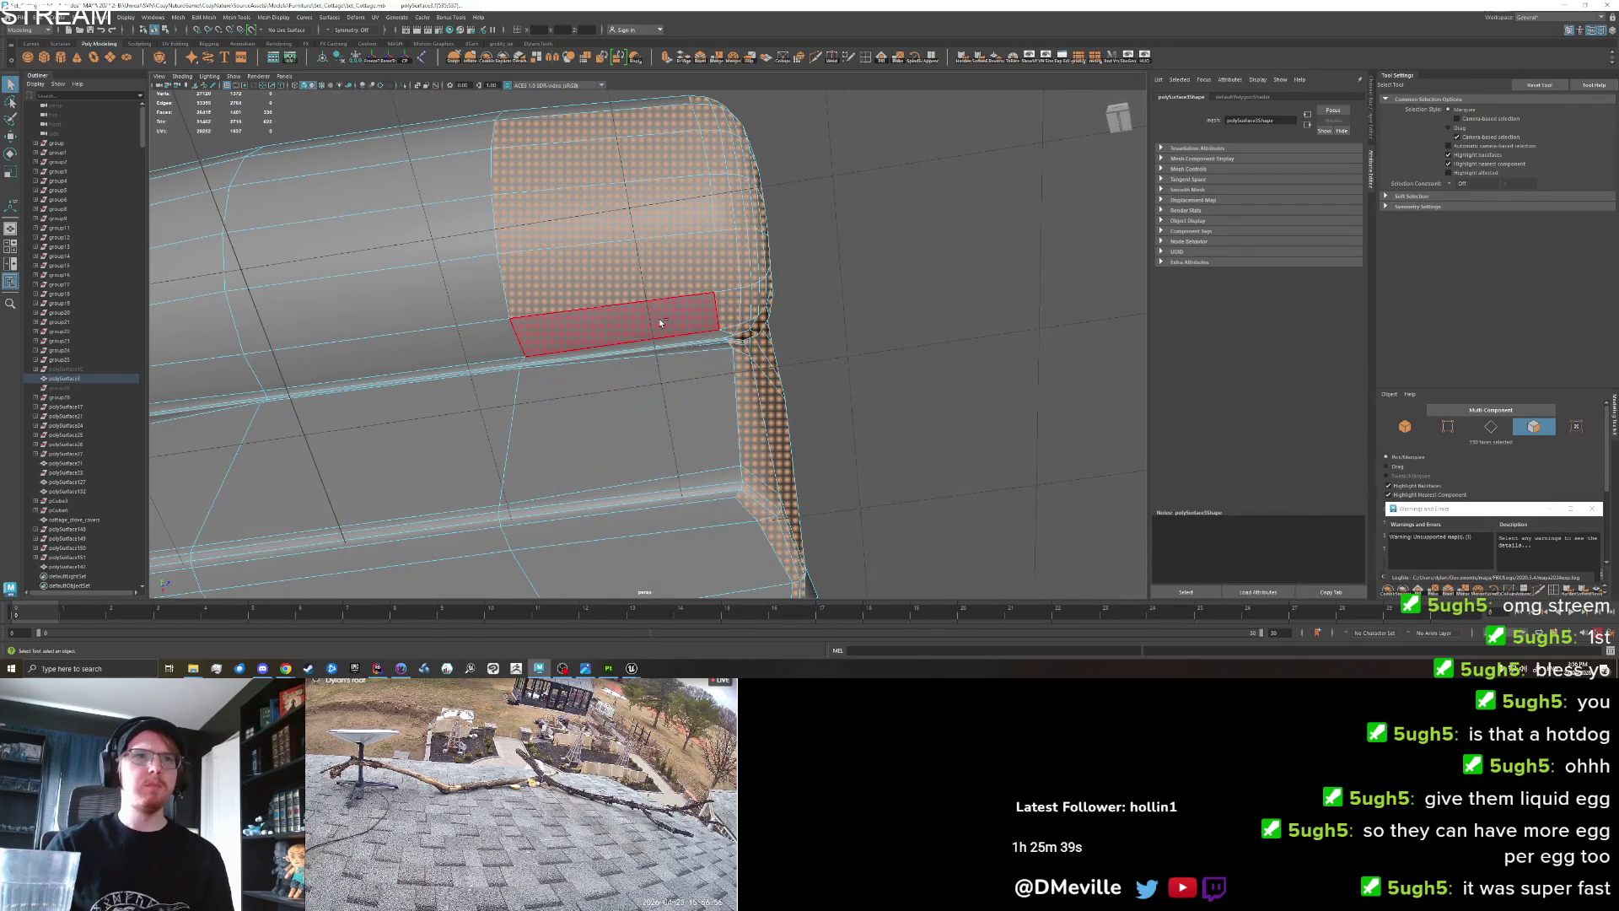
mouse_move(597, 135)
alt+mouse_down()
mouse_move(618, 279)
mouse_move(664, 372)
mouse_move(968, 362)
mouse_move(764, 418)
alt+mouse_up()
scroll(764, 418, down, 10)
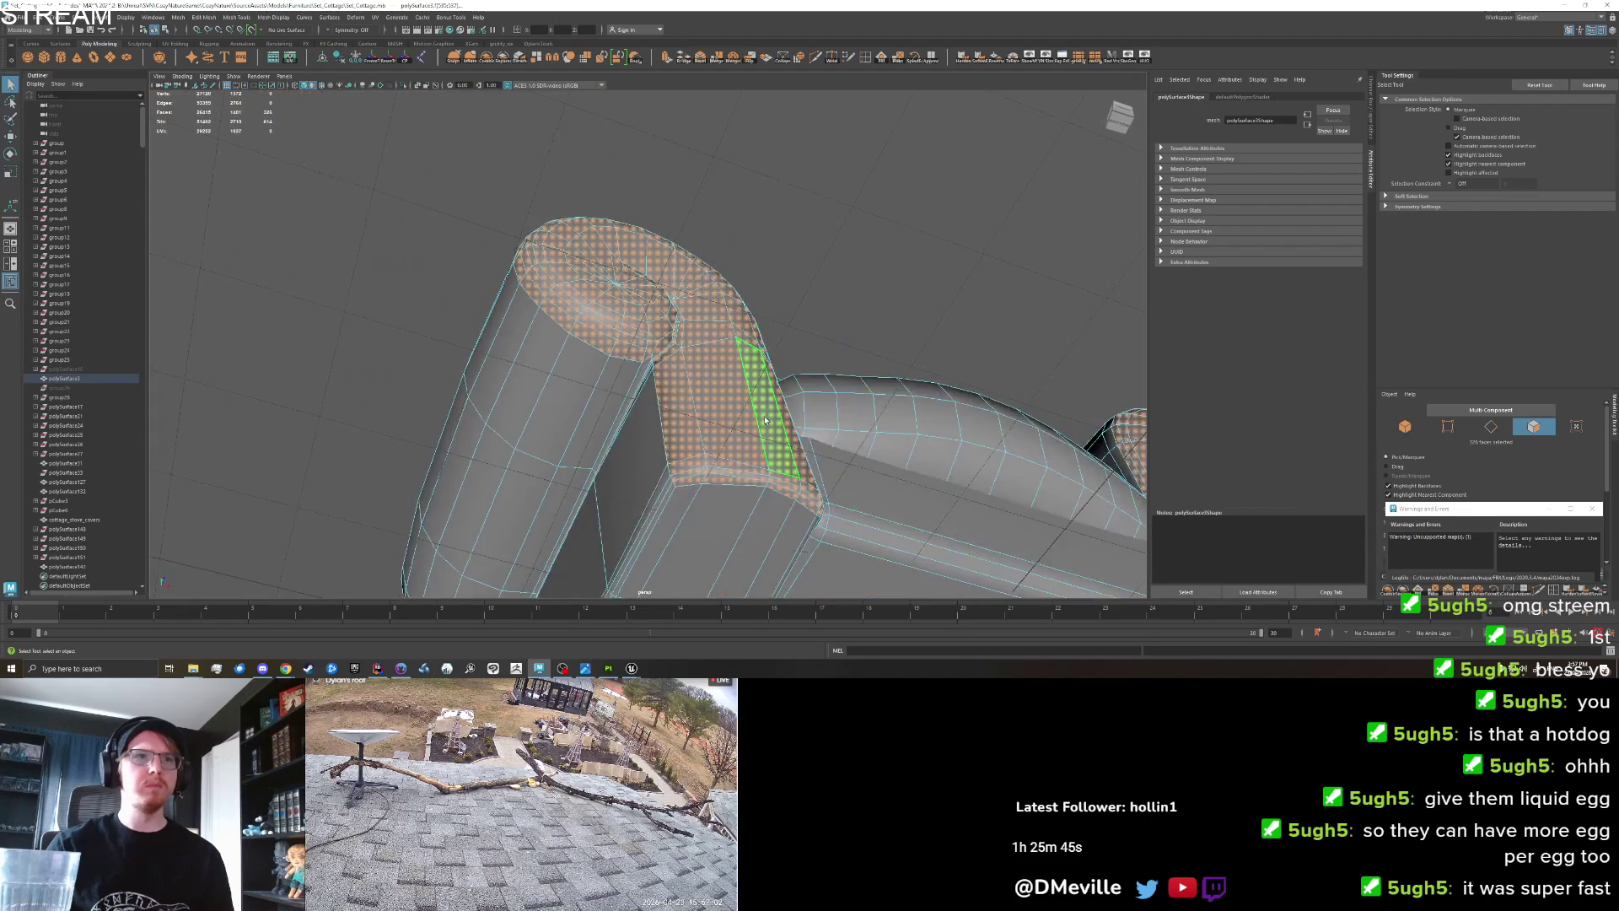
mouse_move(764, 418)
alt+mouse_down()
mouse_move(727, 440)
mouse_move(742, 422)
mouse_move(722, 368)
mouse_move(741, 373)
mouse_move(674, 434)
alt+mouse_up()
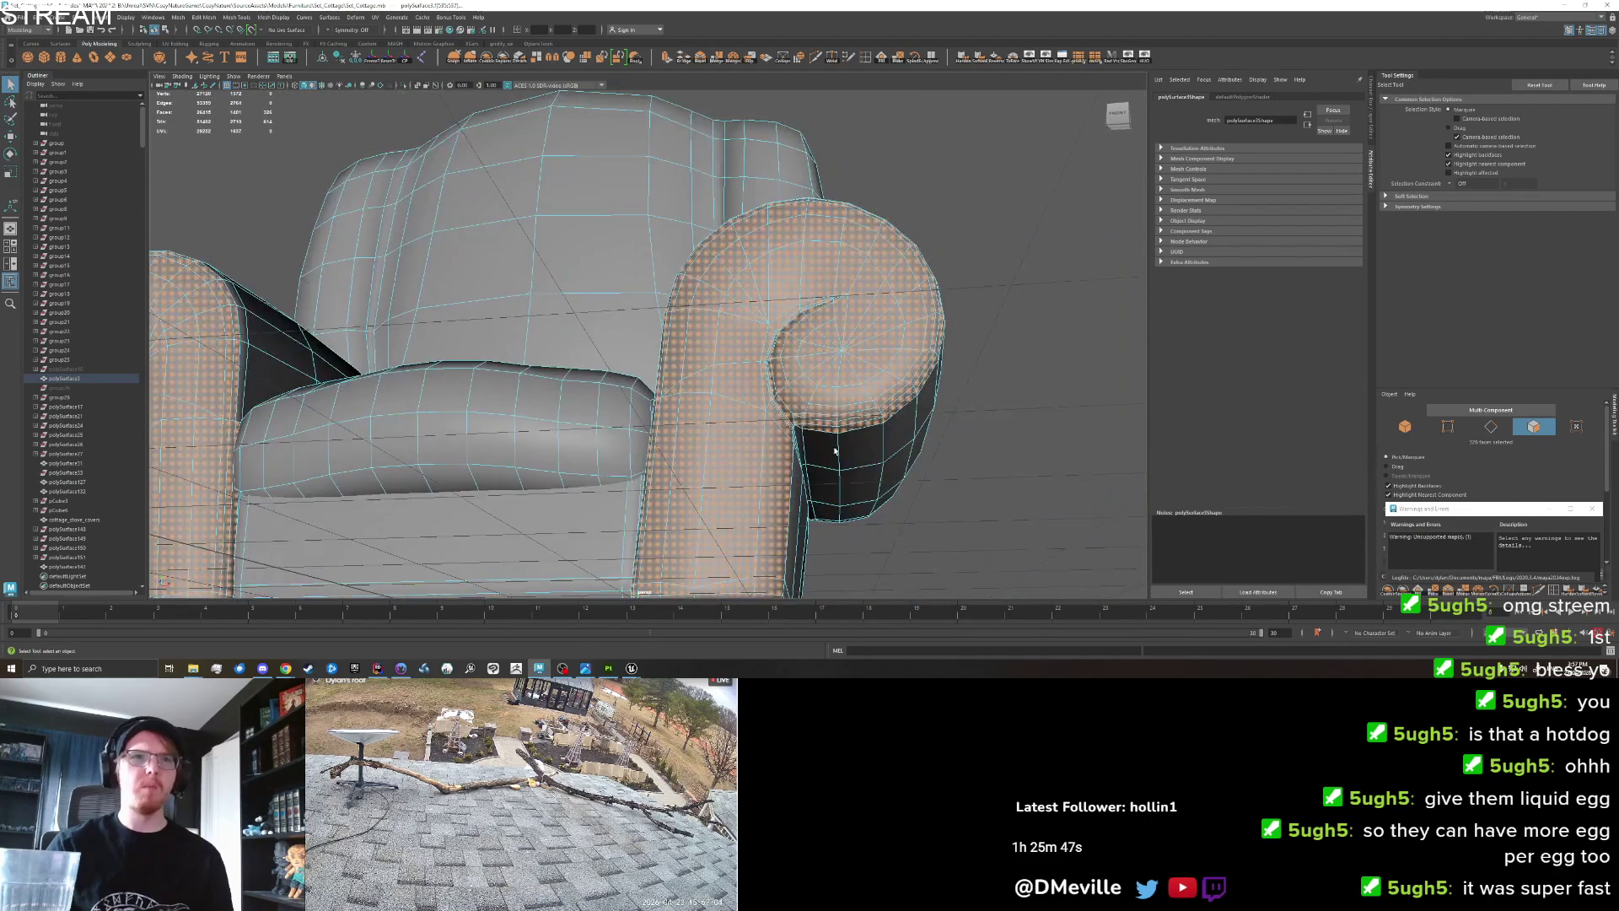
scroll(726, 405, up, 10)
scroll(662, 432, down, 5)
mouse_move(703, 390)
mouse_down()
mouse_move(665, 364)
mouse_move(527, 389)
mouse_up()
shift+click(658, 365)
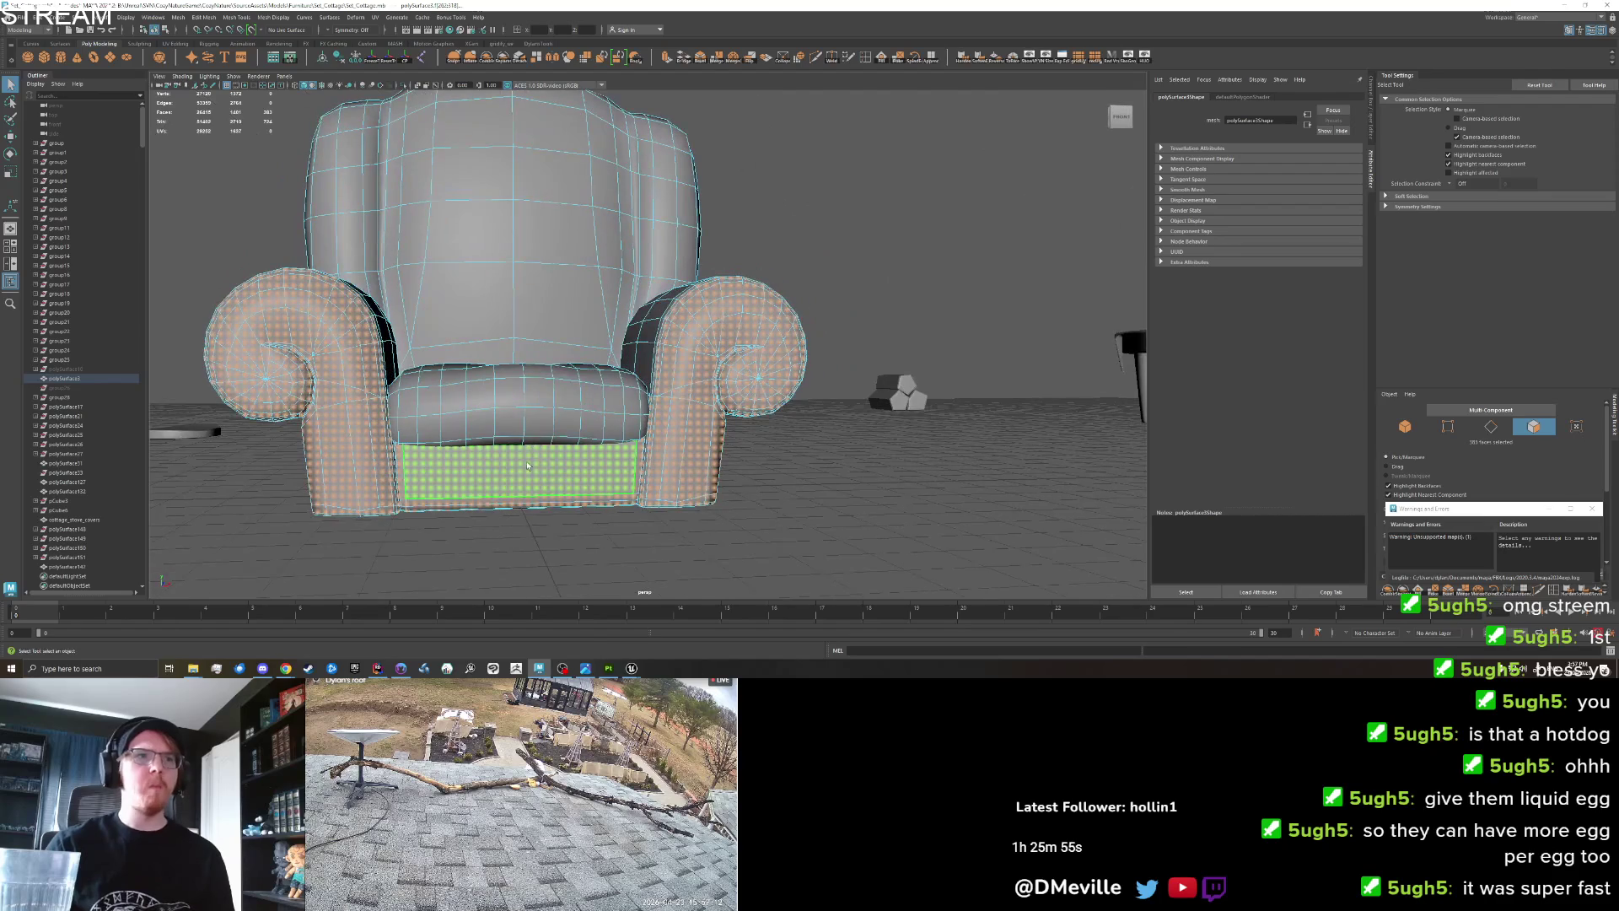
right_click(527, 389)
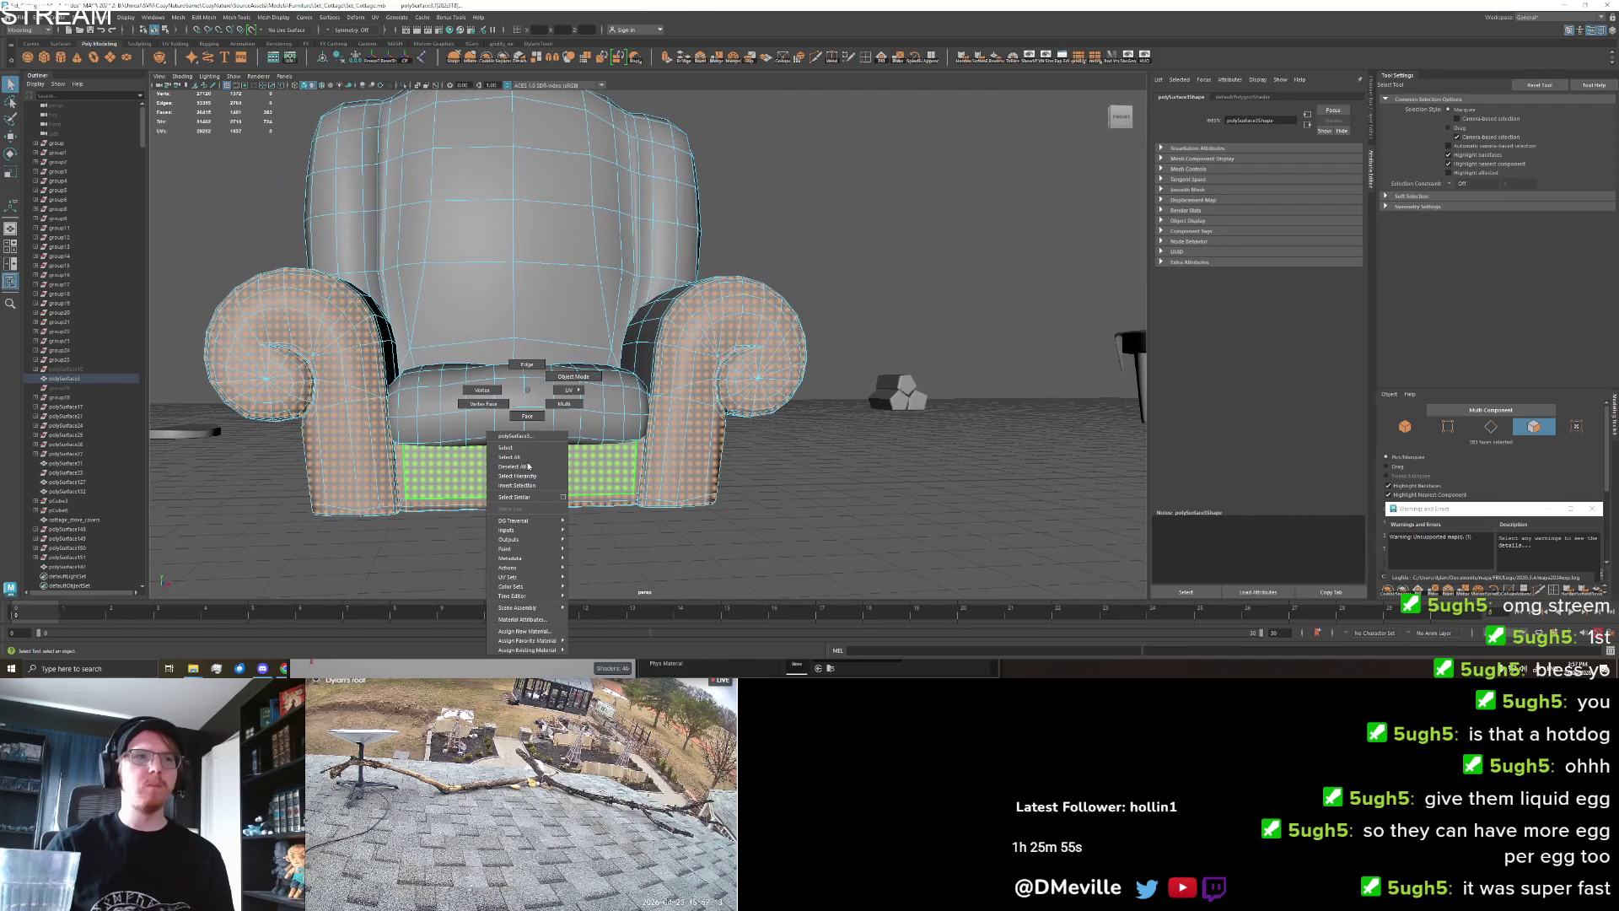
click(537, 632)
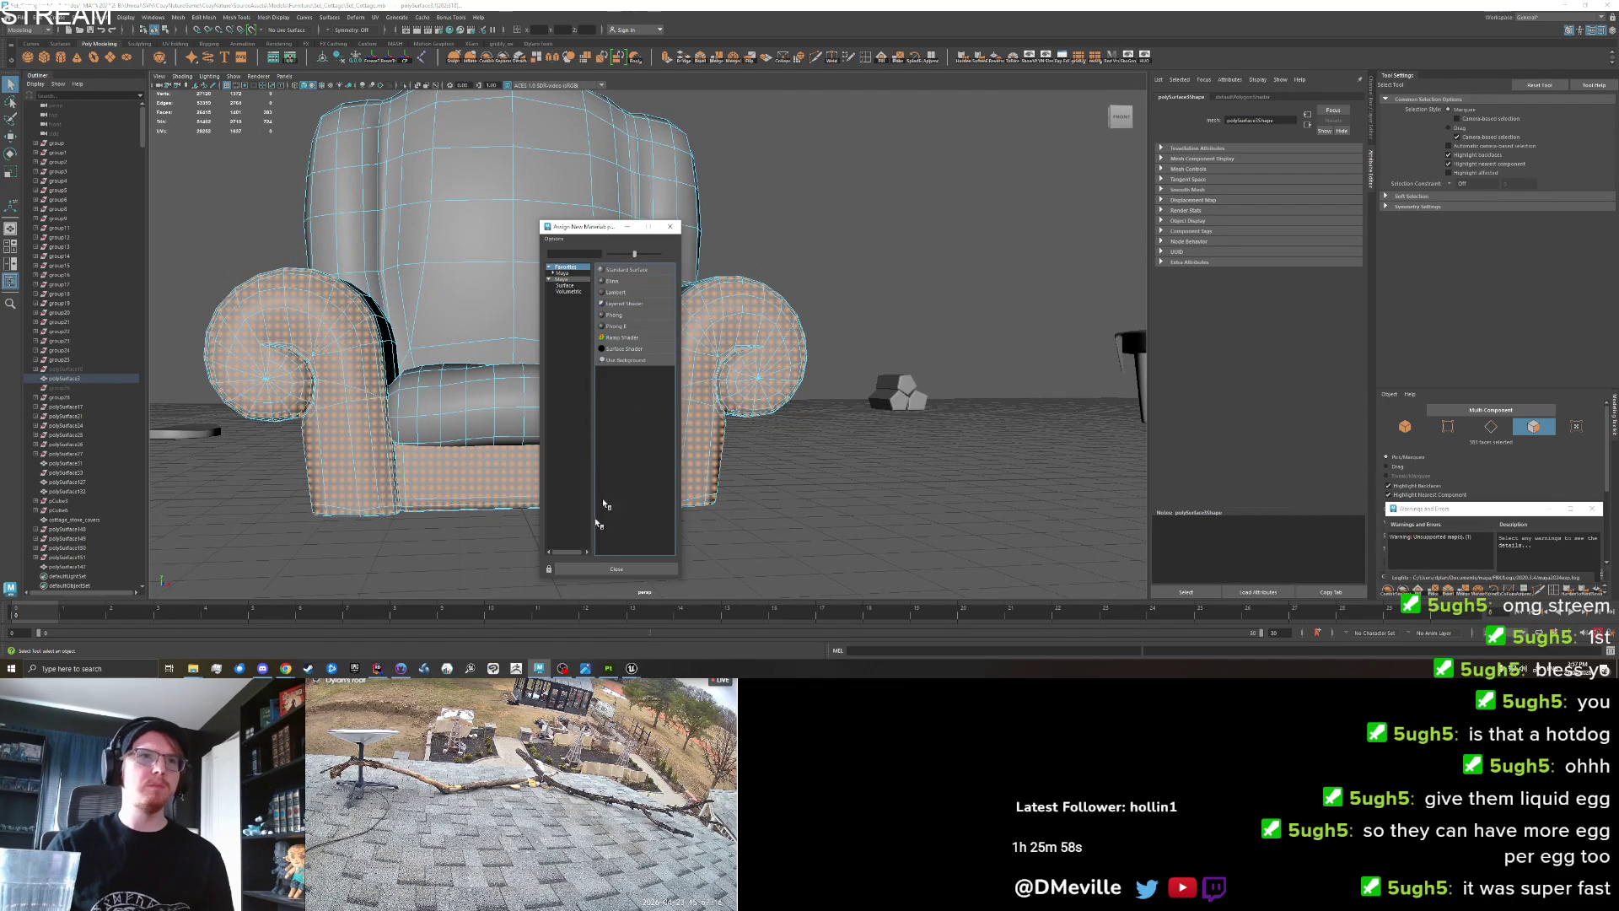
click(625, 294)
Select the whole armchair, check the cottage furniture reference image, and return to Unreal.
scroll(666, 421, down, 3)
click(666, 507)
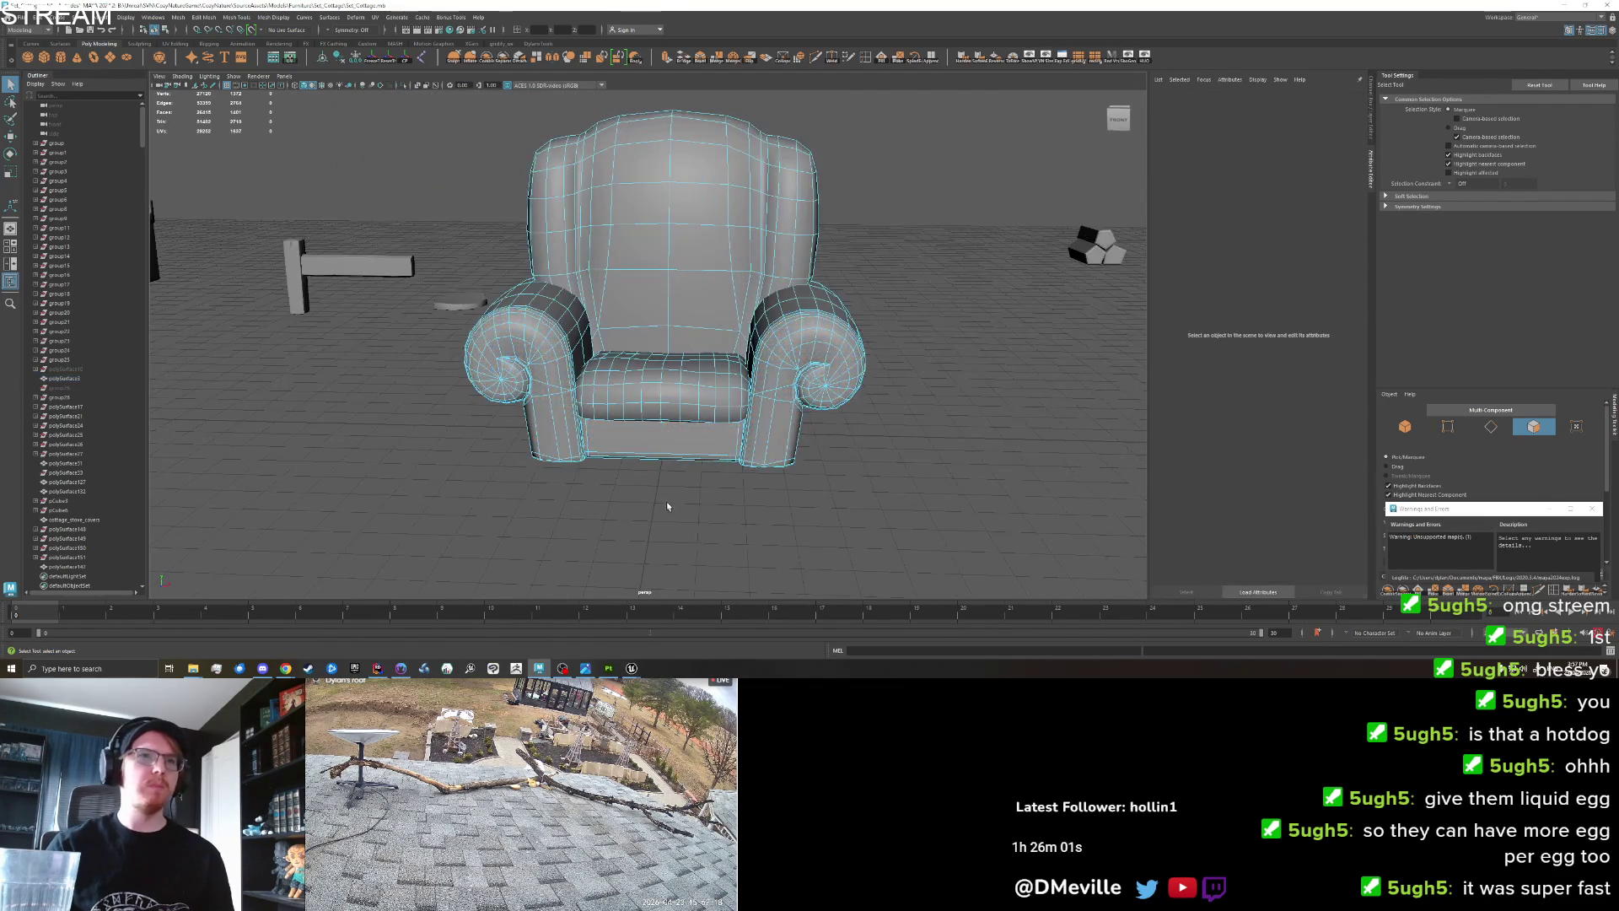
drag(666, 504, 649, 504)
right_click(619, 463)
click(628, 484)
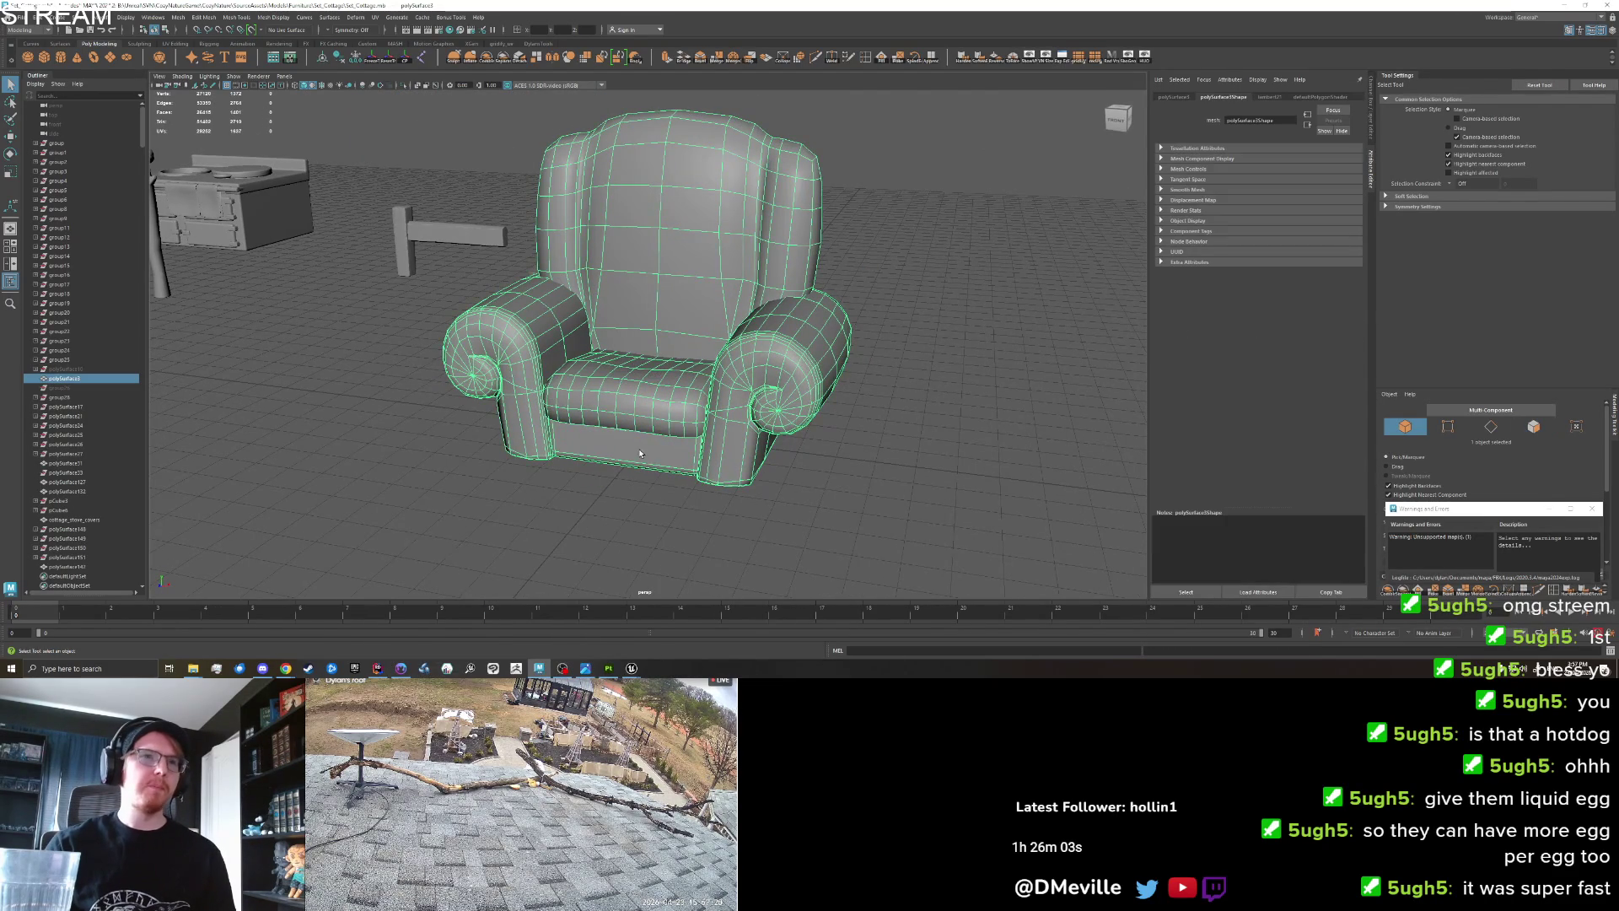
scroll(618, 539, up, 2)
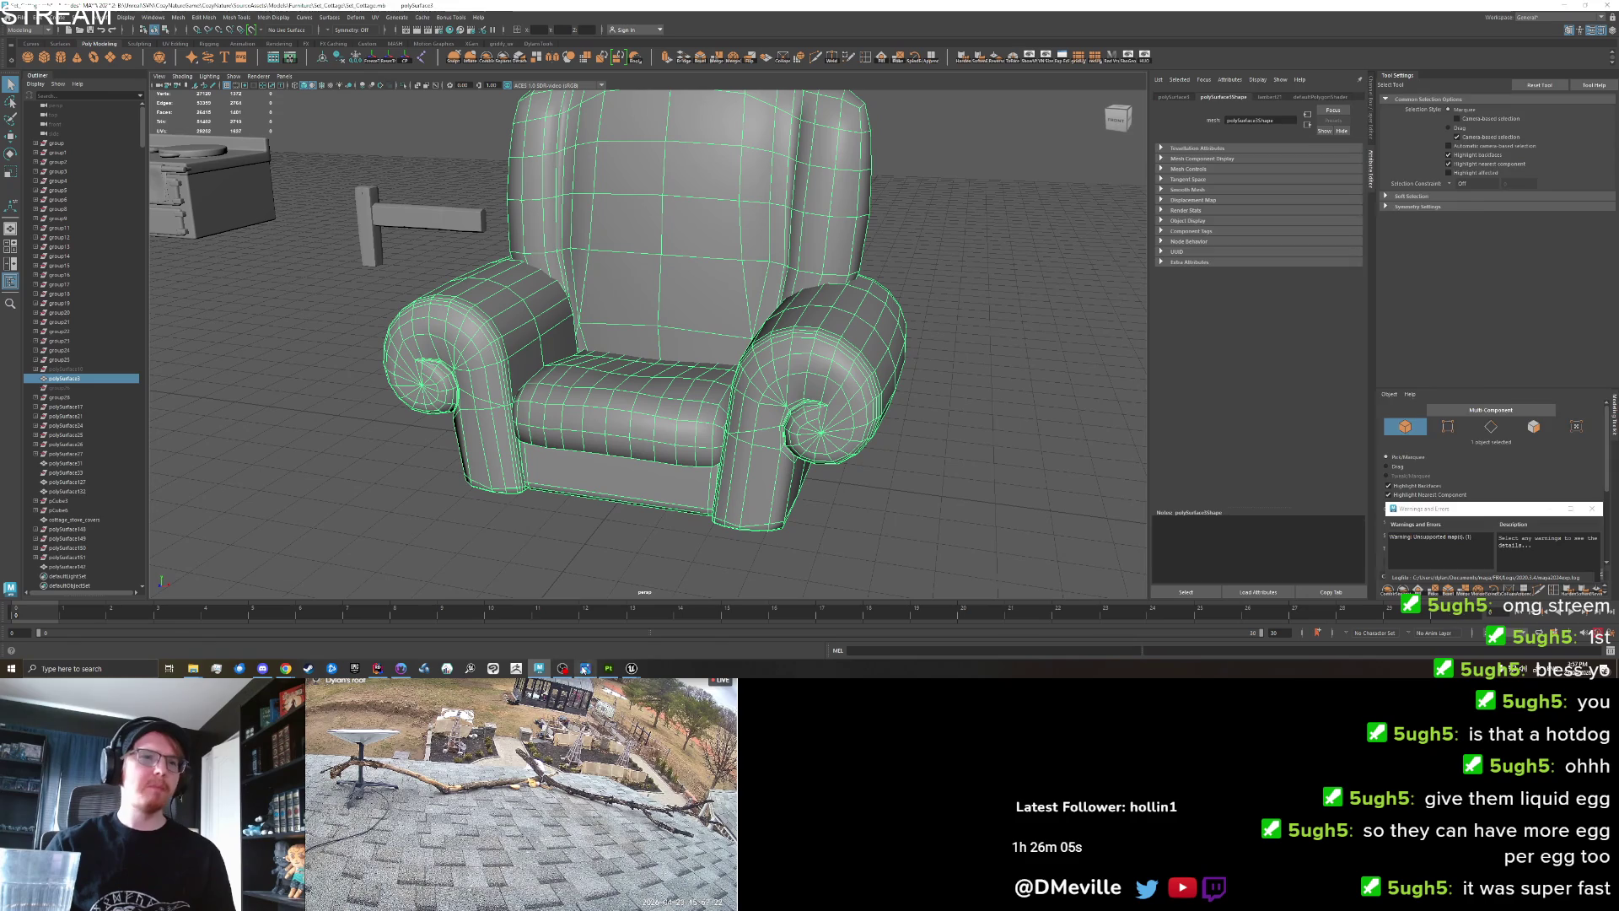
click(585, 668)
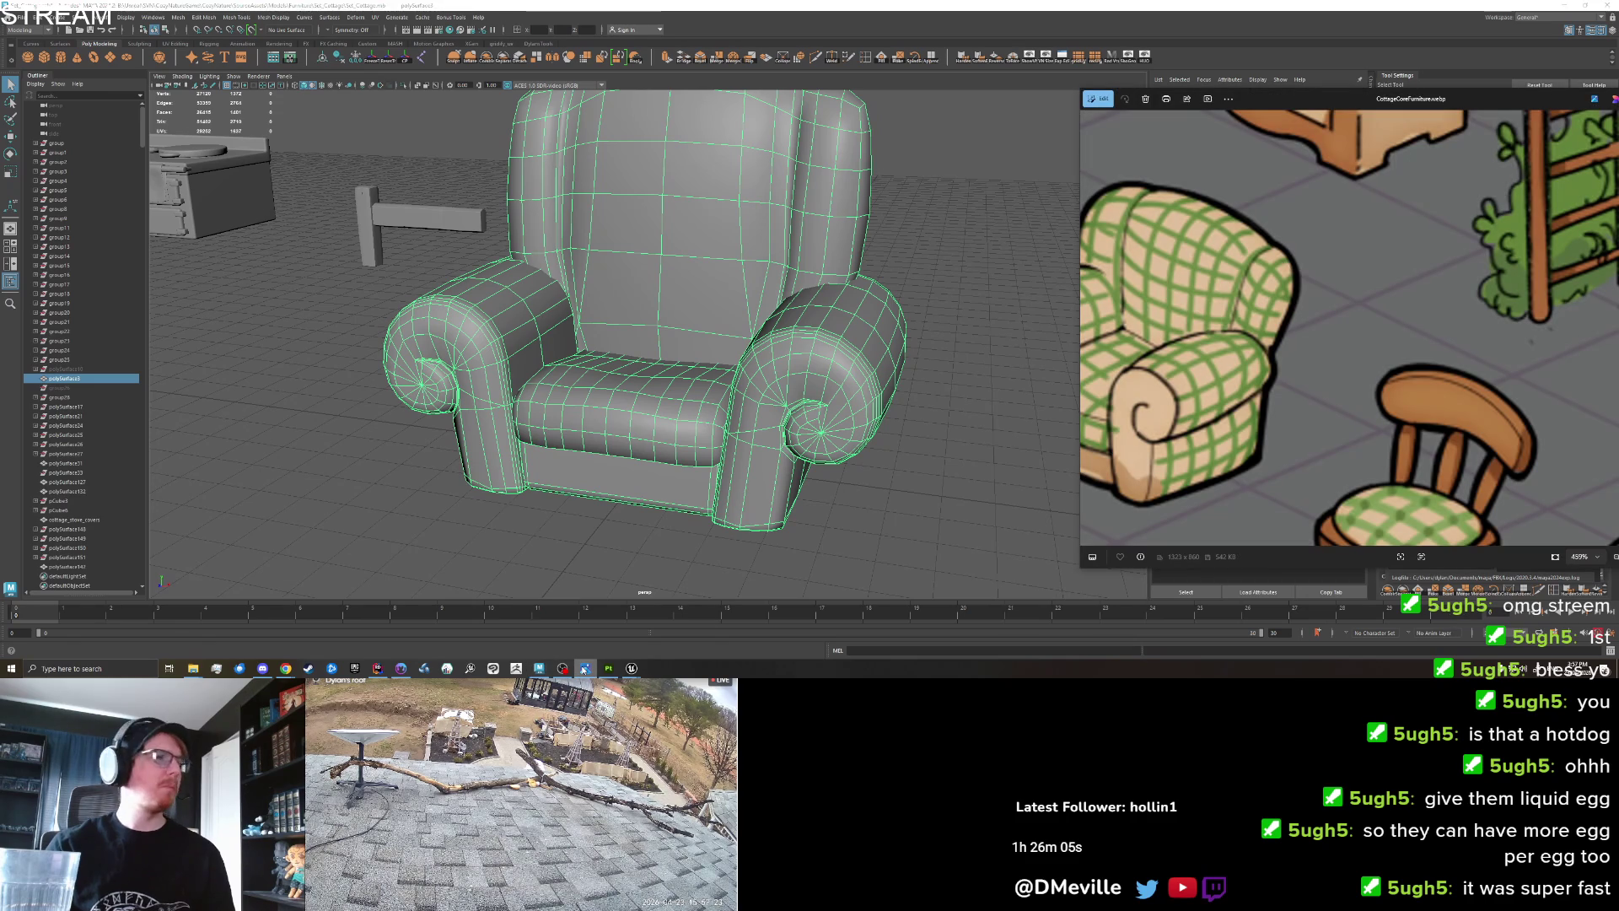
click(631, 668)
drag(1104, 490, 1214, 481)
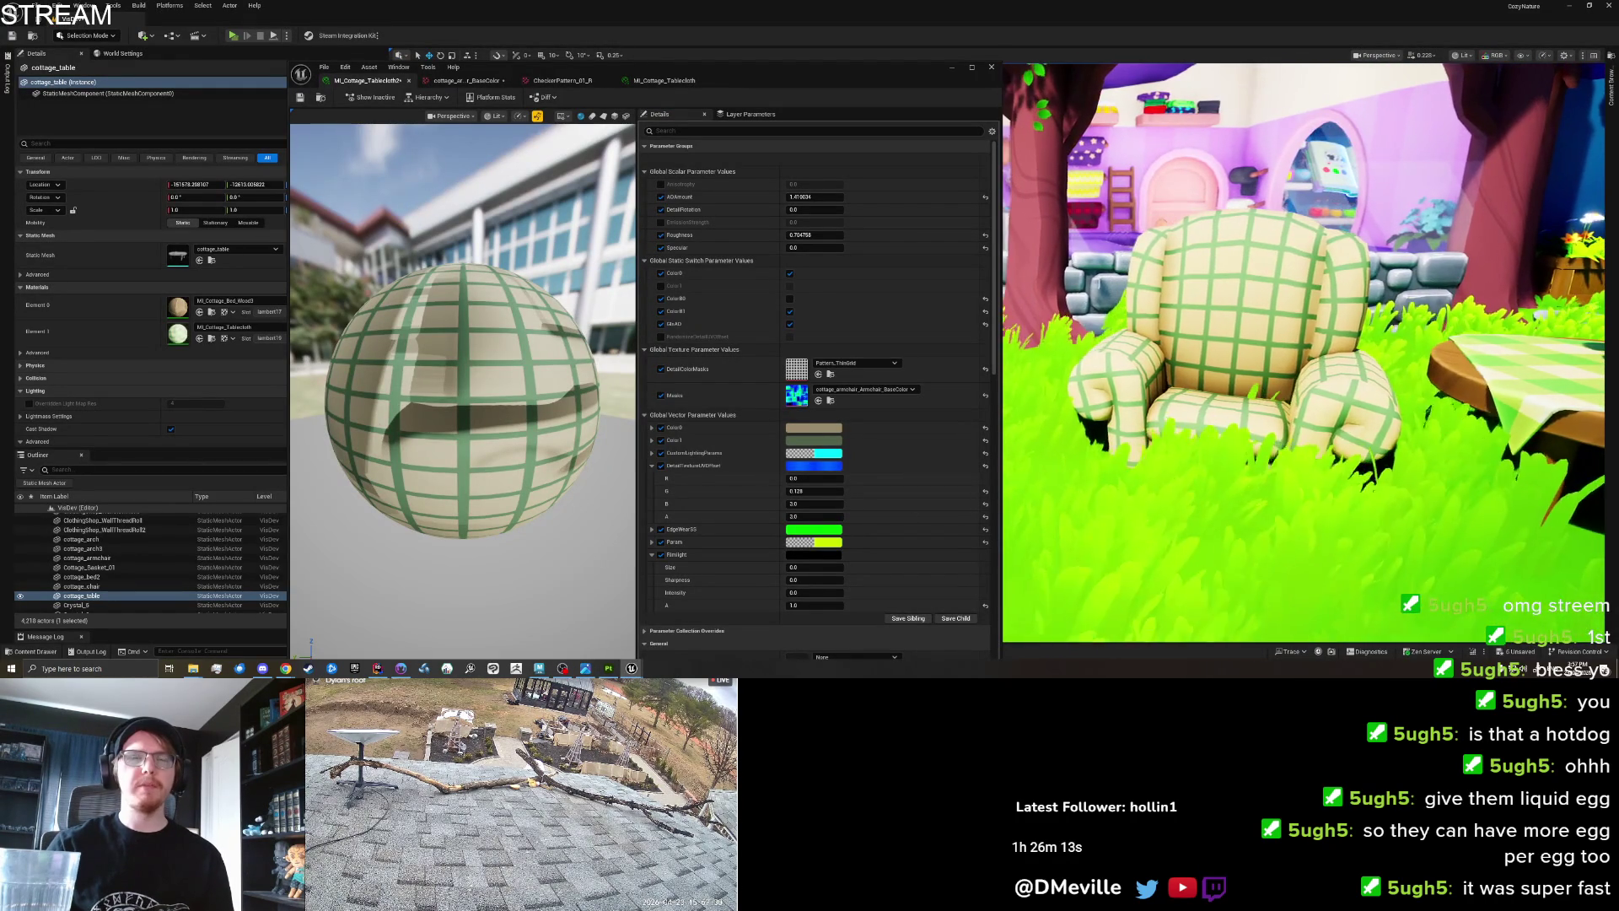
Inspect the pink Wizard_ChesterfieldSofa2's material instance and mask texture, then reselect cottage_armchair.
click(952, 68)
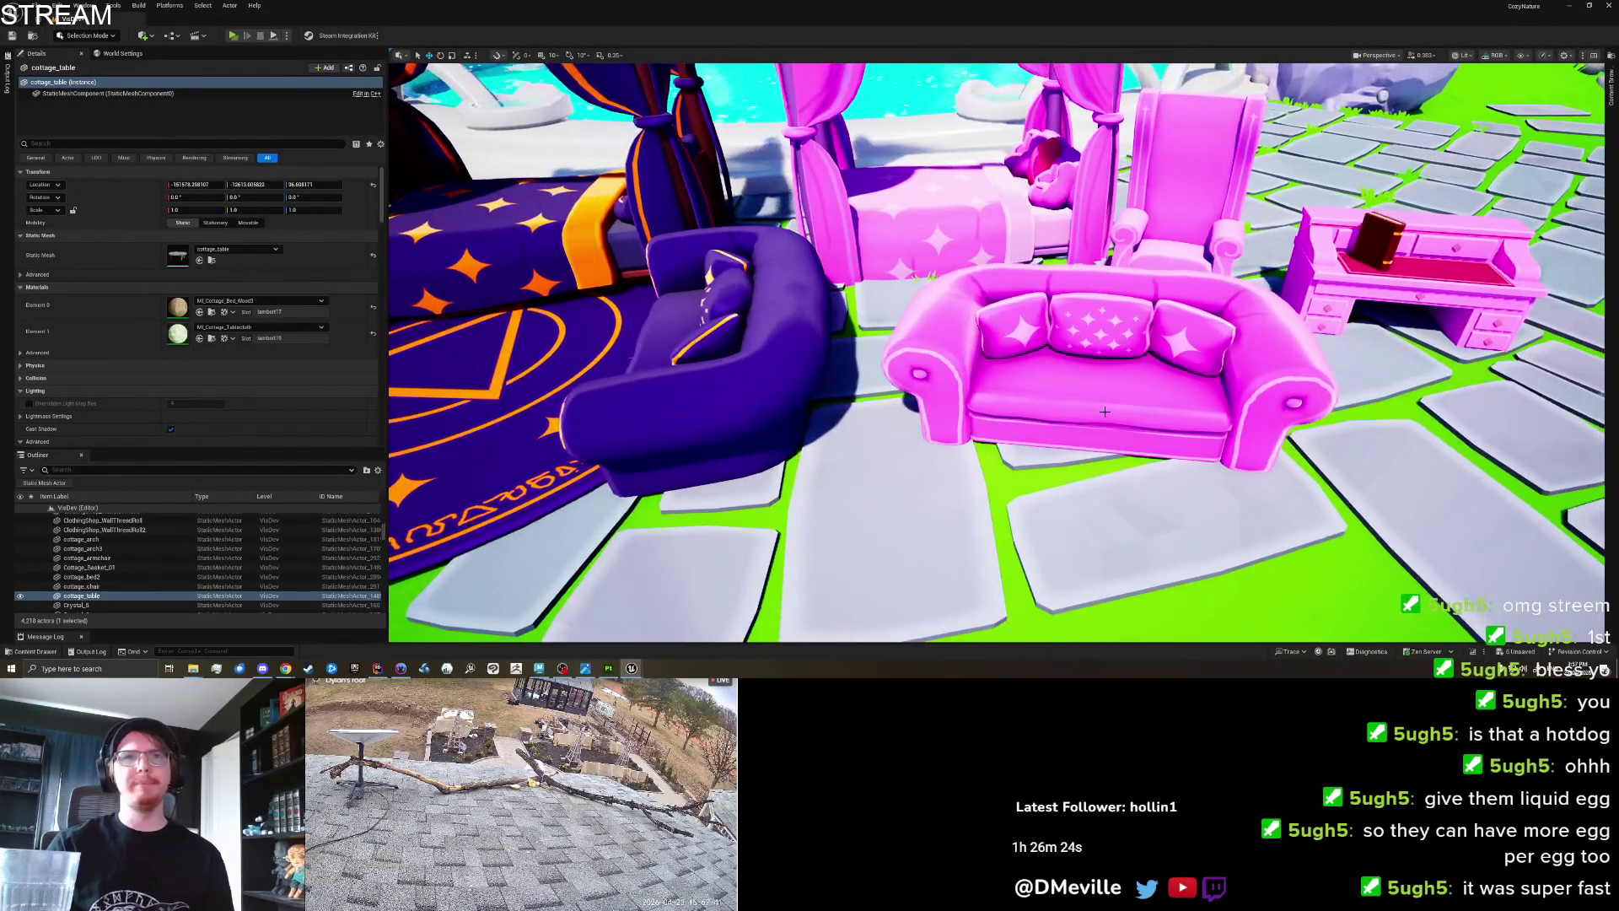
click(1104, 412)
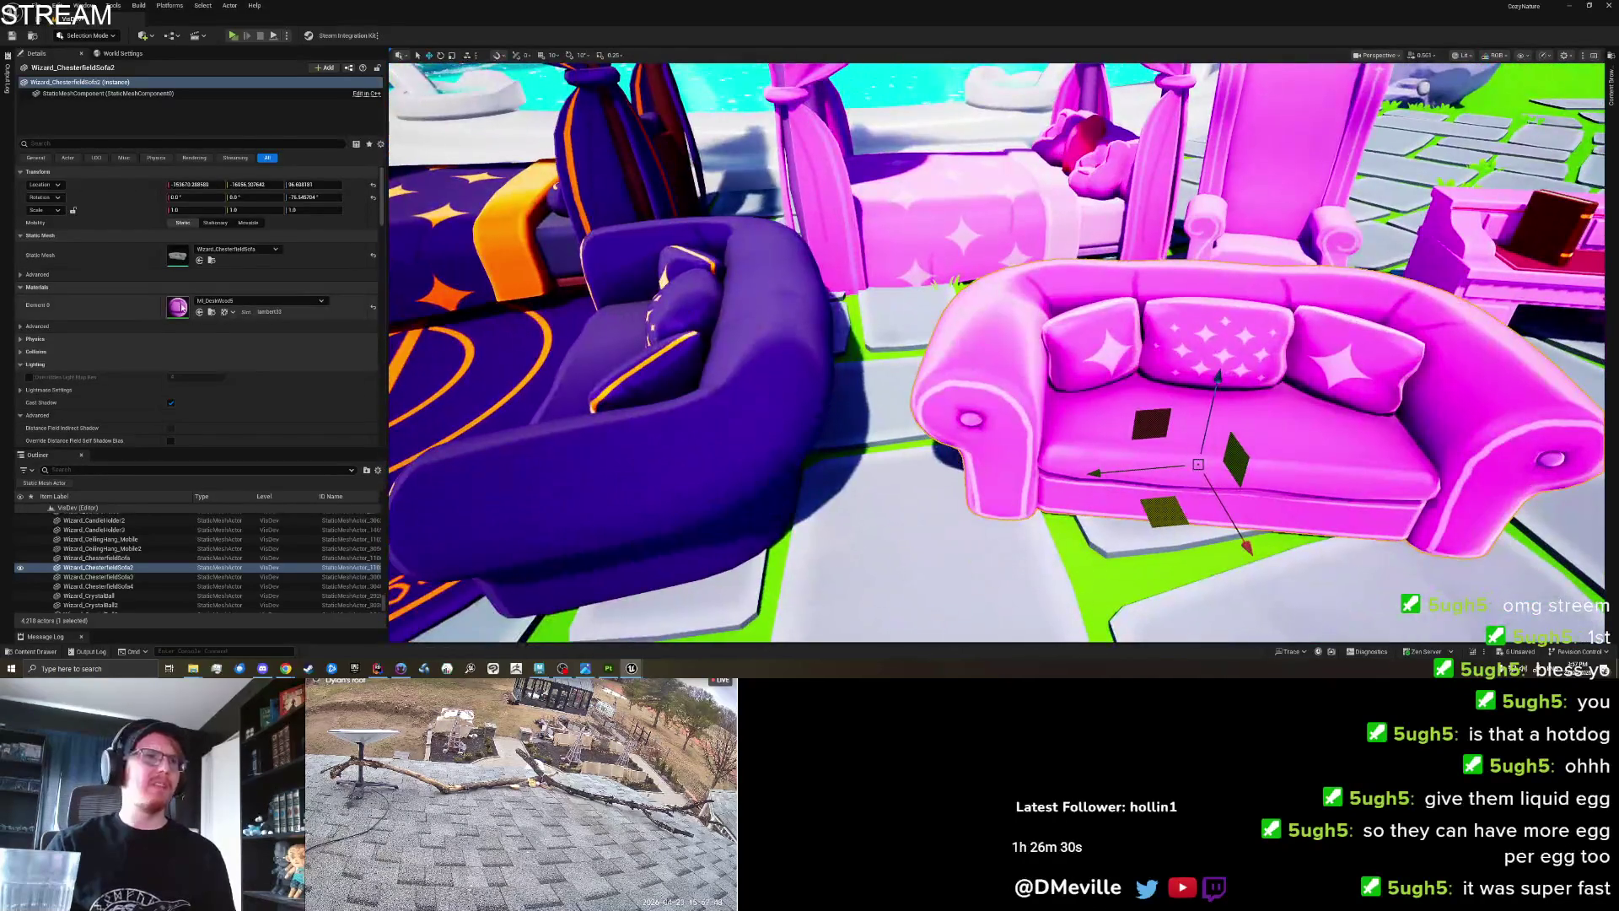
double_click(181, 307)
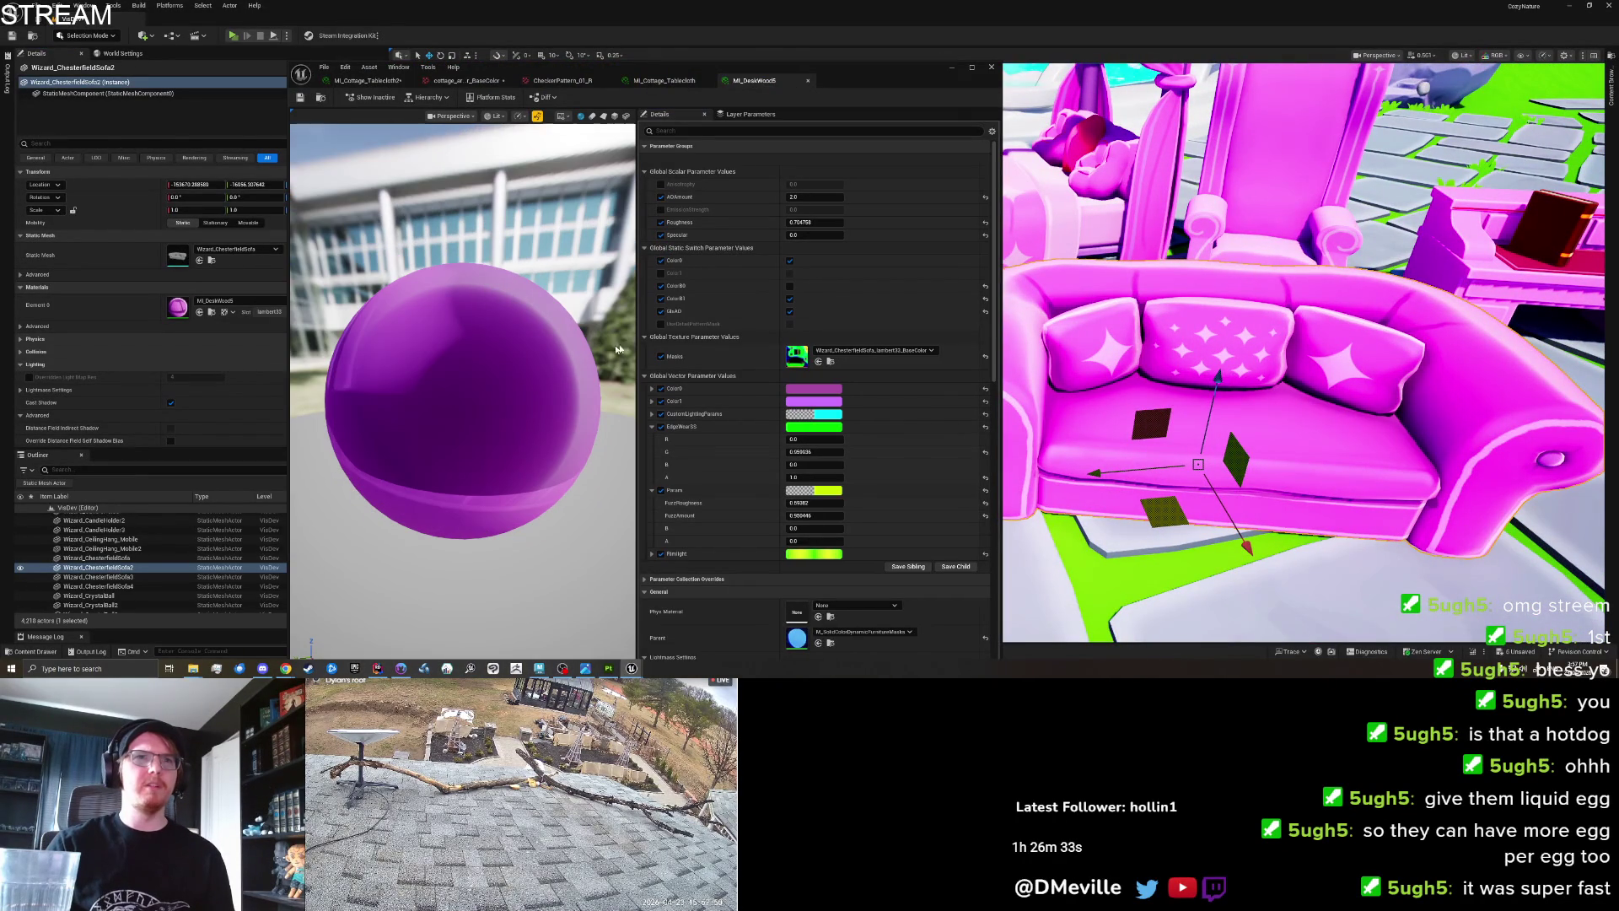
double_click(792, 361)
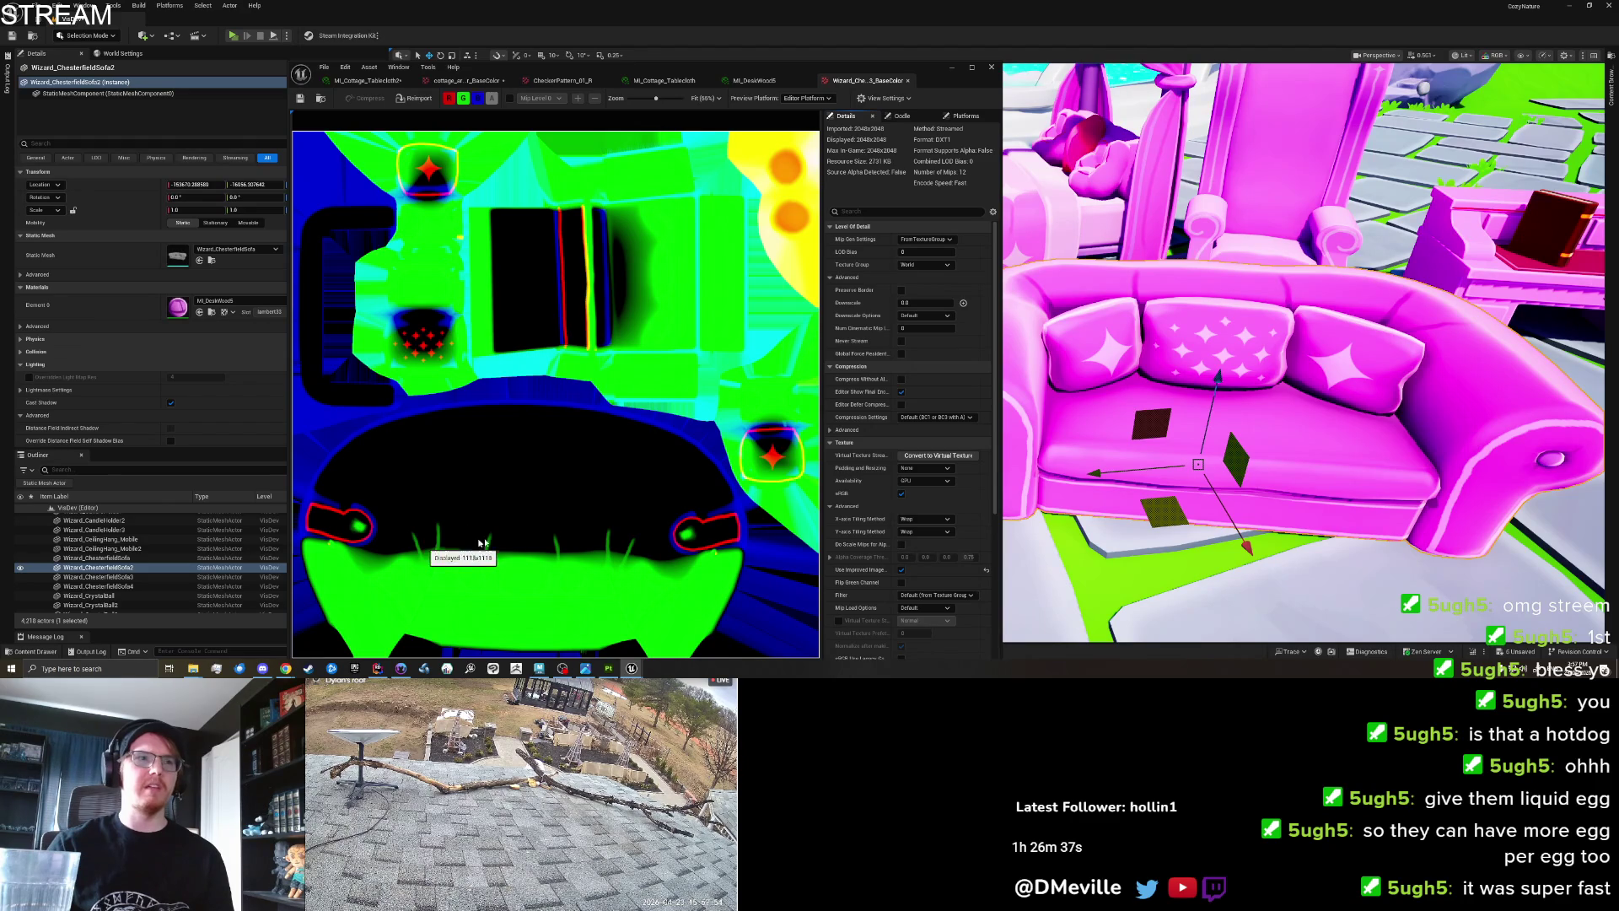
mouse_move(1096, 263)
mouse_down()
mouse_move(1223, 296)
mouse_move(1105, 312)
mouse_up()
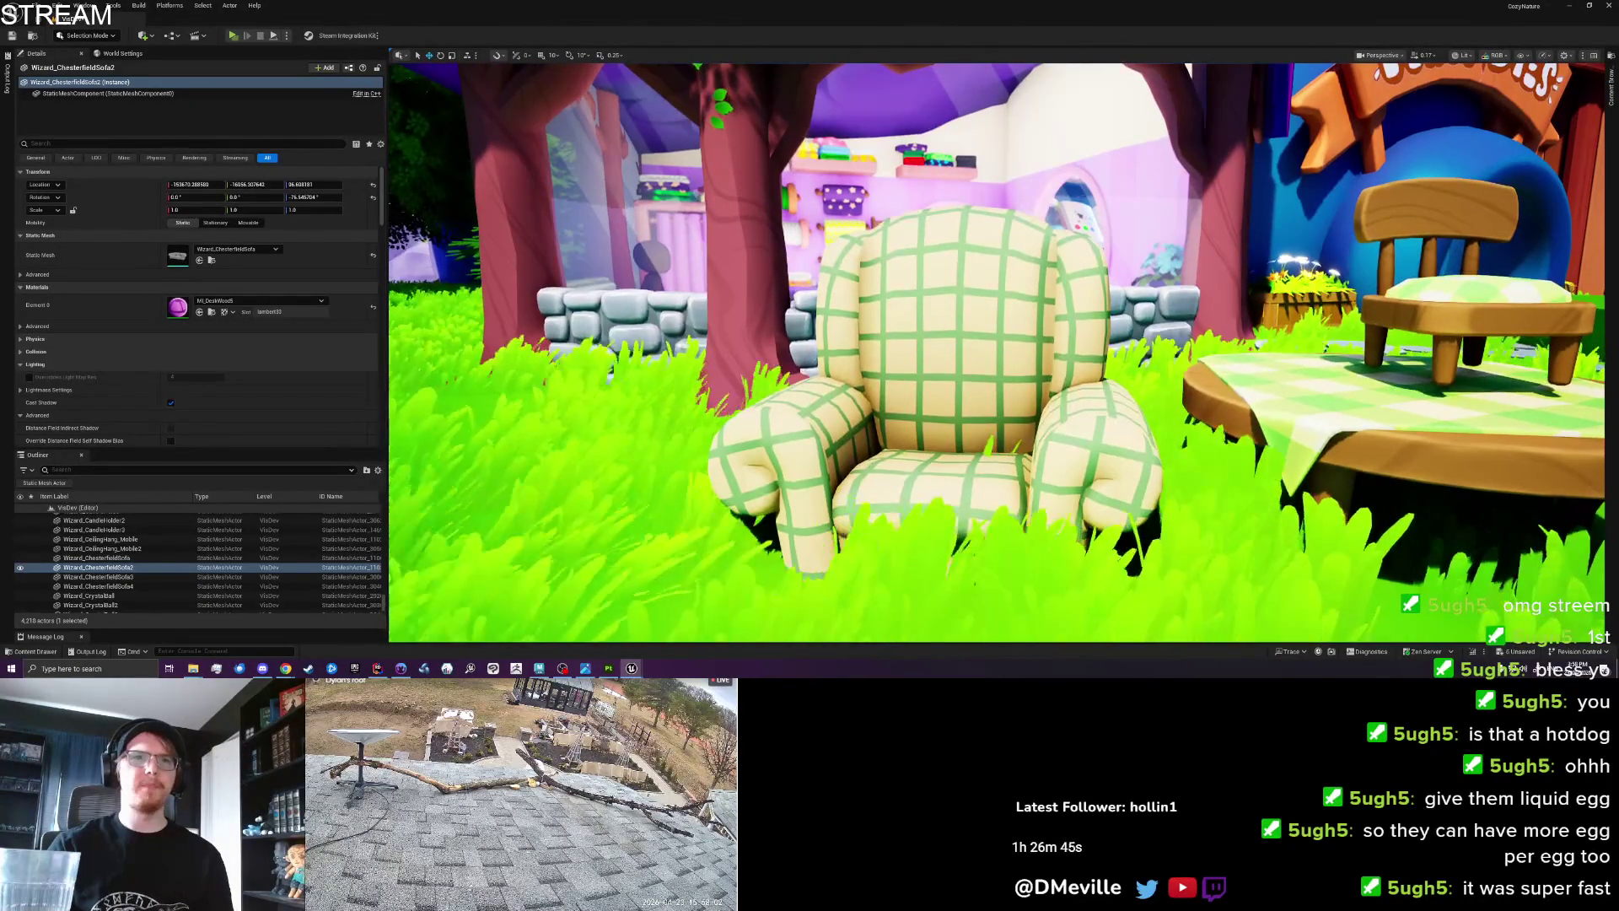
click(952, 355)
Re-export the selected armchair from Maya, overwriting cottage_armchair.fbx.
key(alt+Tab)
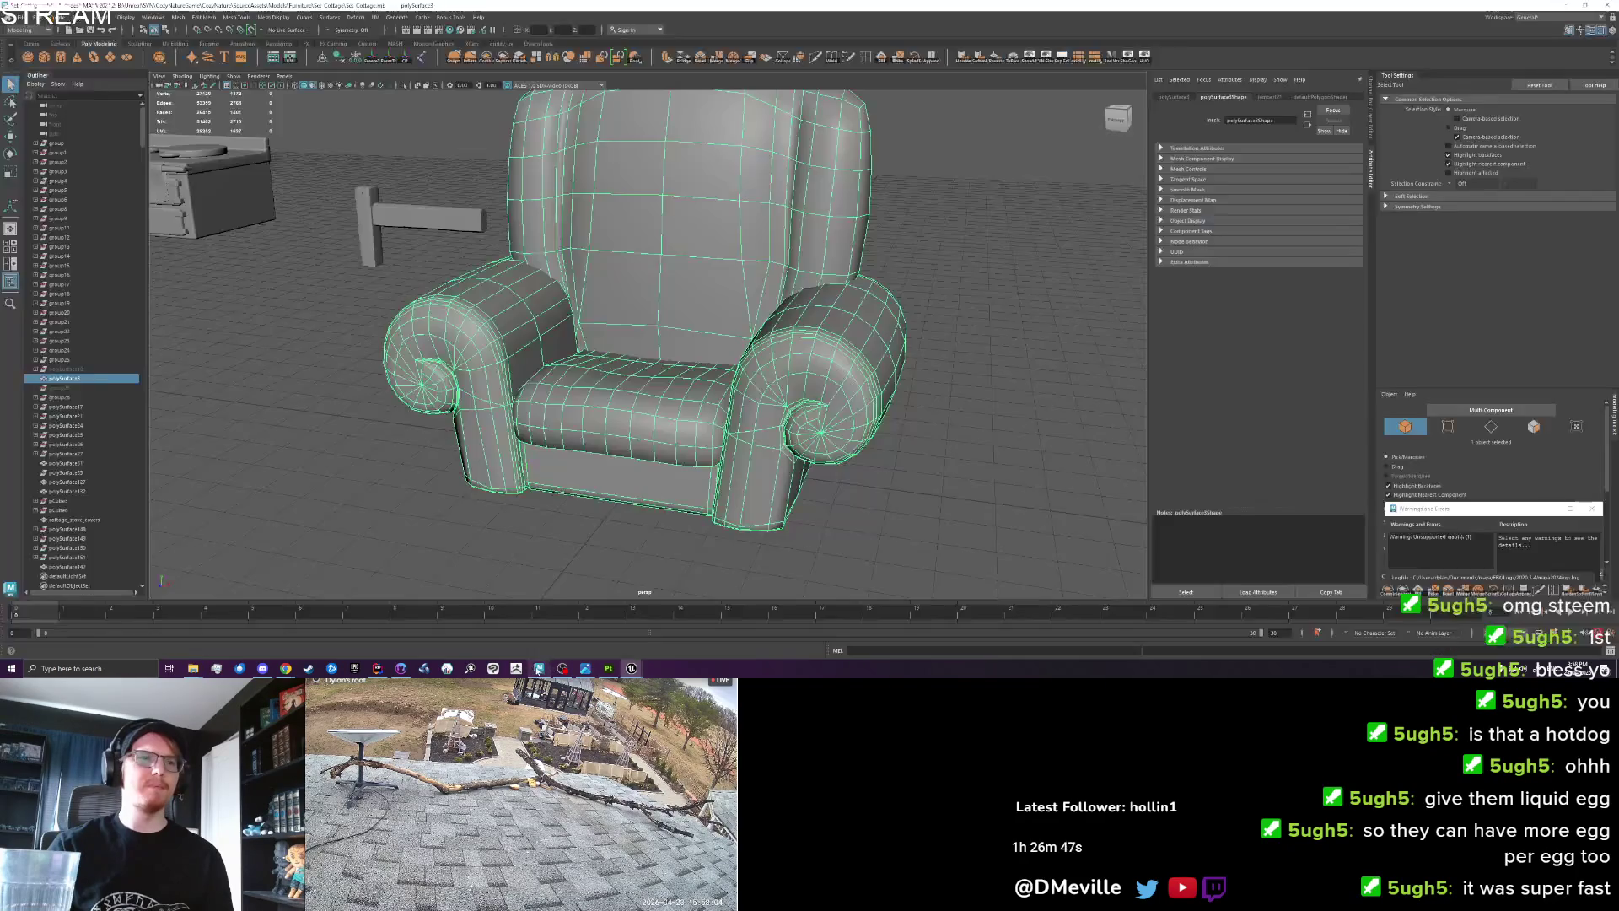
click(21, 18)
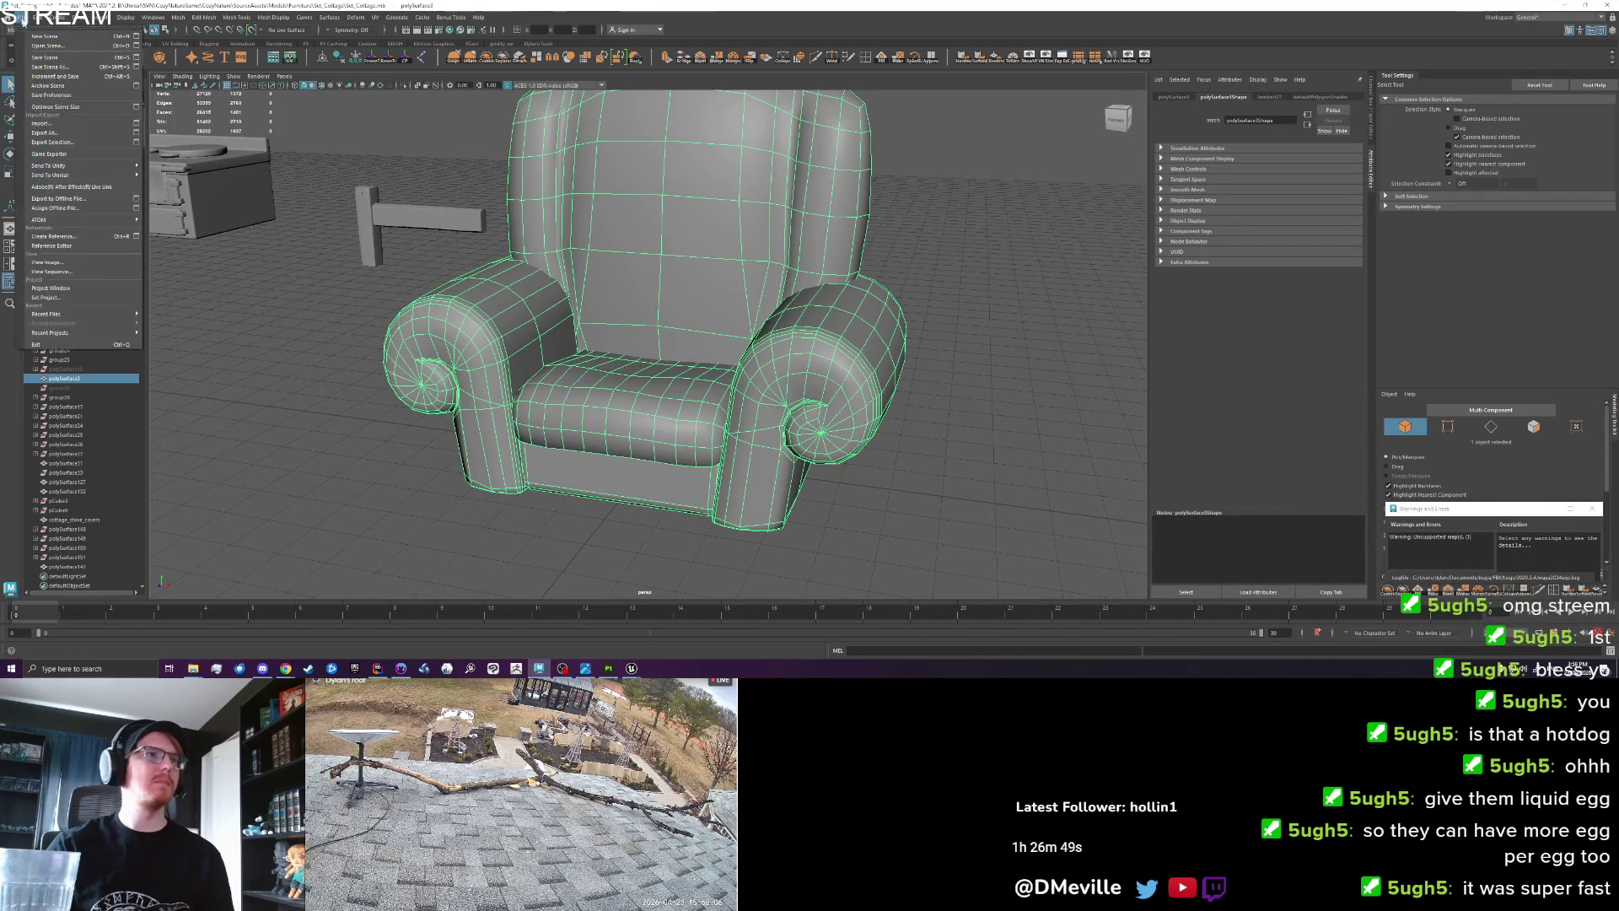
click(71, 143)
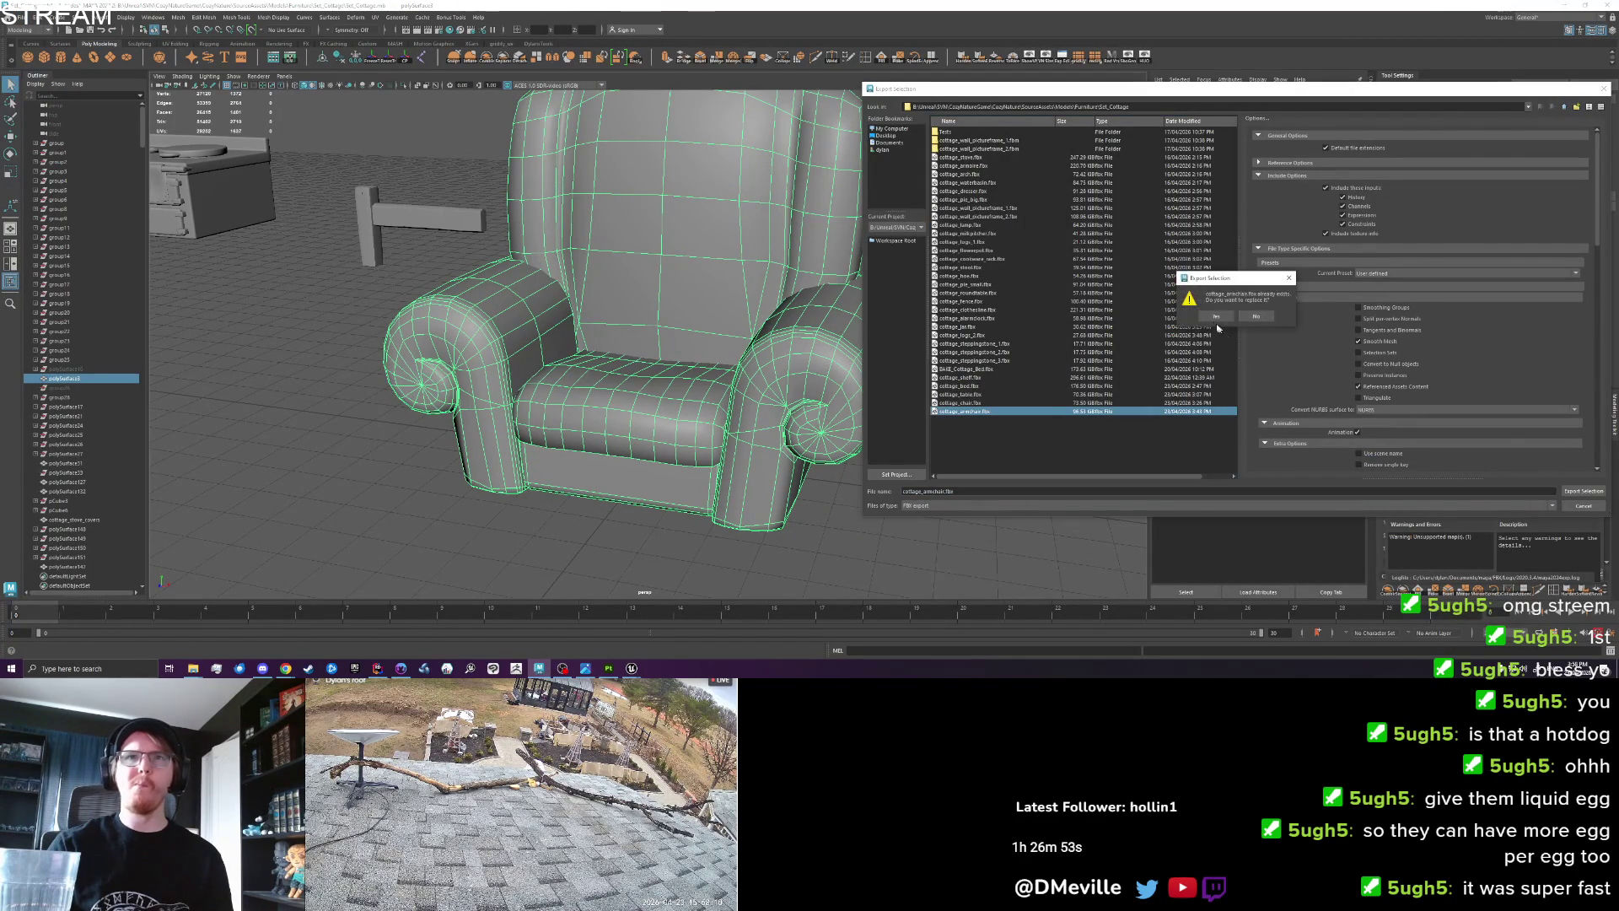
click(1216, 316)
click(633, 668)
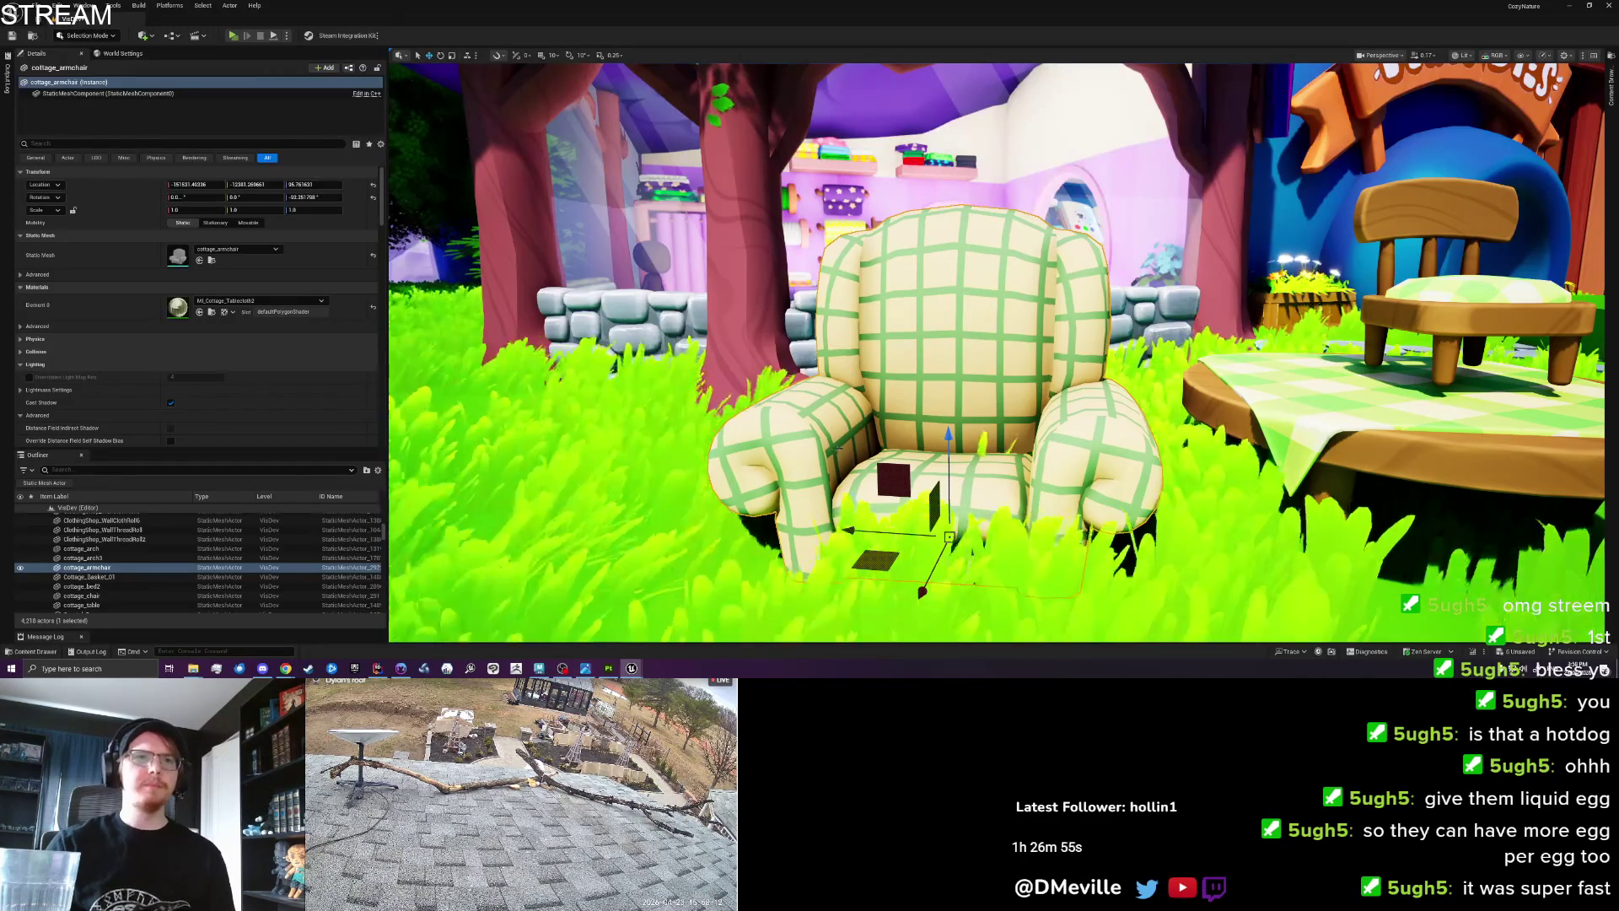
Reimport the updated armchair static mesh from its FBX.
double_click(176, 257)
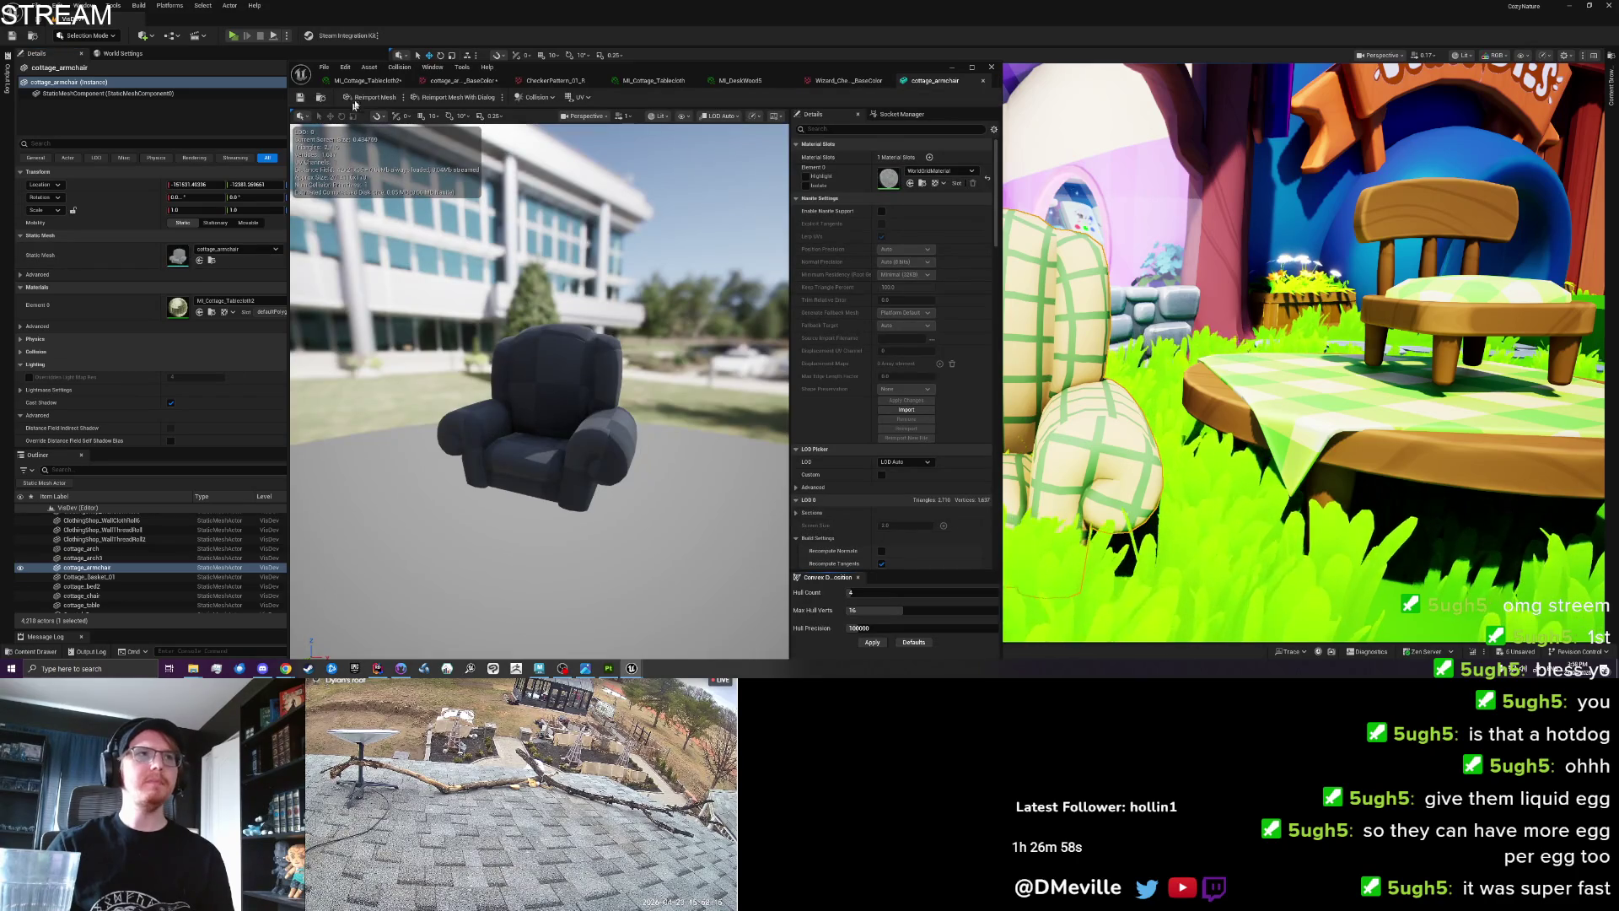
click(355, 97)
drag(723, 72, 499, 59)
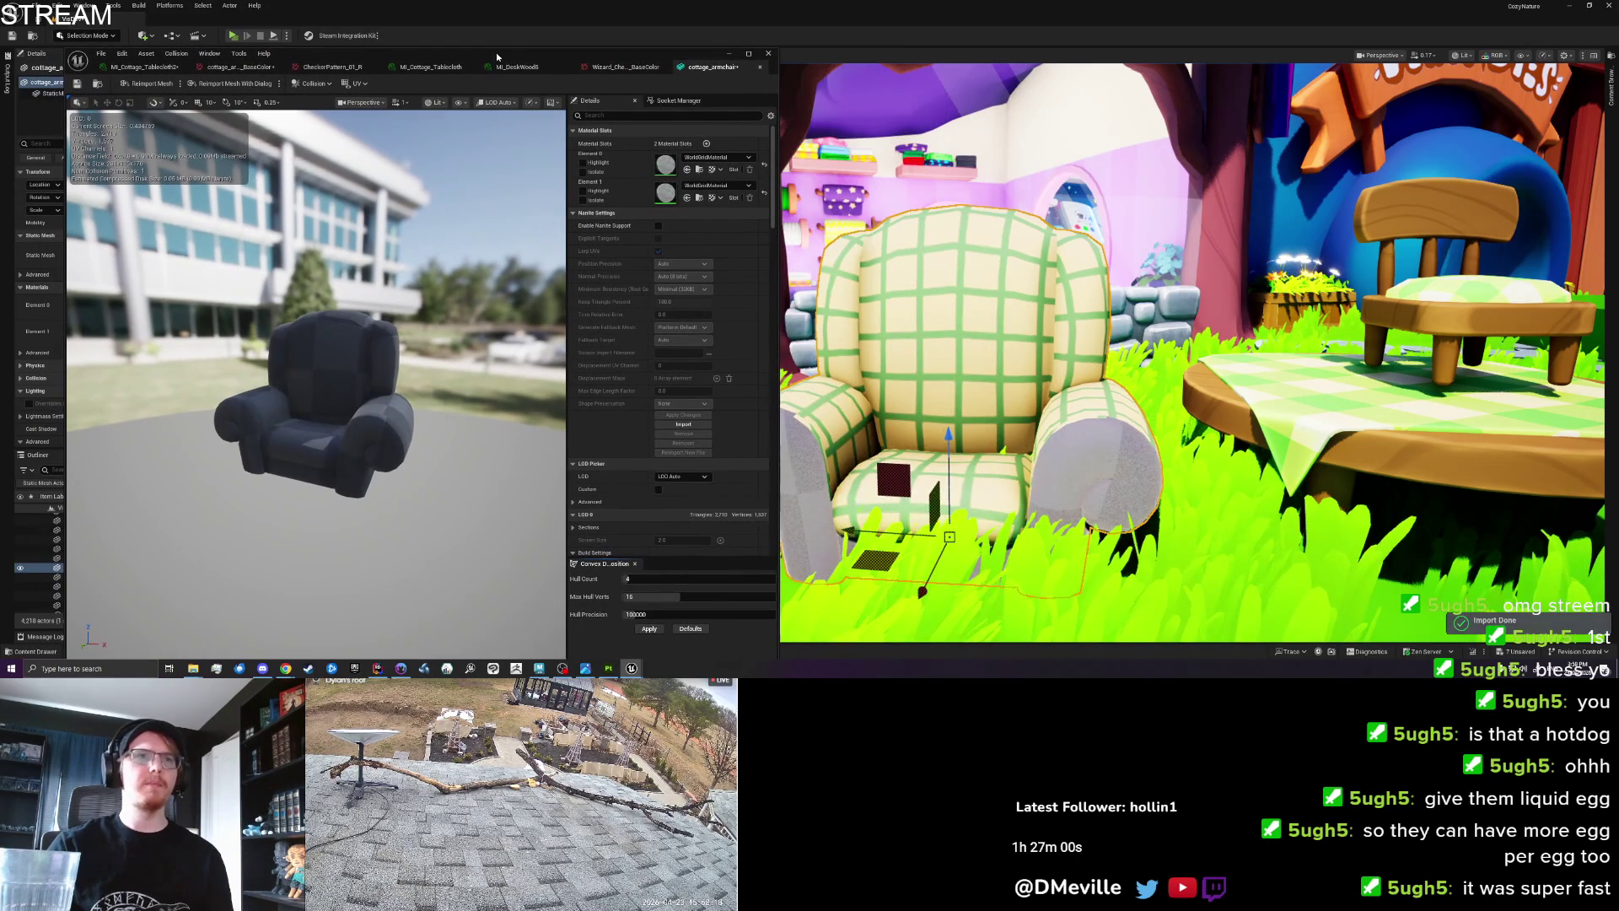
click(730, 55)
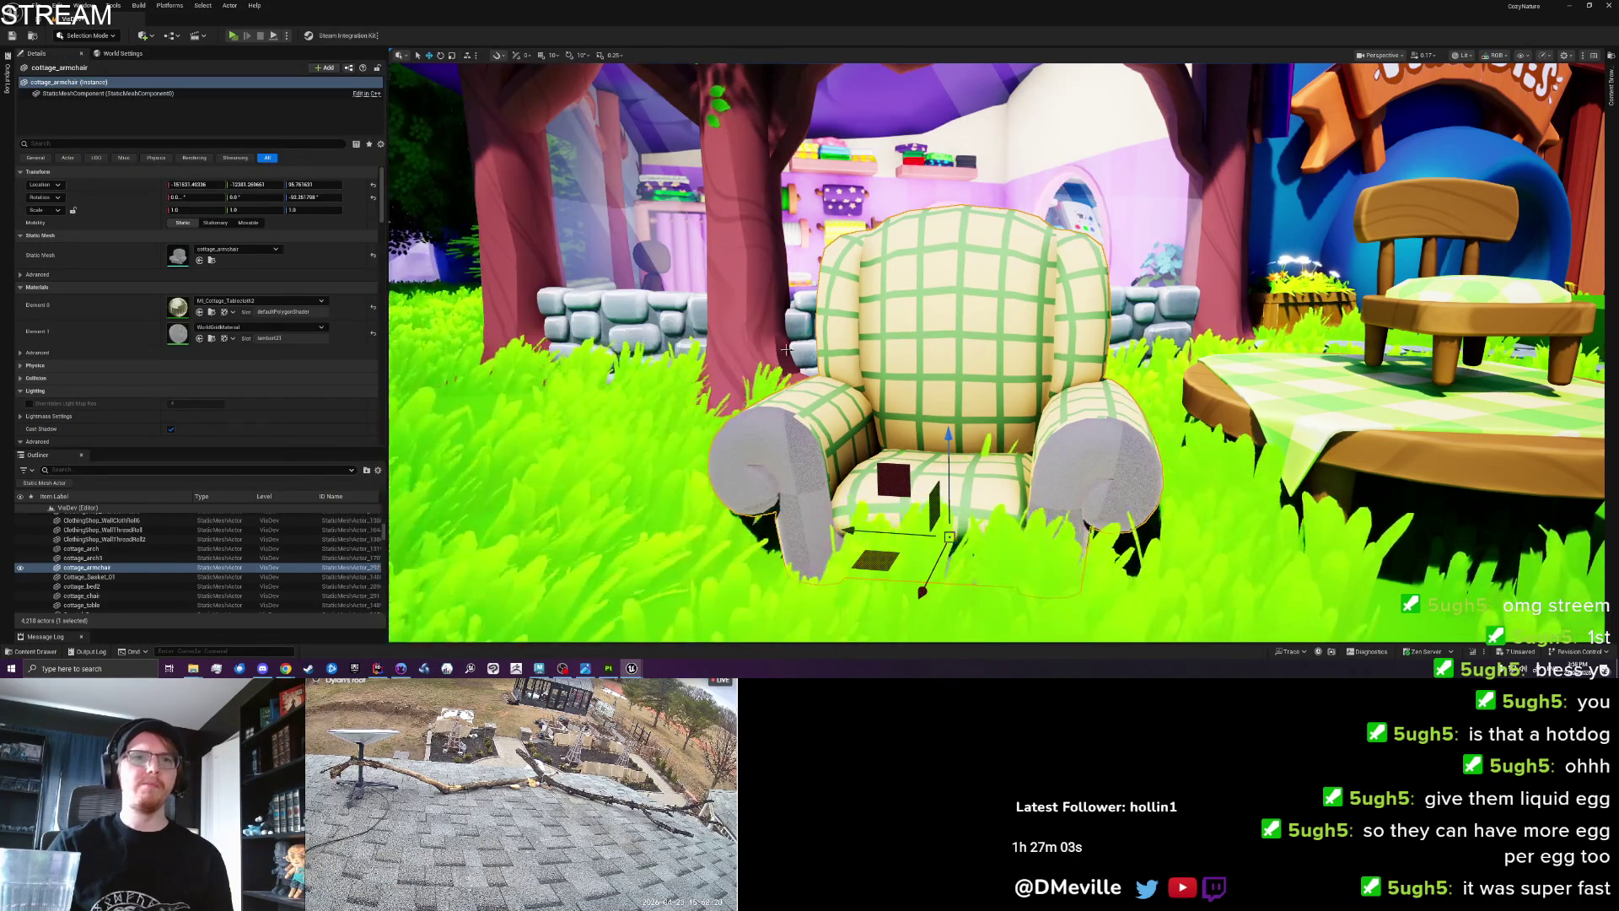
scroll(995, 355, down, 2)
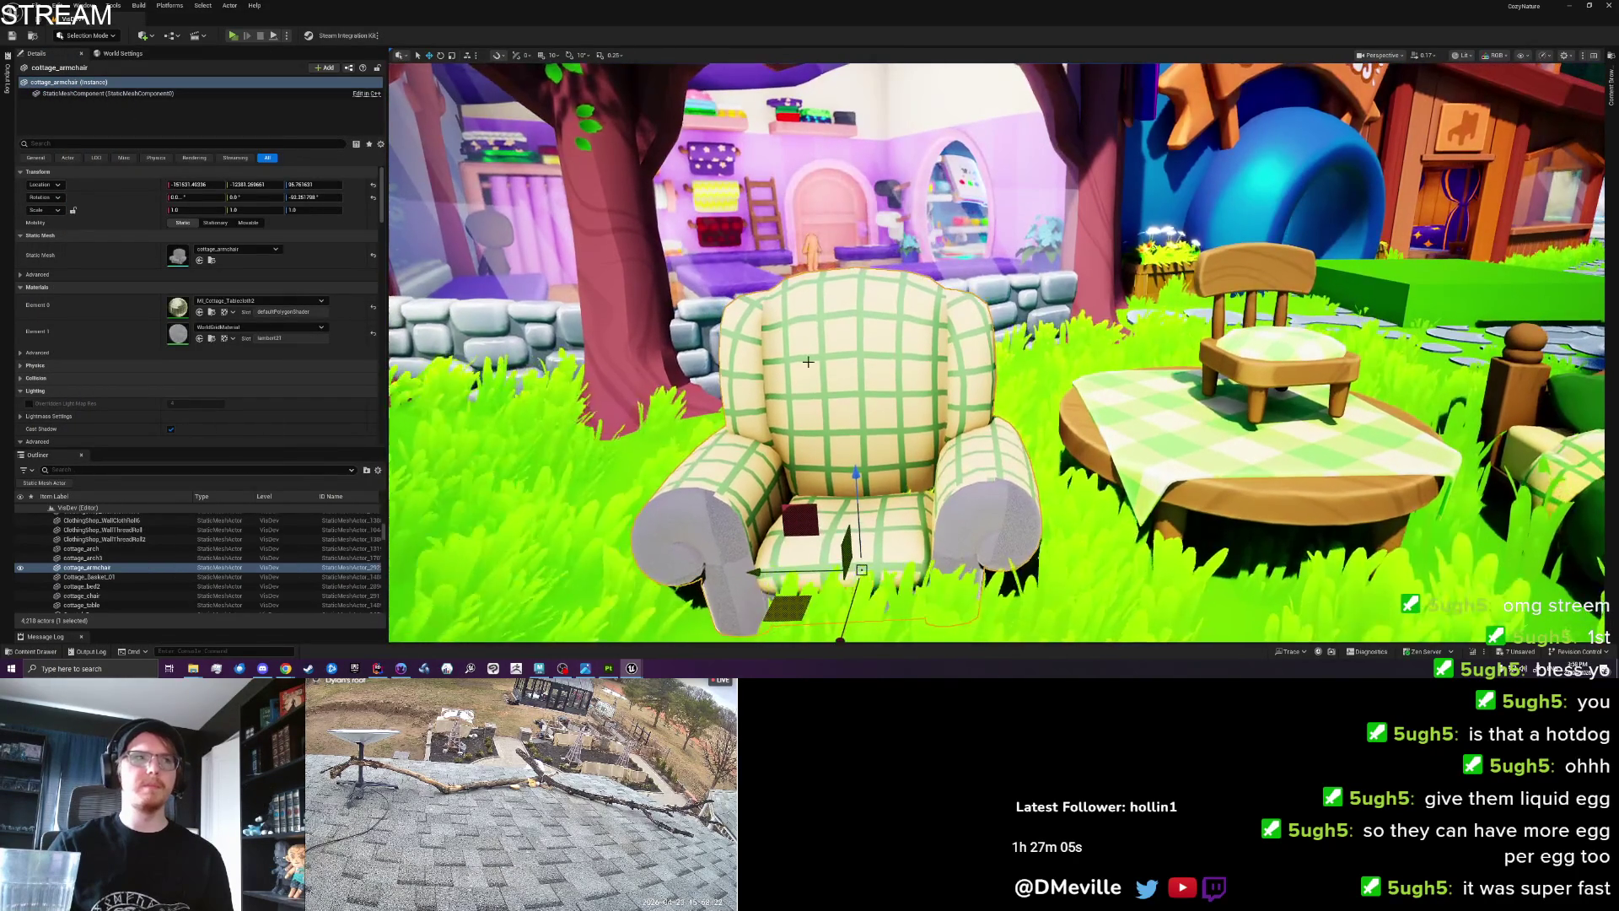
Assign a duplicate, MI_Cottage_Tablecloth3, to the armchair's second material with T_BlackLinear detail masks.
click(212, 312)
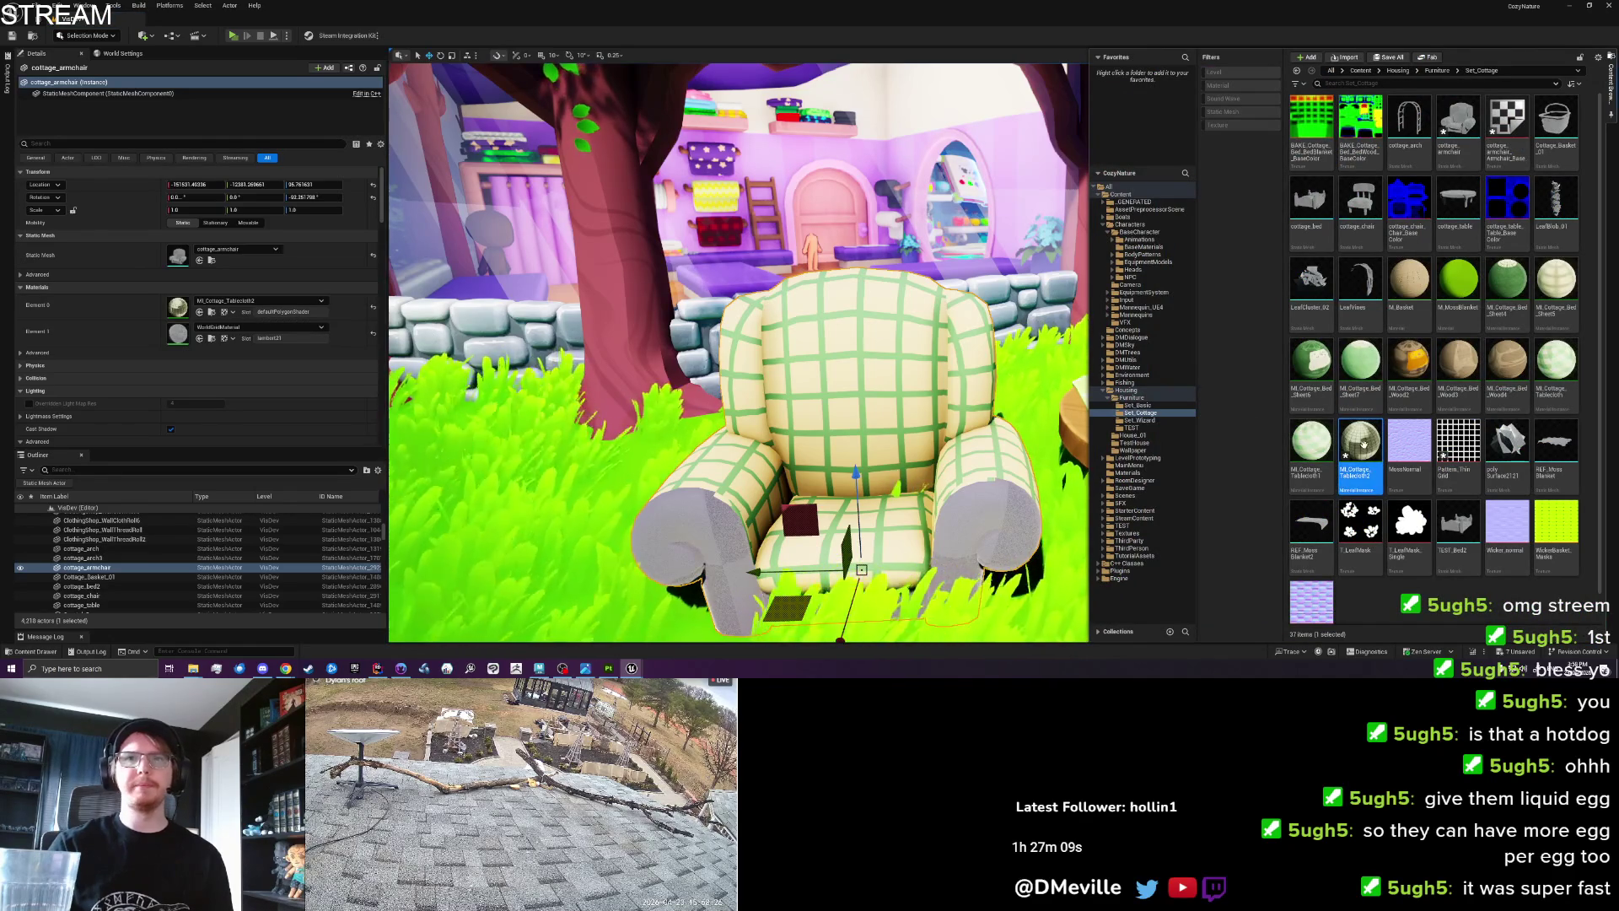
right_click(1361, 440)
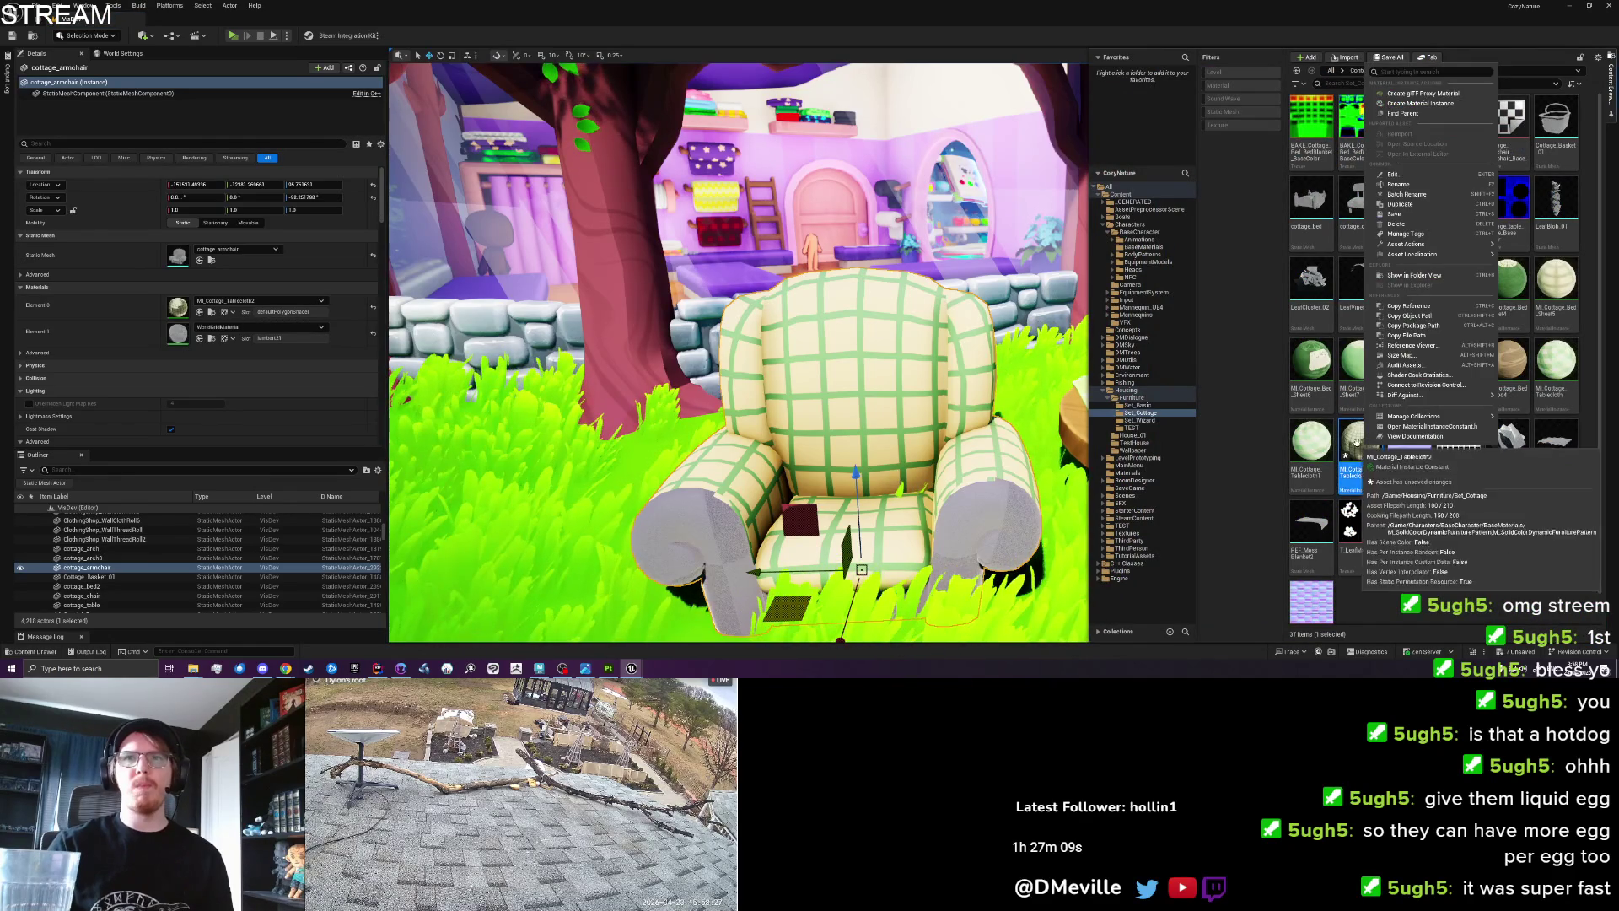
click(1399, 204)
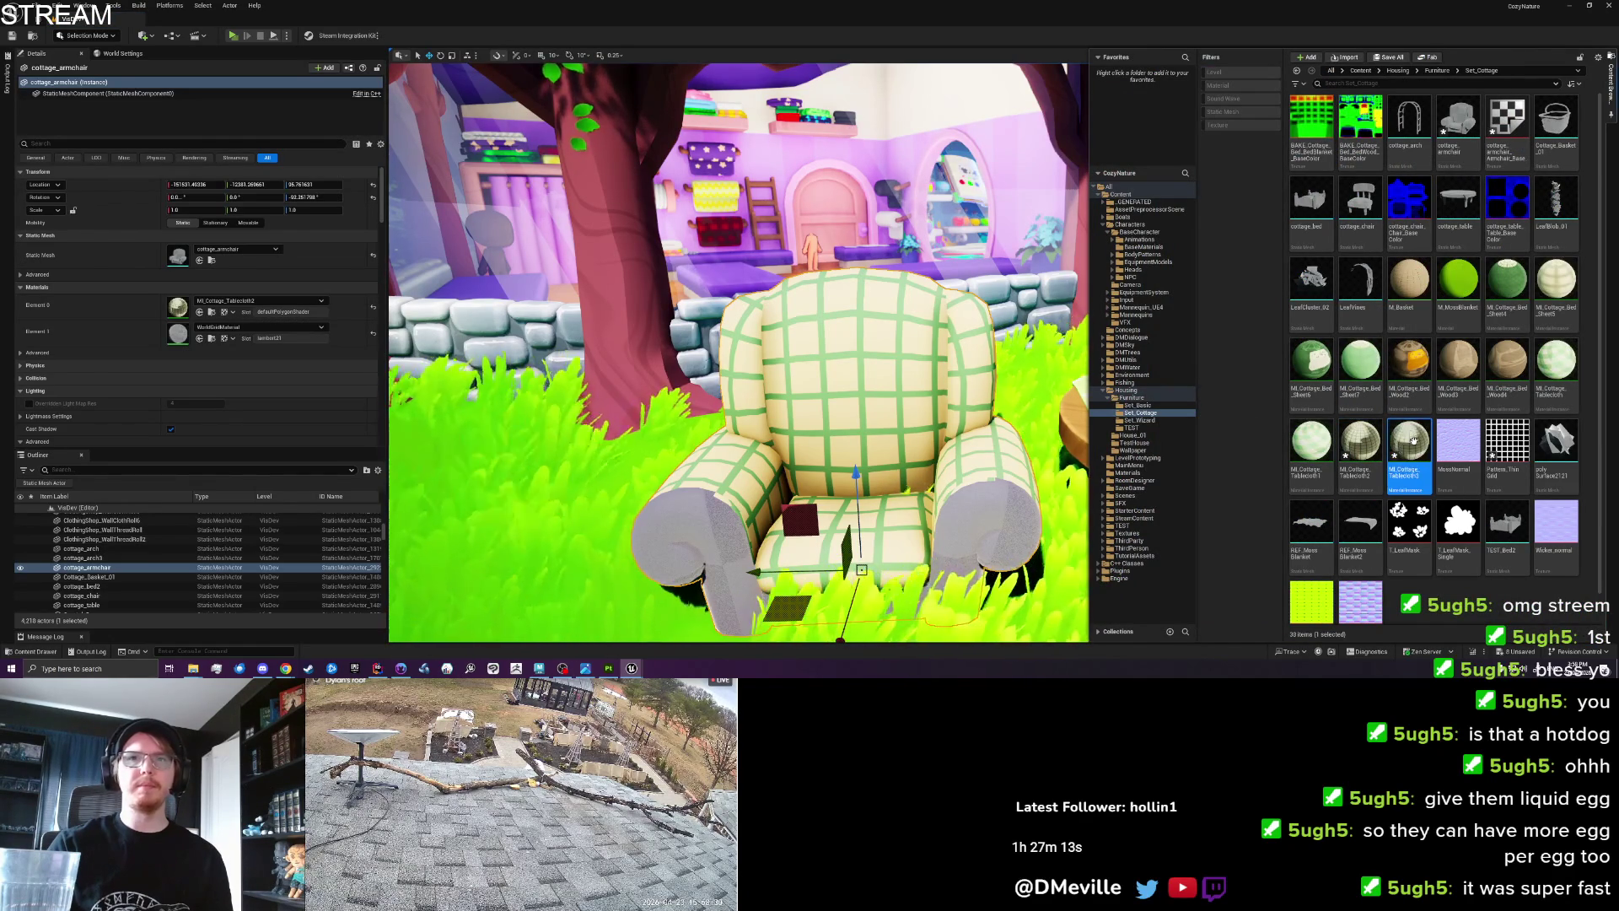
drag(1414, 440, 973, 499)
drag(195, 346, 190, 337)
double_click(178, 333)
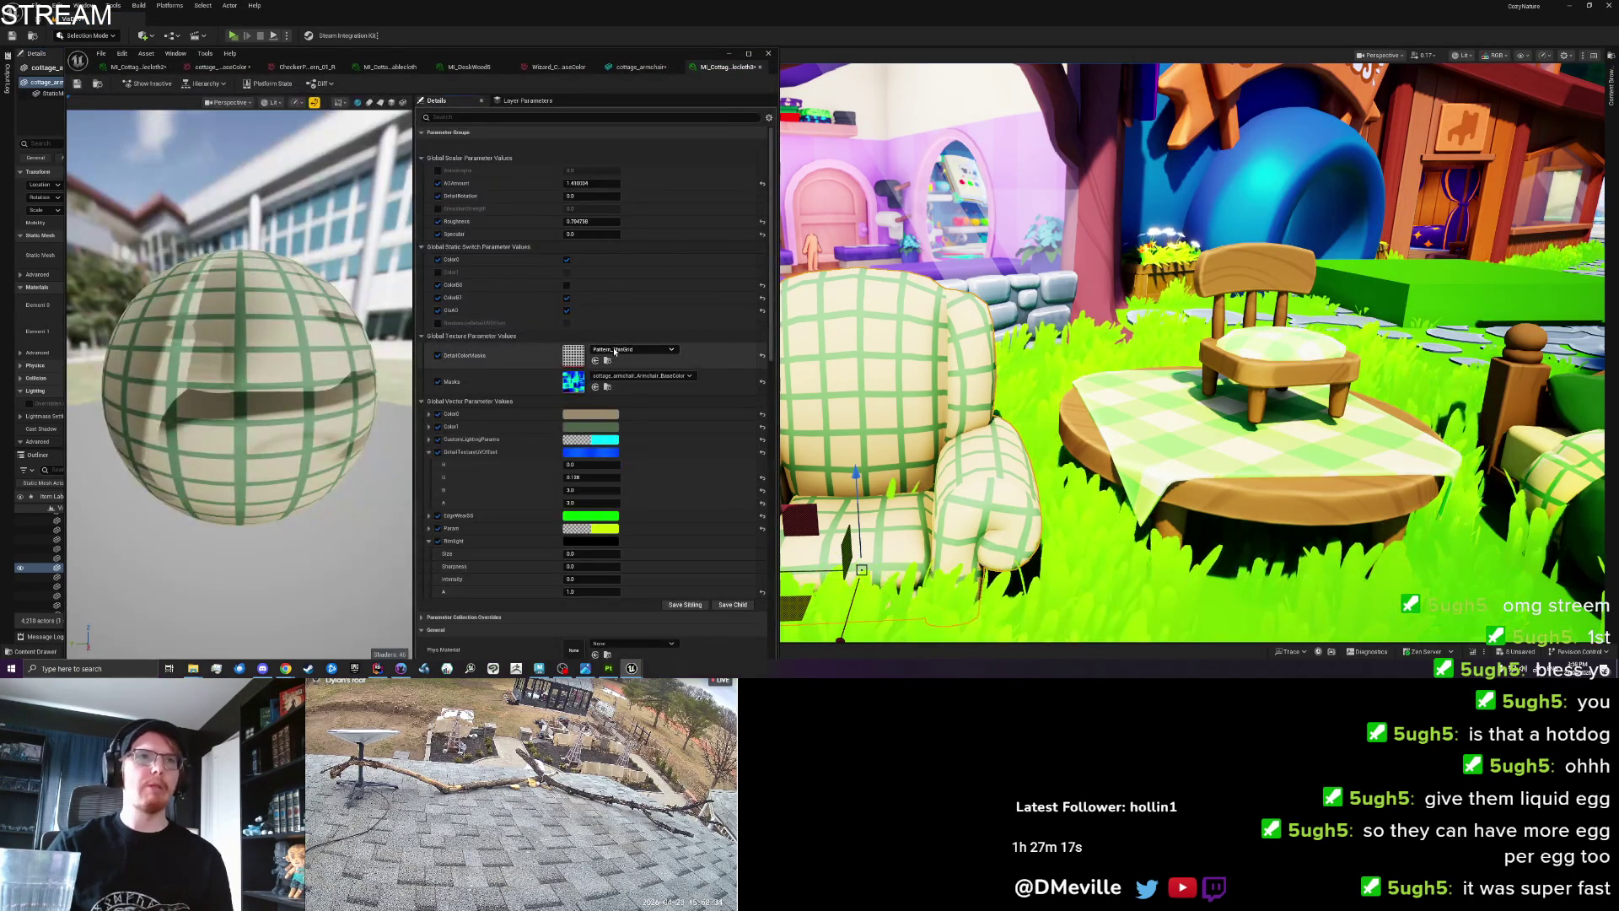
click(615, 349)
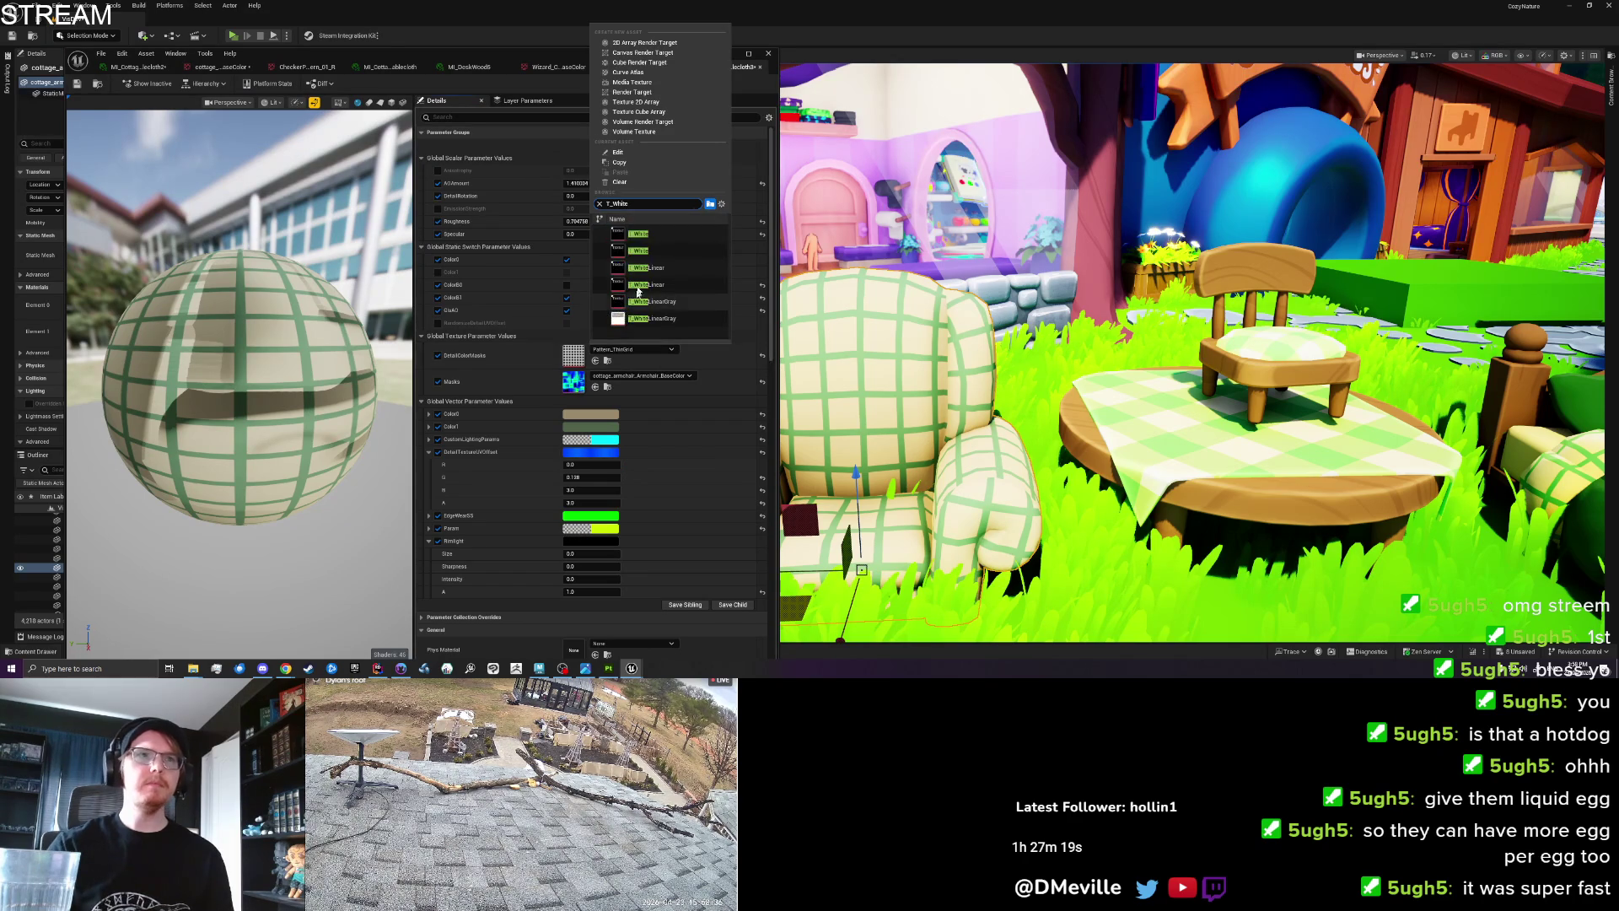
click(653, 250)
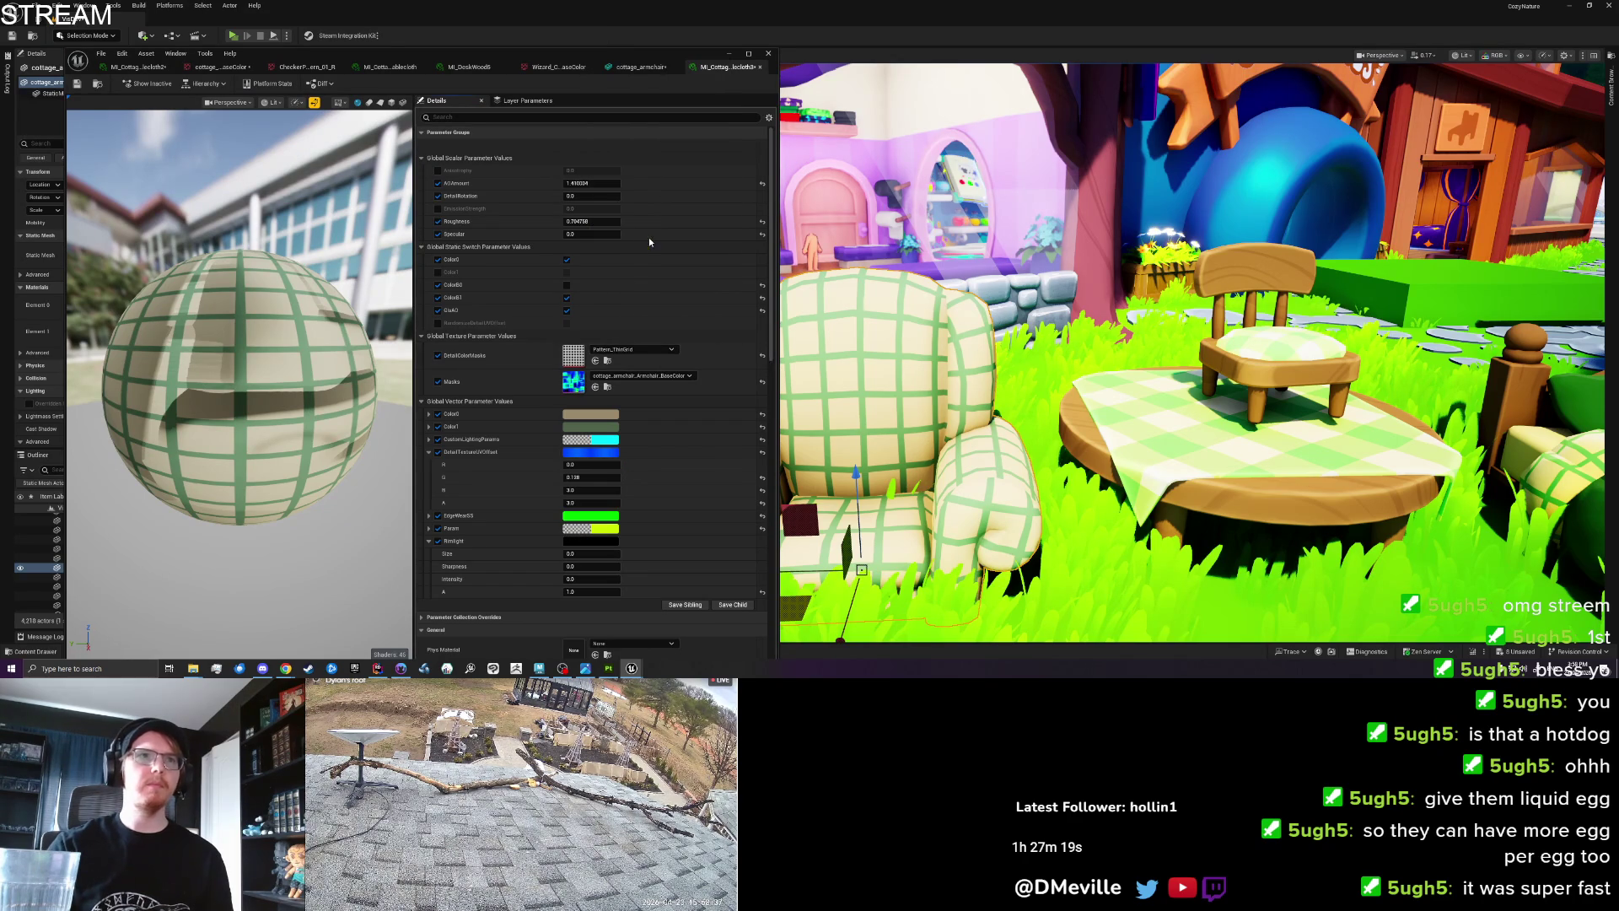
click(600, 350)
text(T_Black)
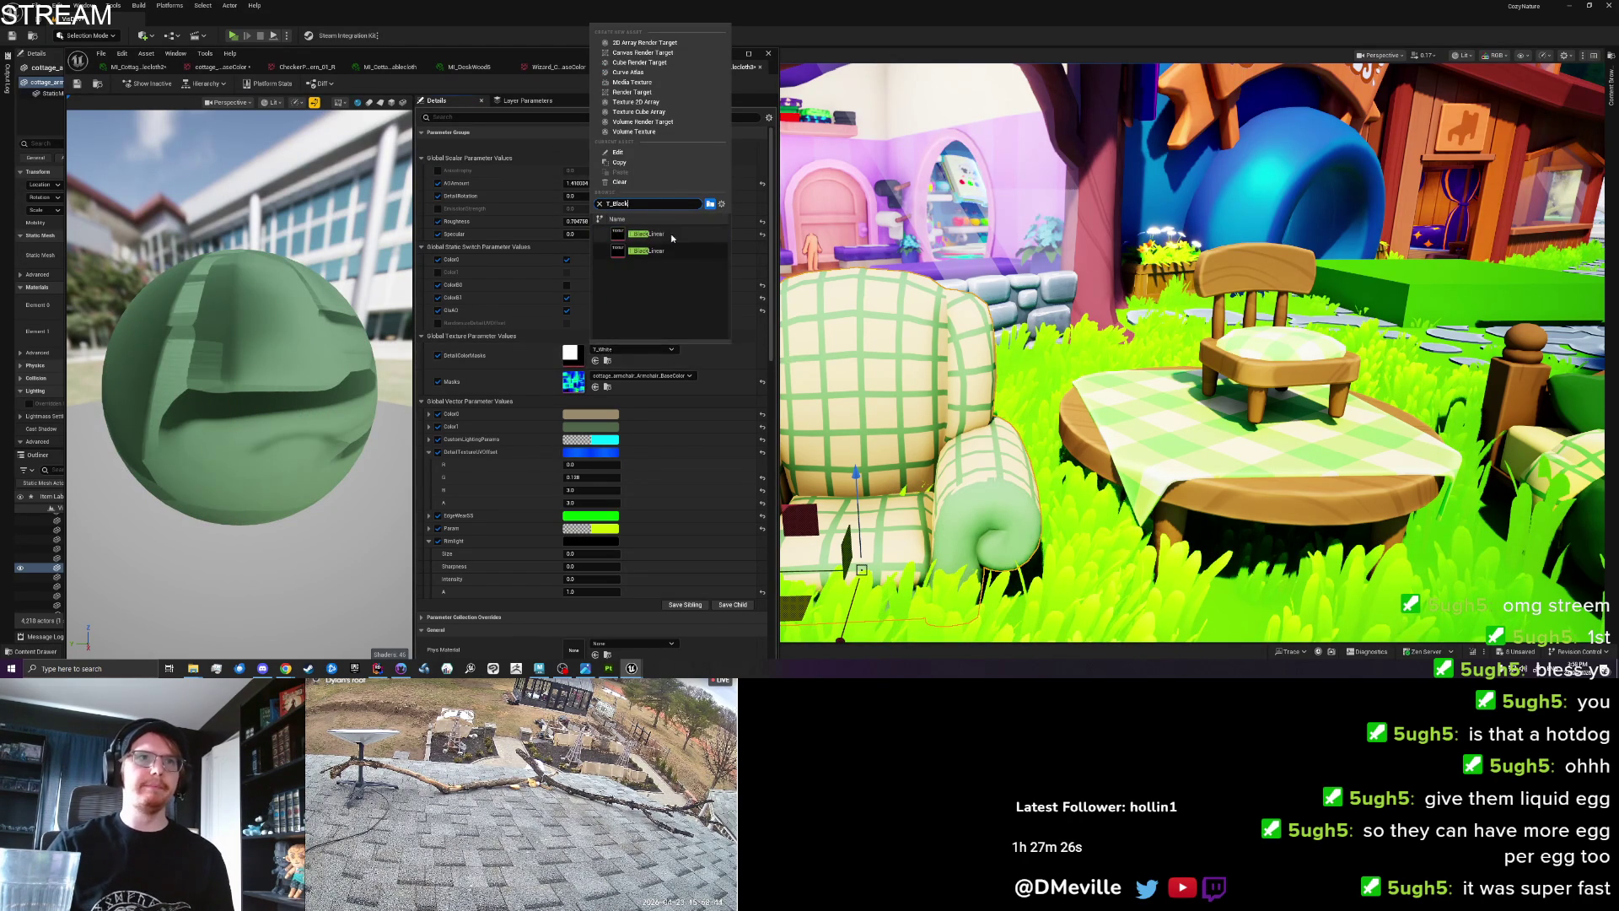
click(649, 250)
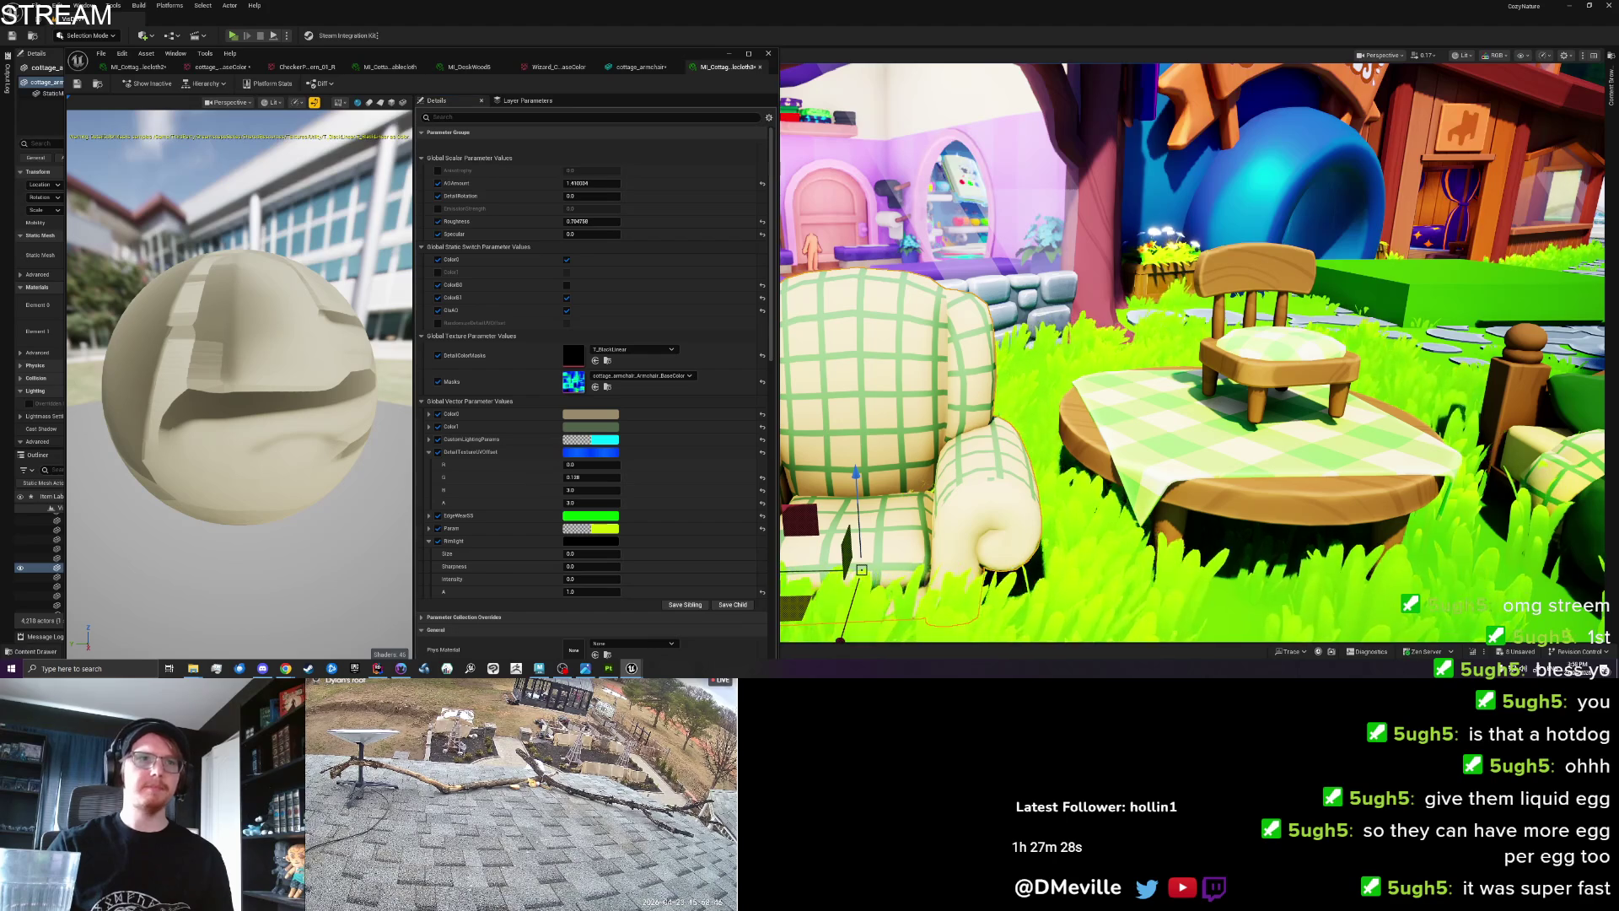
Frame the armchair in the level to check its plain arm fronts and base.
key(f)
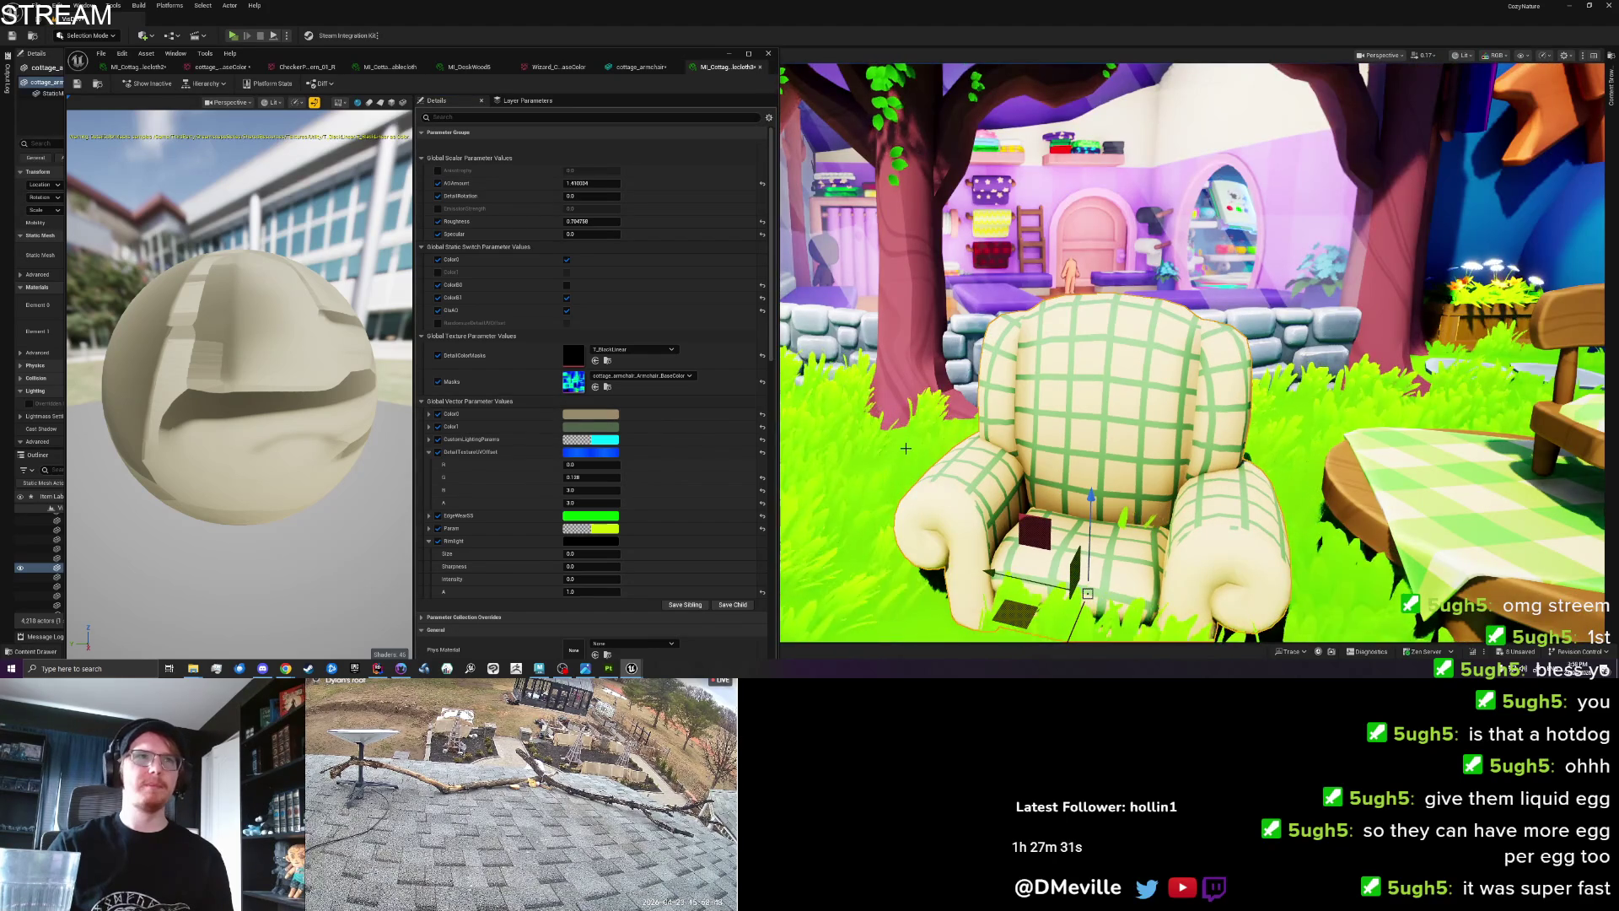
scroll(924, 449, up, 2)
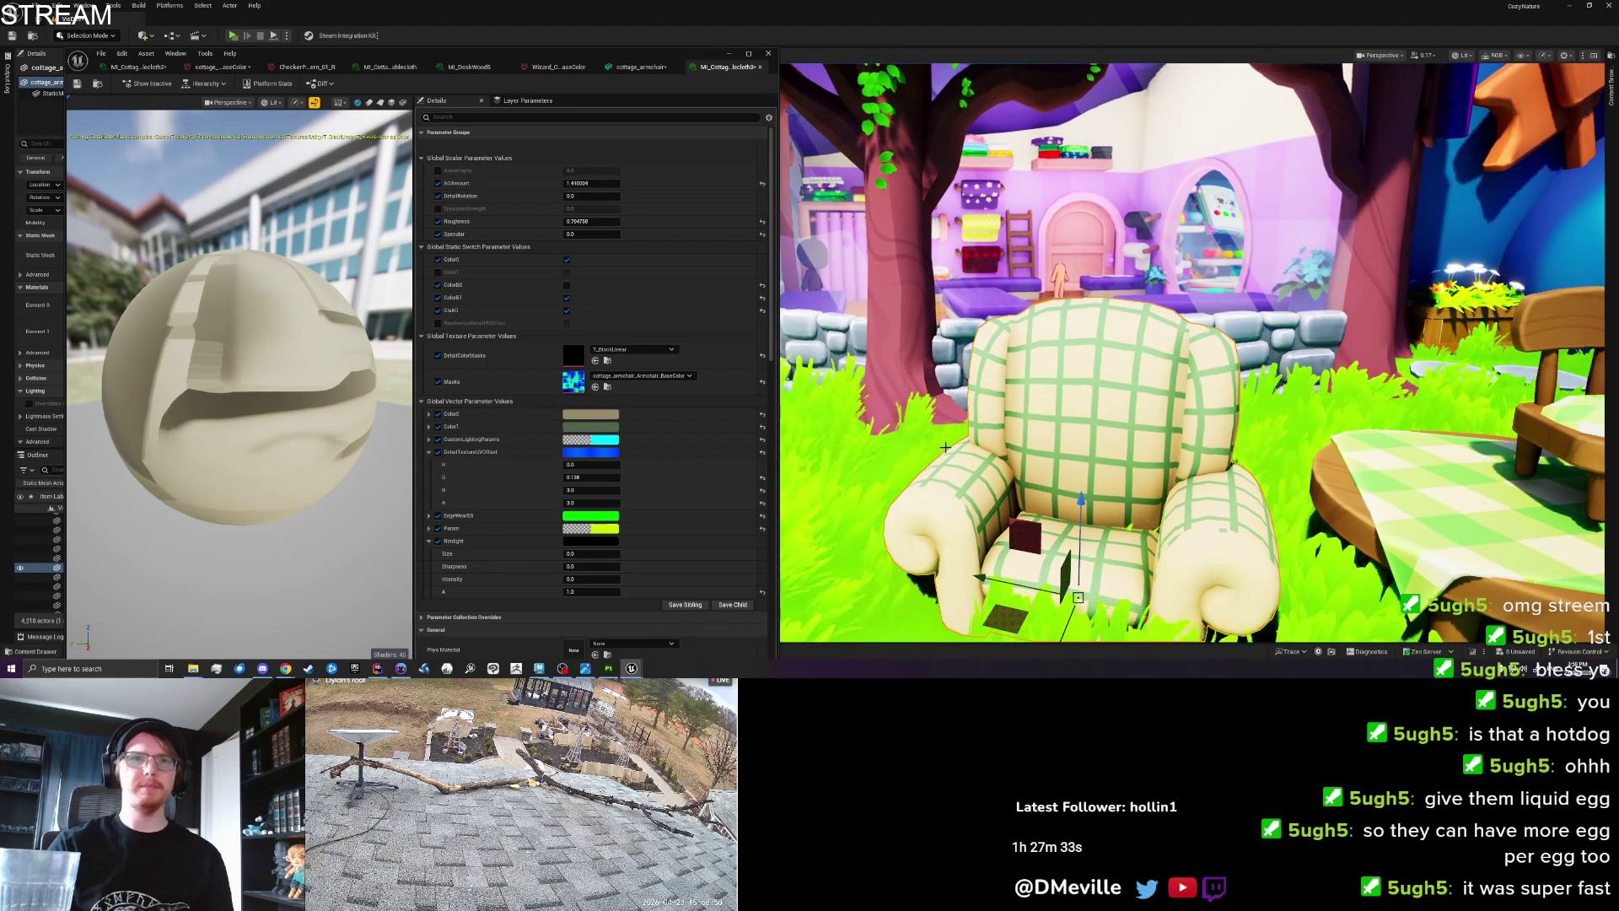
click(727, 54)
scroll(869, 419, down, 3)
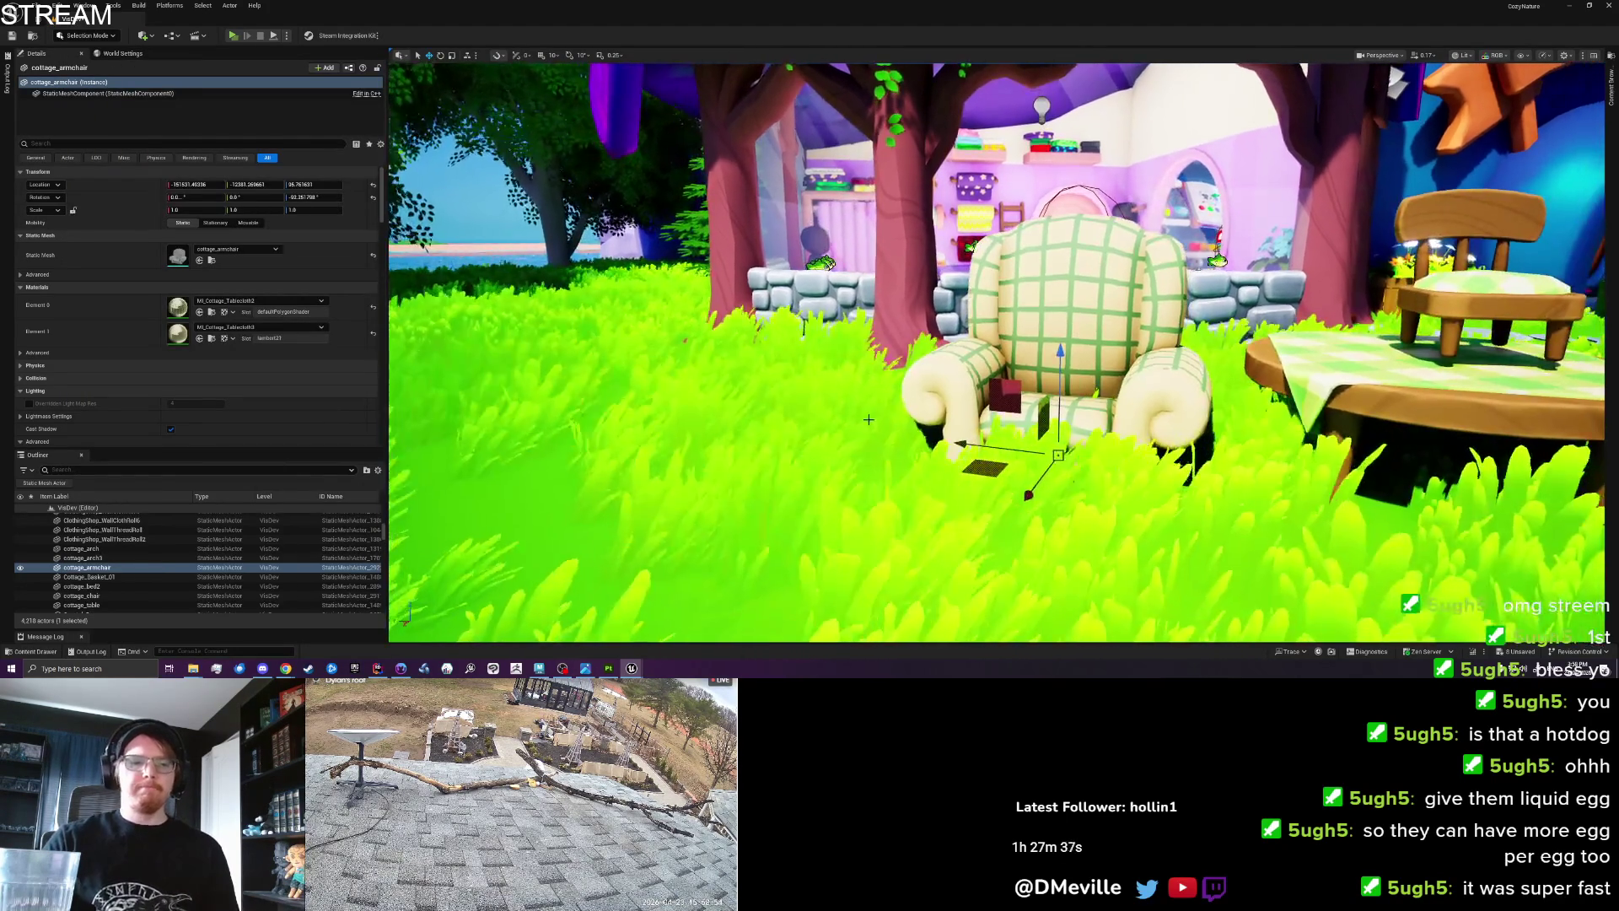
Save the current level and close Substance Painter's texture export settings.
key(ctrl+s)
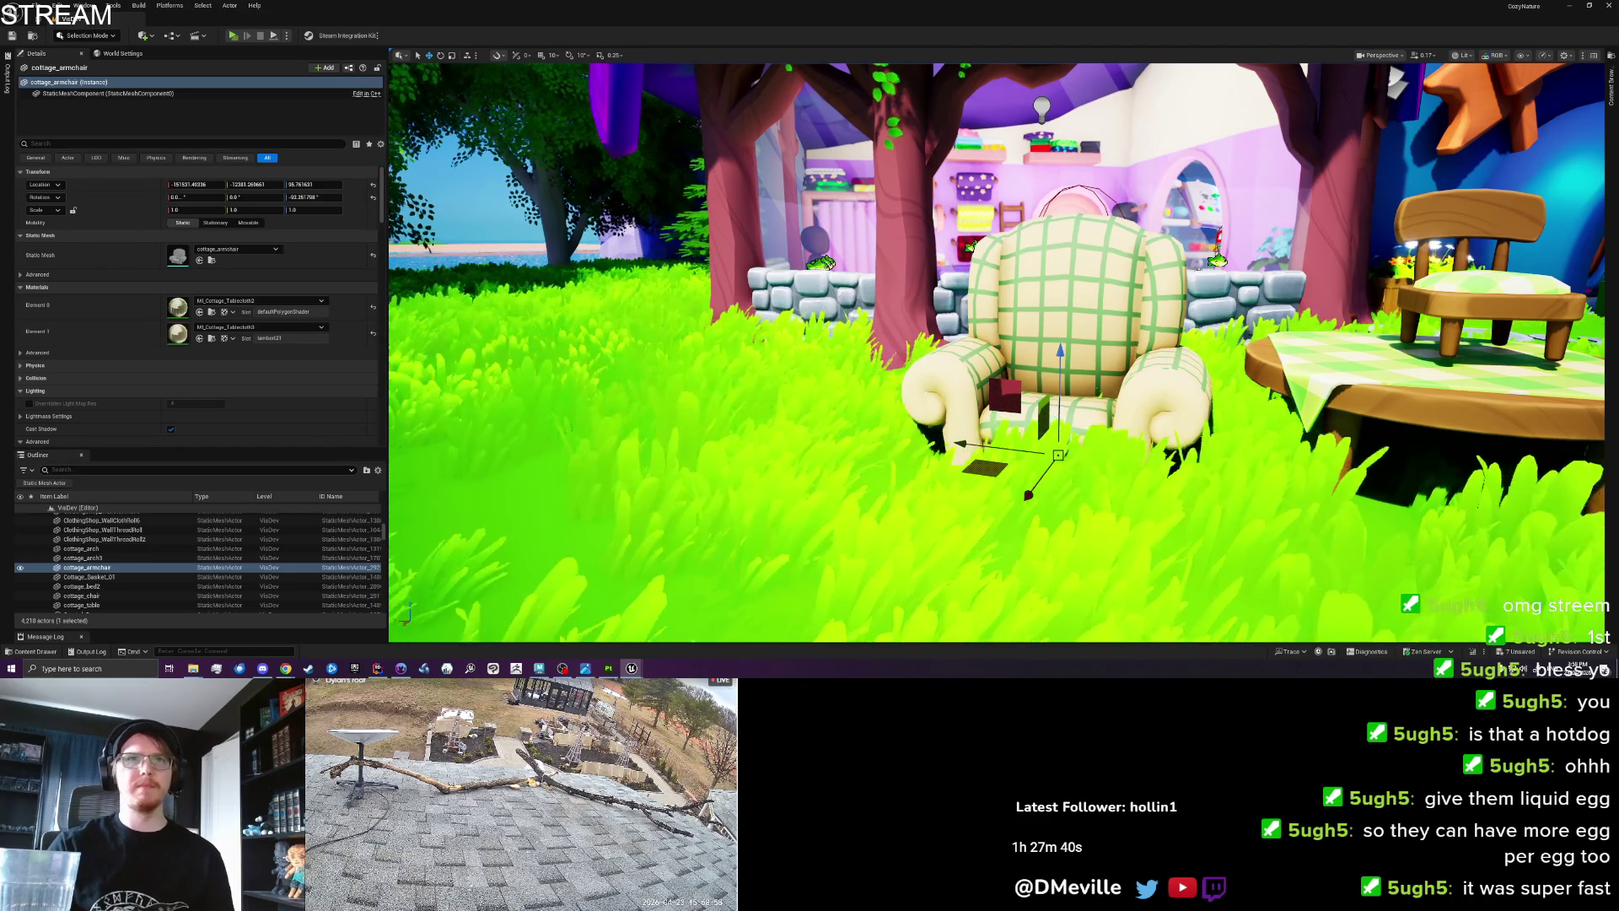
scroll(1137, 474, up, 3)
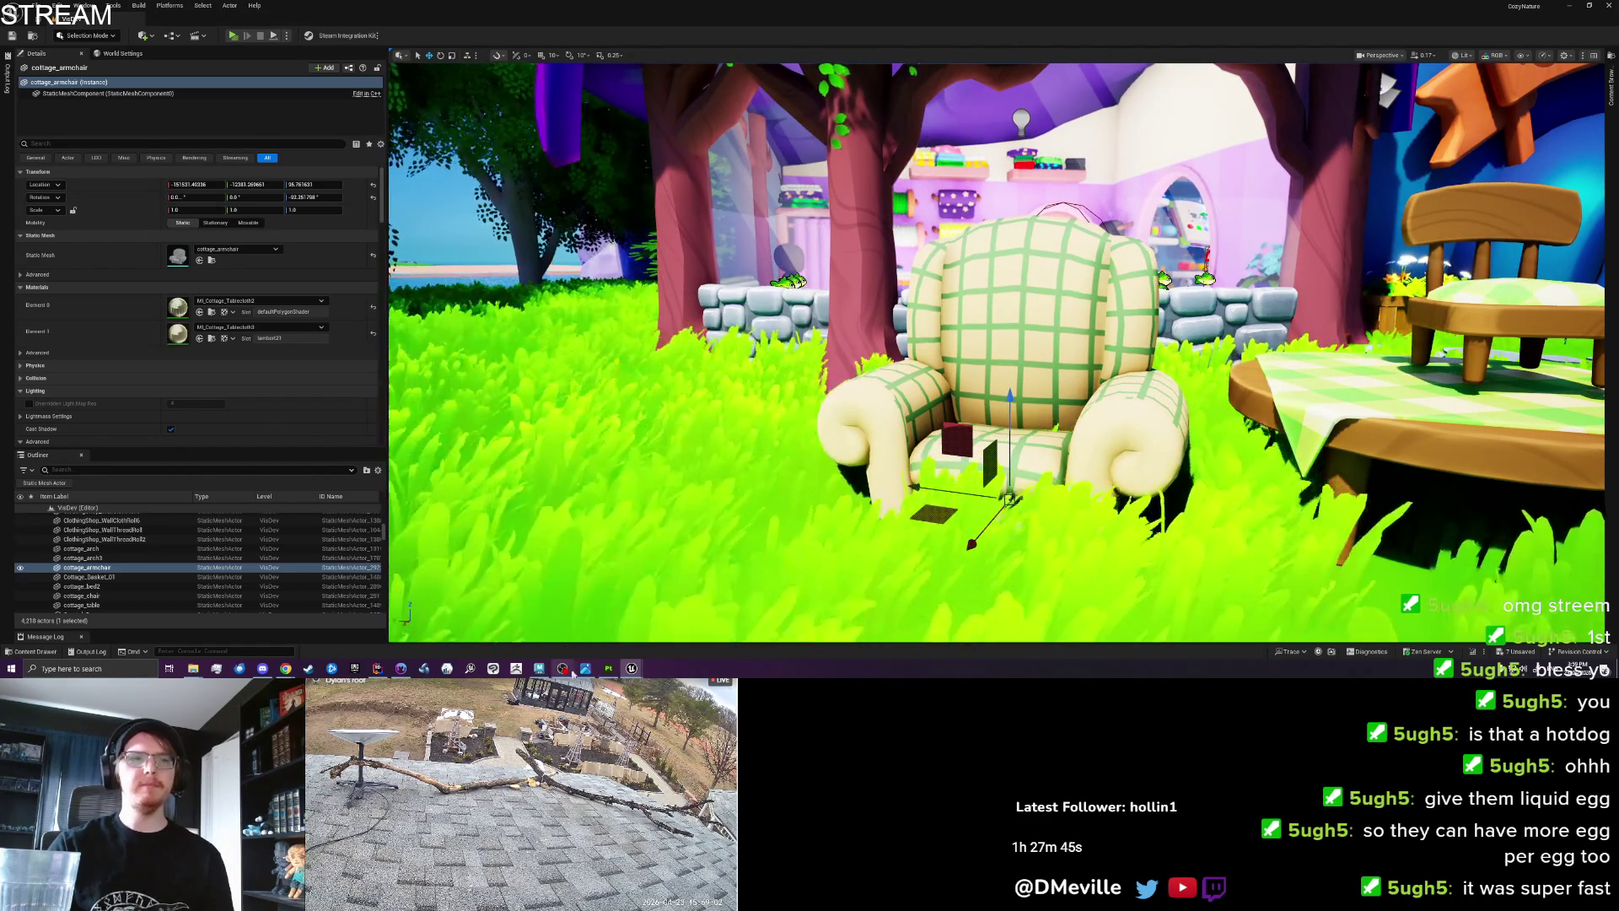
click(608, 668)
click(1057, 153)
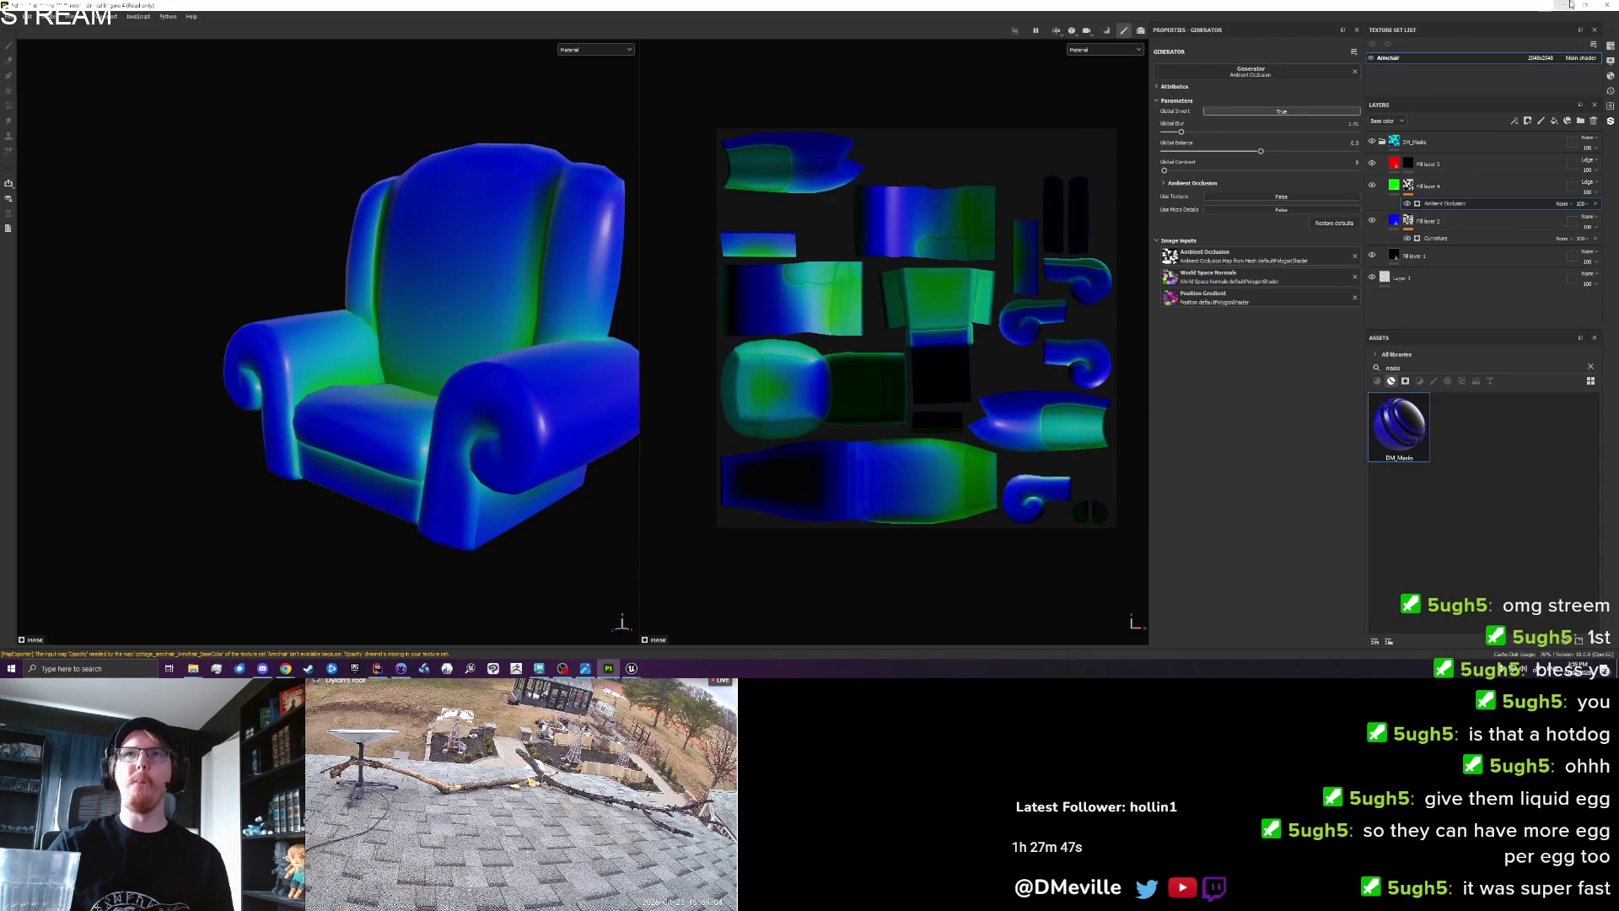
Quit Material Maker, discarding its unsaved graph changes.
click(1560, 4)
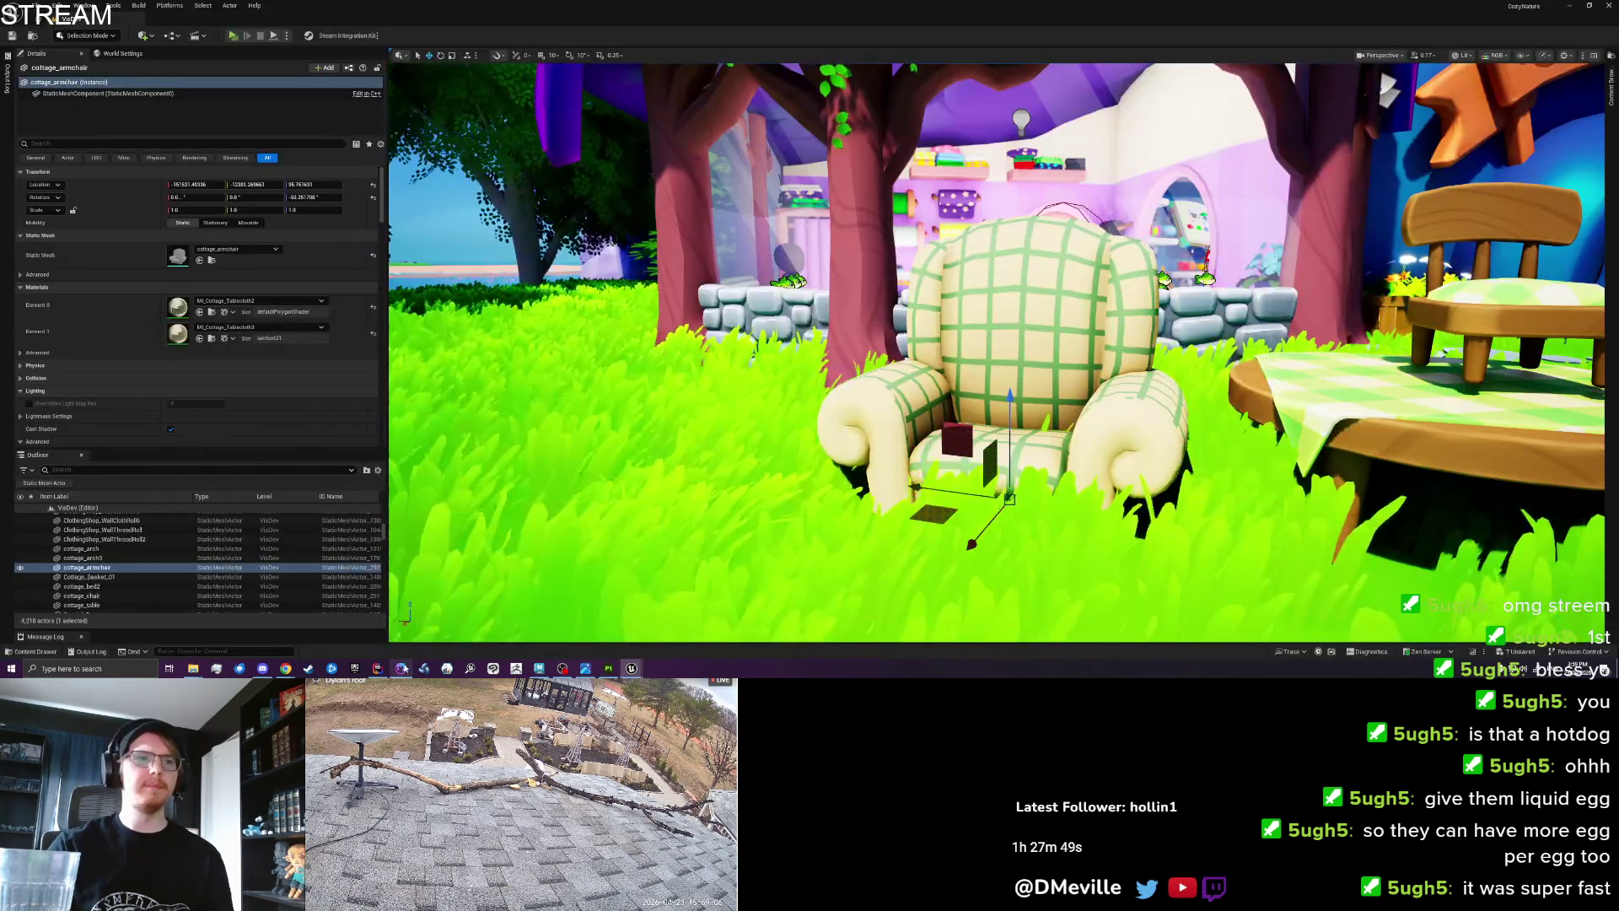
click(400, 668)
click(1334, 118)
click(1608, 7)
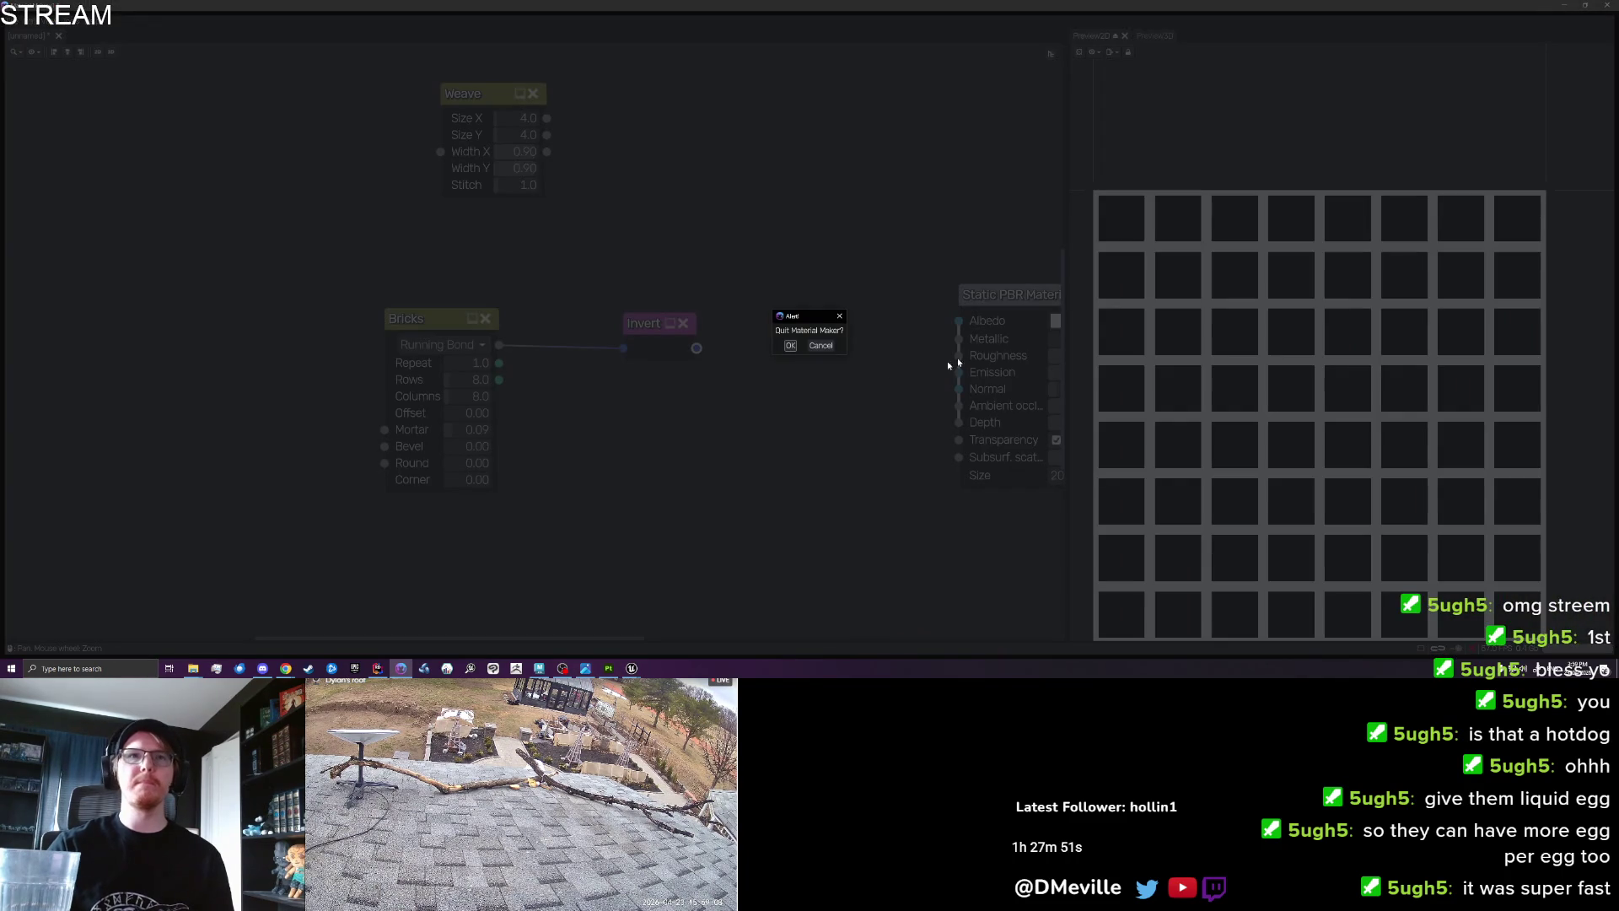
click(791, 346)
click(823, 346)
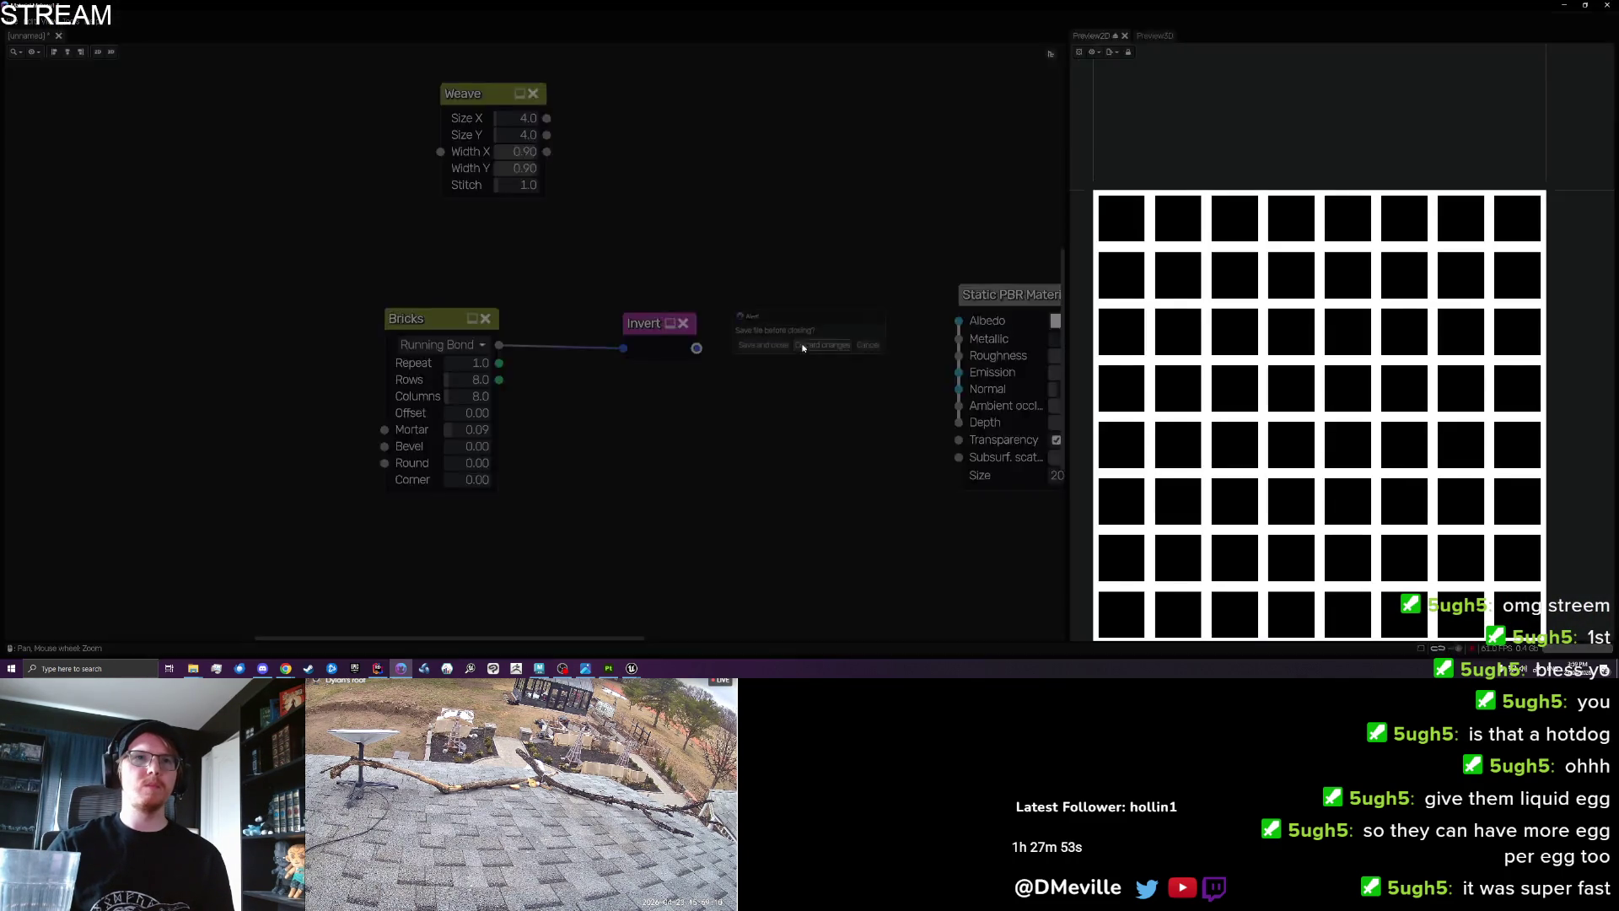
scroll(935, 372, down, 10)
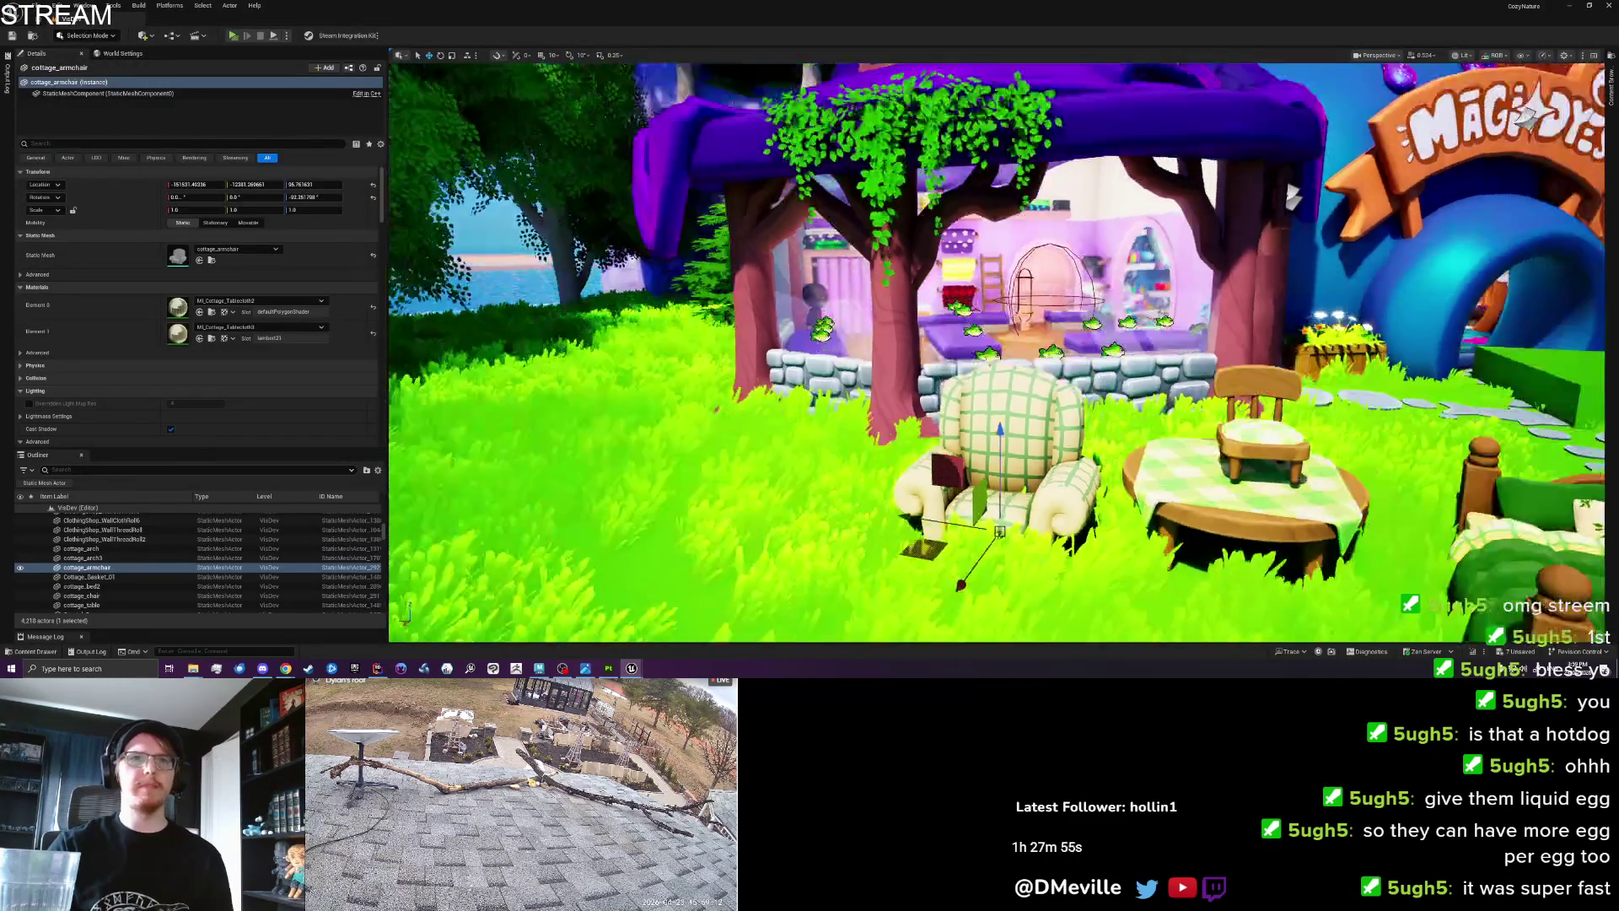
Swing the Unreal viewport and frame the whole map.
scroll(934, 372, up, 8)
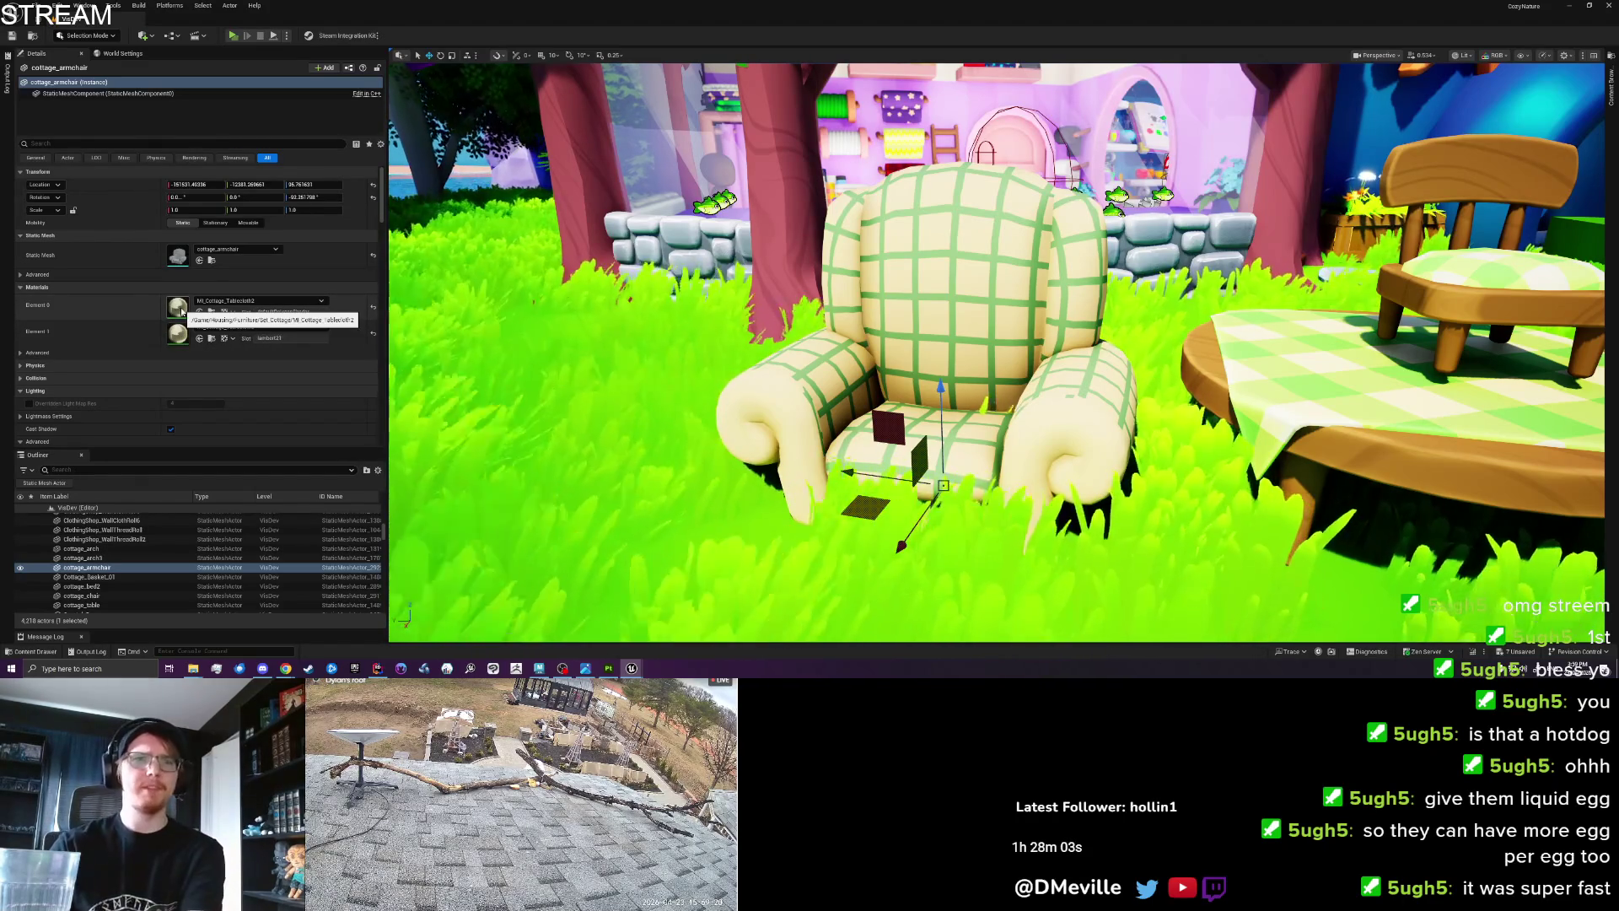
drag(1137, 386, 1088, 386)
key(super)
key(Escape)
click(1160, 407)
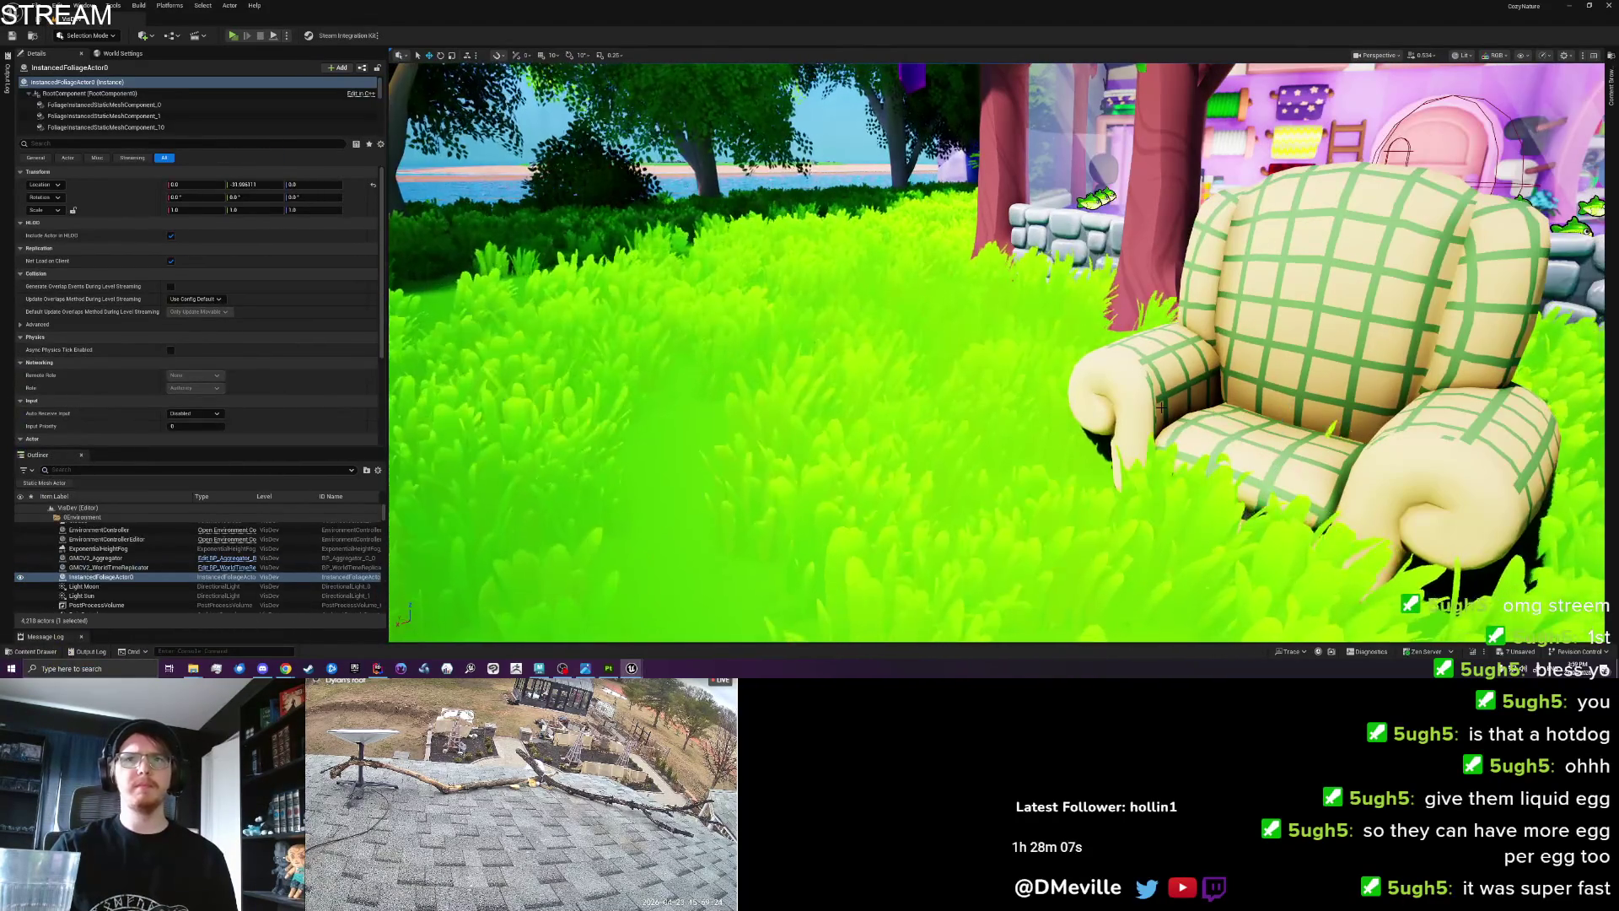
key(f)
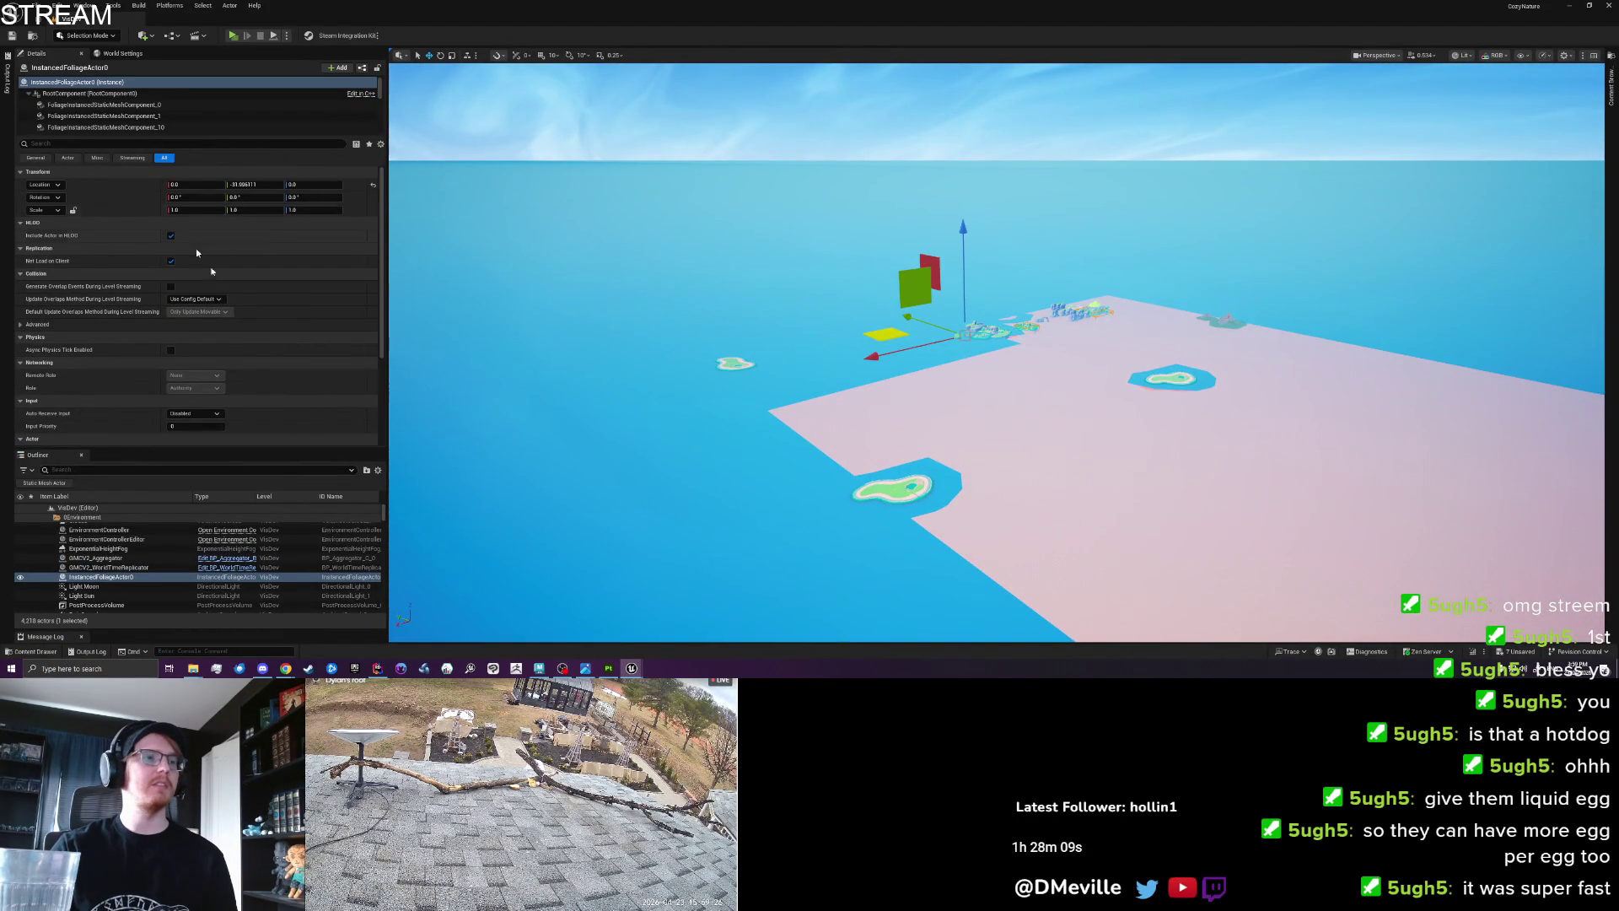
Filter the Outliner for 'Armchair', then select, frame and orbit cottage_armchair to inspect its arms.
text(Armchair)
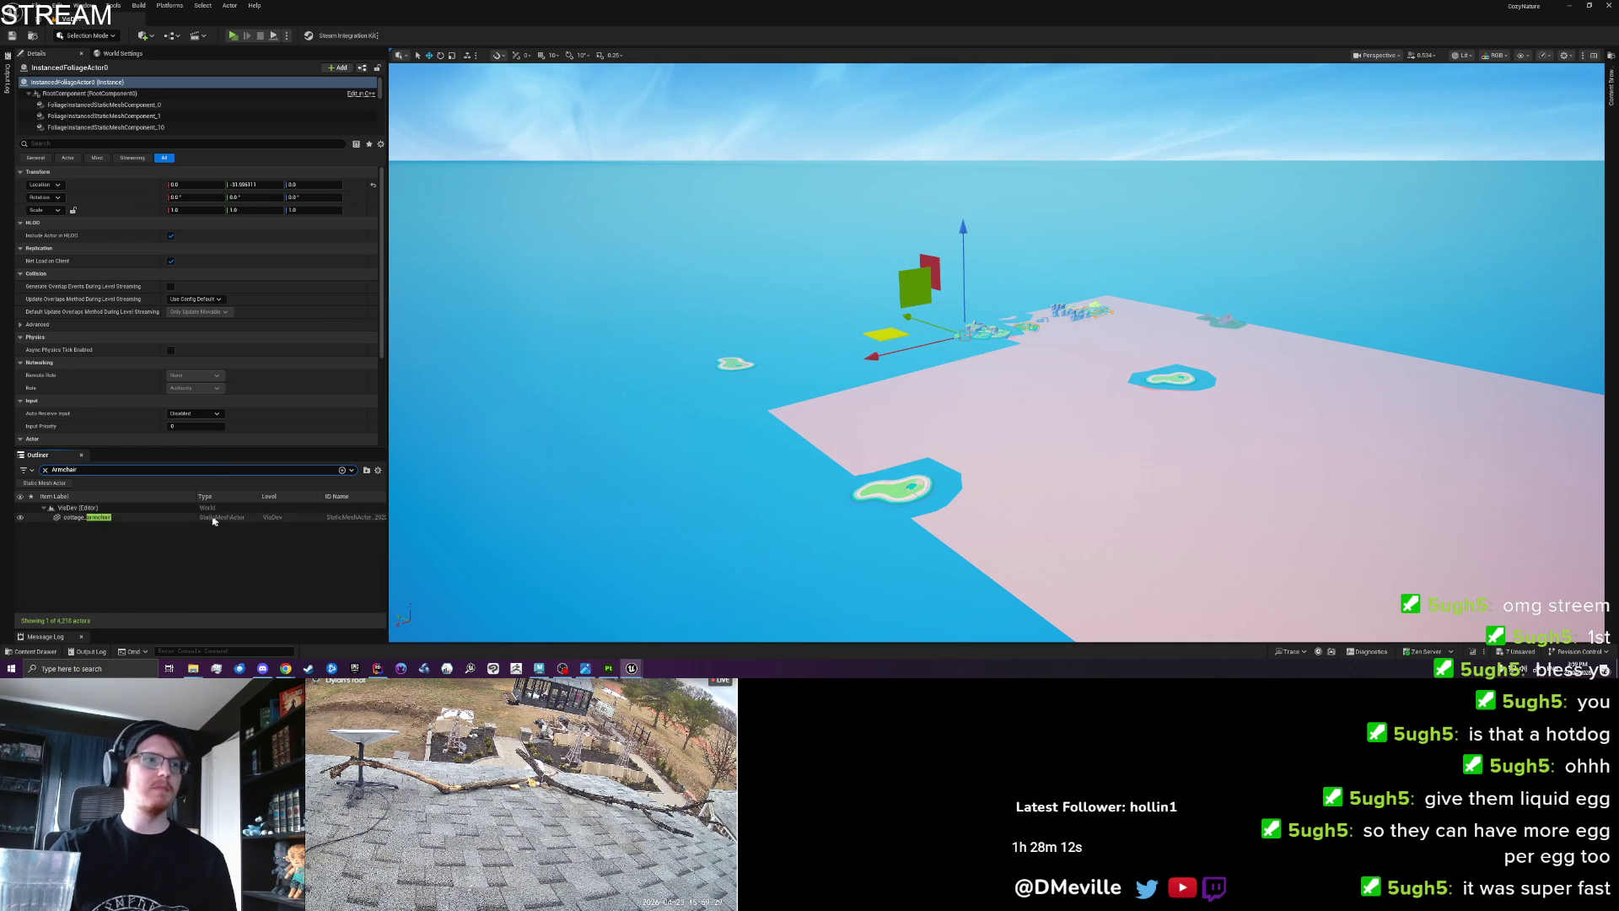
click(214, 517)
key(f)
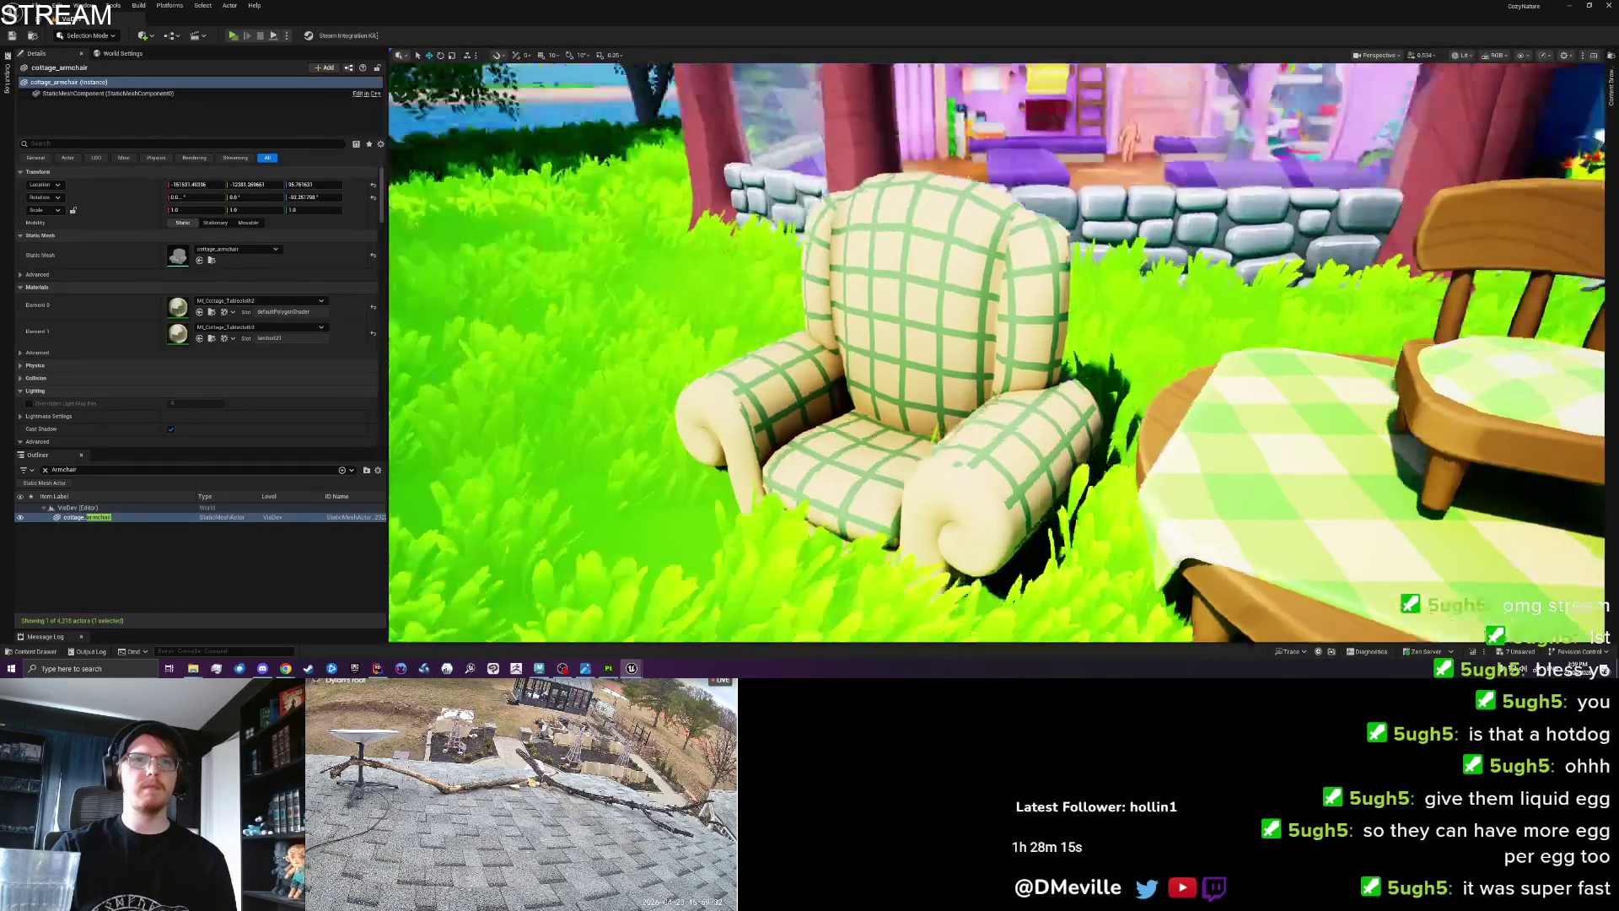
drag(818, 497, 818, 497)
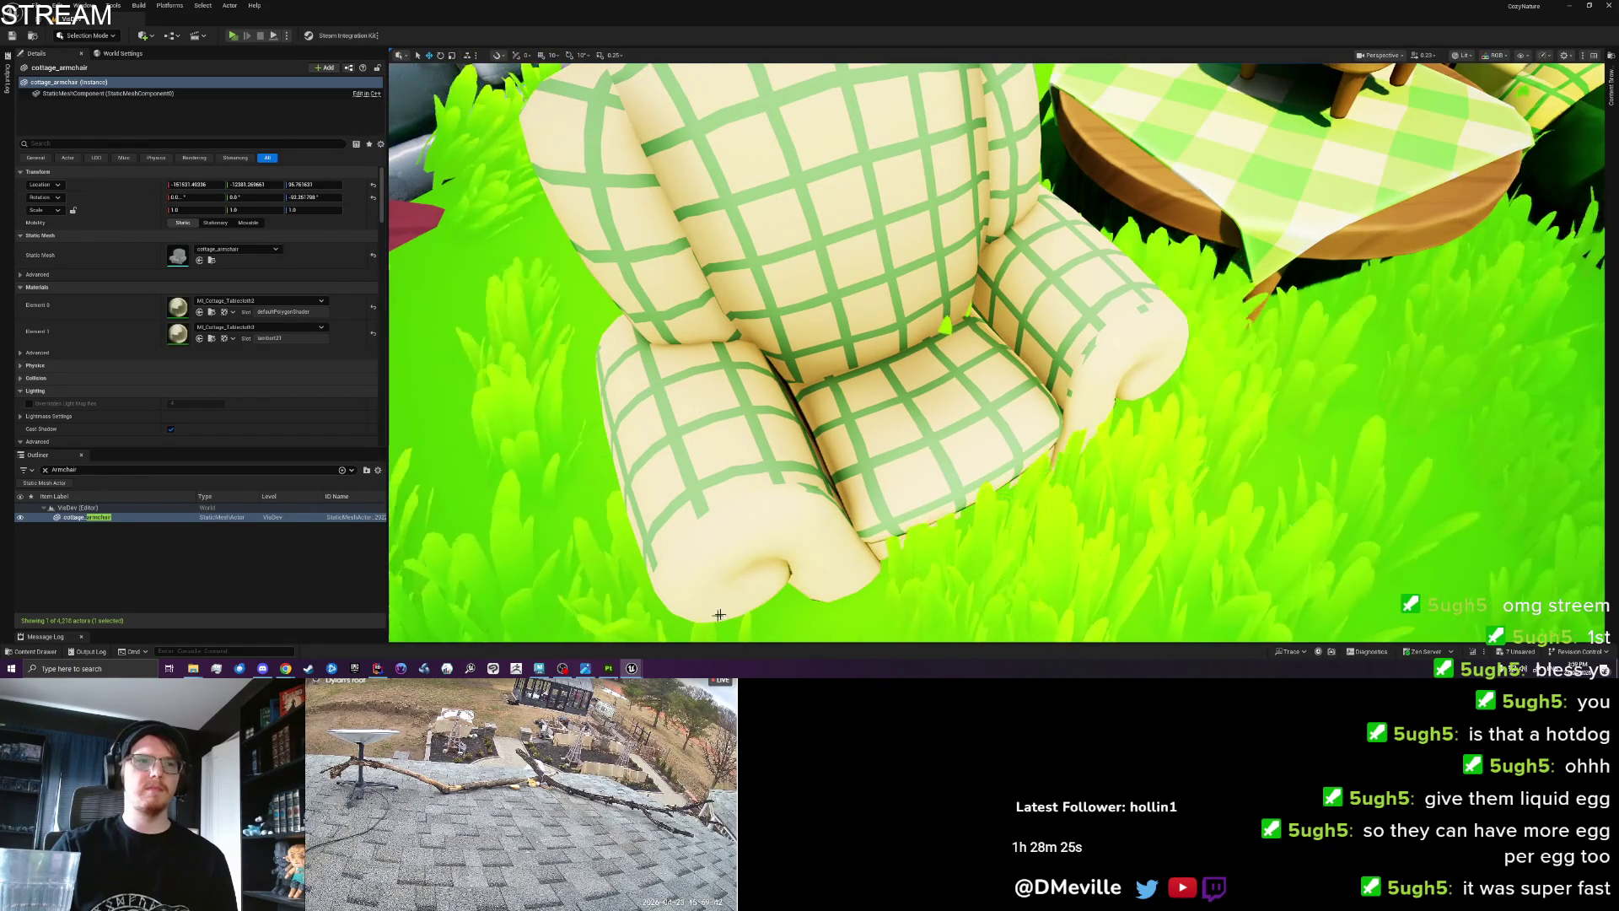
click(608, 668)
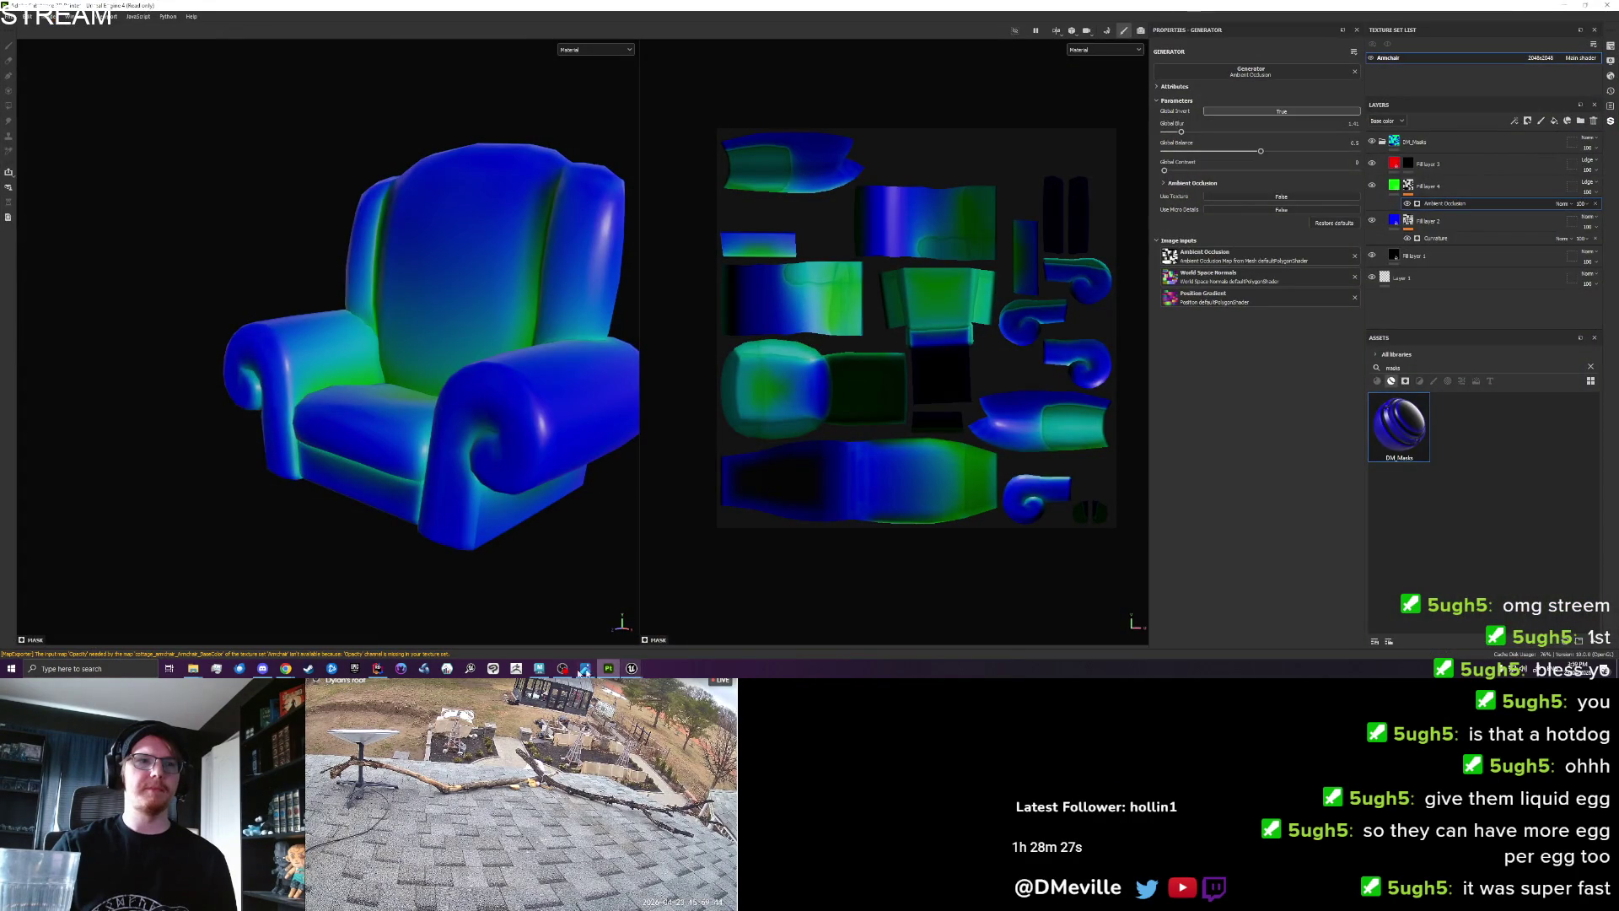
click(539, 668)
Switch to face selection on the right armrest and find that it uses lambert21.
mouse_move(690, 544)
mouse_down()
mouse_move(703, 357)
mouse_move(751, 389)
mouse_up()
right_click(751, 390)
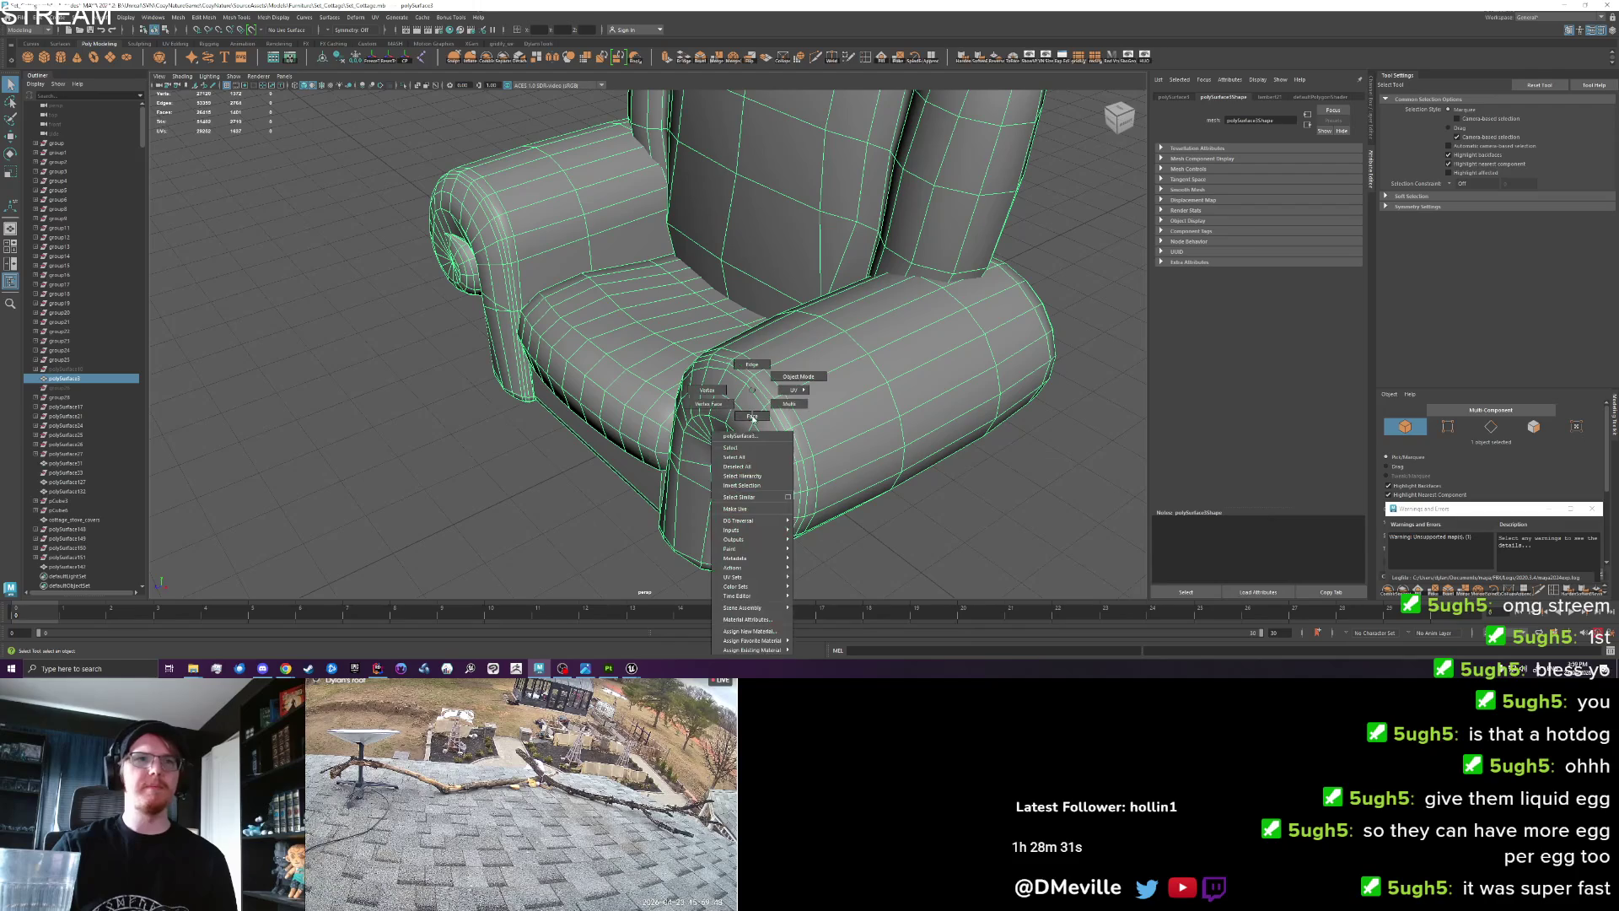
click(752, 620)
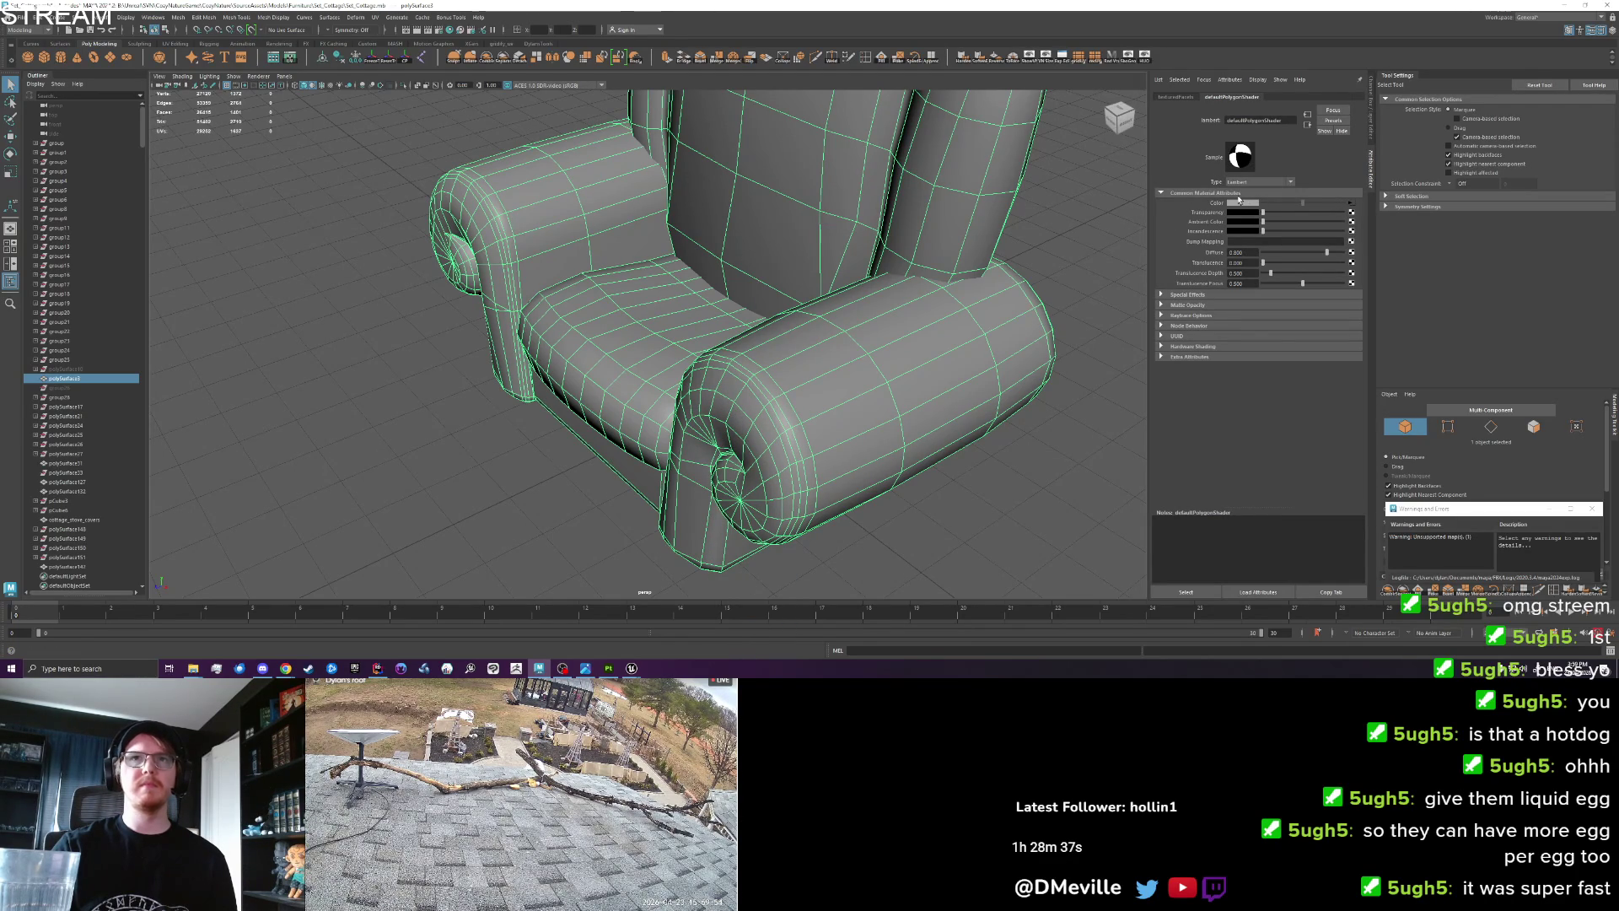
right_click(728, 390)
click(729, 416)
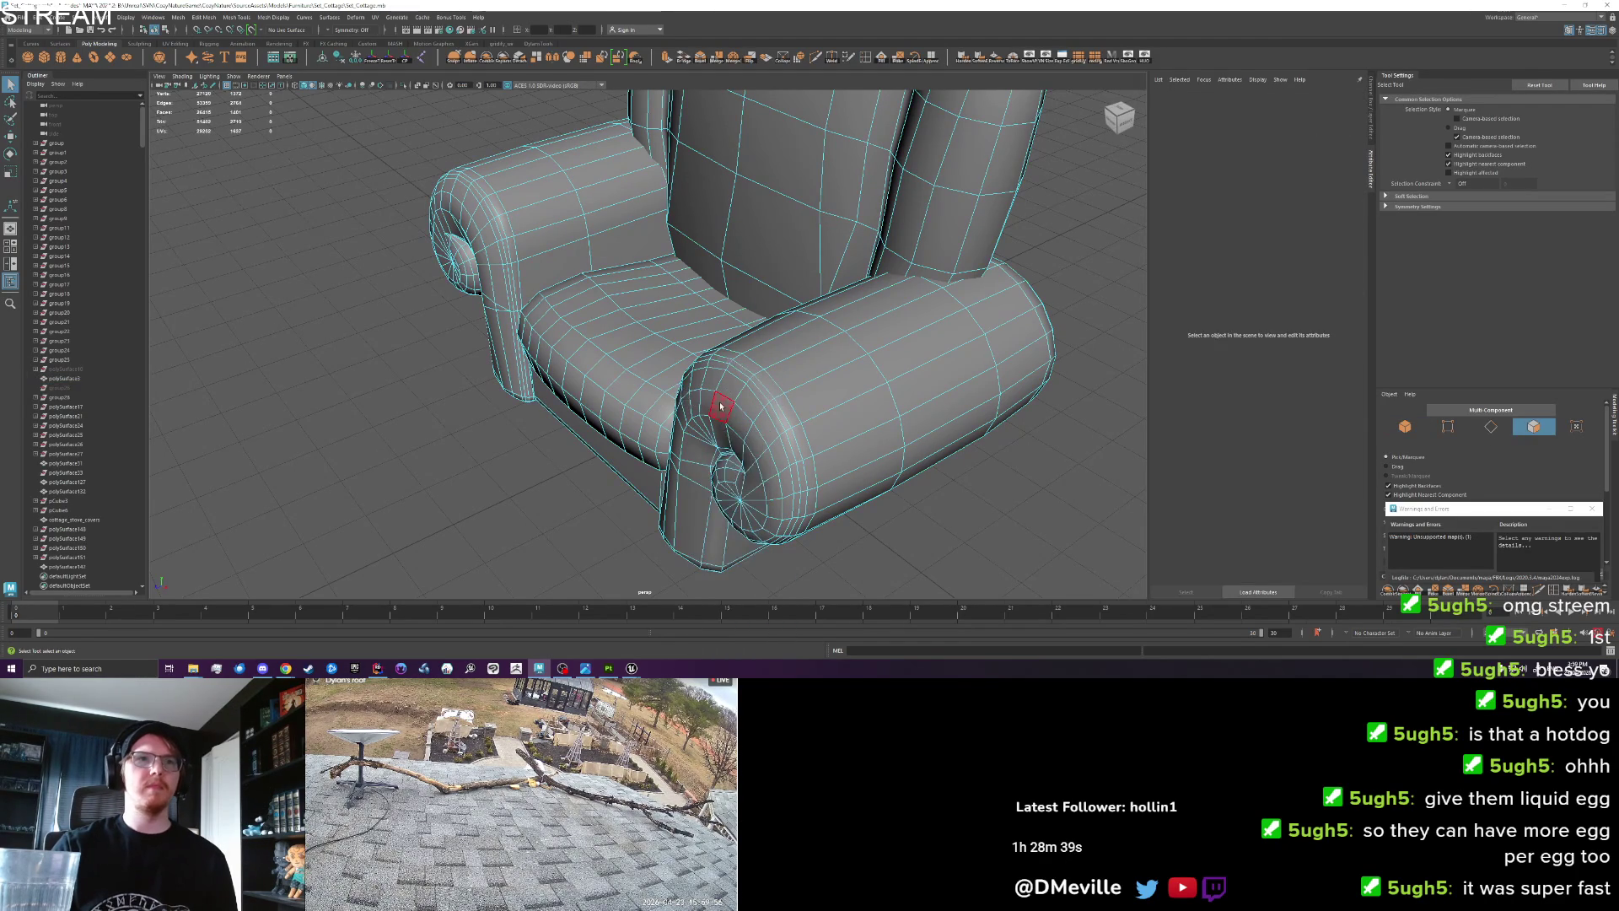
click(722, 388)
right_click(721, 389)
click(726, 619)
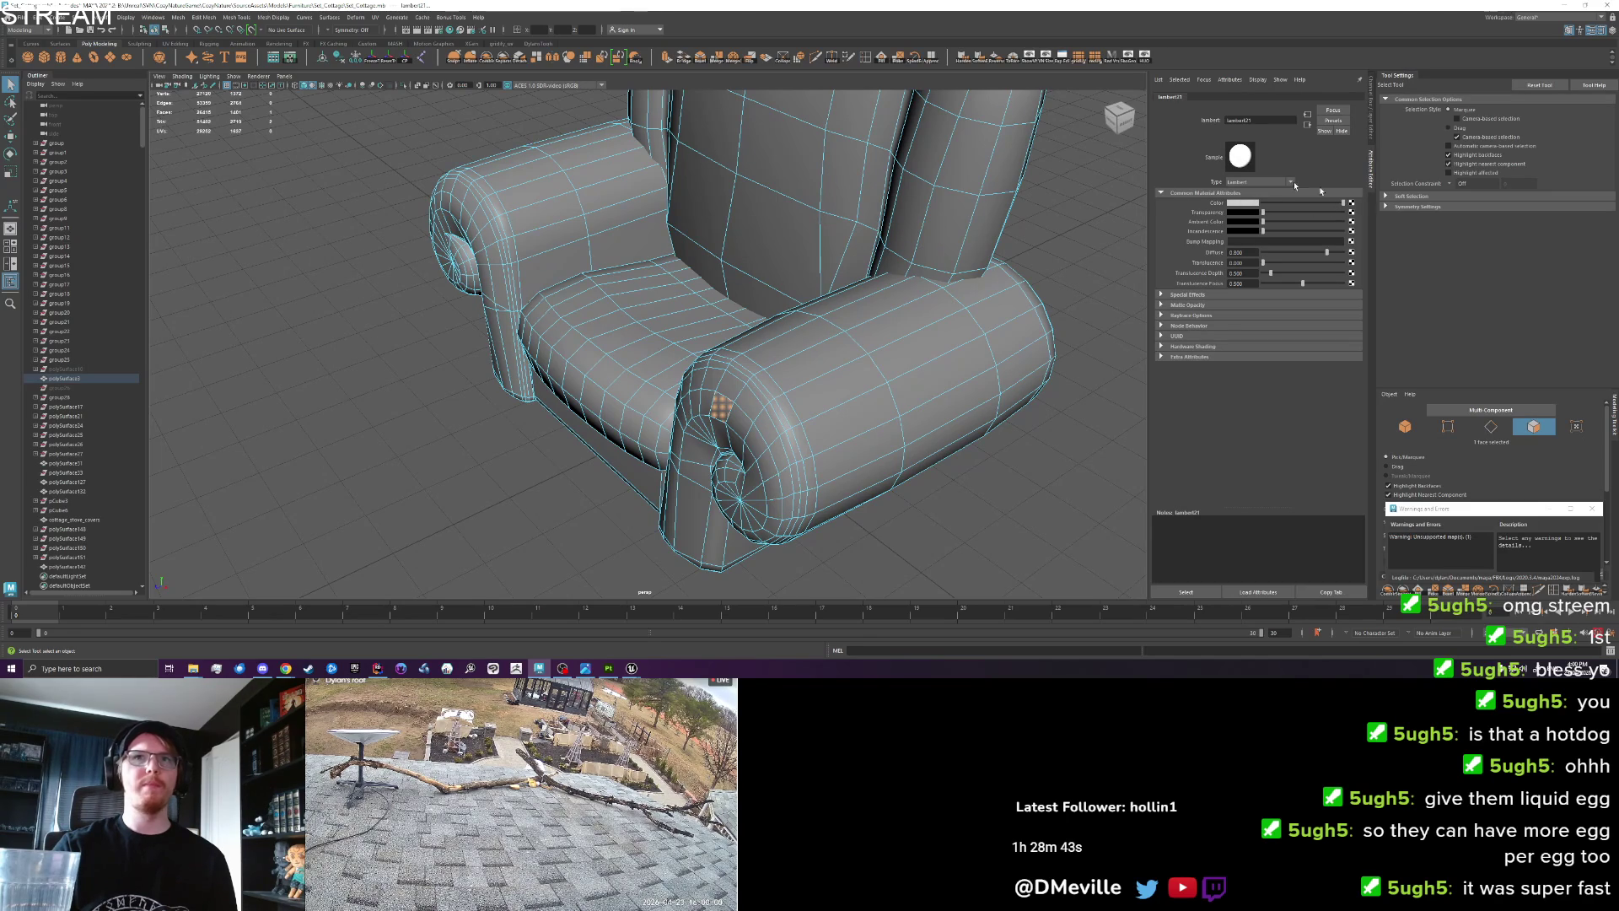
click(344, 312)
Colour the armrest's lambert21 material red to see which faces use it.
click(313, 86)
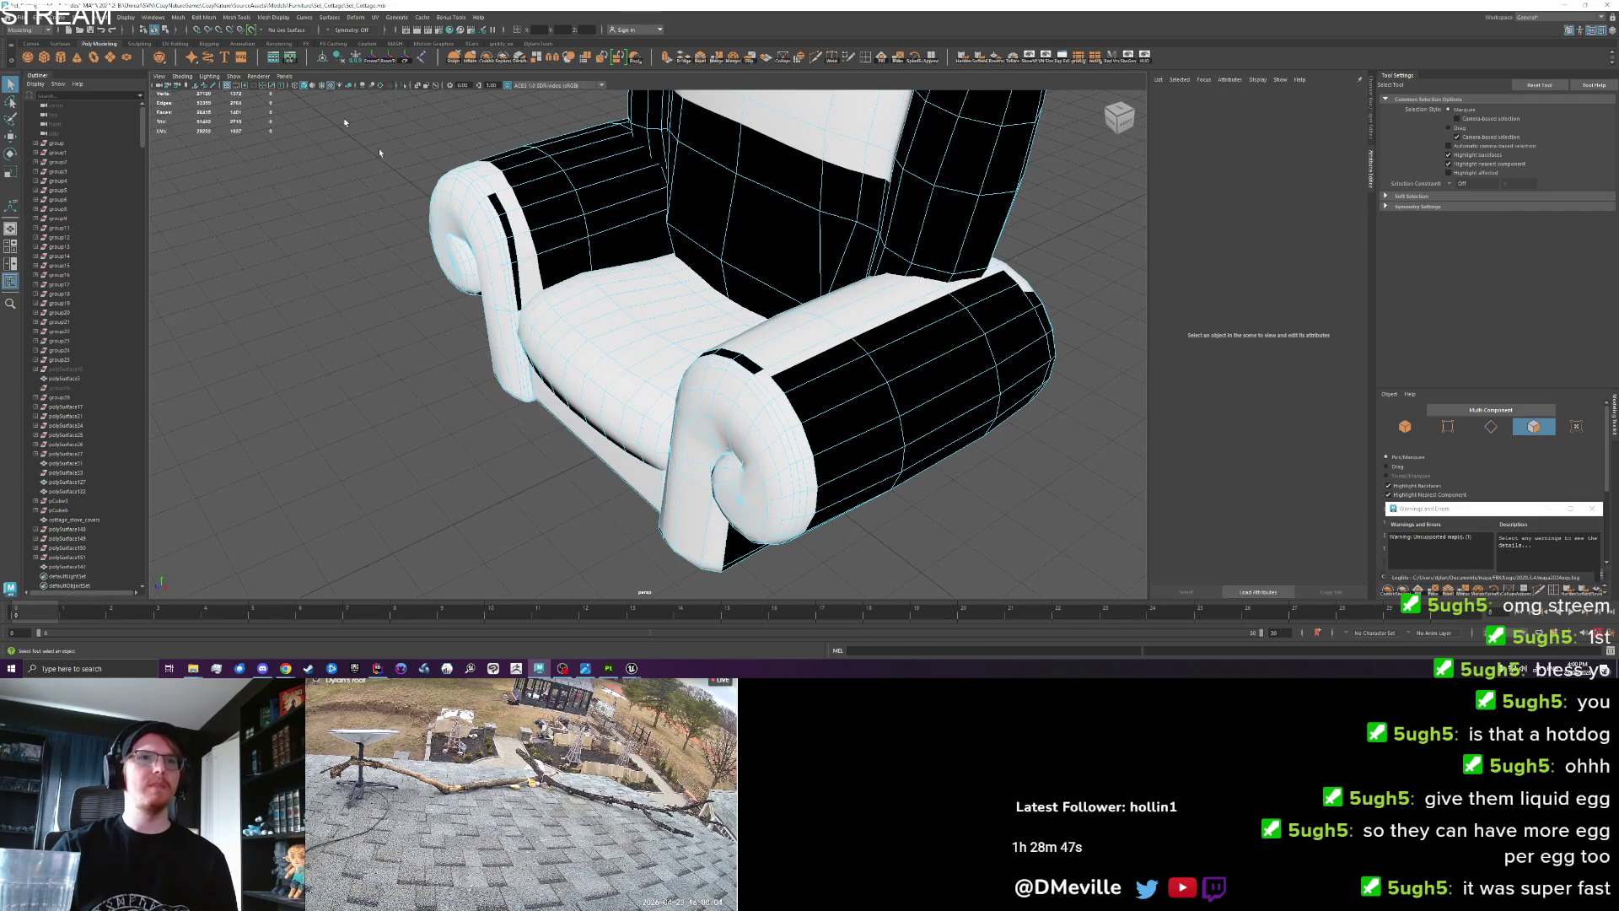
click(721, 409)
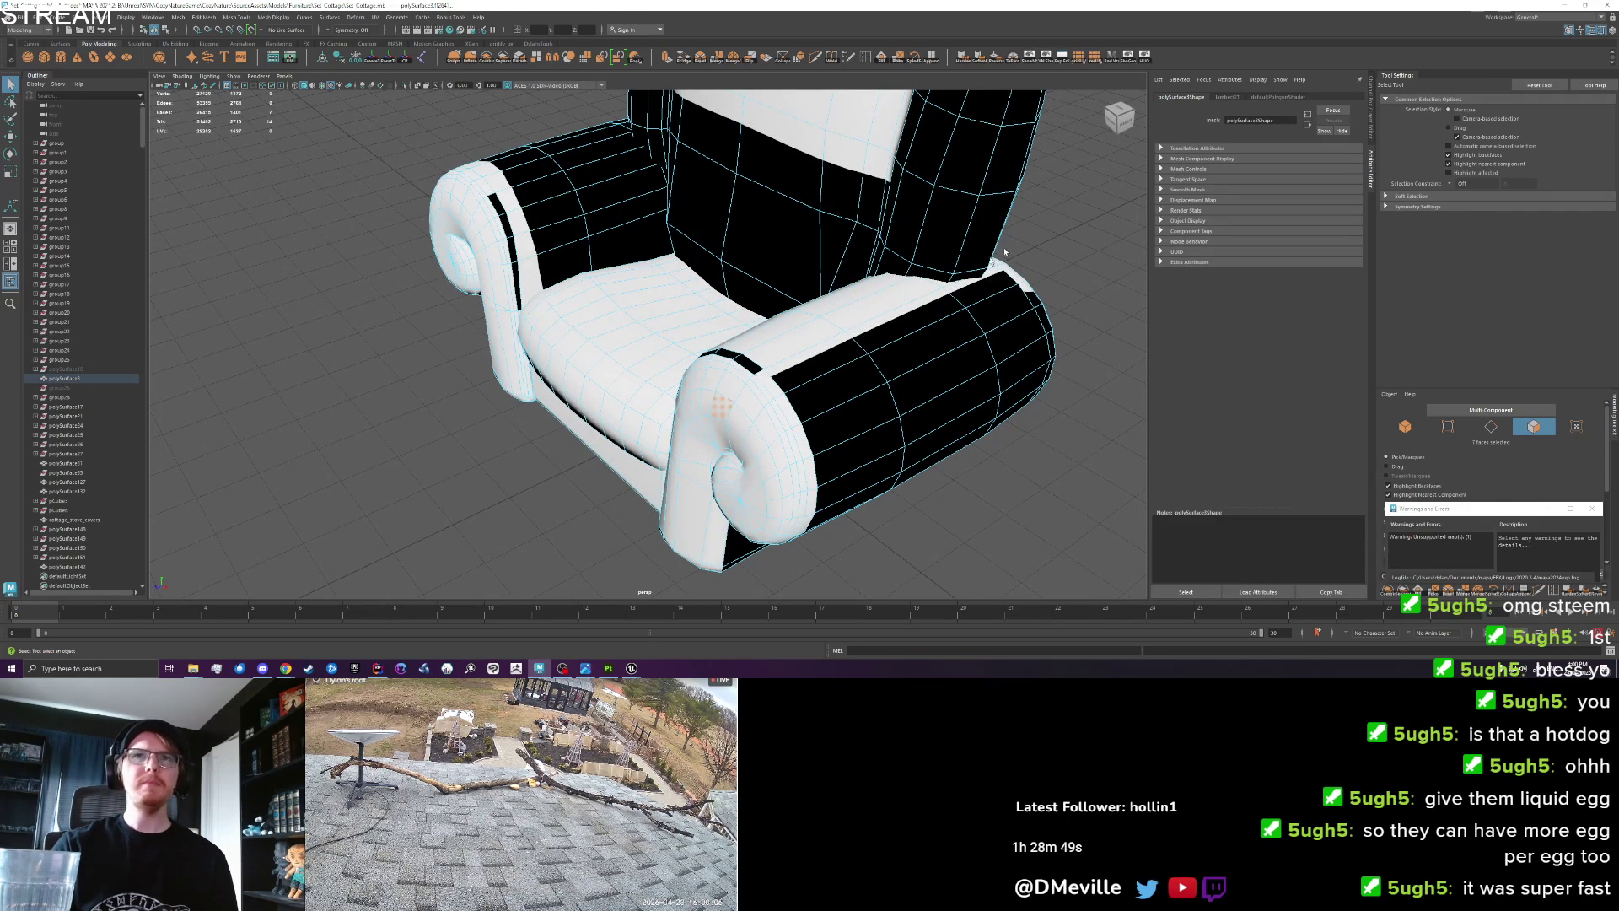
right_click(726, 392)
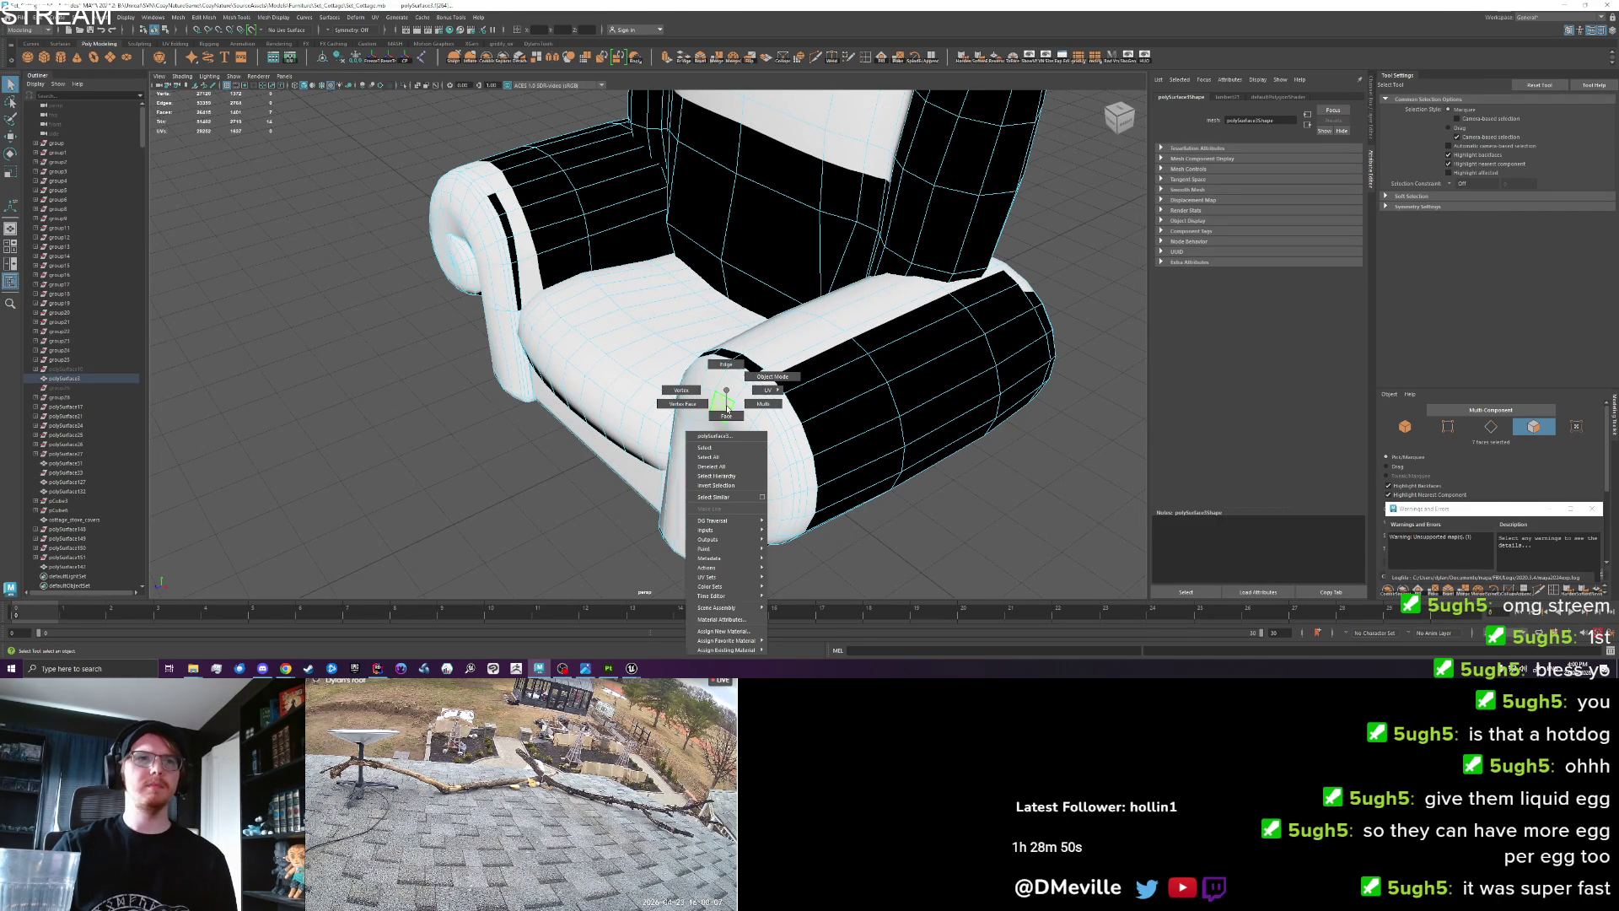
click(738, 619)
click(1252, 202)
mouse_move(1240, 243)
mouse_down()
mouse_move(1205, 243)
mouse_move(1274, 242)
mouse_up()
drag(890, 487, 953, 331)
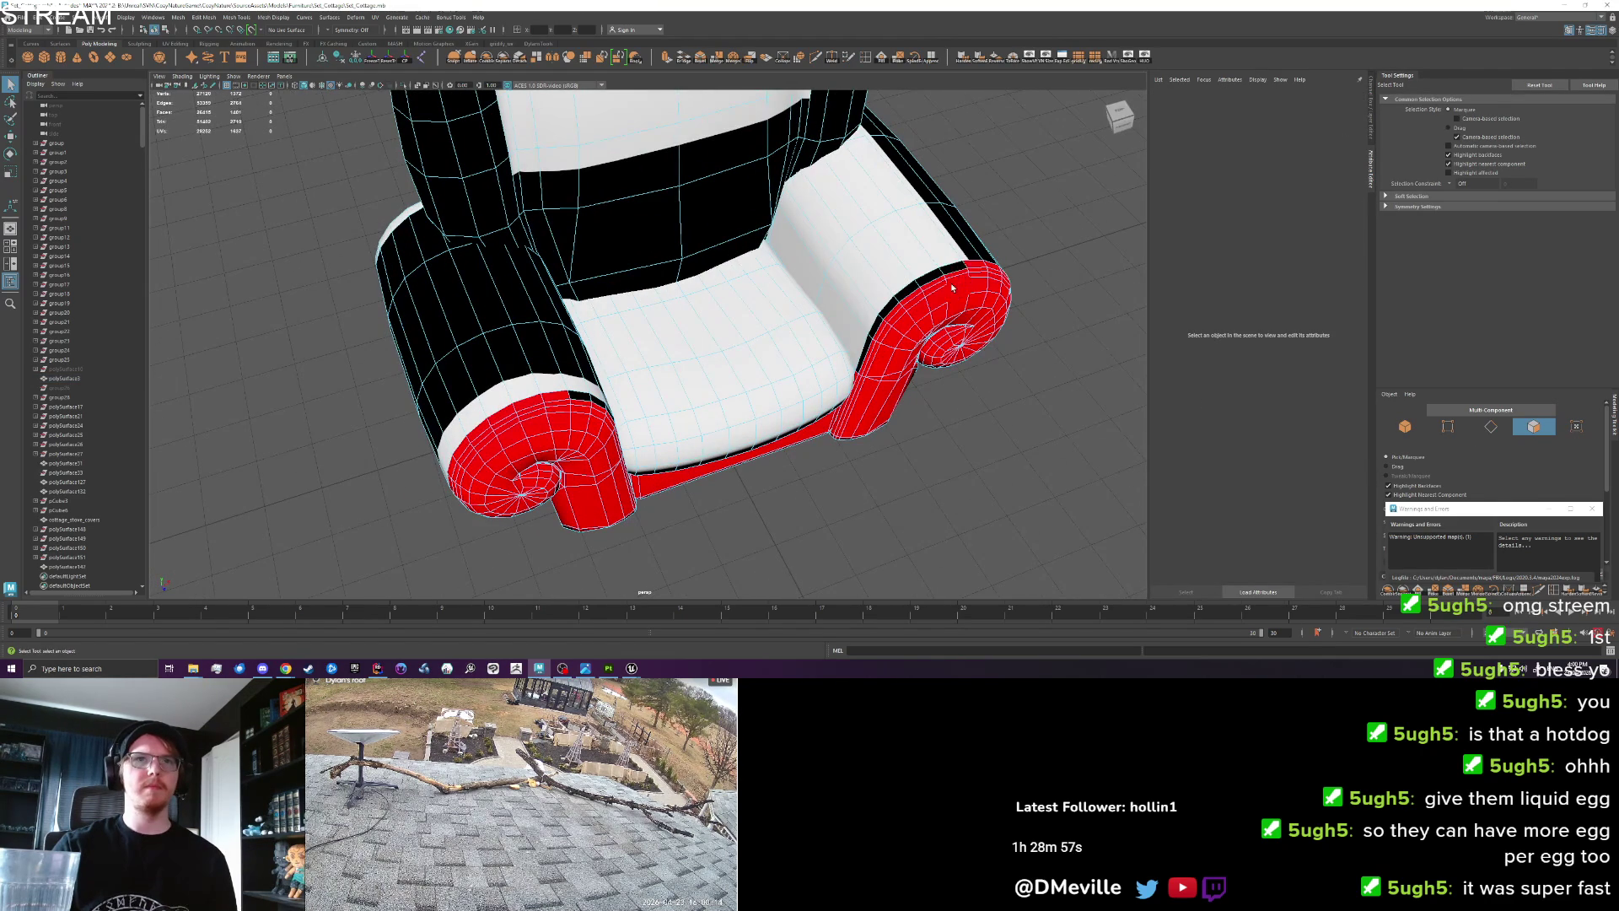
Check the red armrest faces, then assign lambert1 to the selected seat faces.
right_click(952, 288)
click(957, 514)
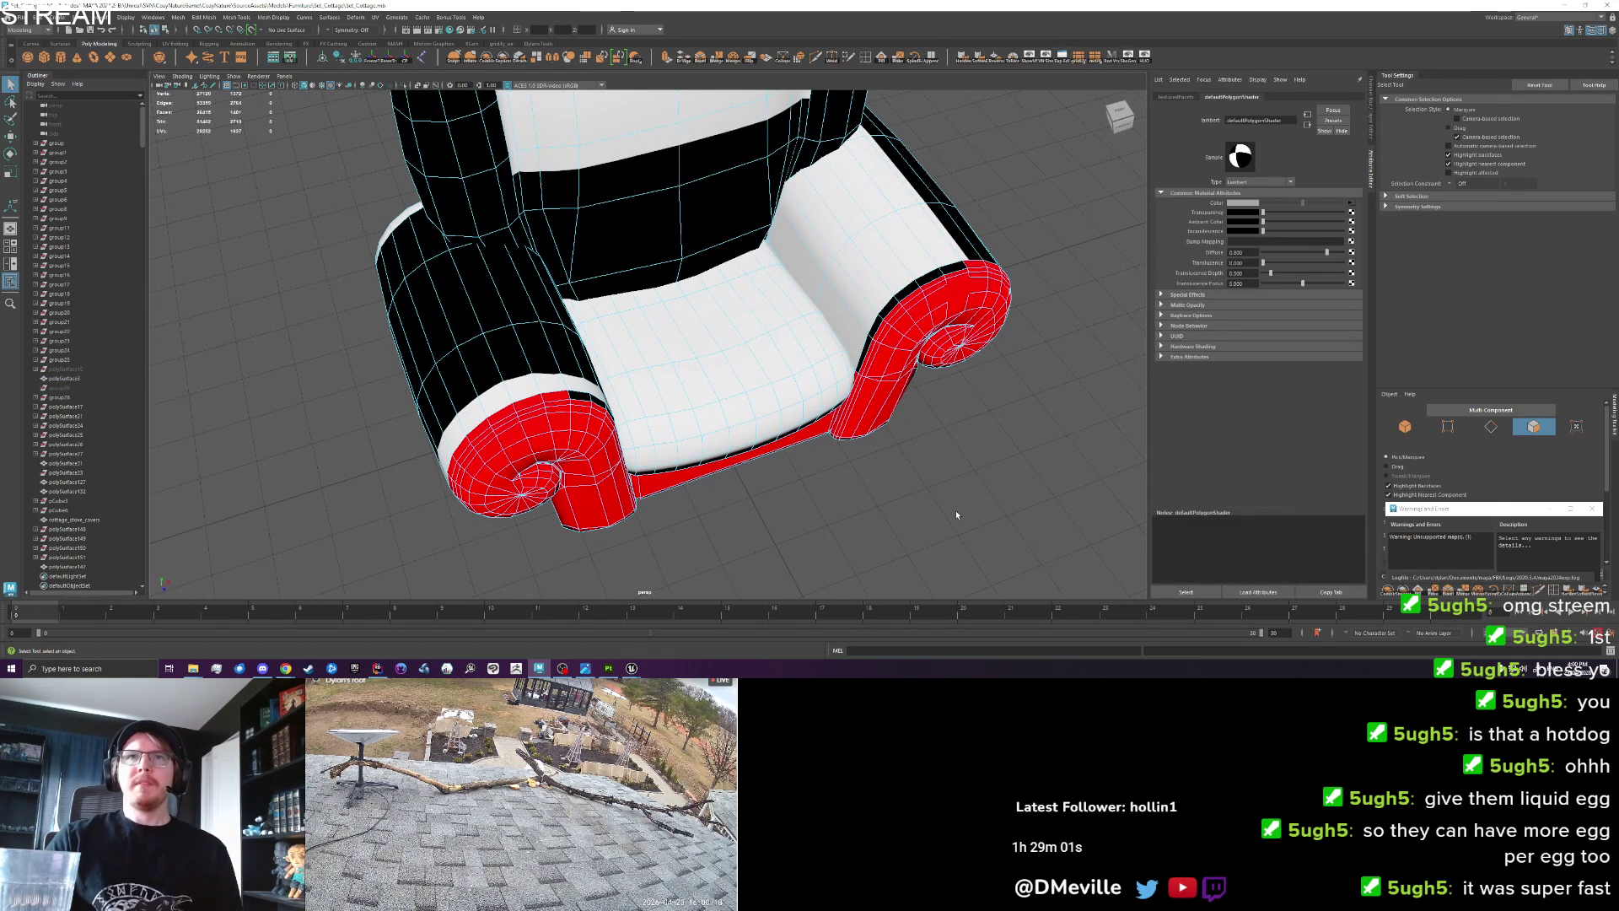
click(956, 290)
right_click(957, 295)
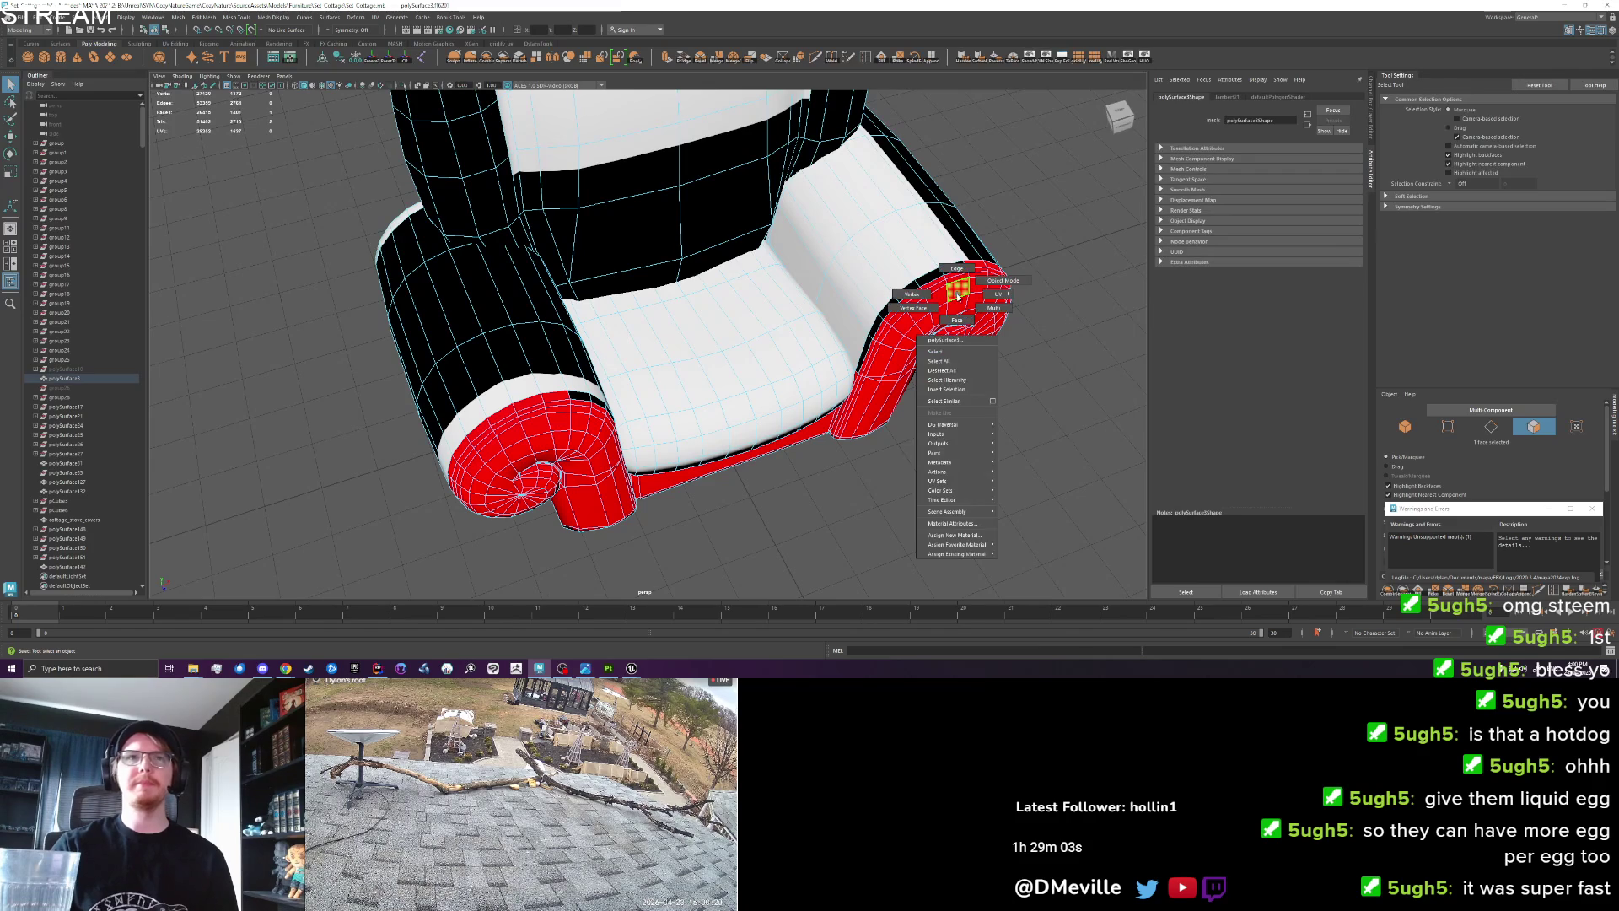
click(957, 295)
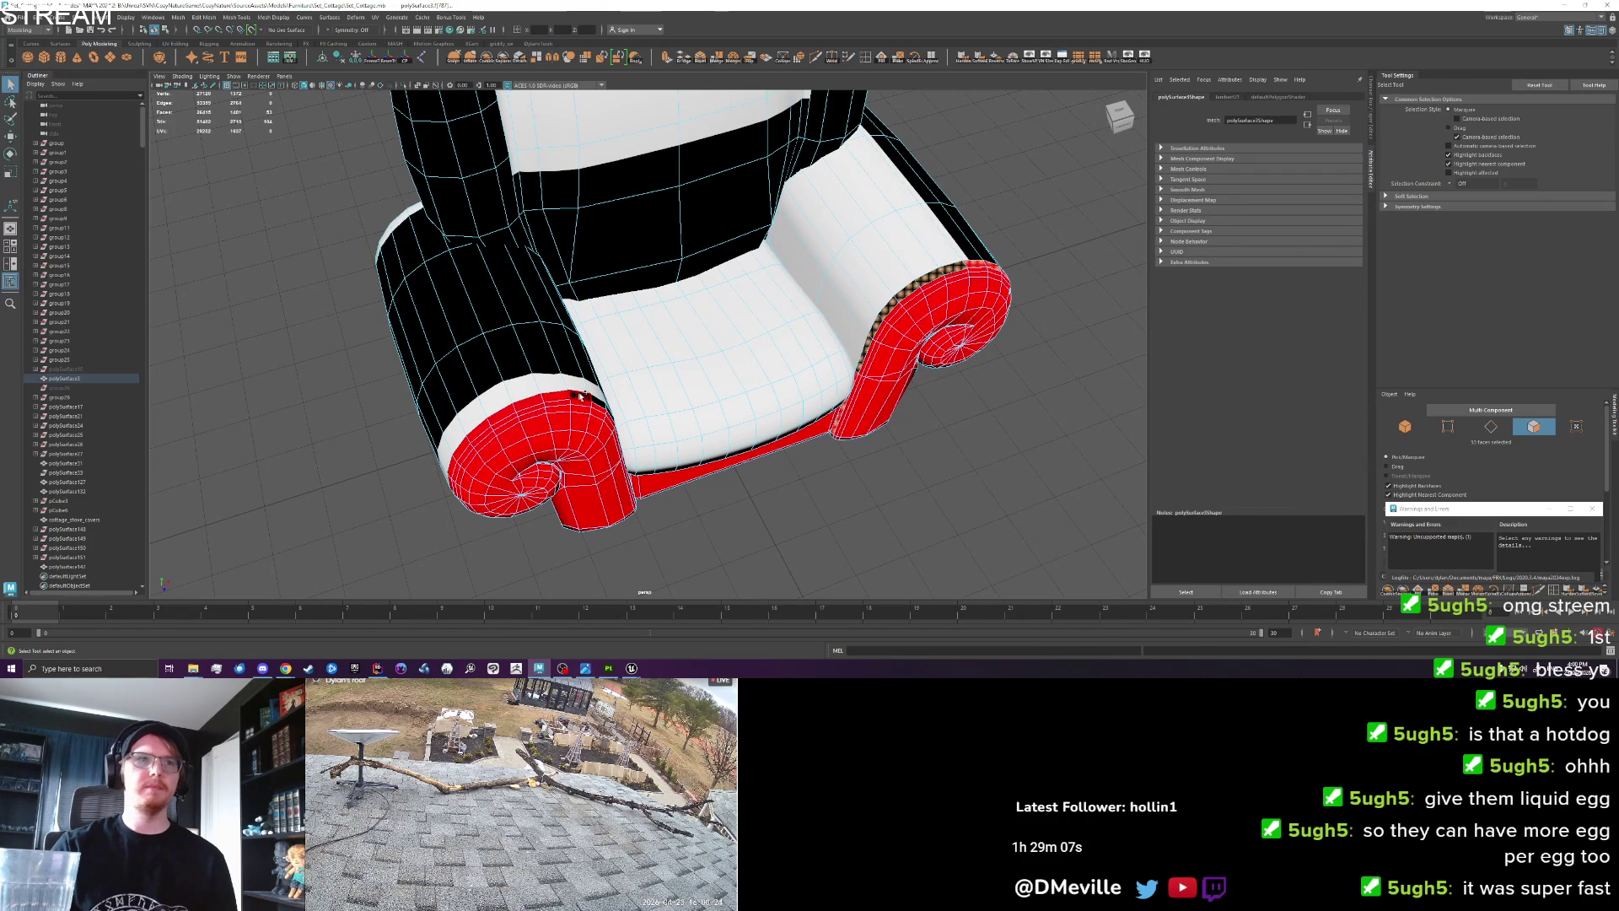
mouse_move(593, 416)
mouse_down()
mouse_move(536, 342)
mouse_move(490, 326)
mouse_up()
right_click(491, 326)
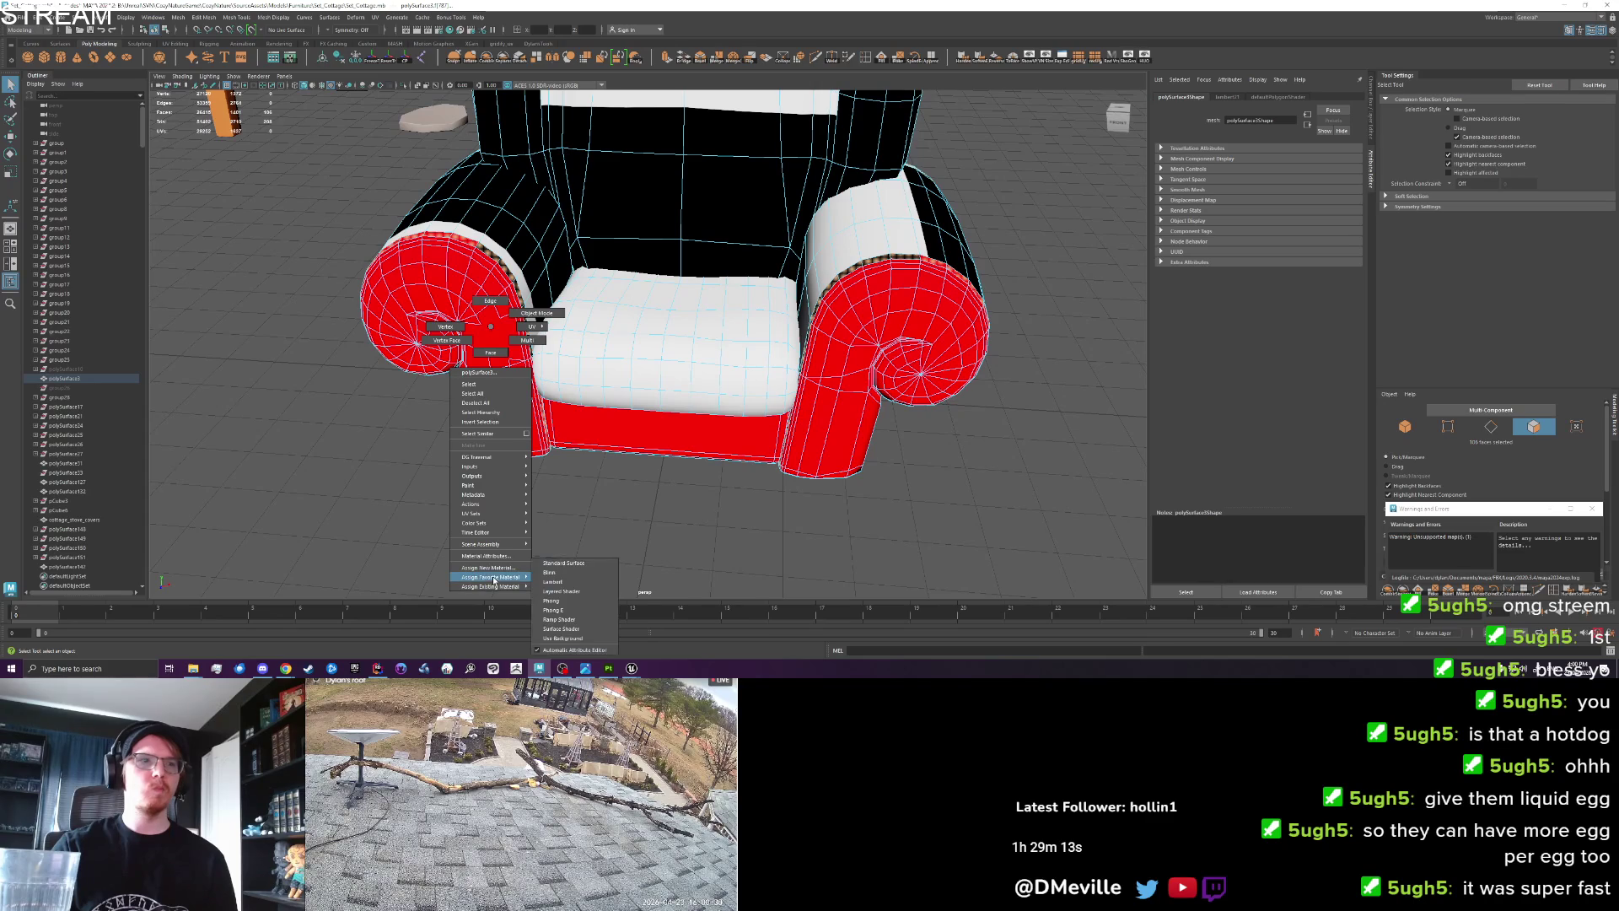
mouse_move(498, 586)
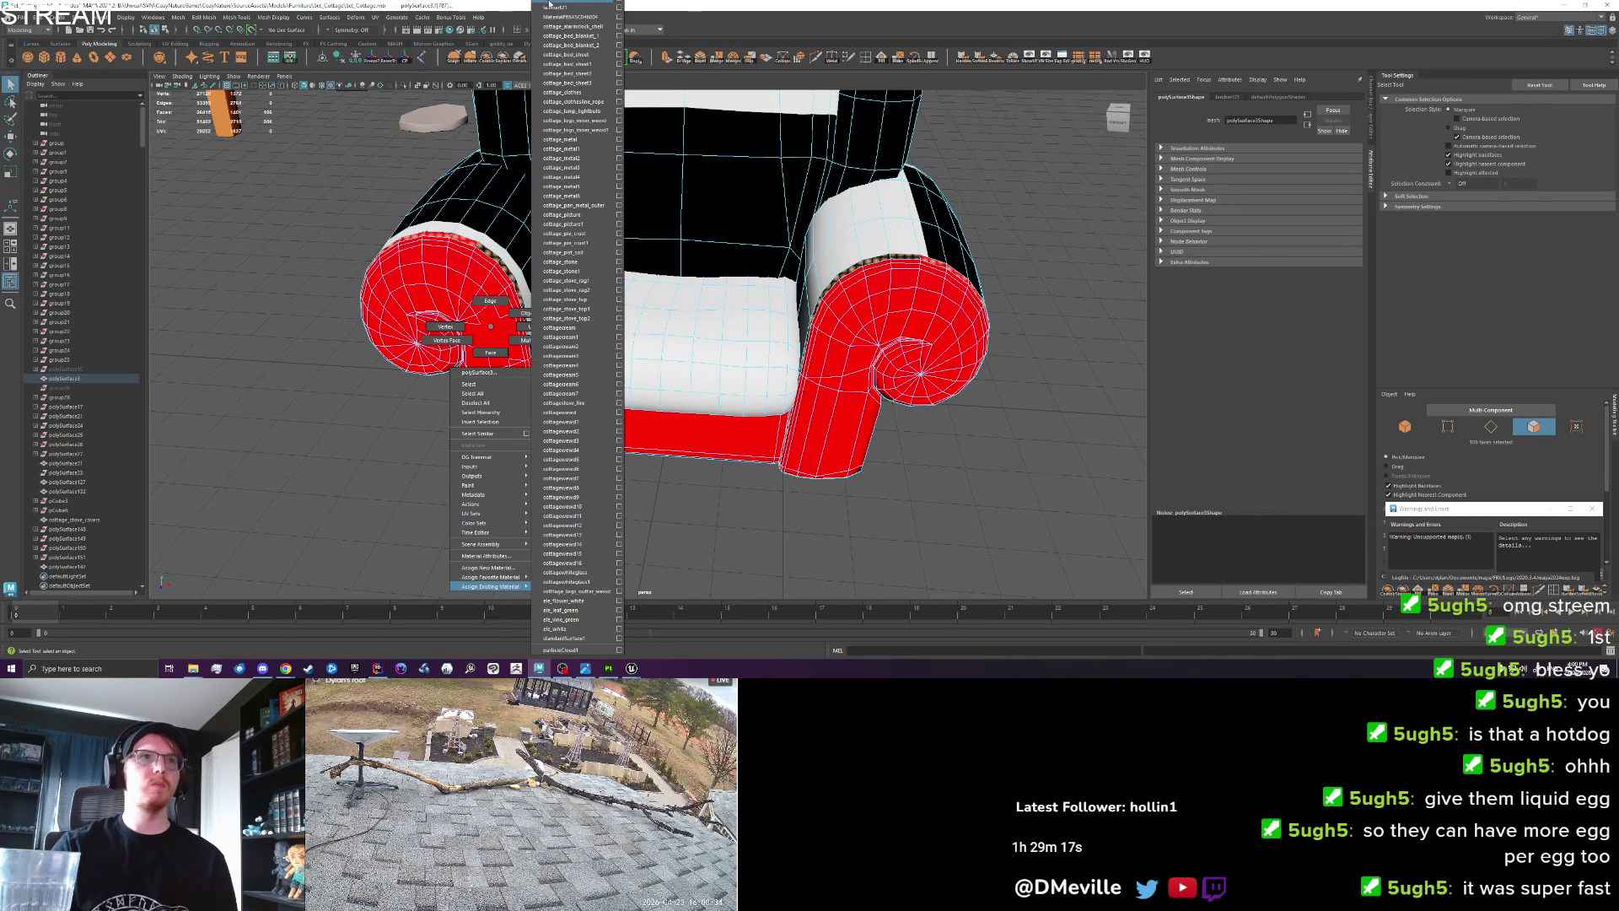
click(568, 8)
In Object Mode, export the armchair over cottage_armchair.fbx and open the reimported mesh in Unreal.
right_click(615, 396)
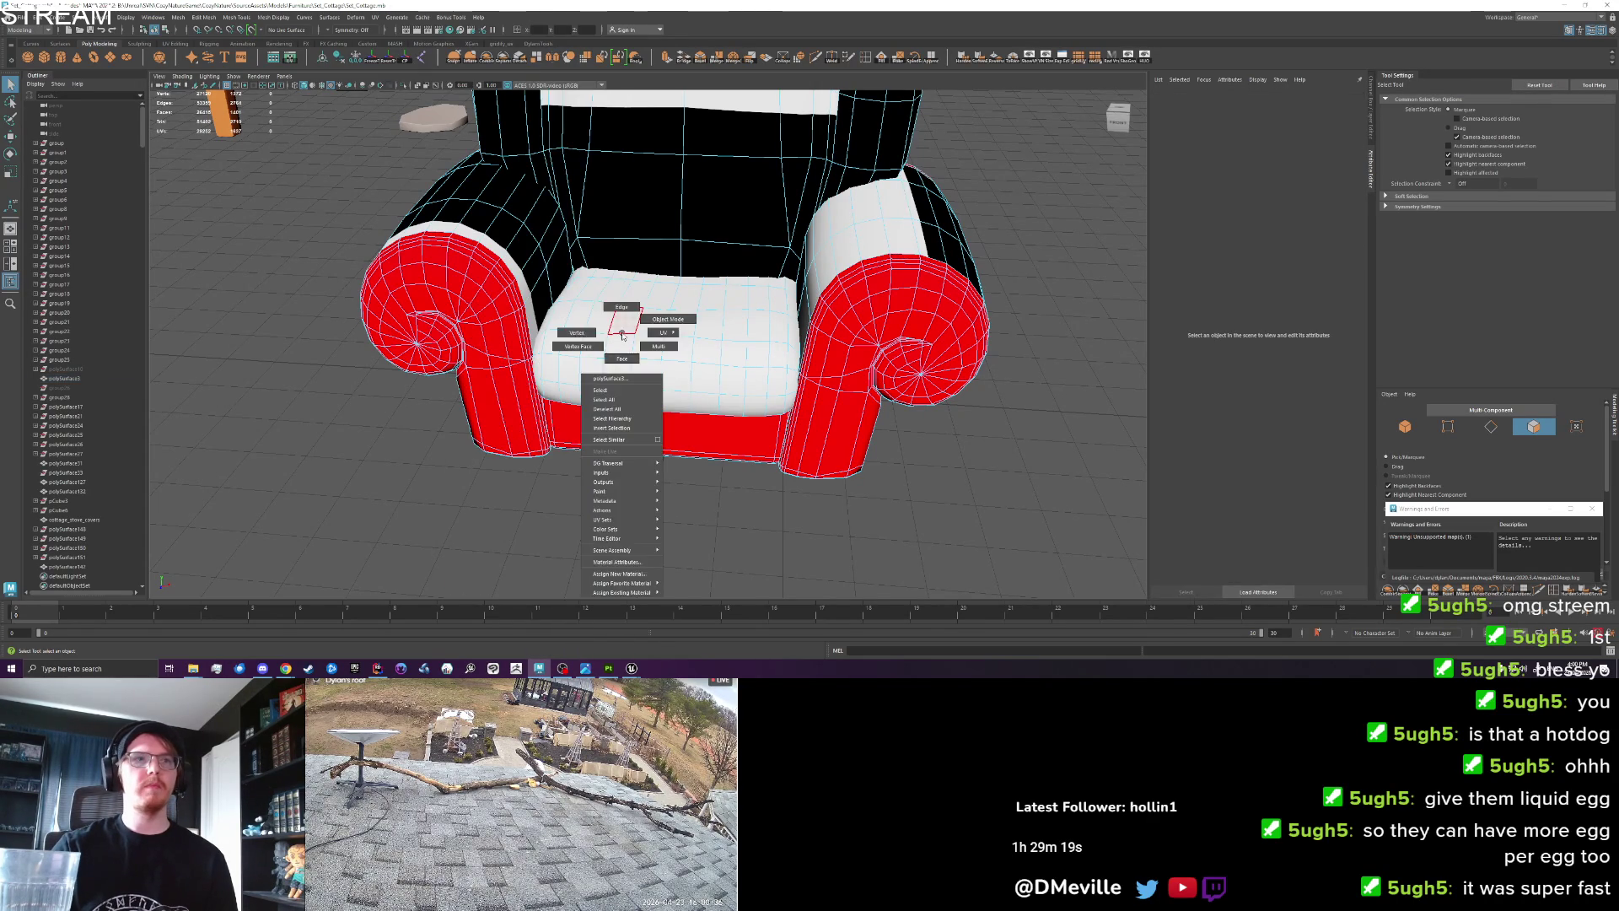
drag(615, 396, 608, 398)
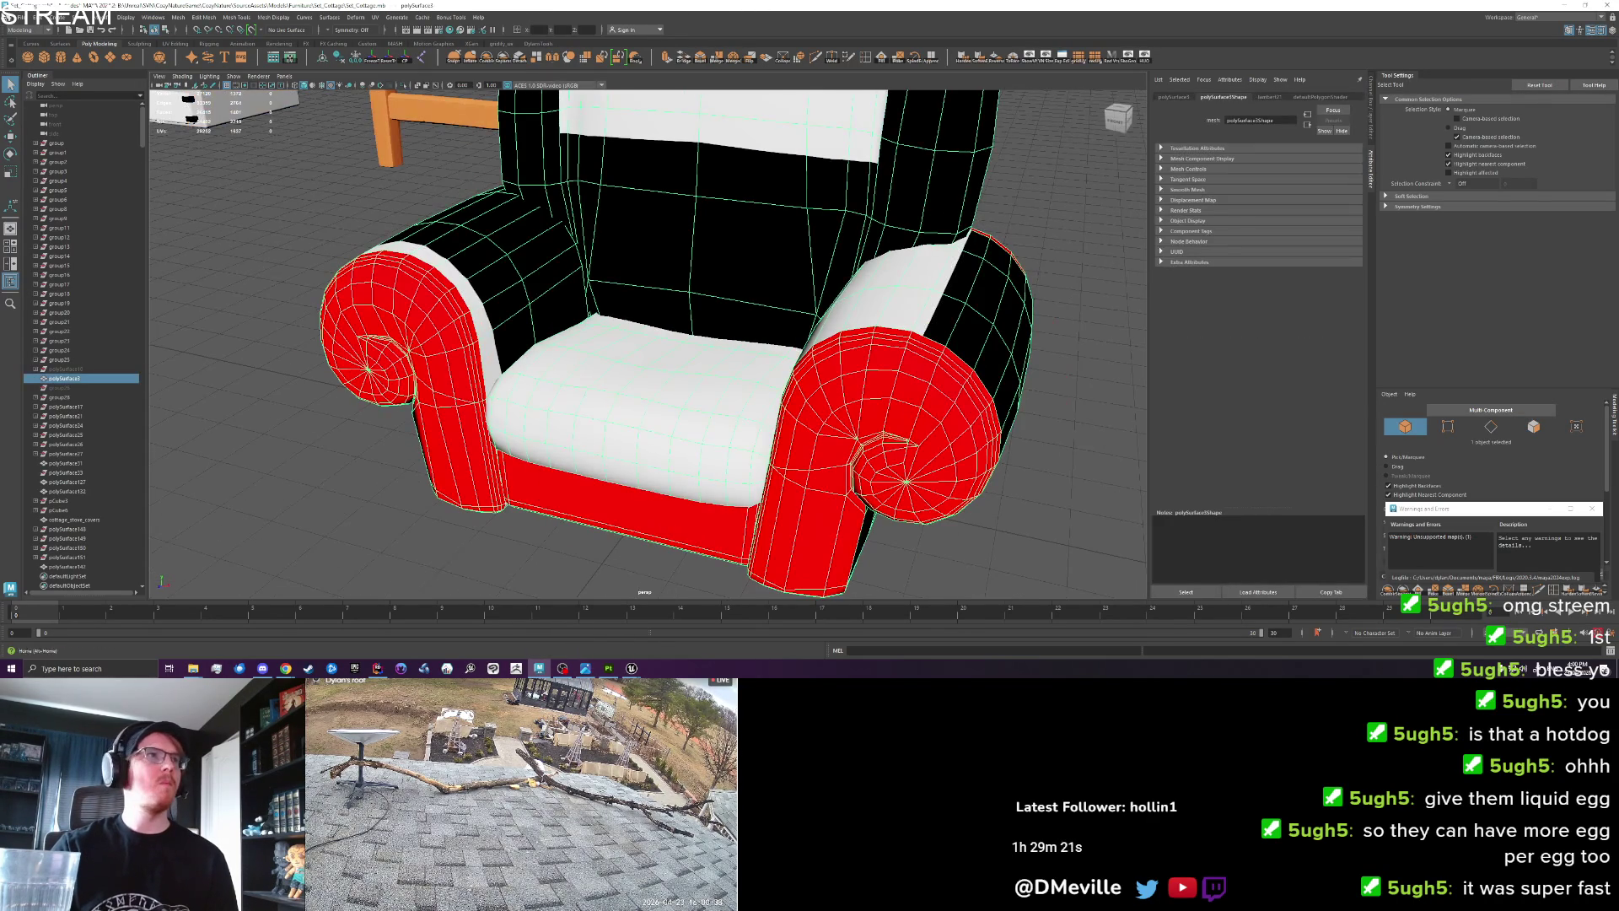
click(17, 17)
click(59, 143)
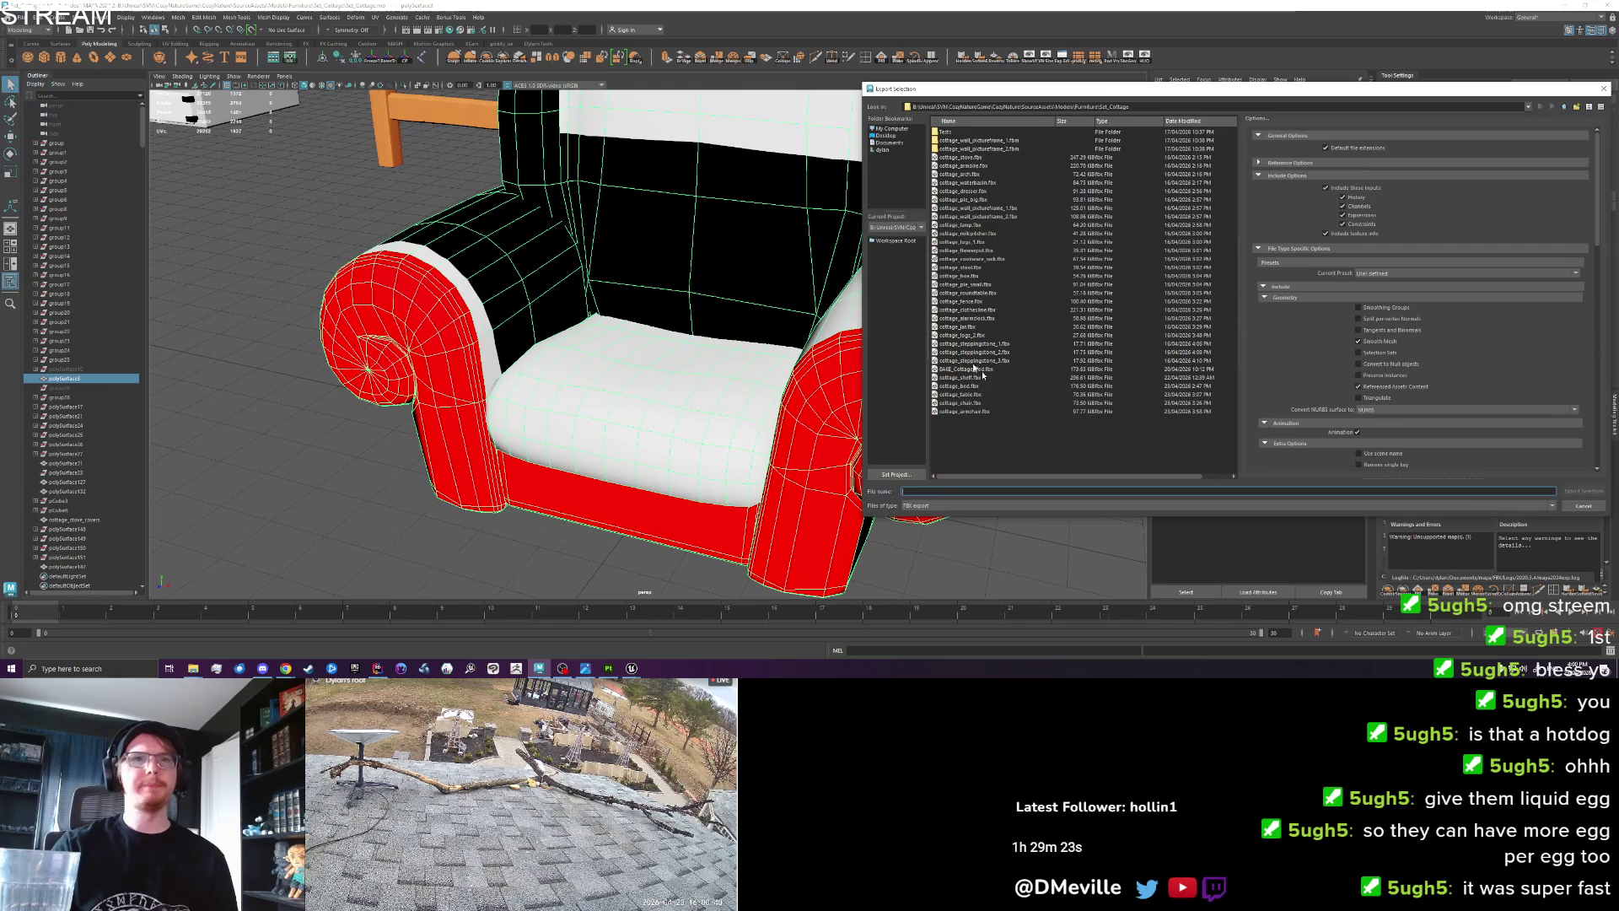
double_click(1003, 409)
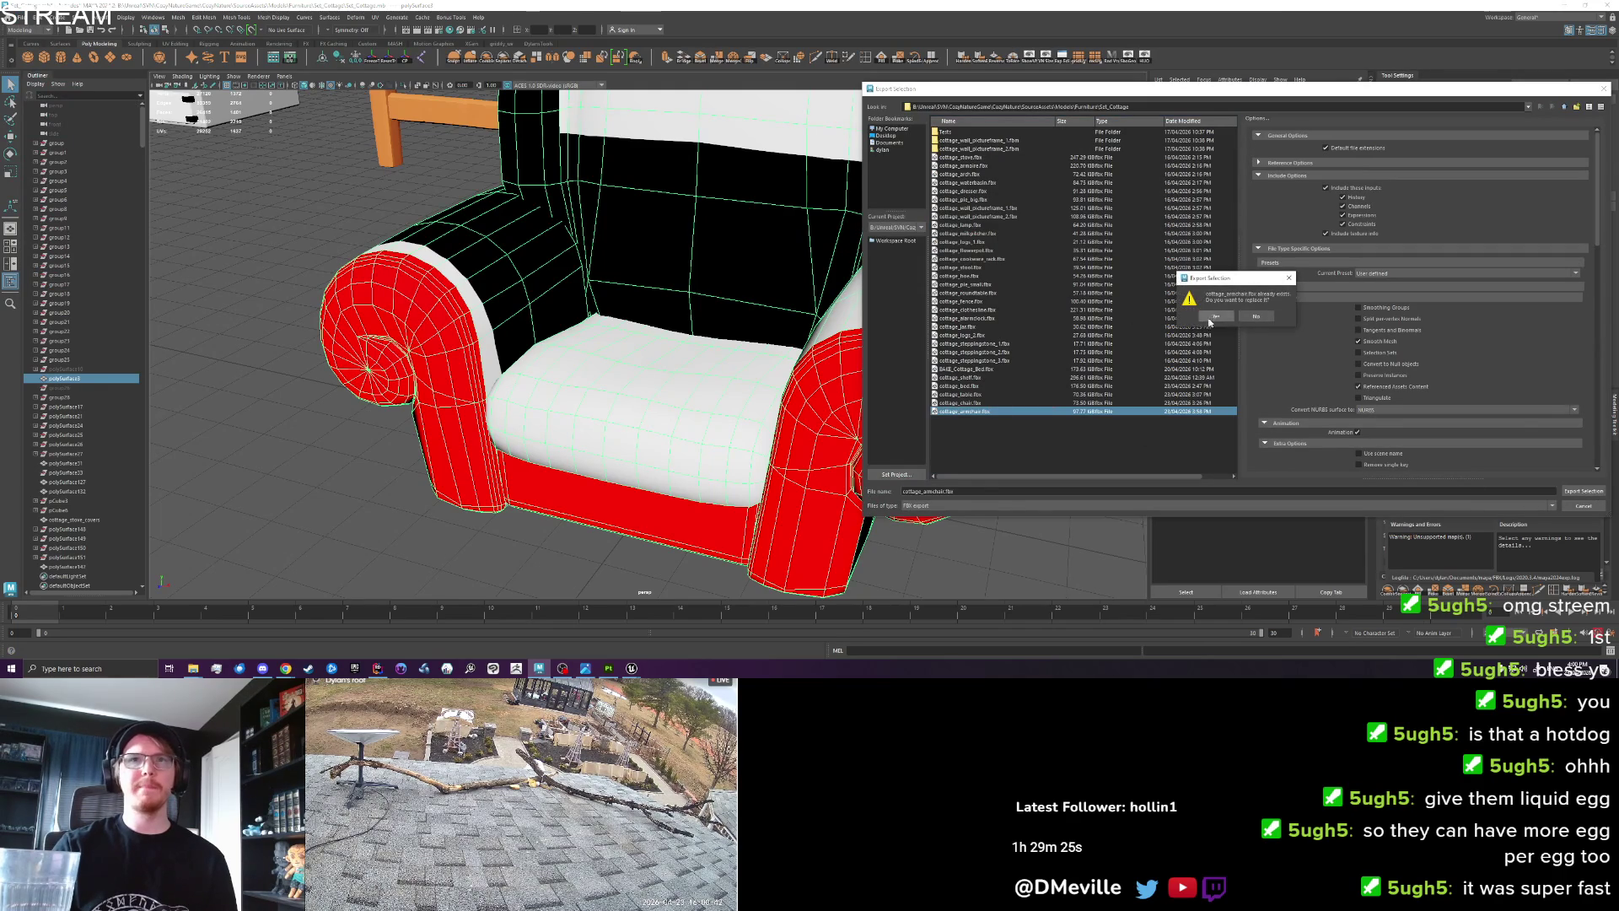
click(1214, 316)
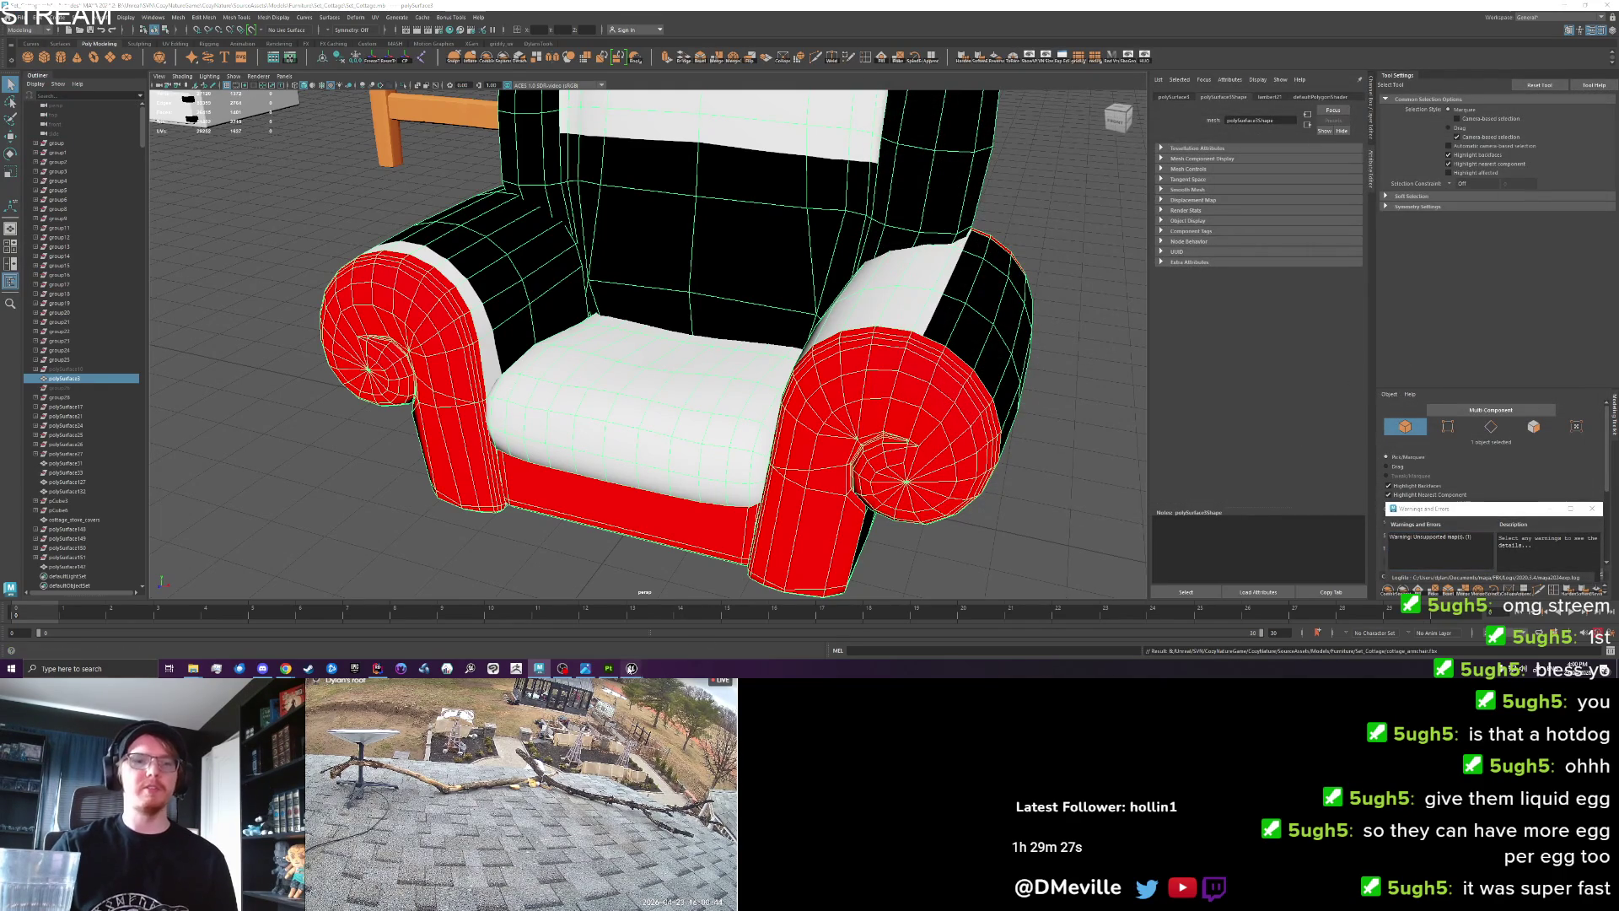
click(631, 668)
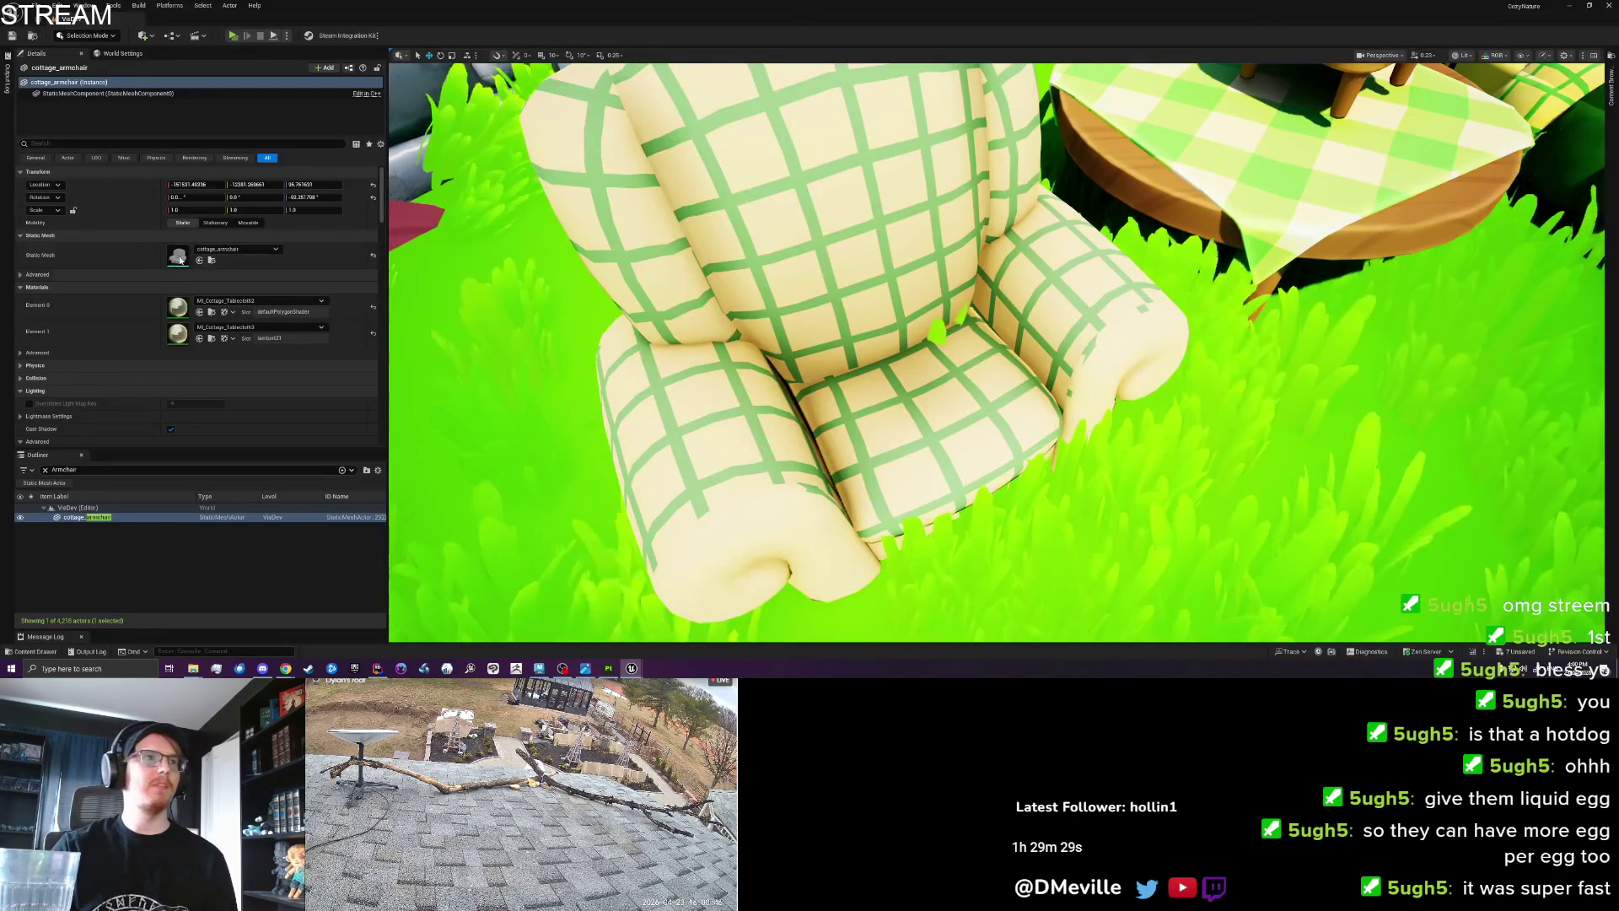
double_click(179, 258)
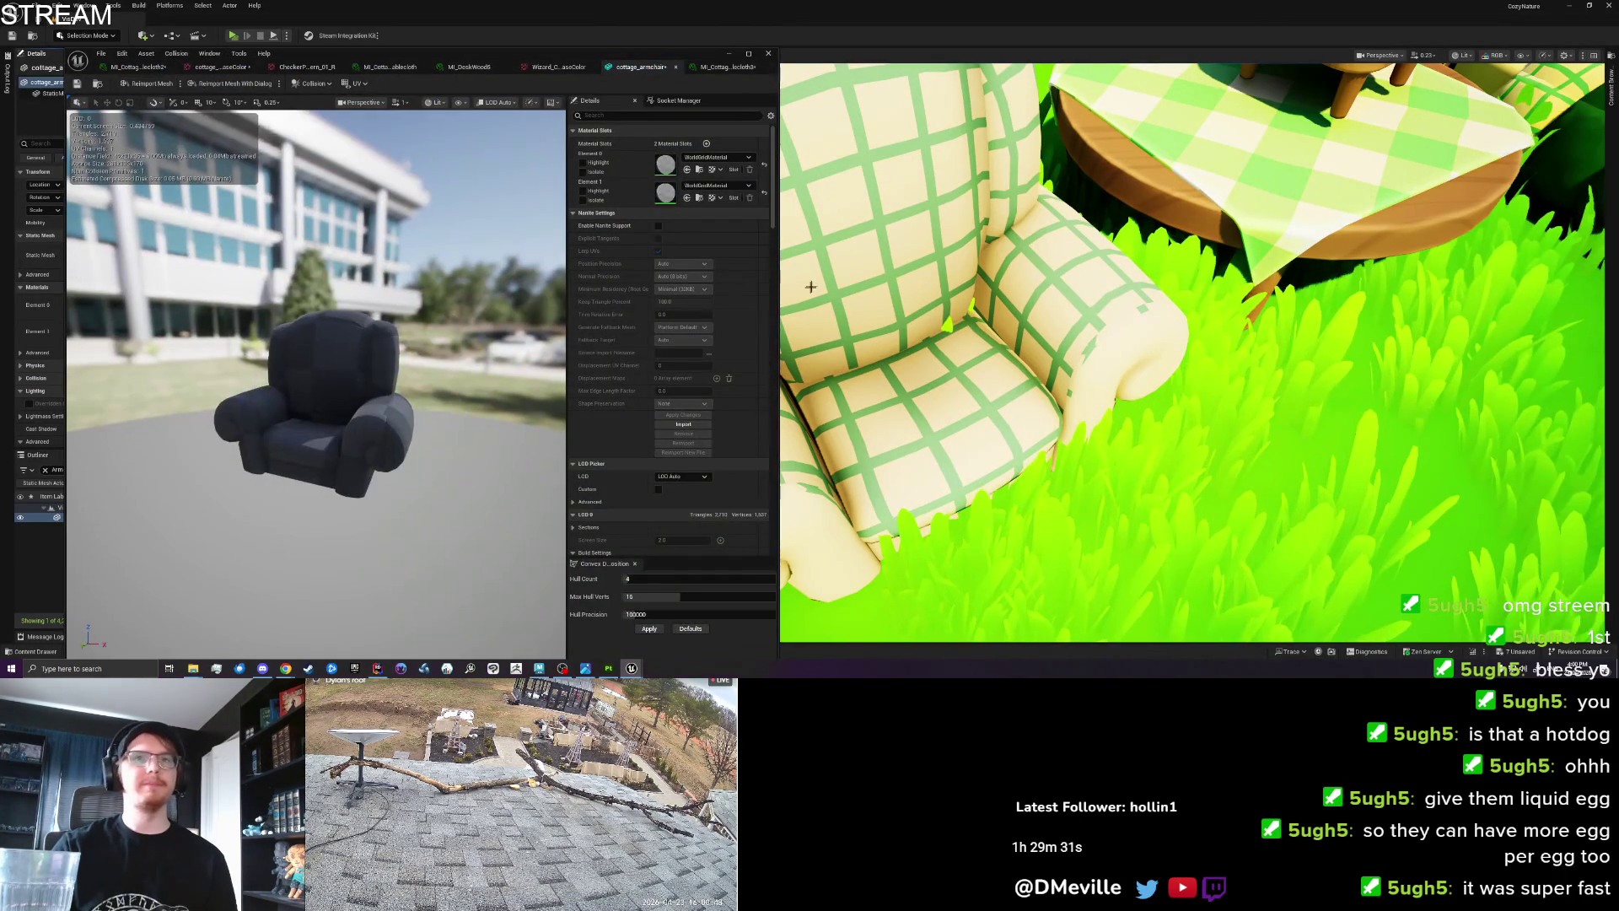
click(608, 668)
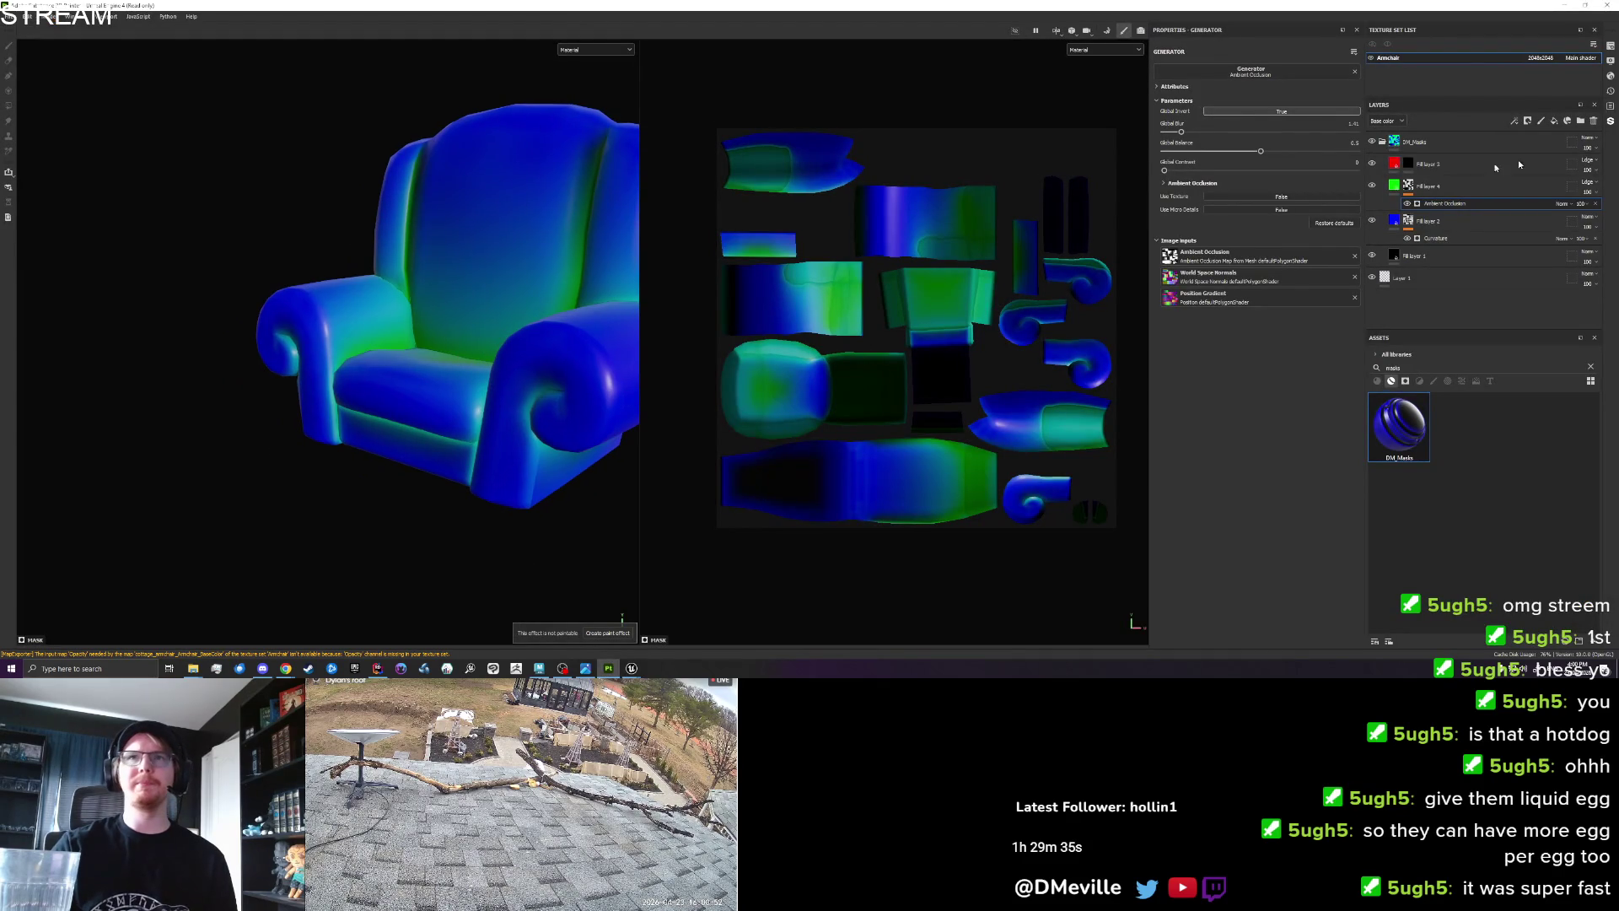
Add Fill layer 5 below Fill layer 3, colour it pure green 00FF00, and give it a black mask.
right_click(1472, 182)
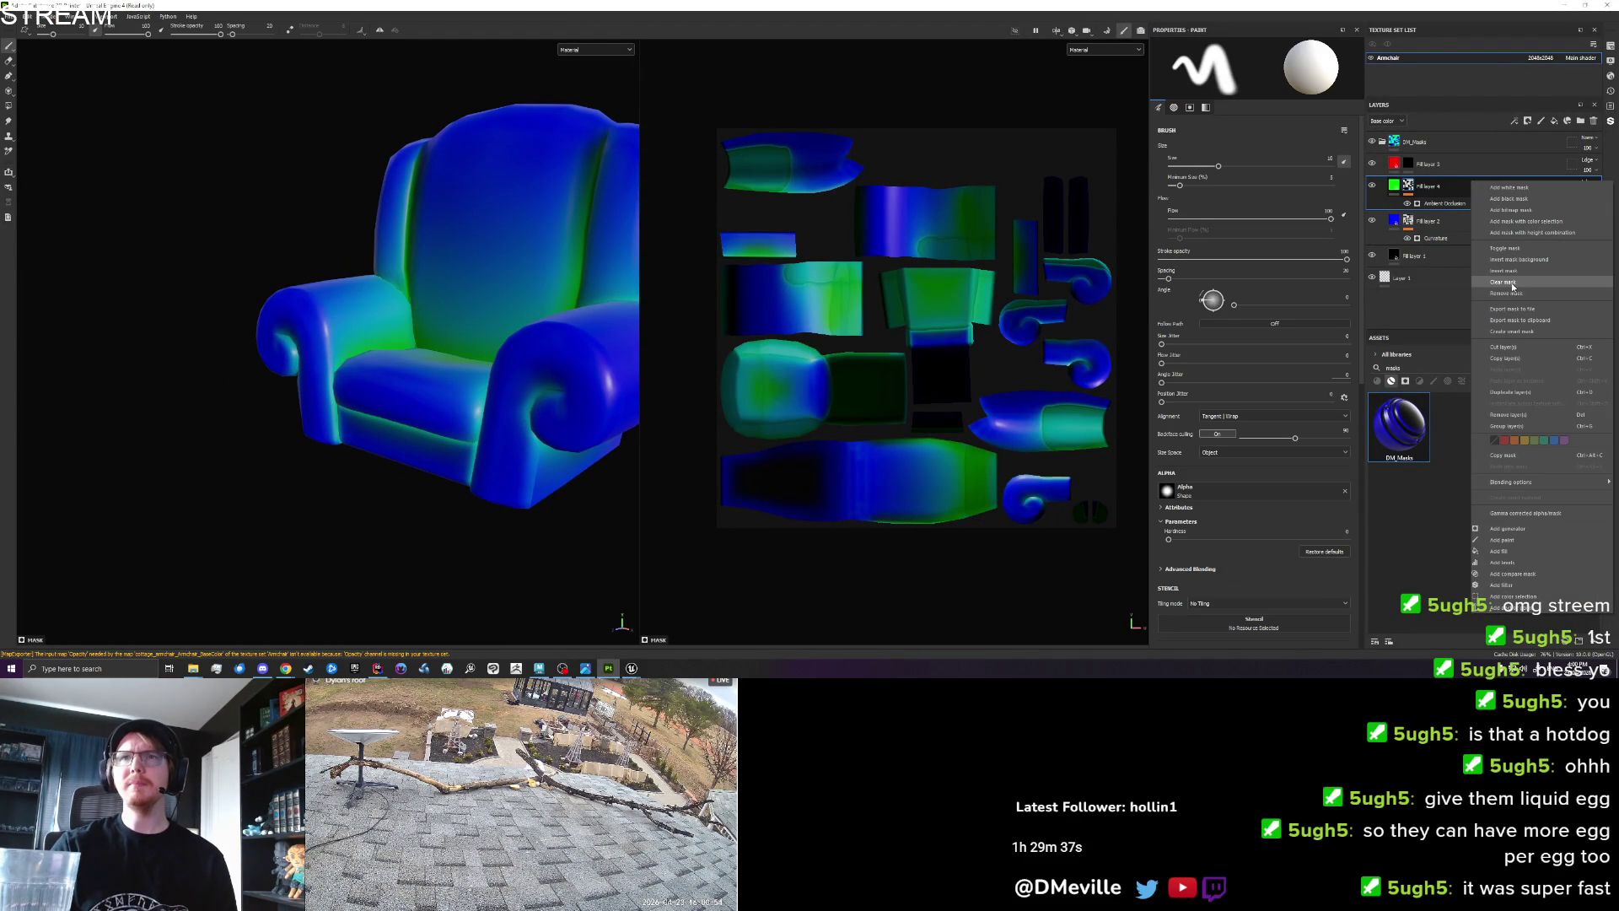
click(1510, 198)
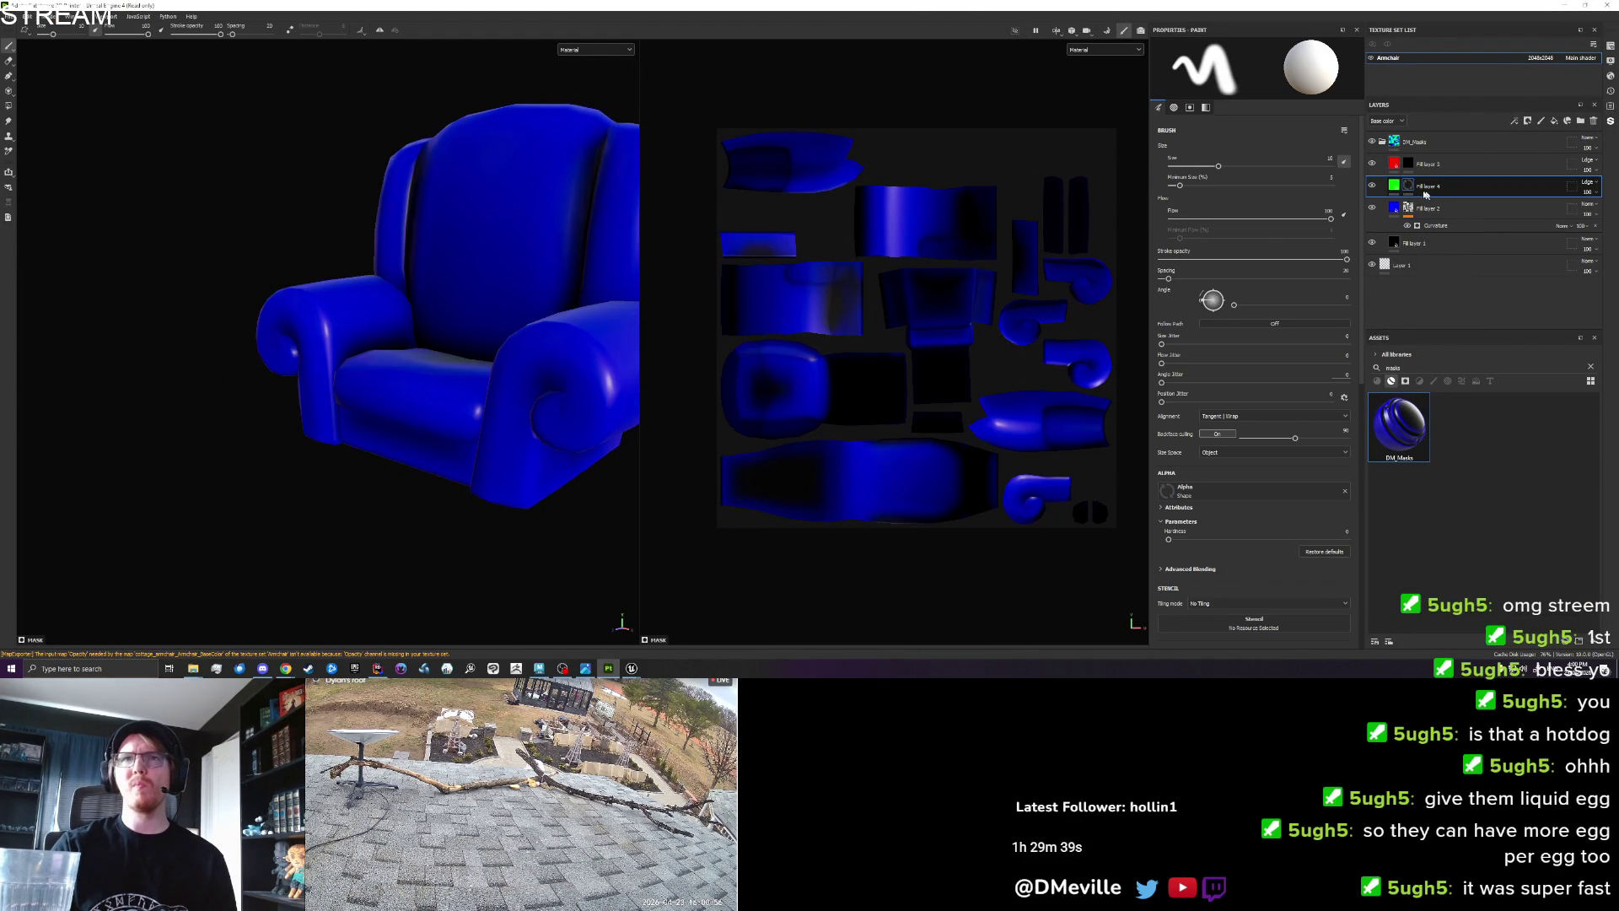
key(ctrl+z)
click(1554, 121)
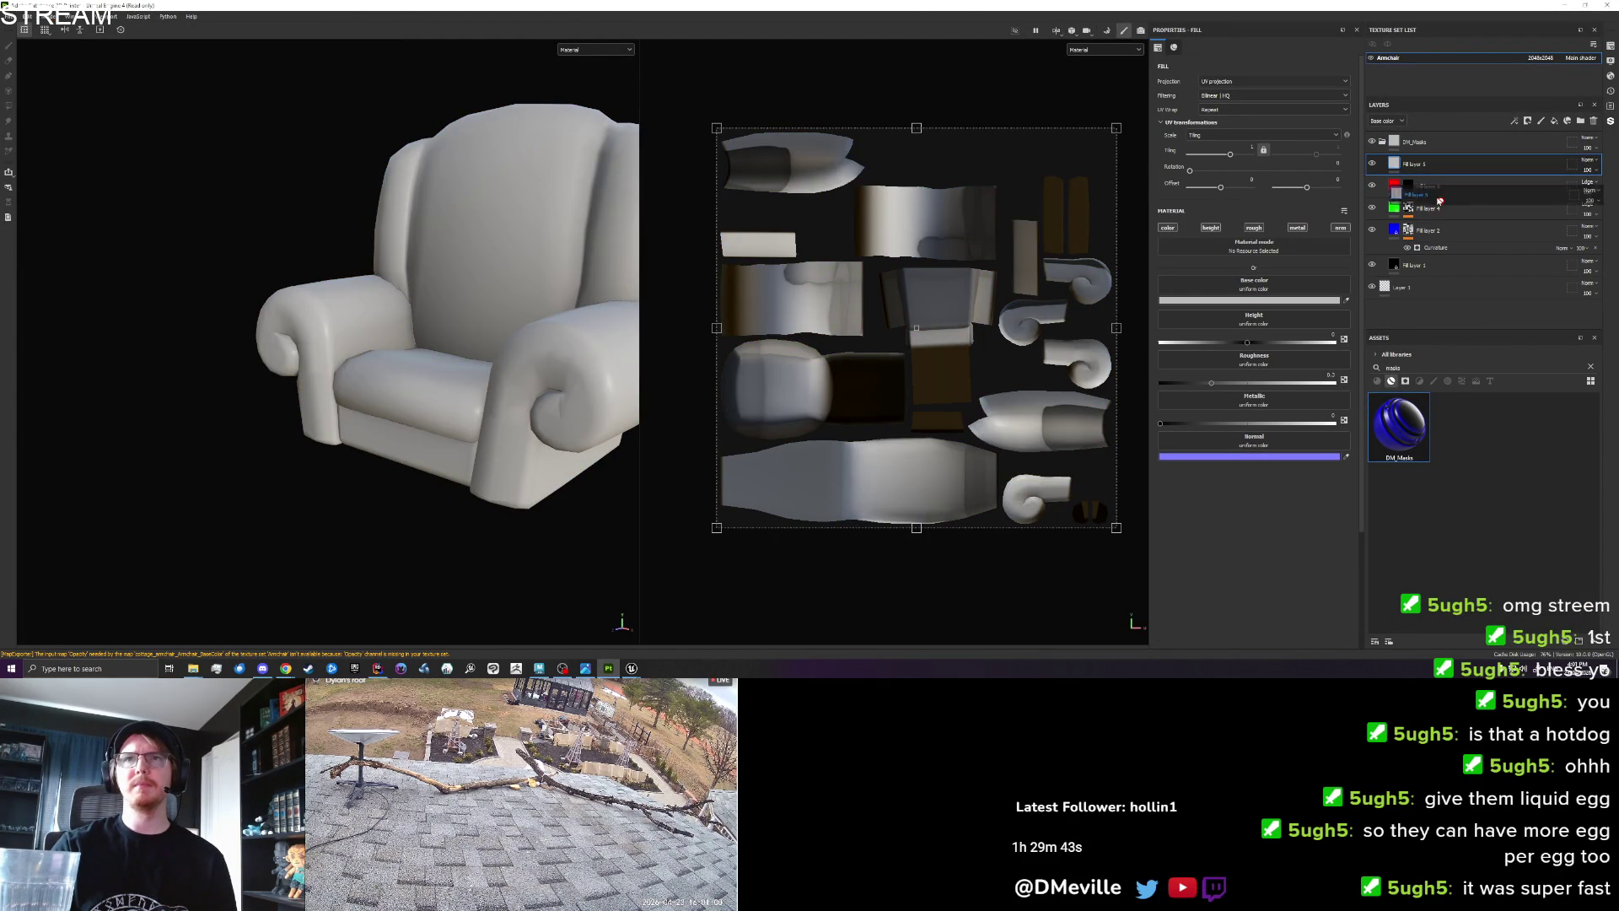
drag(1430, 169, 1391, 202)
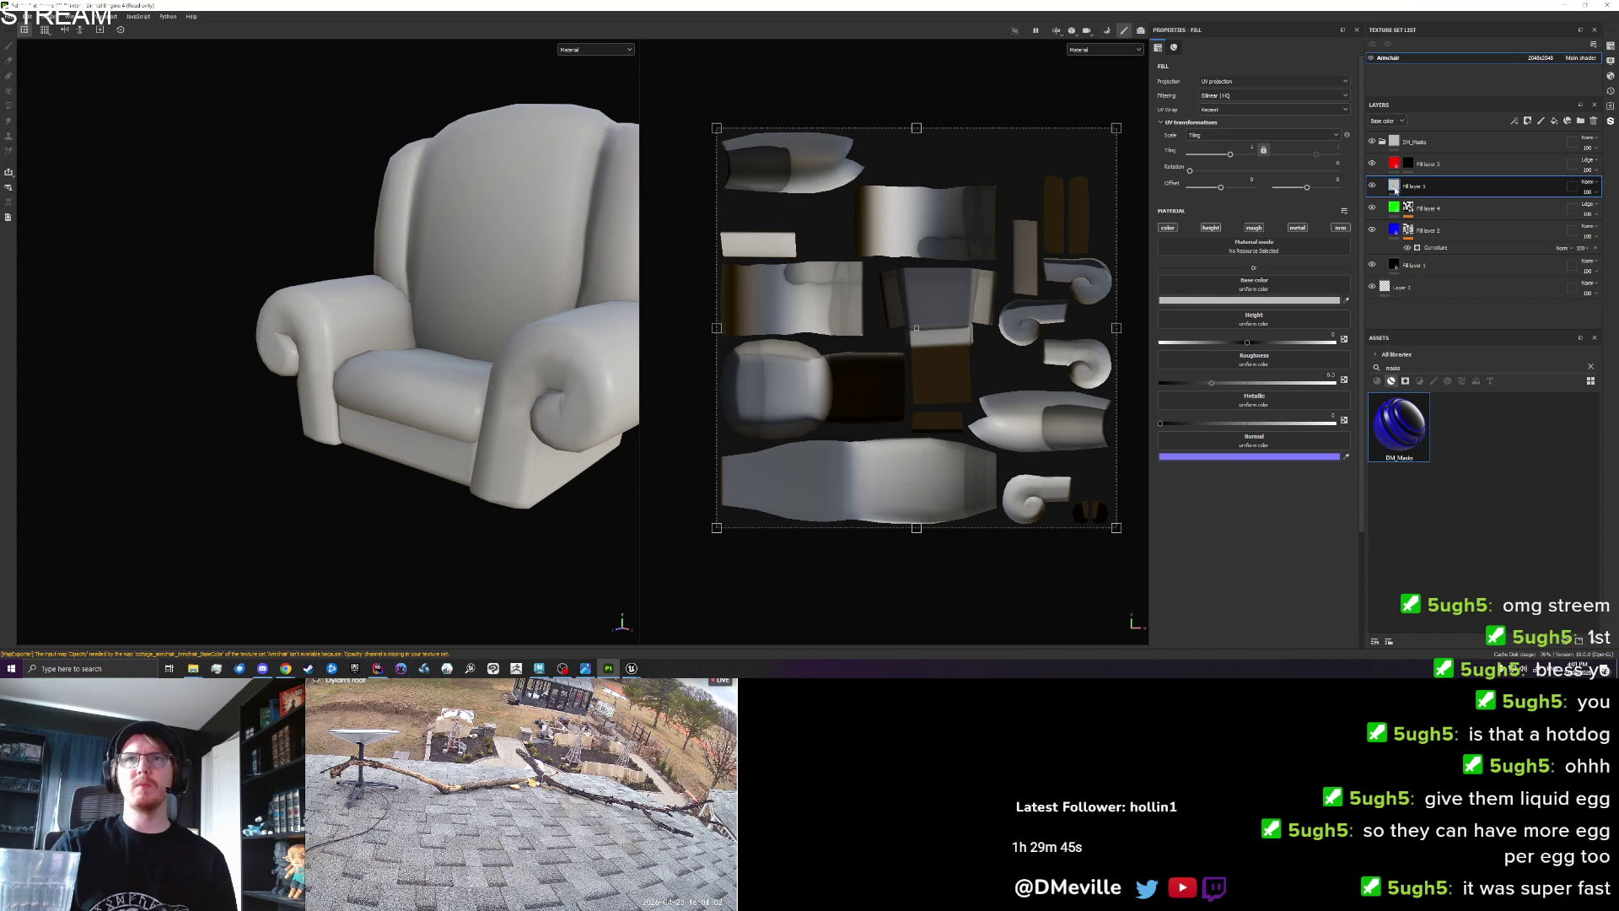
click(1290, 299)
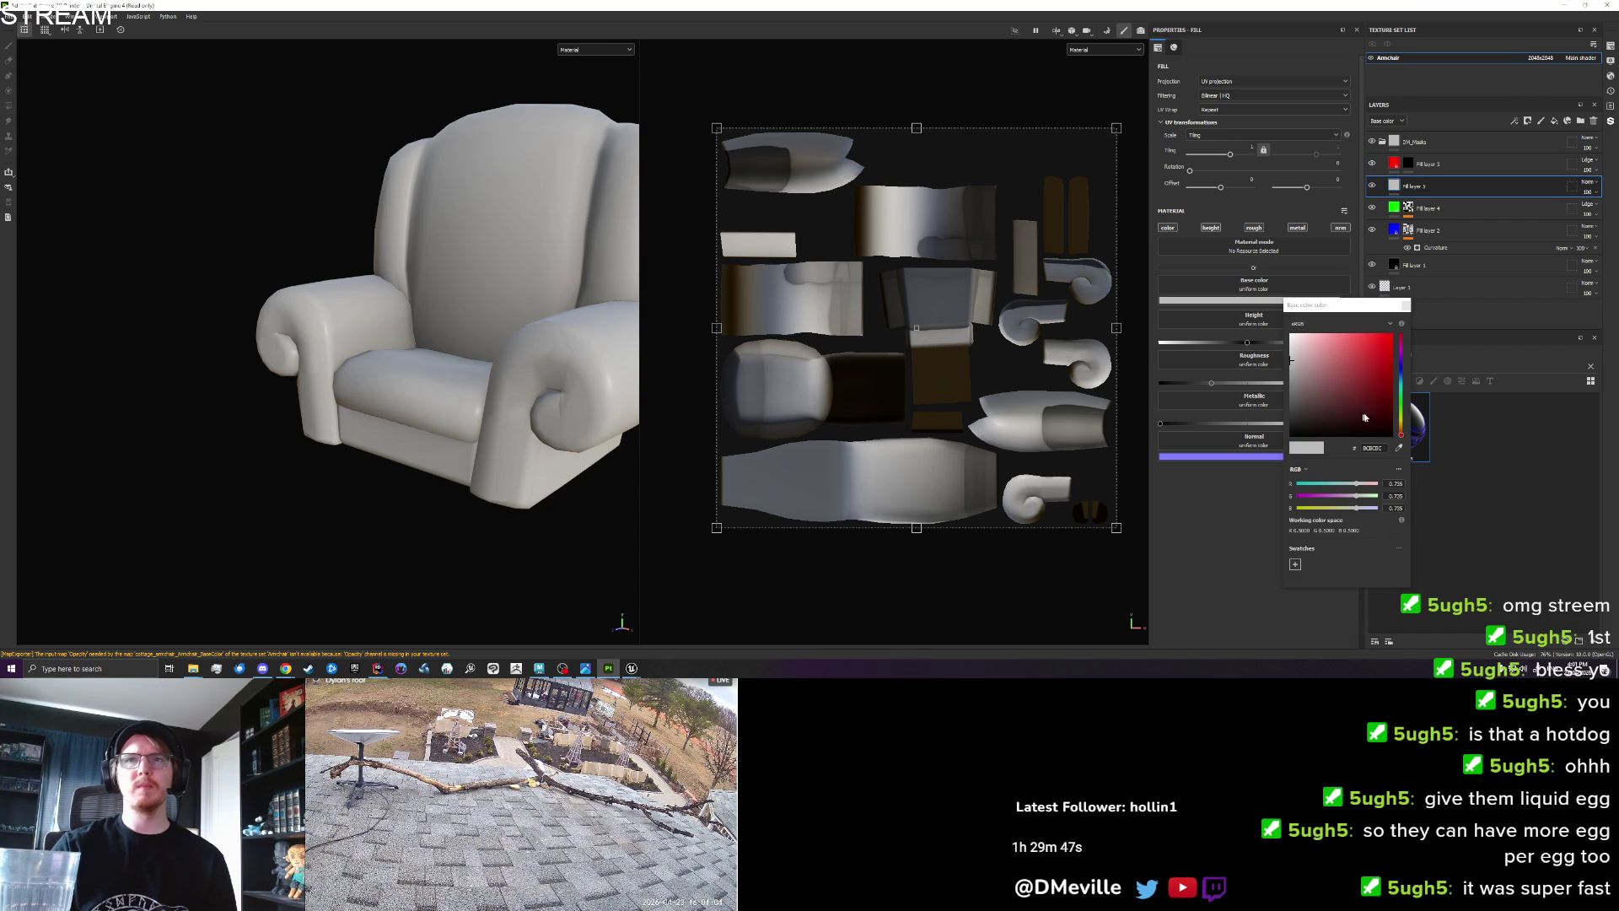
mouse_move(1334, 496)
mouse_down()
mouse_move(1383, 496)
mouse_move(1286, 484)
mouse_move(1205, 507)
mouse_up()
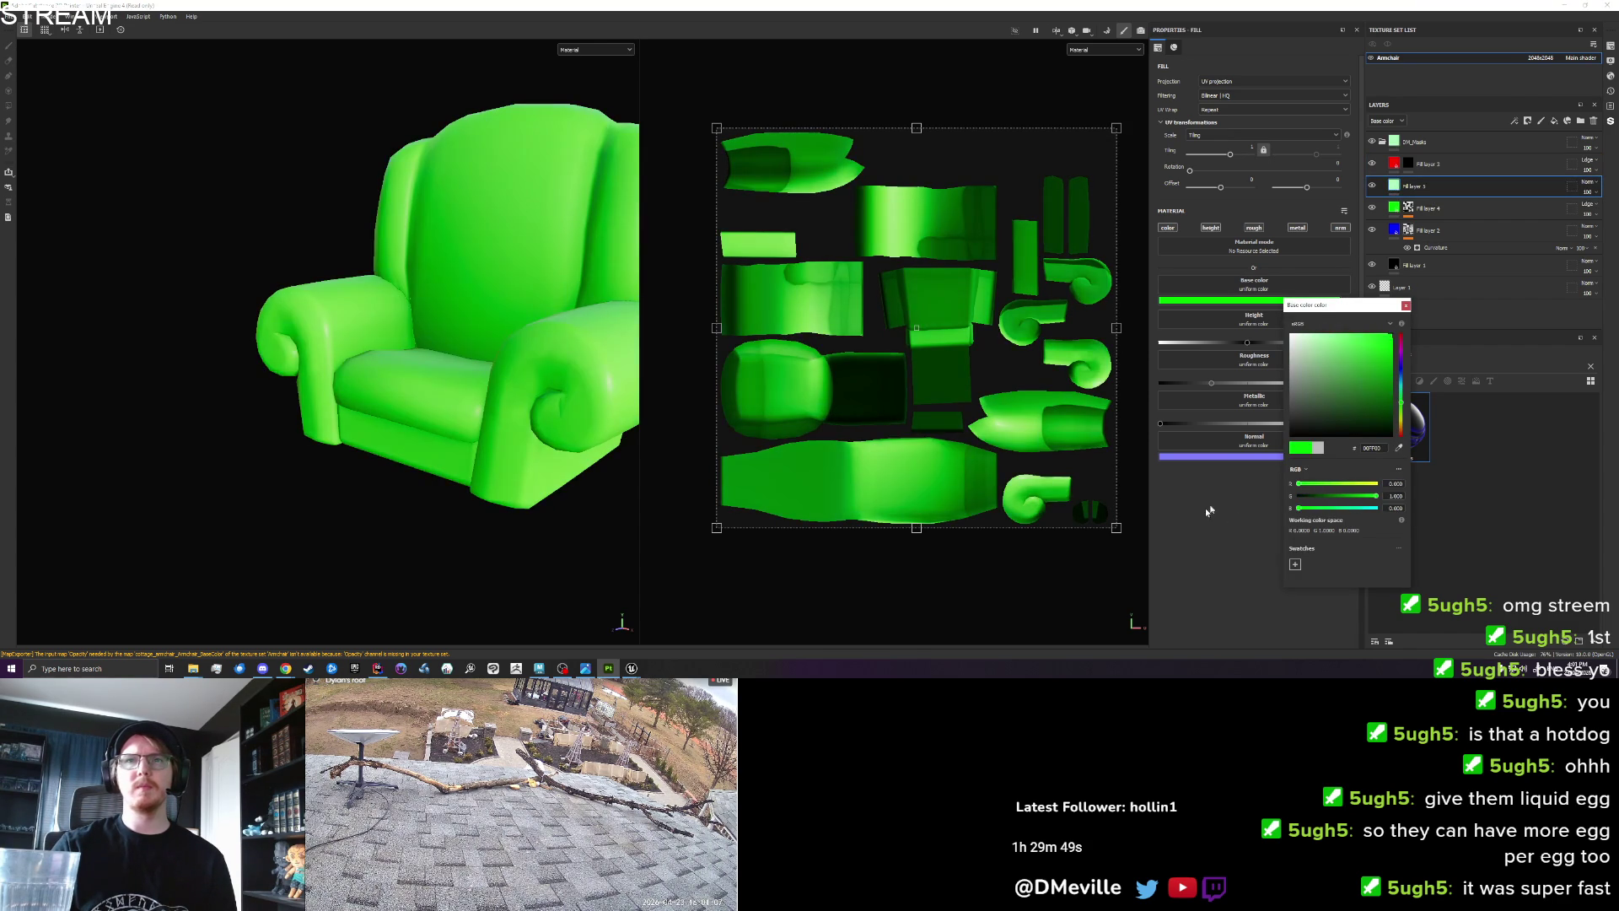
right_click(1426, 185)
click(1485, 214)
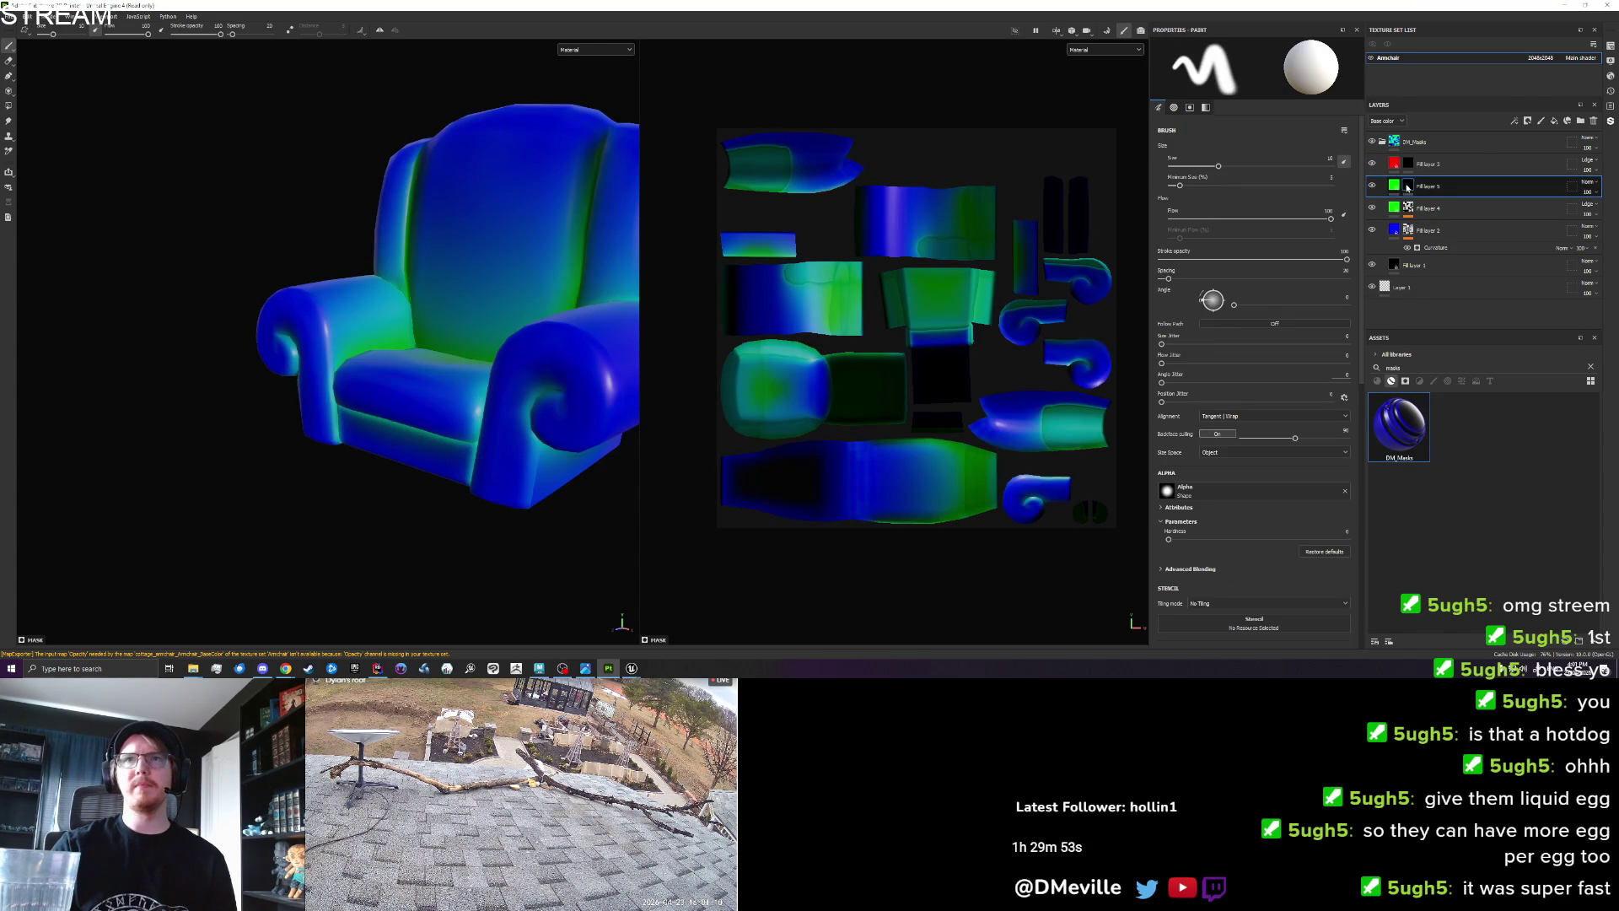
Shrink the brush to about 5 and undo a stray green mark on the left arm.
drag(354, 337, 272, 345)
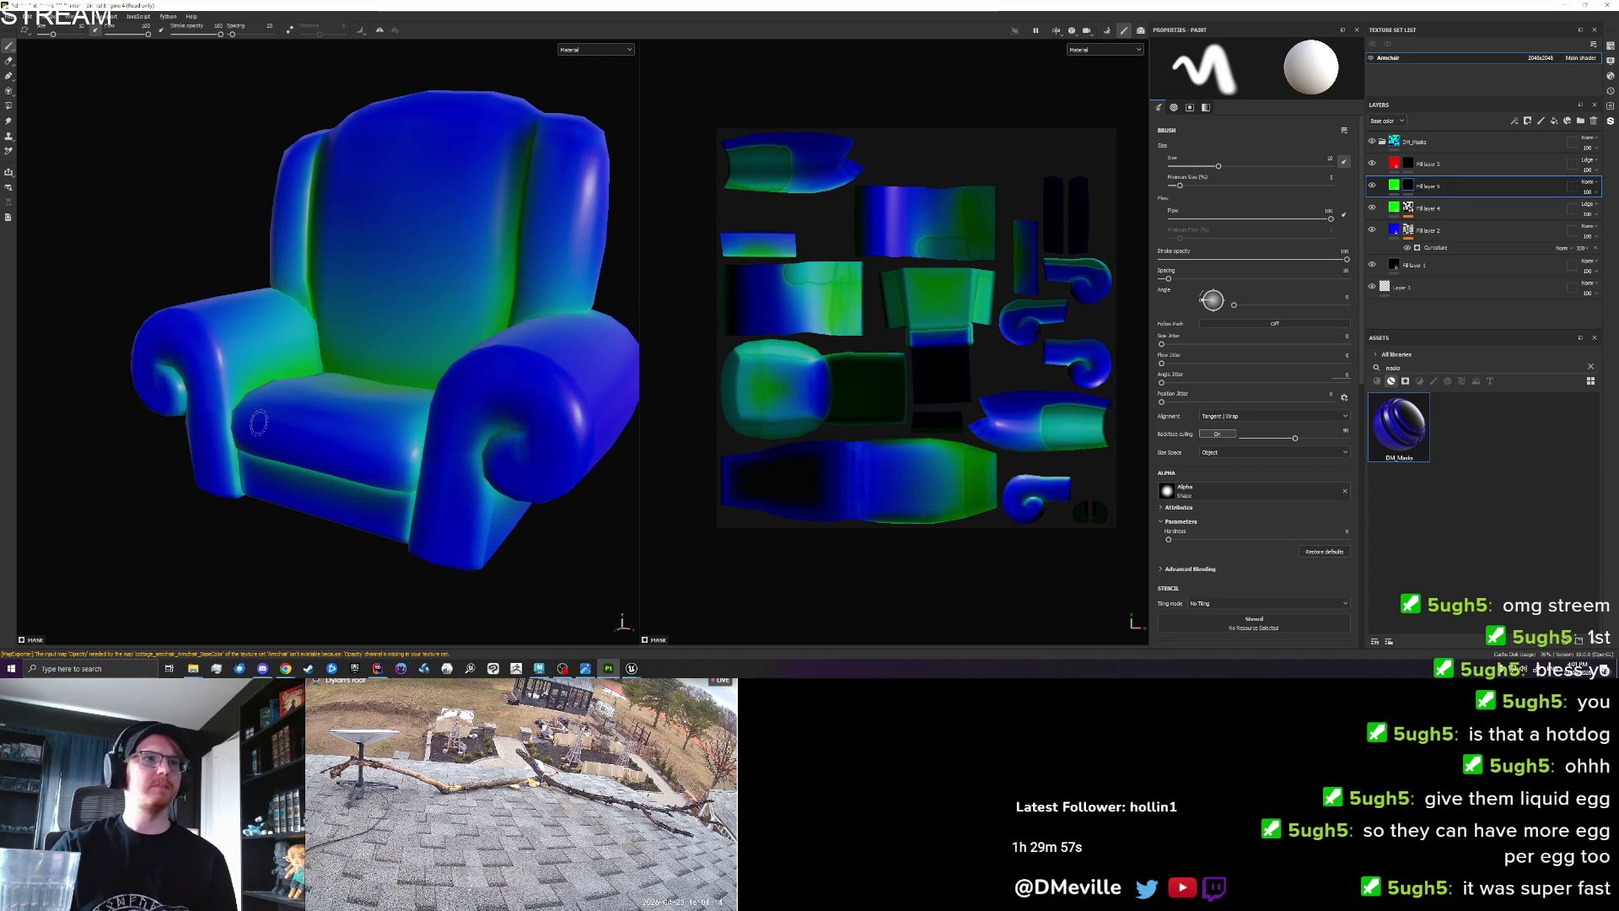
drag(244, 405, 354, 418)
key(bracketleft)
key(bracketleft)
key(bracketleft)
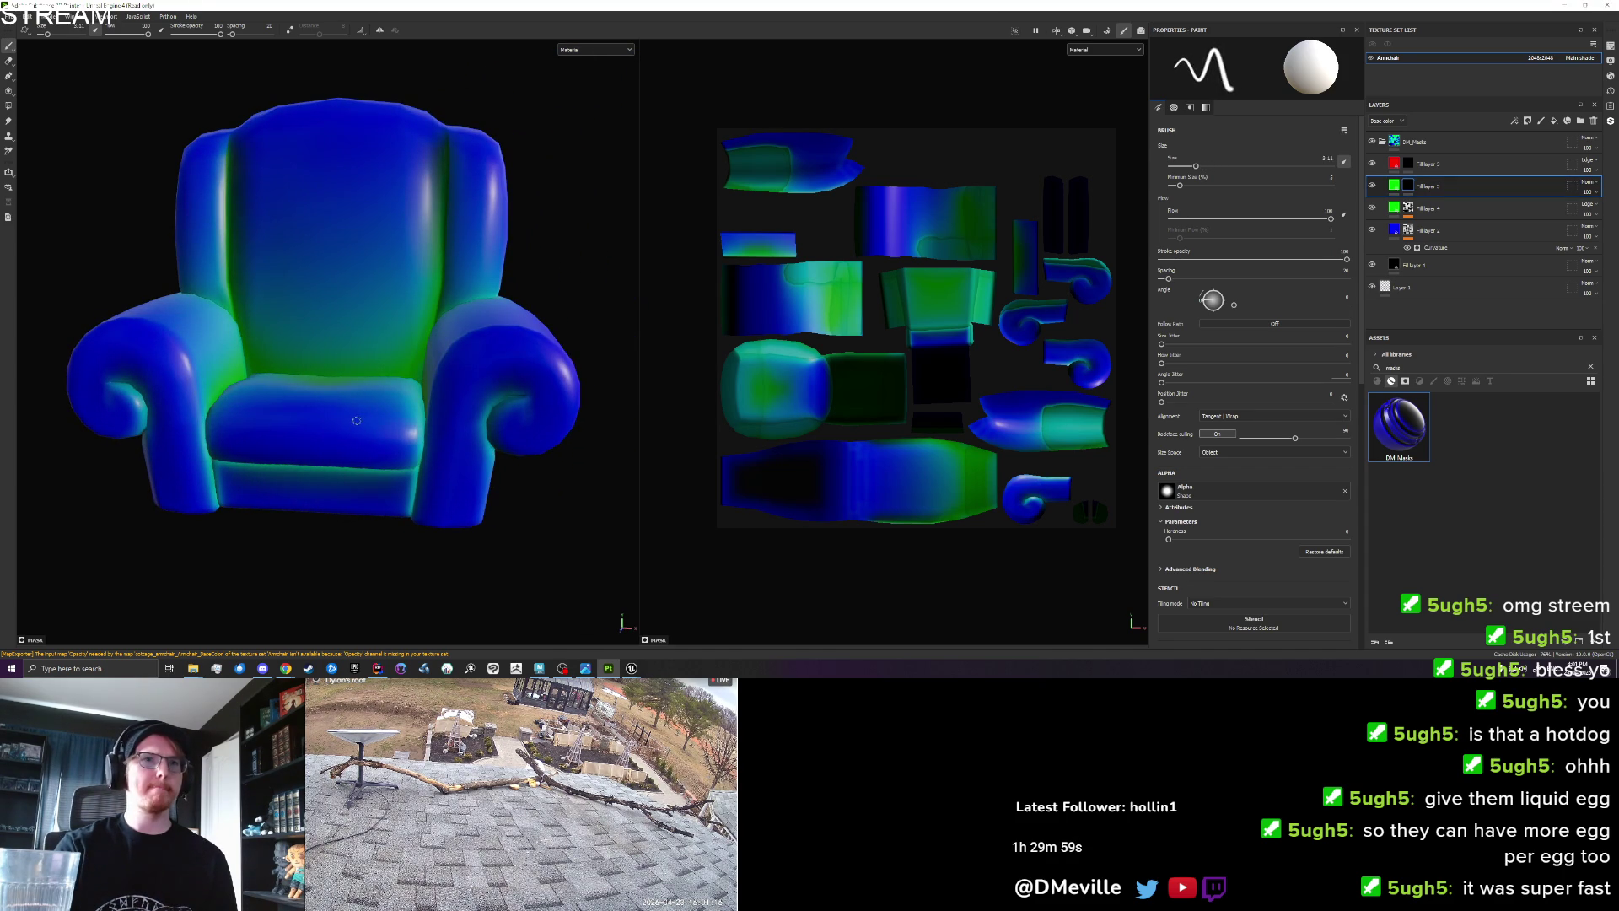
scroll(317, 411, up, 2)
drag(317, 410, 209, 363)
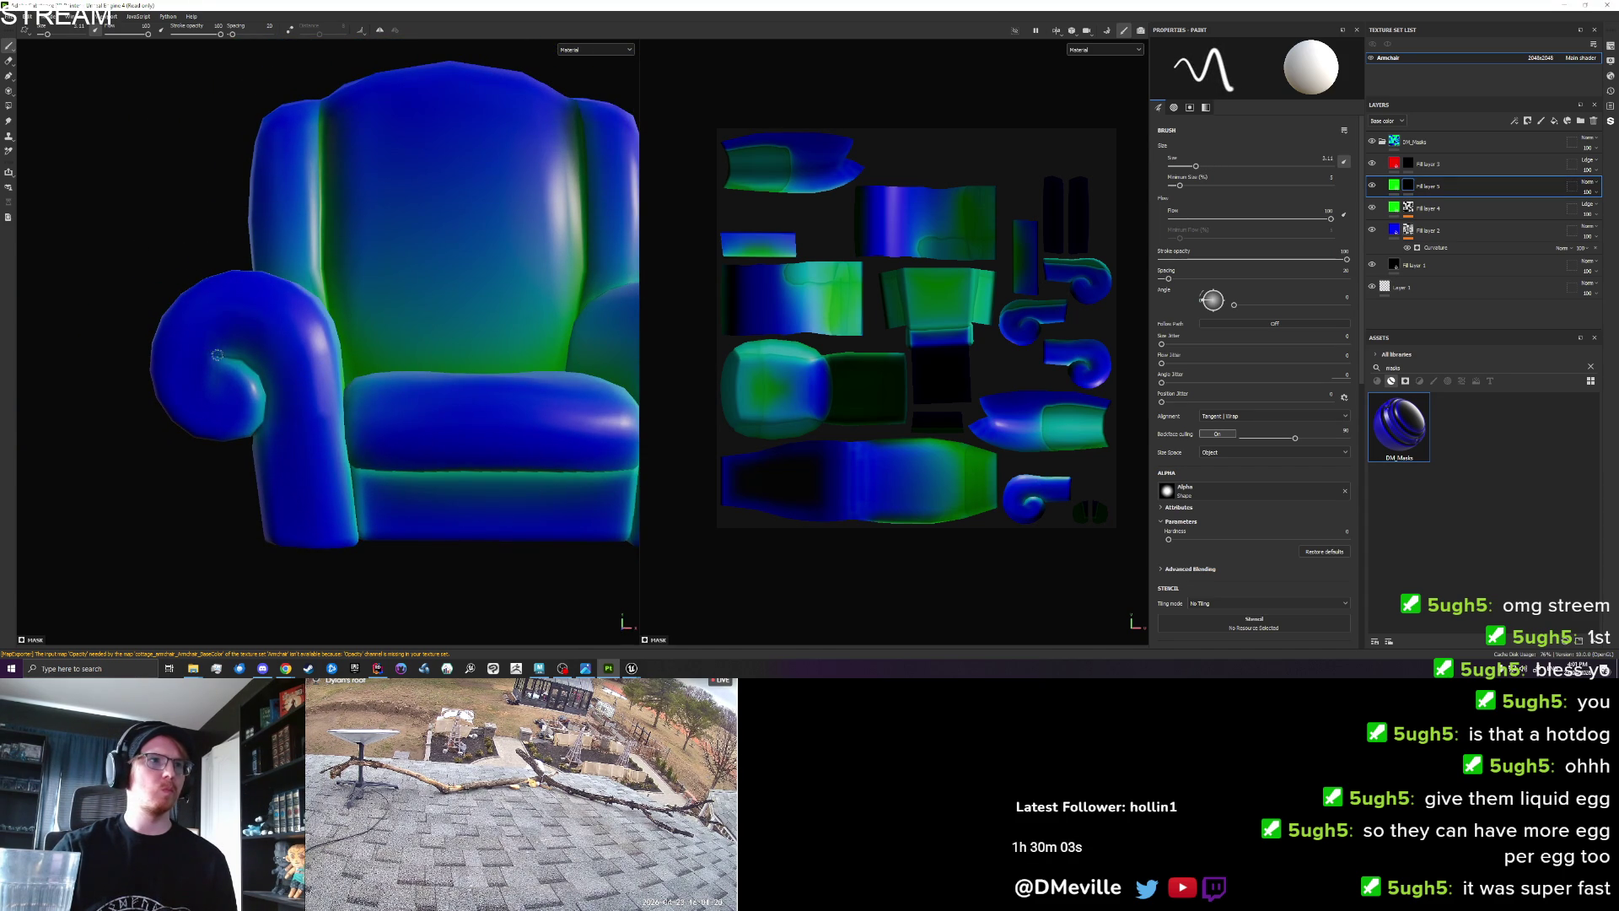
key(ctrl+z)
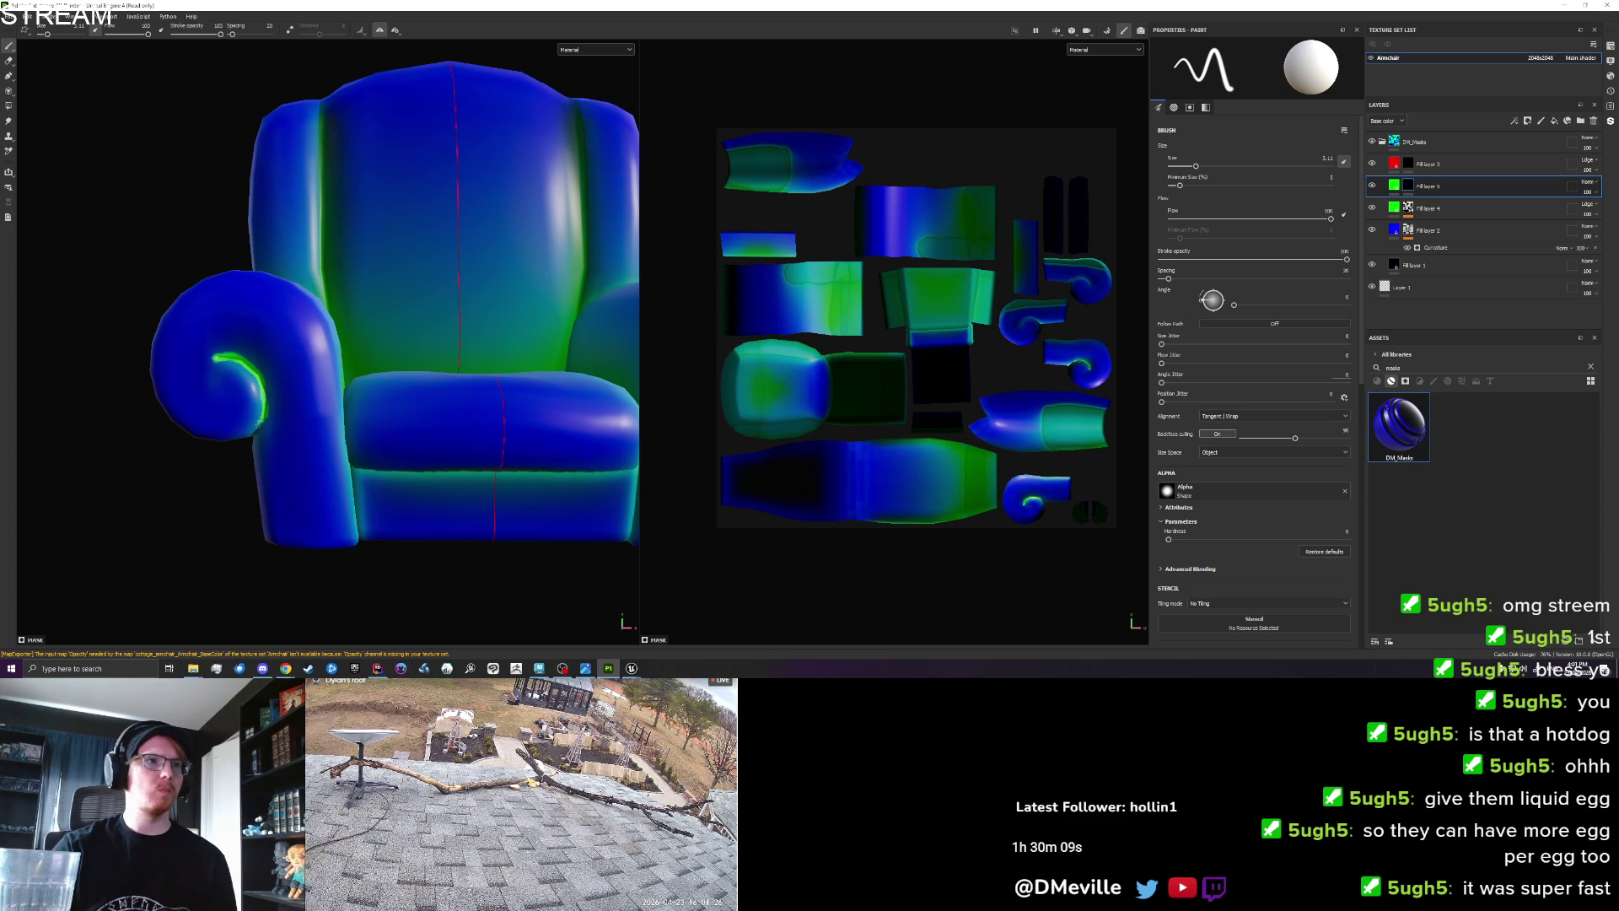
mouse_move(246, 437)
mouse_down()
mouse_move(315, 452)
mouse_move(456, 365)
mouse_move(250, 384)
mouse_move(288, 478)
mouse_move(120, 464)
mouse_up()
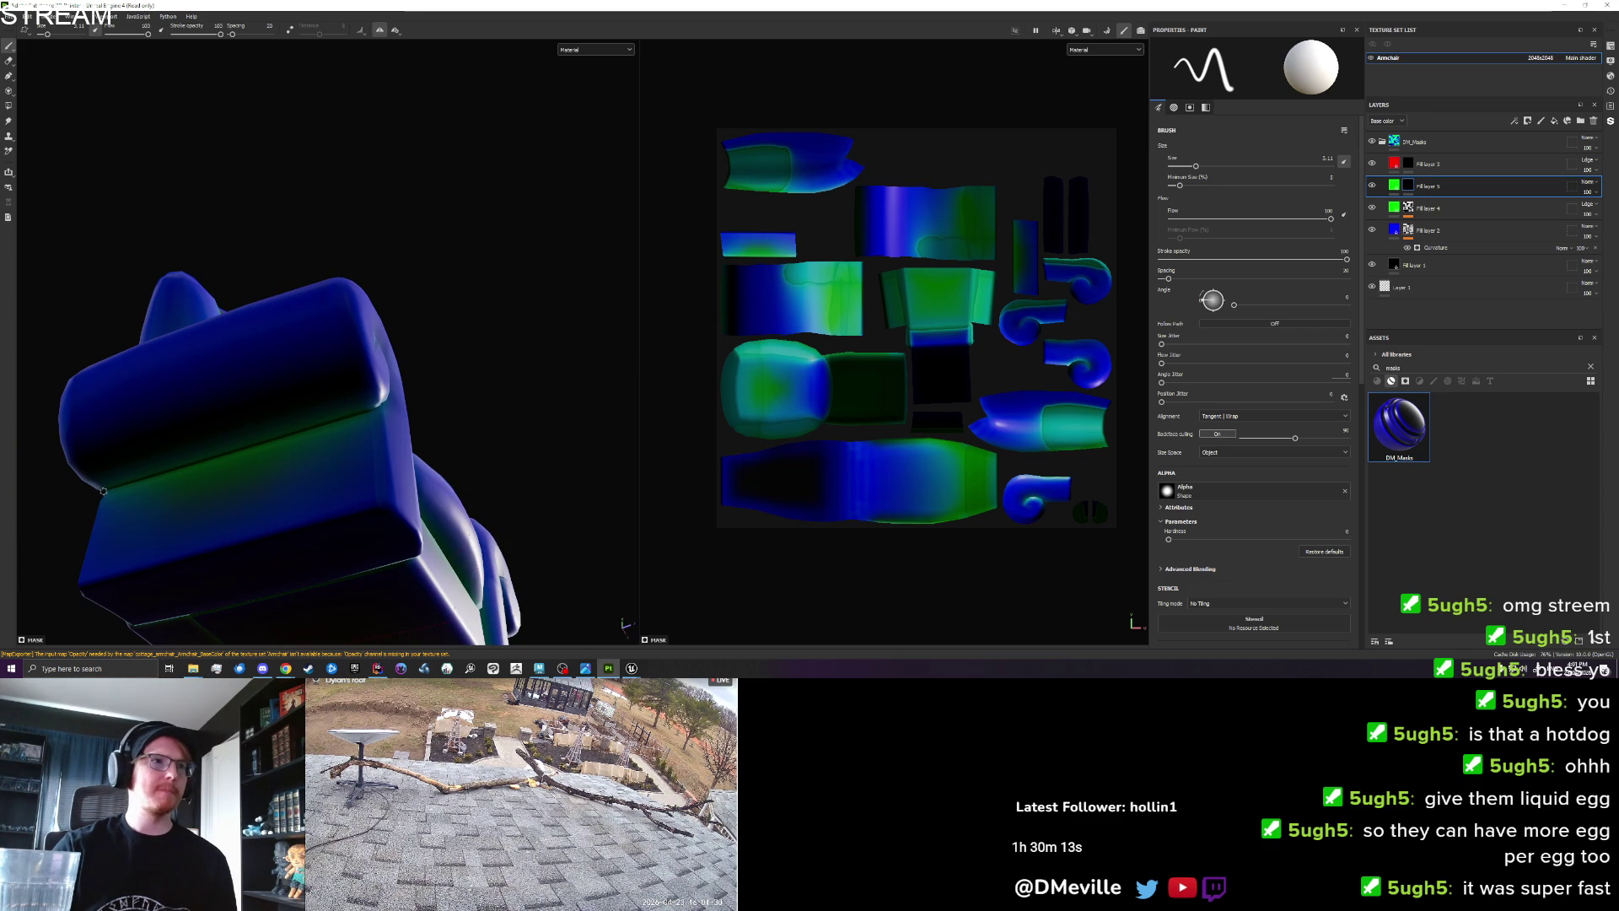
Switch the viewport display channel from Material to Base color.
click(595, 49)
click(582, 71)
click(595, 49)
click(576, 90)
drag(347, 297, 221, 456)
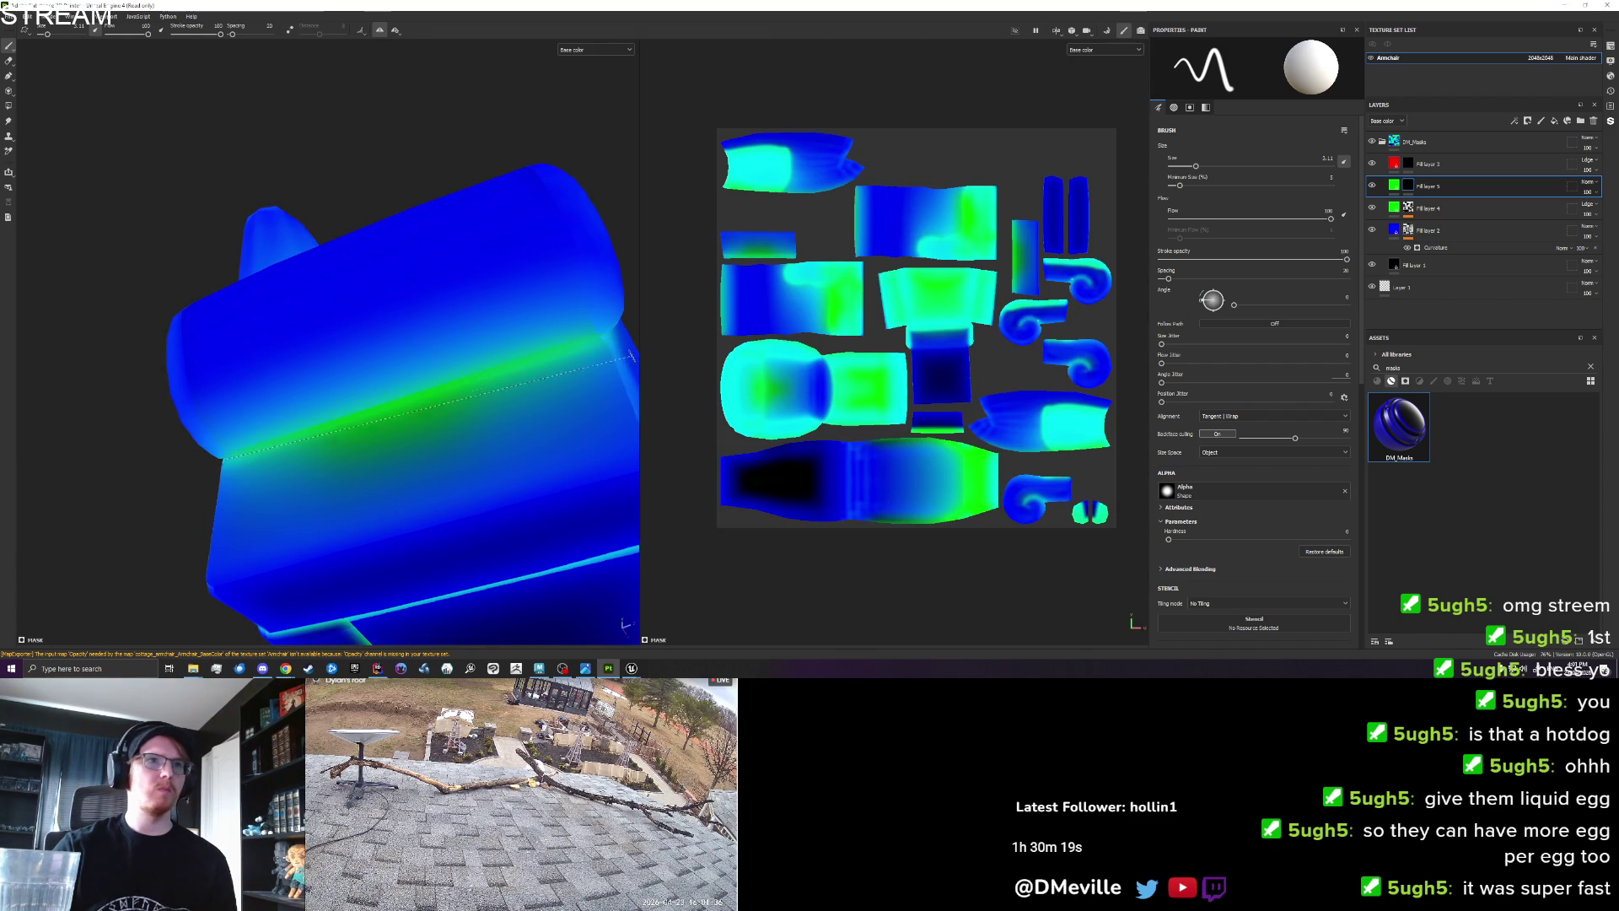
Try a green seam stroke, undo it, and compare against the cottagecore furniture reference image.
shift+click(600, 339)
mouse_move(558, 419)
mouse_down()
mouse_move(419, 506)
mouse_move(358, 506)
mouse_move(445, 462)
mouse_up()
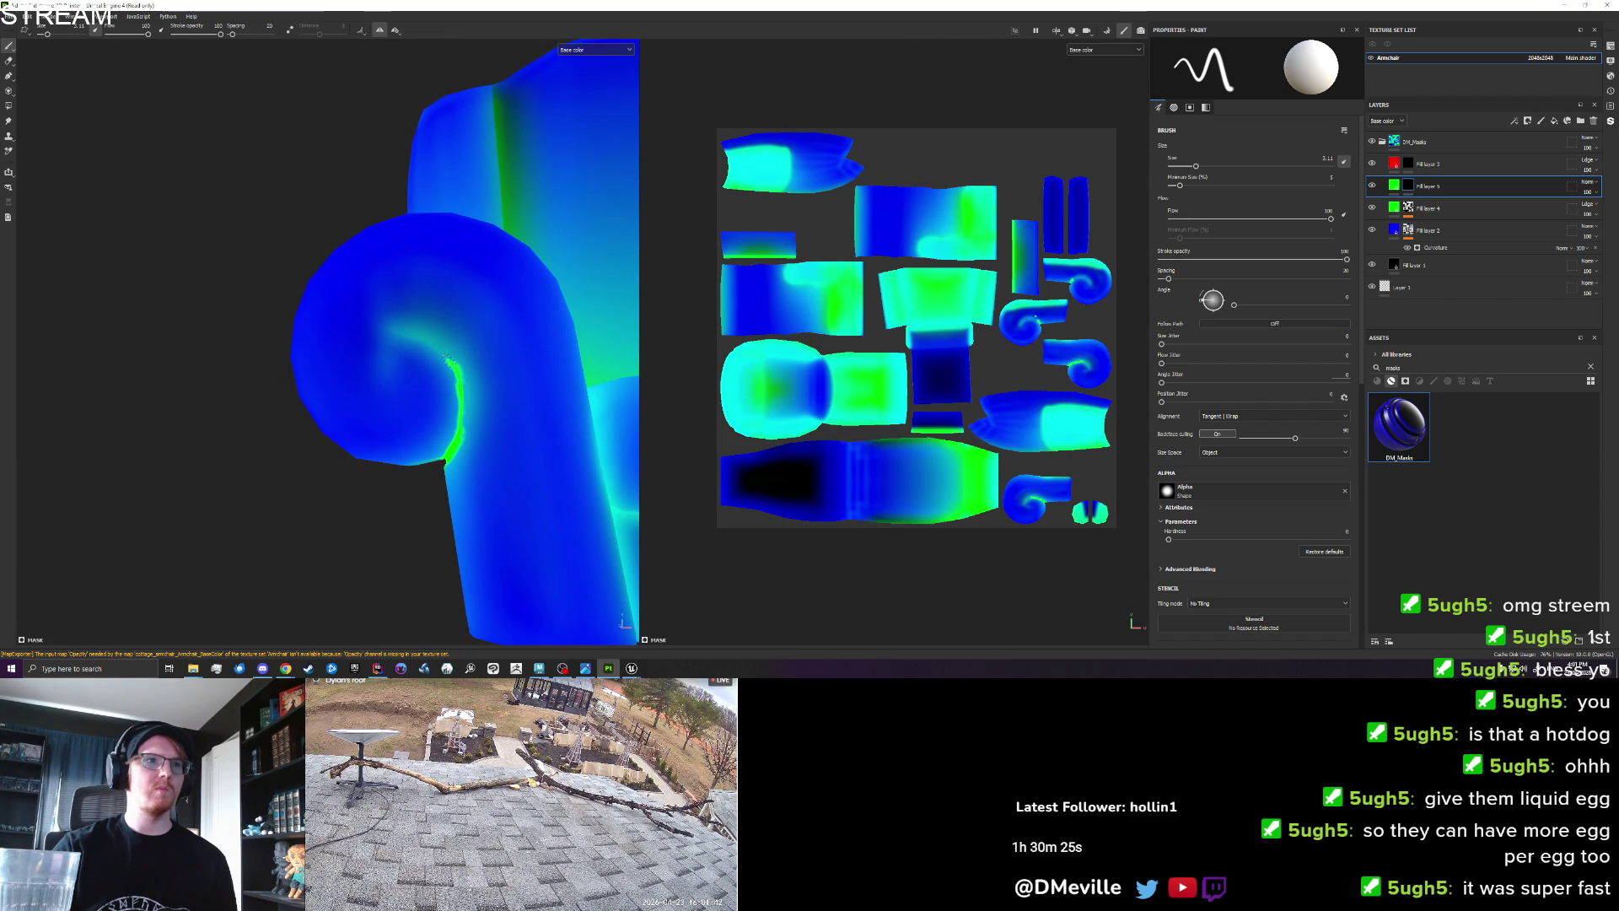
key(ctrl+z)
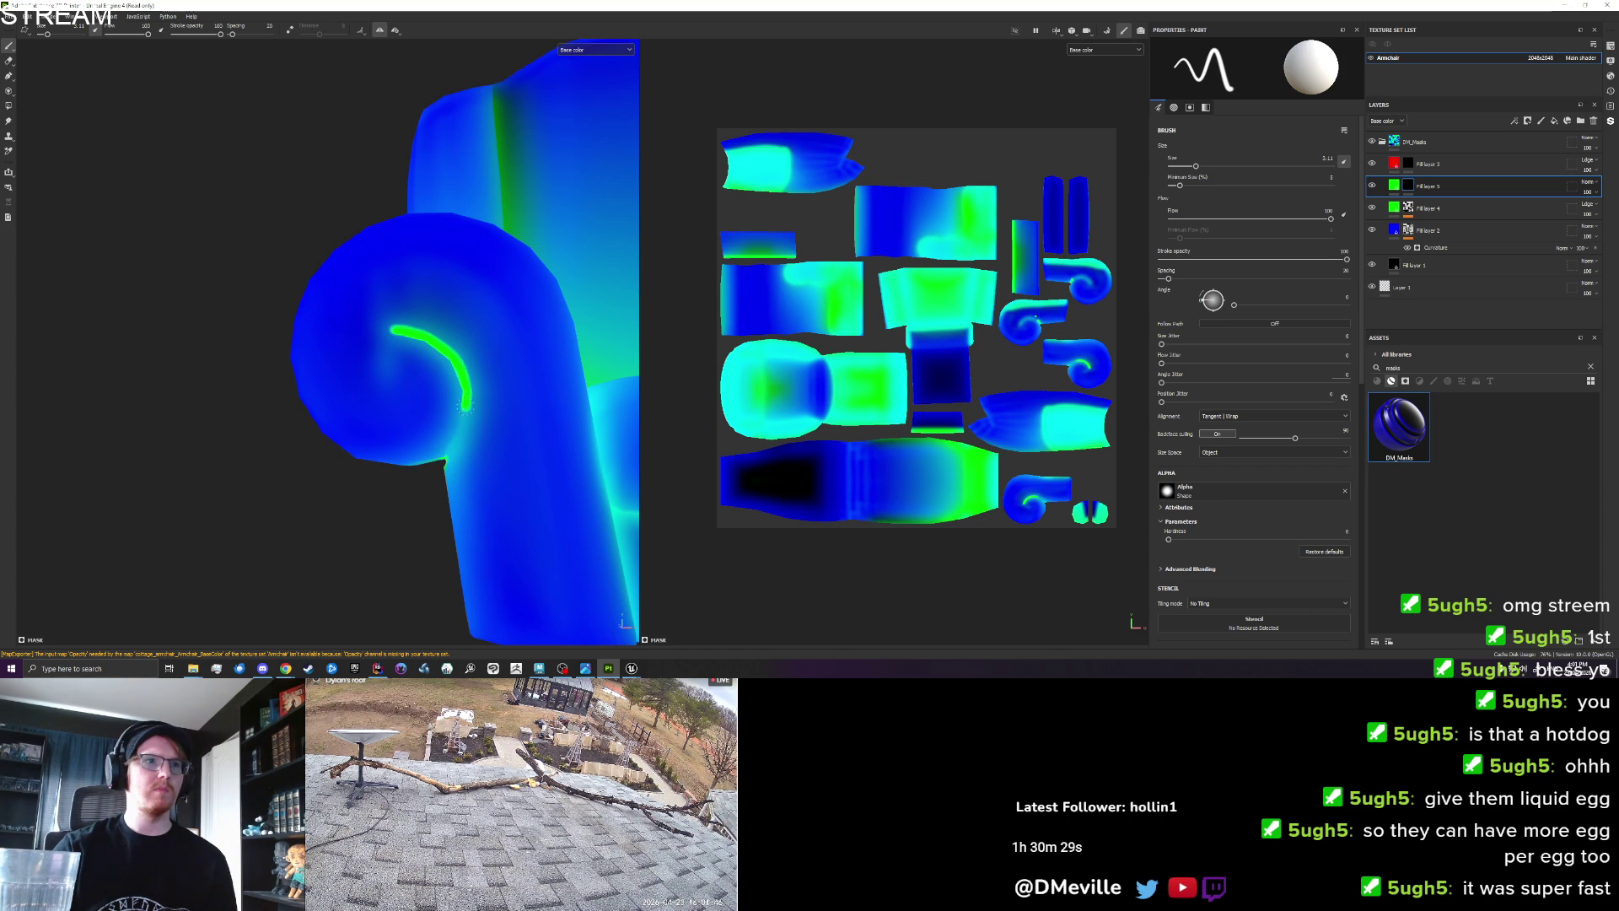
mouse_move(445, 461)
mouse_down()
mouse_move(506, 459)
mouse_move(360, 494)
mouse_move(318, 470)
mouse_move(233, 358)
mouse_up()
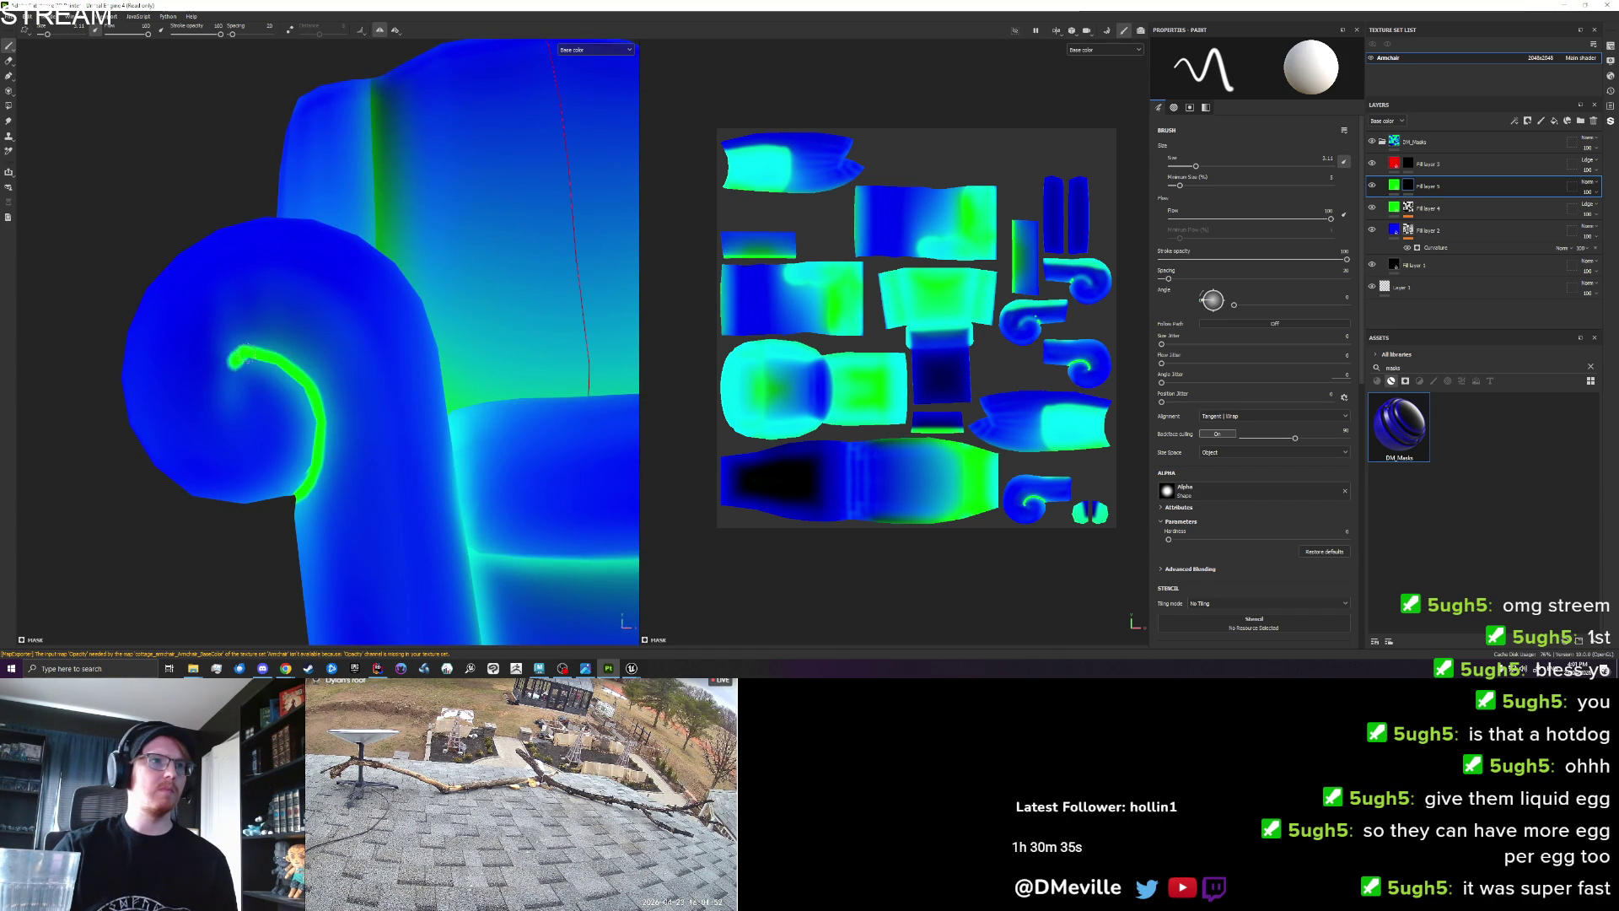
mouse_move(238, 363)
mouse_down()
mouse_move(187, 443)
mouse_move(431, 426)
mouse_move(393, 473)
mouse_up()
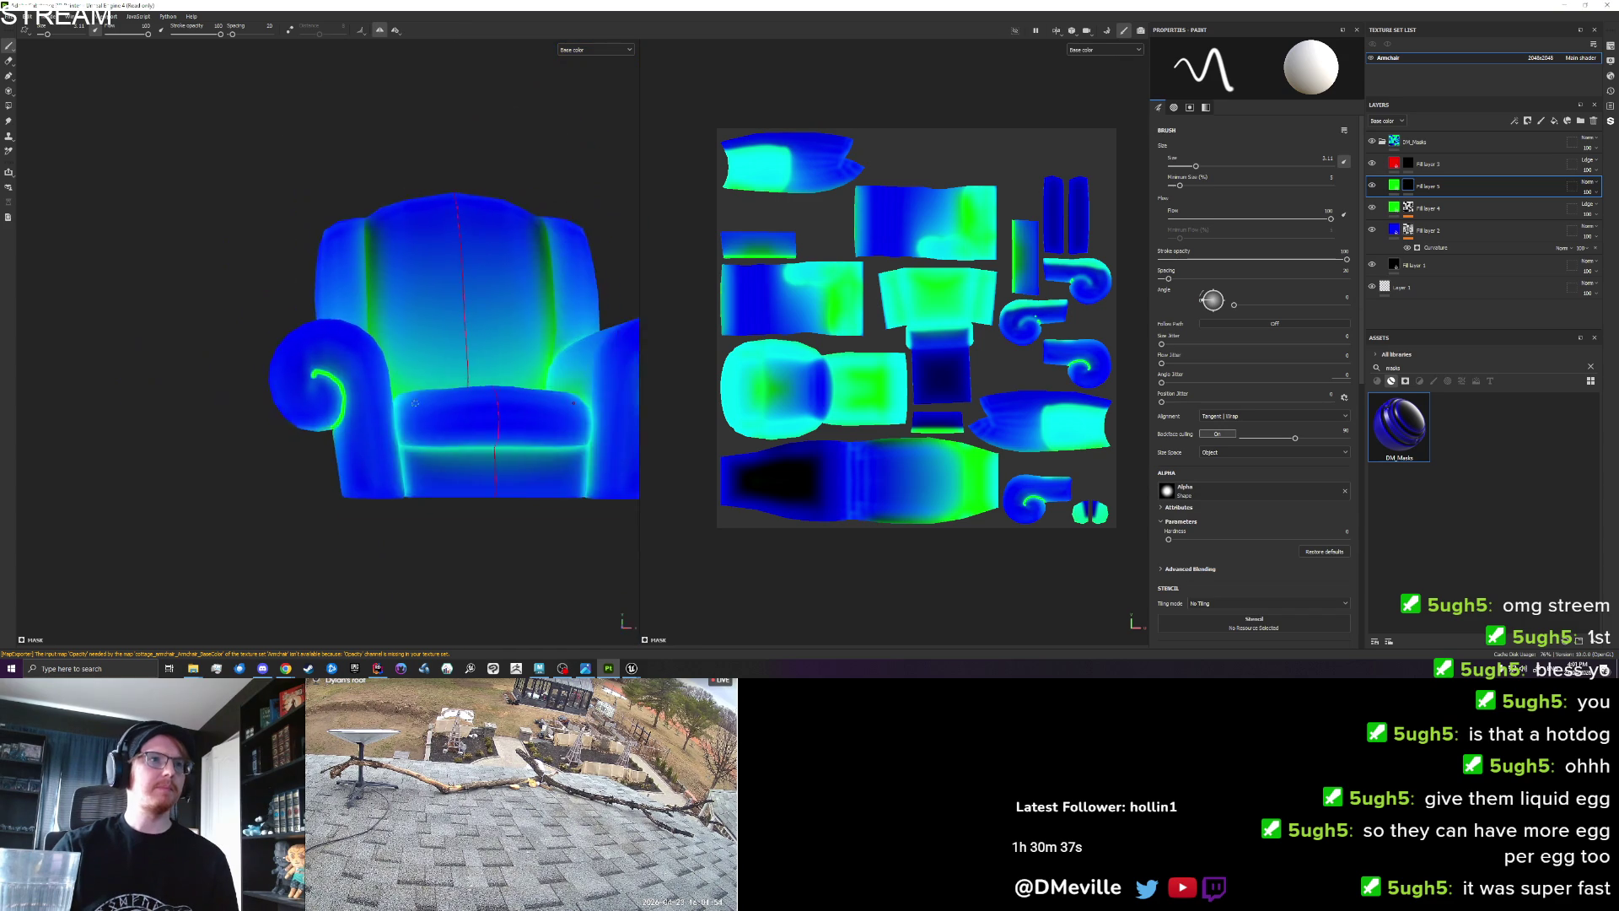
drag(535, 386, 504, 452)
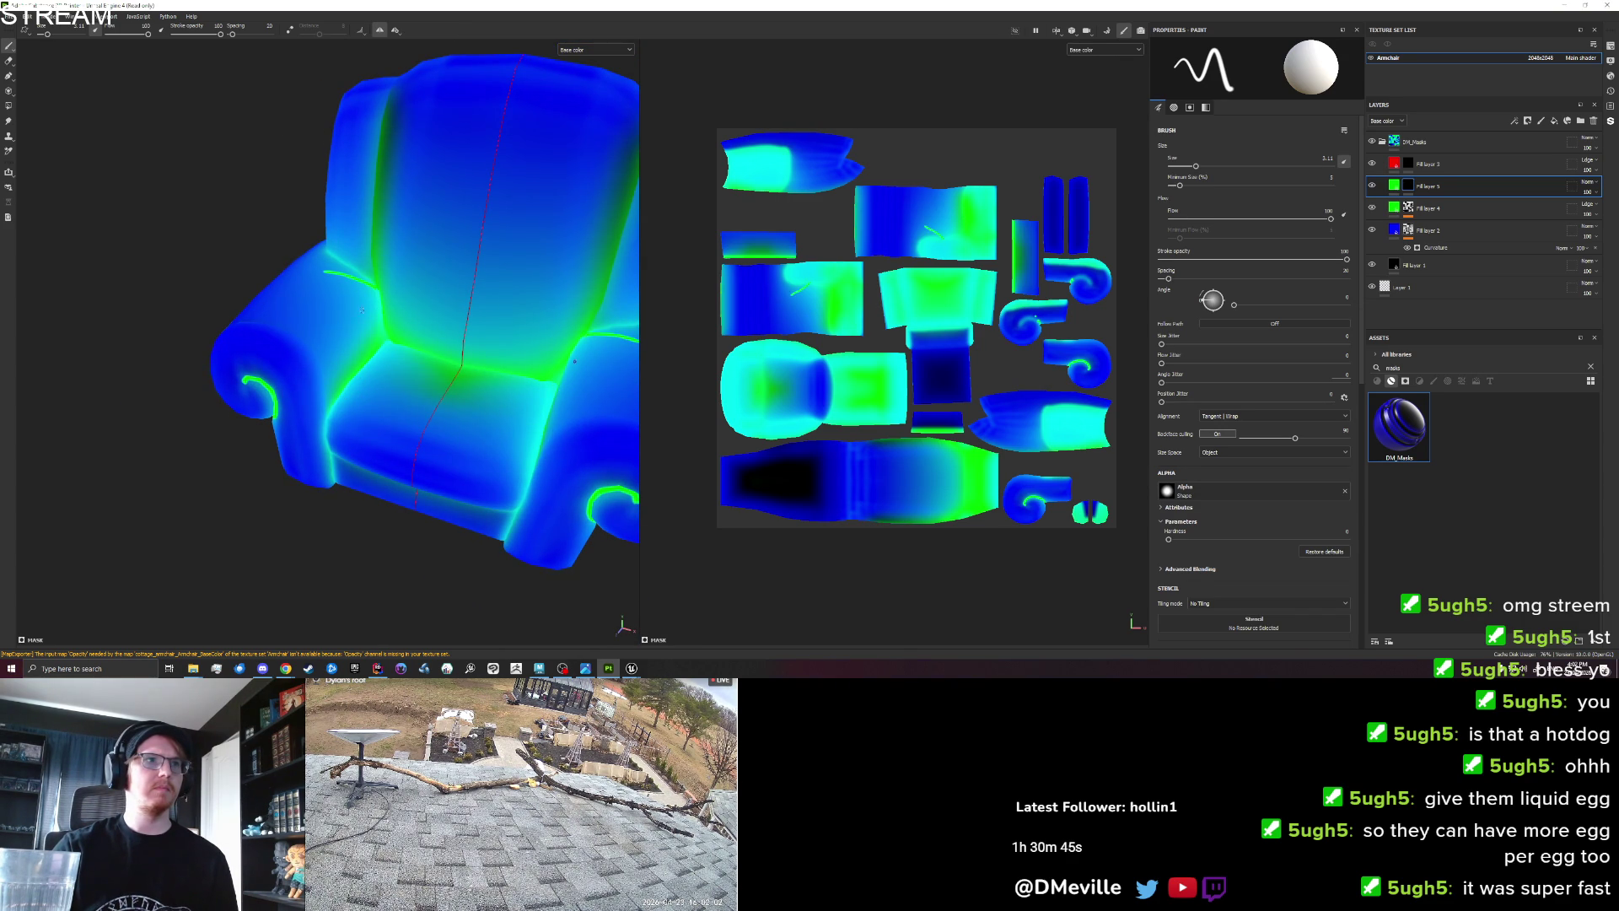
mouse_move(318, 281)
mouse_down()
mouse_move(361, 244)
mouse_move(347, 215)
mouse_up()
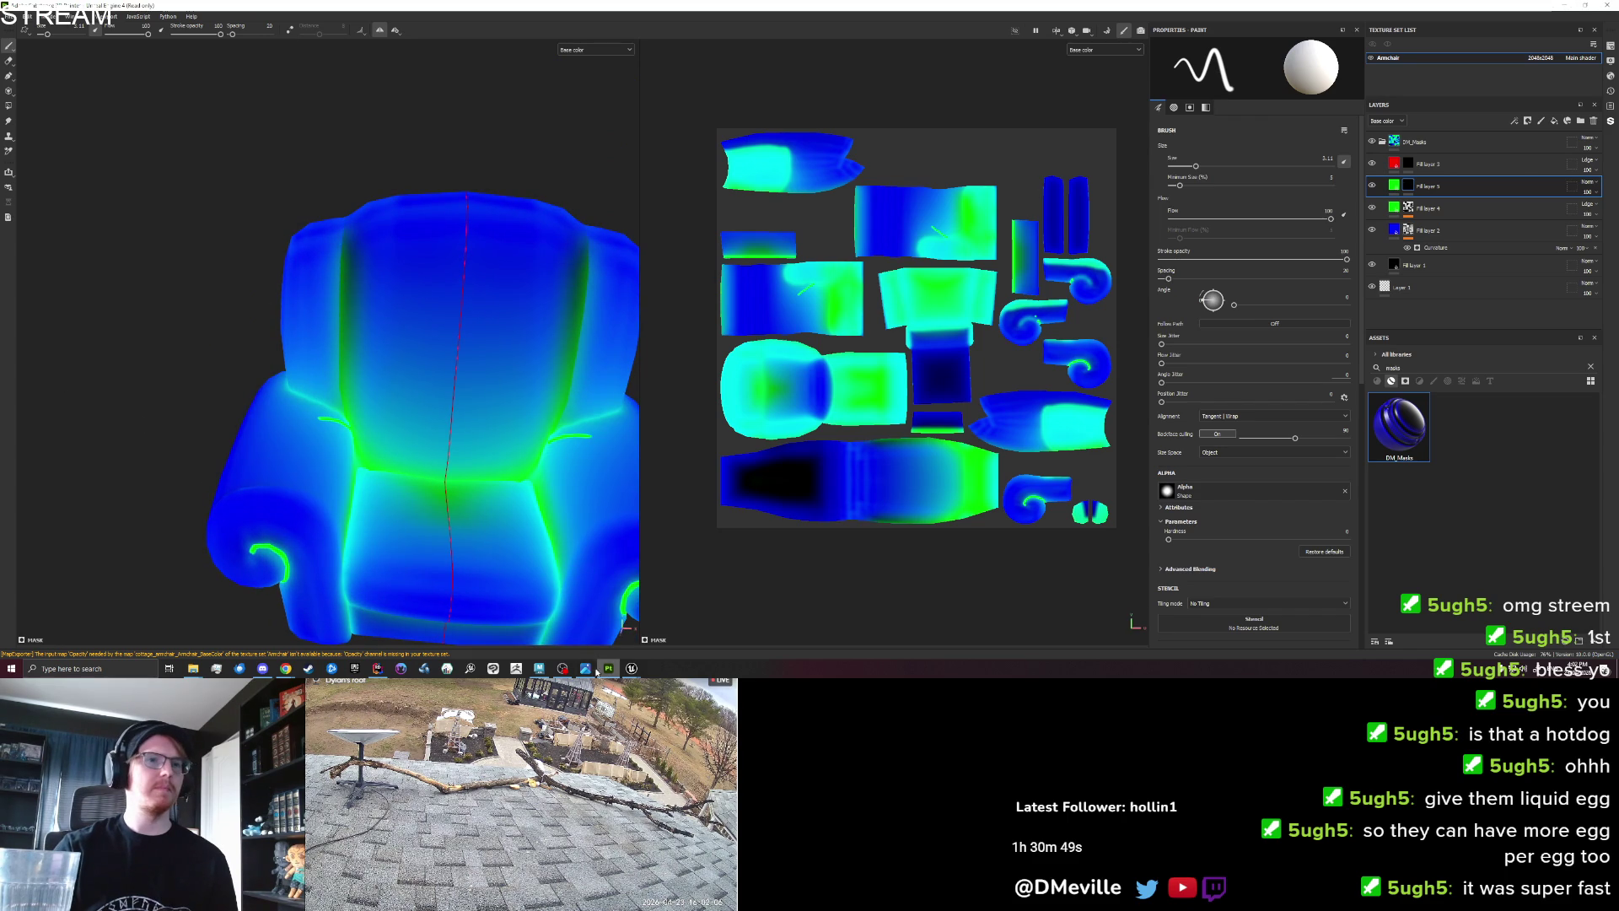
click(588, 668)
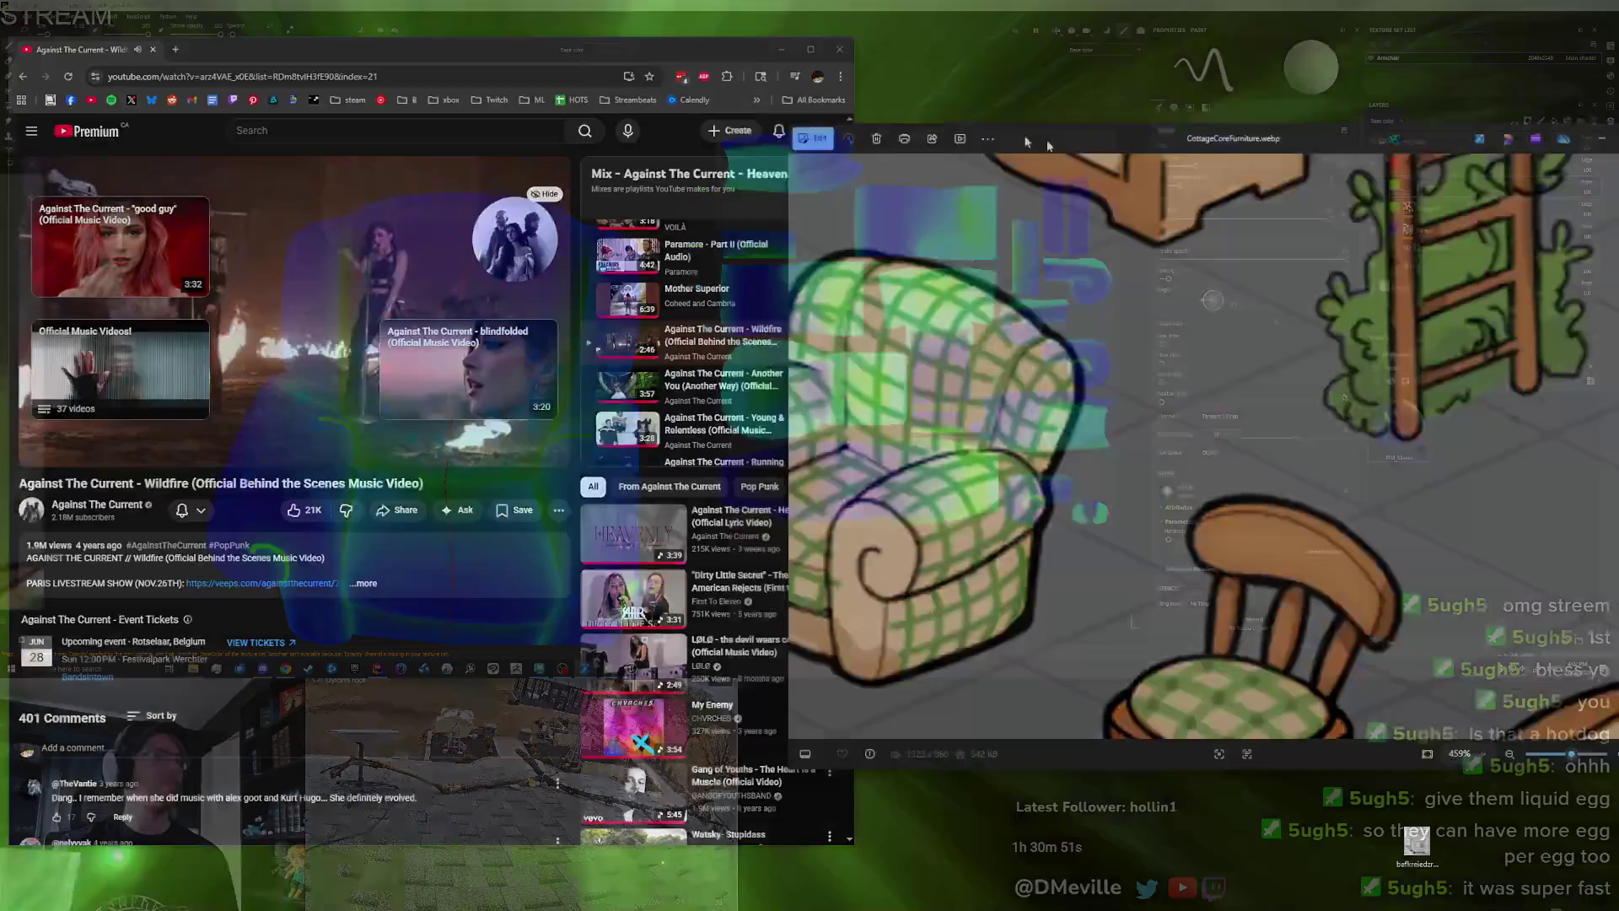
scroll(1181, 438, down, 5)
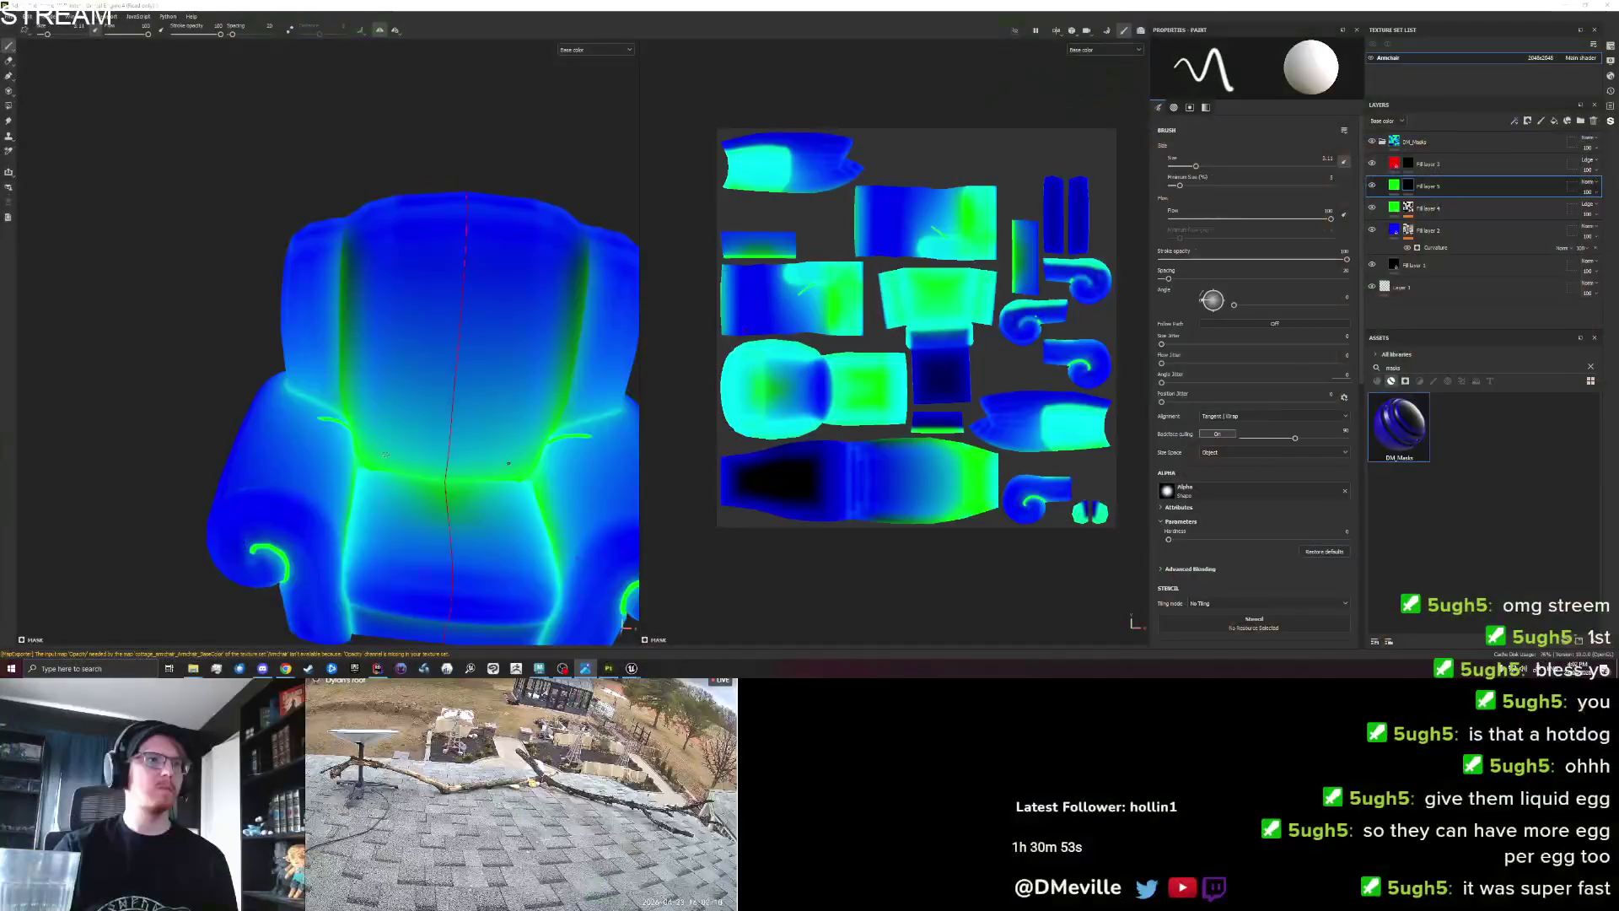
scroll(544, 440, up, 5)
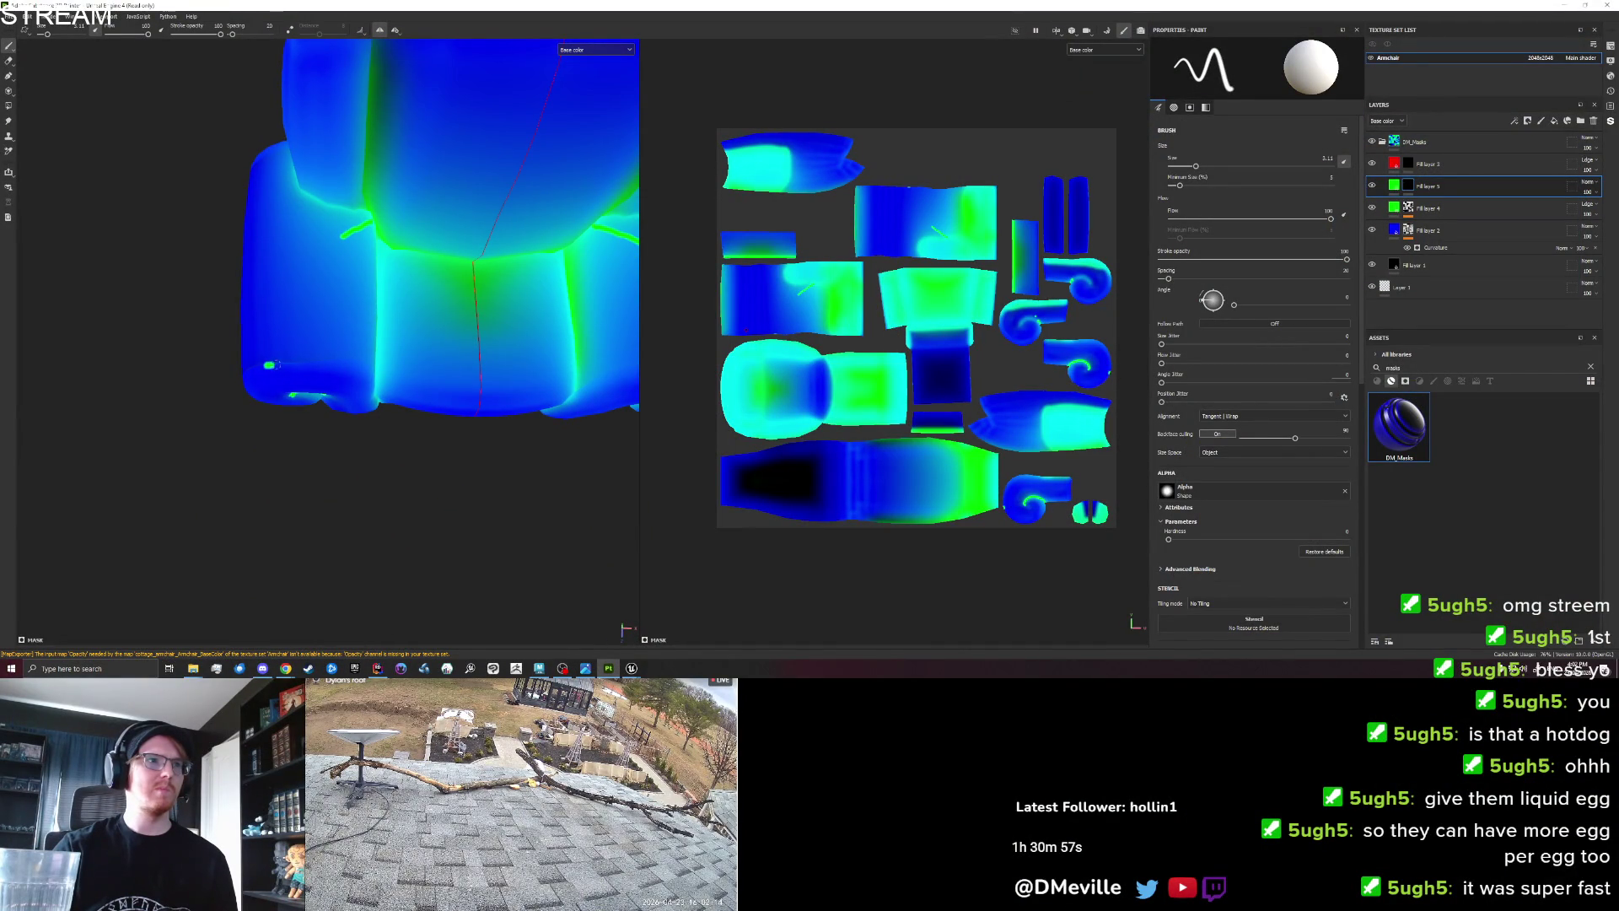
mouse_move(417, 385)
mouse_down()
mouse_move(362, 271)
mouse_move(354, 354)
mouse_move(369, 317)
mouse_up()
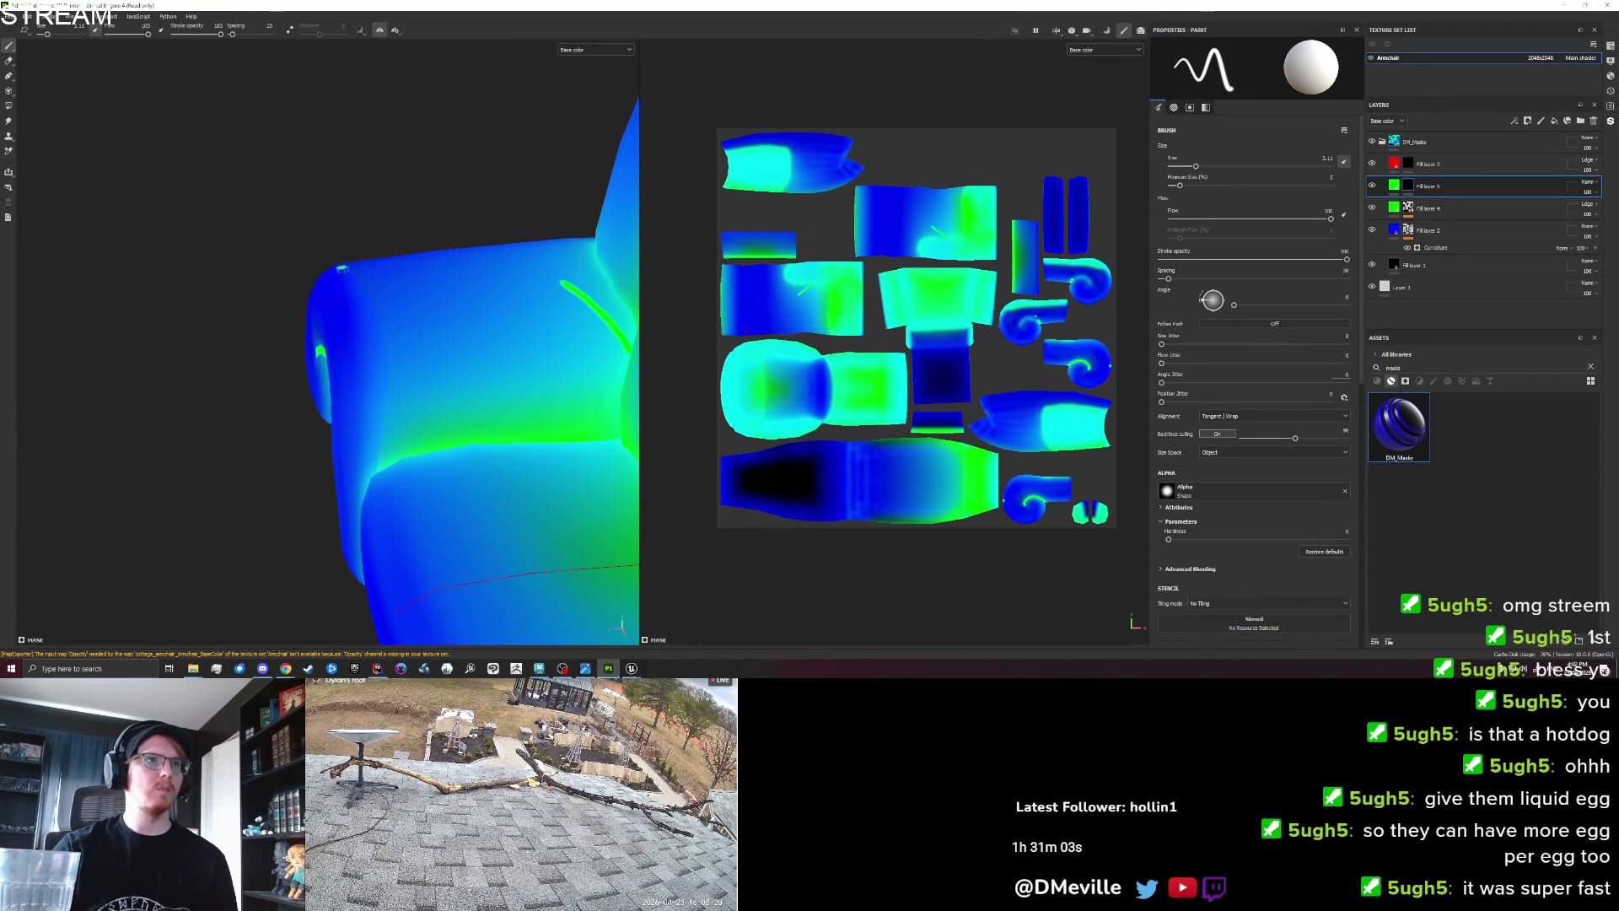
Paint green piping down the left arm seam, redoing strokes until it follows the seam.
drag(365, 295, 372, 335)
key(ctrl+z)
key(ctrl+z)
drag(381, 331, 386, 382)
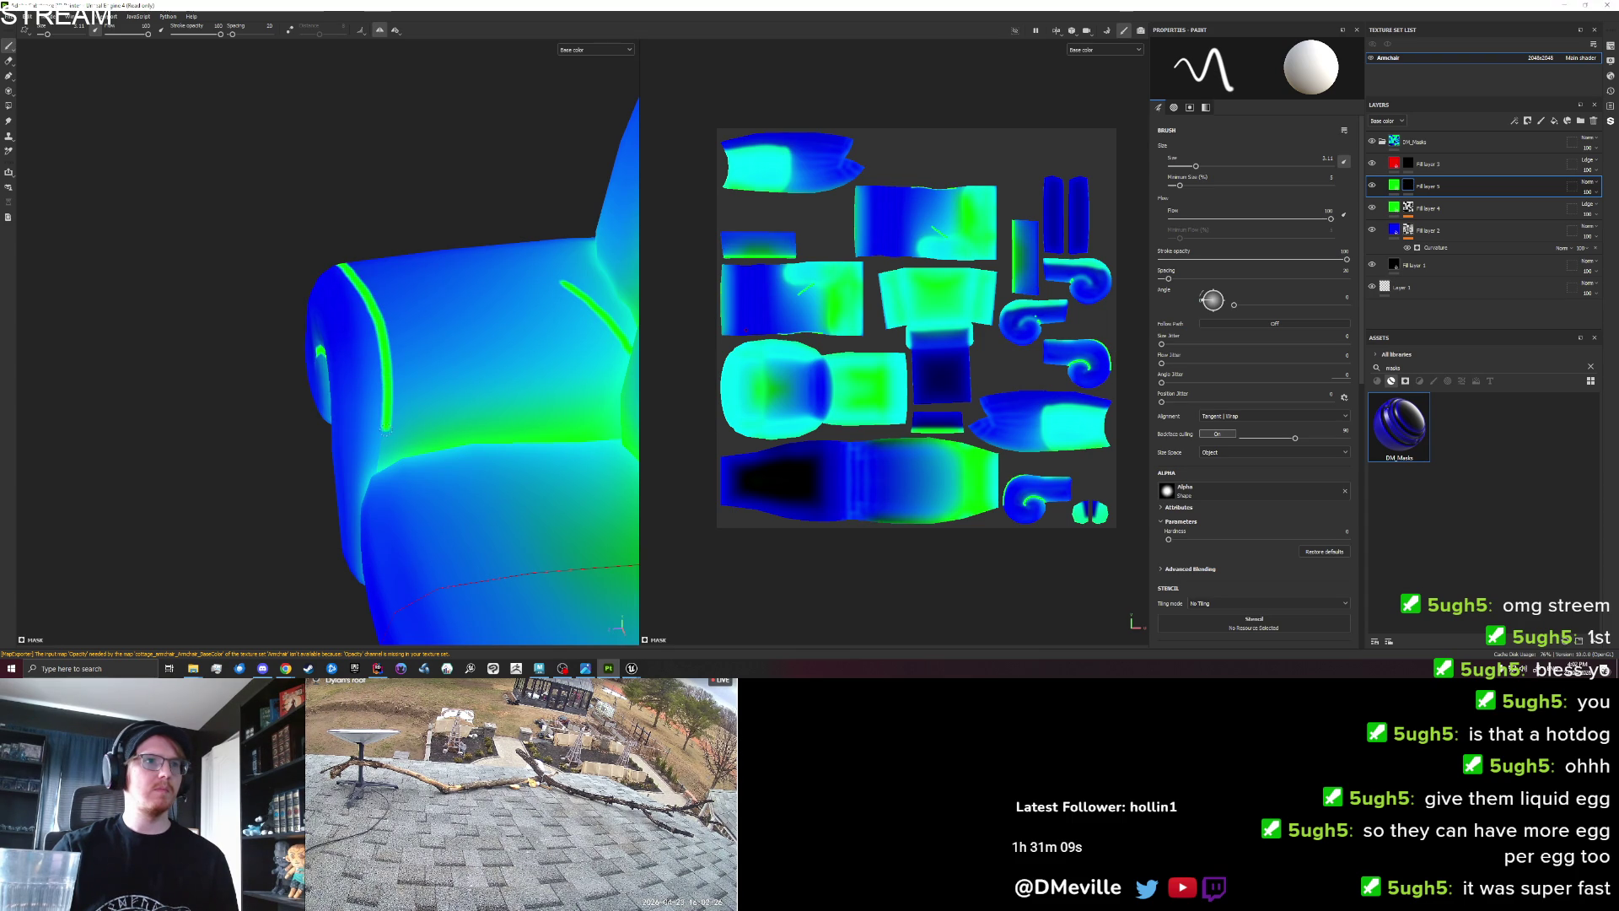
mouse_move(299, 417)
alt+mouse_down()
mouse_move(322, 409)
mouse_move(318, 610)
mouse_move(381, 456)
mouse_move(408, 279)
mouse_move(415, 493)
mouse_move(528, 530)
alt+mouse_up()
key(ctrl+z)
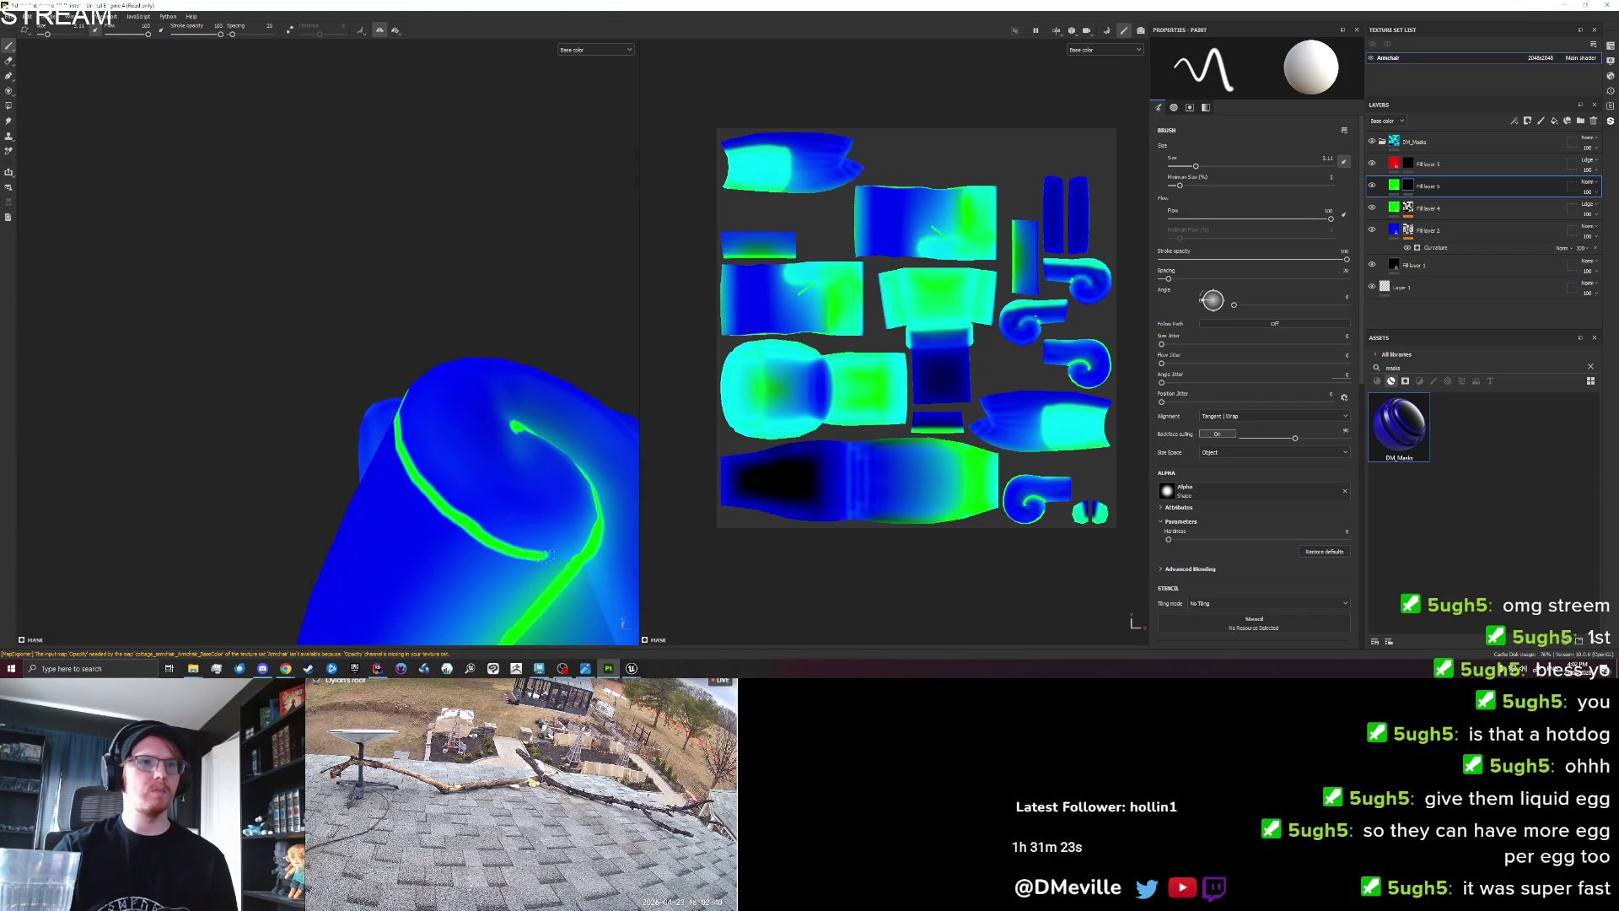
alt+drag(529, 529, 599, 497)
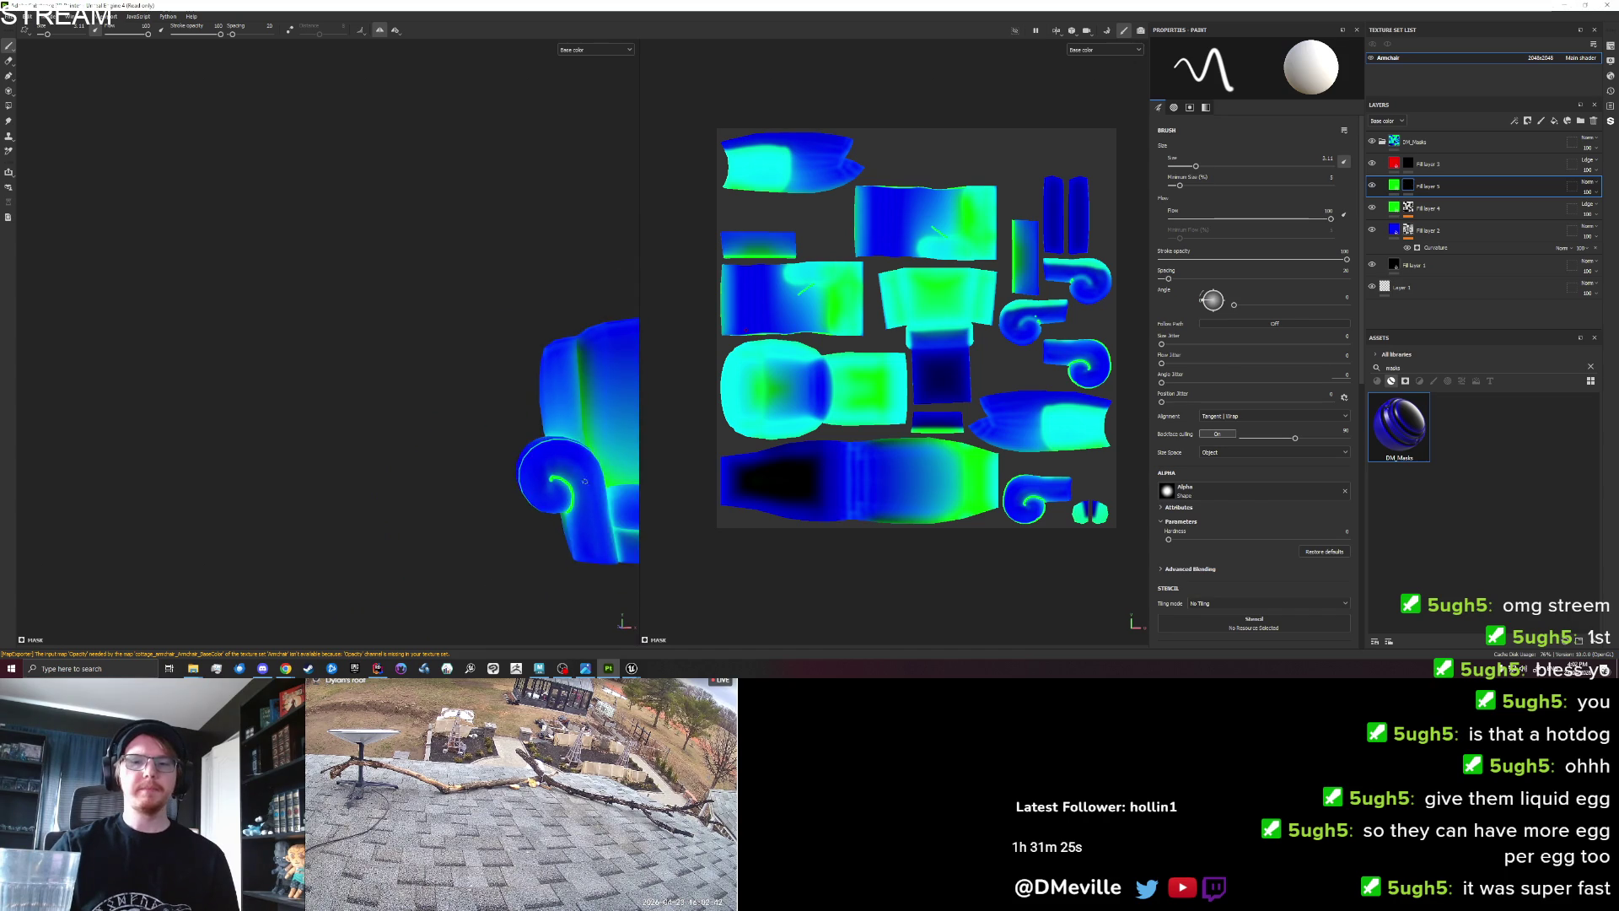
Paint mirrored green piping down both sides of the chair back, retrying strokes with undo.
key(f)
mouse_move(356, 445)
alt+mouse_down()
mouse_move(560, 503)
mouse_move(374, 511)
mouse_move(257, 462)
mouse_move(288, 468)
alt+mouse_up()
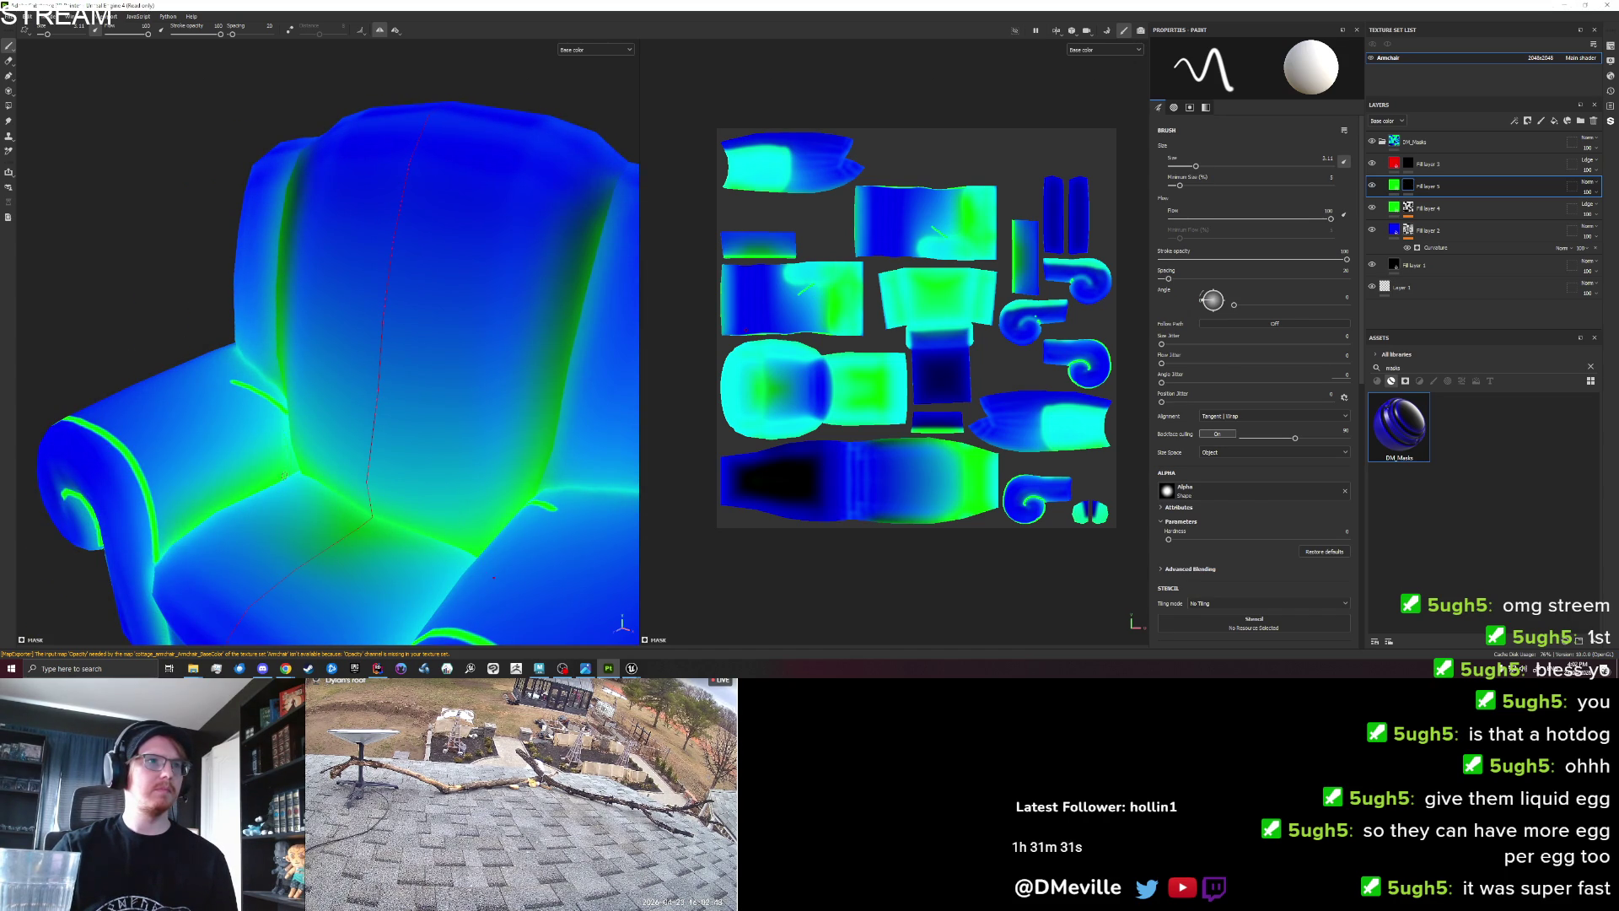
alt+drag(269, 485, 290, 525)
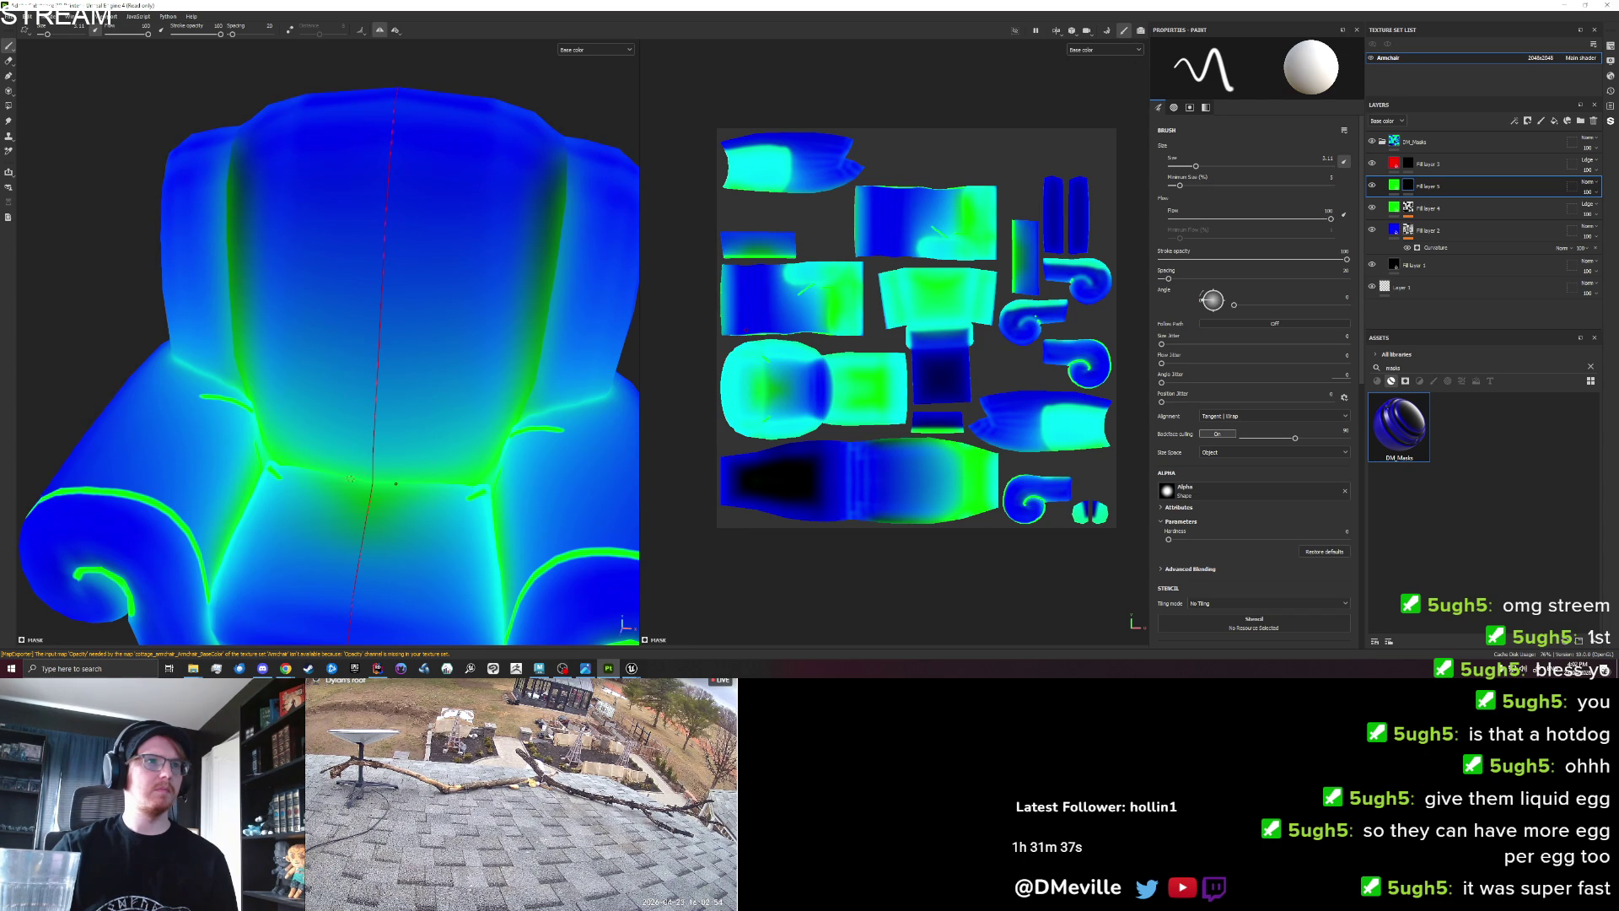
alt+drag(325, 438, 241, 213)
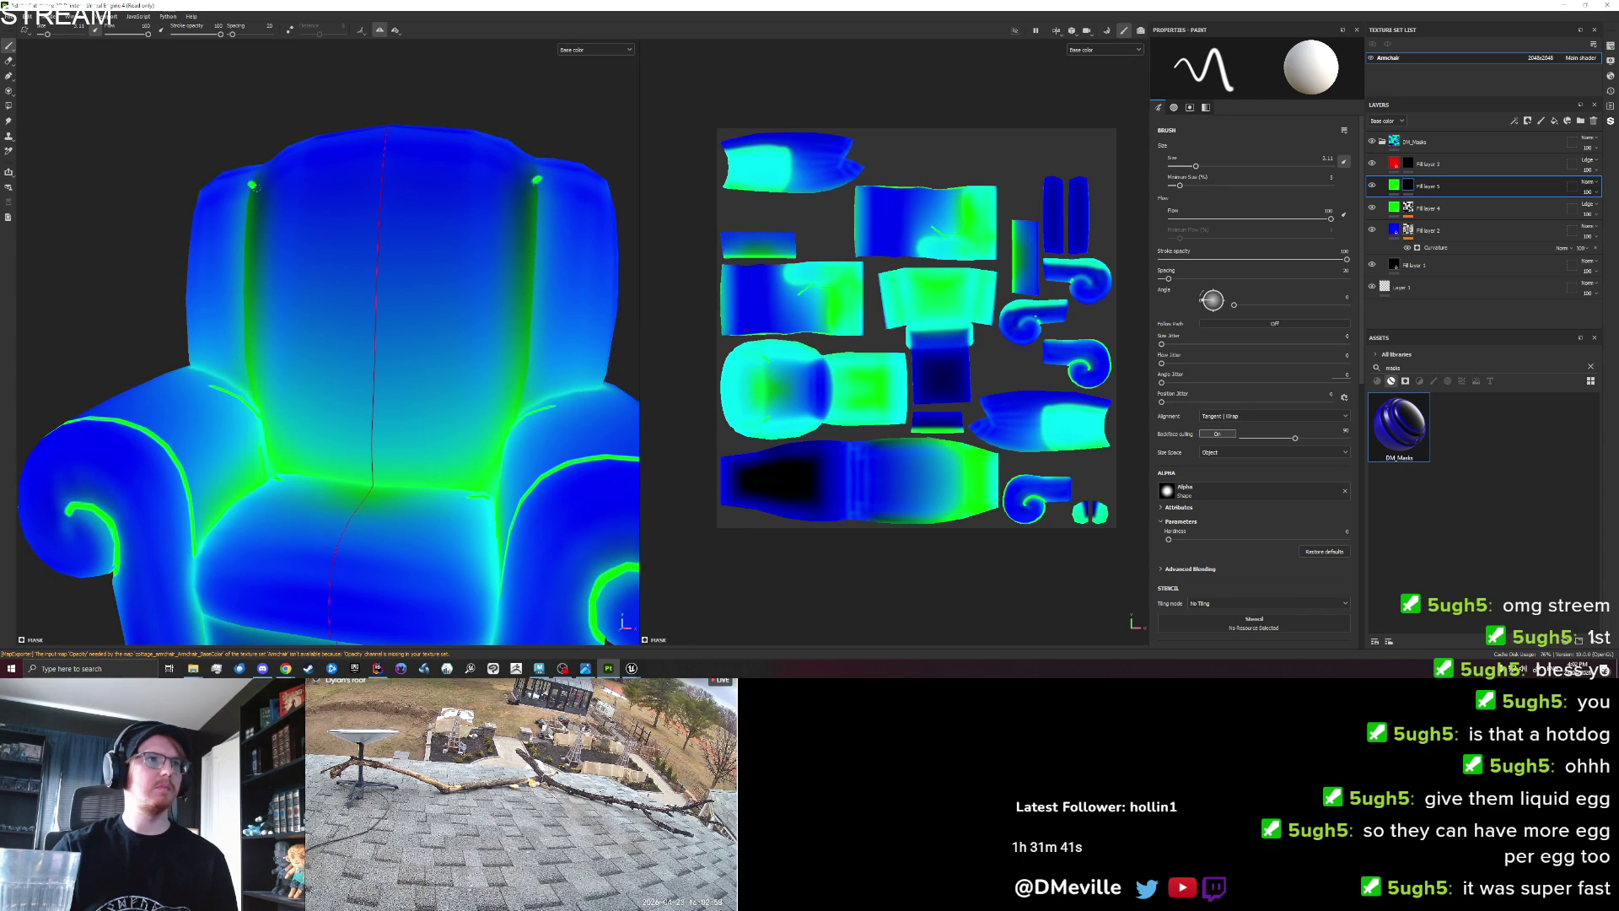
mouse_move(253, 186)
mouse_down()
mouse_move(281, 194)
mouse_move(270, 253)
mouse_up()
key(ctrl+z)
click(275, 255)
mouse_move(275, 254)
mouse_down()
mouse_move(304, 248)
mouse_move(271, 350)
mouse_move(273, 422)
mouse_up()
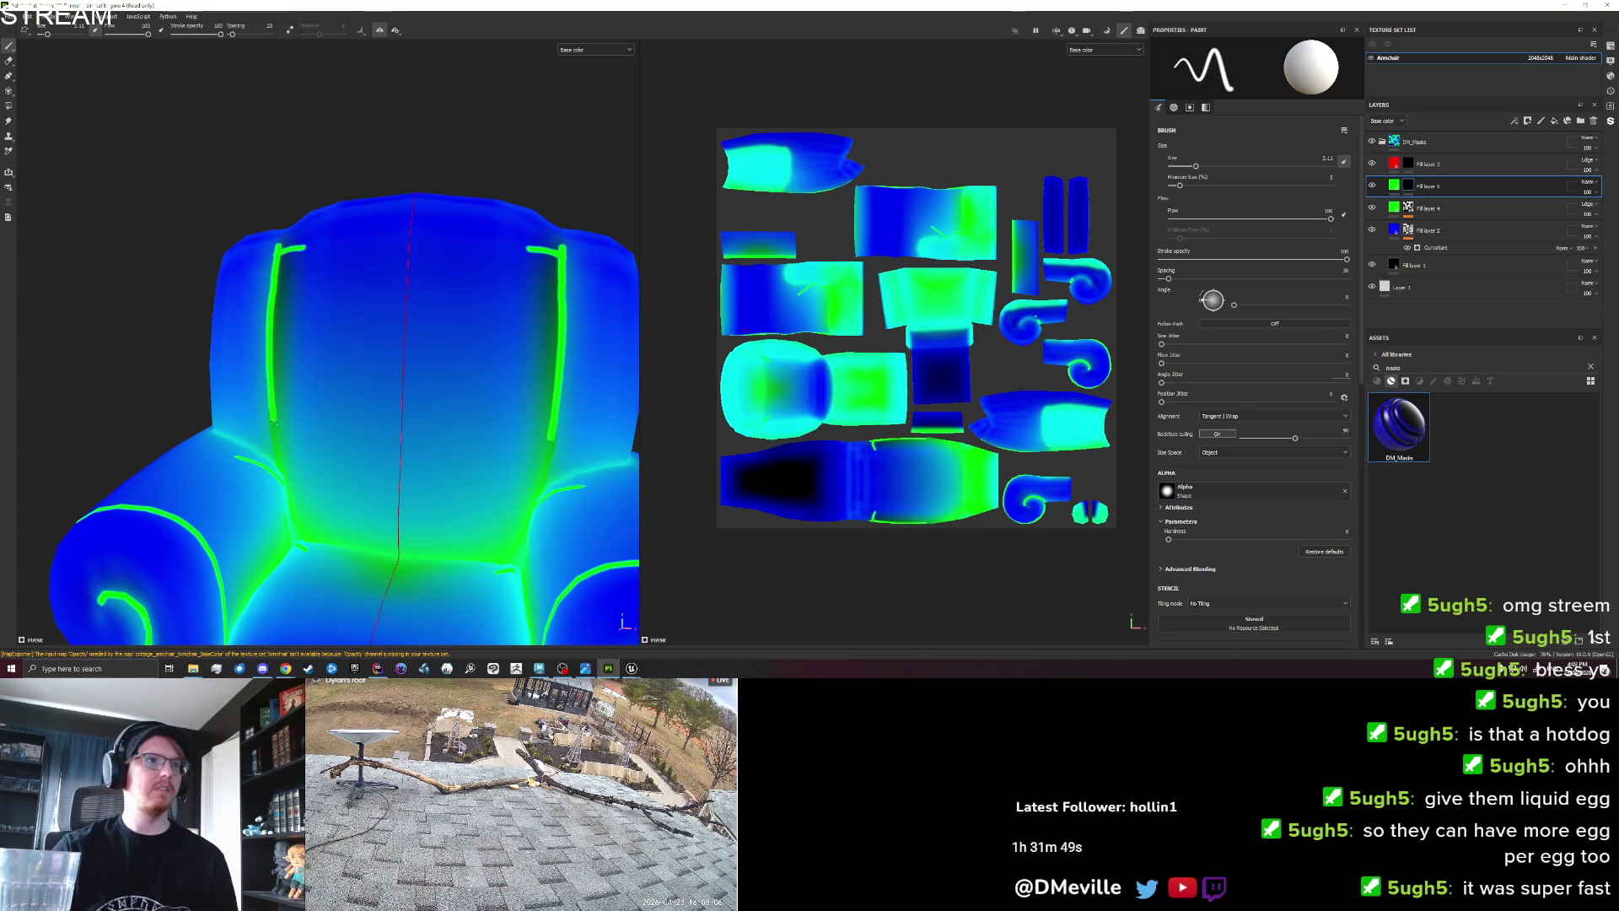
key(ctrl+z)
drag(260, 246, 258, 367)
key(ctrl+z)
drag(261, 246, 272, 460)
key(ctrl+z)
drag(261, 246, 261, 365)
From a higher view, repaint the mirrored vertical back lines and switch to the Smudge tool.
alt+drag(351, 445, 406, 318)
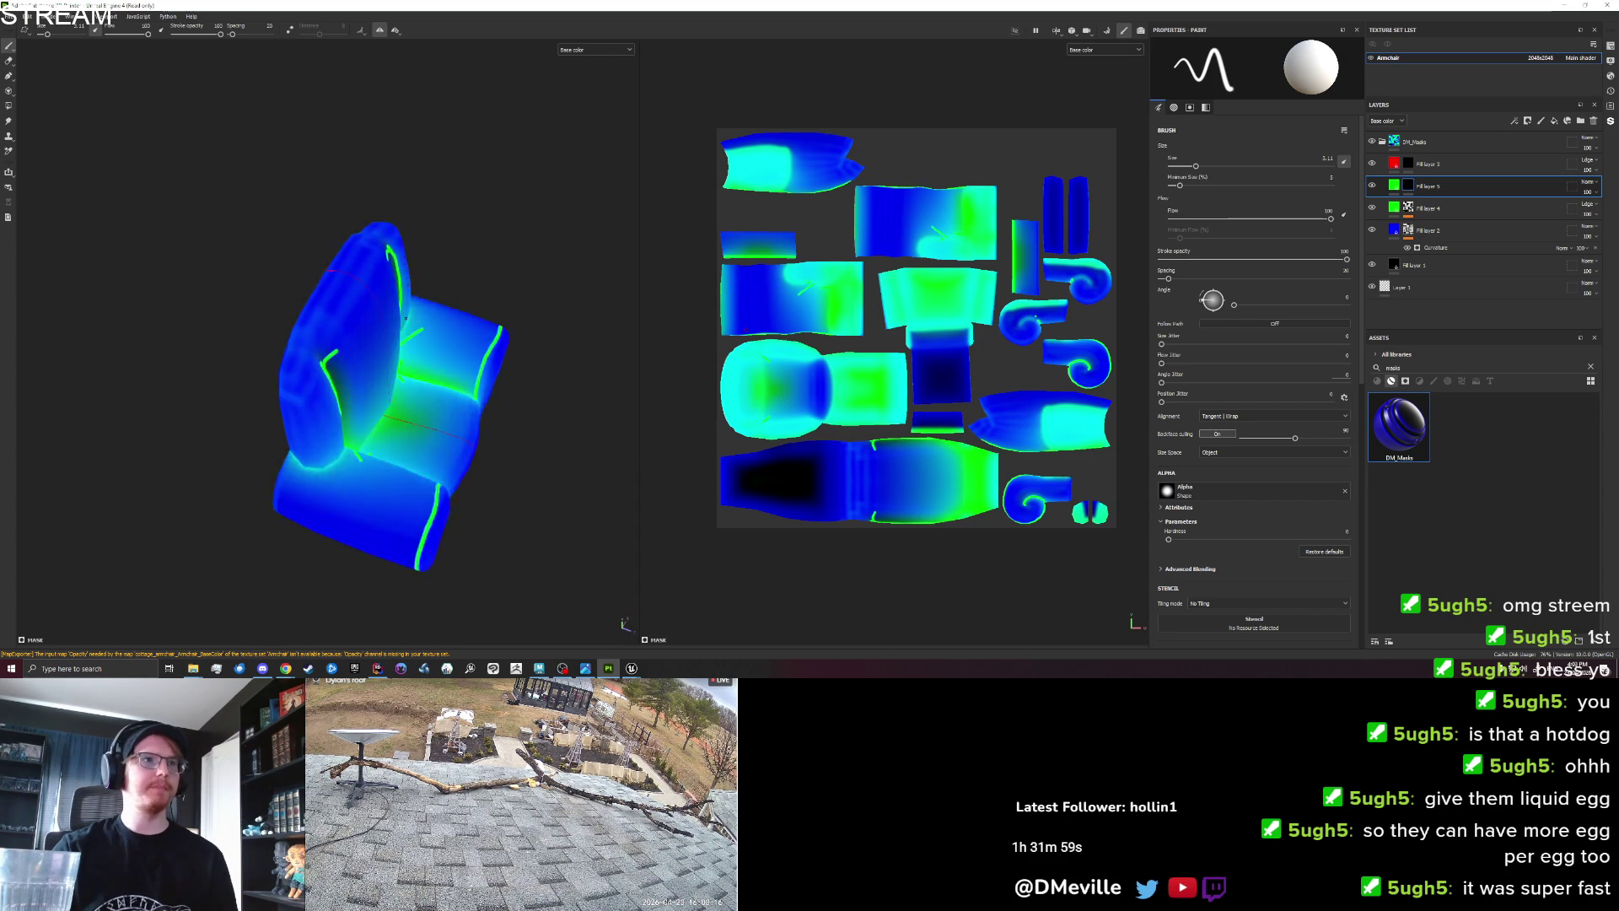
scroll(300, 338, up, 3)
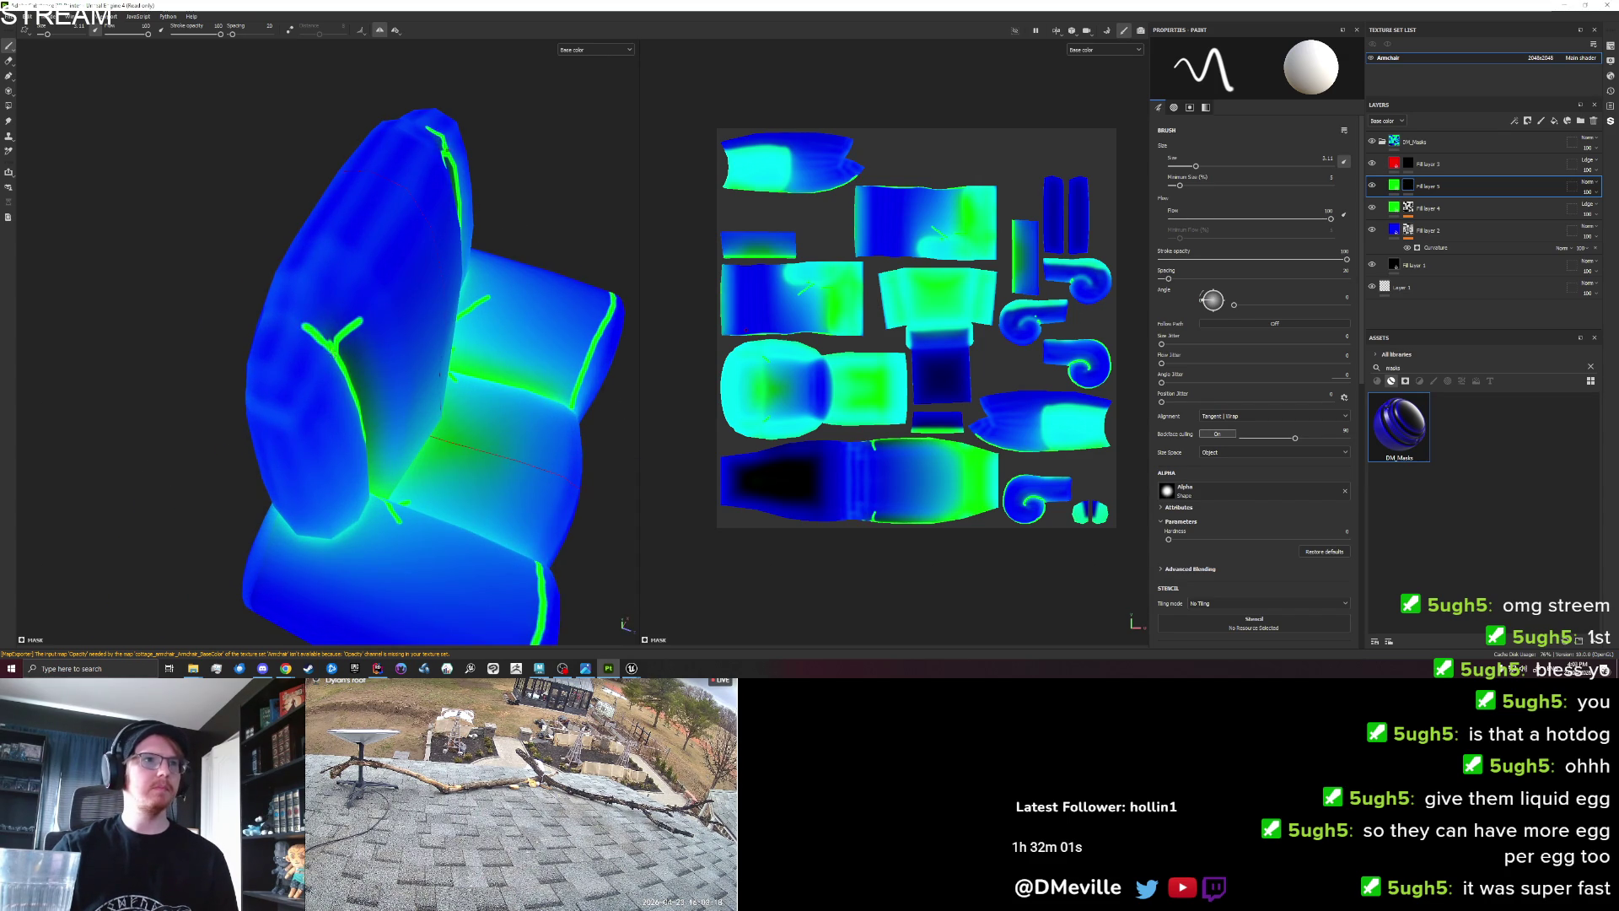
scroll(325, 341, up, 5)
drag(393, 285, 369, 447)
scroll(455, 388, down, 4)
key(ctrl+z)
mouse_move(514, 207)
mouse_down()
mouse_move(514, 346)
mouse_move(271, 351)
mouse_move(453, 377)
mouse_move(379, 363)
mouse_move(396, 378)
mouse_up()
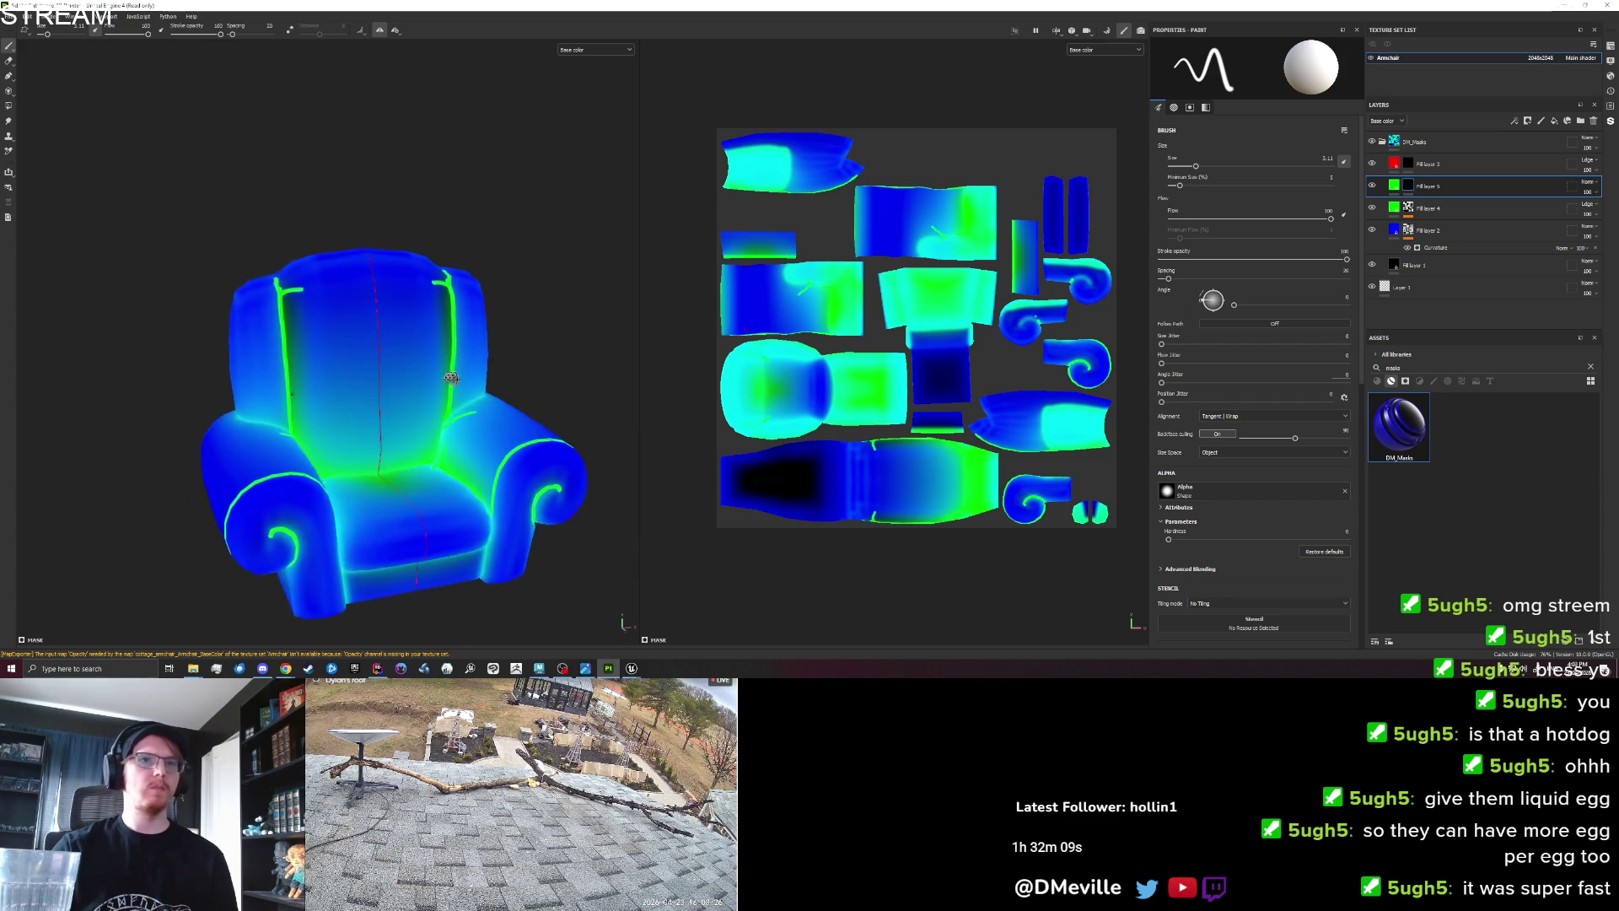
scroll(403, 381, up, 3)
drag(298, 352, 92, 170)
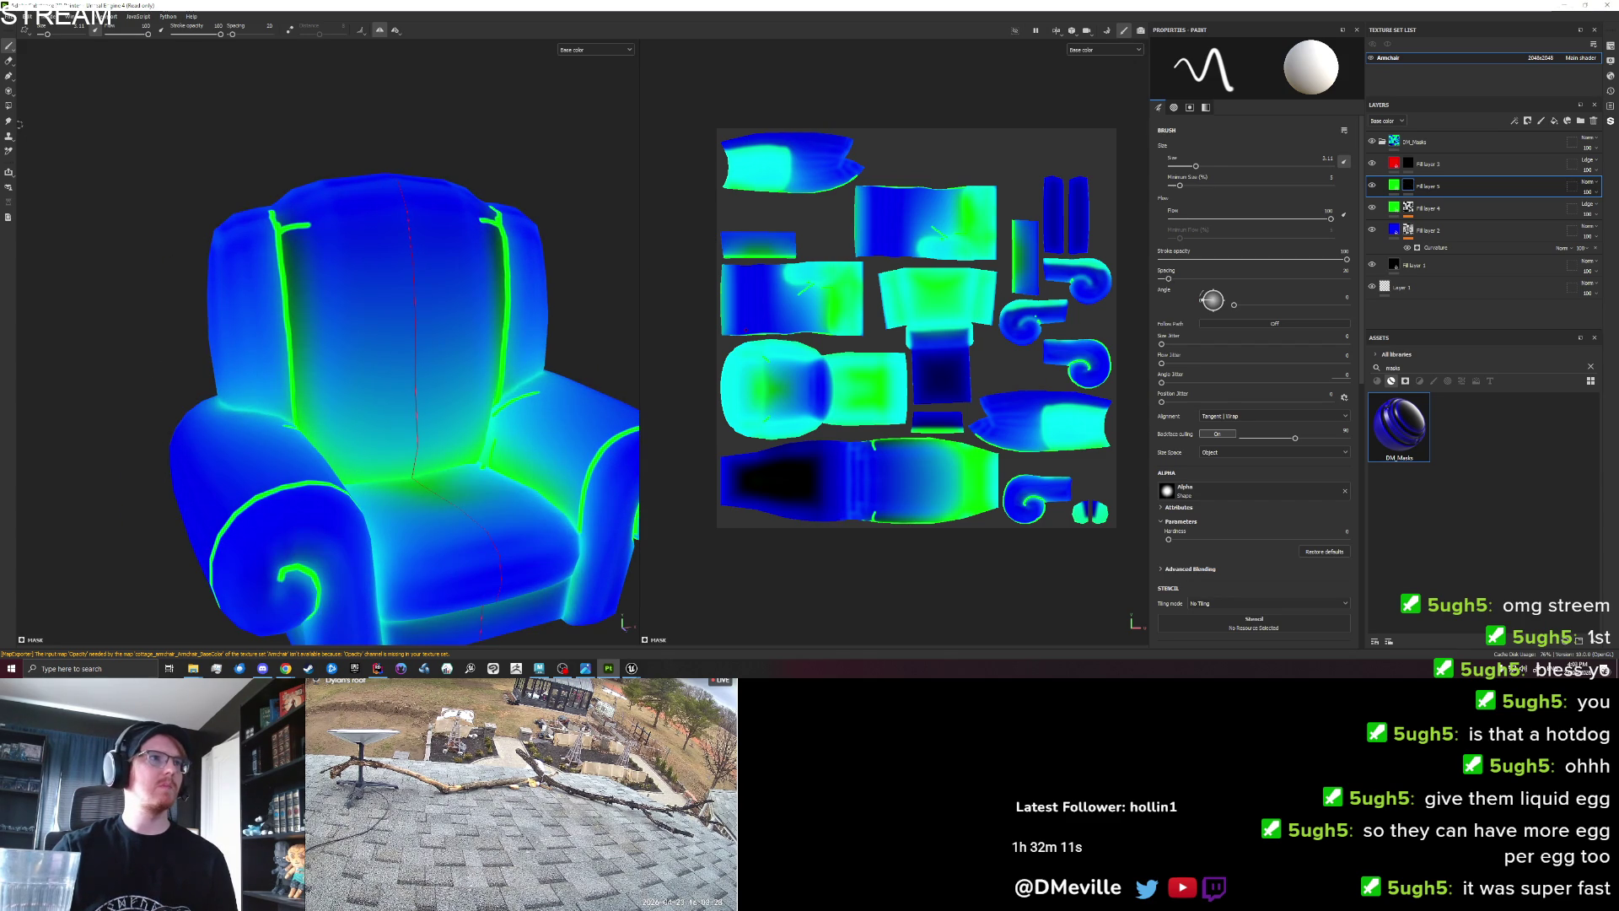
click(8, 123)
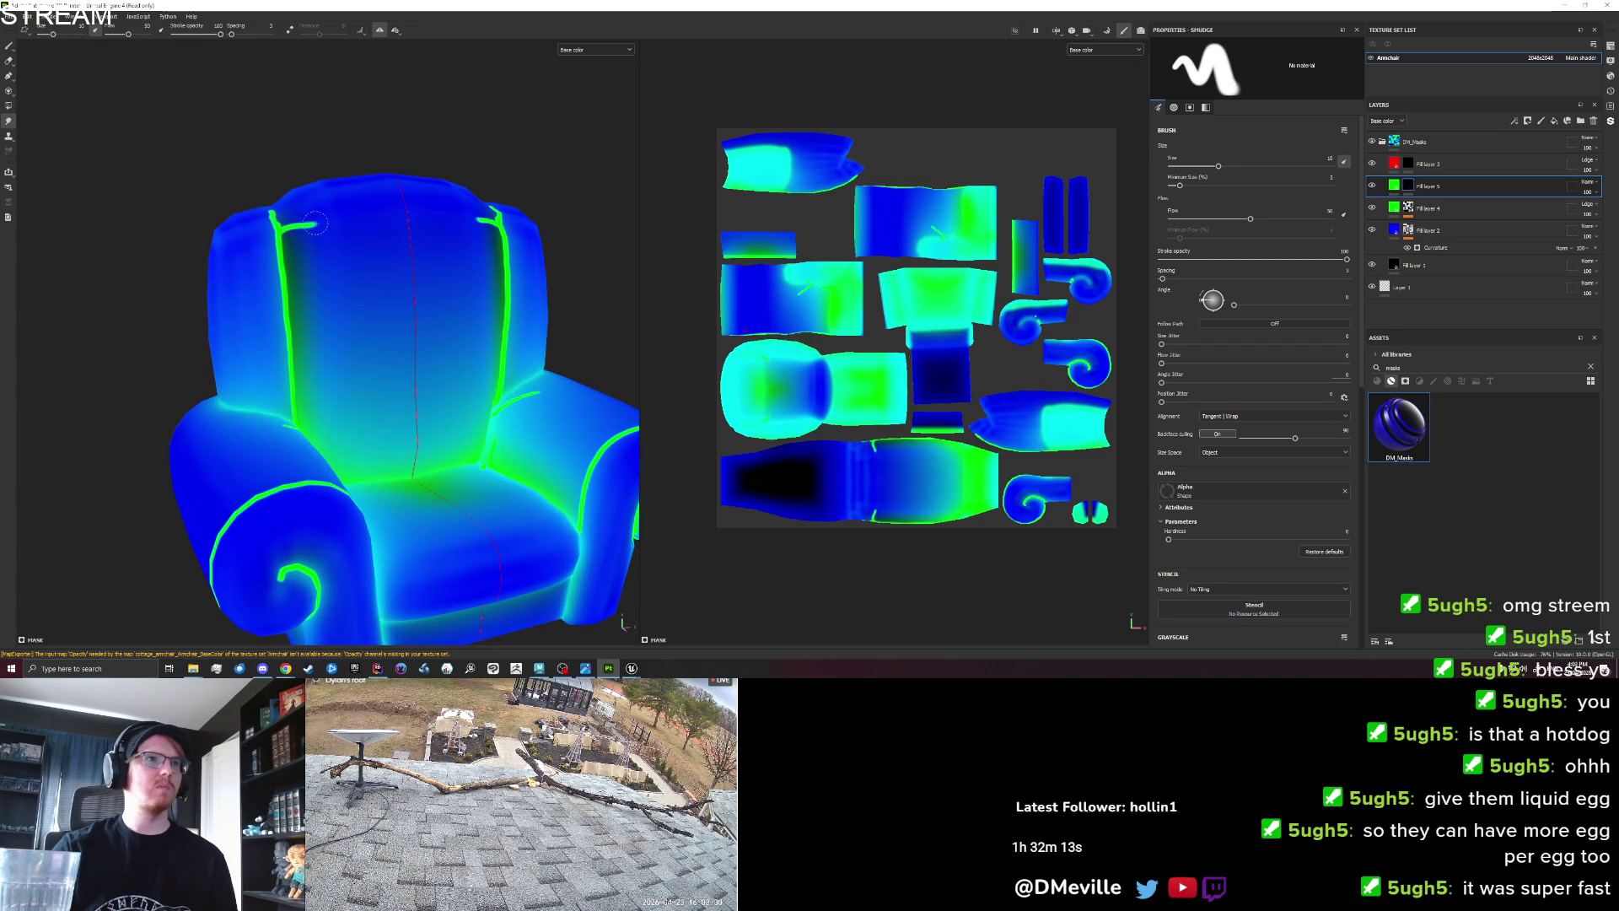
Check the piping on the seat and left arm, then export the armchair textures from File > Export Textures.
mouse_move(372, 442)
mouse_down()
mouse_move(265, 404)
mouse_move(346, 445)
mouse_up()
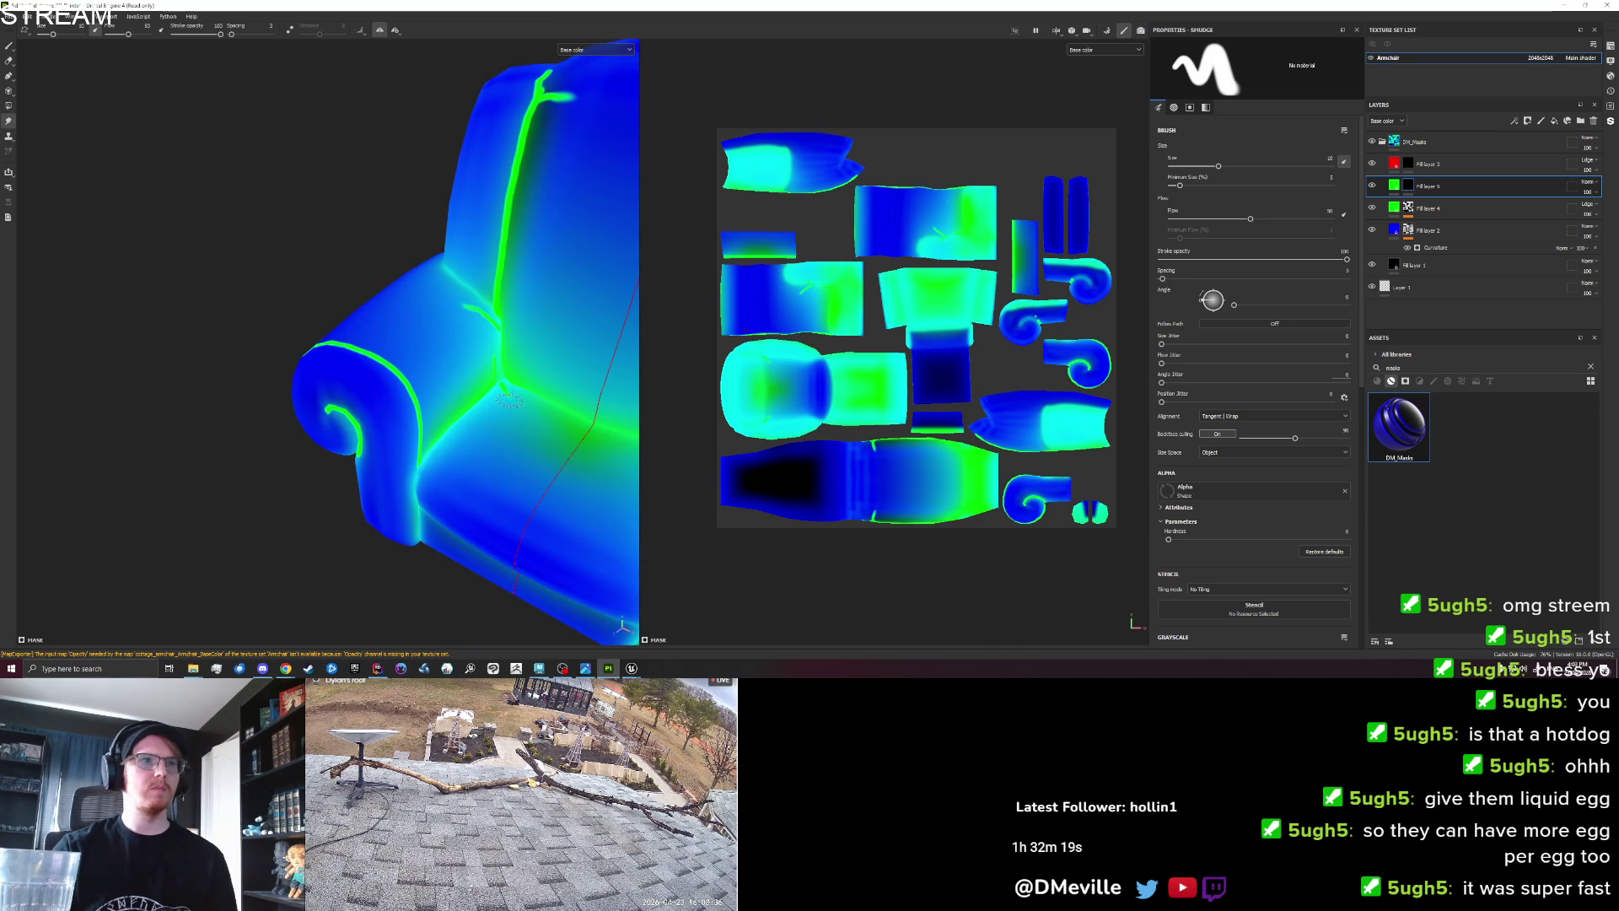
mouse_move(528, 398)
mouse_down()
mouse_move(495, 359)
mouse_move(535, 375)
mouse_move(606, 367)
mouse_move(569, 351)
mouse_move(316, 376)
mouse_up()
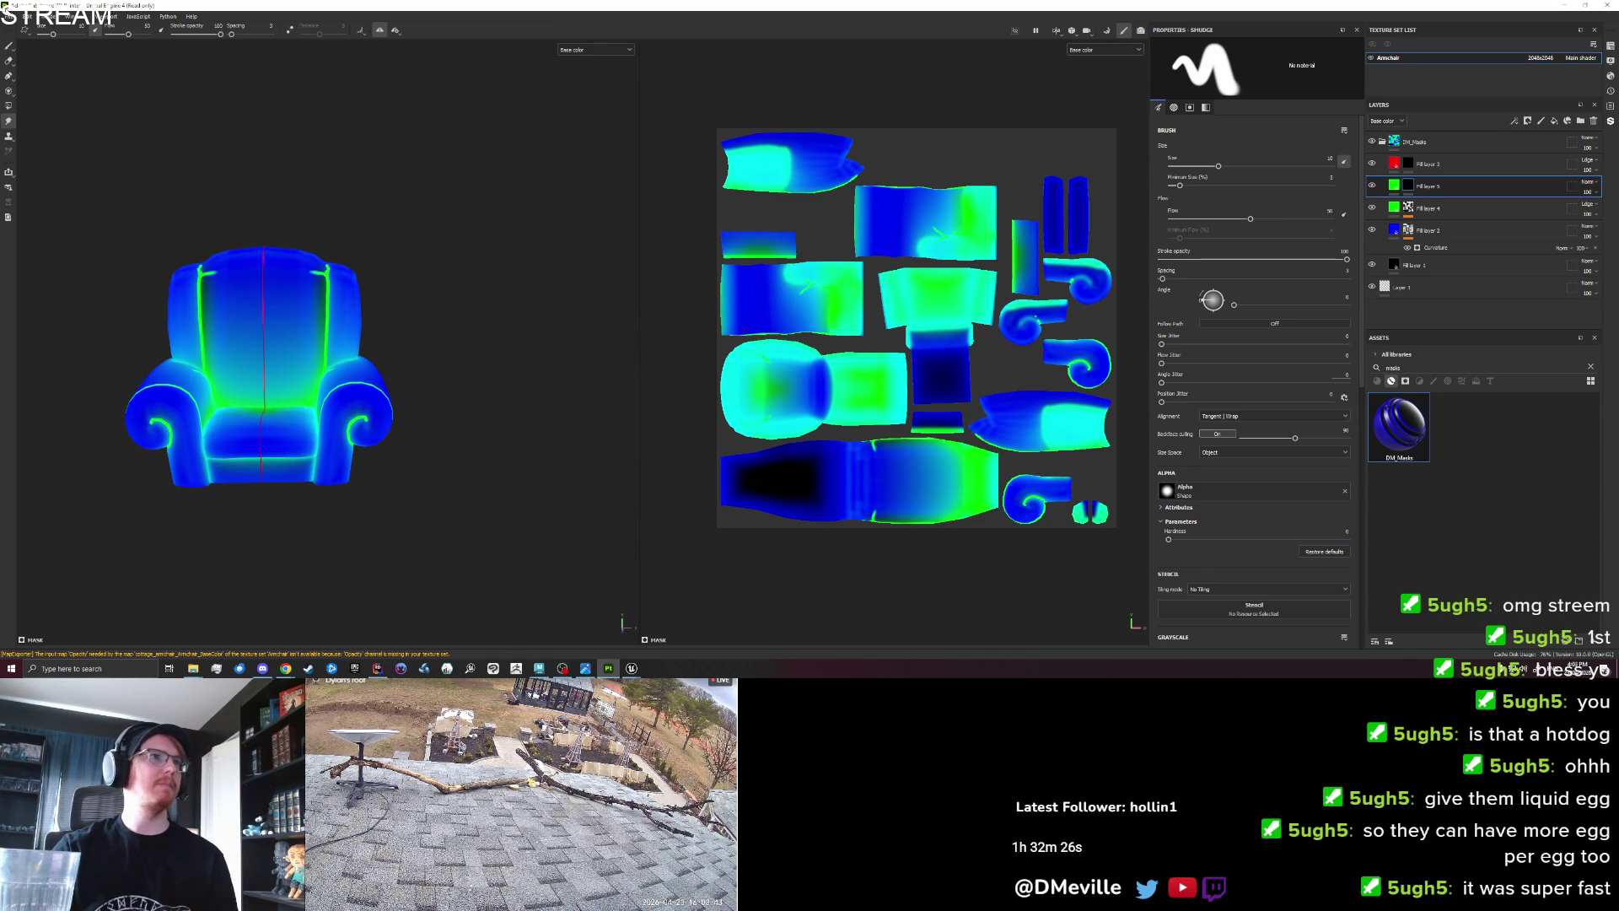
click(26, 16)
click(55, 150)
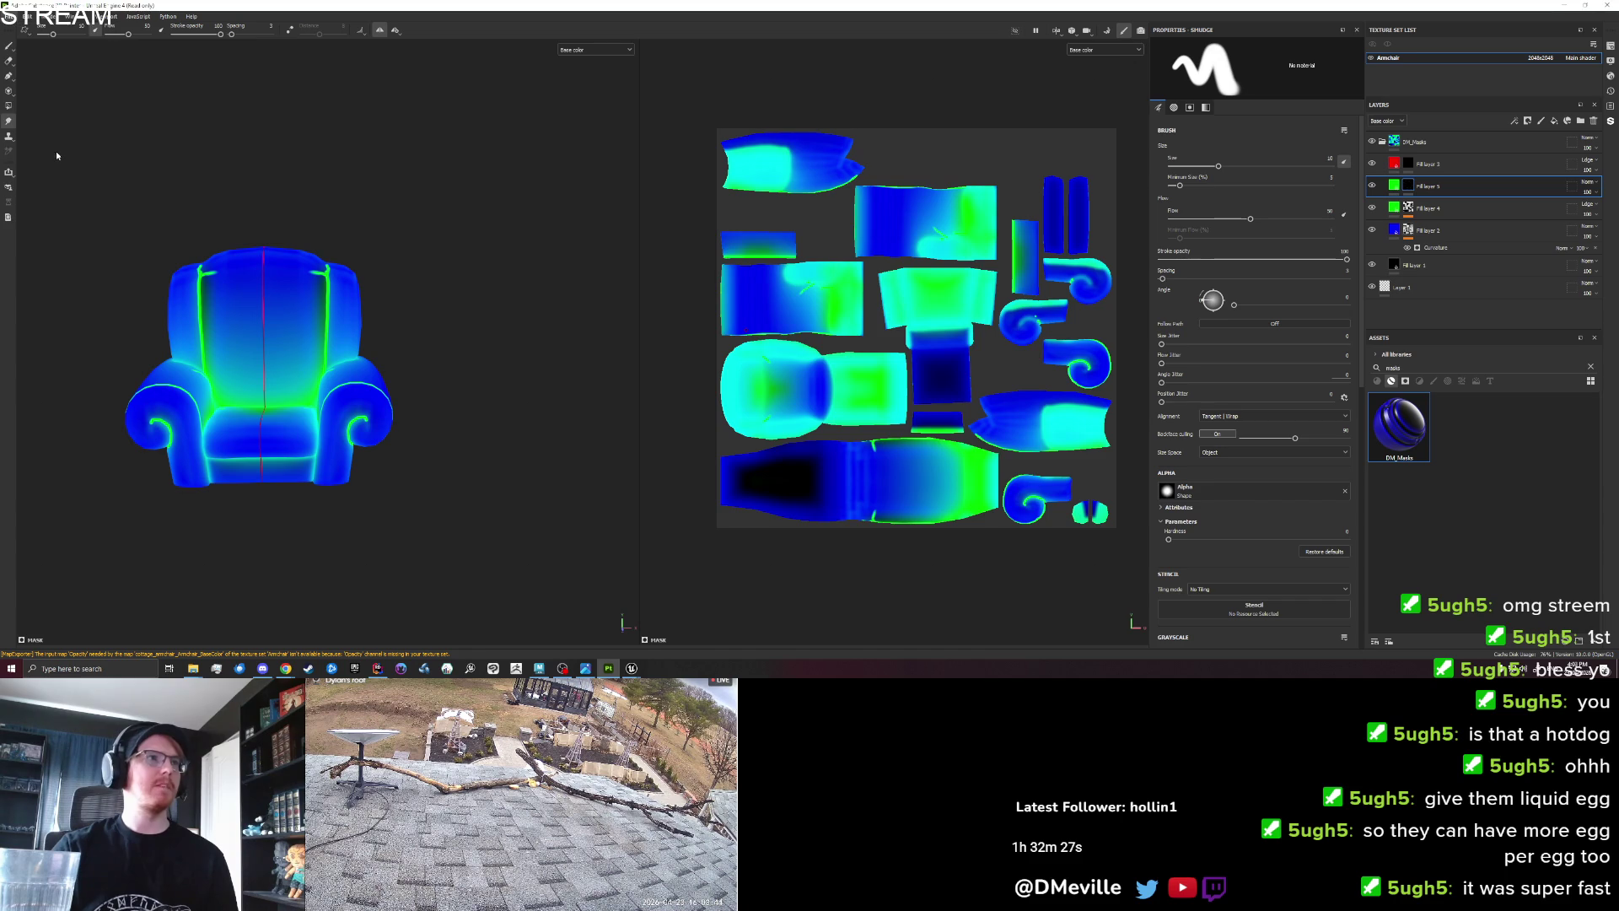
click(1028, 497)
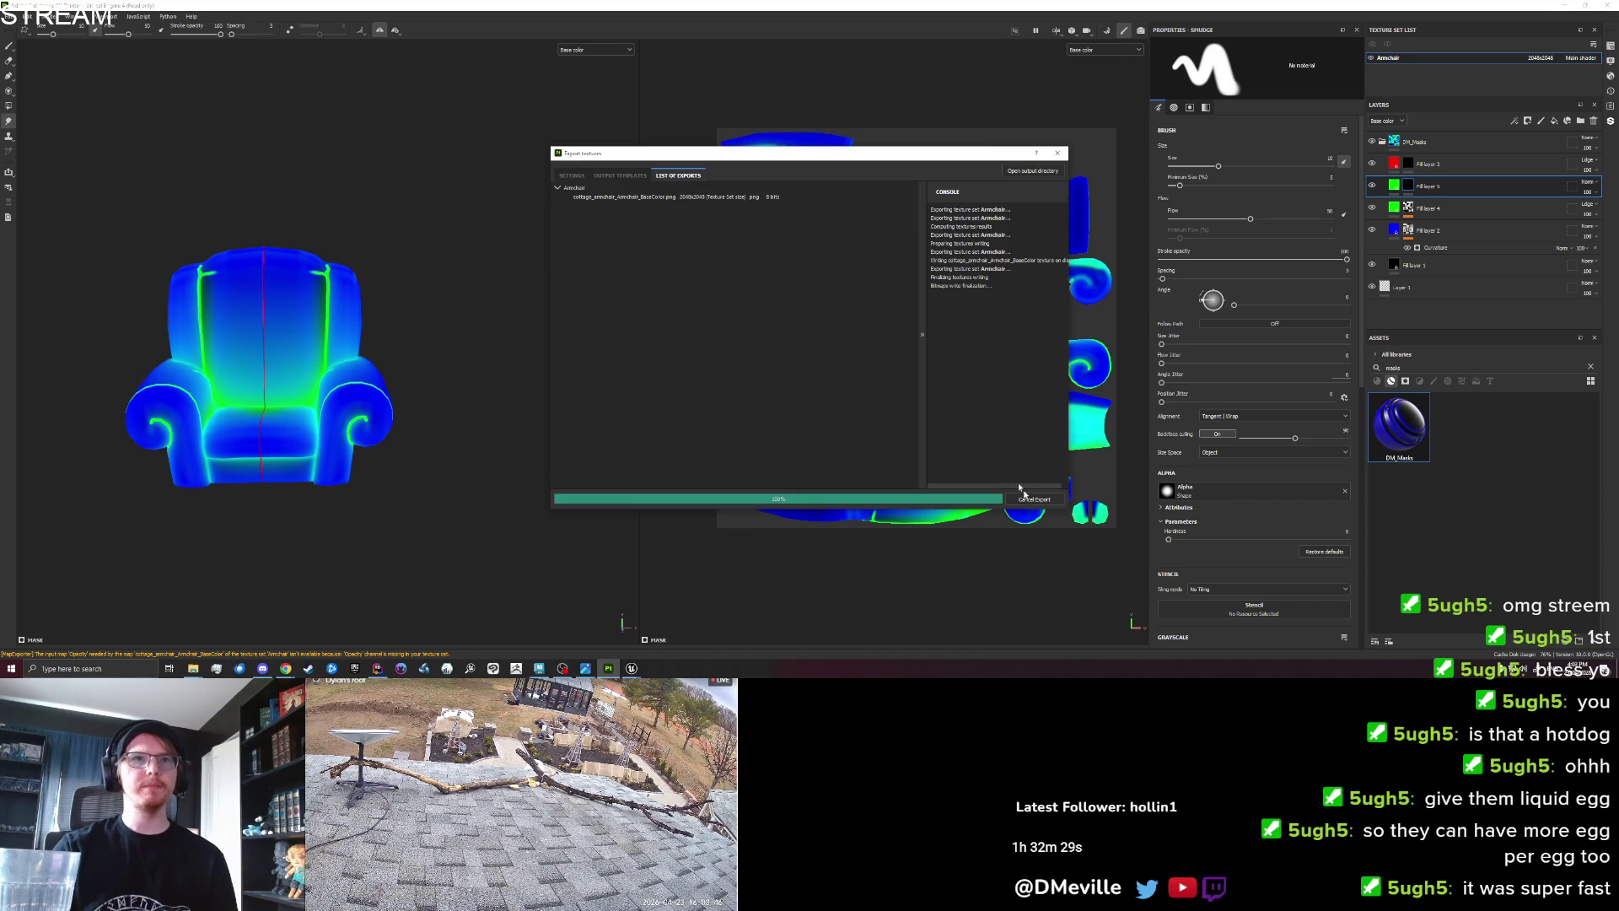
Return to Unreal Engine, pull back to see the whole armchair, and view another base colour texture.
click(631, 668)
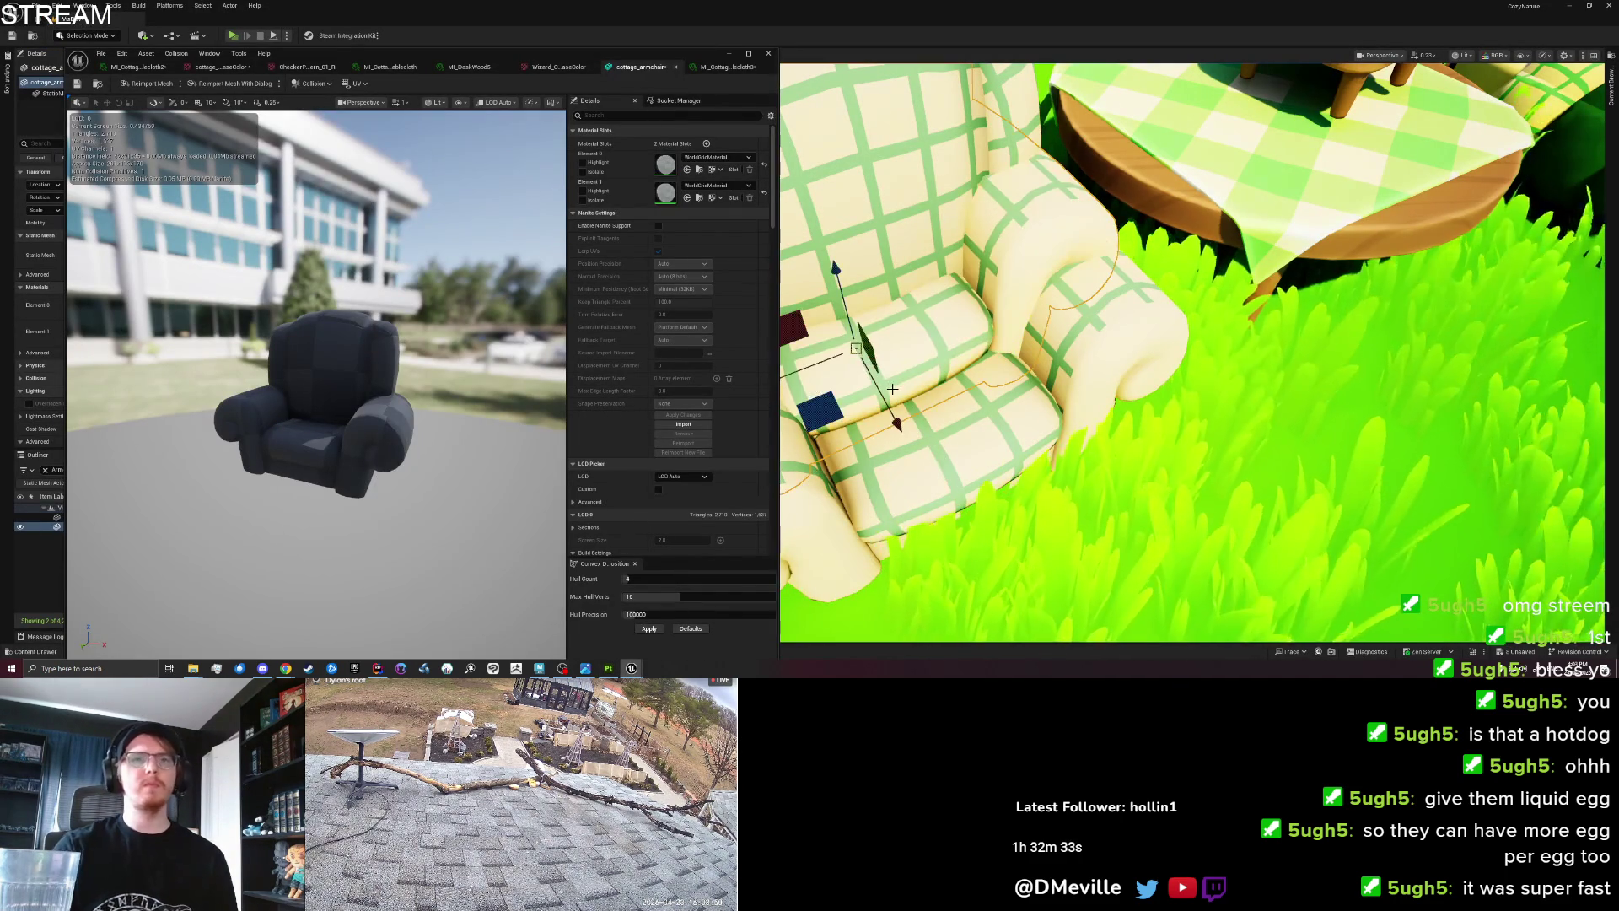
mouse_move(945, 440)
mouse_down()
mouse_move(931, 392)
mouse_move(755, 371)
mouse_up()
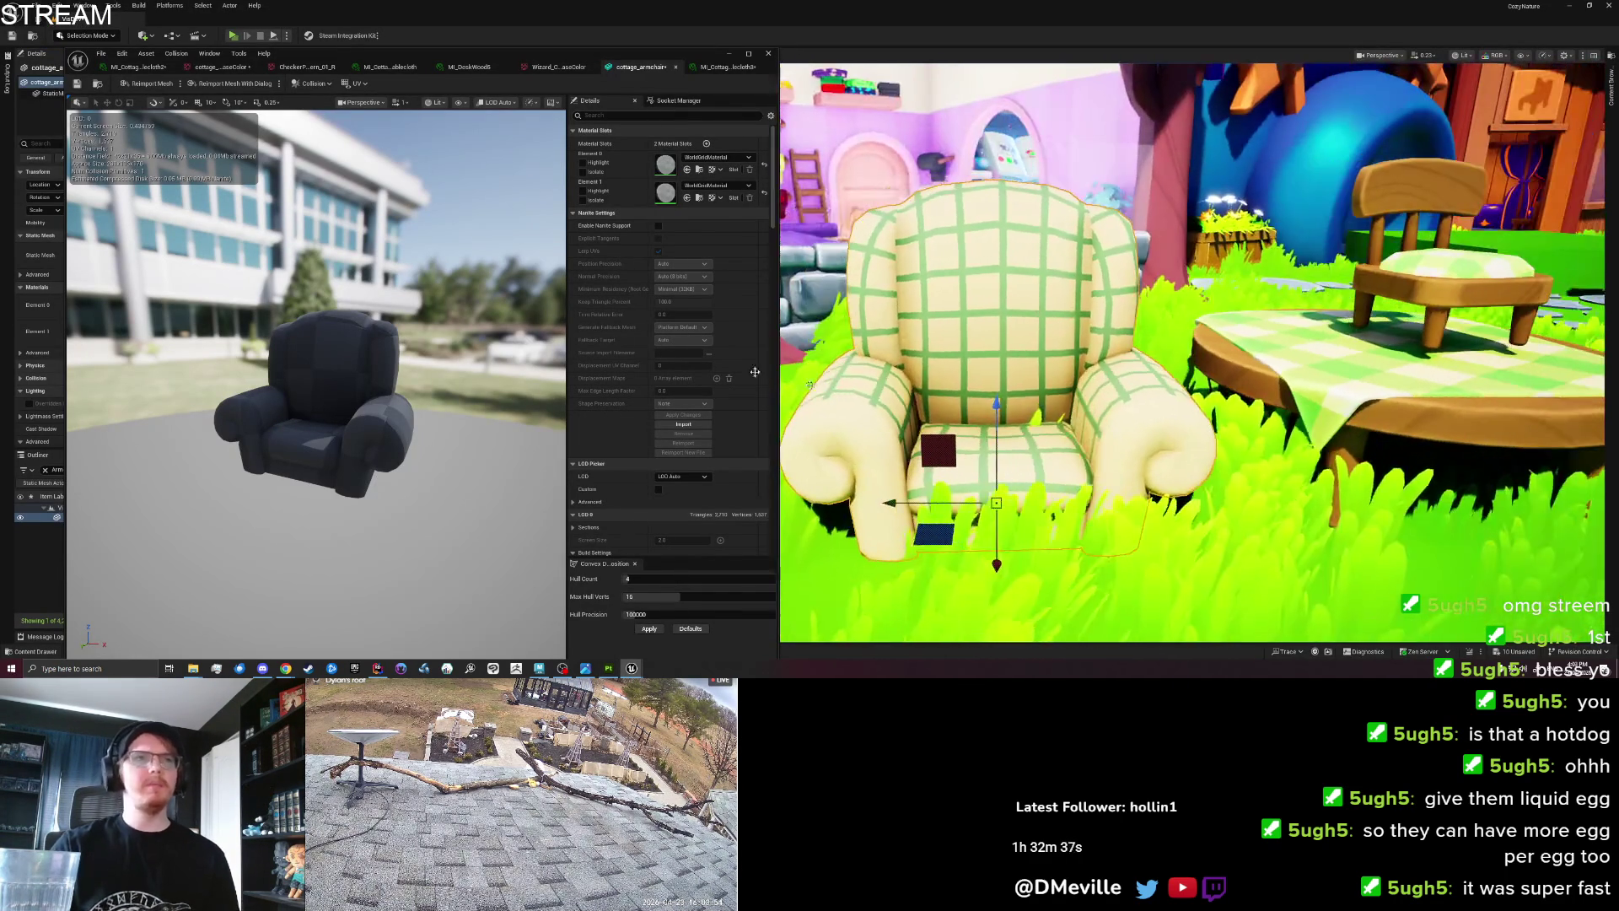
click(547, 66)
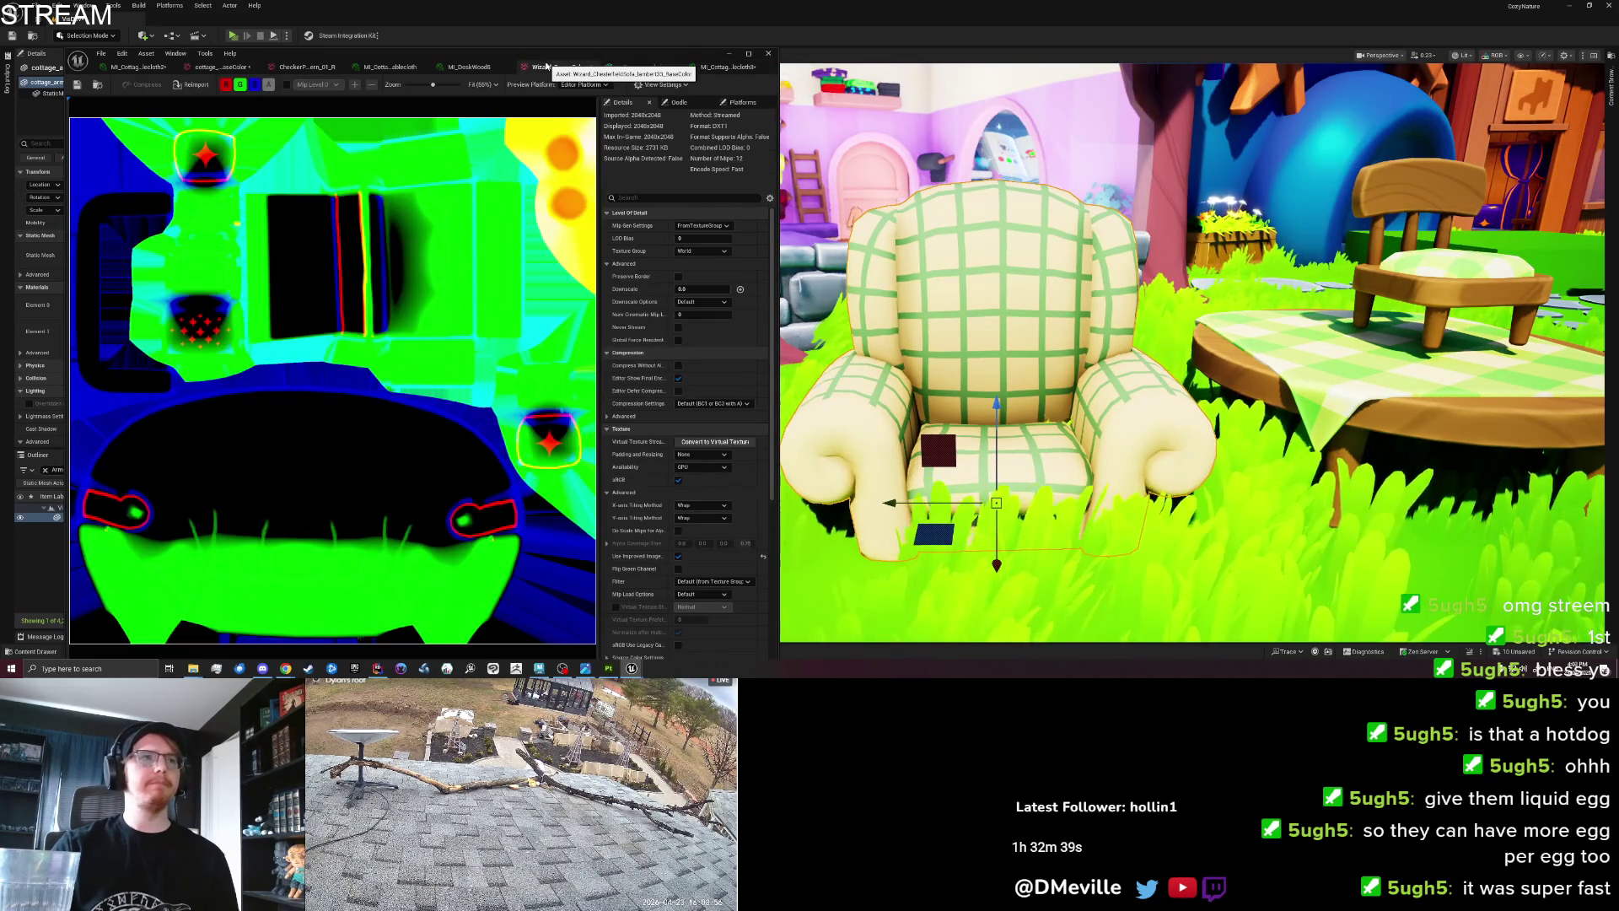
Open the armchair mask texture from MI_Cottage_Tablecloth2's parameters, close it, and select the armchair.
click(696, 68)
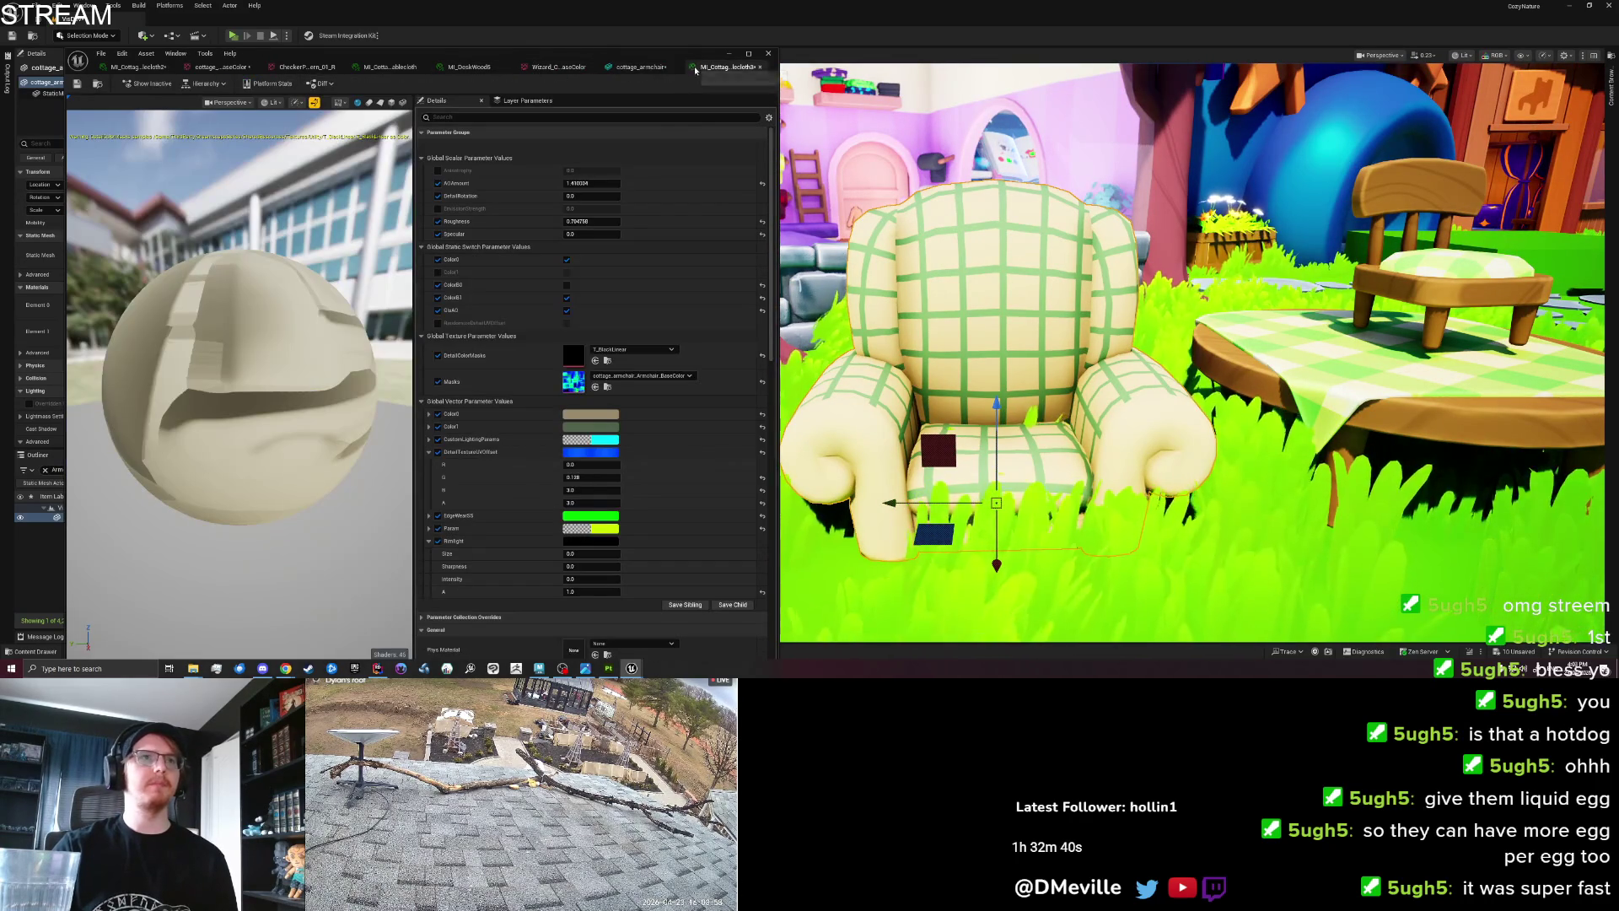
double_click(574, 384)
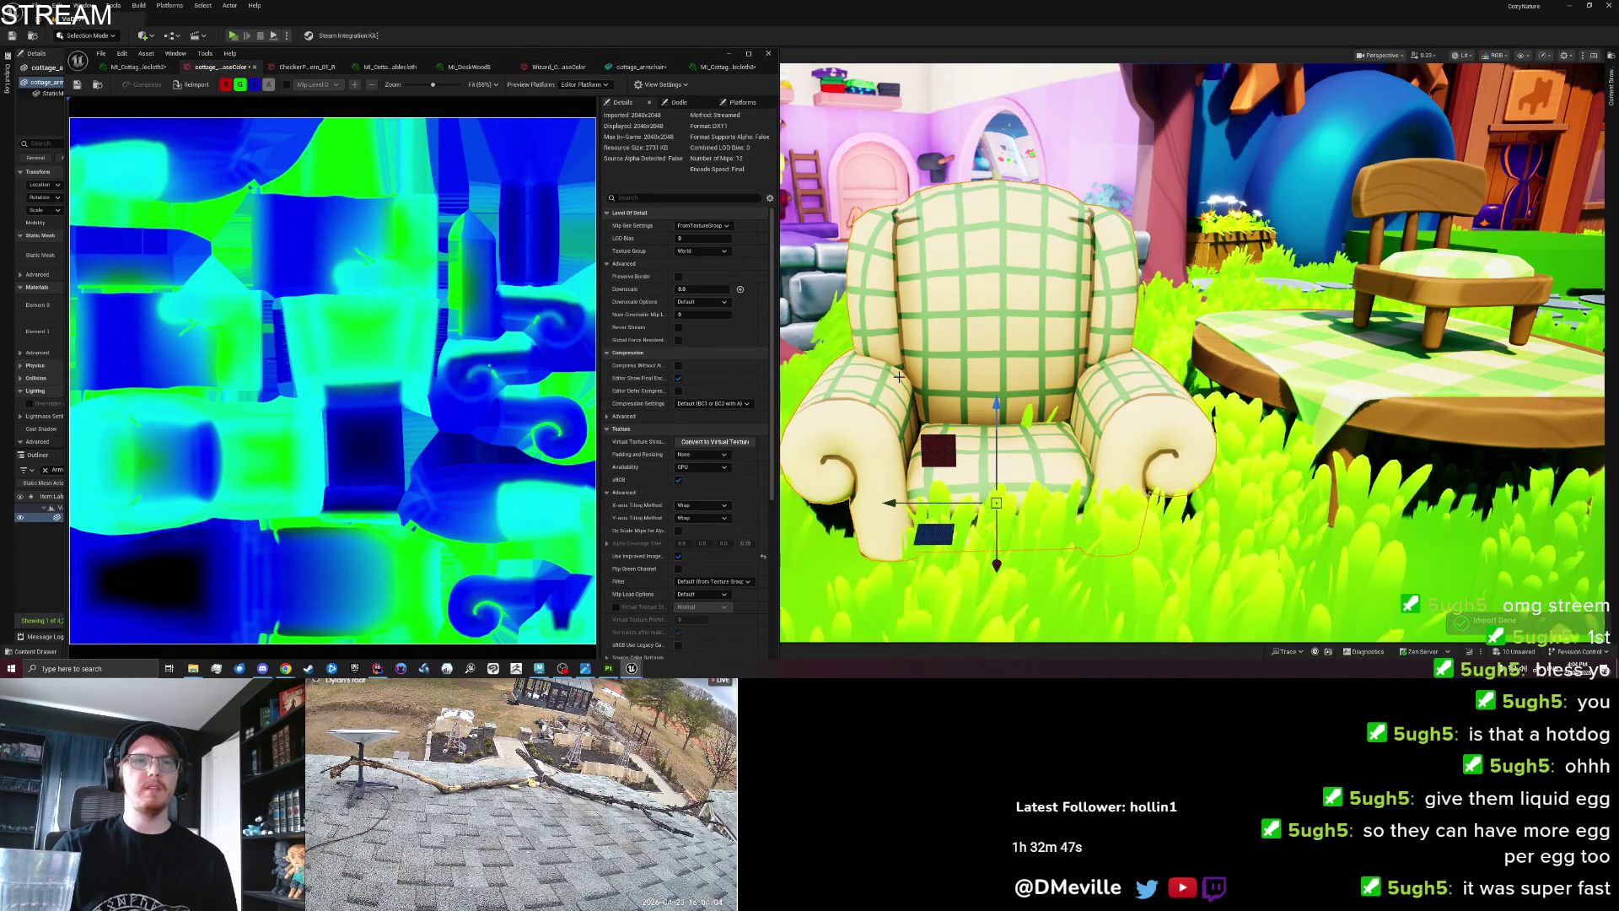
mouse_move(889, 396)
mouse_down()
mouse_move(909, 395)
mouse_move(912, 372)
mouse_move(869, 388)
mouse_up()
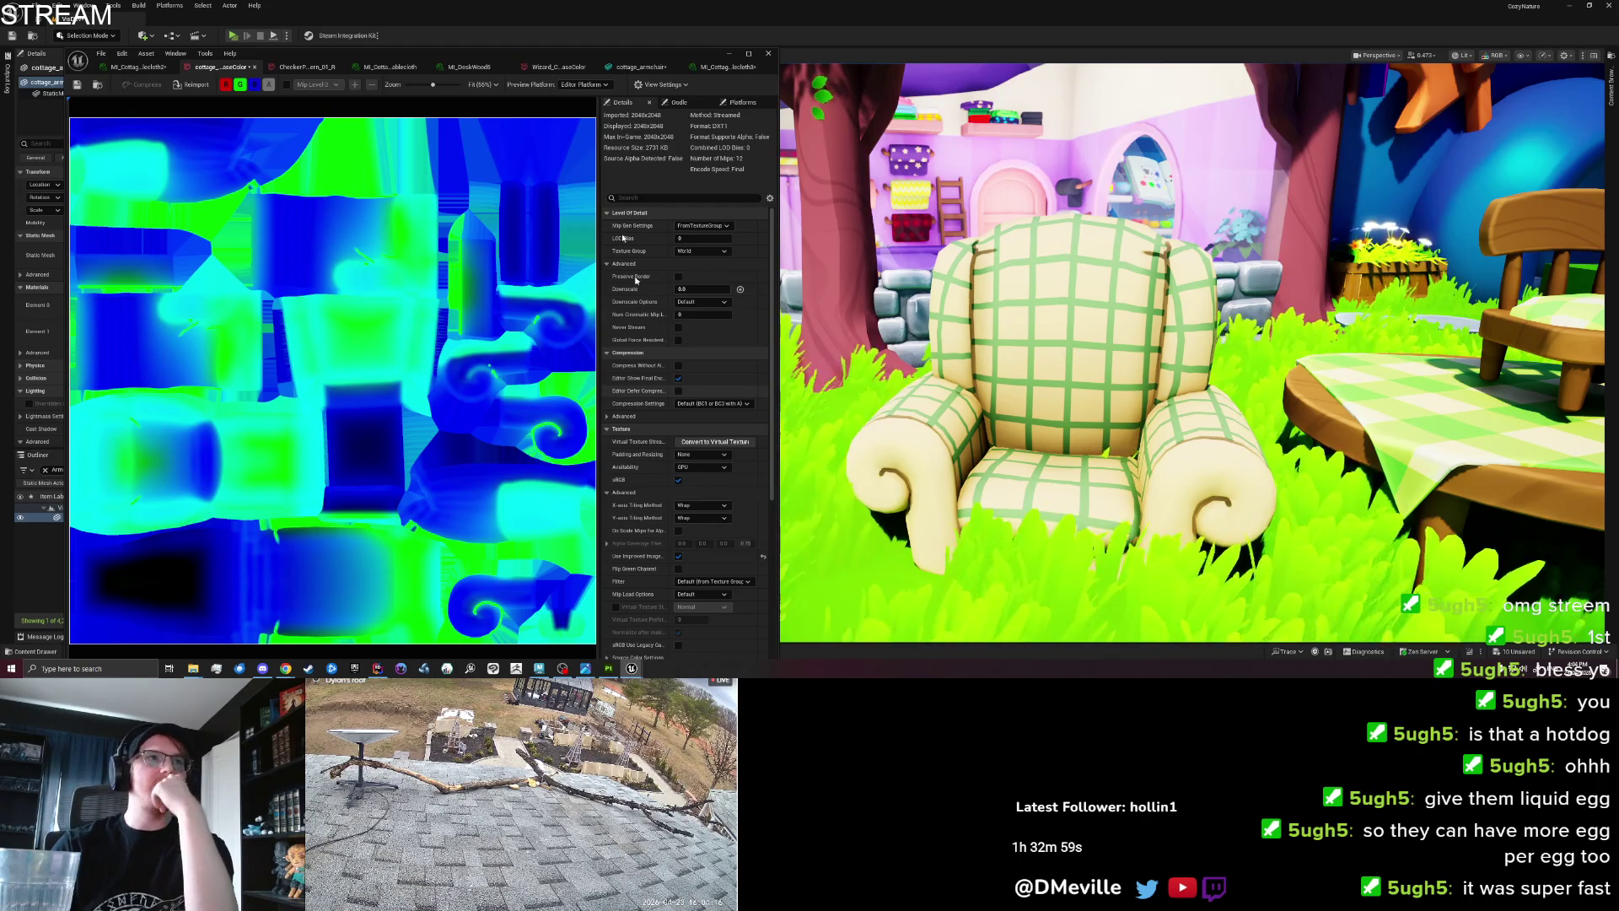
click(250, 67)
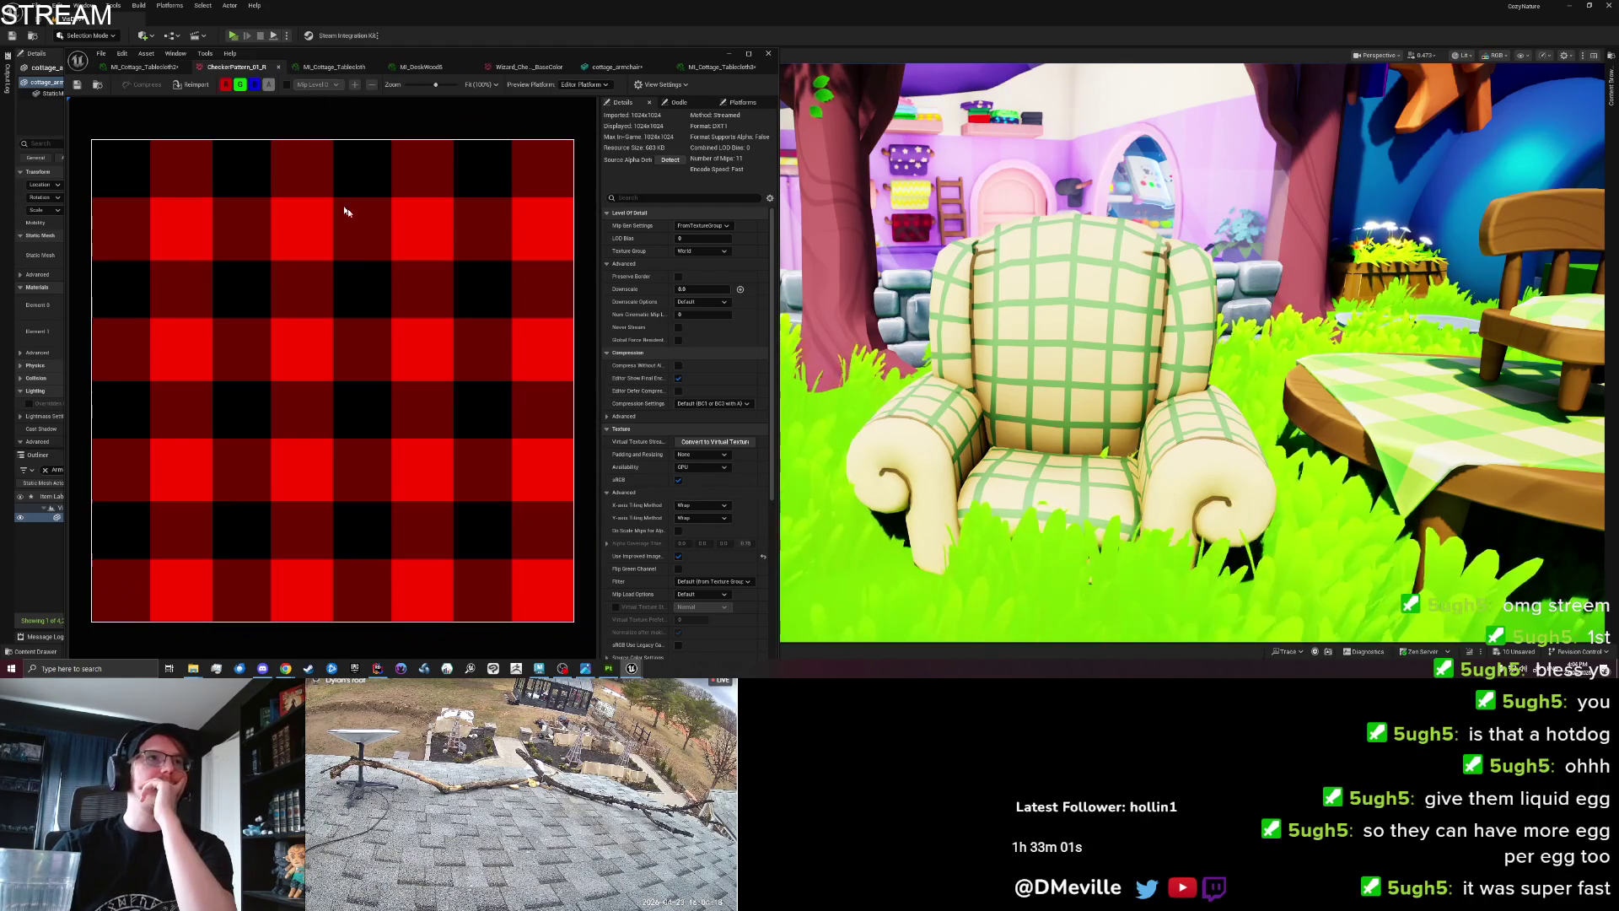
click(1001, 364)
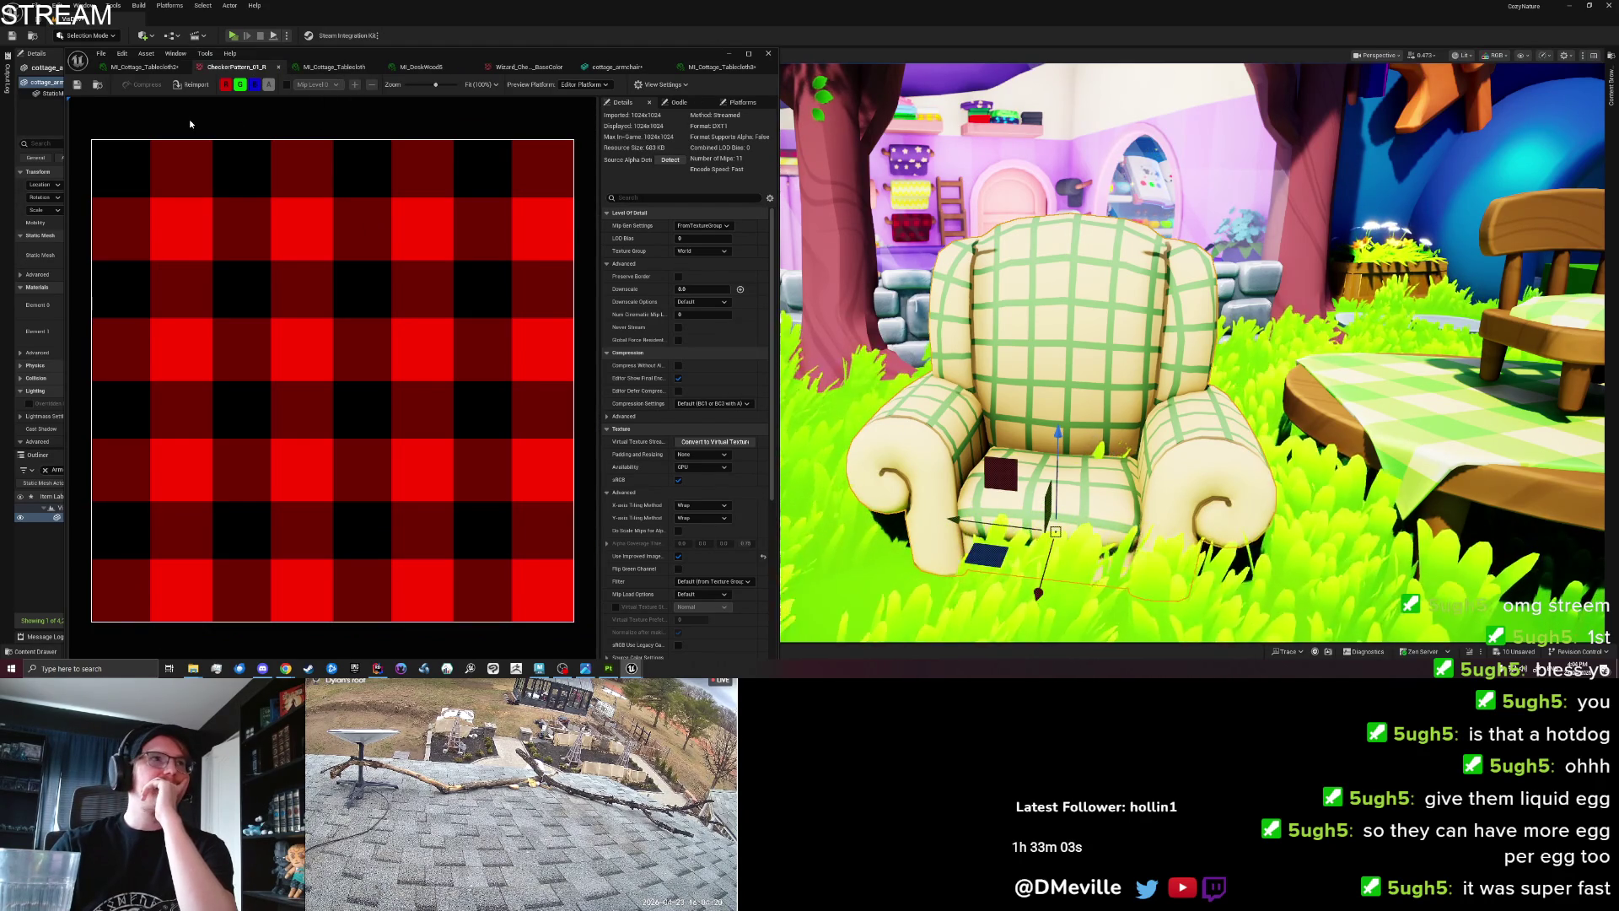
drag(677, 58, 1618, 253)
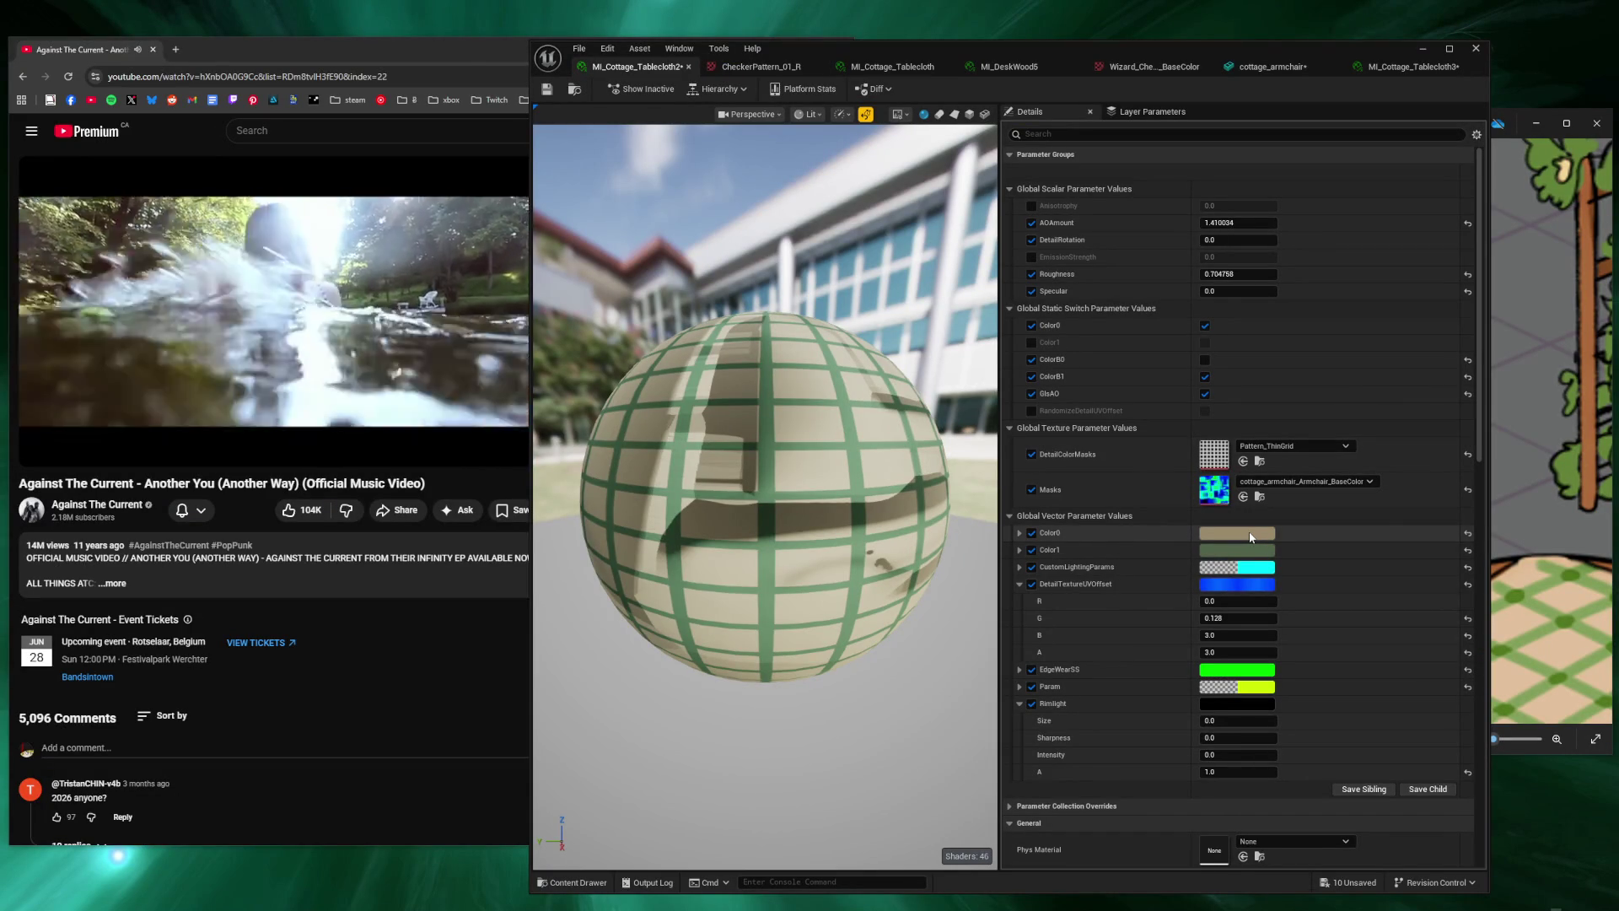
Retint the Color0 plaid in the material instance to a bright yellow-green by adjusting hue and saturation.
click(1251, 534)
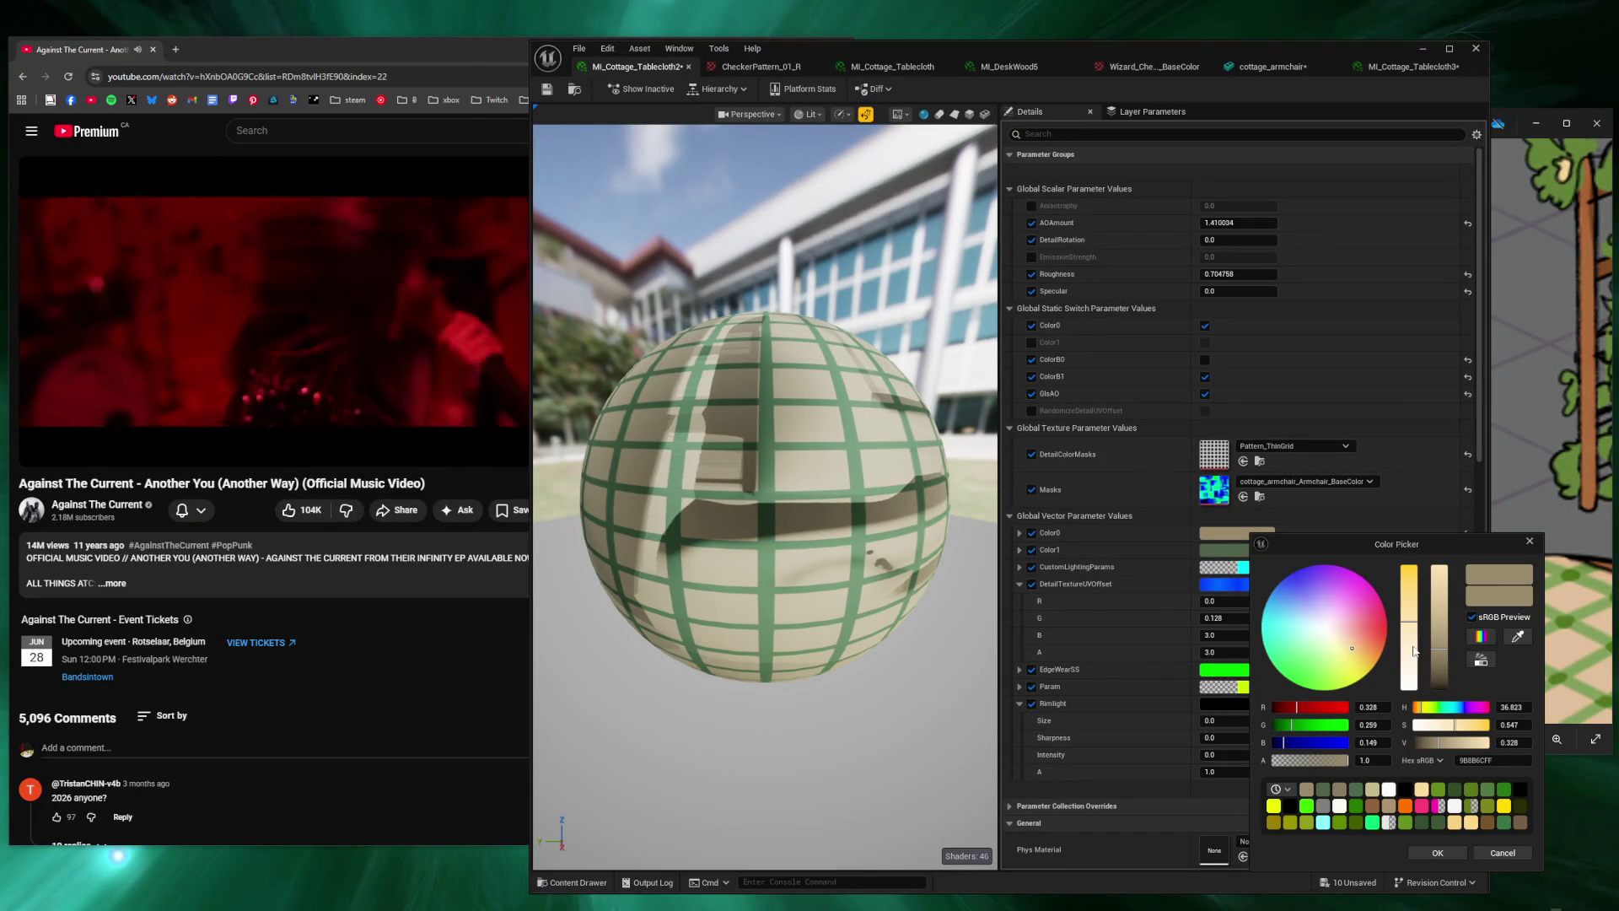
drag(1415, 692, 1431, 608)
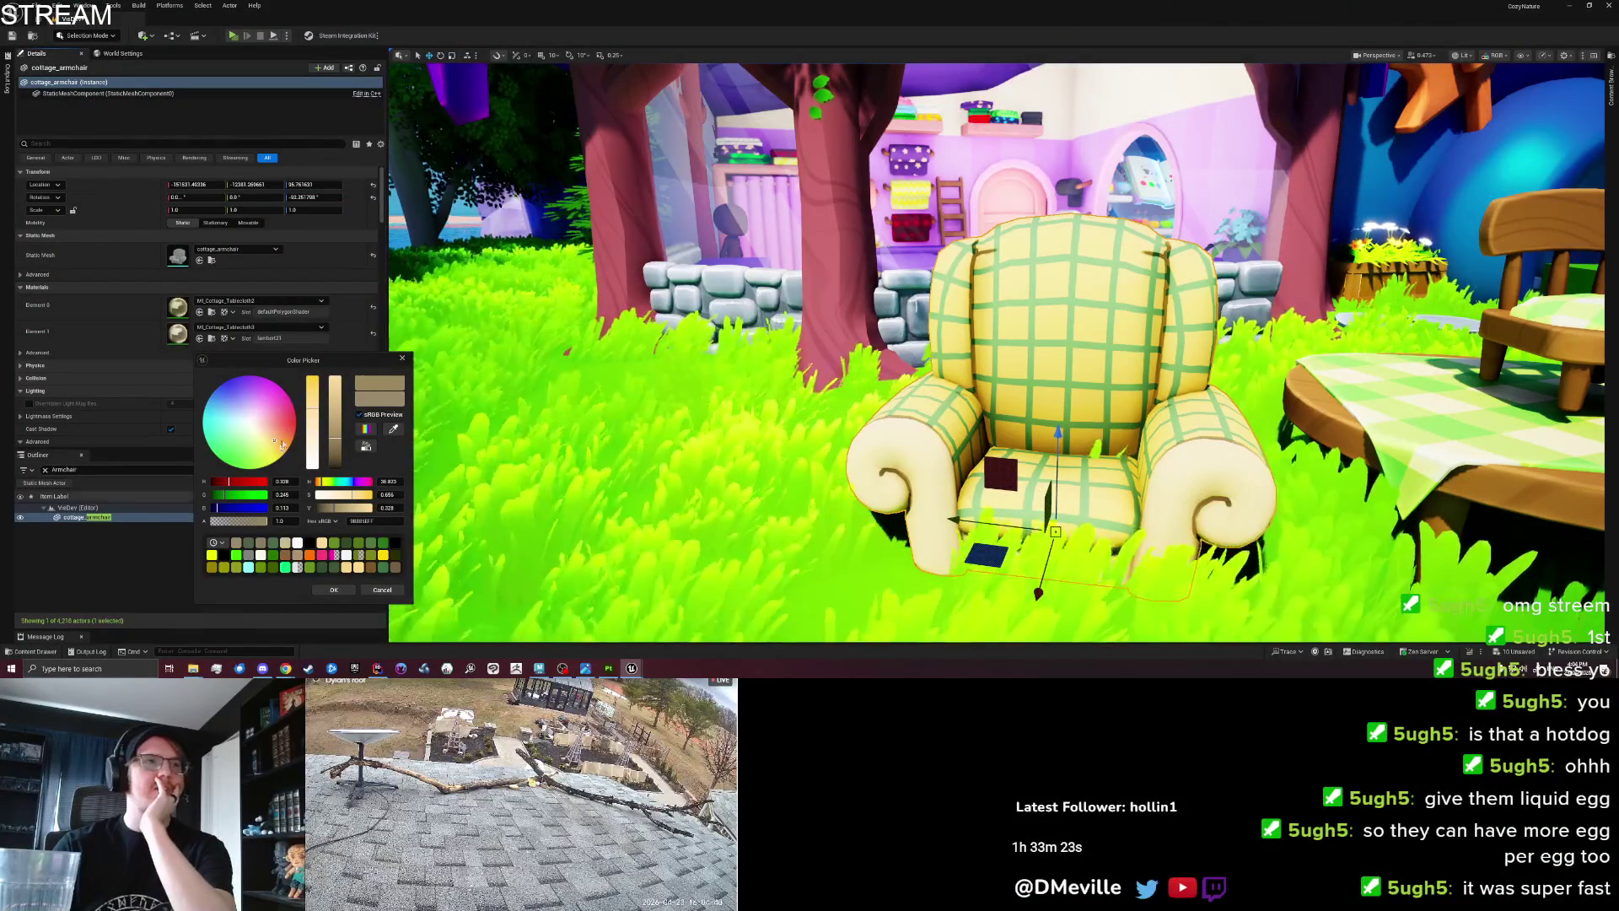
click(288, 421)
mouse_move(287, 422)
mouse_down()
mouse_move(226, 426)
mouse_move(255, 466)
mouse_up()
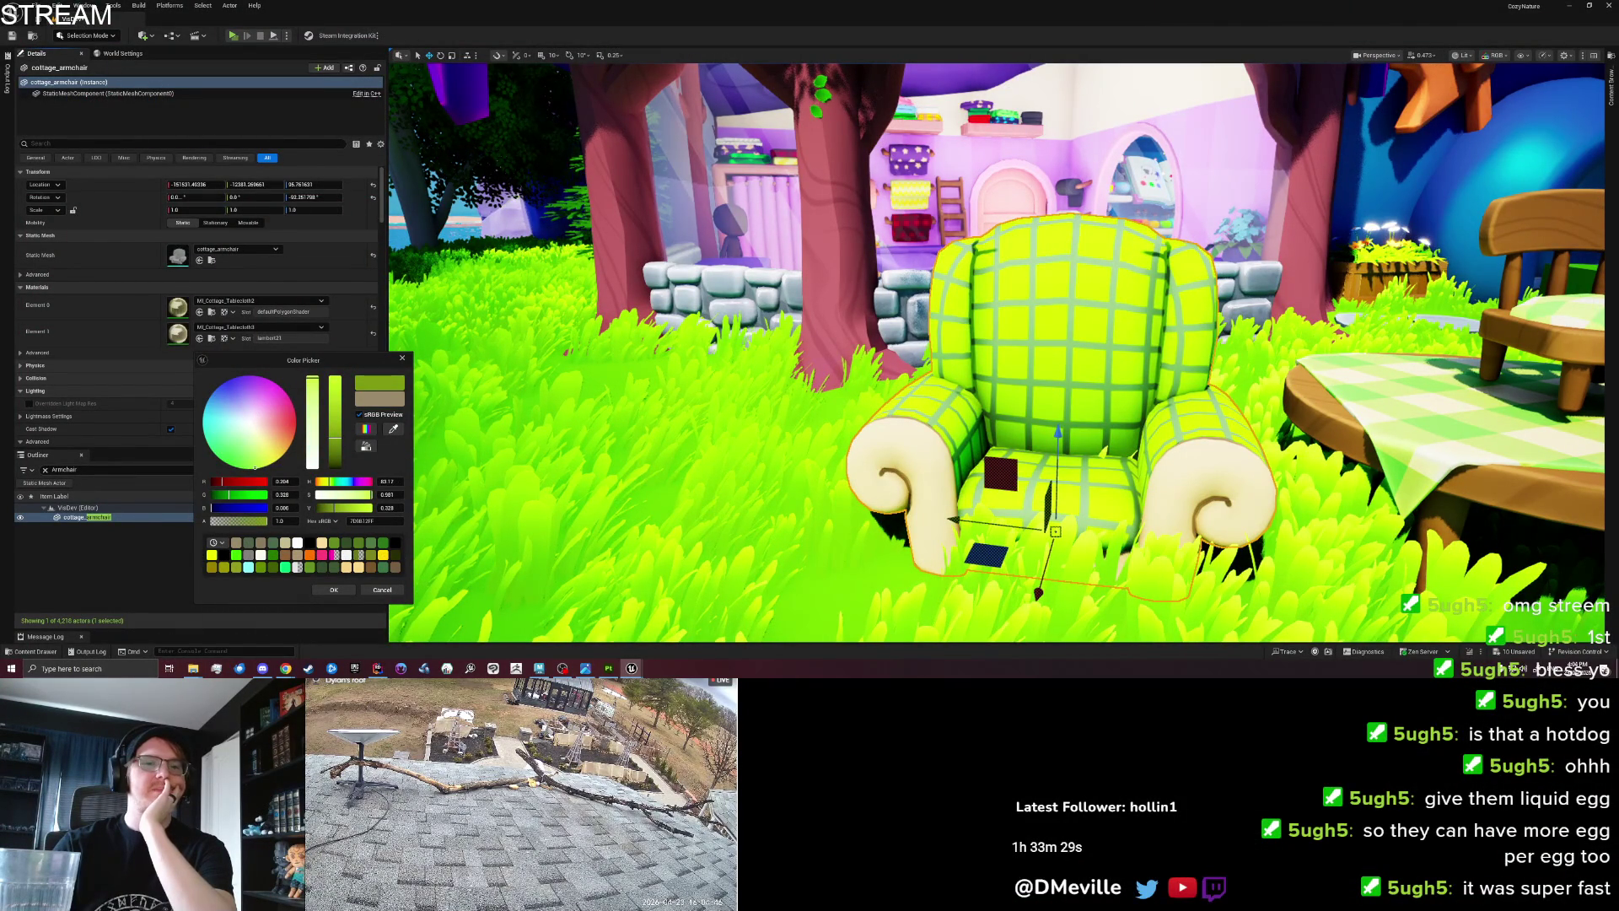